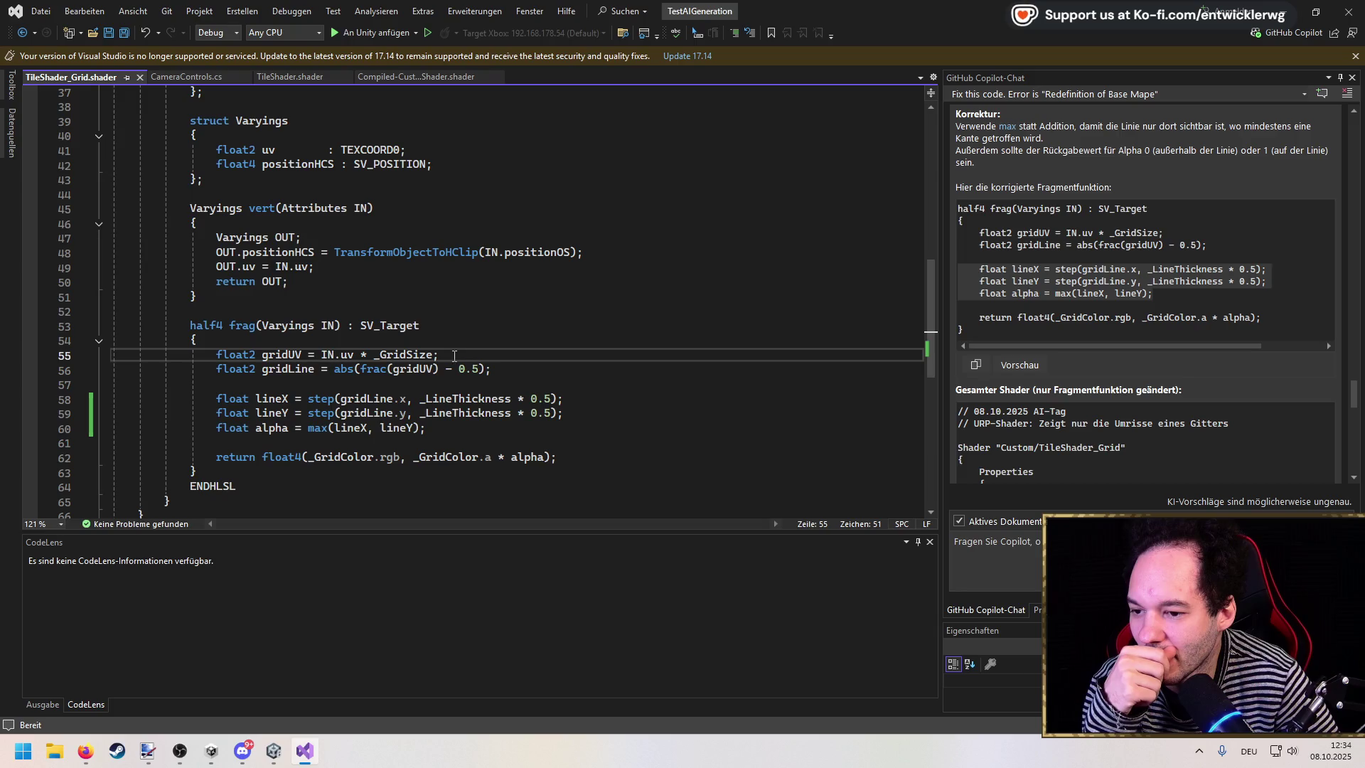
Step: Ask Copilot Chat what the step function on line 58 does
{"action": "left_click", "coordinate": [313, 402]}
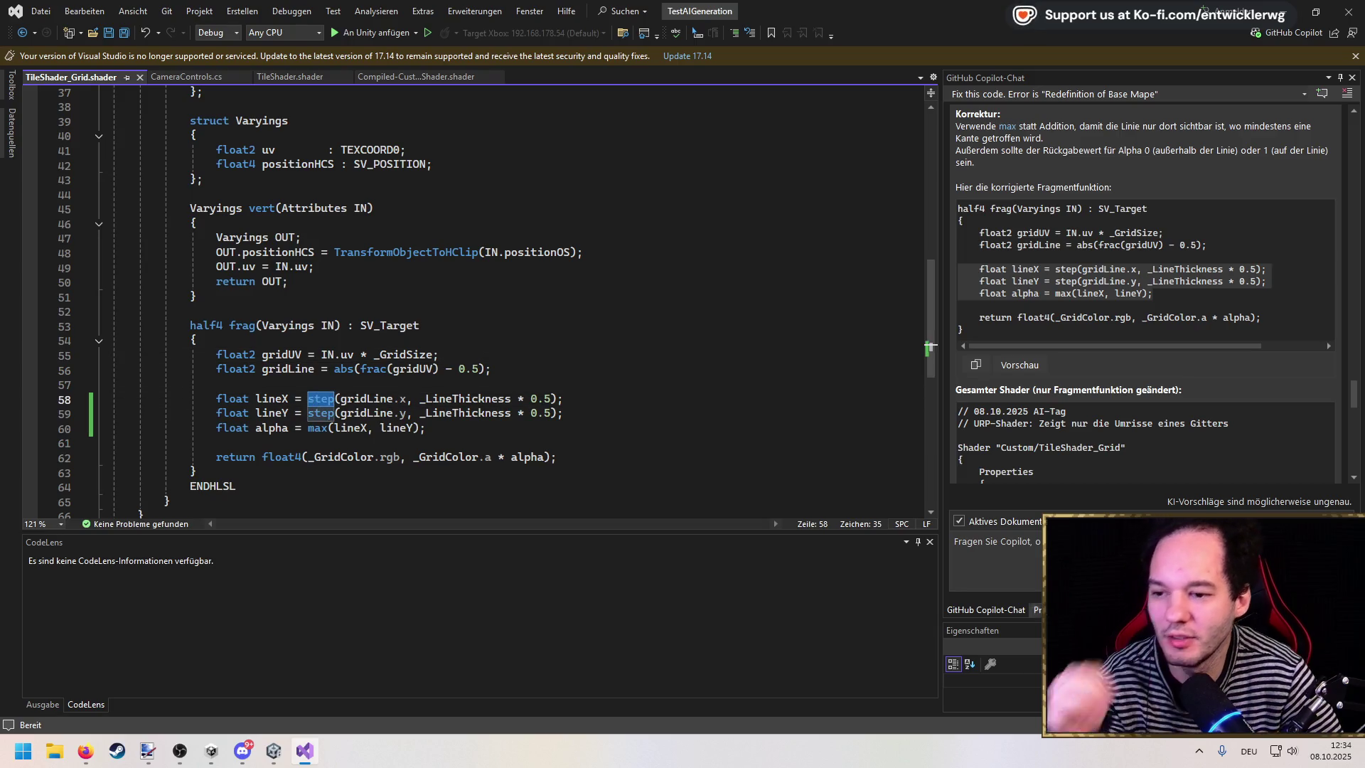
{"action": "left_click", "coordinate": [1101, 562]}
{"action": "scroll", "coordinate": [1044, 214], "scroll_direction": "up", "scroll_amount": 5}
{"action": "scroll", "coordinate": [1043, 215], "scroll_direction": "down", "scroll_amount": 3}
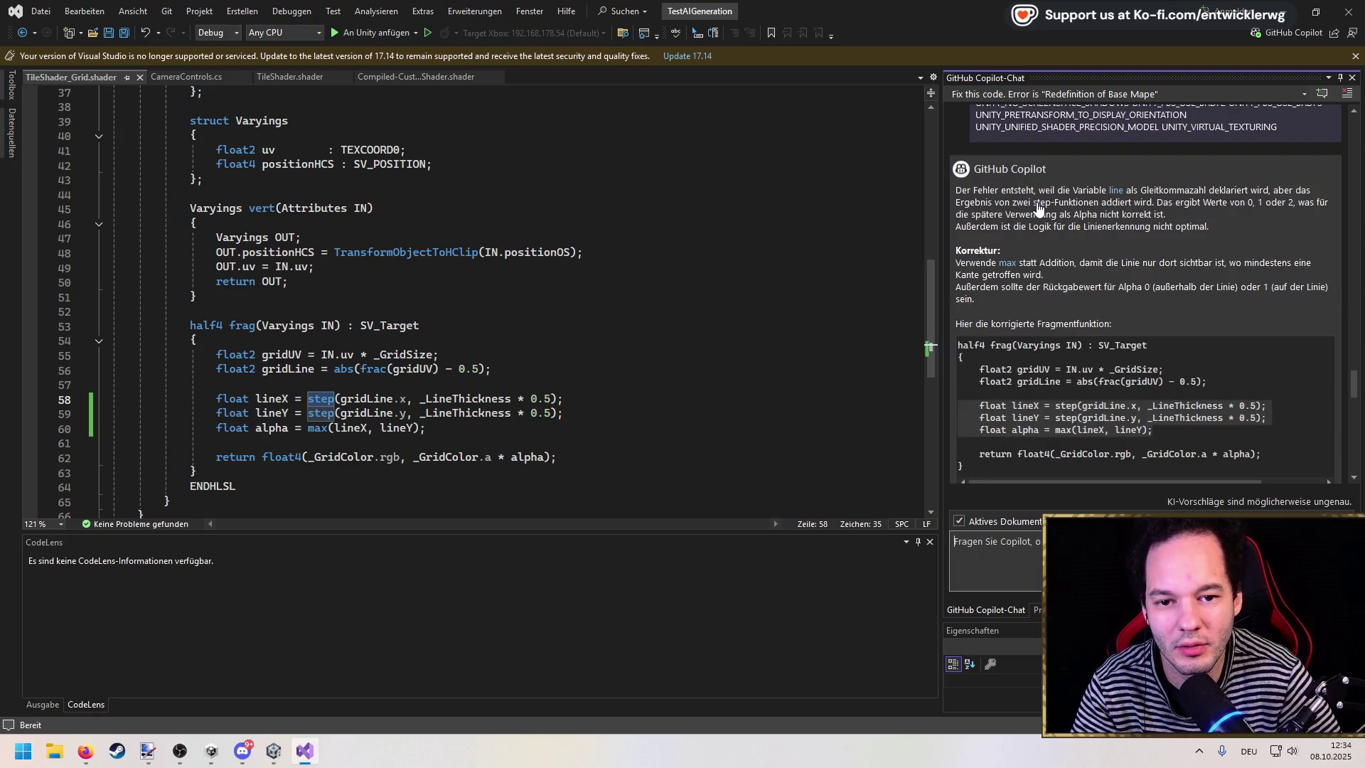
{"action": "type", "text": "Was macht die step fu"}
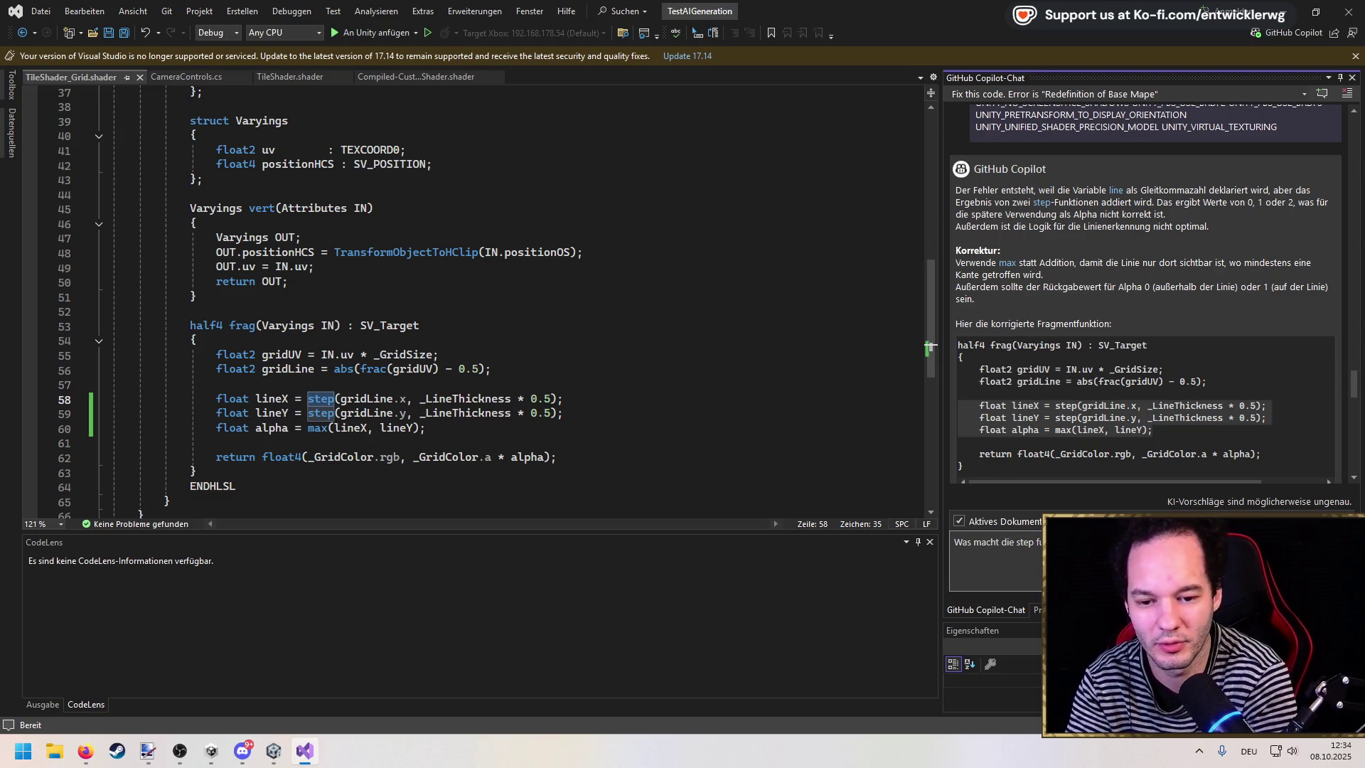
{"action": "key", "text": "Return"}
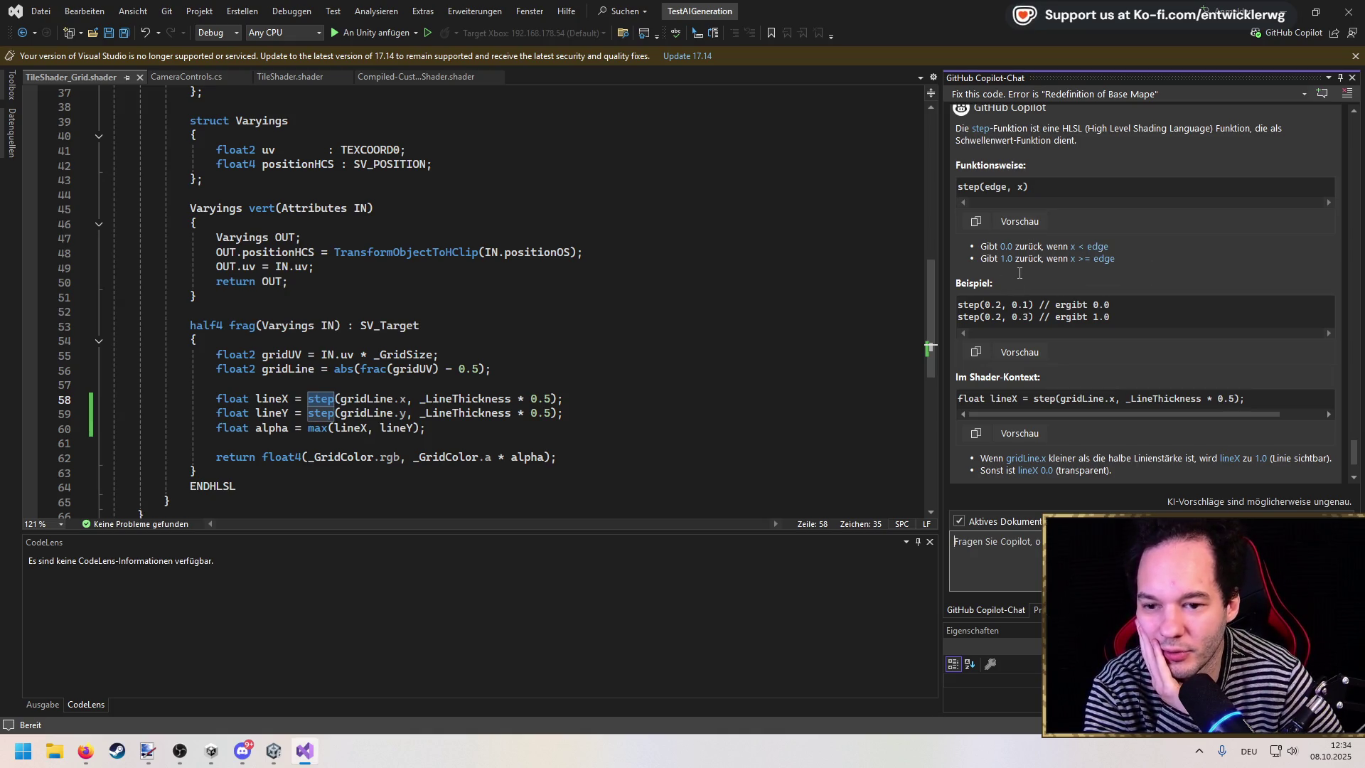
Step: Remove the ' - 0.5' offset from gridLine on line 56 and save the shader
{"action": "left_click", "coordinate": [391, 403]}
{"action": "double_click", "coordinate": [369, 403]}
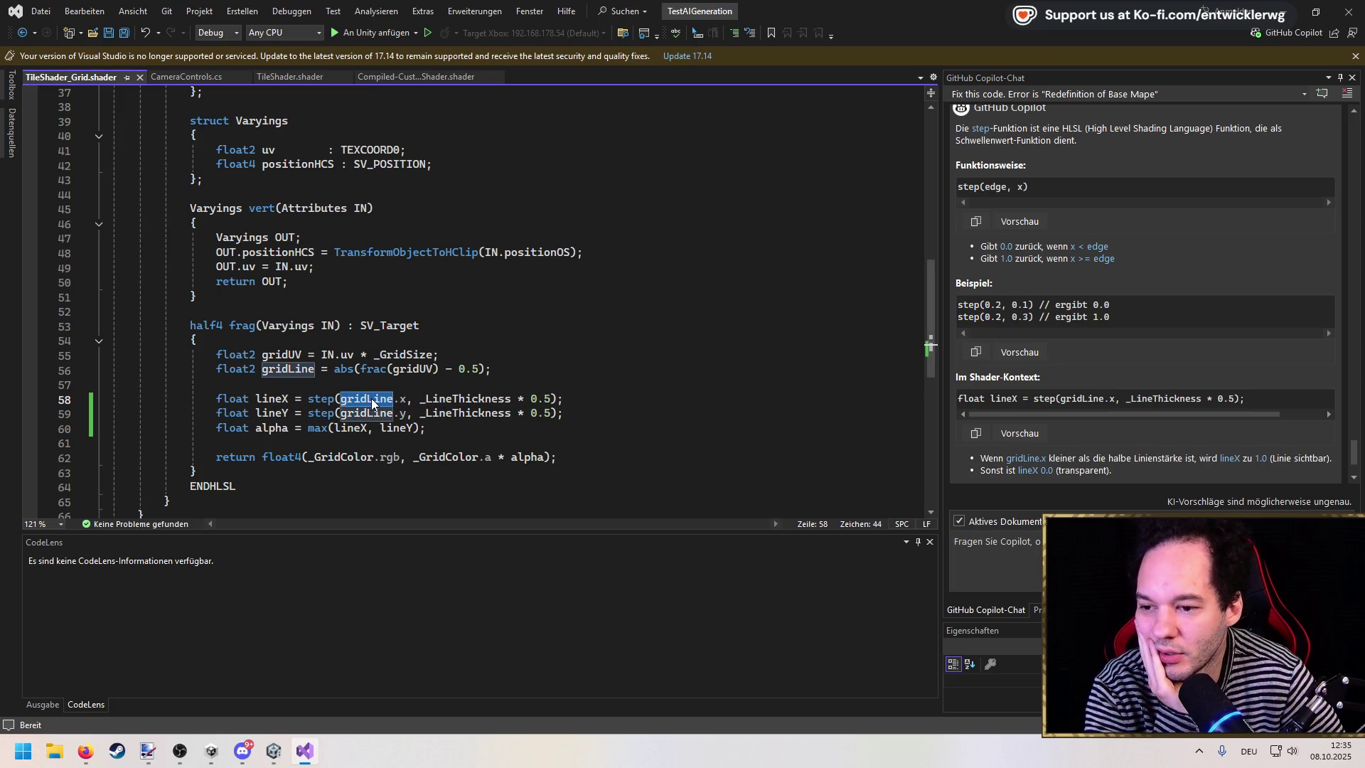
{"action": "left_click", "coordinate": [480, 369]}
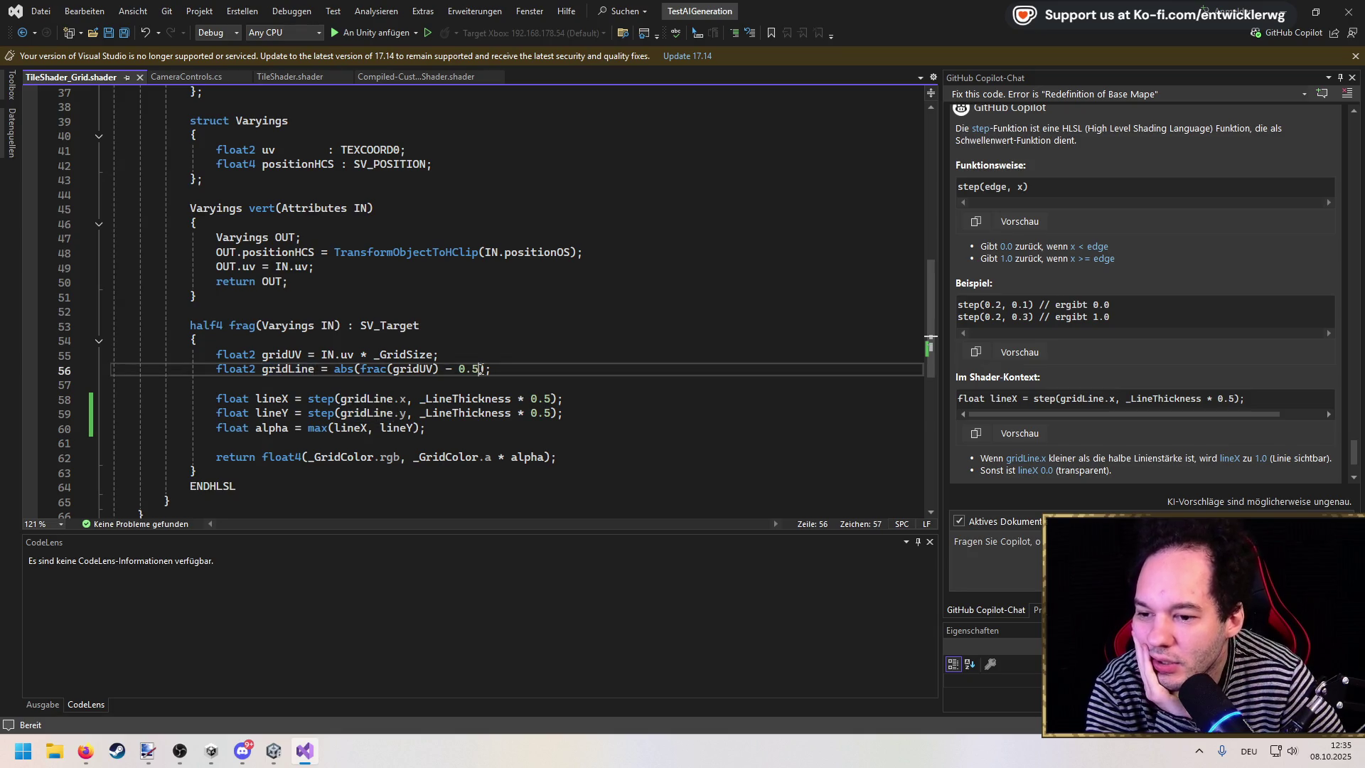
{"action": "left_click_drag", "start_coordinate": [481, 369], "coordinate": [441, 369]}
{"action": "key", "text": "BackSpace"}
{"action": "left_click", "coordinate": [527, 354]}
{"action": "key", "text": "ctrl+s"}
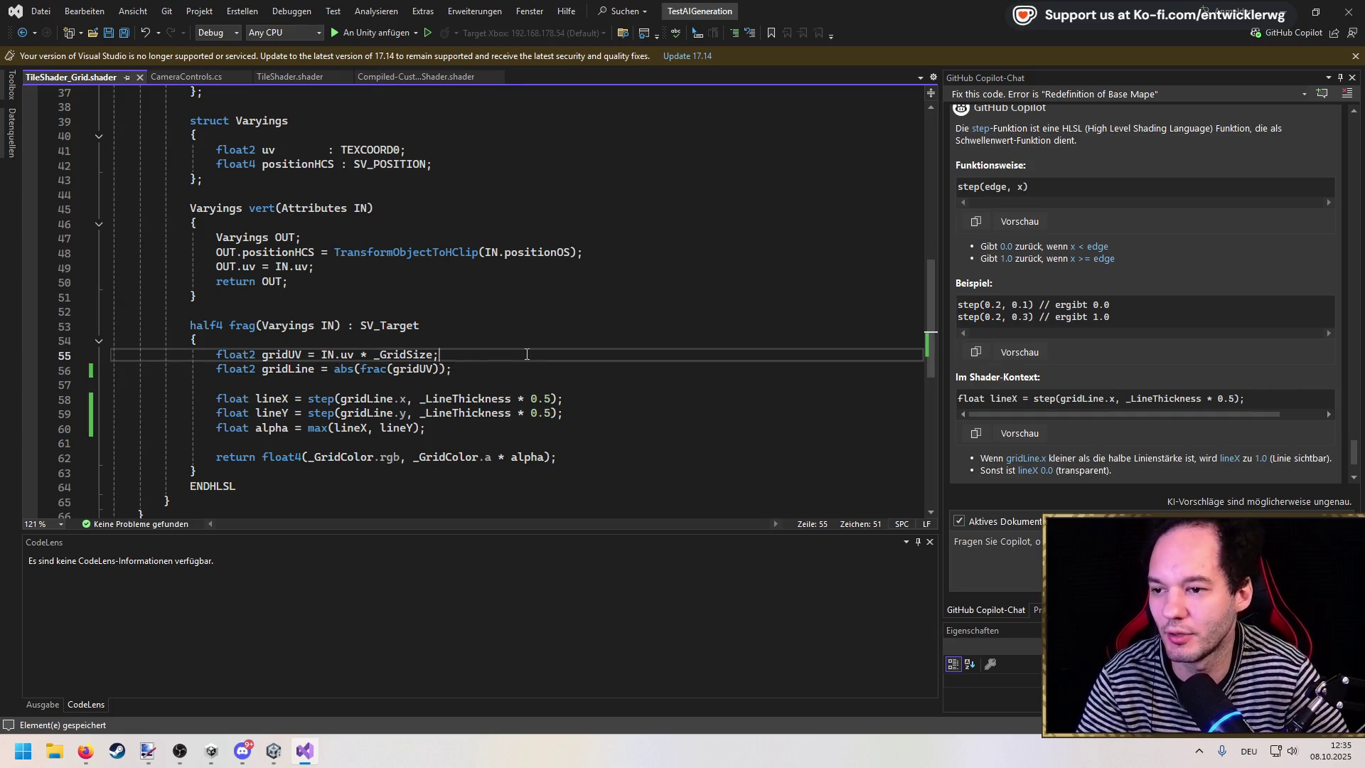
{"action": "key", "text": "alt+Tab"}
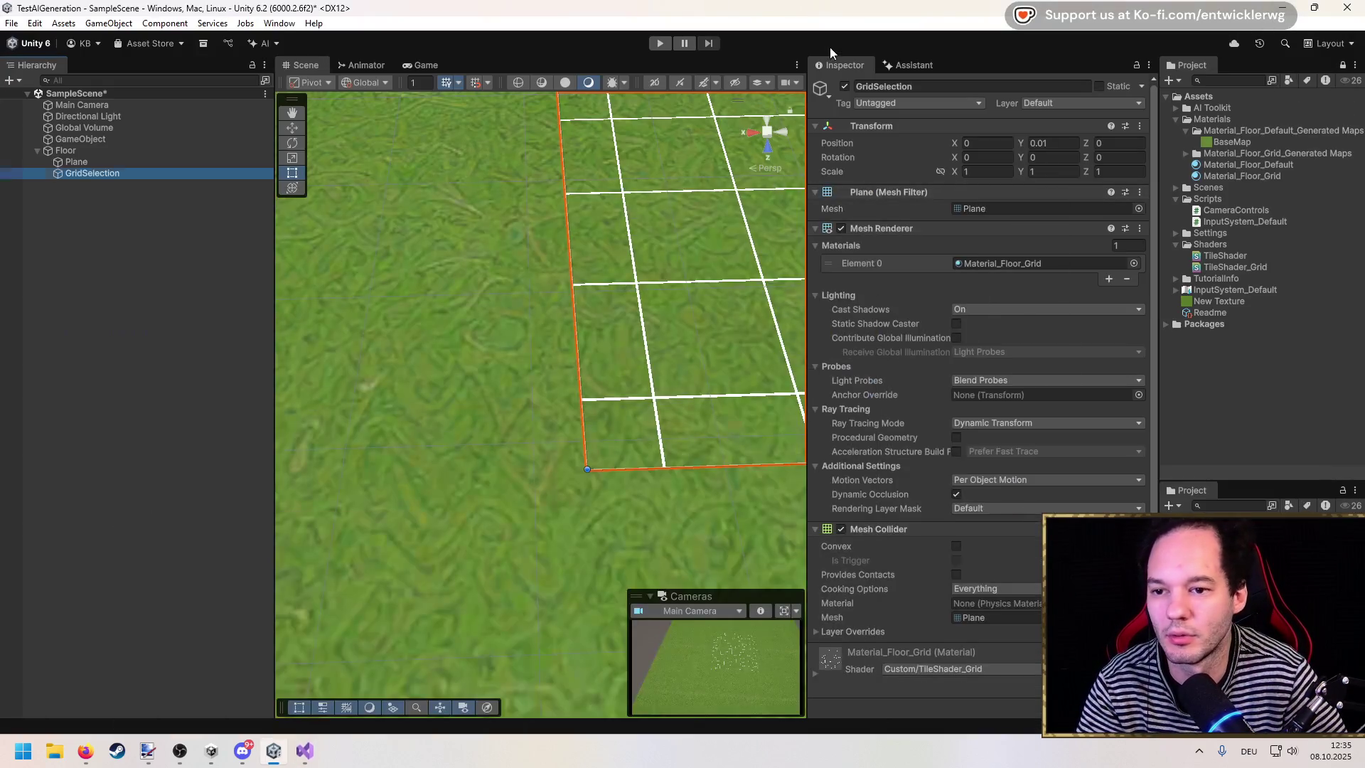
Step: Raise GridSelection to Position Y 0.02
{"action": "scroll", "coordinate": [680, 352], "scroll_direction": "down", "scroll_amount": 10}
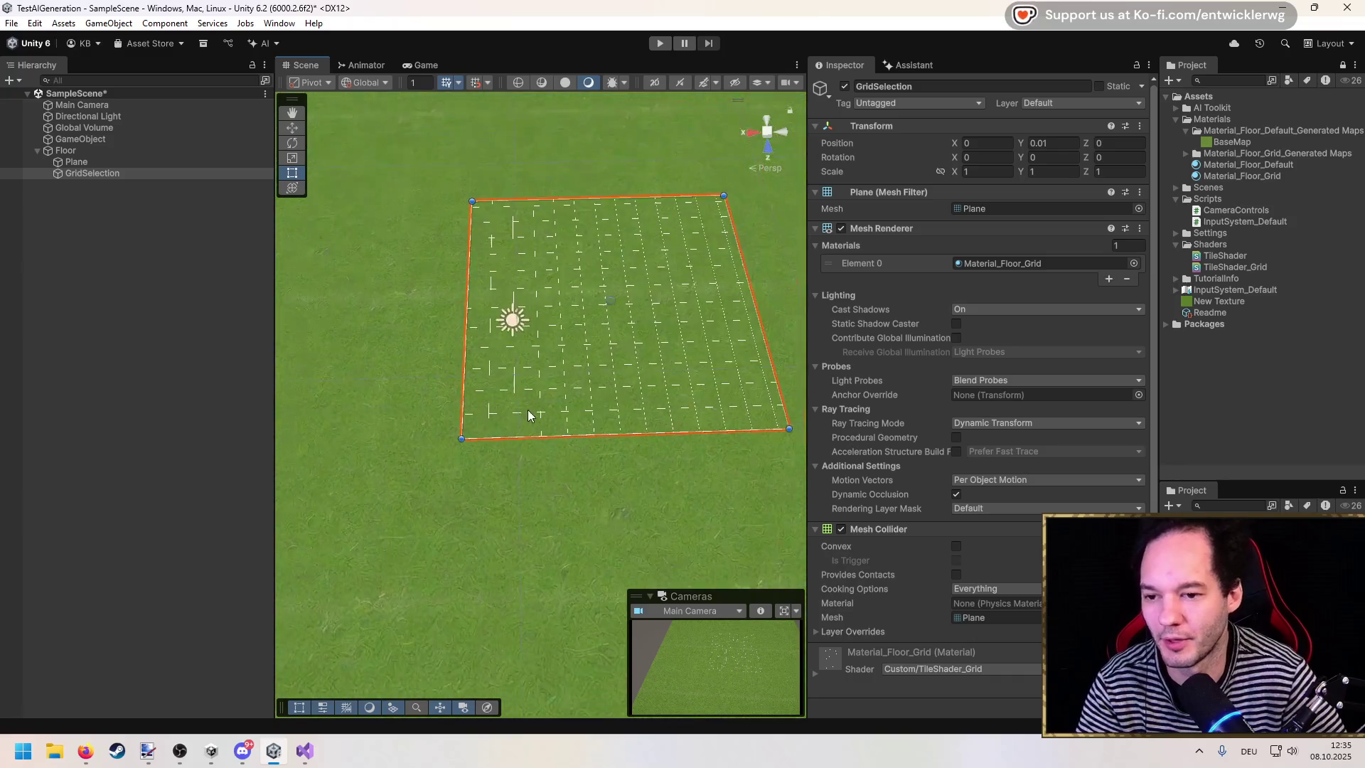
{"action": "scroll", "coordinate": [493, 413], "scroll_direction": "up", "scroll_amount": 10}
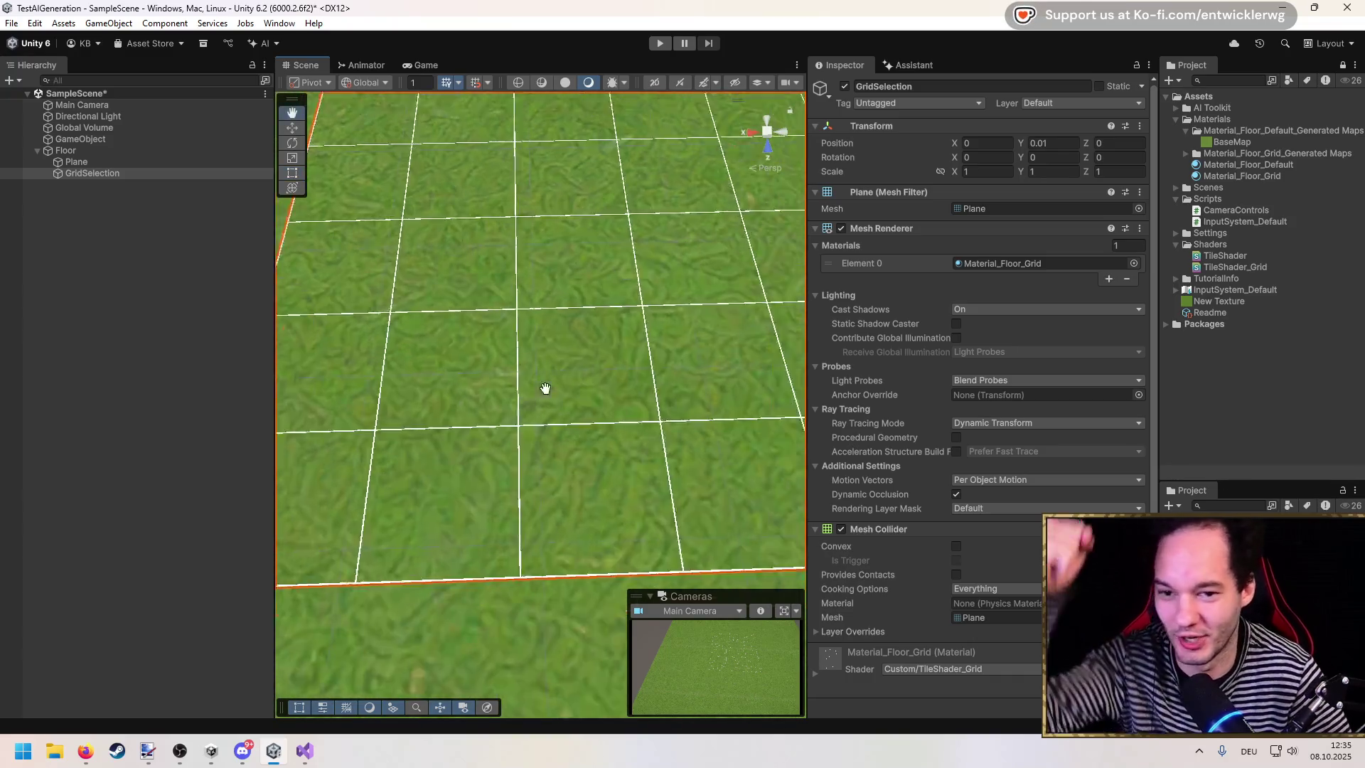
{"action": "left_click", "coordinate": [1039, 143]}
{"action": "type", "text": "0.02"}
{"action": "scroll", "coordinate": [489, 414], "scroll_direction": "down", "scroll_amount": 10}
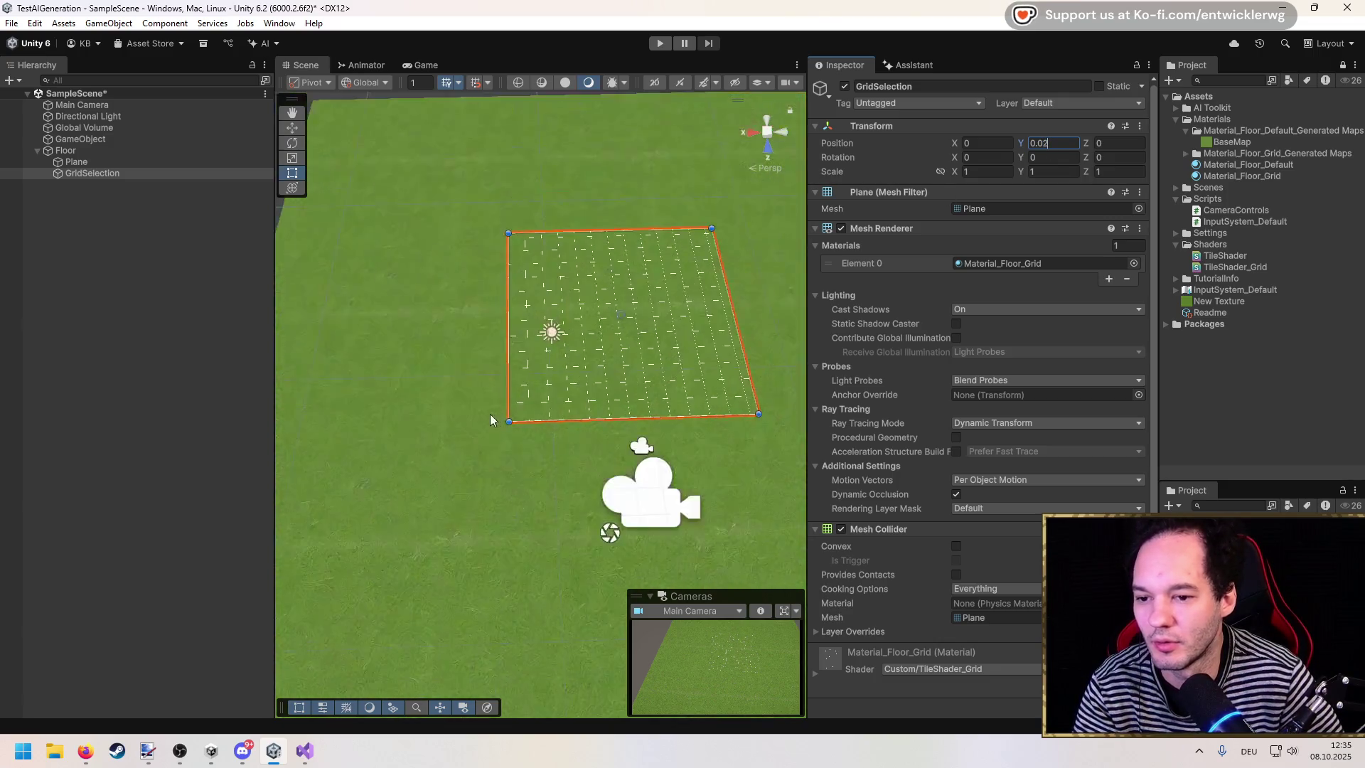
Step: Centre the Floor at the origin with Position X and Z set to 0
{"action": "left_click", "coordinate": [66, 150]}
{"action": "left_click", "coordinate": [966, 145]}
{"action": "type", "text": "0"}
{"action": "key", "text": "Tab"}
{"action": "key", "text": "Tab"}
{"action": "type", "text": "0"}
{"action": "key", "text": "Return"}
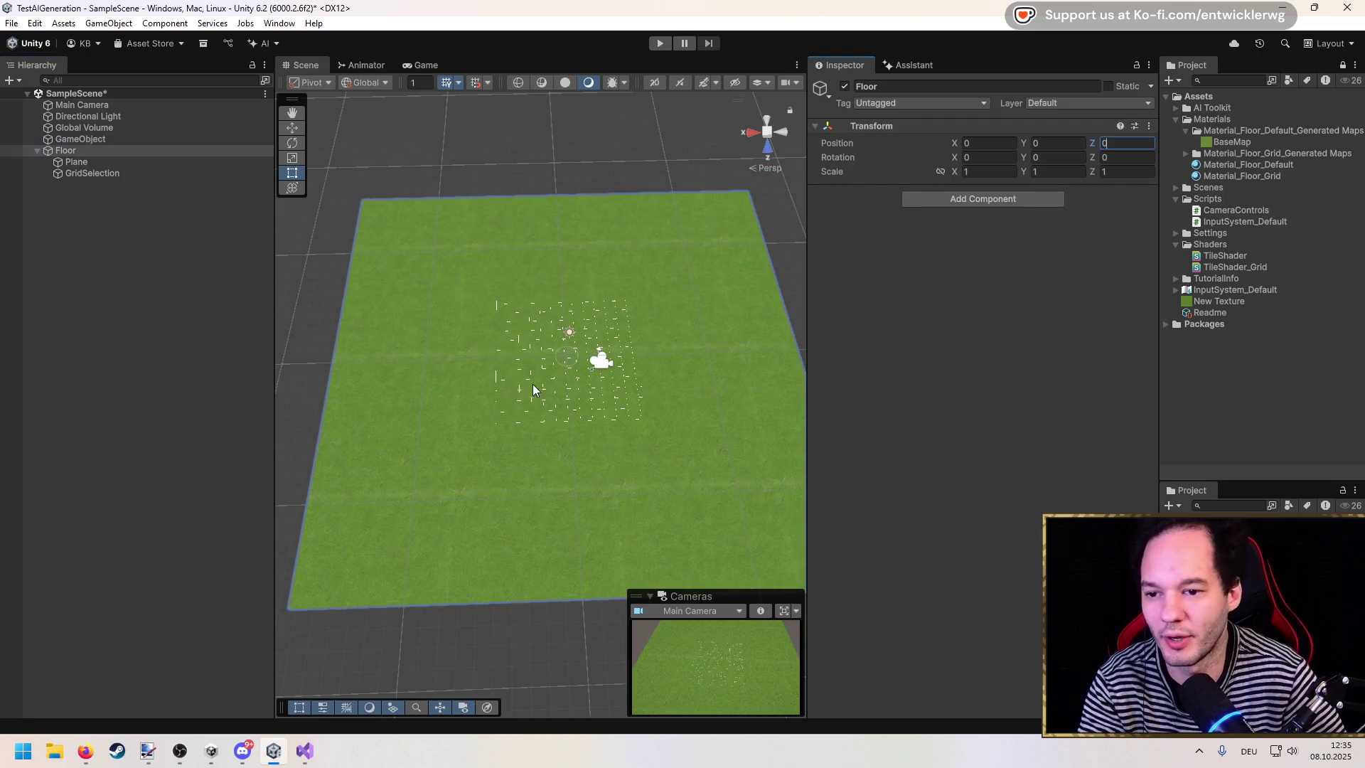
Step: Reset the Plane's Scale X and Z to 1
{"action": "left_click", "coordinate": [111, 162]}
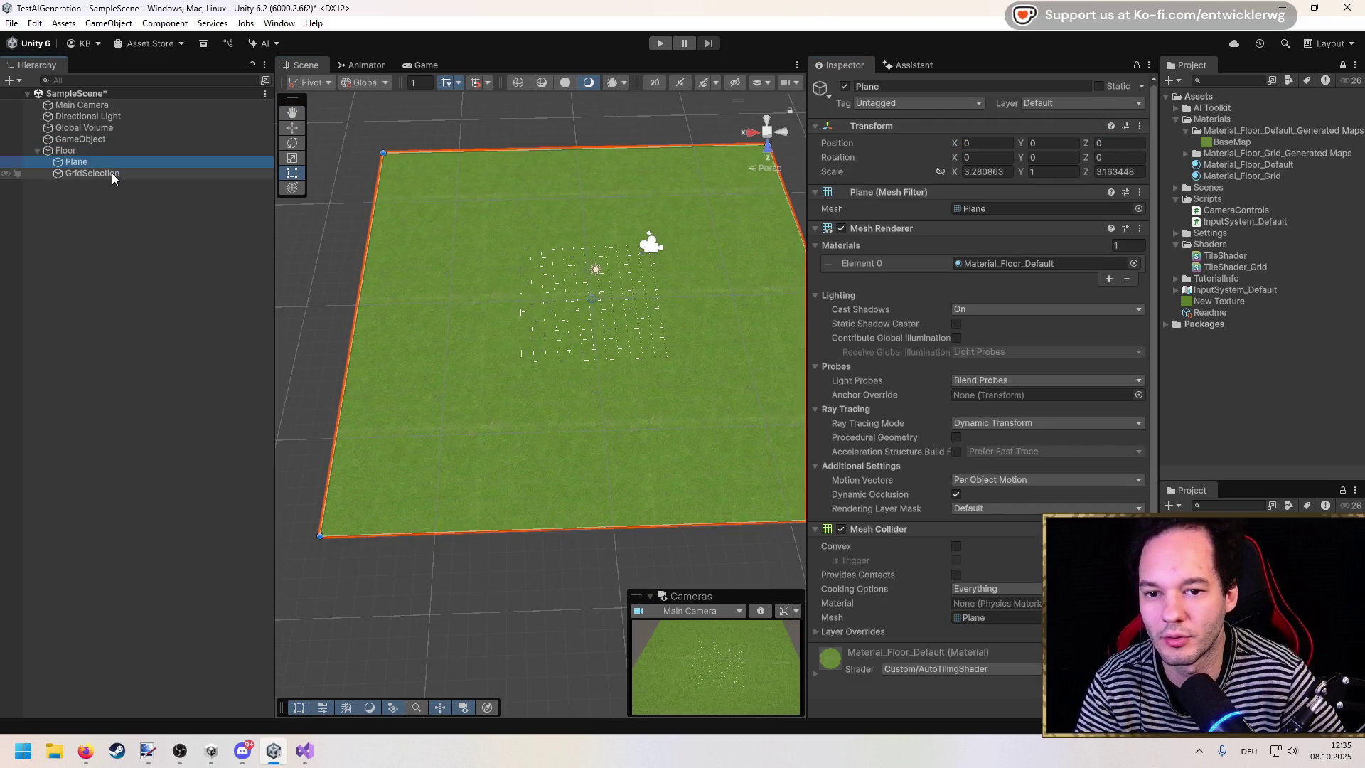
{"action": "left_click", "coordinate": [1002, 172]}
{"action": "type", "text": "1"}
{"action": "key", "text": "Tab"}
{"action": "key", "text": "Tab"}
{"action": "type", "text": "1"}
{"action": "key", "text": "Return"}
Step: Scale the Floor to 10 on X and Z and check the tiled grid lines
{"action": "left_click", "coordinate": [115, 151]}
{"action": "left_click", "coordinate": [988, 172]}
{"action": "type", "text": "10"}
{"action": "key", "text": "Tab"}
{"action": "key", "text": "Tab"}
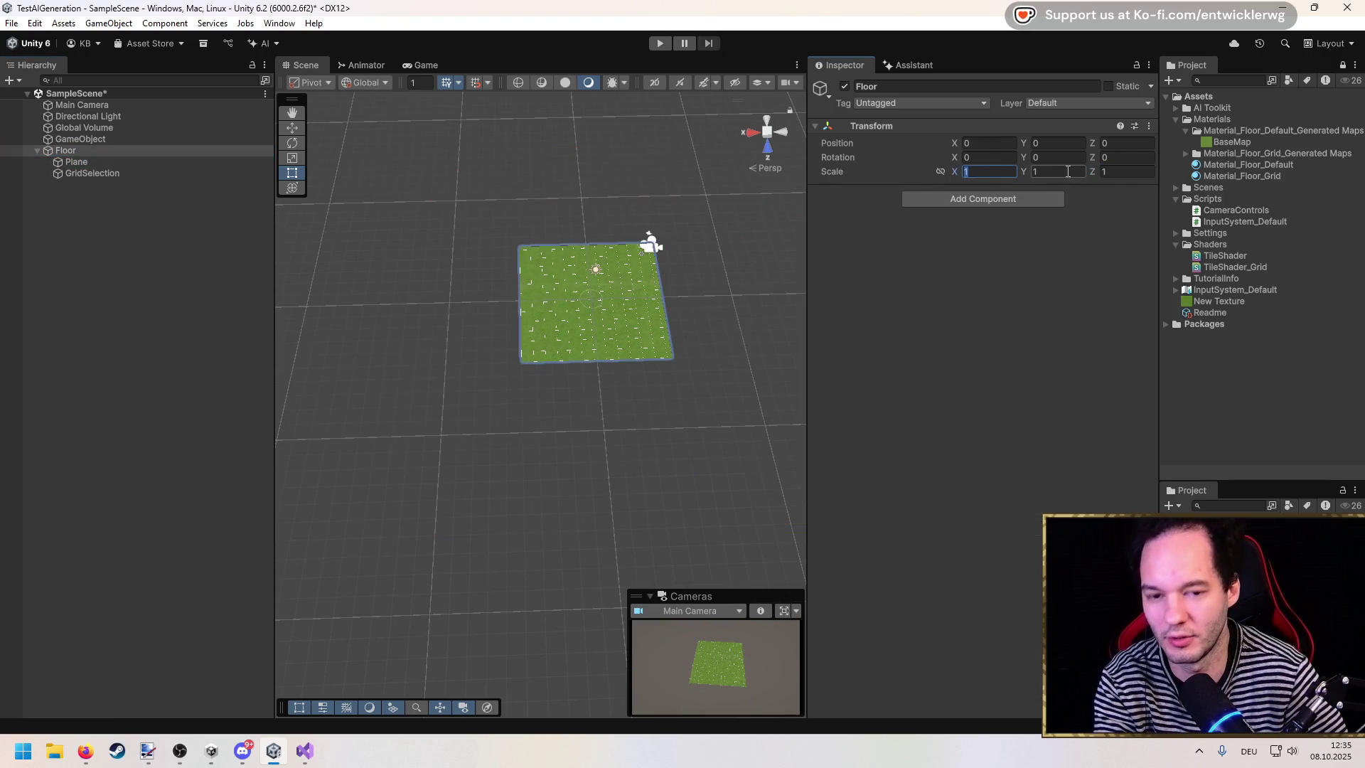
{"action": "type", "text": "10"}
{"action": "scroll", "coordinate": [521, 381], "scroll_direction": "down", "scroll_amount": 5}
{"action": "mouse_move", "coordinate": [421, 465]}
{"action": "left_mouse_down"}
{"action": "mouse_move", "coordinate": [556, 471]}
{"action": "mouse_move", "coordinate": [422, 389]}
{"action": "left_mouse_up"}
{"action": "left_click", "coordinate": [422, 390]}
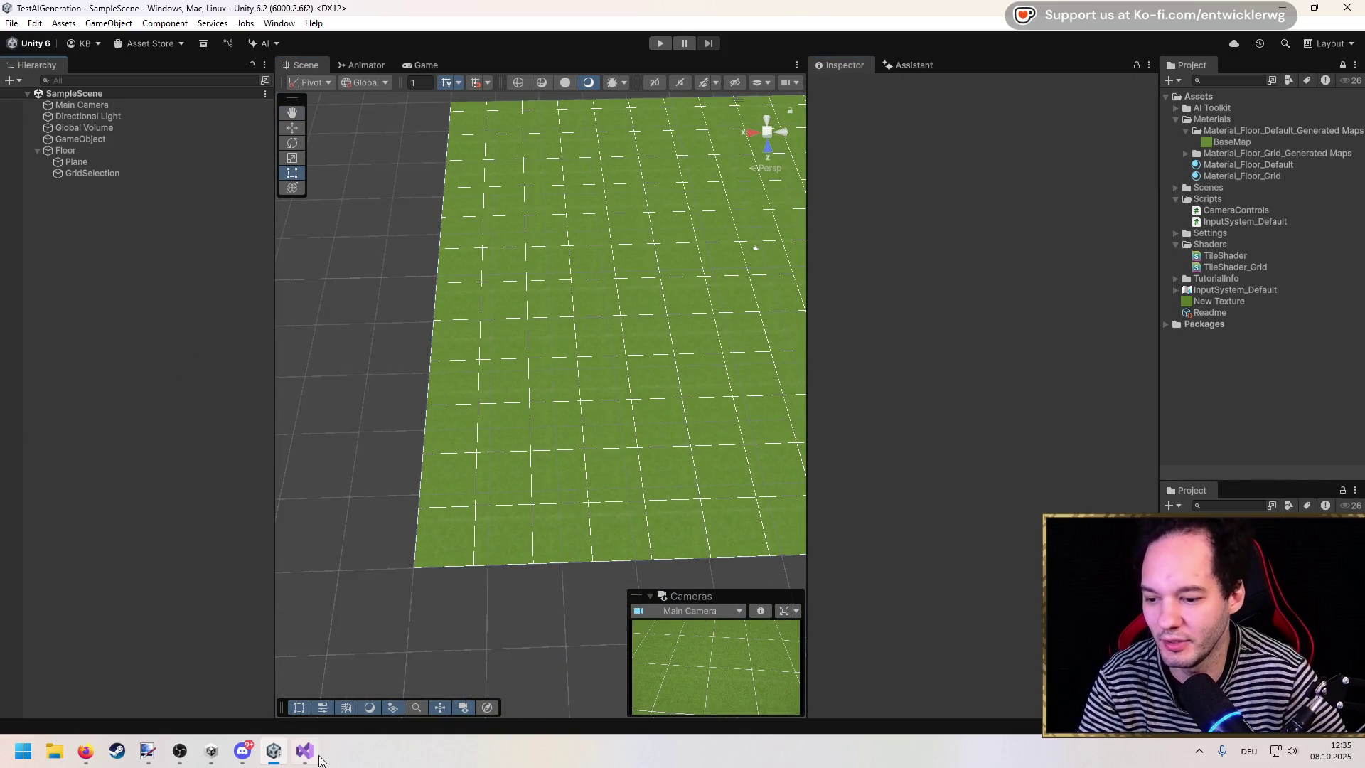
{"action": "left_click", "coordinate": [305, 750]}
Step: Trace where _GridSize and gridLine are used in the fragment function, then return to Unity
{"action": "double_click", "coordinate": [397, 356]}
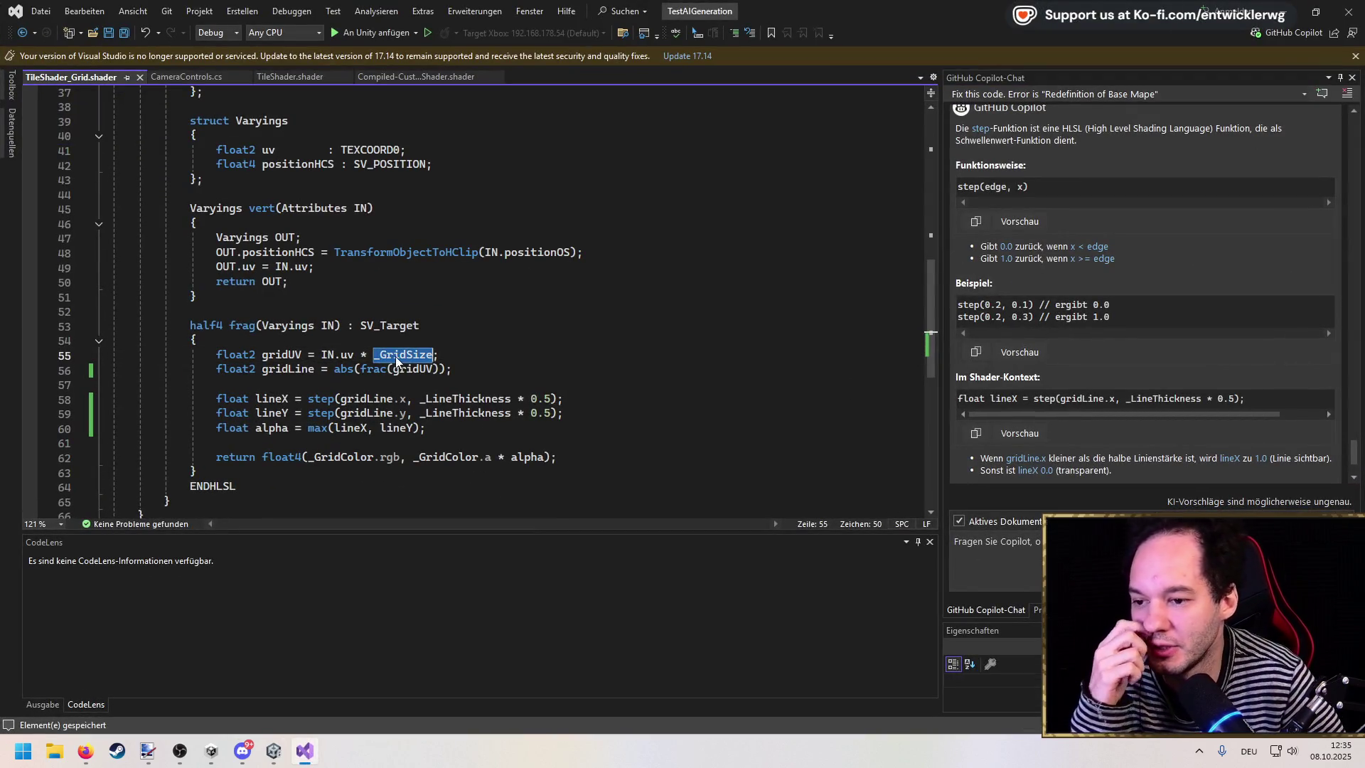
{"action": "scroll", "coordinate": [335, 299], "scroll_direction": "down", "scroll_amount": 2}
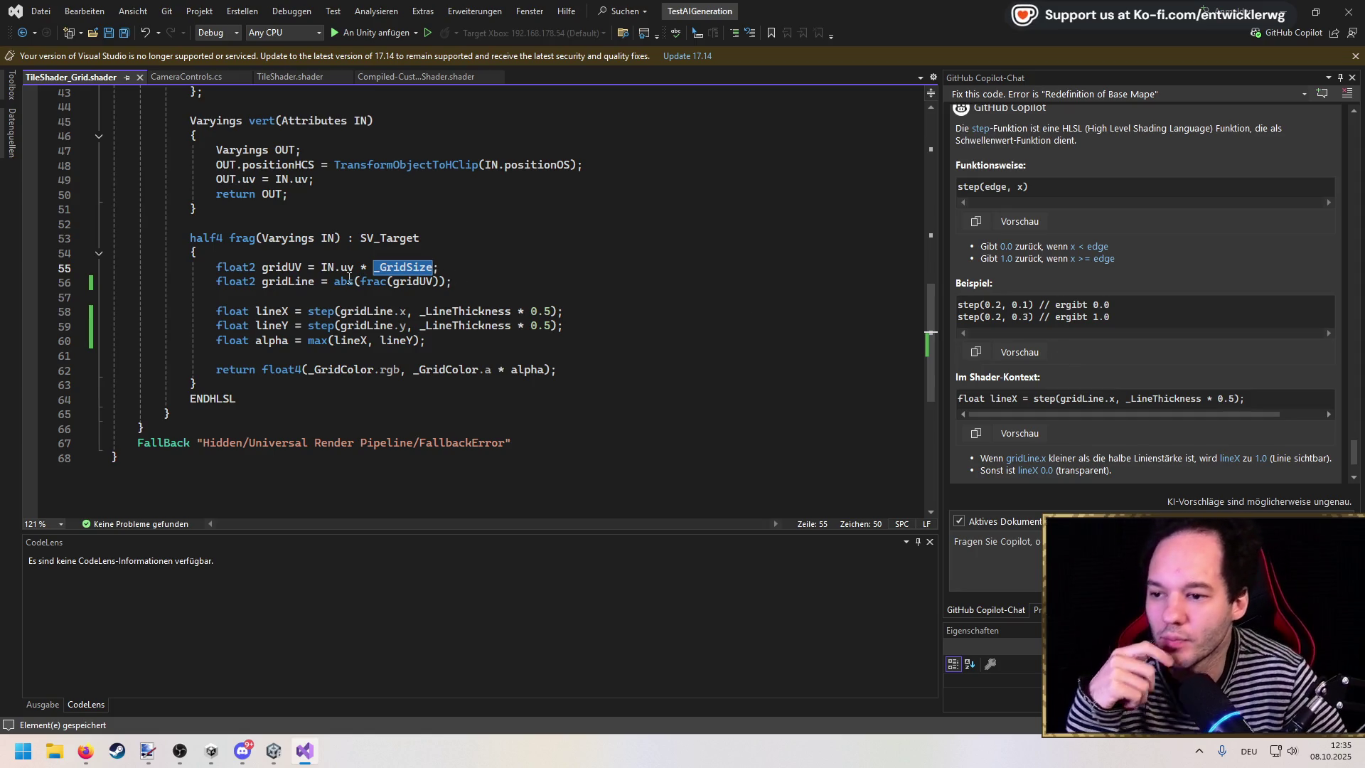
{"action": "double_click", "coordinate": [302, 282]}
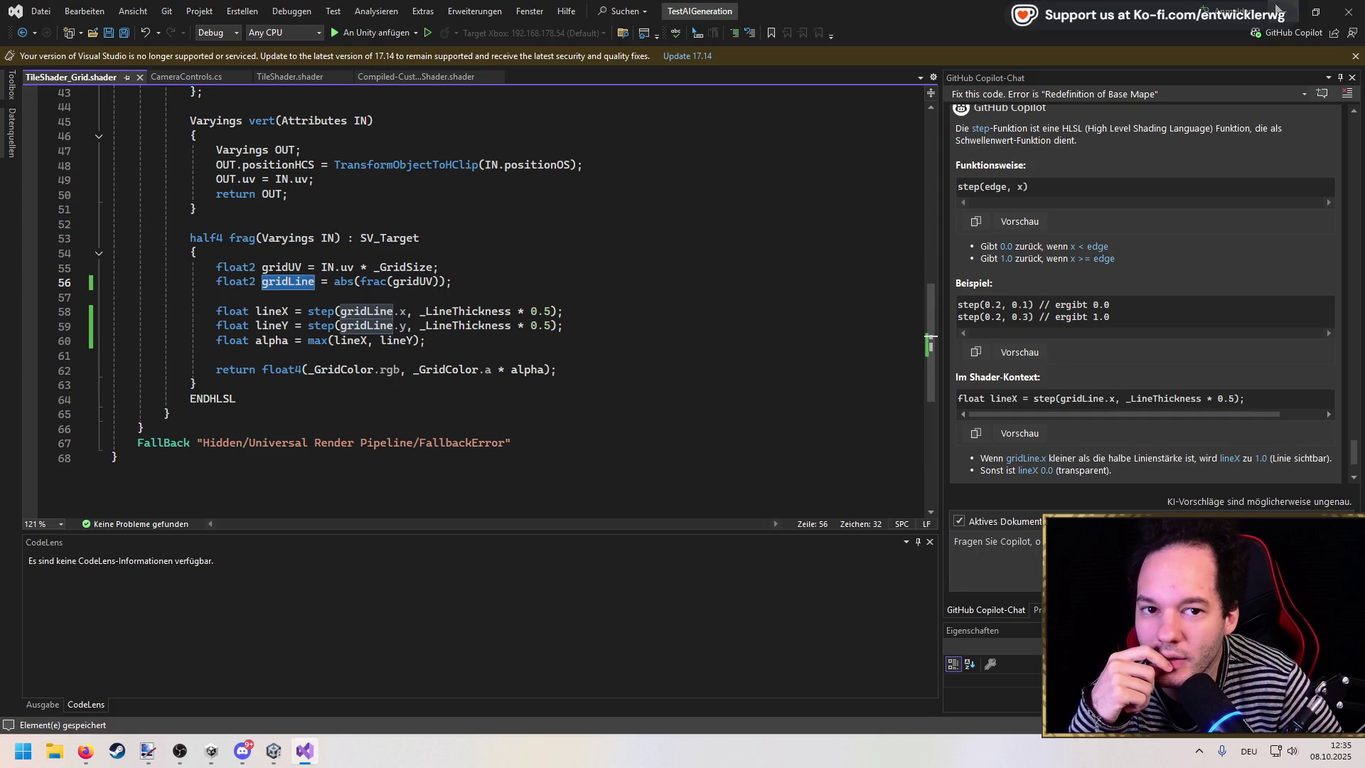
{"action": "key", "text": "alt+Tab"}
{"action": "left_click", "coordinate": [138, 173]}
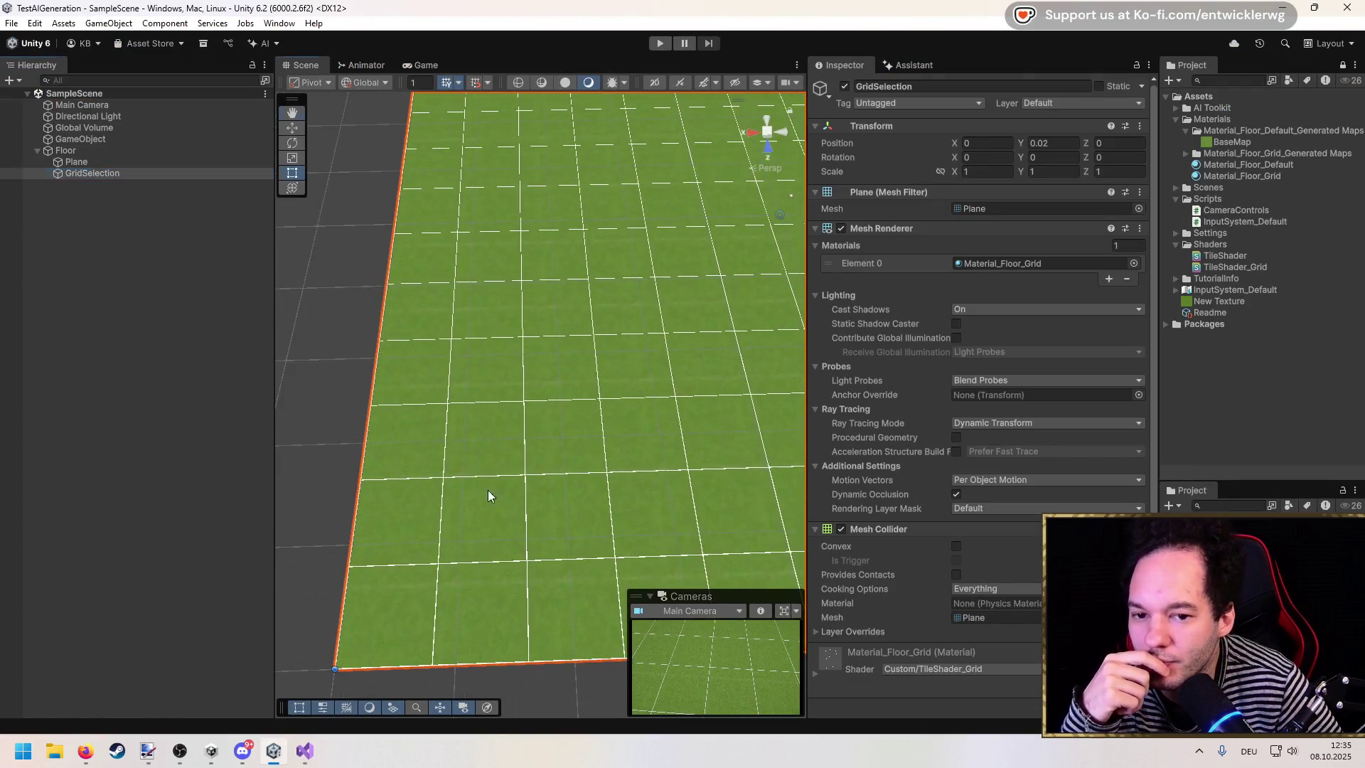
Step: Set Material_Floor_Grid's Grid Size to 16 for denser floor tiles
{"action": "left_click_drag", "start_coordinate": [517, 318], "coordinate": [611, 312]}
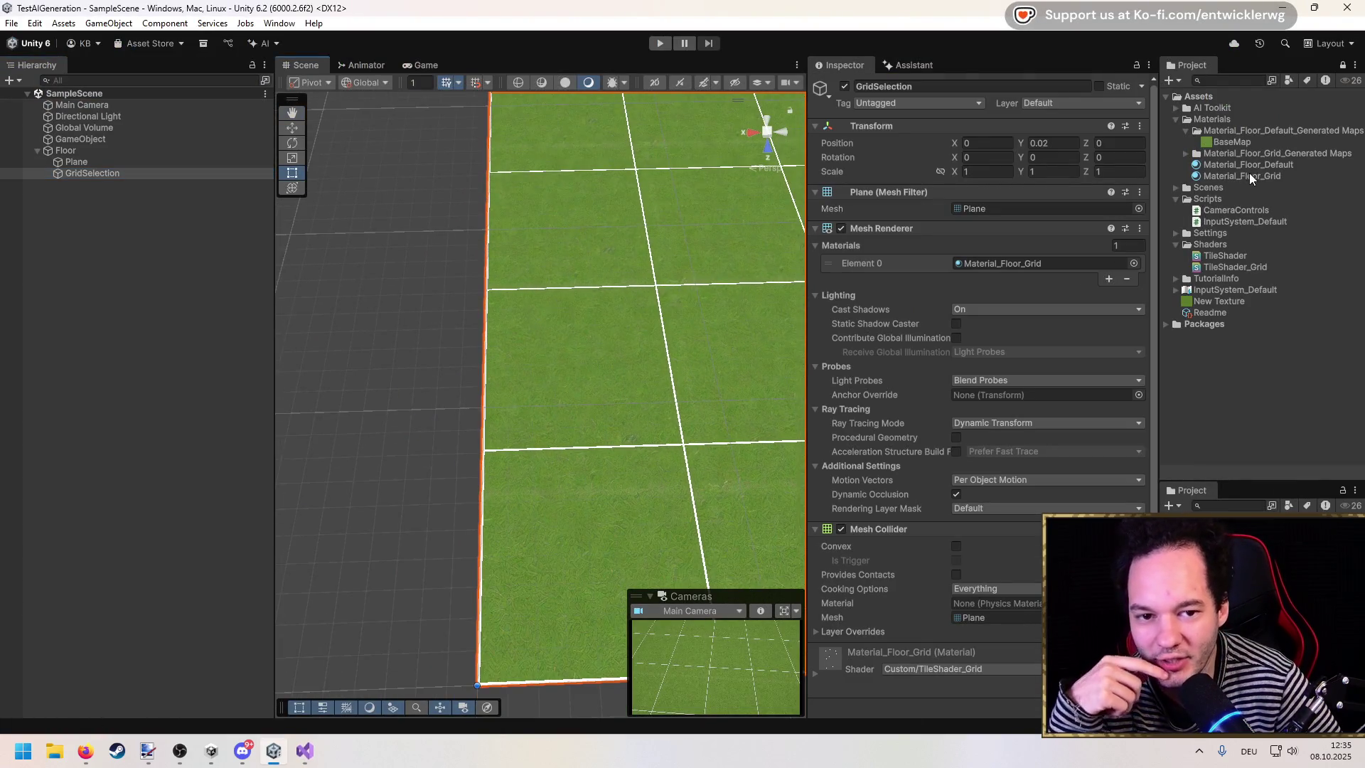
{"action": "left_click", "coordinate": [1250, 176]}
{"action": "scroll", "coordinate": [594, 320], "scroll_direction": "down", "scroll_amount": 2}
{"action": "left_click", "coordinate": [1146, 166]}
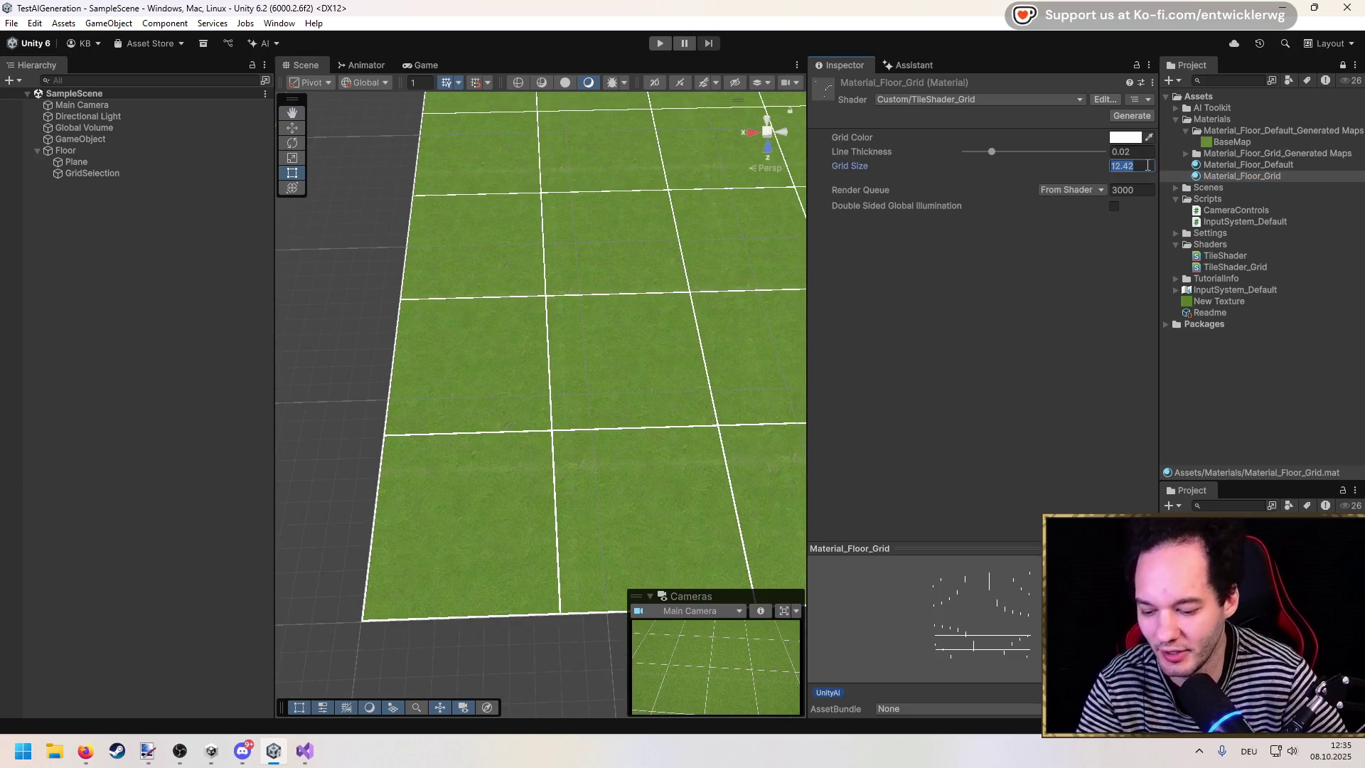
{"action": "left_click", "coordinate": [89, 441]}
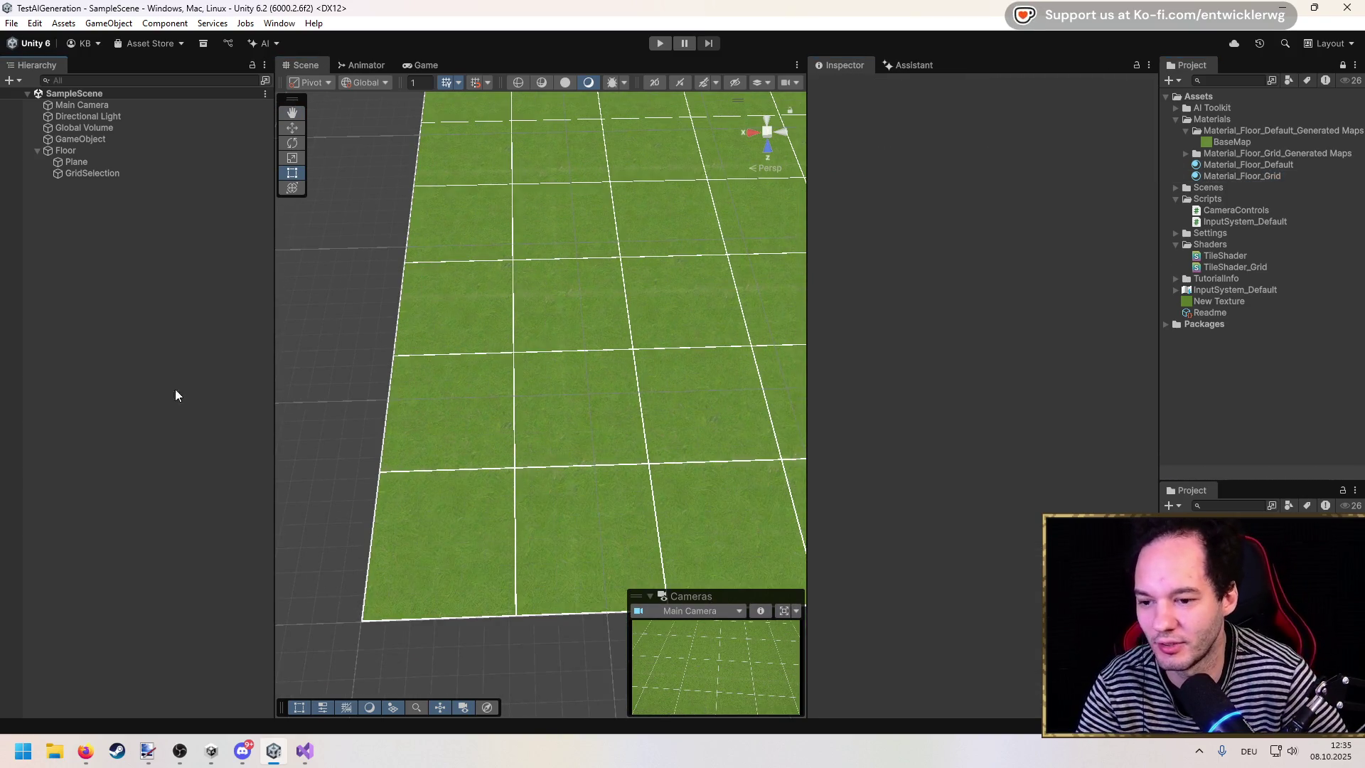
{"action": "left_click", "coordinate": [100, 173]}
{"action": "left_click", "coordinate": [1244, 176]}
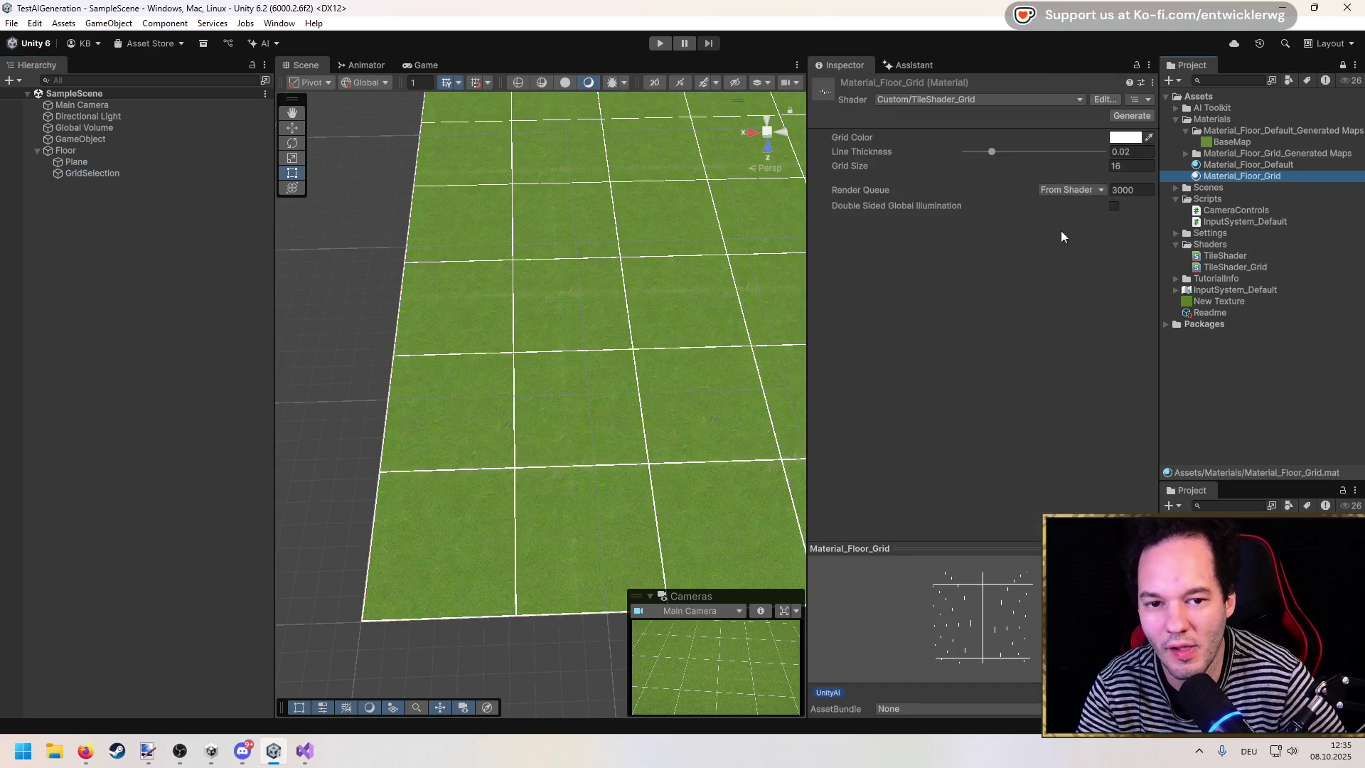
{"action": "left_click", "coordinate": [304, 750]}
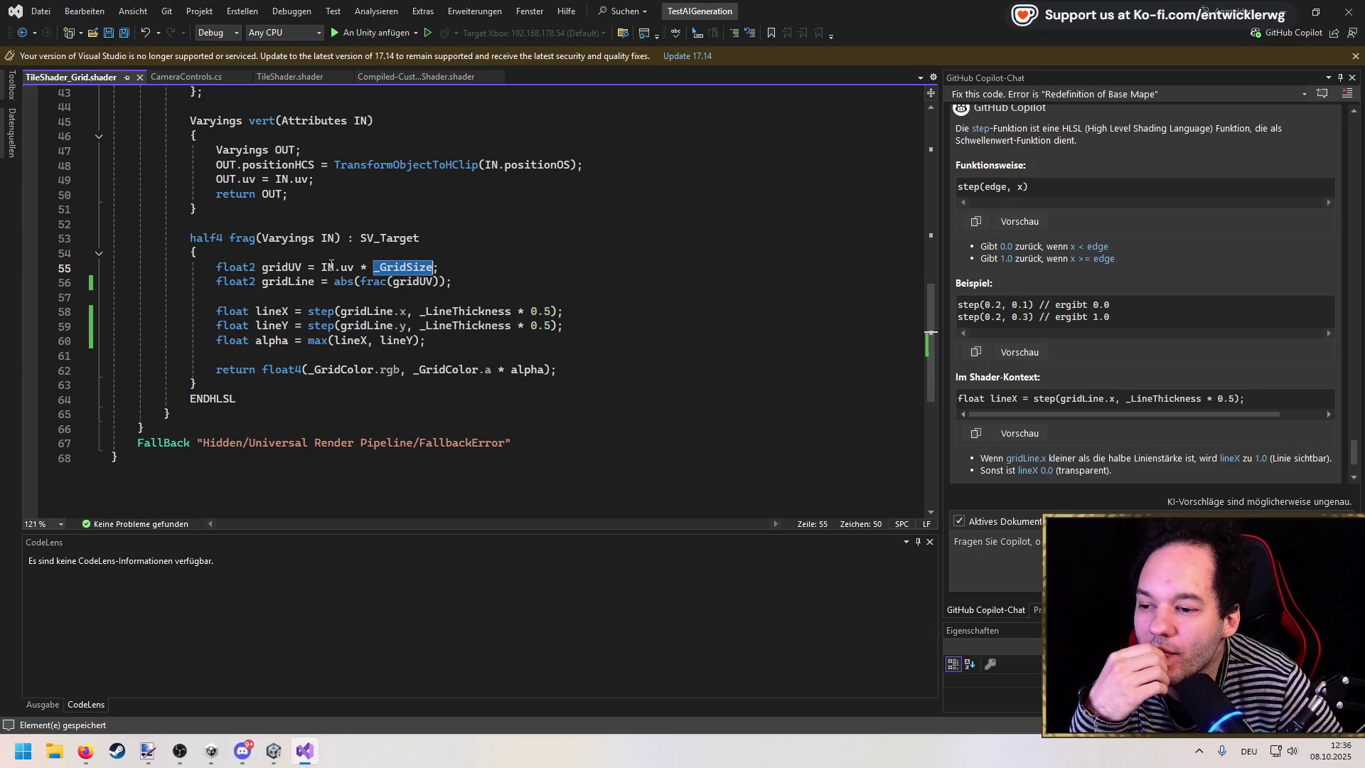
Step: Ask Copilot how gridUV and gridLine relate to _GridSize on lines 55–56
{"action": "double_click", "coordinate": [281, 268]}
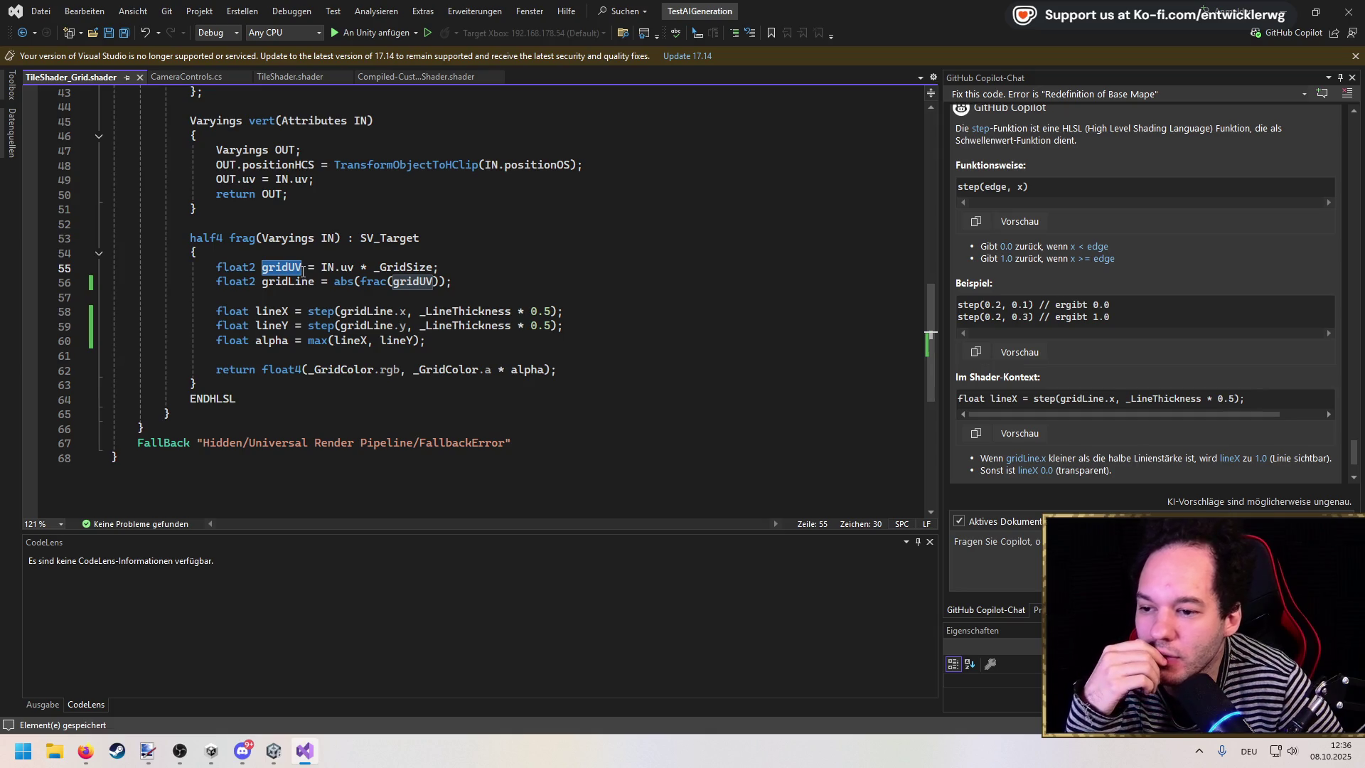
{"action": "left_click_drag", "start_coordinate": [434, 268], "coordinate": [340, 267]}
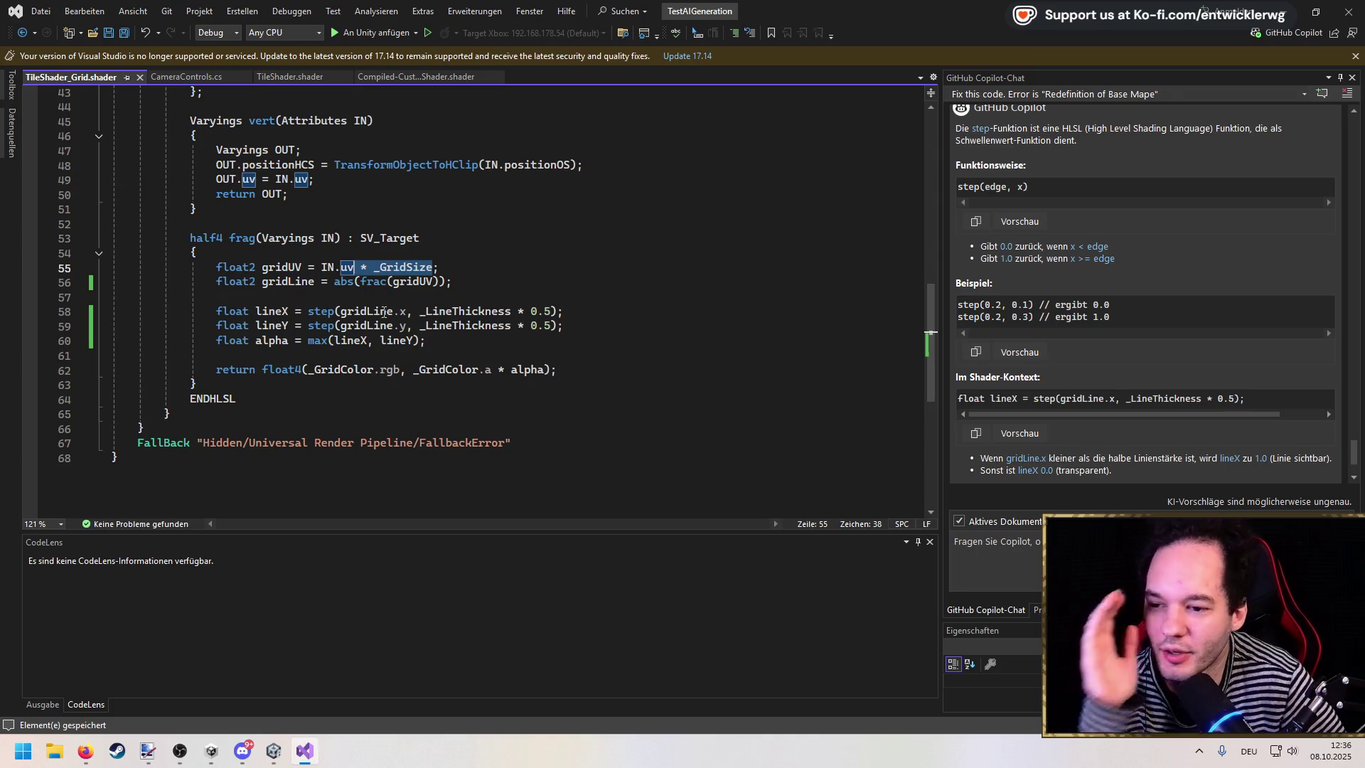
{"action": "double_click", "coordinate": [292, 268]}
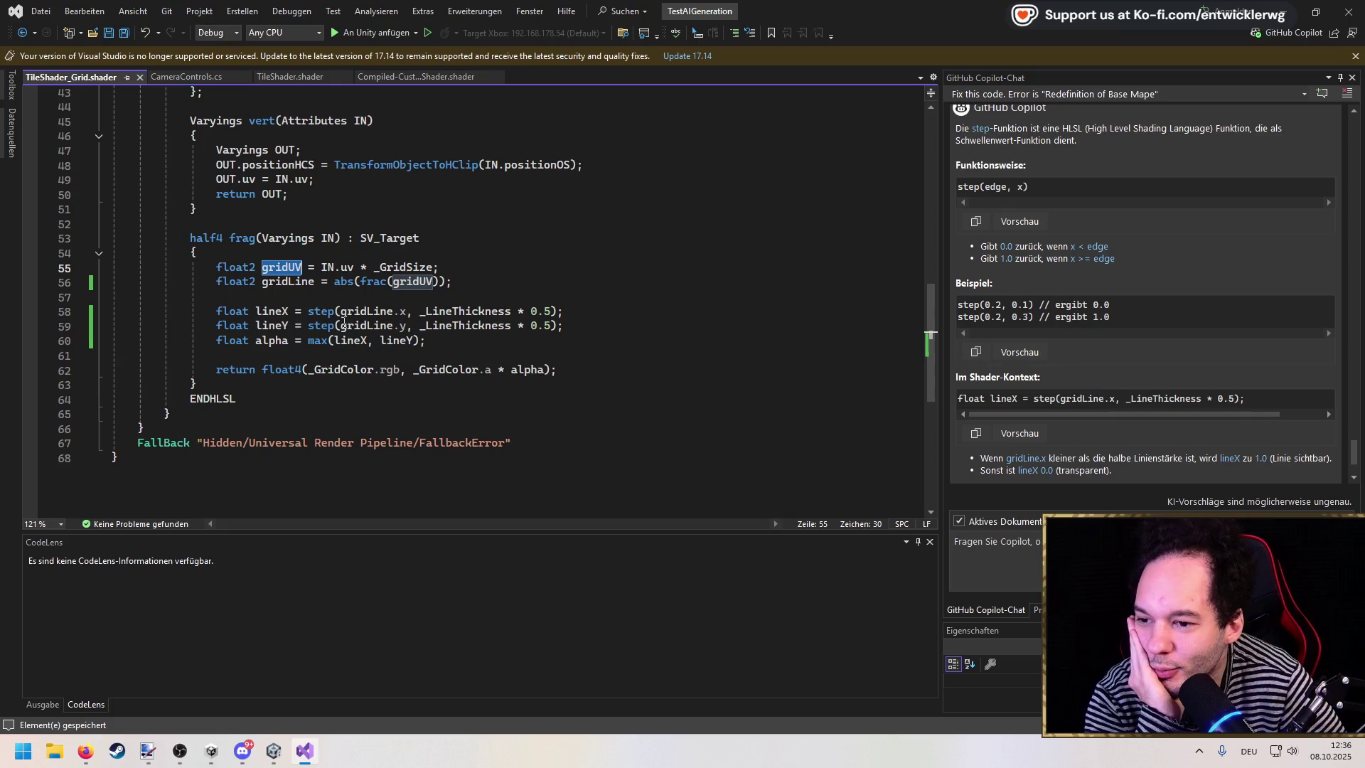
{"action": "double_click", "coordinate": [296, 282]}
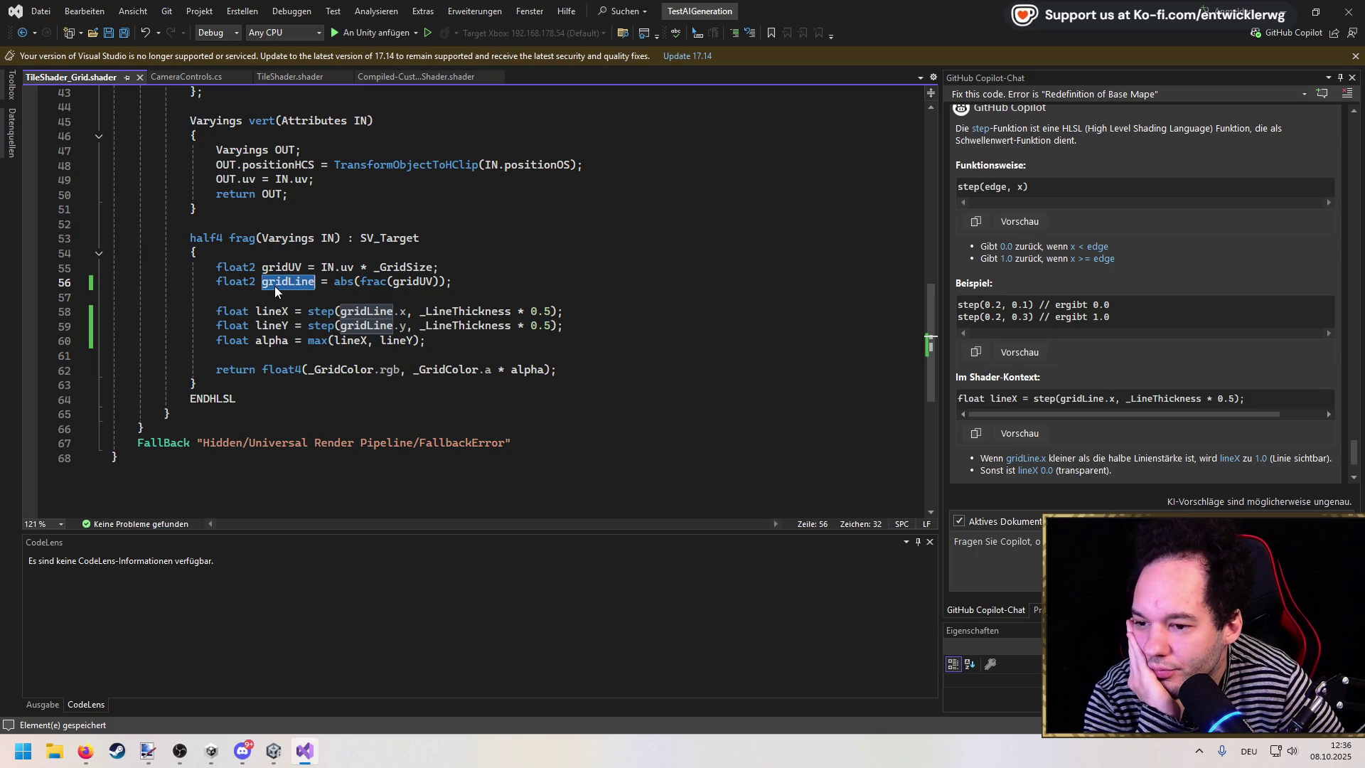
{"action": "left_click", "coordinate": [956, 541]}
{"action": "type", "text": "cr"}
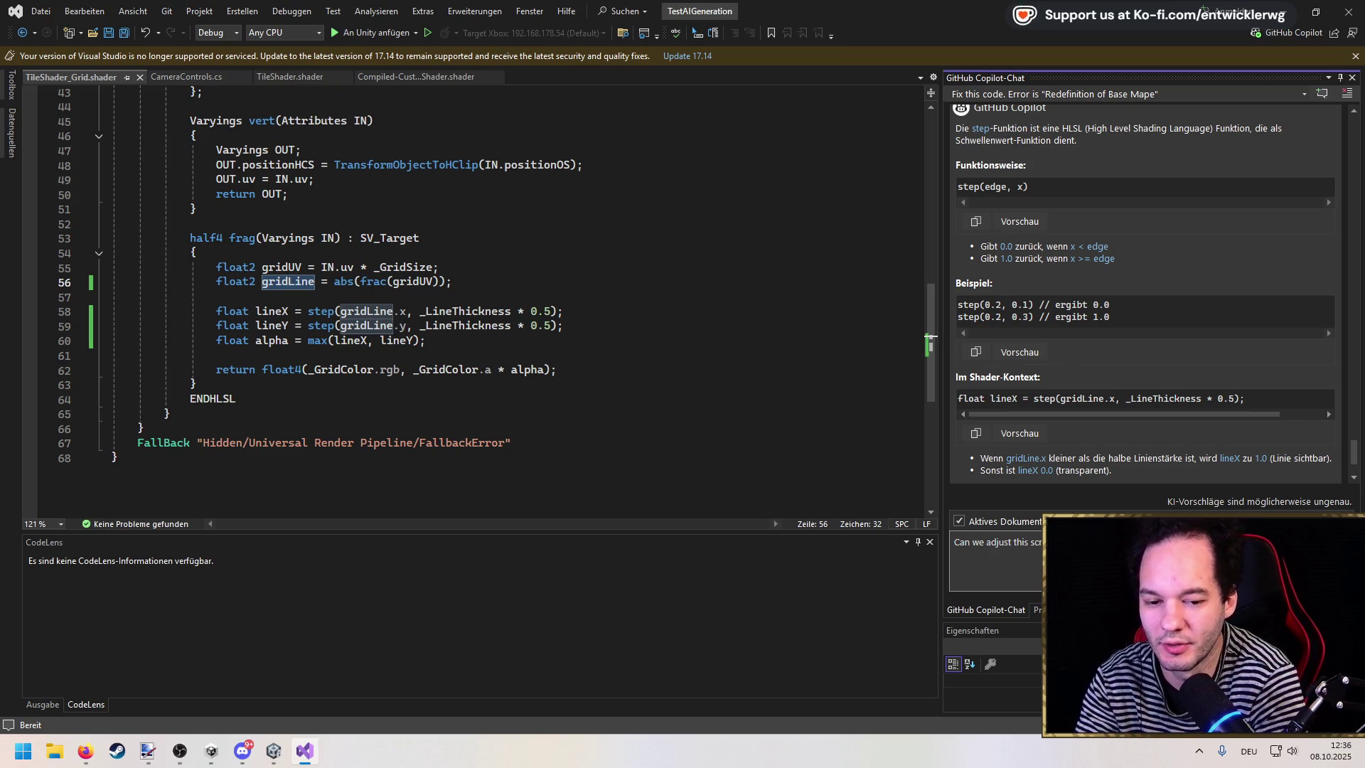
{"action": "key", "text": "Return"}
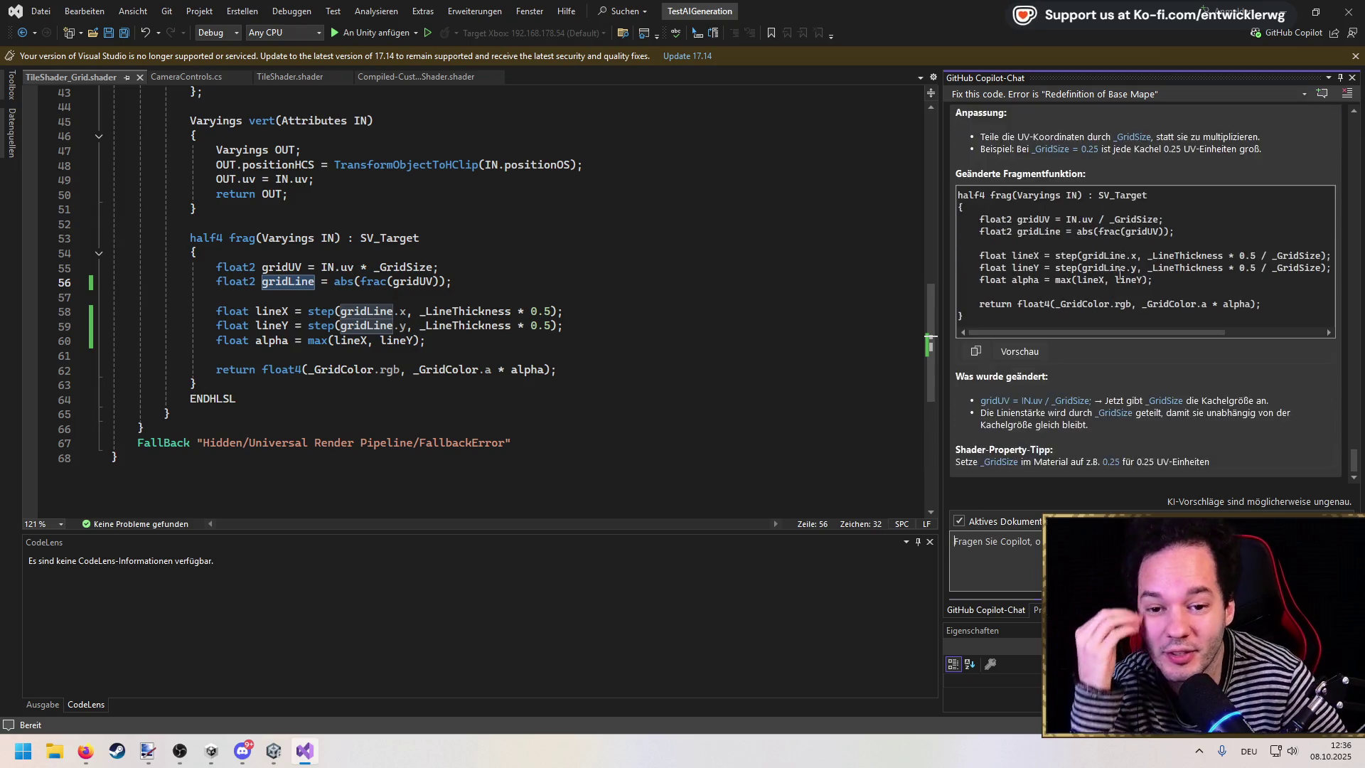
{"action": "scroll", "coordinate": [1121, 275], "scroll_direction": "up", "scroll_amount": 3}
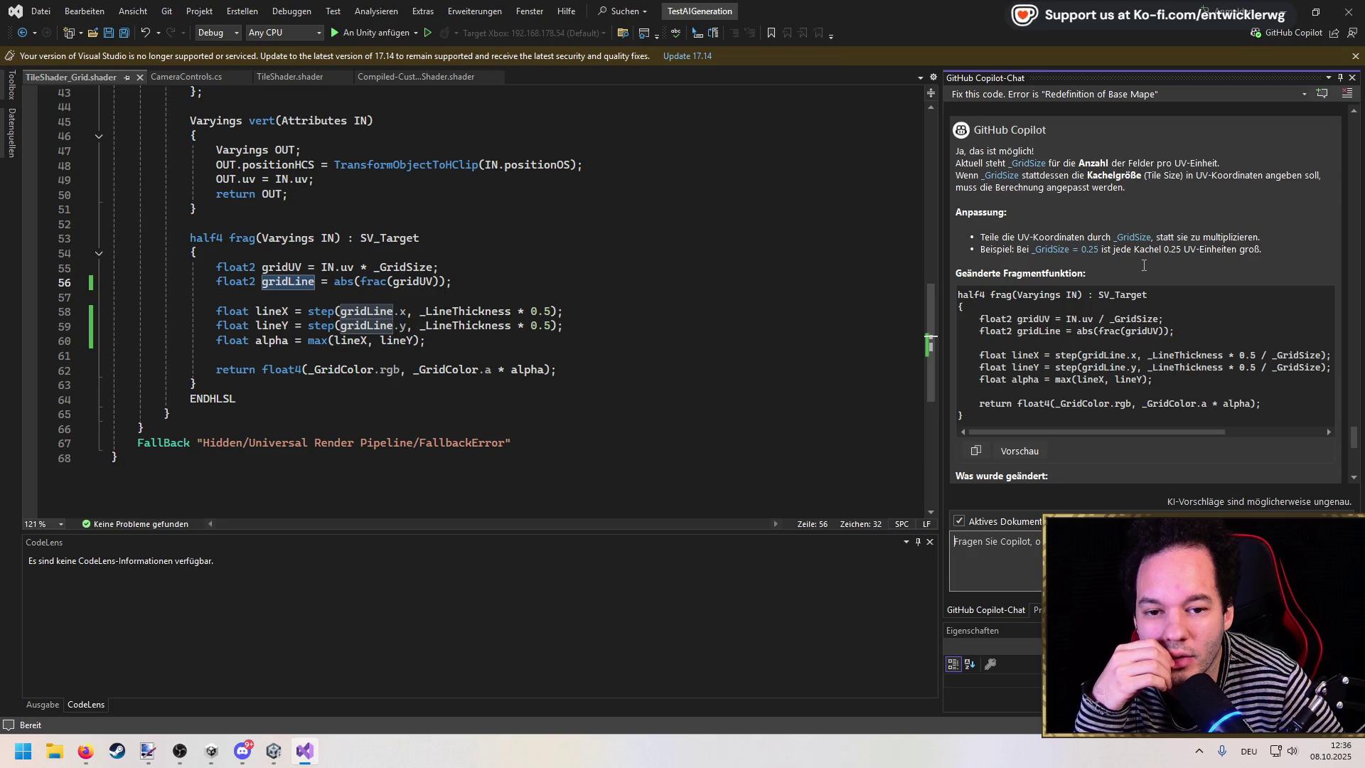
{"action": "scroll", "coordinate": [1143, 265], "scroll_direction": "down", "scroll_amount": 2}
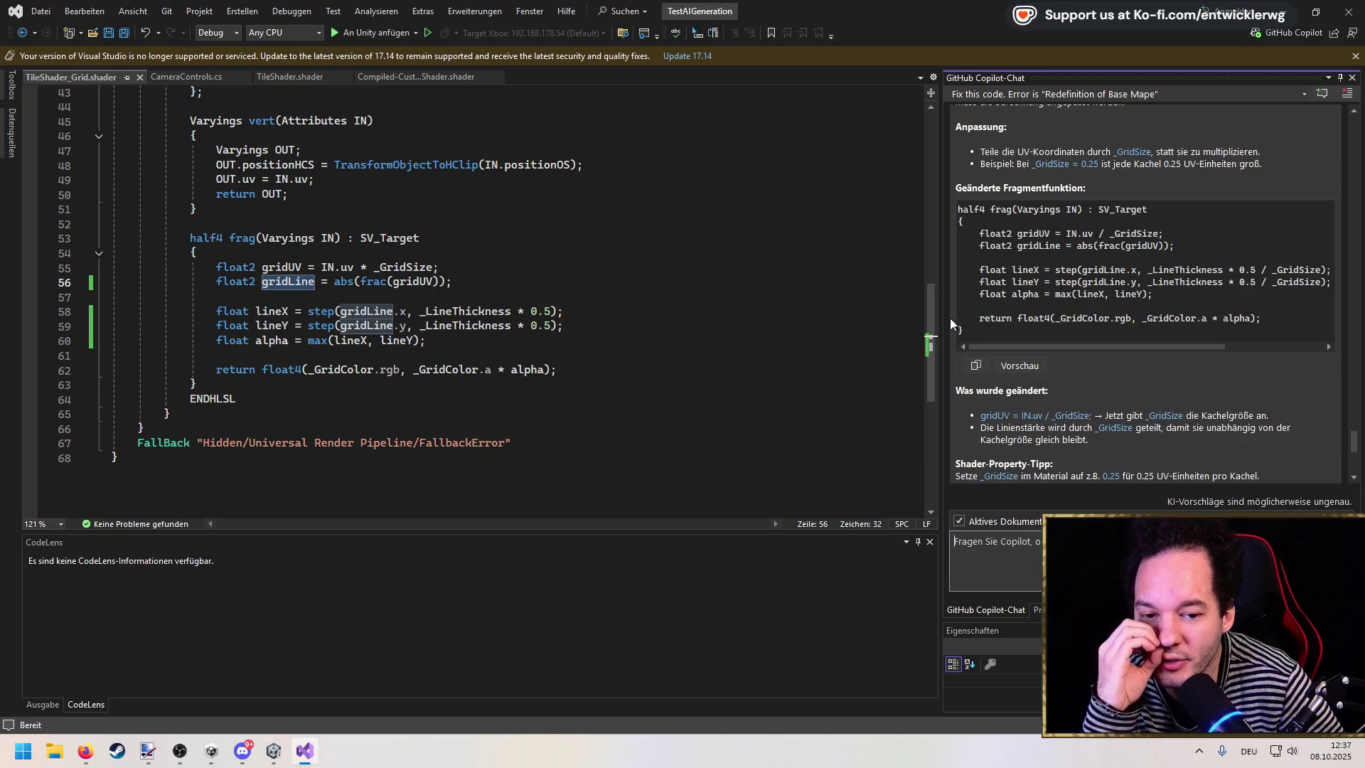
Step: Change 'IN.uv * _GridSize' to 'IN.uv / _GridSize' on line 55 and save
{"action": "double_click", "coordinate": [363, 267]}
{"action": "type", "text": "/"}
{"action": "key", "text": "ctrl+s"}
{"action": "key", "text": "alt+Tab"}
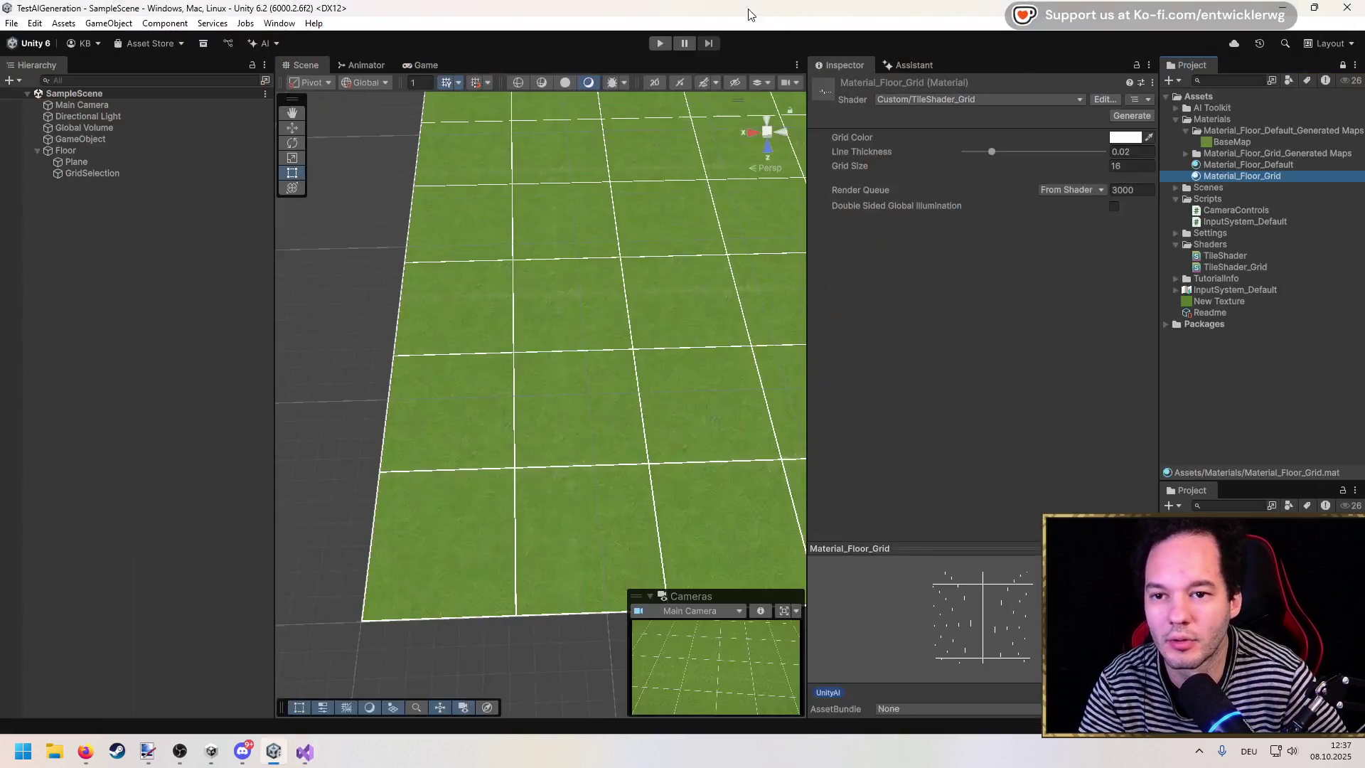
Step: Test the floor material's Grid Size by scrubbing, then entering 0.25 and finally 5
{"action": "scroll", "coordinate": [711, 288], "scroll_direction": "down", "scroll_amount": 5}
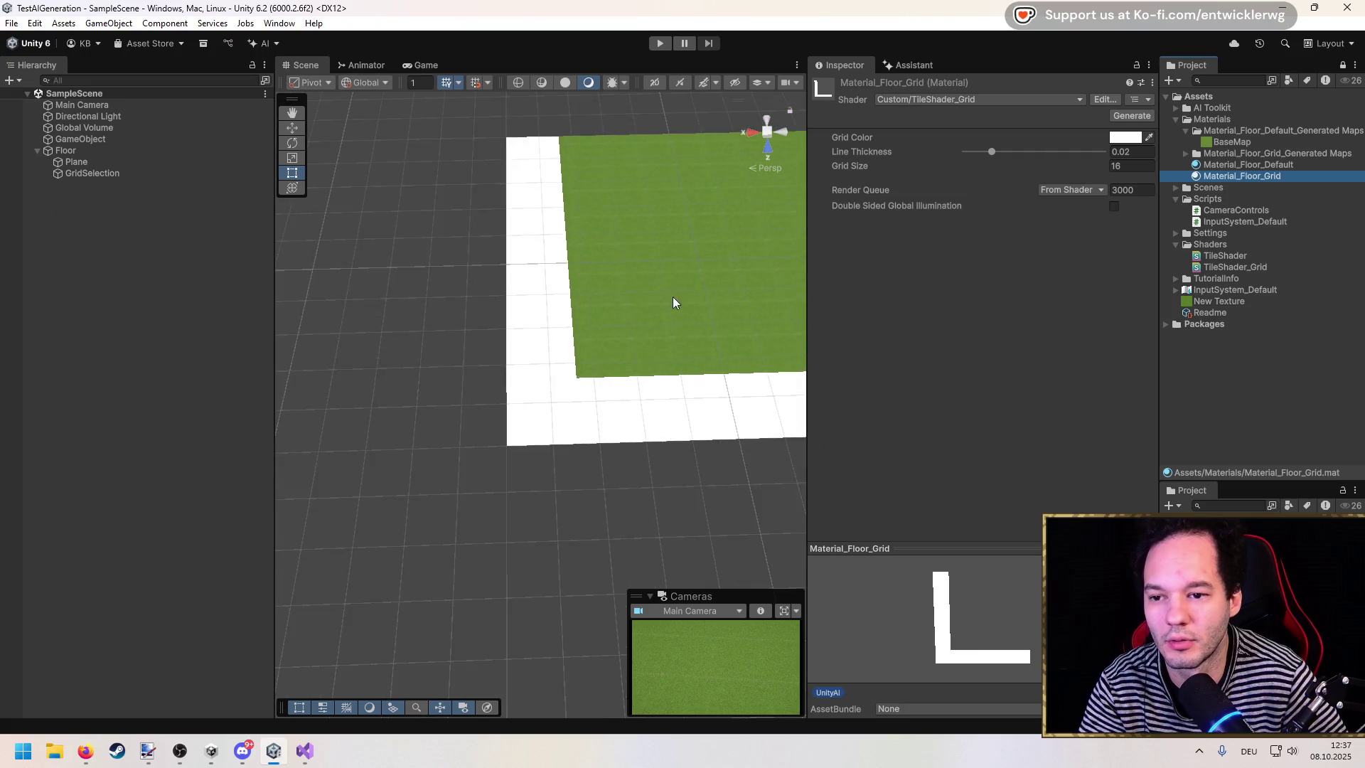
{"action": "mouse_move", "coordinate": [871, 168]}
{"action": "left_mouse_down"}
{"action": "mouse_move", "coordinate": [774, 159]}
{"action": "mouse_move", "coordinate": [790, 159]}
{"action": "left_mouse_up"}
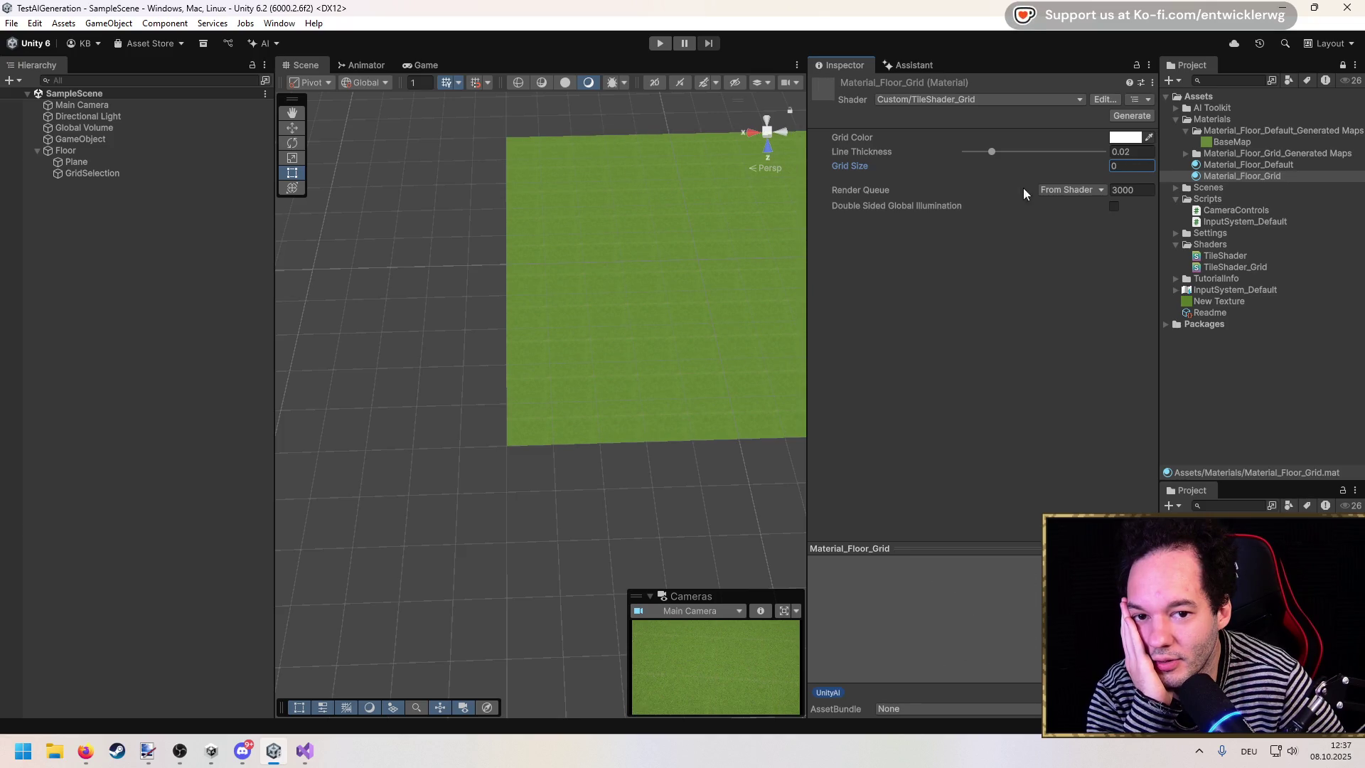
{"action": "left_click", "coordinate": [1140, 164]}
{"action": "type", "text": "0.25"}
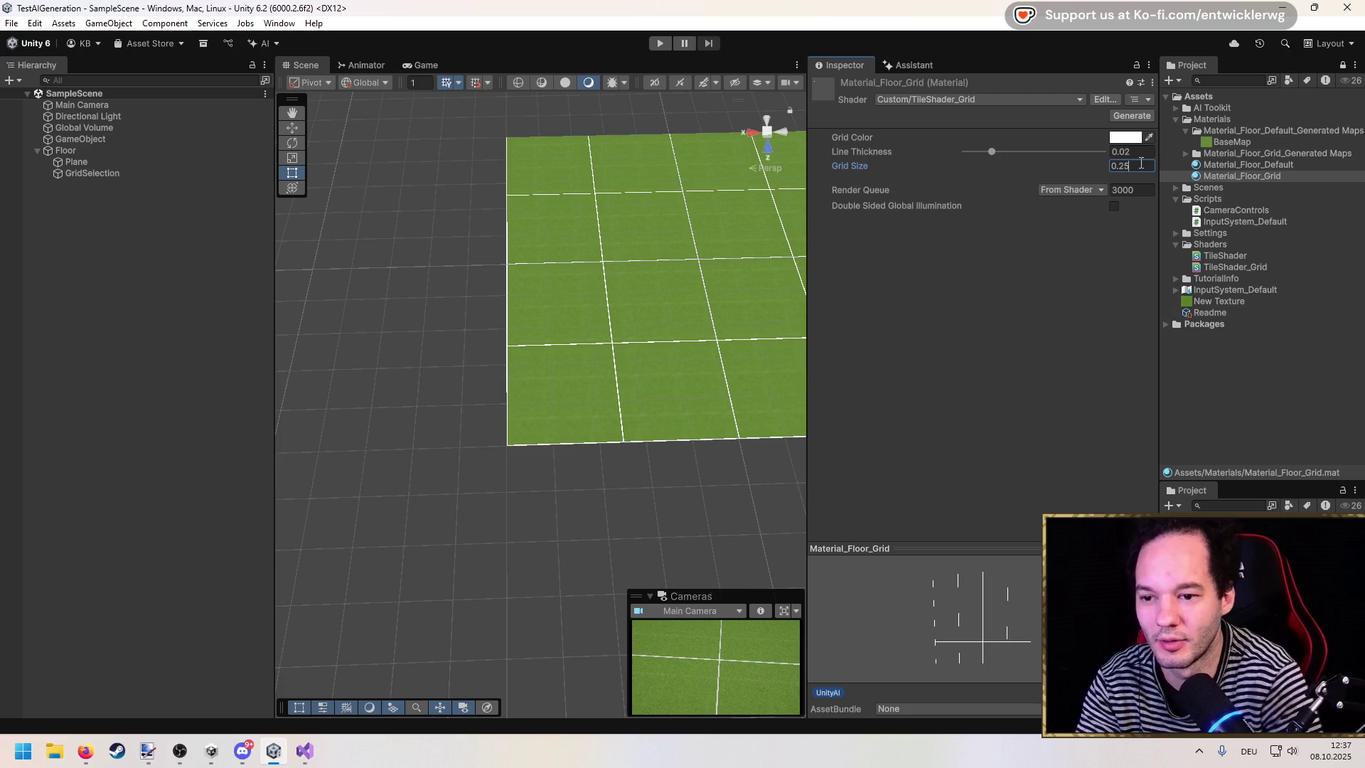
{"action": "scroll", "coordinate": [664, 341], "scroll_direction": "up", "scroll_amount": 3}
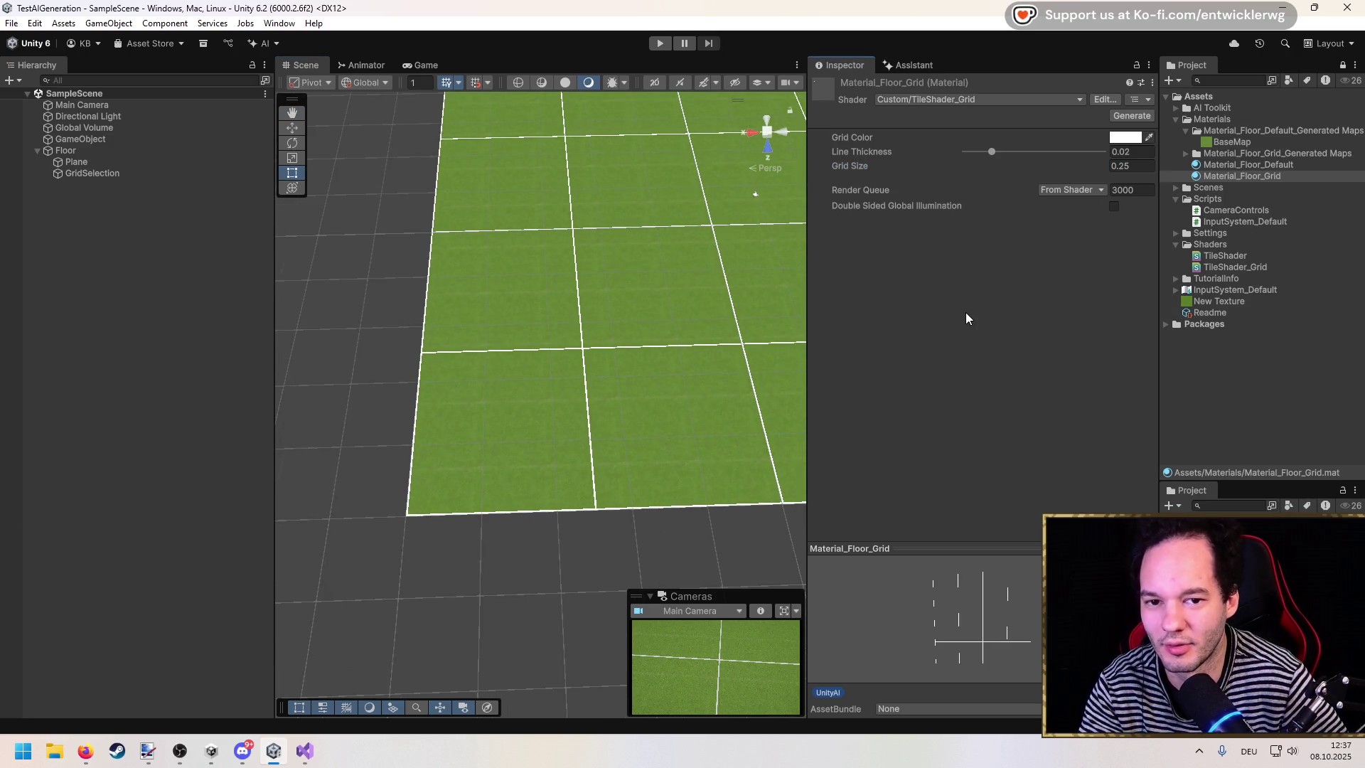
{"action": "double_click", "coordinate": [1130, 168]}
{"action": "type", "text": "5"}
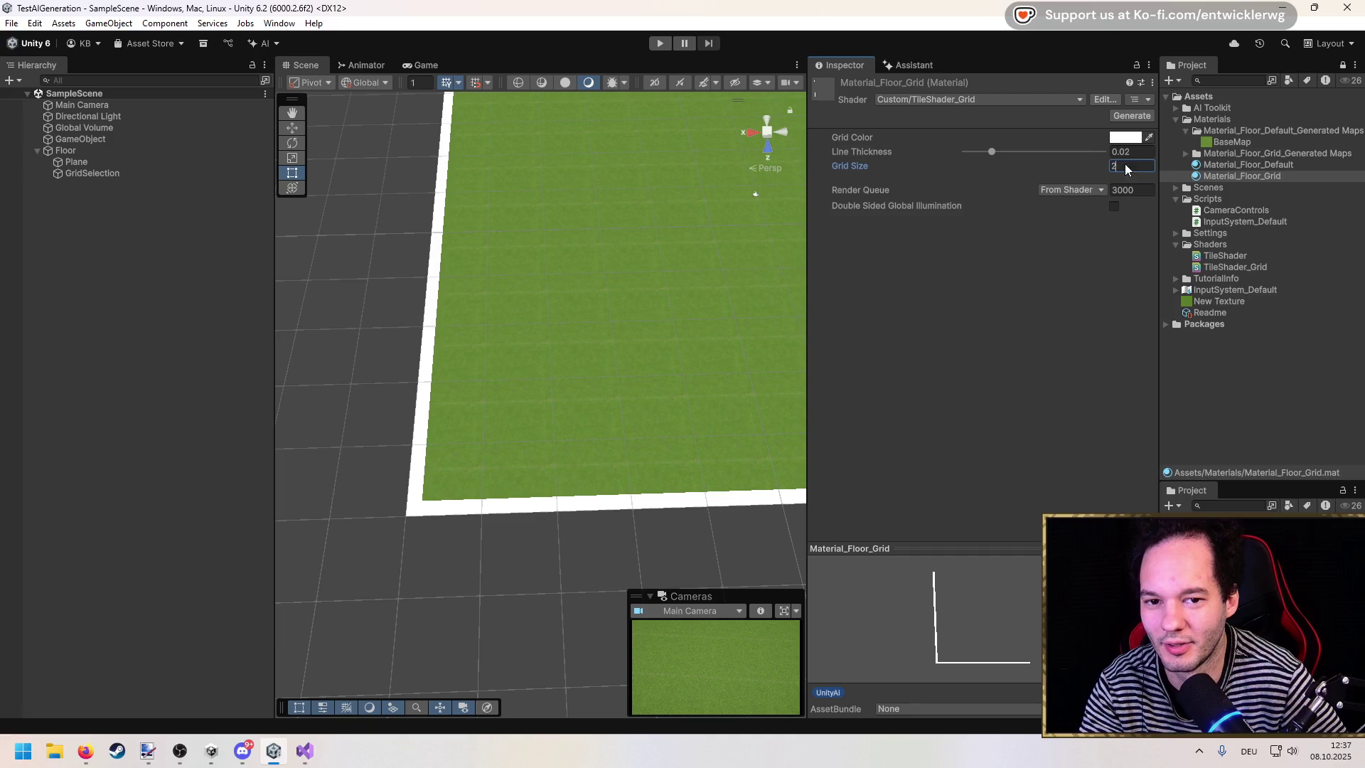
{"action": "left_click", "coordinate": [304, 751]}
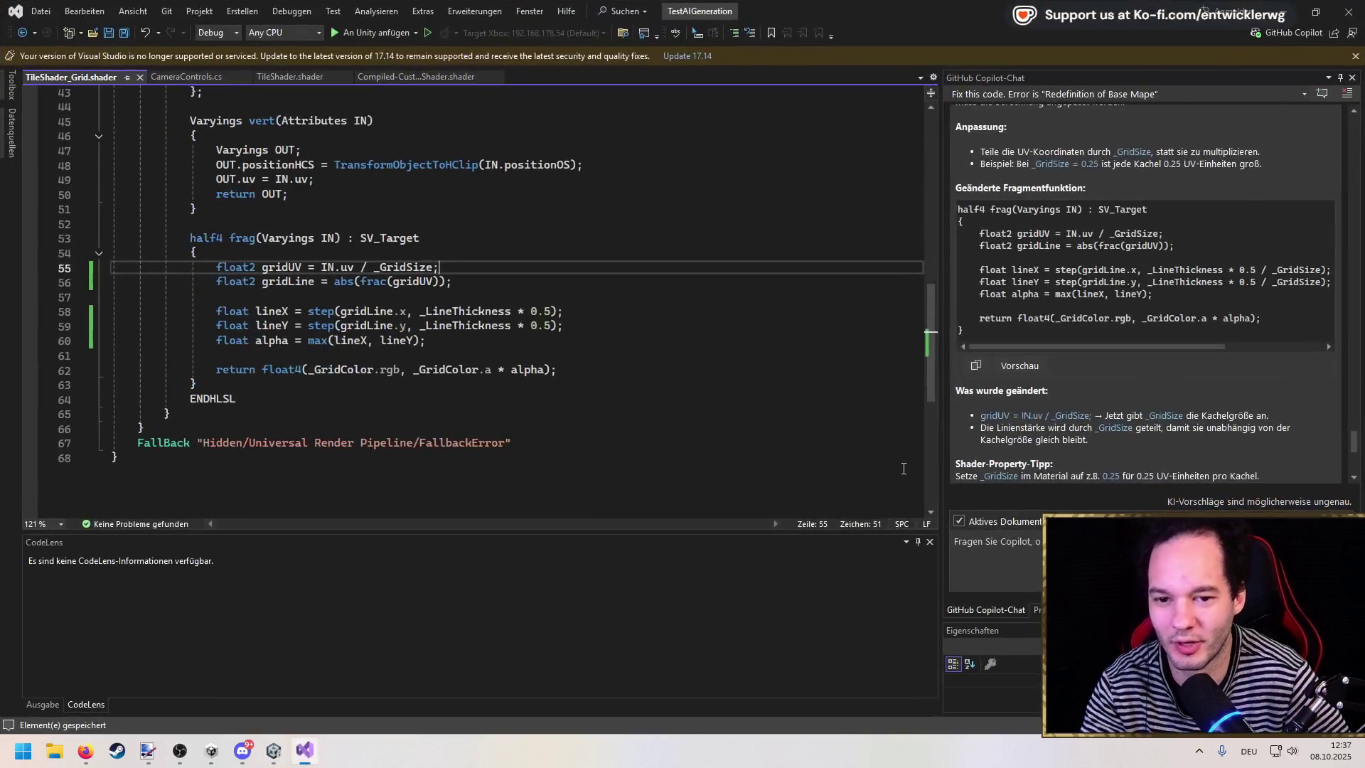
Step: Append '/ _GridSize' after 0.5 on the lineX and lineY lines and save
{"action": "left_click", "coordinate": [552, 311]}
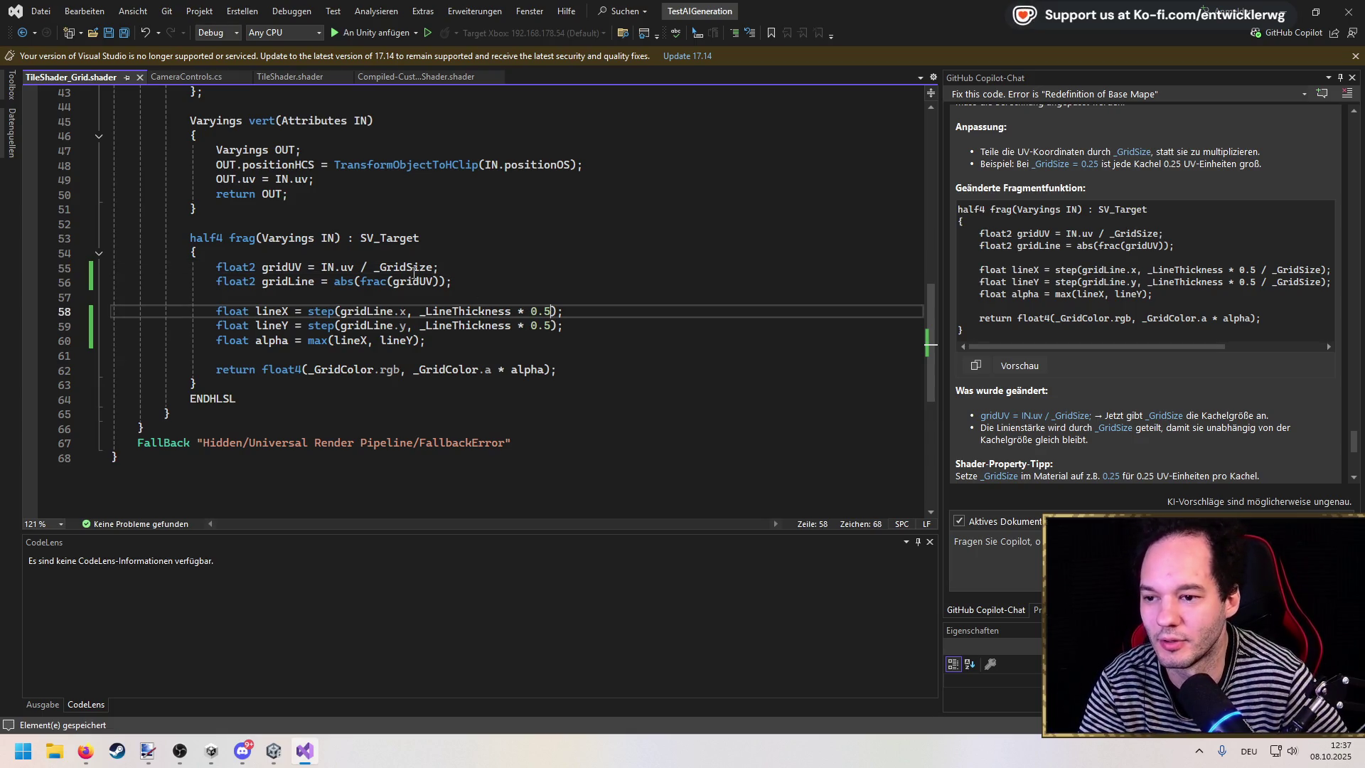
{"action": "left_click_drag", "start_coordinate": [432, 267], "coordinate": [361, 268]}
{"action": "key", "text": "ctrl+c"}
{"action": "left_click", "coordinate": [559, 311]}
{"action": "key", "text": "ctrl+v"}
{"action": "left_click", "coordinate": [559, 325]}
{"action": "key", "text": "ctrl+v"}
{"action": "key", "text": "ctrl+s"}
Step: Add a space before both new slashes on lines 58–59 and save the shader
{"action": "key", "text": "ctrl+k"}
{"action": "key", "text": "ctrl+d"}
{"action": "left_click", "coordinate": [551, 310]}
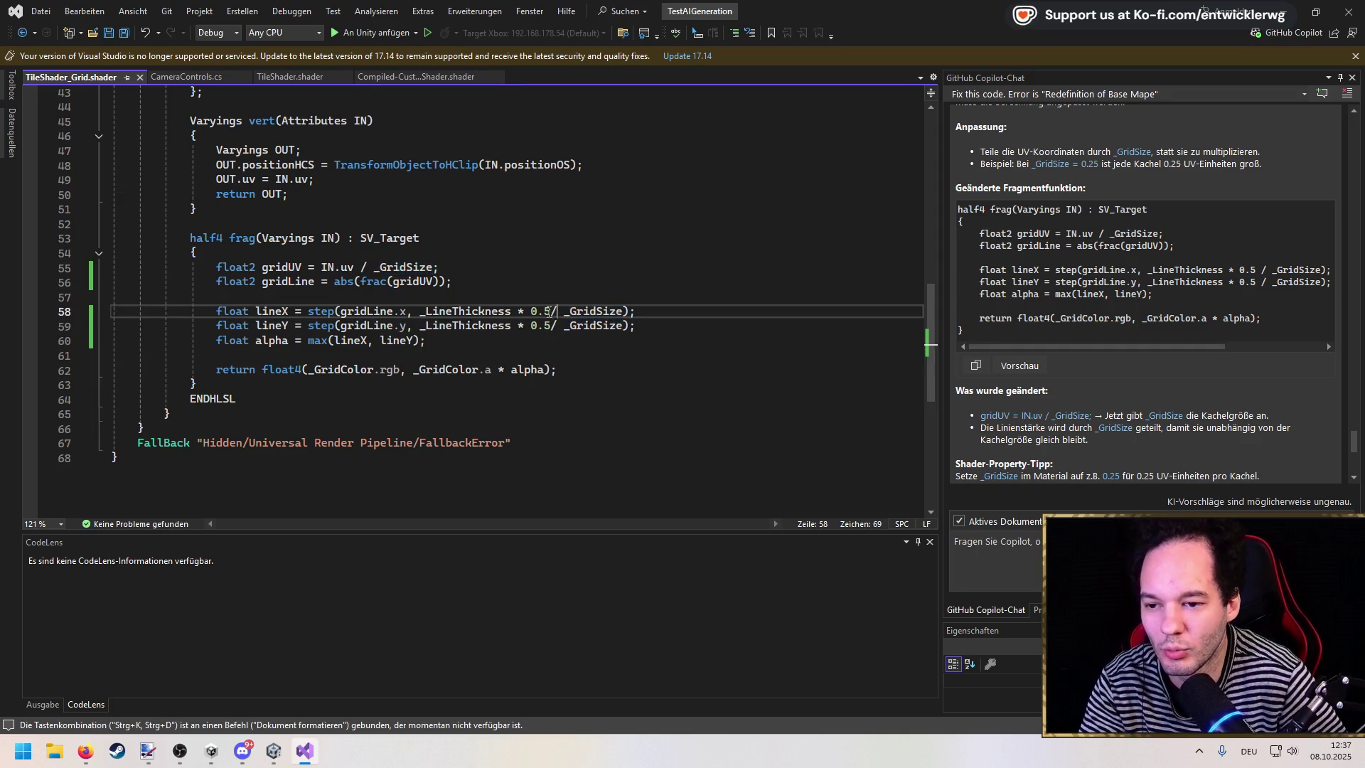
{"action": "left_click", "coordinate": [551, 326]}
{"action": "key", "text": "ctrl+s"}
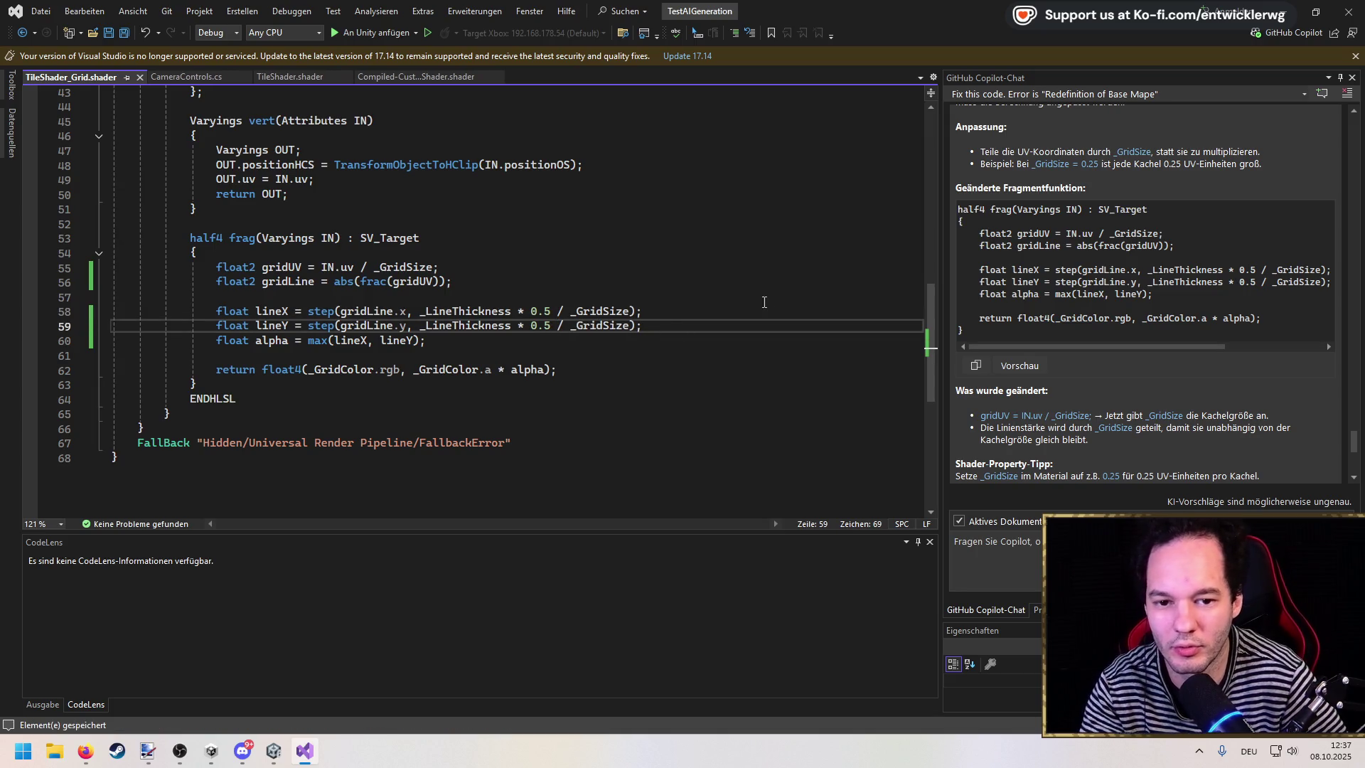
{"action": "left_click", "coordinate": [635, 290]}
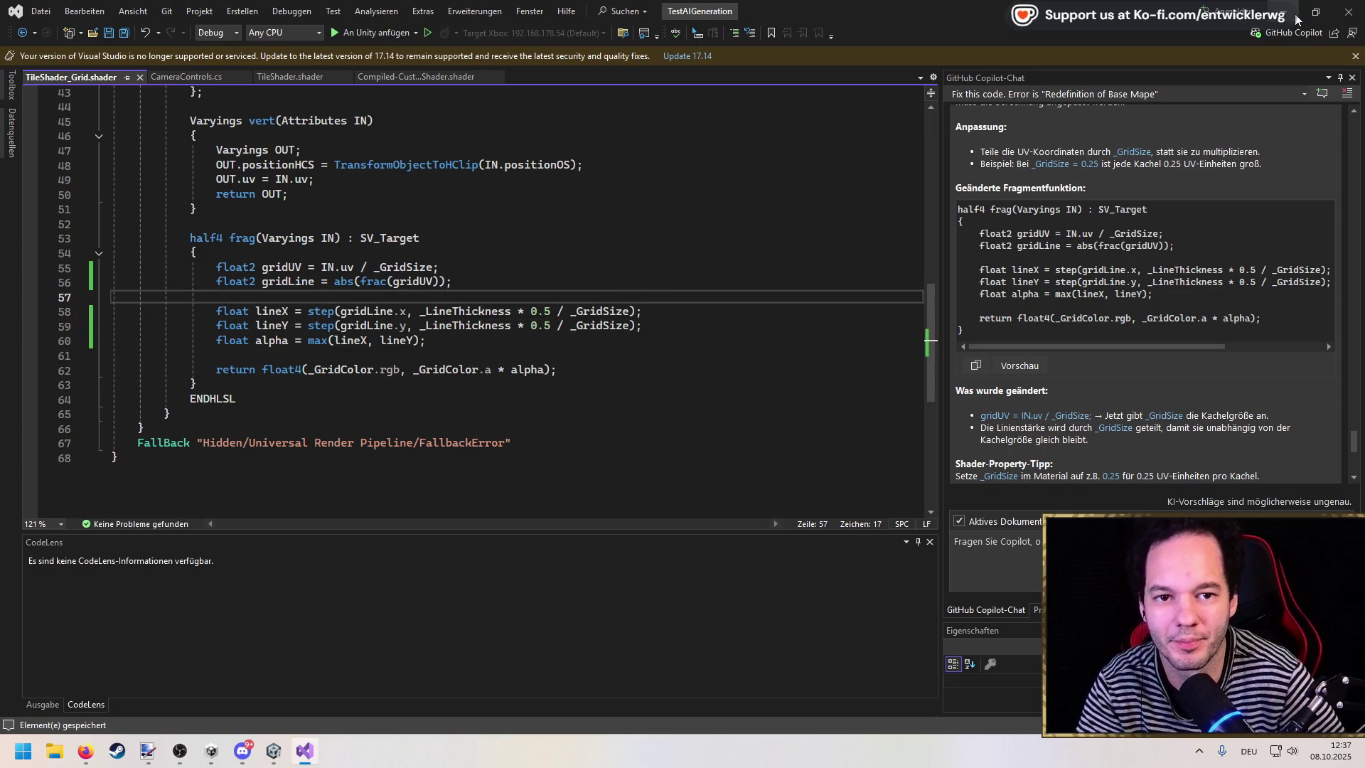
{"action": "key", "text": "alt+Tab"}
Step: Set Material_Floor_Grid to Grid Size 16 and Line Thickness 0.0221
{"action": "left_click", "coordinate": [1130, 166]}
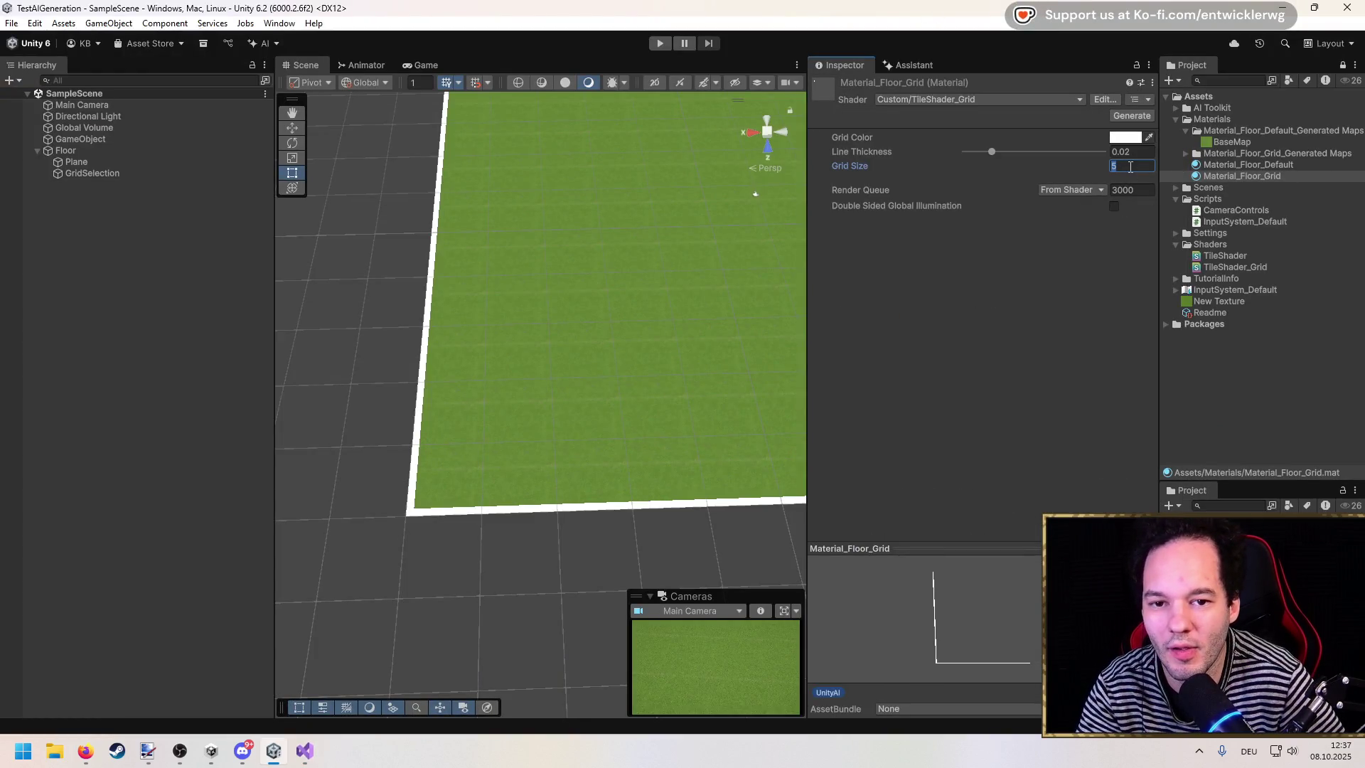
{"action": "type", "text": "16"}
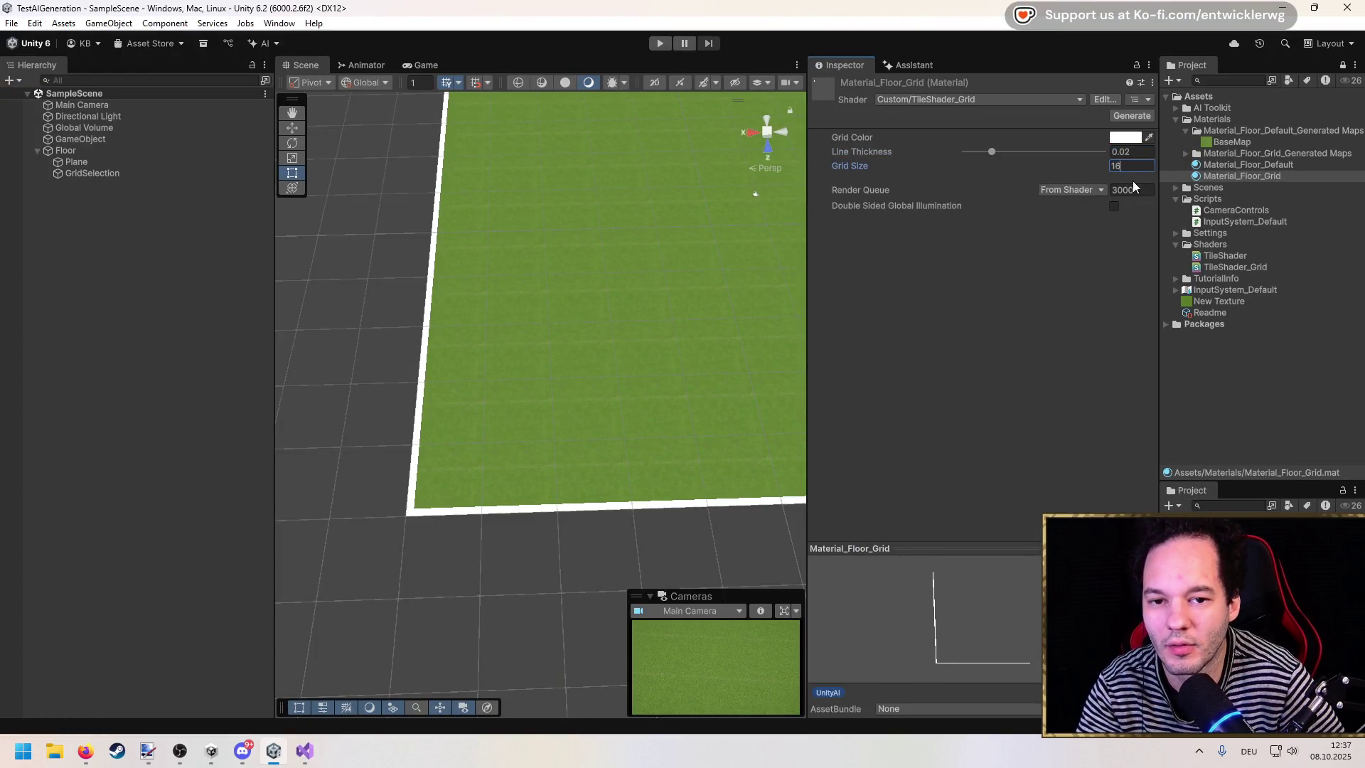
{"action": "mouse_move", "coordinate": [992, 152]}
{"action": "left_mouse_down"}
{"action": "mouse_move", "coordinate": [1030, 156]}
{"action": "mouse_move", "coordinate": [995, 156]}
{"action": "left_mouse_up"}
{"action": "scroll", "coordinate": [548, 307], "scroll_direction": "down", "scroll_amount": 2}
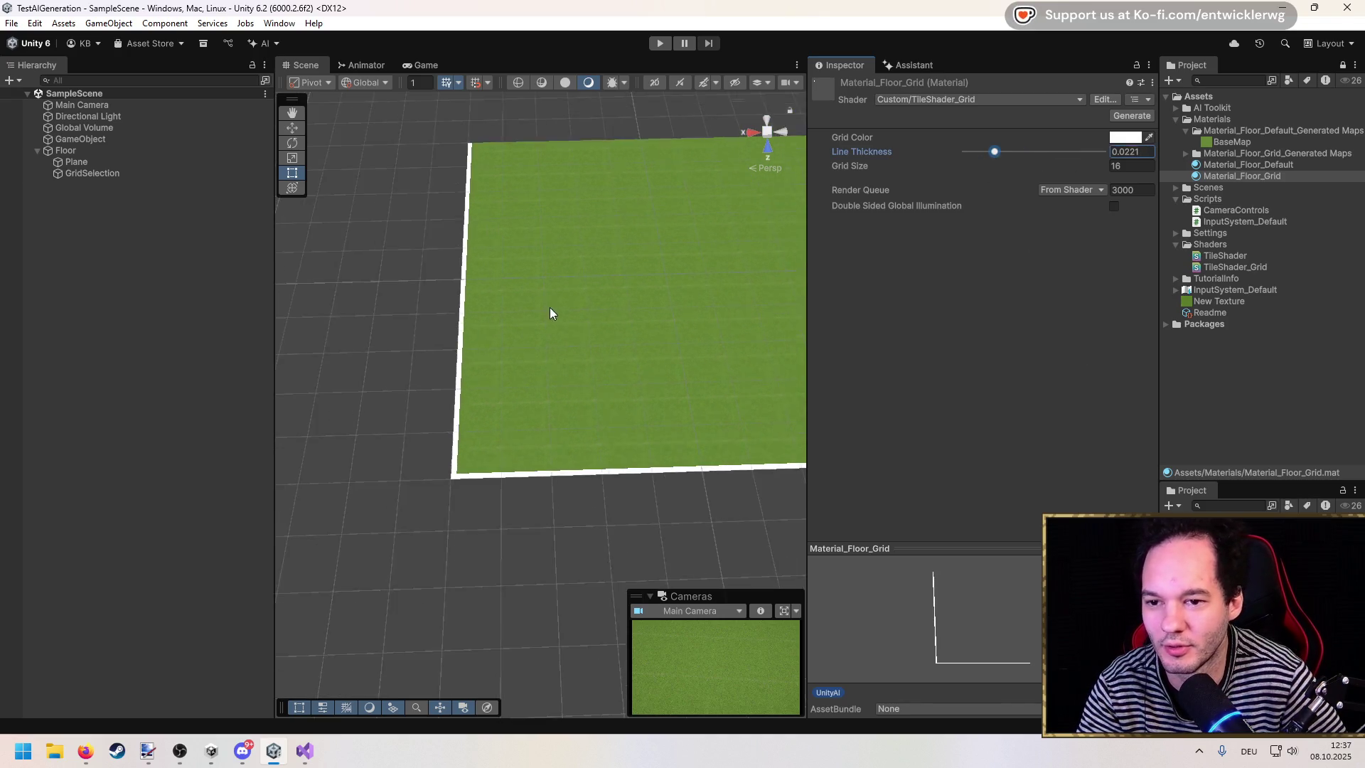
{"action": "scroll", "coordinate": [515, 414], "scroll_direction": "up", "scroll_amount": 3}
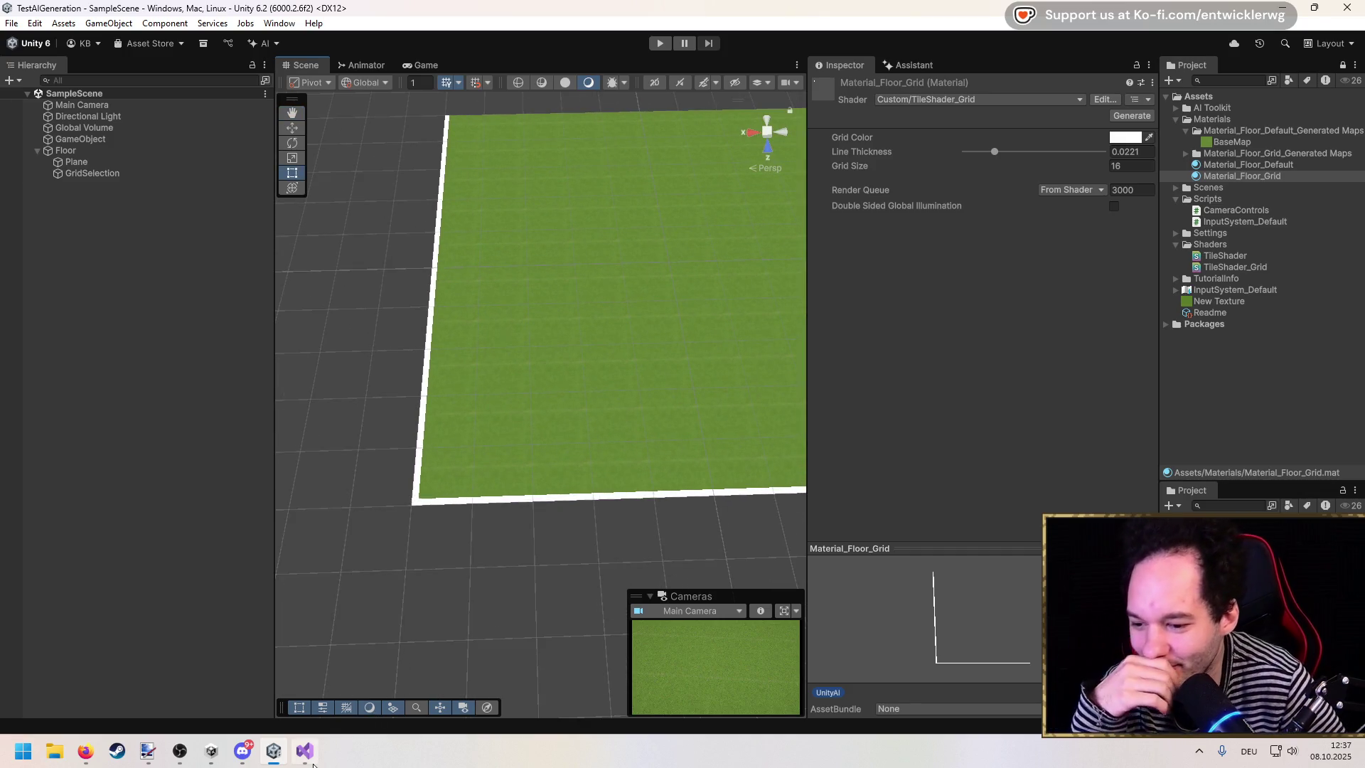
{"action": "left_click", "coordinate": [305, 751]}
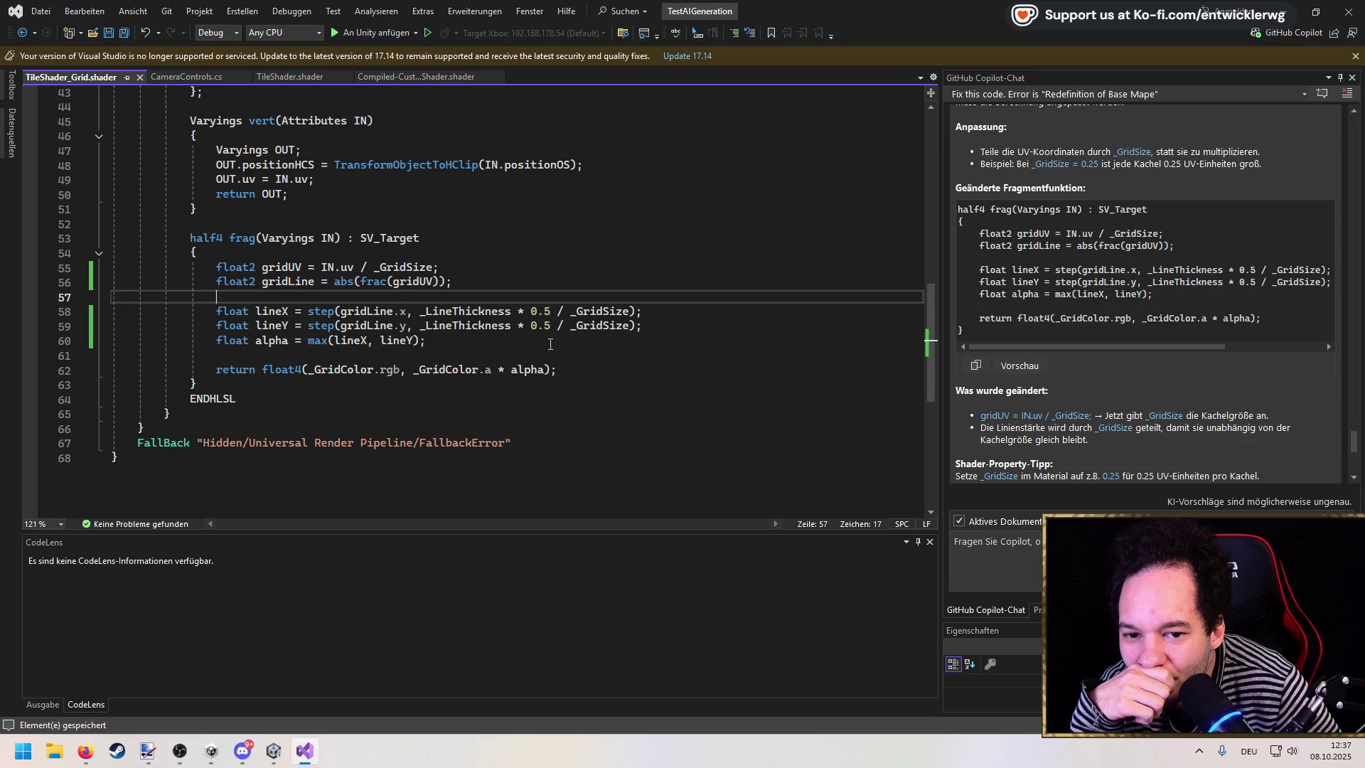
Step: Scroll through Copilot's suggested shader snippet and explanation in the chat panel
{"action": "scroll", "coordinate": [1104, 396], "scroll_direction": "down", "scroll_amount": 2}
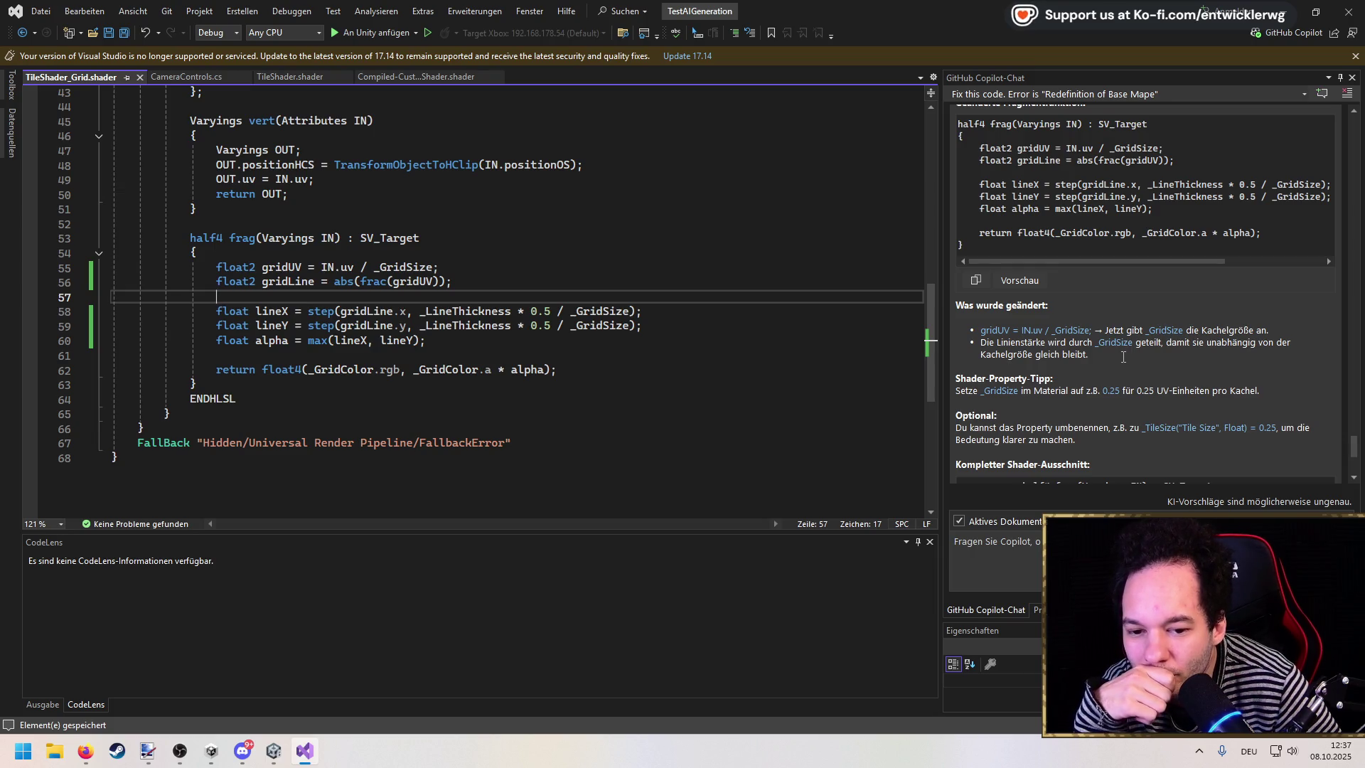
{"action": "scroll", "coordinate": [1123, 357], "scroll_direction": "down", "scroll_amount": 5}
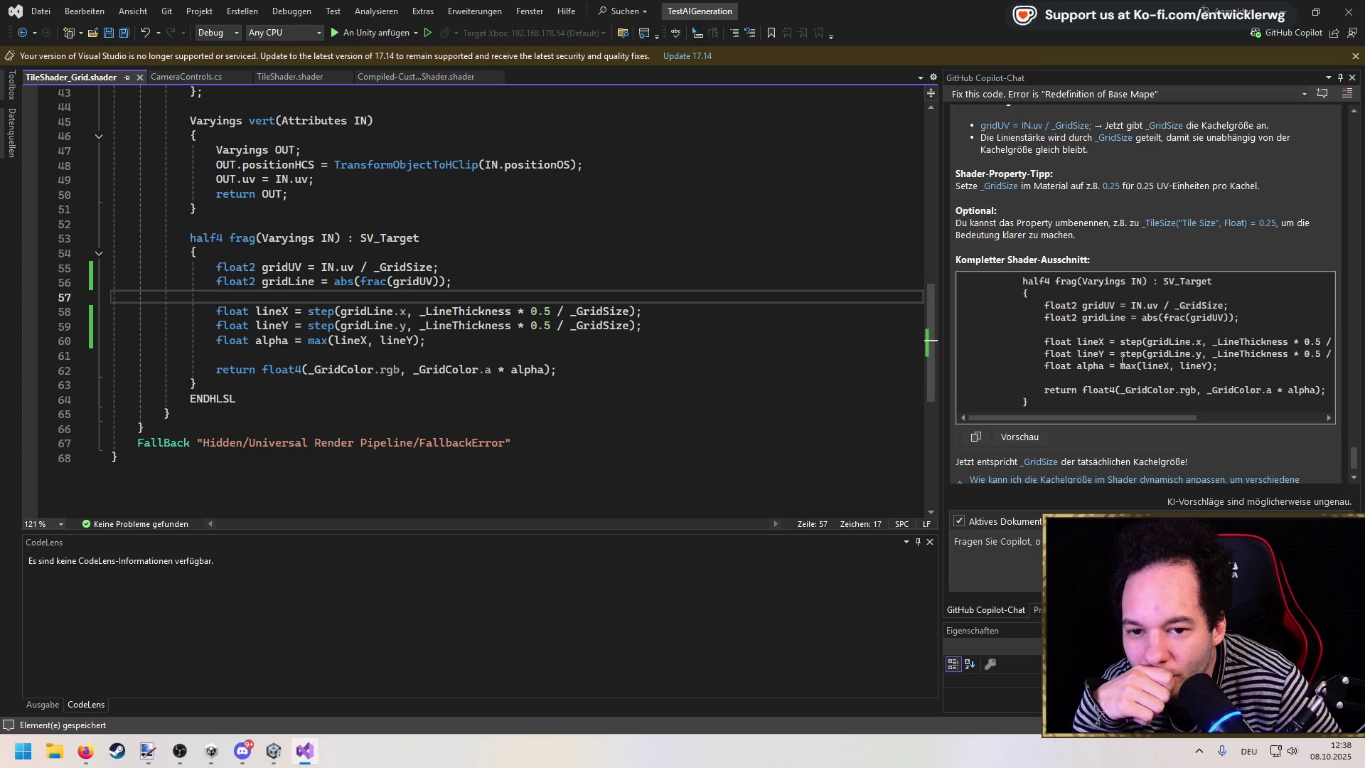
{"action": "scroll", "coordinate": [1121, 359], "scroll_direction": "down", "scroll_amount": 1}
{"action": "left_click_drag", "start_coordinate": [1107, 382], "coordinate": [1166, 383]}
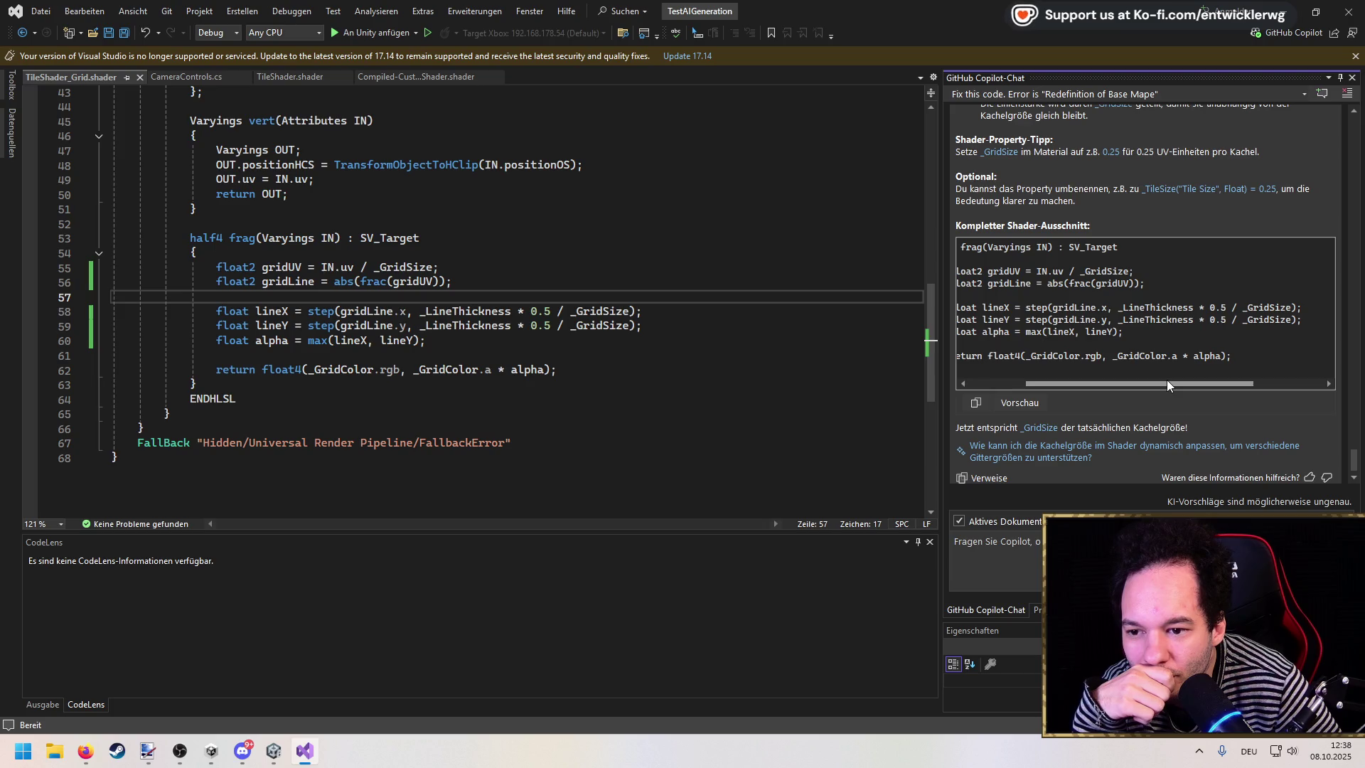
{"action": "left_click_drag", "start_coordinate": [1166, 380], "coordinate": [1137, 384]}
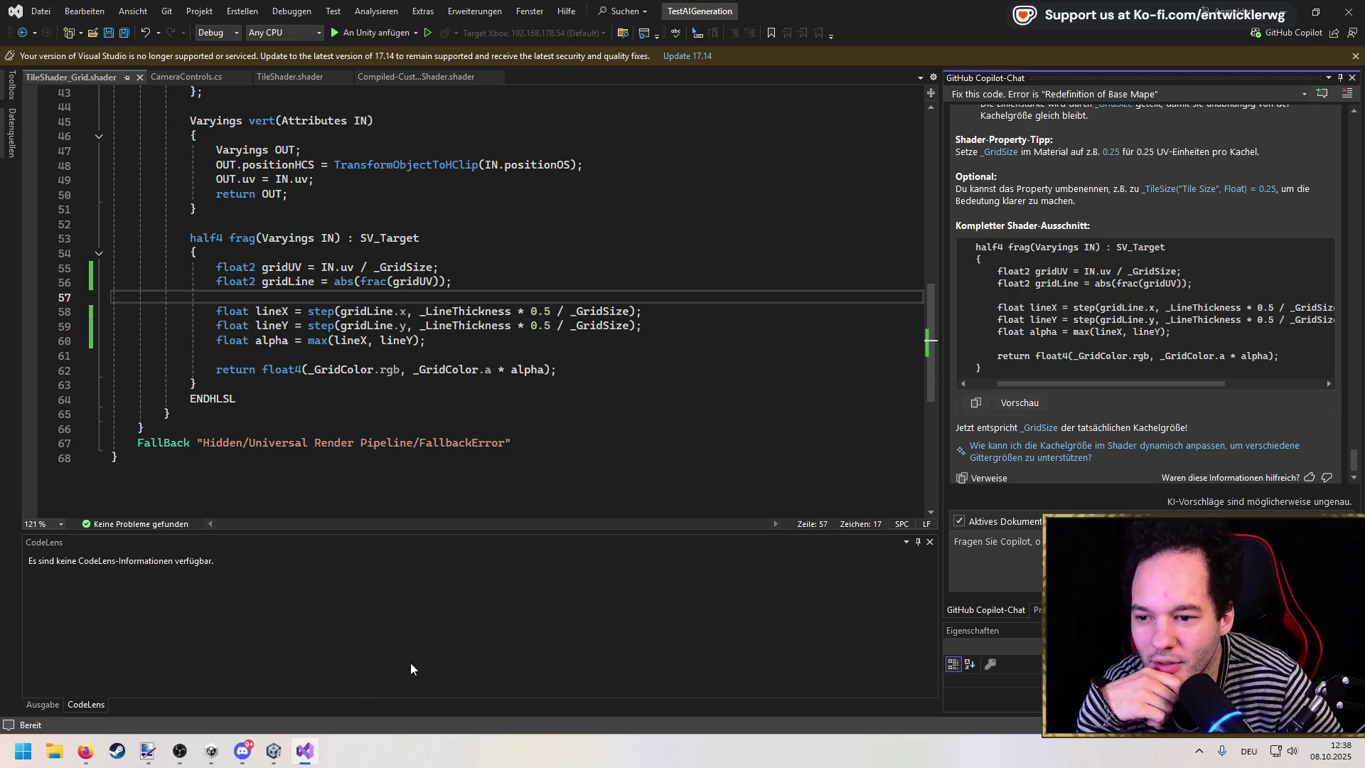
{"action": "left_click", "coordinate": [274, 751]}
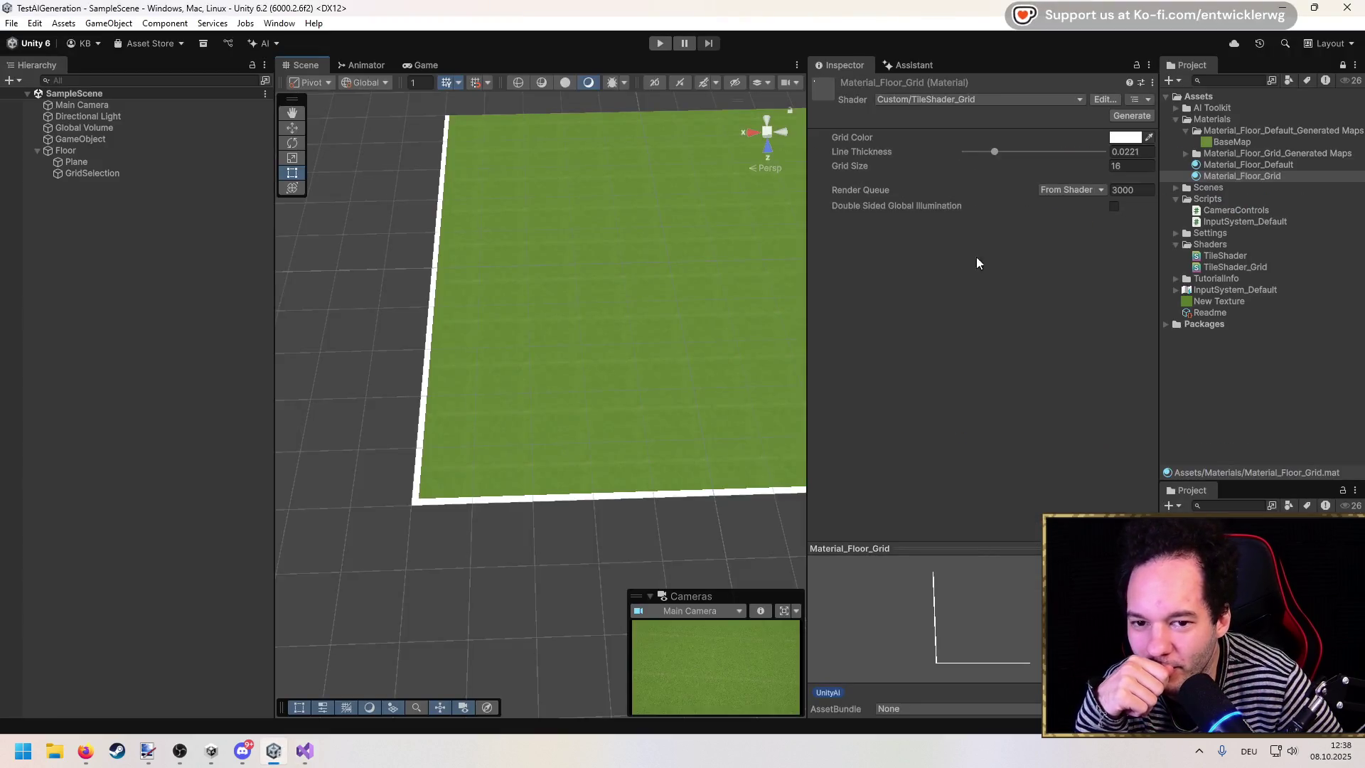
Step: Try Grid Size 0.25 and 0.5, settle on 0.1 for small even cells
{"action": "left_click", "coordinate": [1130, 166]}
{"action": "type", "text": "0.25"}
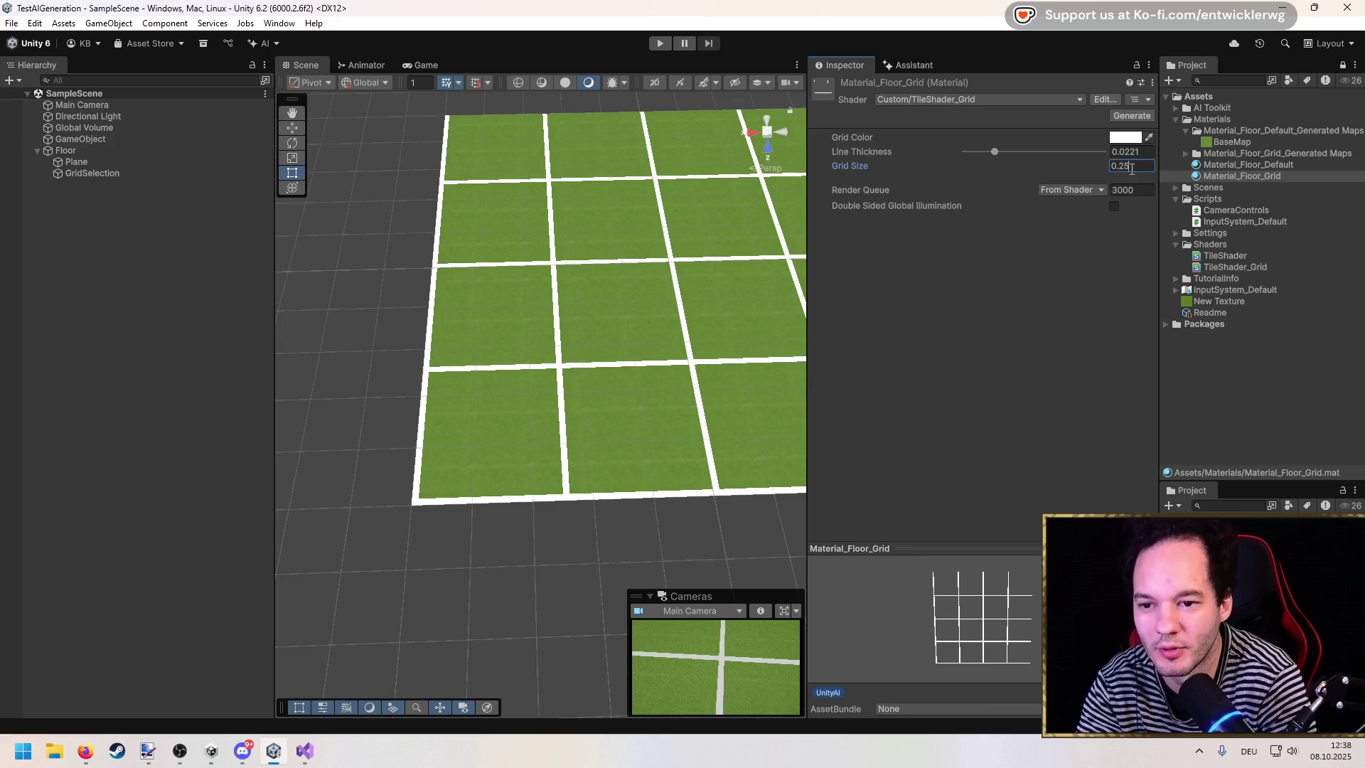
{"action": "key", "text": "BackSpace"}
{"action": "key", "text": "BackSpace"}
{"action": "type", "text": "1"}
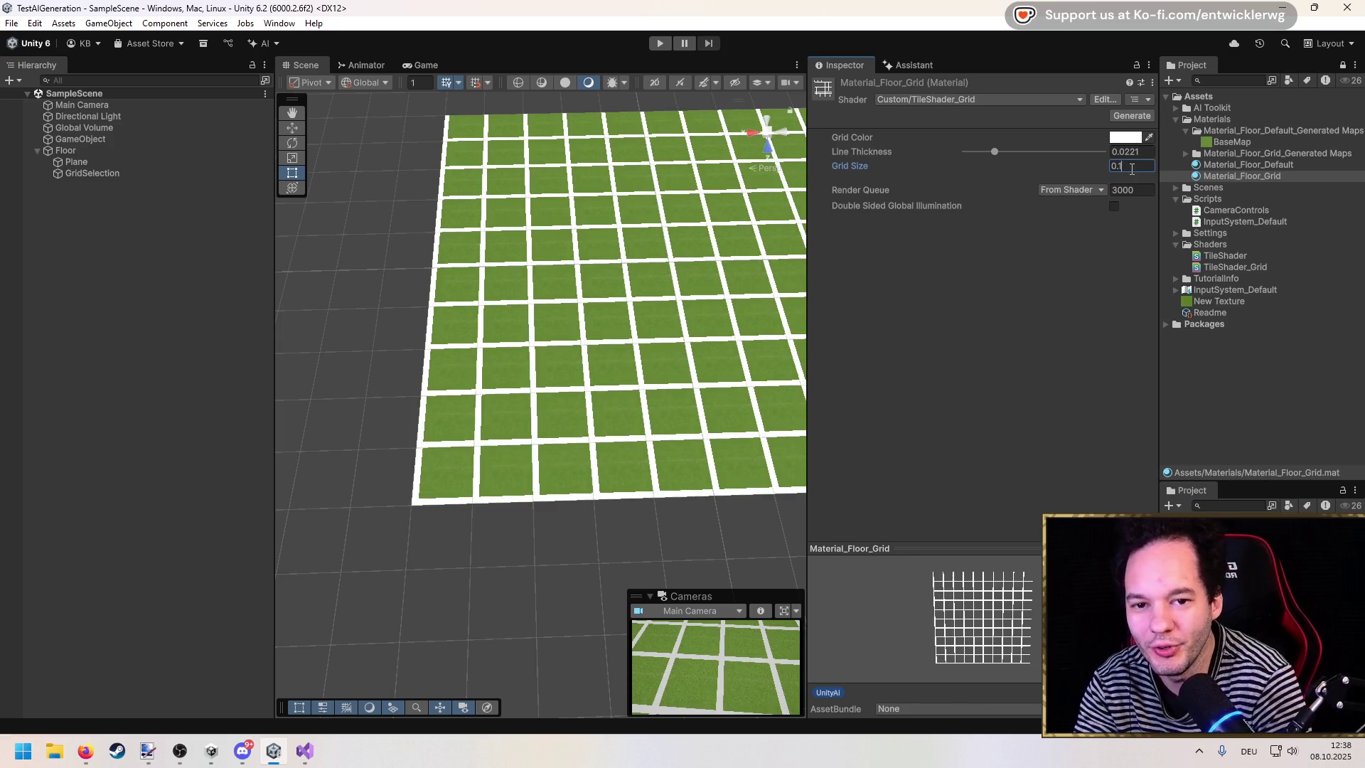
{"action": "key", "text": "BackSpace"}
{"action": "type", "text": "5"}
{"action": "key", "text": "BackSpace"}
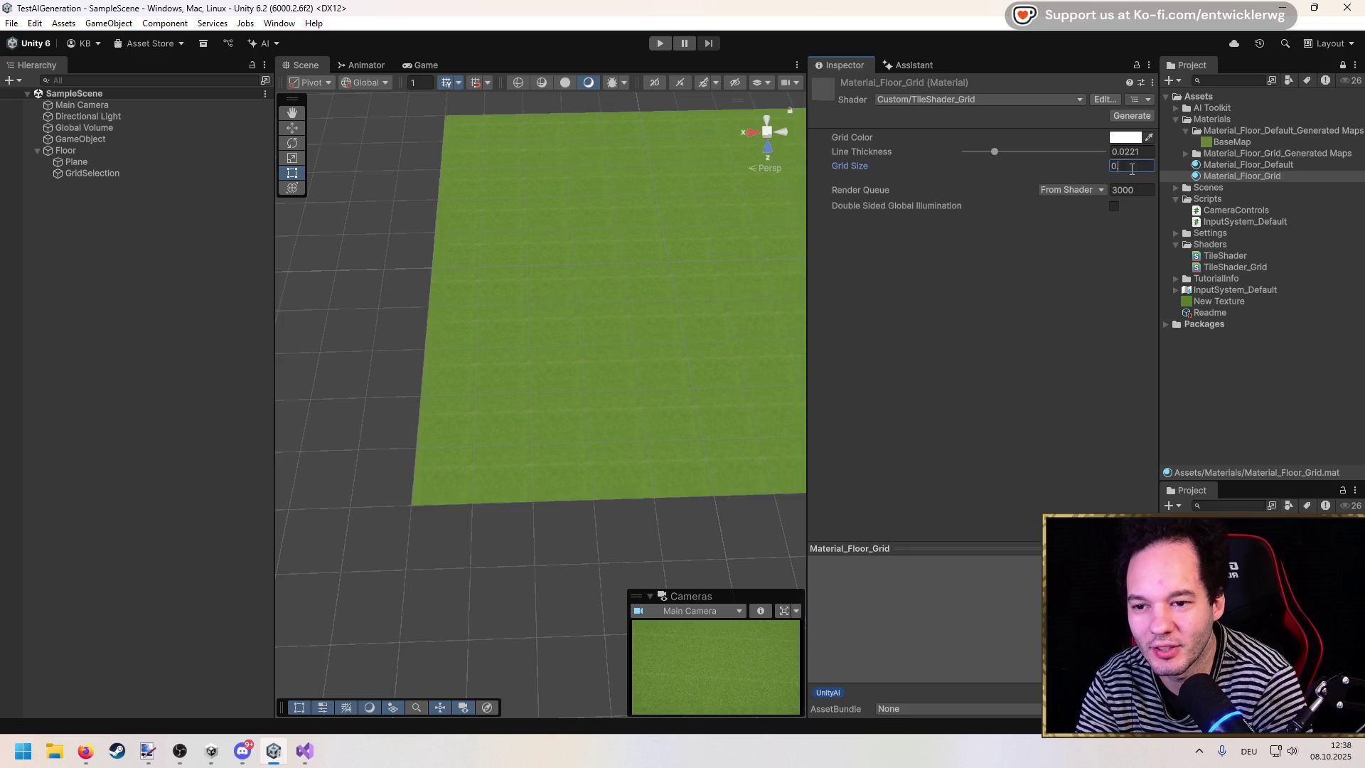
{"action": "type", "text": ".1"}
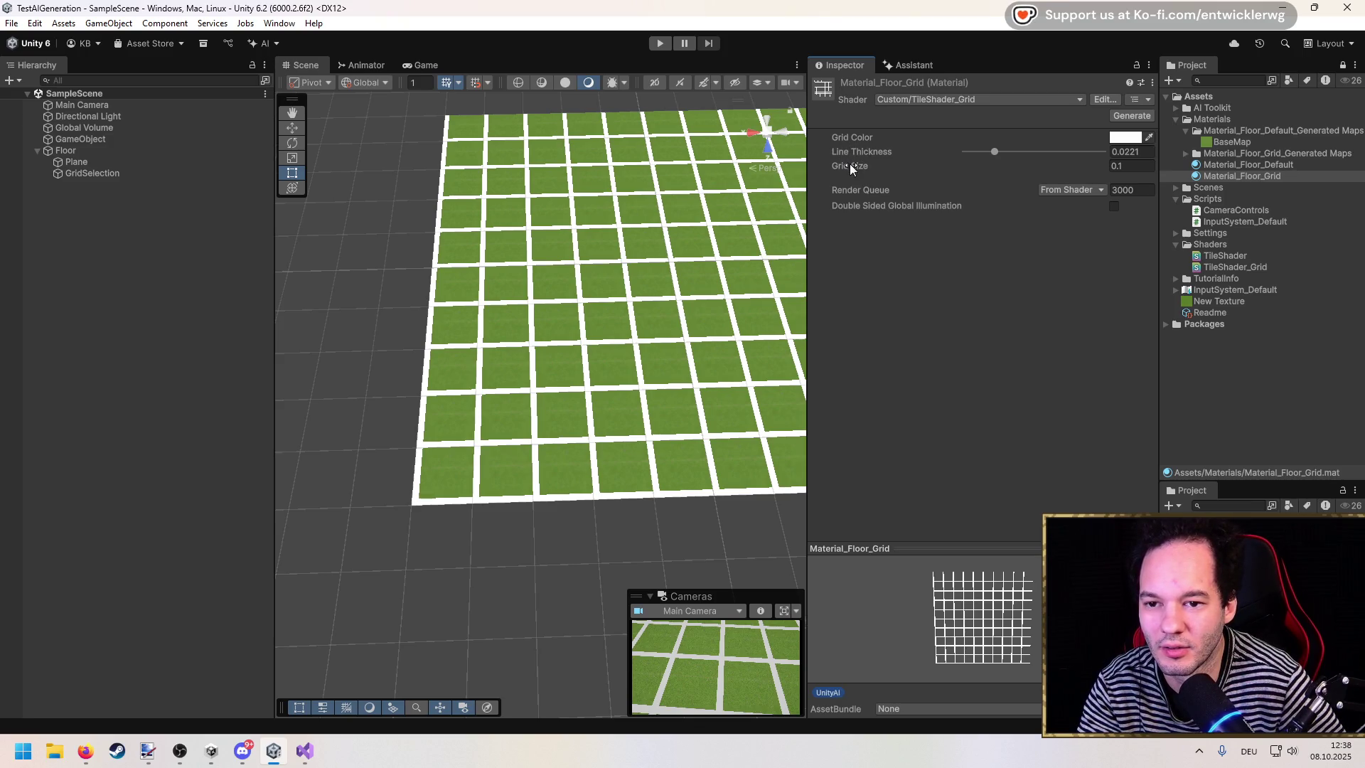
{"action": "left_click", "coordinate": [112, 175]}
{"action": "left_click_drag", "start_coordinate": [571, 302], "coordinate": [526, 341]}
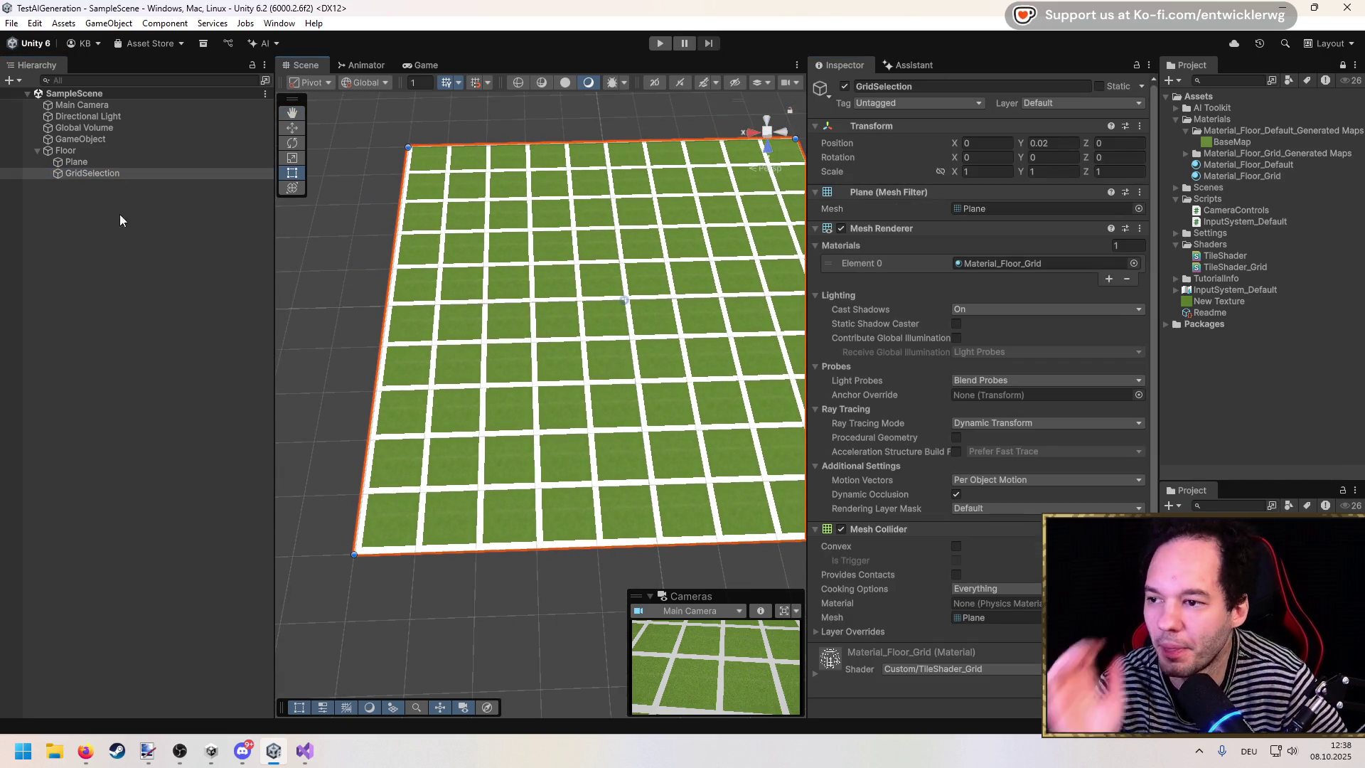
Step: Try a Floor X and Z scale of 1
{"action": "left_click", "coordinate": [91, 152]}
{"action": "double_click", "coordinate": [988, 171]}
{"action": "type", "text": "10"}
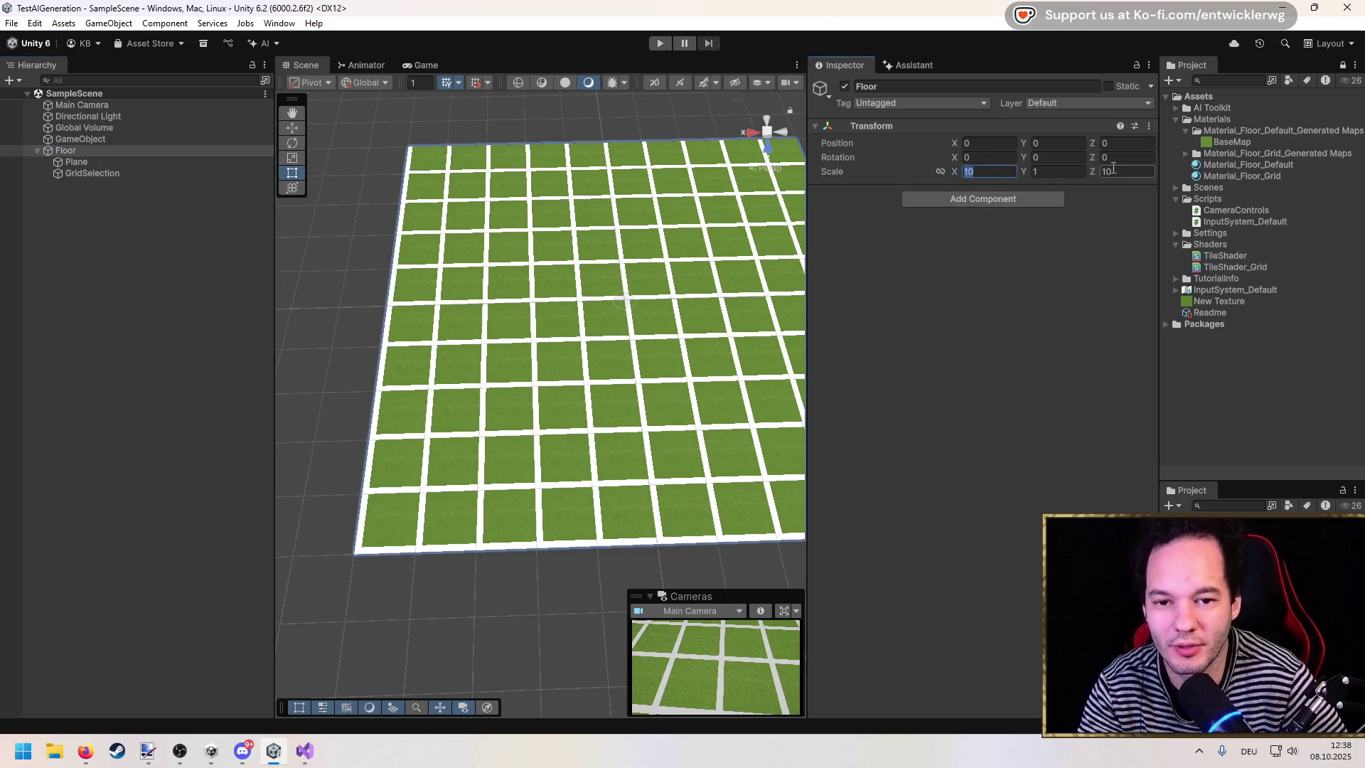
{"action": "double_click", "coordinate": [1126, 171]}
{"action": "type", "text": "1"}
{"action": "key", "text": "Return"}
{"action": "mouse_move", "coordinate": [675, 285]}
{"action": "left_mouse_down"}
{"action": "mouse_move", "coordinate": [705, 255]}
{"action": "mouse_move", "coordinate": [589, 258]}
{"action": "left_mouse_up"}
{"action": "scroll", "coordinate": [585, 253], "scroll_direction": "up", "scroll_amount": 10}
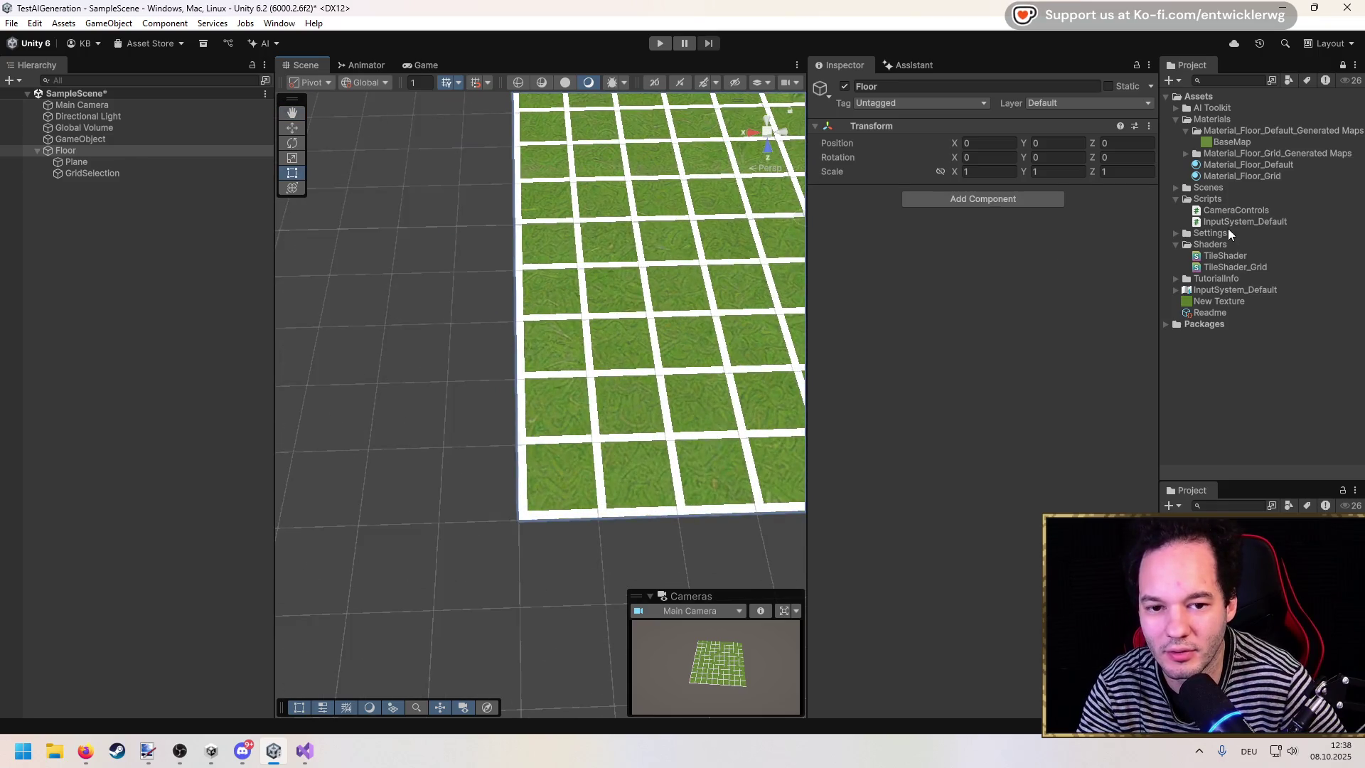
Step: Set Material_Floor_Grid's Grid Size to 0.1
{"action": "left_click", "coordinate": [1228, 177]}
{"action": "left_click", "coordinate": [1122, 168]}
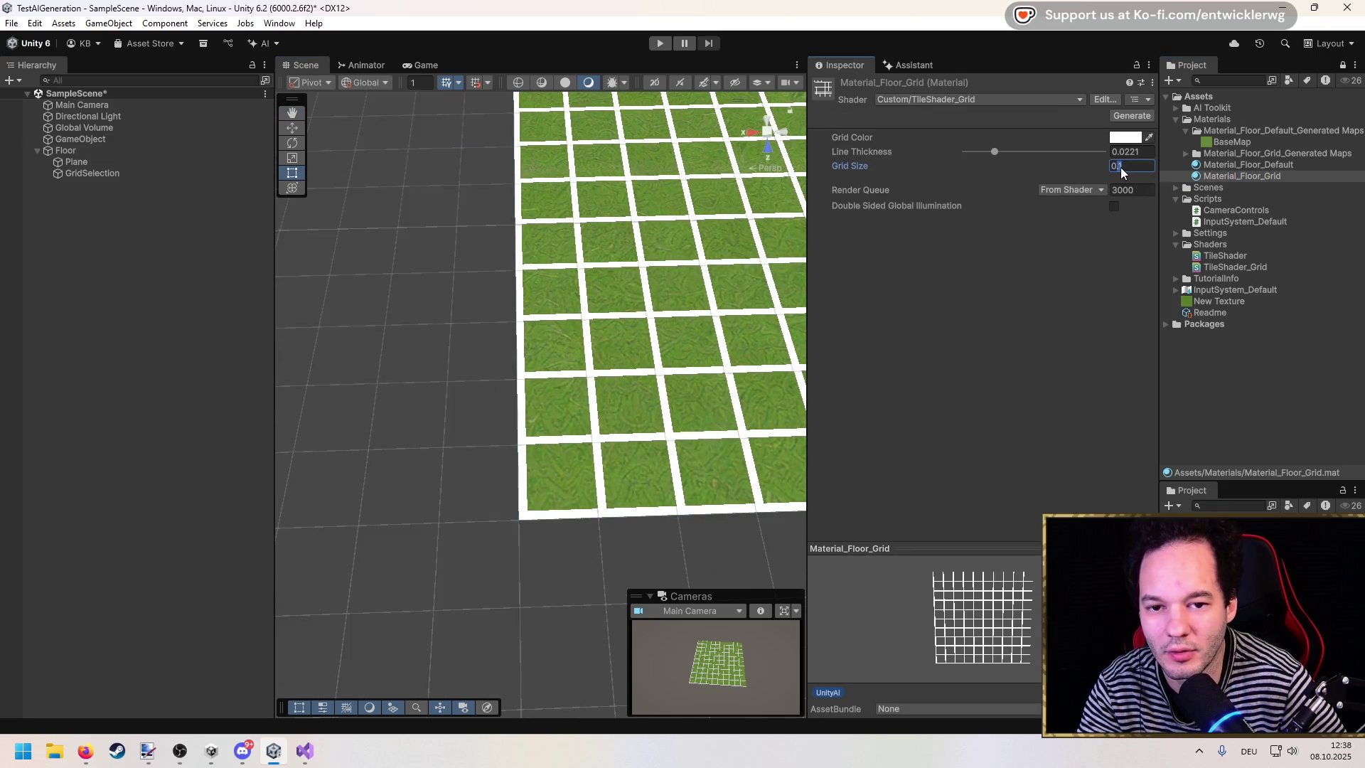
{"action": "key", "text": "BackSpace"}
{"action": "key", "text": "BackSpace"}
{"action": "key", "text": "BackSpace"}
{"action": "type", "text": "1"}
{"action": "scroll", "coordinate": [641, 214], "scroll_direction": "down", "scroll_amount": 5}
{"action": "key", "text": "Return"}
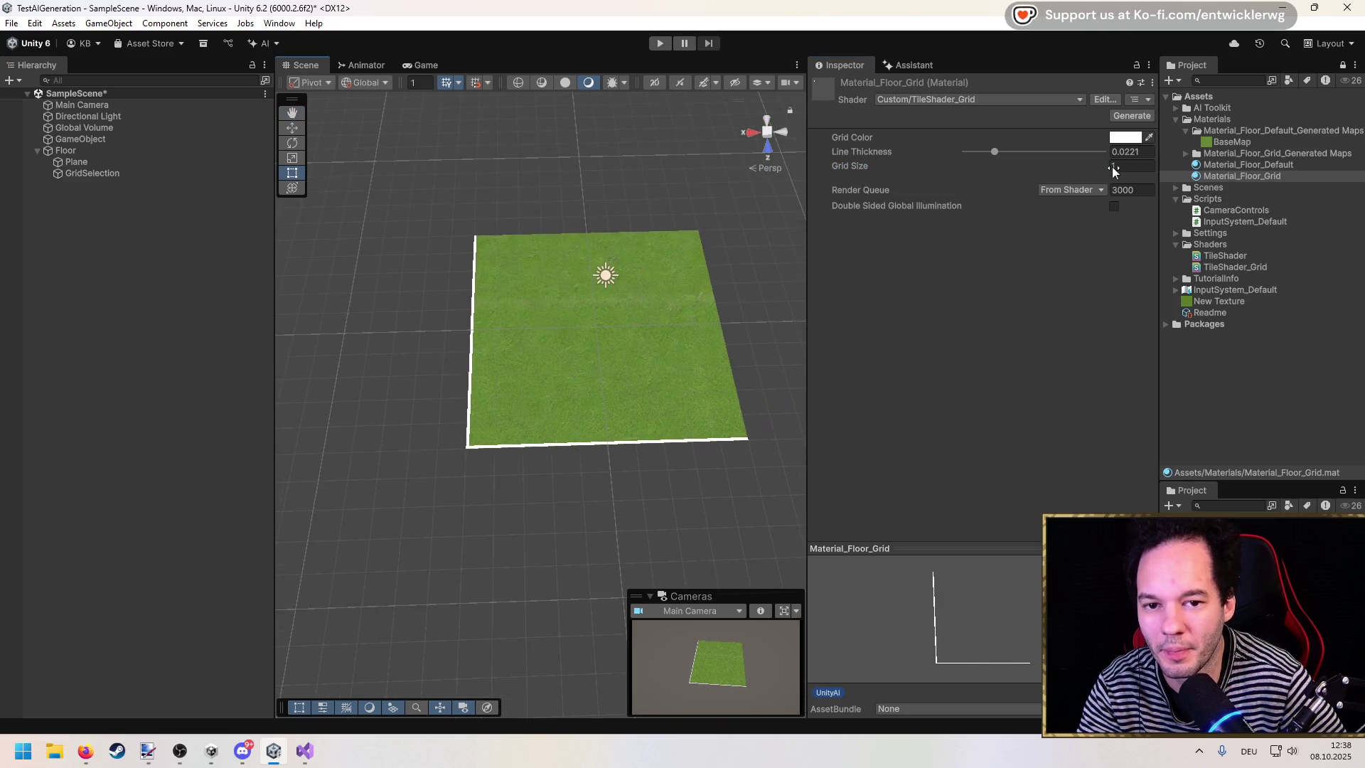
{"action": "type", "text": "0.2"}
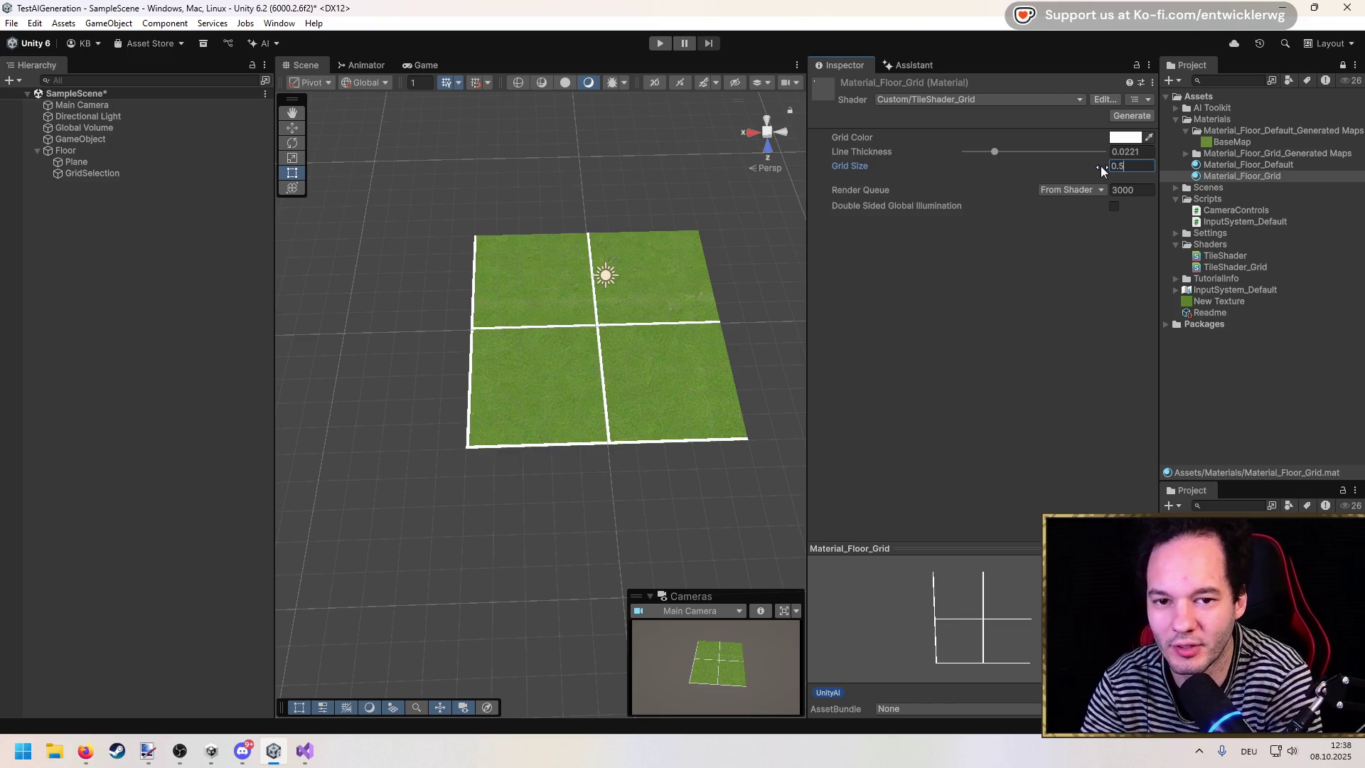
{"action": "key", "text": "BackSpace"}
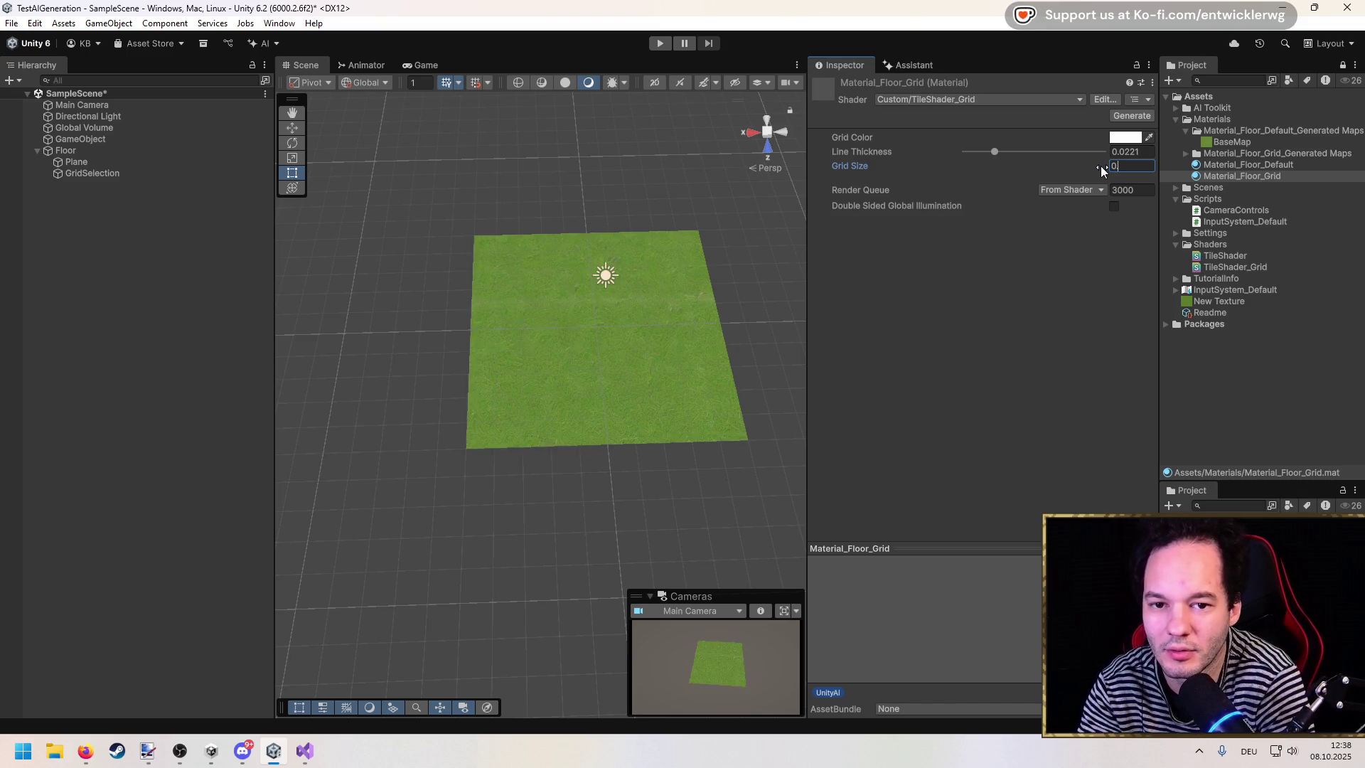
{"action": "type", "text": ".1"}
{"action": "key", "text": "Return"}
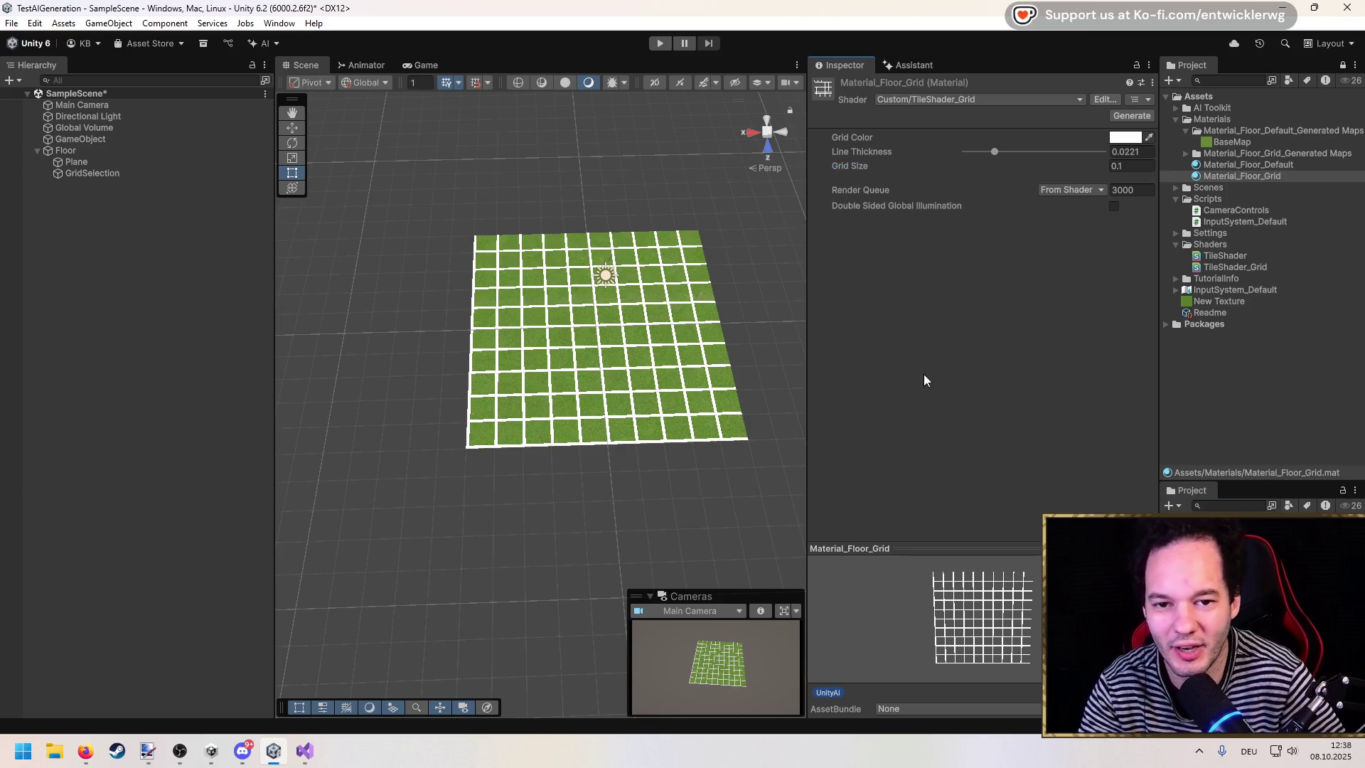
{"action": "scroll", "coordinate": [432, 455], "scroll_direction": "up", "scroll_amount": 5}
{"action": "scroll", "coordinate": [432, 455], "scroll_direction": "down", "scroll_amount": 5}
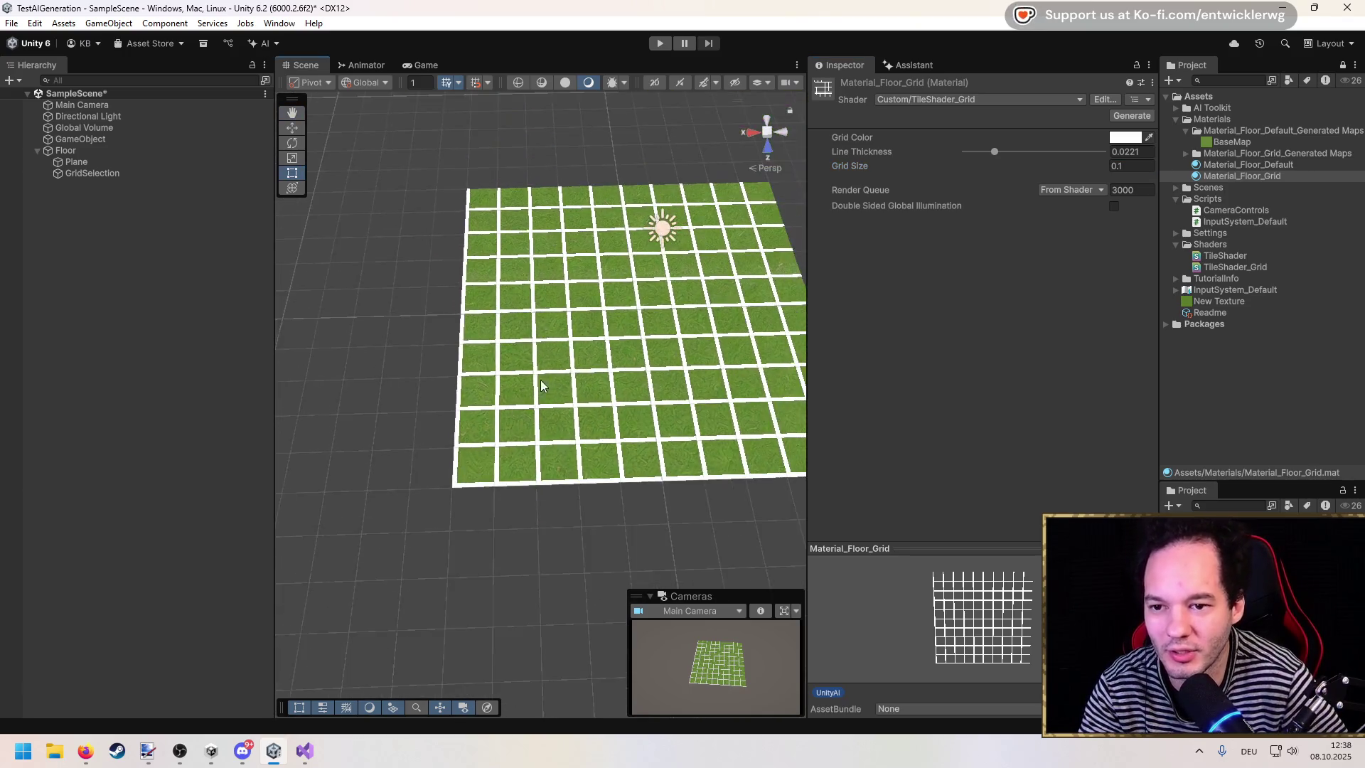
Step: Scale the Floor object to 10 on X and Z
{"action": "left_click_drag", "start_coordinate": [542, 386], "coordinate": [485, 384]}
{"action": "left_click", "coordinate": [84, 149]}
{"action": "left_click", "coordinate": [88, 163]}
{"action": "left_click", "coordinate": [91, 171]}
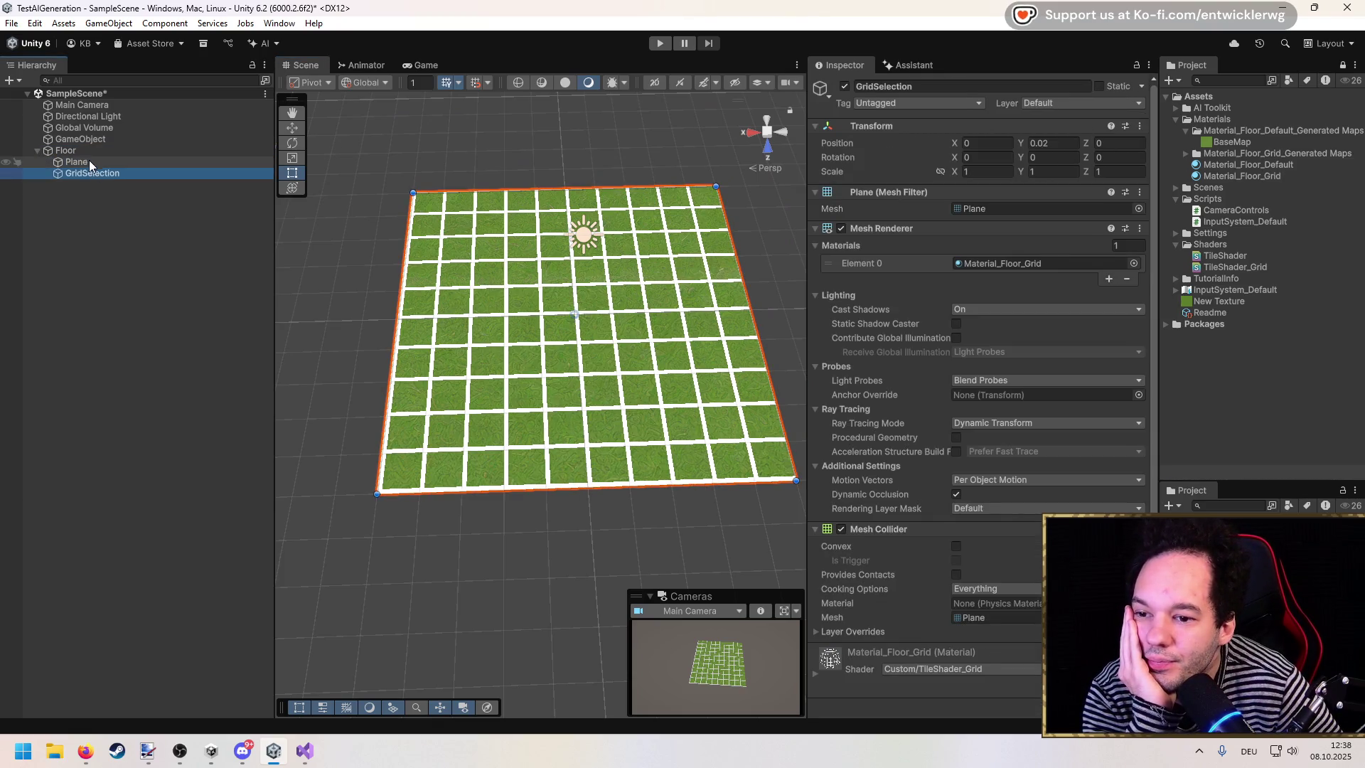
{"action": "left_click", "coordinate": [87, 152]}
{"action": "scroll", "coordinate": [752, 298], "scroll_direction": "down", "scroll_amount": 2}
{"action": "left_click_drag", "start_coordinate": [752, 299], "coordinate": [954, 205]}
{"action": "left_click", "coordinate": [995, 171]}
{"action": "type", "text": "10"}
{"action": "left_click", "coordinate": [1113, 171]}
{"action": "type", "text": "10"}
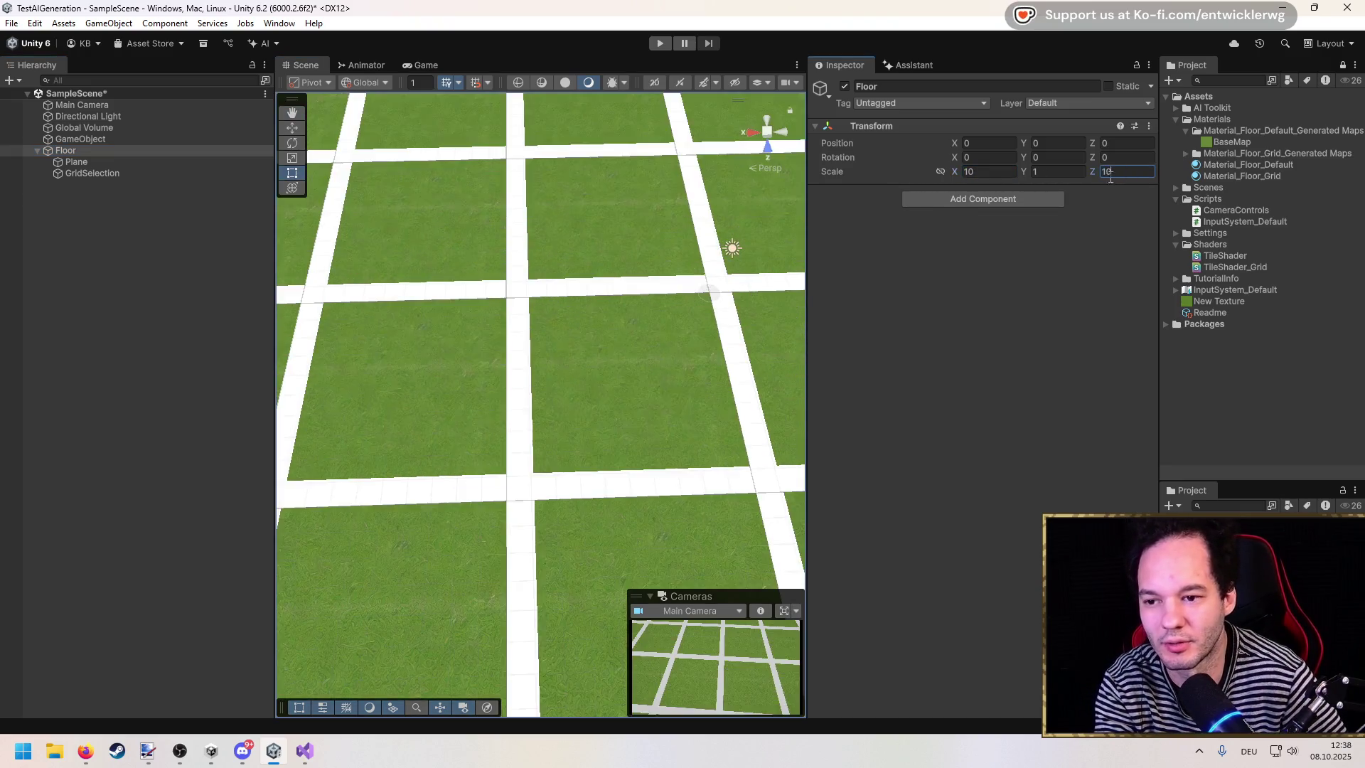
Step: Select GridSelection, then begin a Copilot question in Visual Studio: 'Adjust the script so th'
{"action": "scroll", "coordinate": [537, 462], "scroll_direction": "down", "scroll_amount": 3}
{"action": "scroll", "coordinate": [568, 448], "scroll_direction": "up", "scroll_amount": 3}
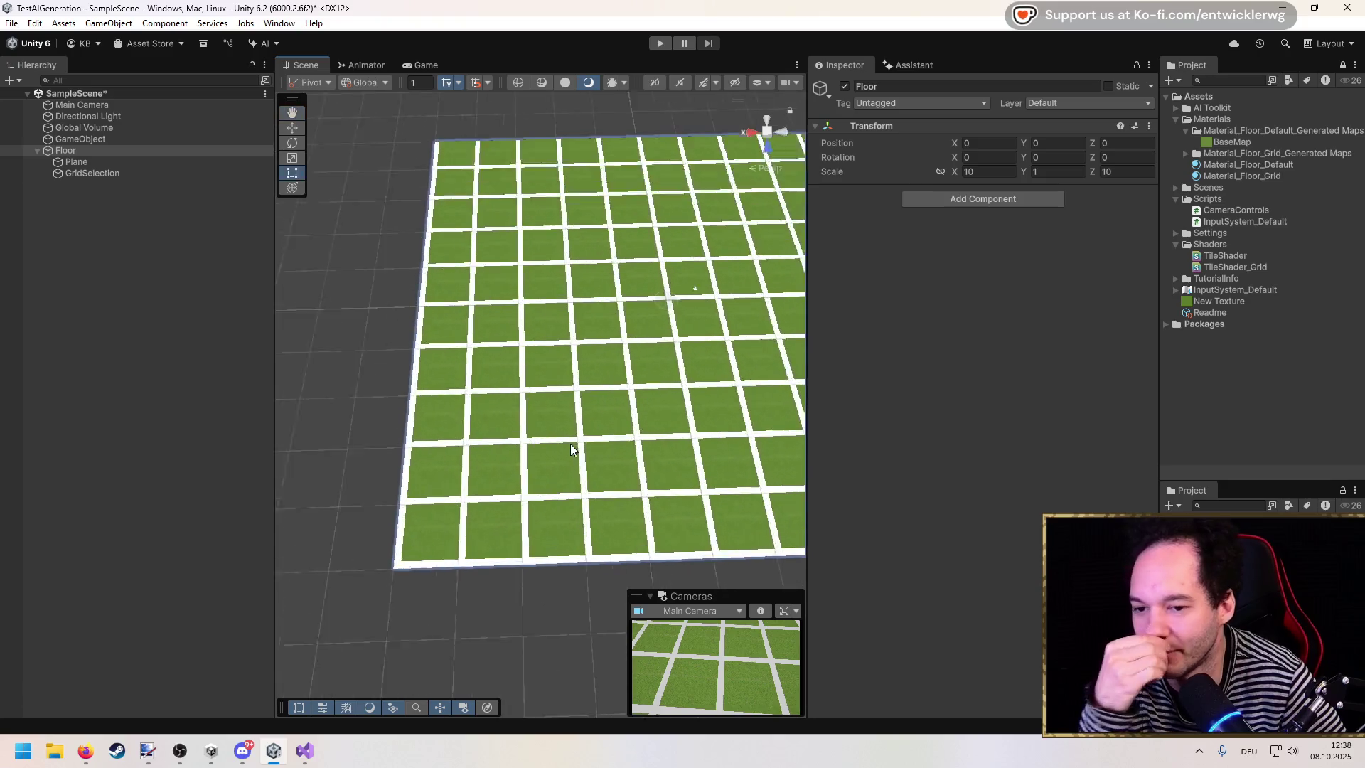
{"action": "left_click", "coordinate": [113, 173]}
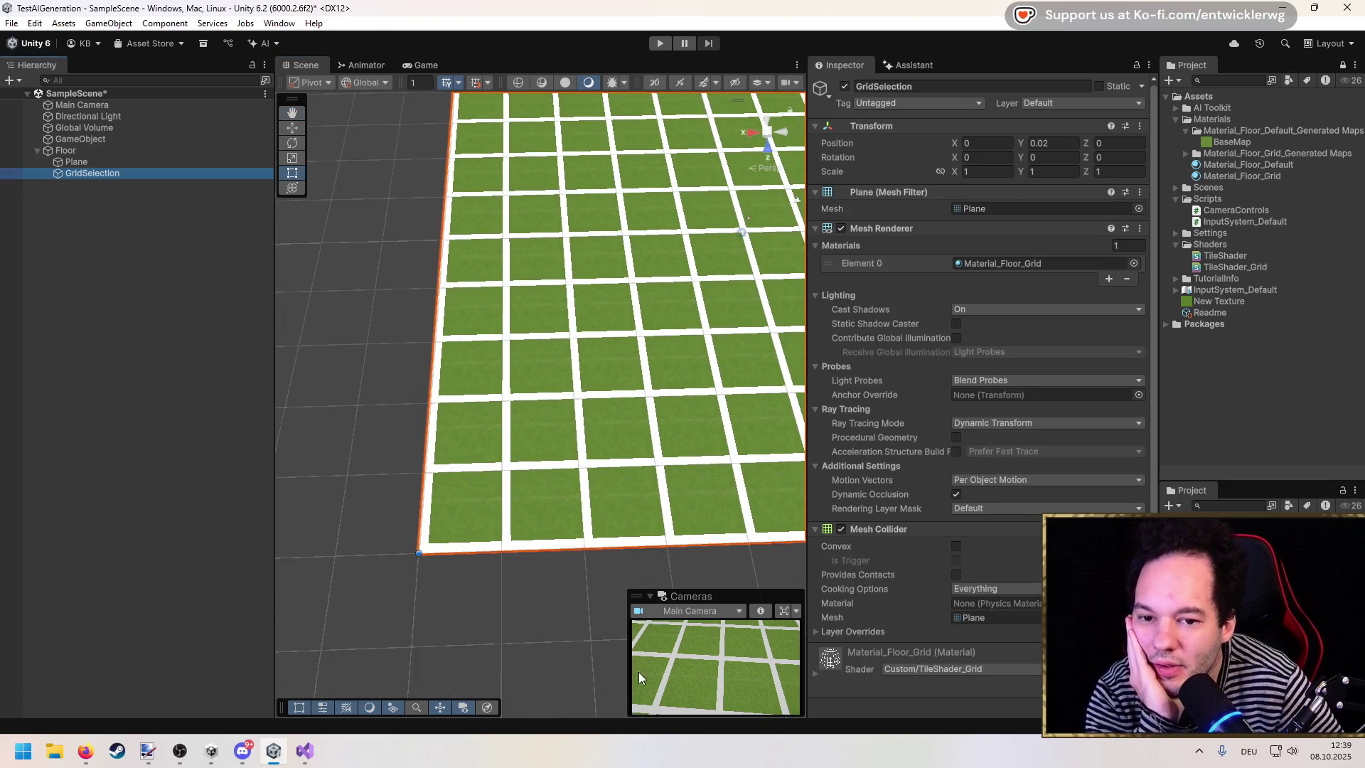
{"action": "left_click", "coordinate": [305, 750]}
{"action": "left_click", "coordinate": [995, 555]}
{"action": "type", "text": "Adjust th"}
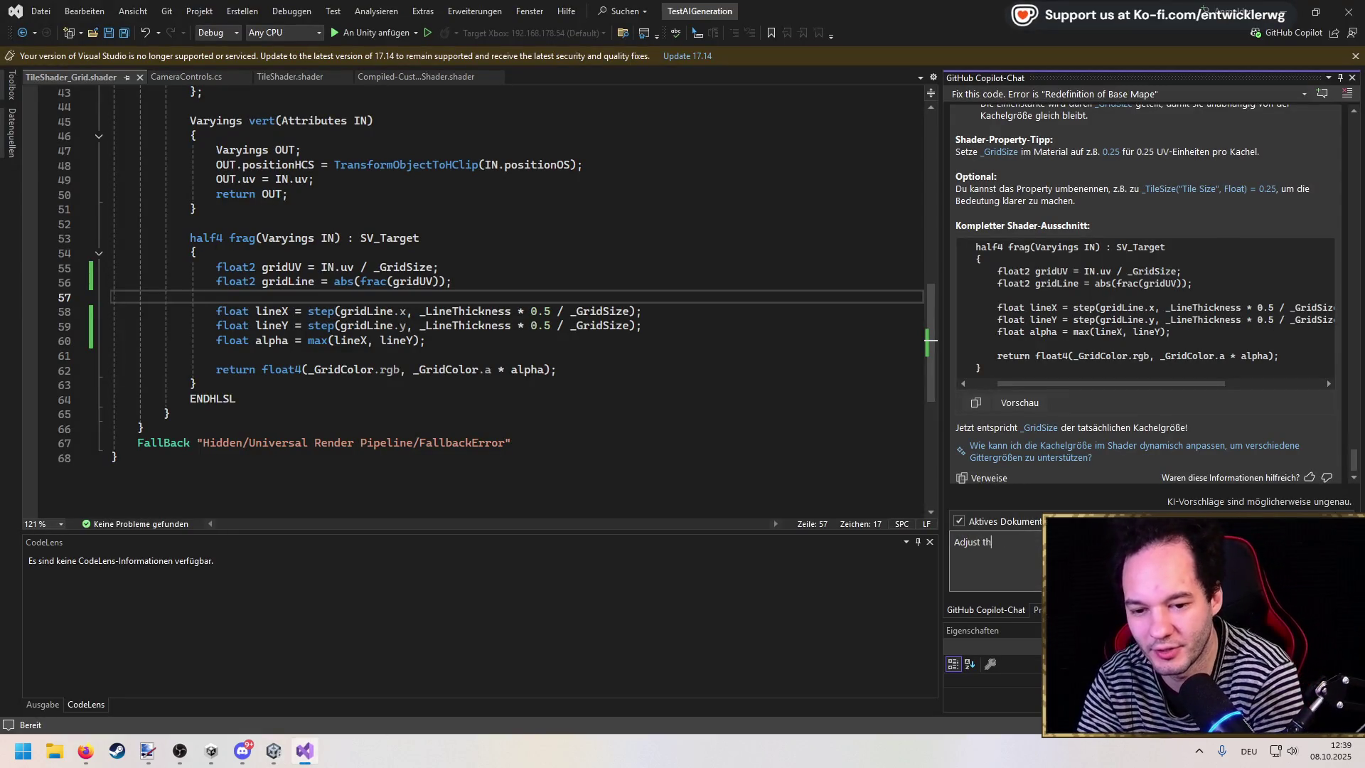
{"action": "type", "text": "e script so th"}
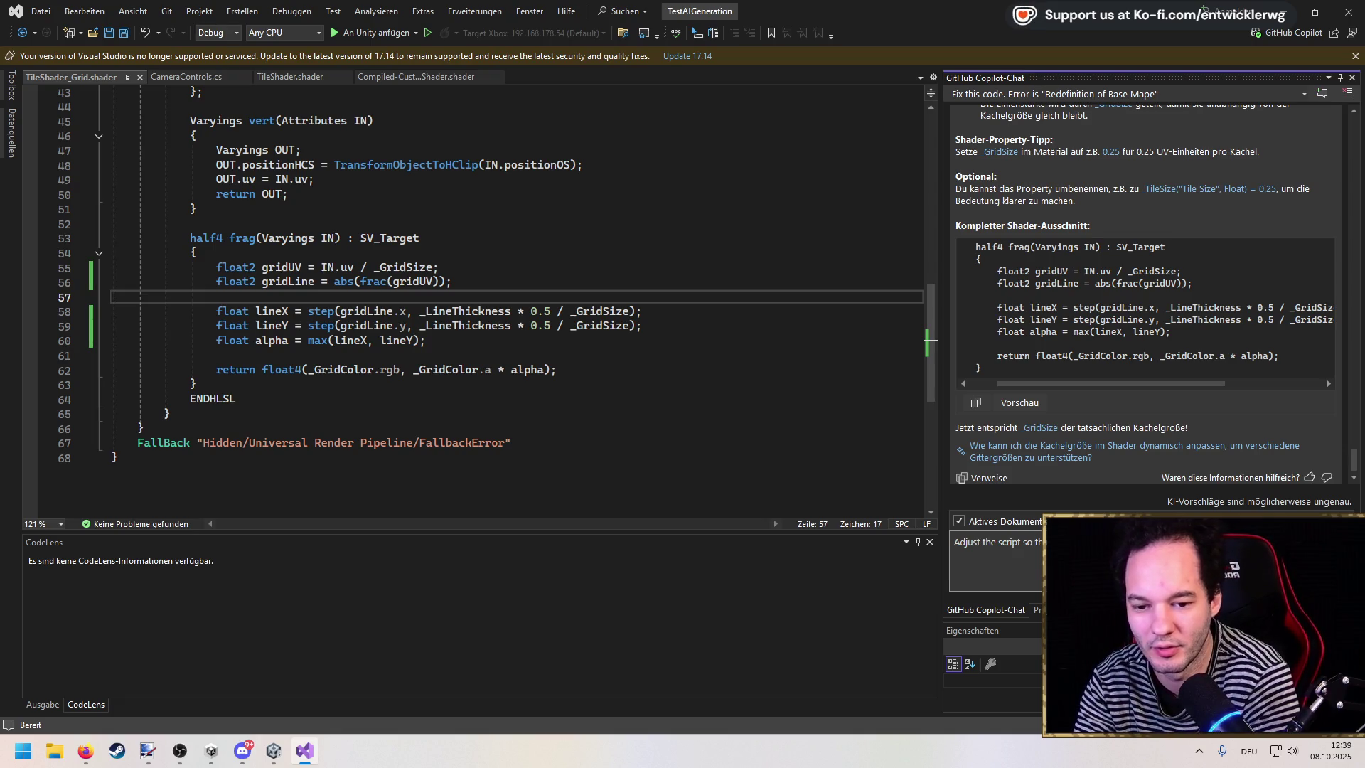
Step: Rename _GridSize to _TileSize on lines 55, 58 and 59 of the shader
{"action": "double_click", "coordinate": [406, 267]}
{"action": "key", "text": "ctrl+r"}
{"action": "key", "text": "ctrl+r"}
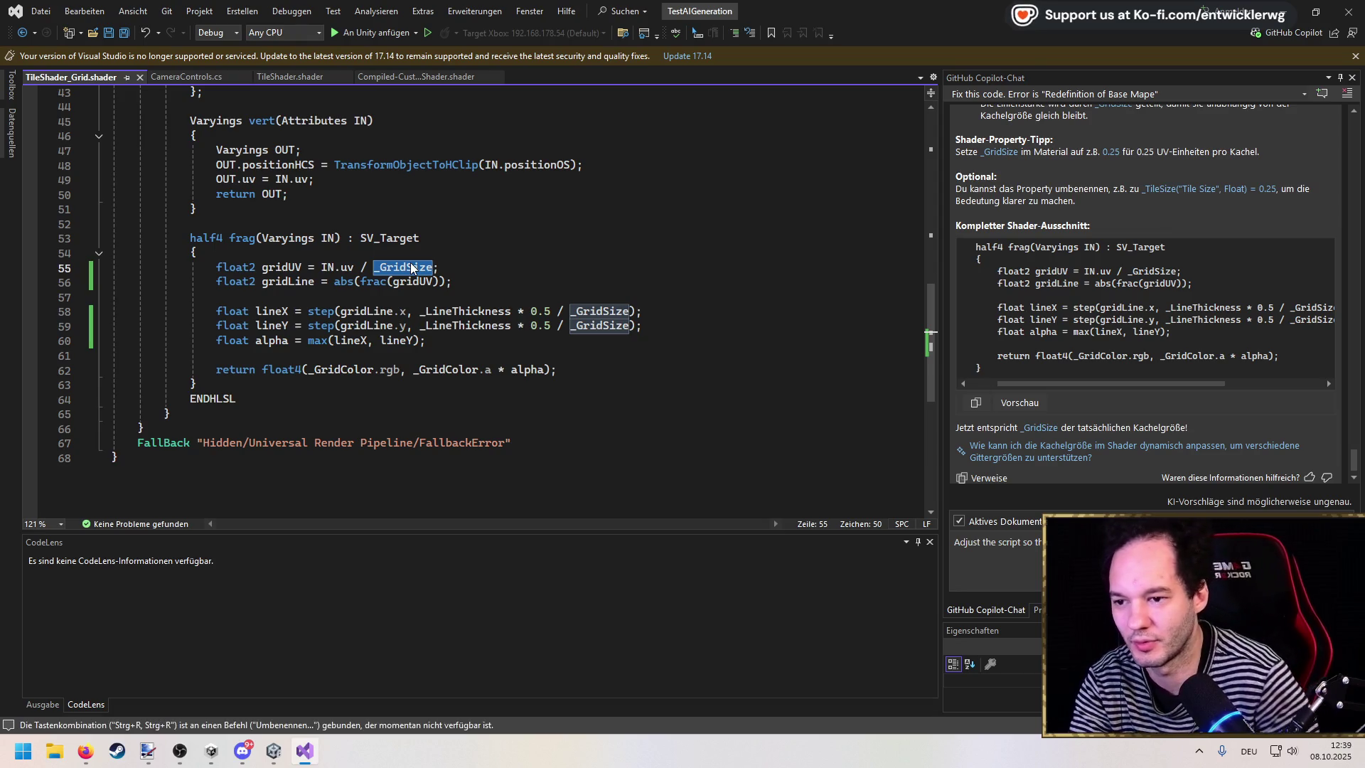
{"action": "type", "text": "_T"}
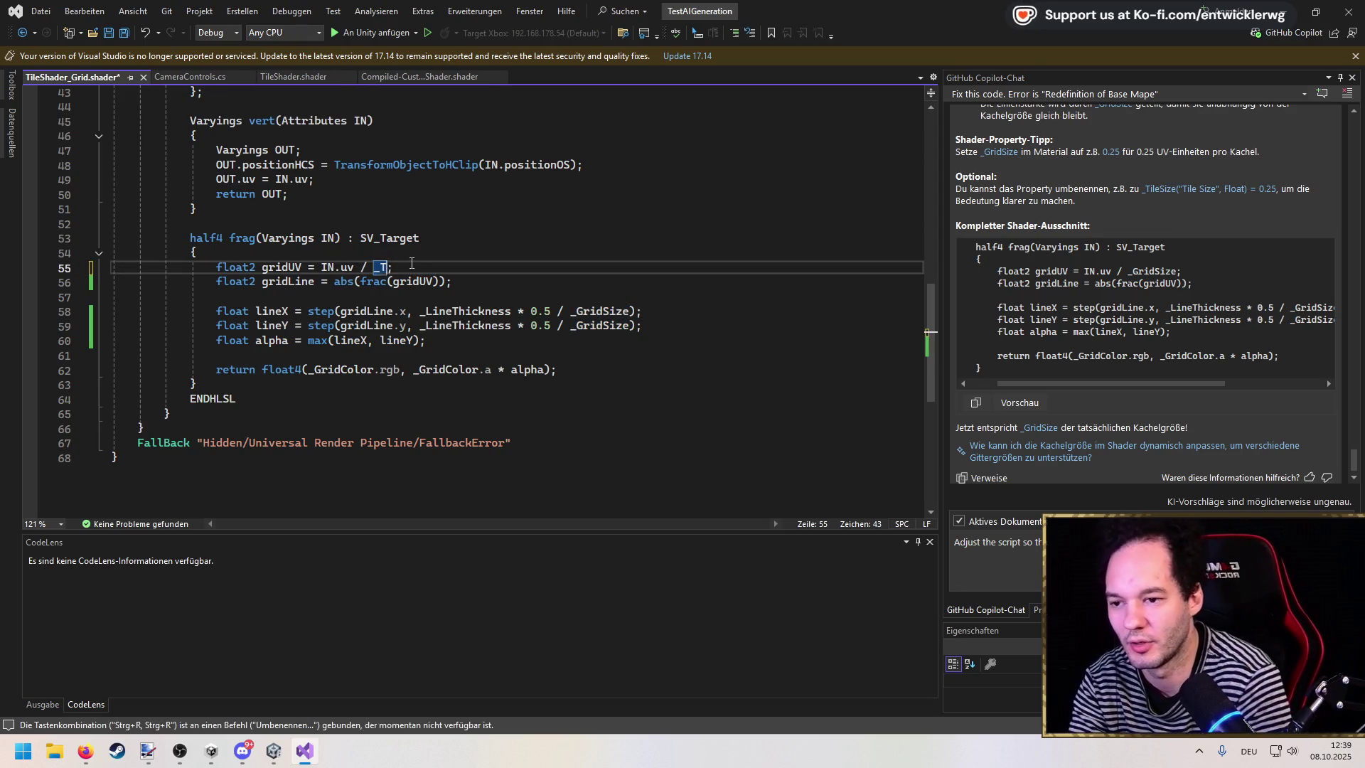
{"action": "key", "text": "ctrl+c"}
{"action": "double_click", "coordinate": [600, 311]}
{"action": "key", "text": "ctrl+v"}
{"action": "double_click", "coordinate": [601, 326]}
{"action": "key", "text": "ctrl+v"}
{"action": "left_click_drag", "start_coordinate": [931, 320], "coordinate": [937, 225]}
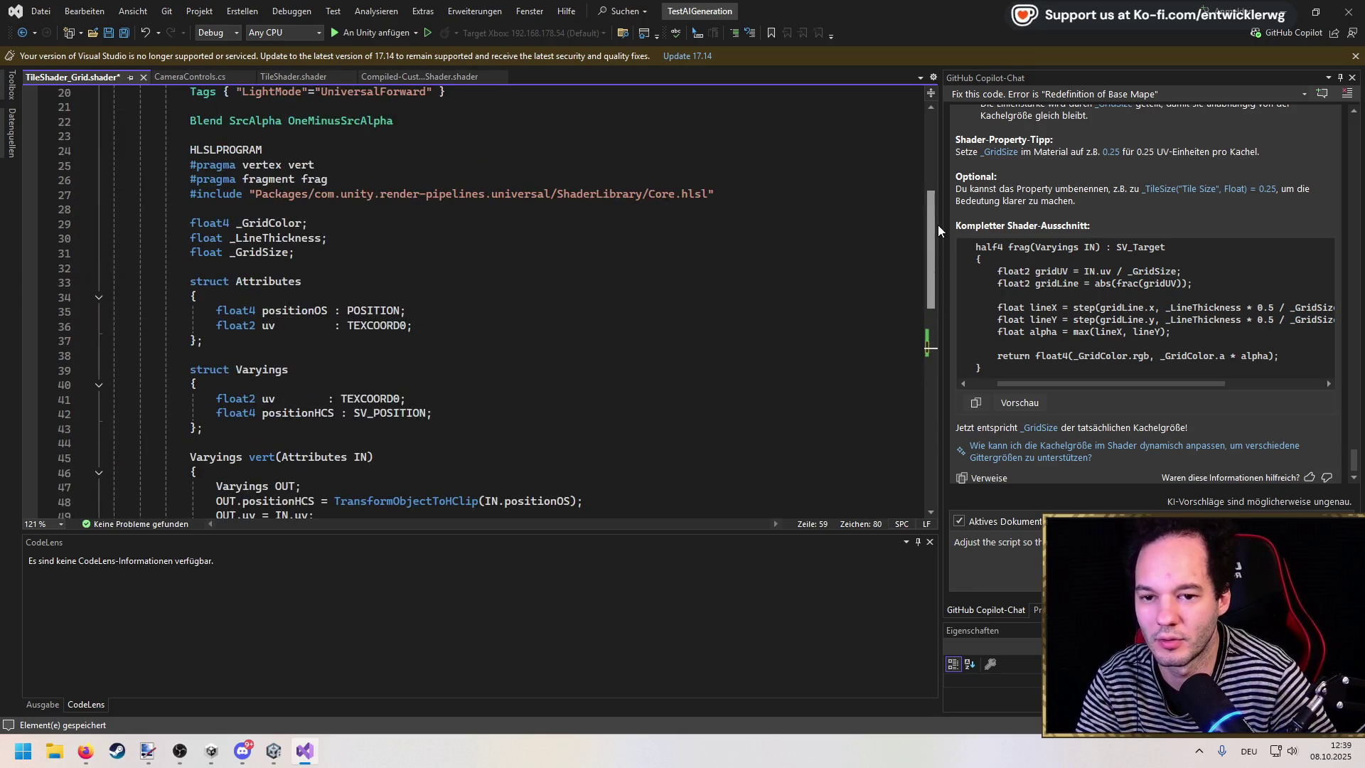
Step: Rename the _GridSize declaration and property on lines 31 and 10, relabel it 'Tile Size', and save
{"action": "double_click", "coordinate": [261, 296]}
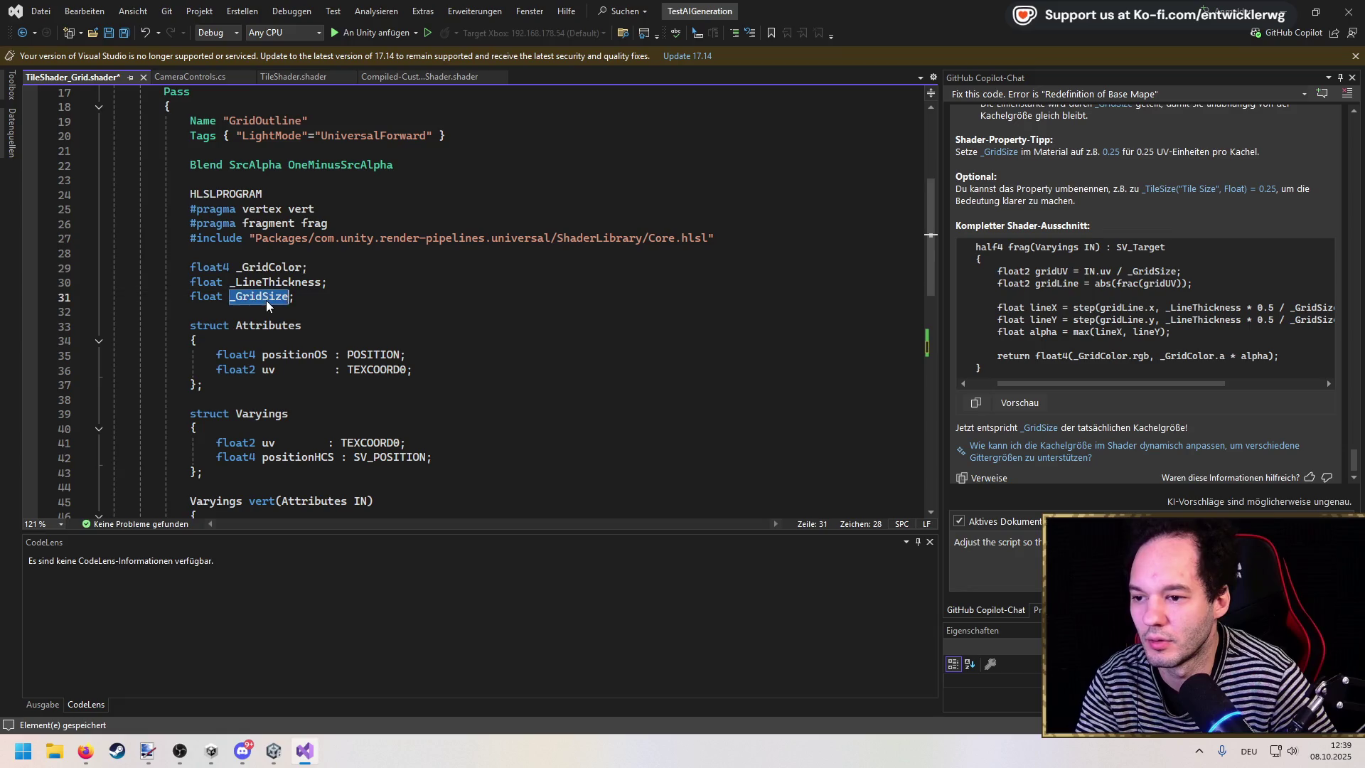
{"action": "key", "text": "ctrl+v"}
{"action": "left_click_drag", "start_coordinate": [934, 261], "coordinate": [935, 184]}
{"action": "double_click", "coordinate": [256, 224]}
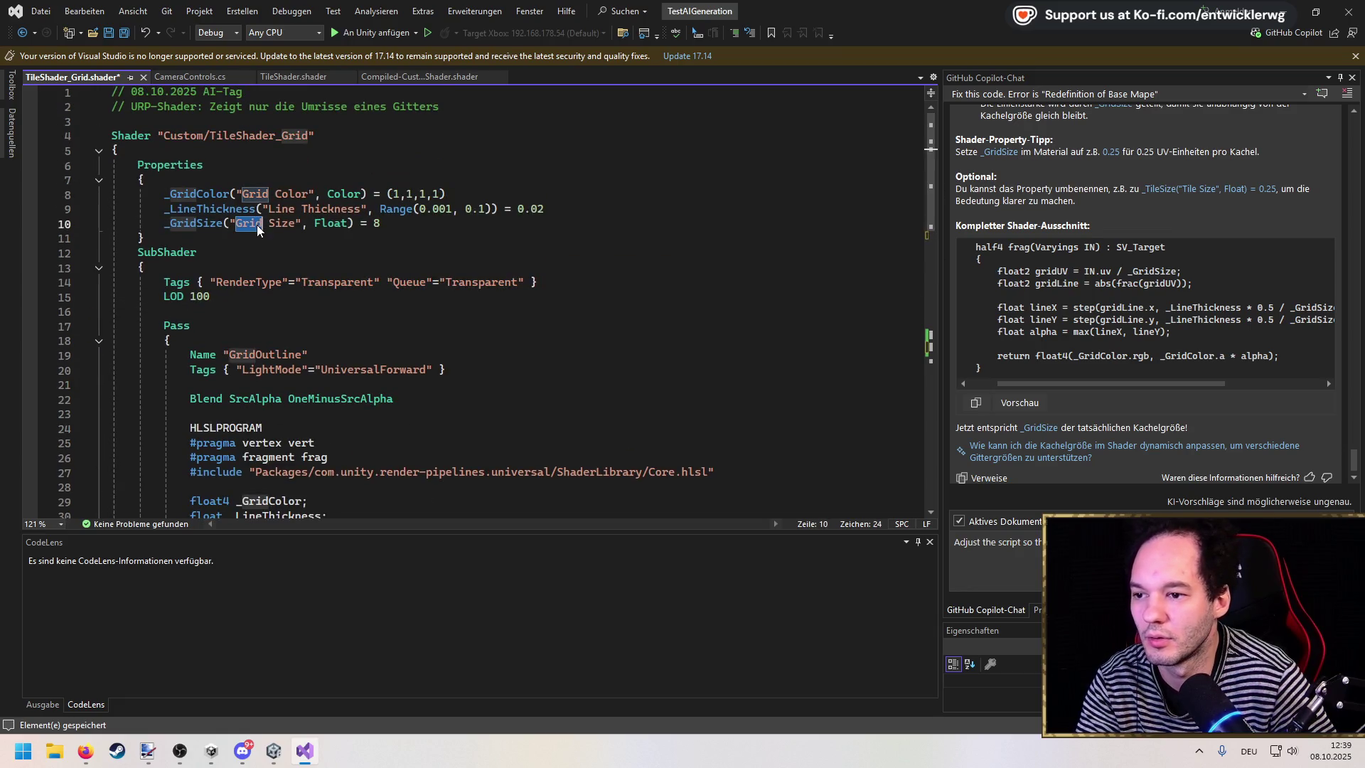
{"action": "double_click", "coordinate": [193, 223]}
{"action": "key", "text": "ctrl+v"}
{"action": "double_click", "coordinate": [258, 225]}
{"action": "type", "text": "Tile"}
{"action": "key", "text": "ctrl+s"}
{"action": "left_click", "coordinate": [711, 196]}
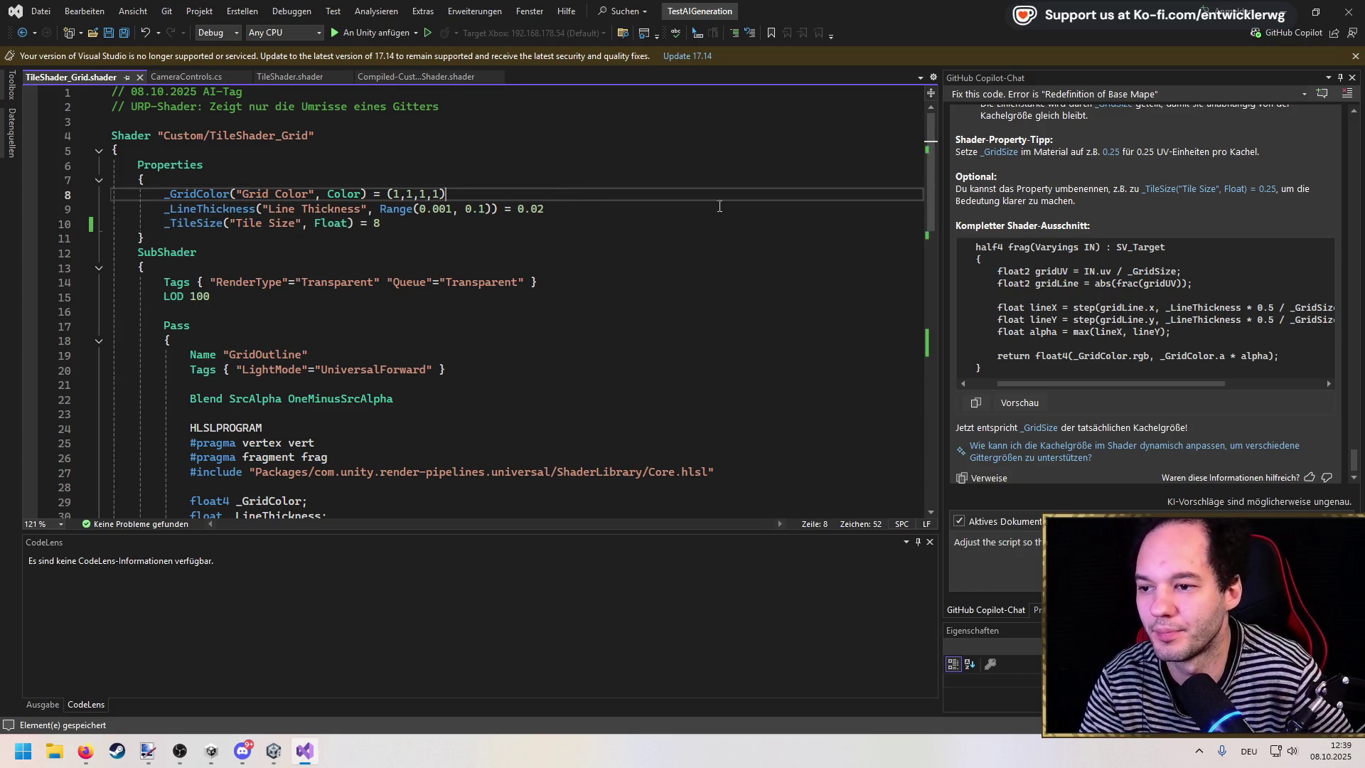
{"action": "left_click", "coordinate": [995, 565]}
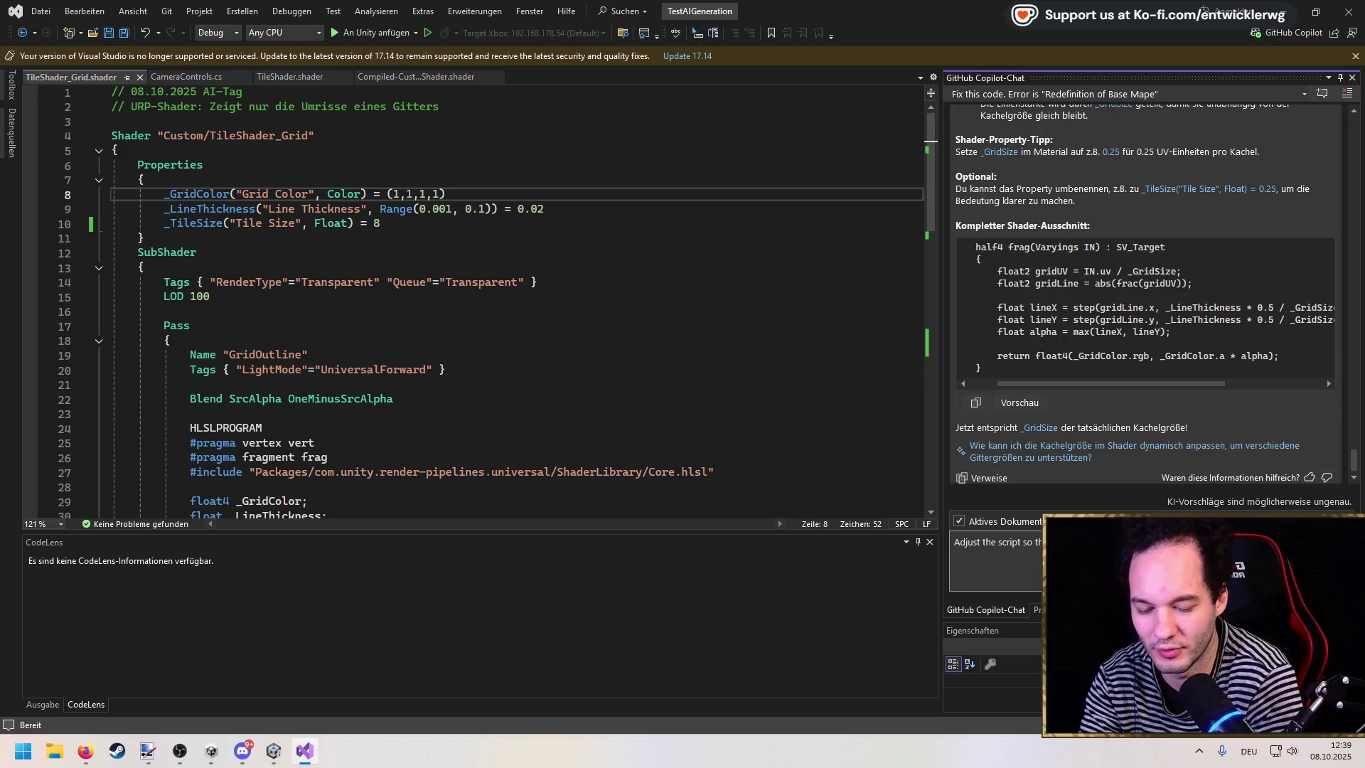
Step: Send Copilot the request to keep the tiles' _TileSize unaffected by the object's scale
{"action": "key", "text": "shift+Return"}
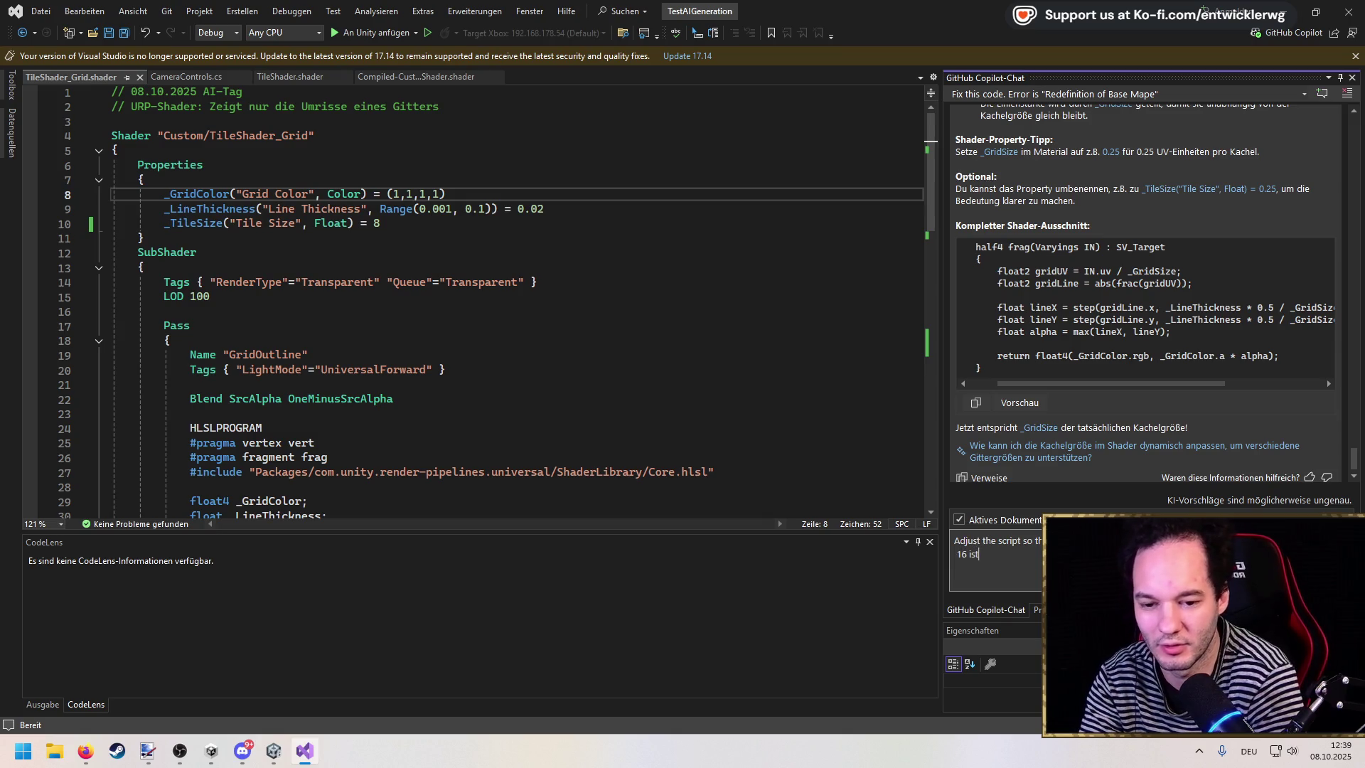
{"action": "type", "text": "always"}
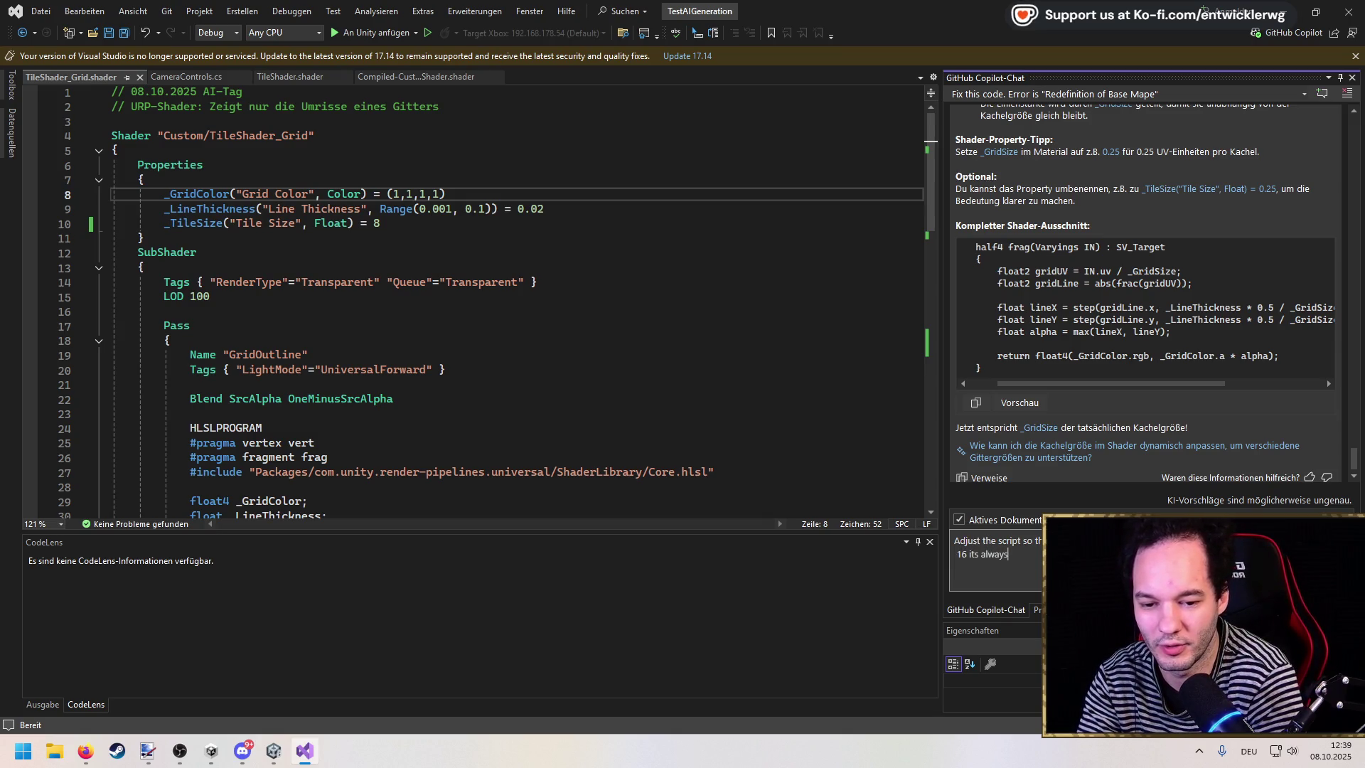
{"action": "key", "text": "ctrl+BackSpace"}
{"action": "key", "text": "ctrl+BackSpace"}
{"action": "type", "text": "the tiles have"}
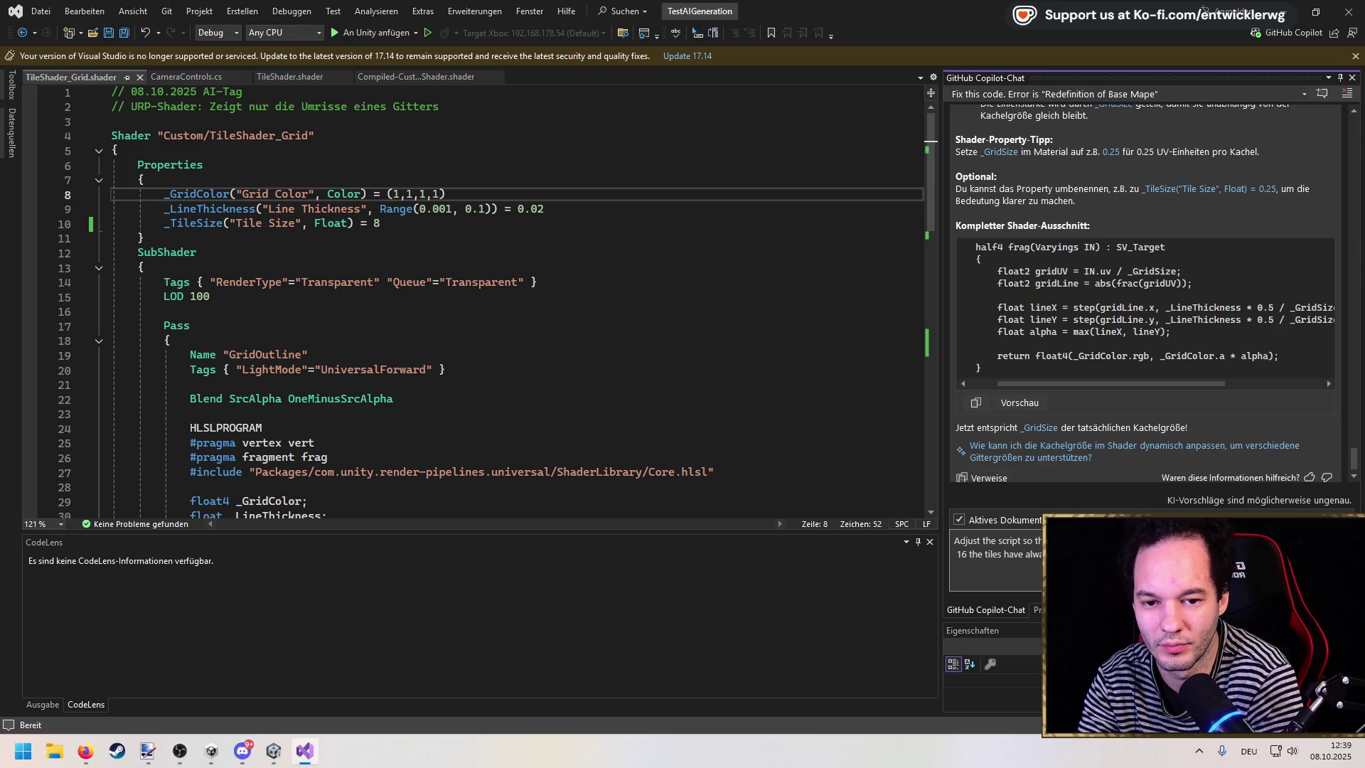
{"action": "key", "text": "Return"}
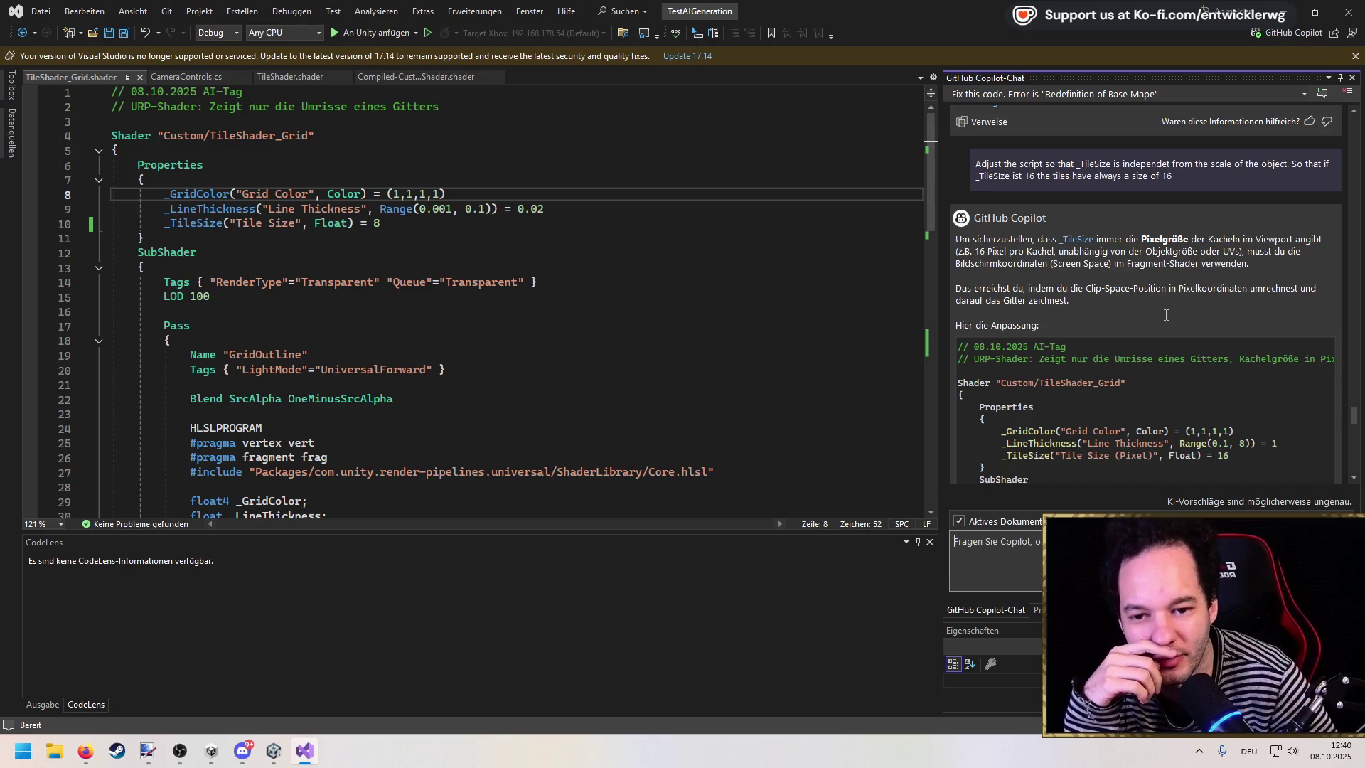
Step: Preview and accept Copilot's pixel-based grid rewrite into the shader
{"action": "scroll", "coordinate": [1169, 319], "scroll_direction": "down", "scroll_amount": 3}
{"action": "scroll", "coordinate": [1165, 317], "scroll_direction": "down", "scroll_amount": 15}
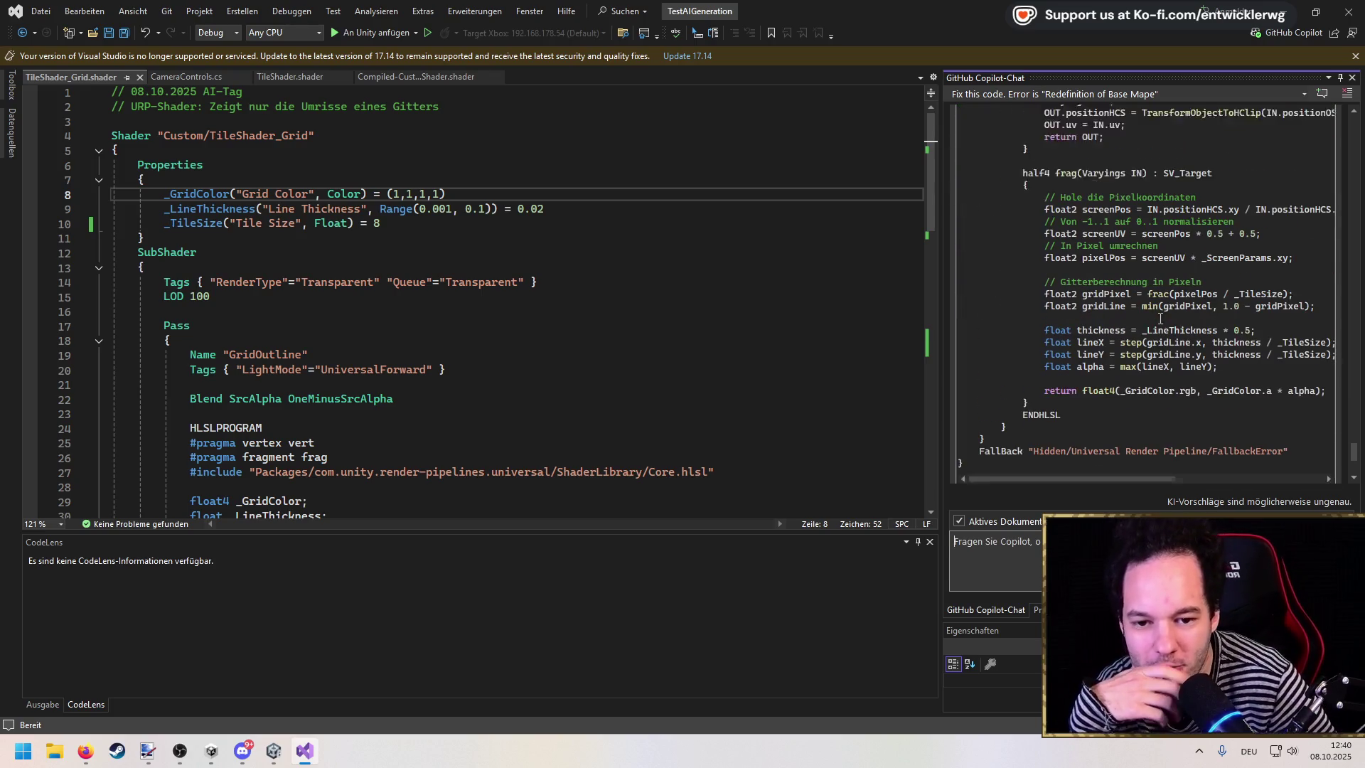
{"action": "scroll", "coordinate": [1160, 317], "scroll_direction": "down", "scroll_amount": 2}
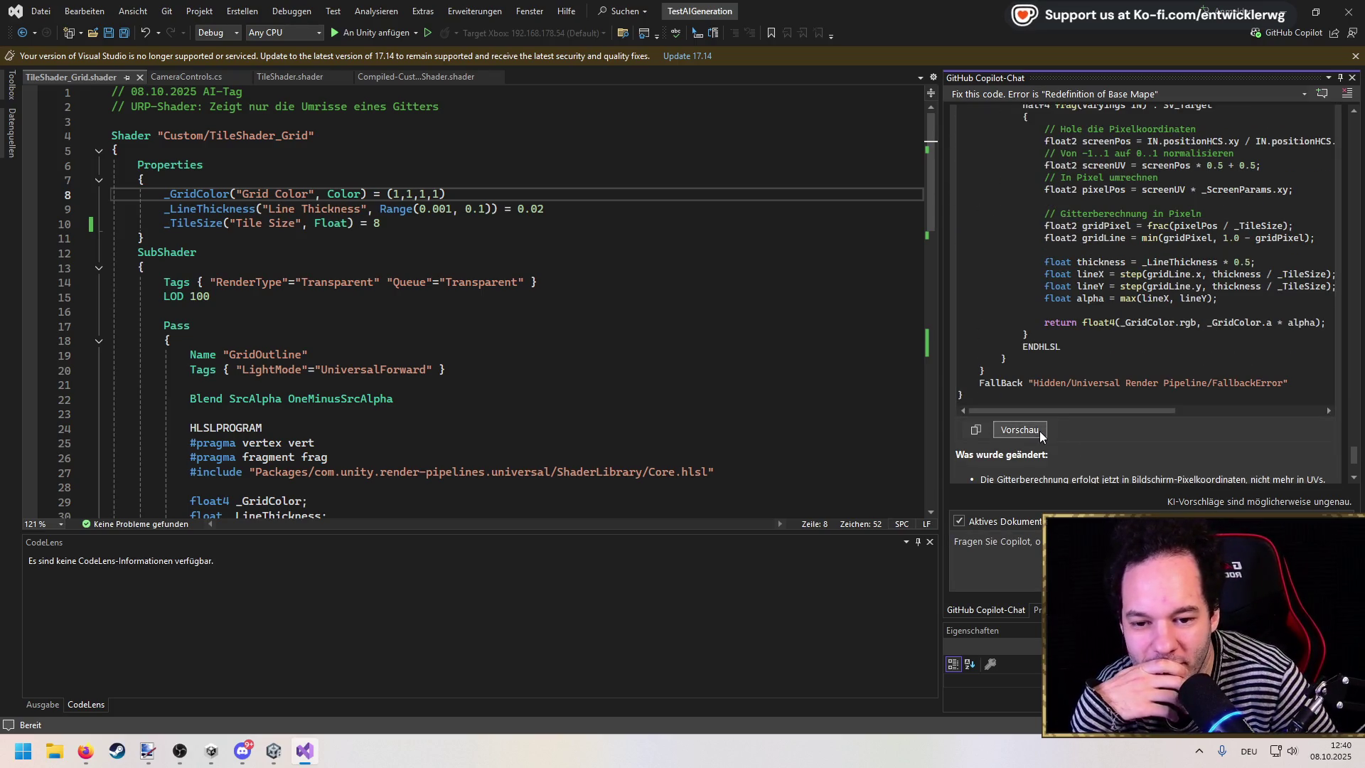
{"action": "left_click", "coordinate": [1023, 430]}
{"action": "left_click", "coordinate": [177, 424]}
{"action": "left_click", "coordinate": [447, 291]}
Step: Review where positionHCS is used in the frag function, save the shader, and return to Unity
{"action": "scroll", "coordinate": [448, 288], "scroll_direction": "down", "scroll_amount": 20}
{"action": "scroll", "coordinate": [444, 311], "scroll_direction": "up", "scroll_amount": 6}
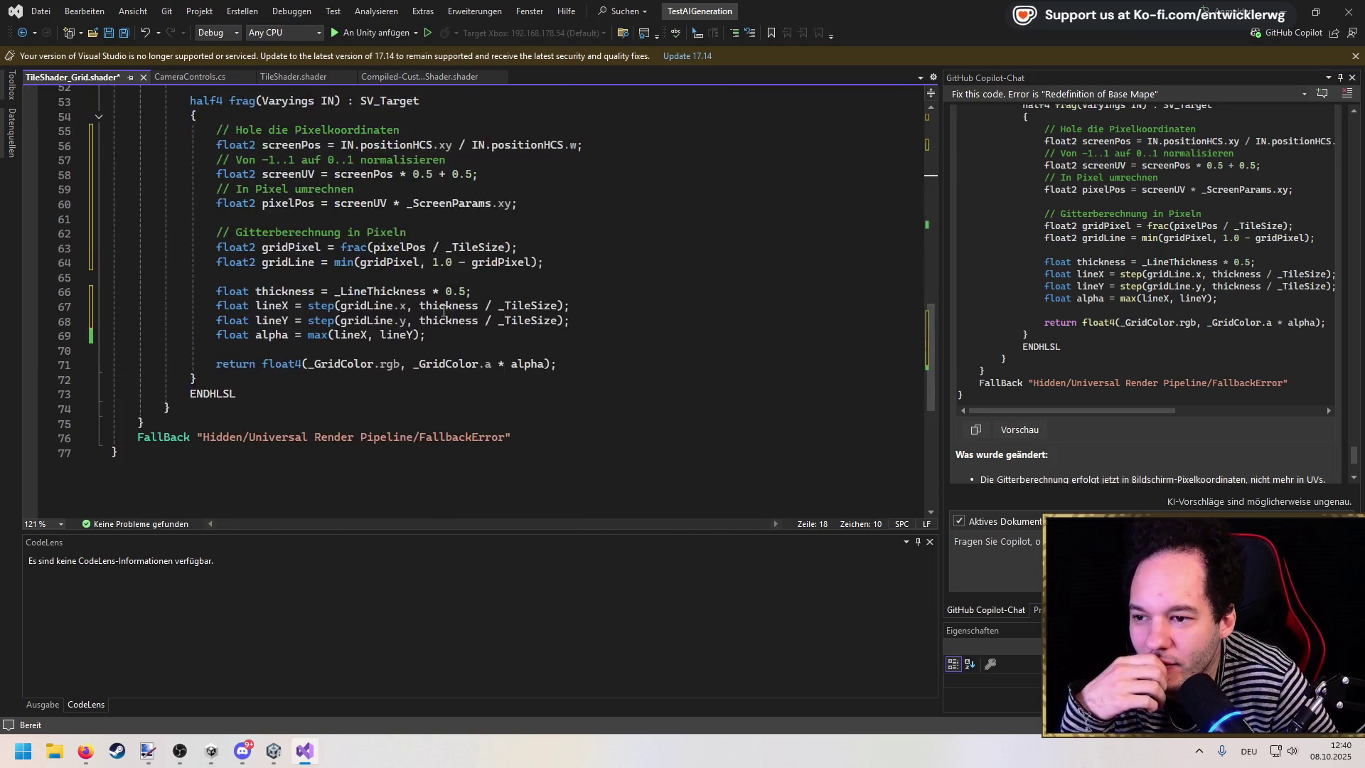
{"action": "double_click", "coordinate": [384, 239]}
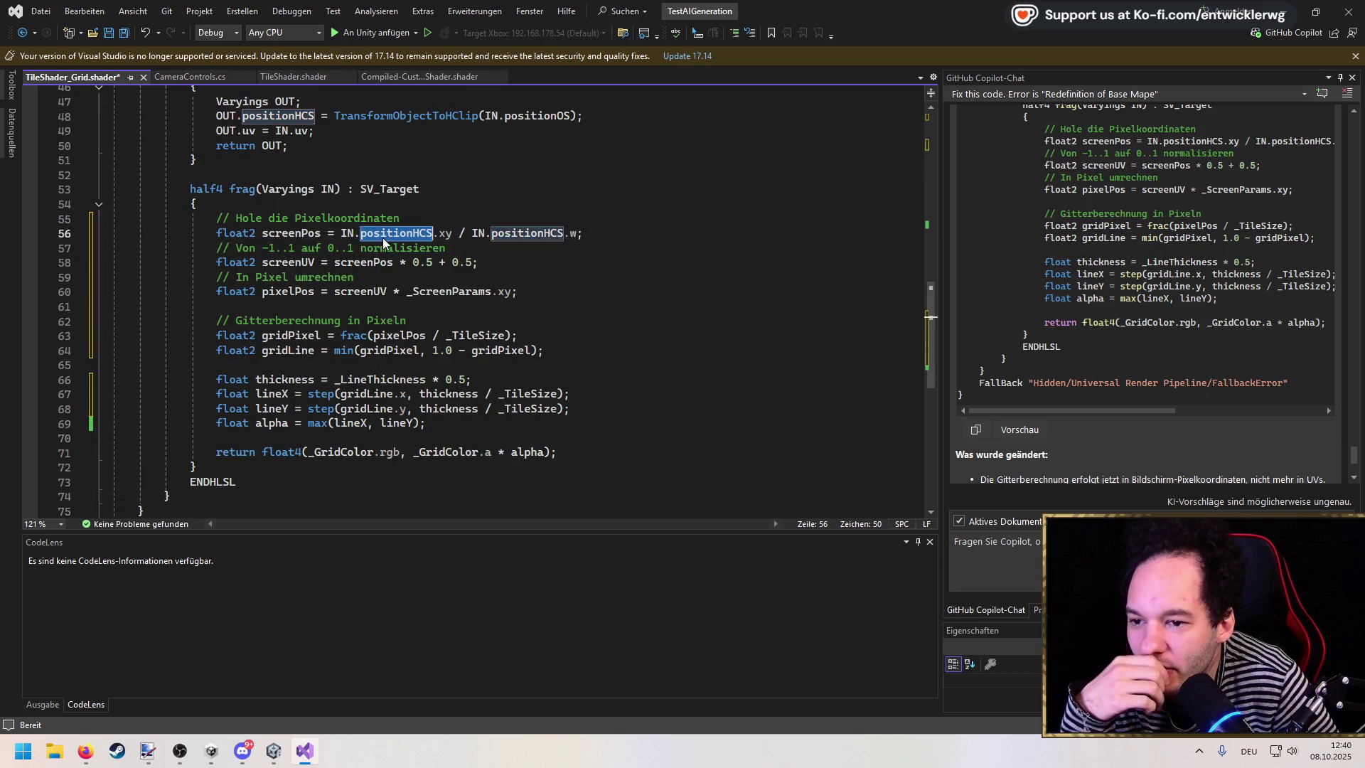
{"action": "left_click", "coordinate": [548, 199]}
{"action": "key", "text": "ctrl+s"}
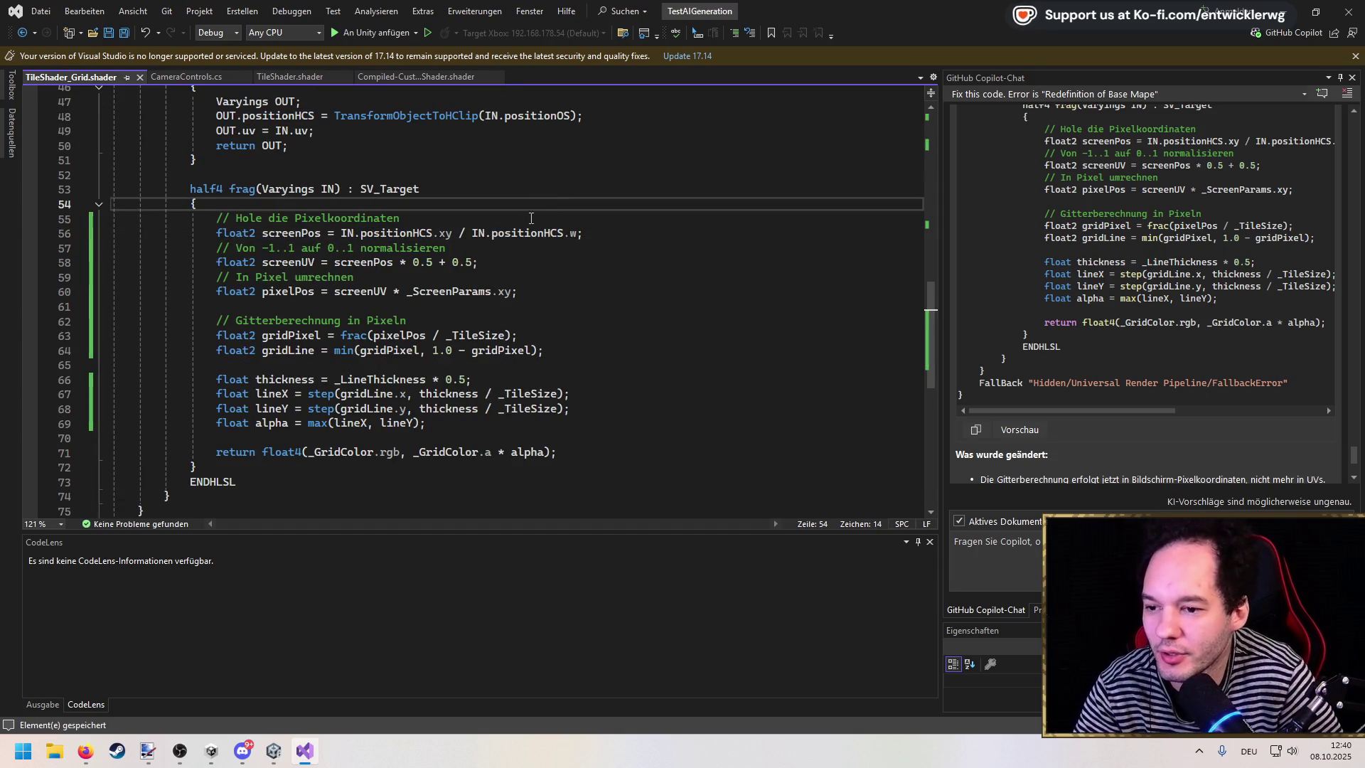
{"action": "key", "text": "alt+Tab"}
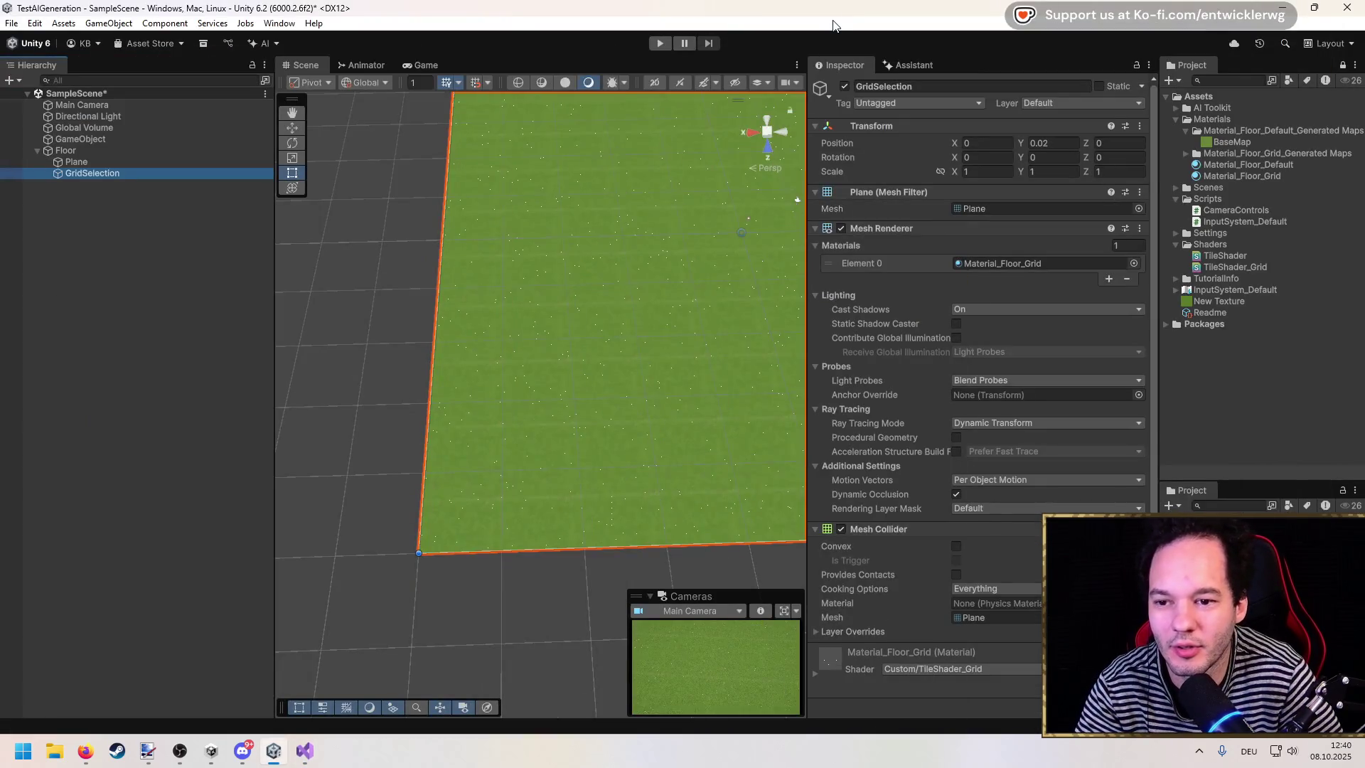
Step: Lower Material_Floor_Grid's Tile Size (Pixel) from 16 to 2.9, then to 0.8
{"action": "scroll", "coordinate": [538, 344], "scroll_direction": "up", "scroll_amount": 5}
{"action": "left_click", "coordinate": [1248, 175]}
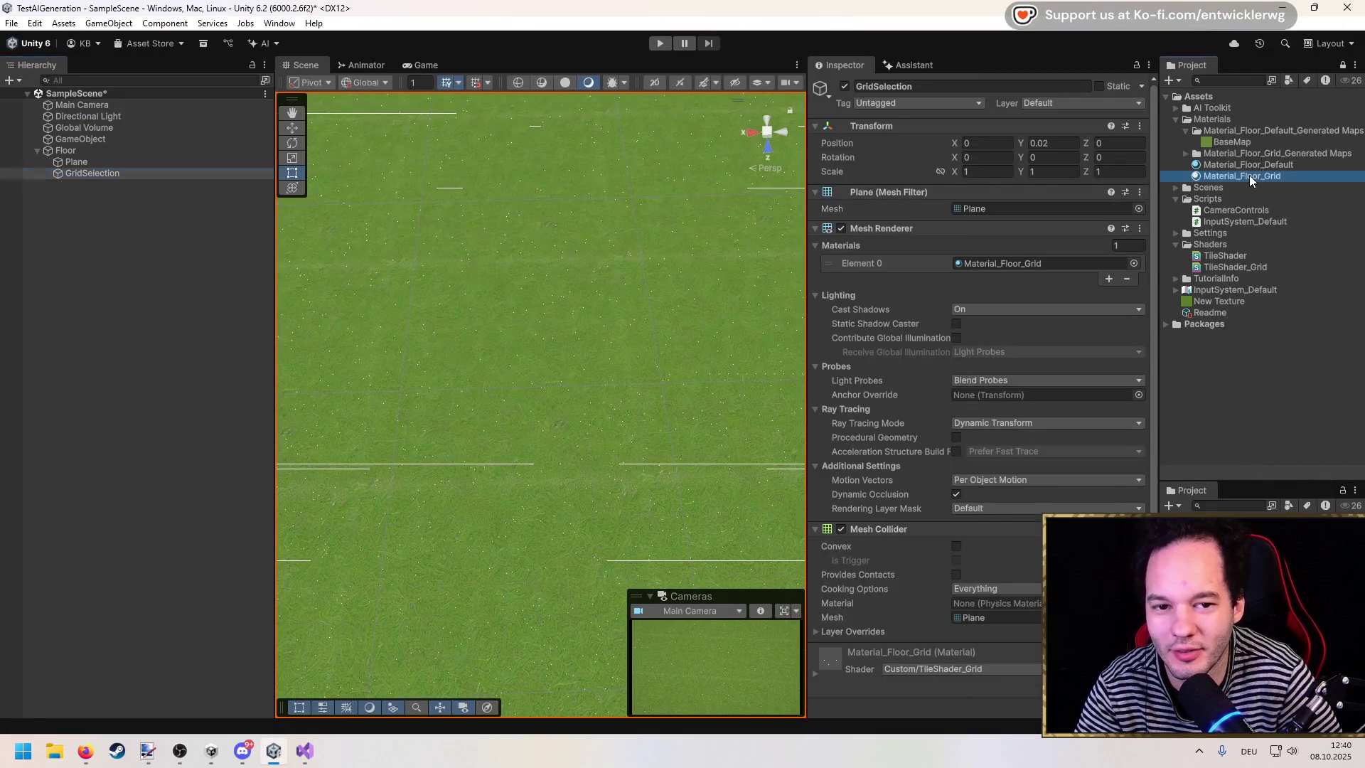
{"action": "mouse_move", "coordinate": [868, 165]}
{"action": "left_mouse_down"}
{"action": "mouse_move", "coordinate": [952, 165]}
{"action": "mouse_move", "coordinate": [797, 170]}
{"action": "left_mouse_up"}
{"action": "mouse_move", "coordinate": [640, 270]}
{"action": "left_mouse_down"}
{"action": "mouse_move", "coordinate": [426, 329]}
{"action": "mouse_move", "coordinate": [447, 244]}
{"action": "mouse_move", "coordinate": [588, 390]}
{"action": "mouse_move", "coordinate": [497, 355]}
{"action": "left_mouse_up"}
{"action": "left_click", "coordinate": [103, 171]}
{"action": "key", "text": "f"}
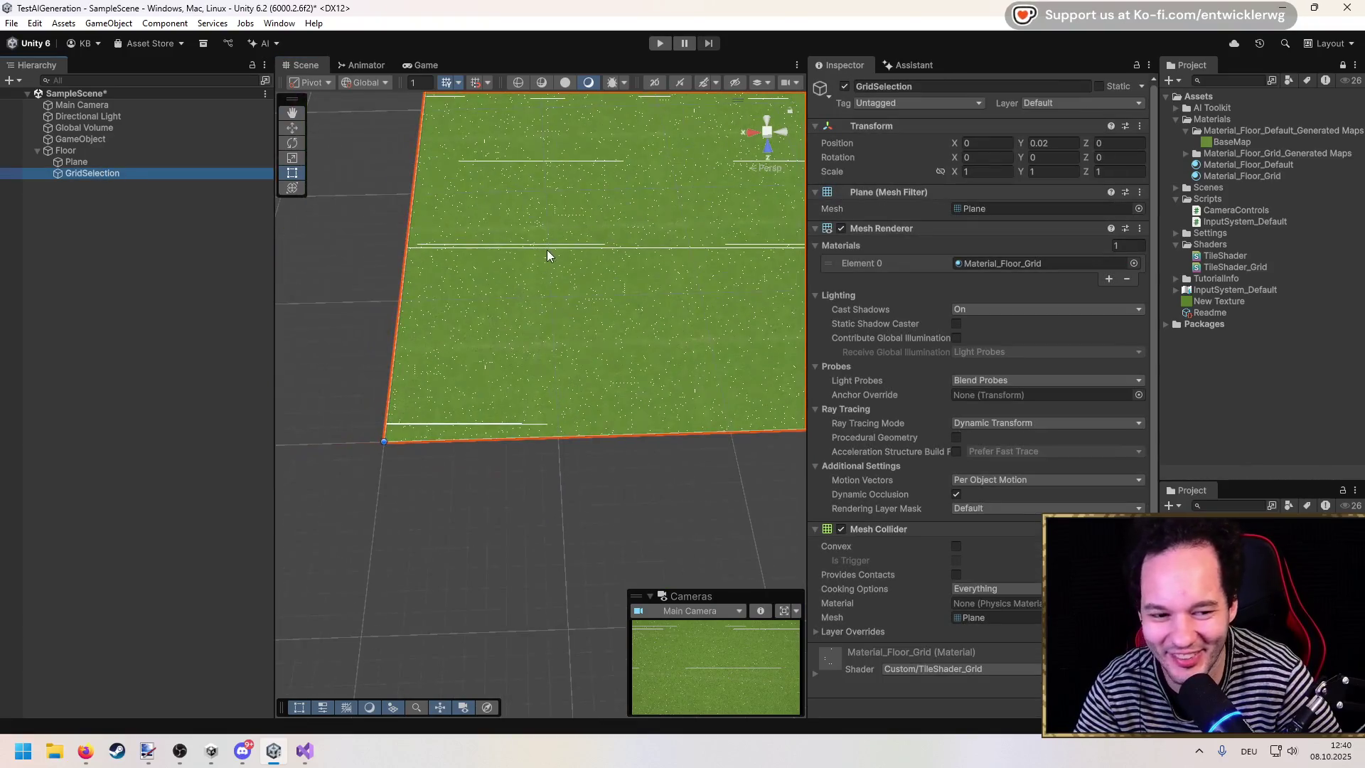
{"action": "left_click", "coordinate": [1221, 175]}
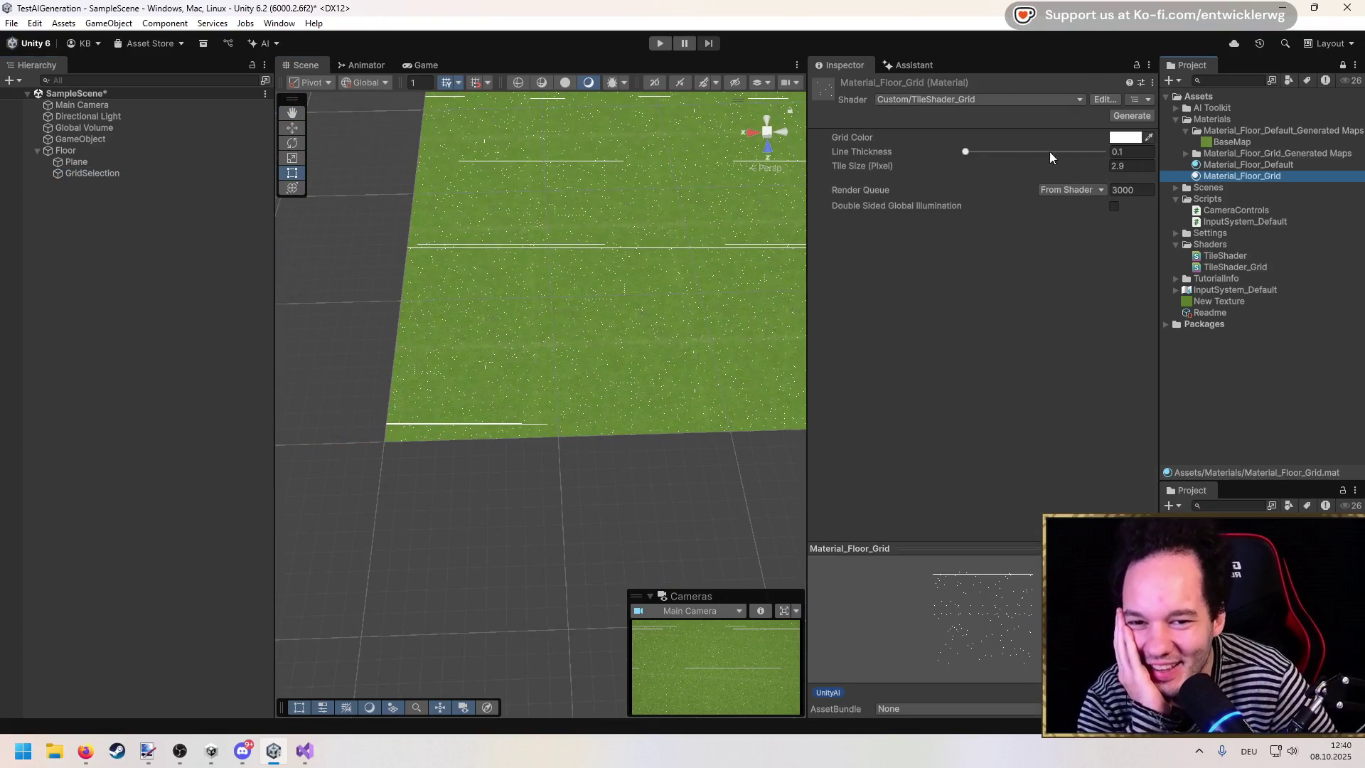
{"action": "left_click_drag", "start_coordinate": [877, 168], "coordinate": [856, 164]}
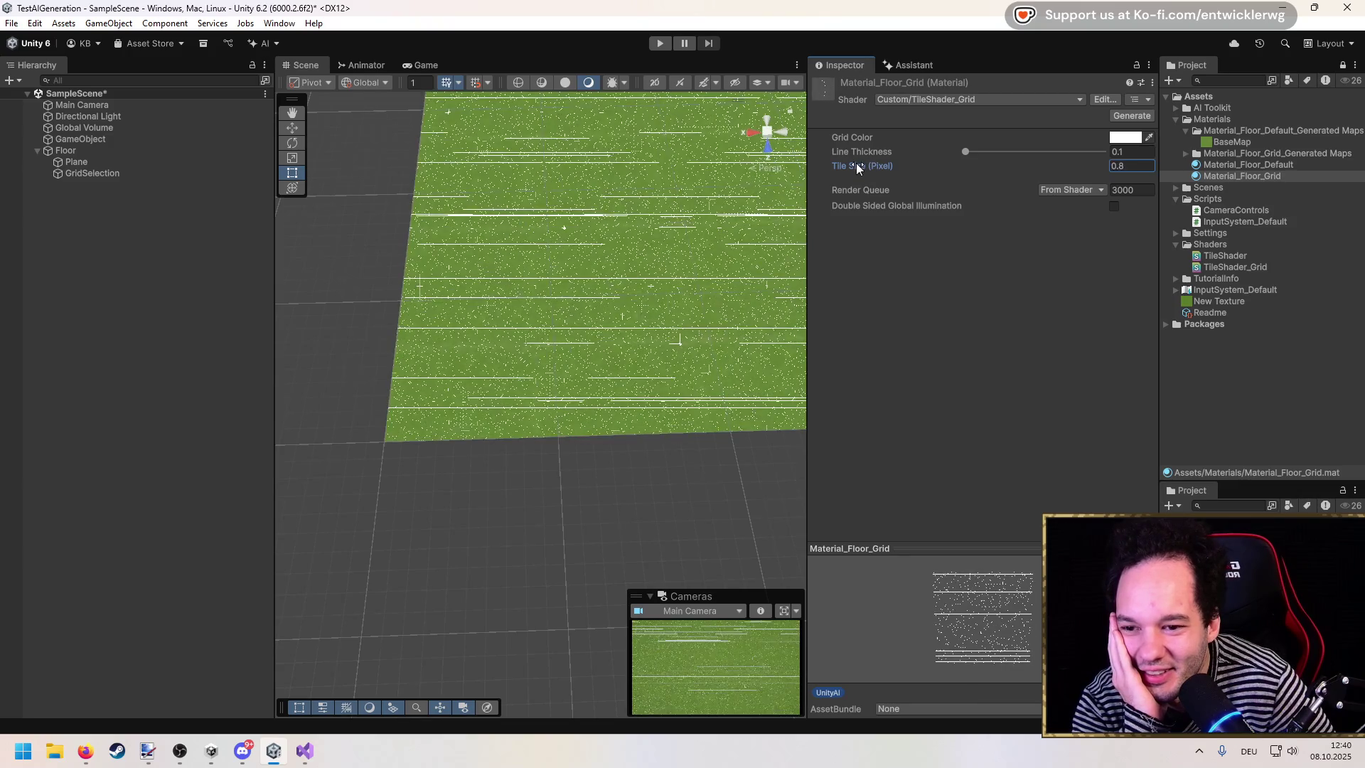
{"action": "left_click", "coordinate": [305, 750]}
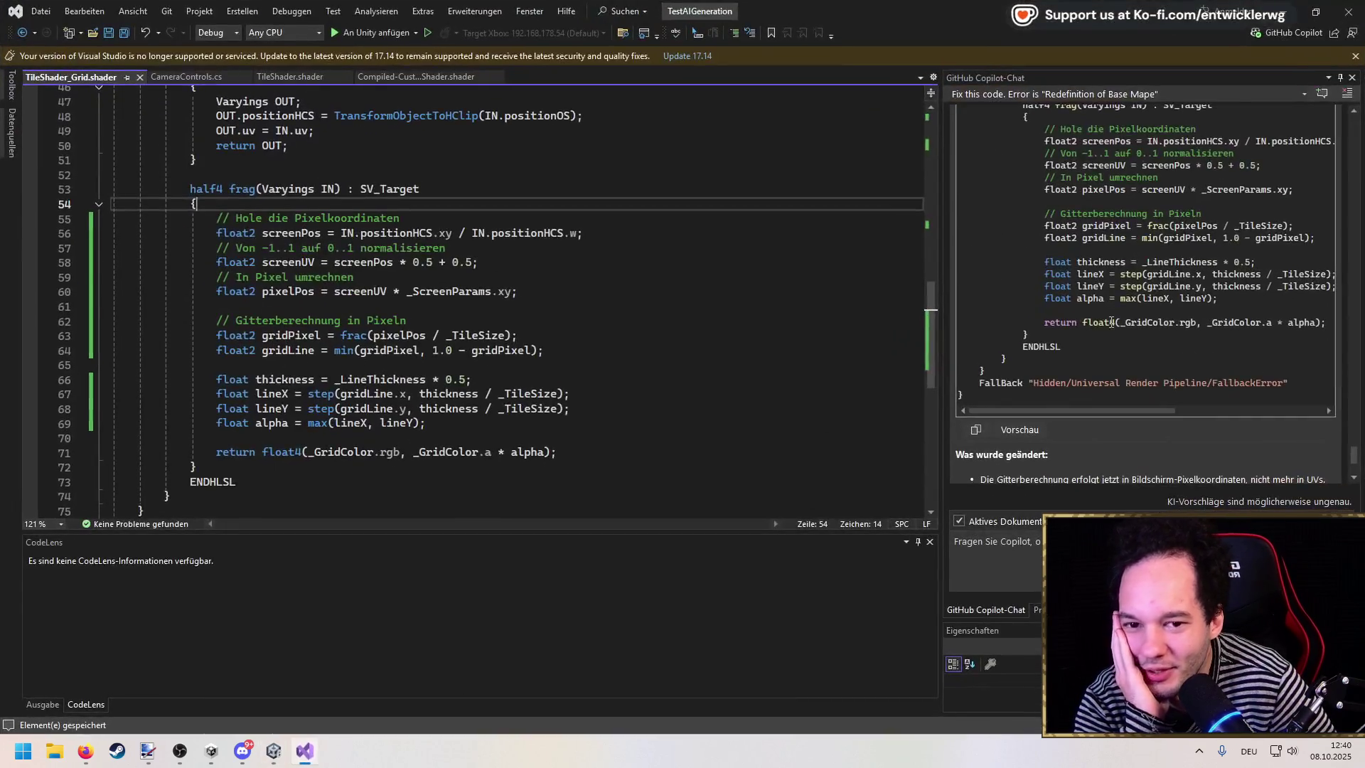
{"action": "scroll", "coordinate": [624, 298], "scroll_direction": "up", "scroll_amount": 8}
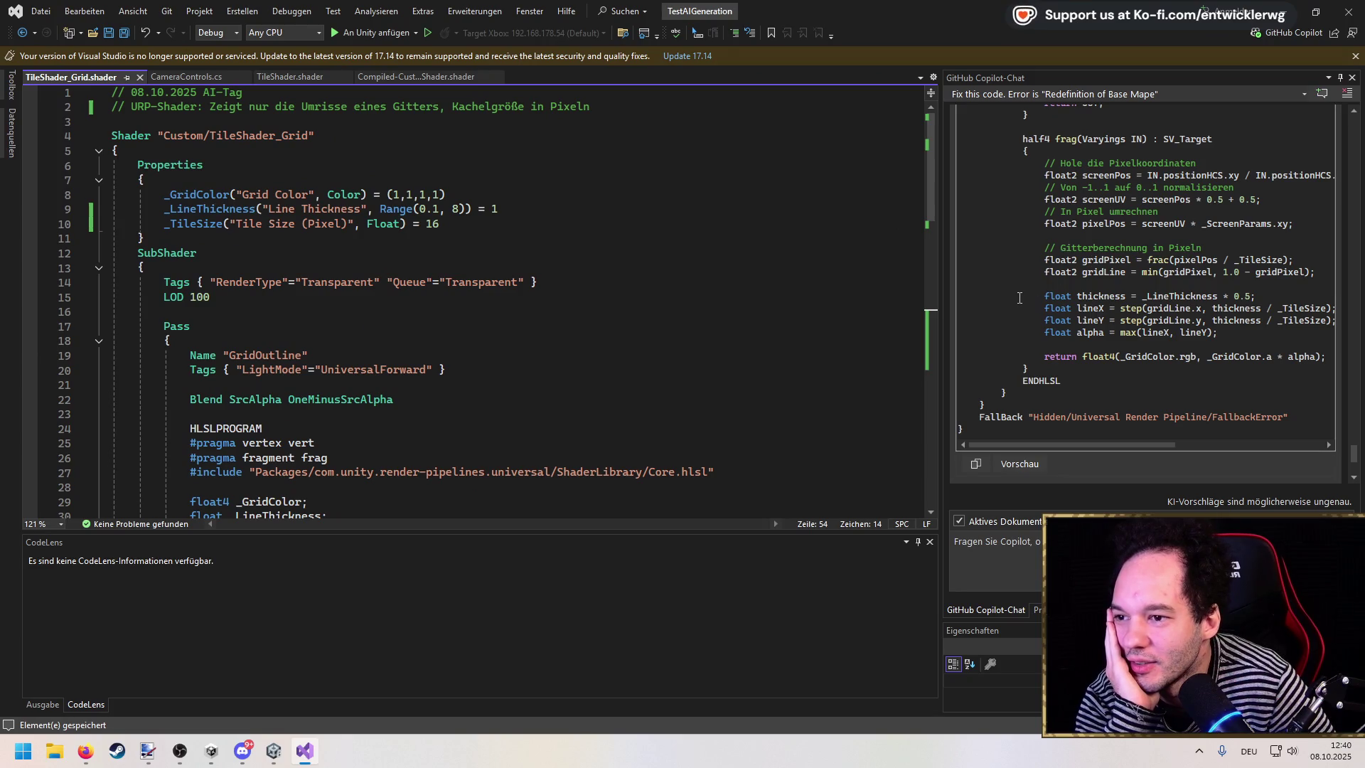
{"action": "scroll", "coordinate": [1018, 298], "scroll_direction": "up", "scroll_amount": 15}
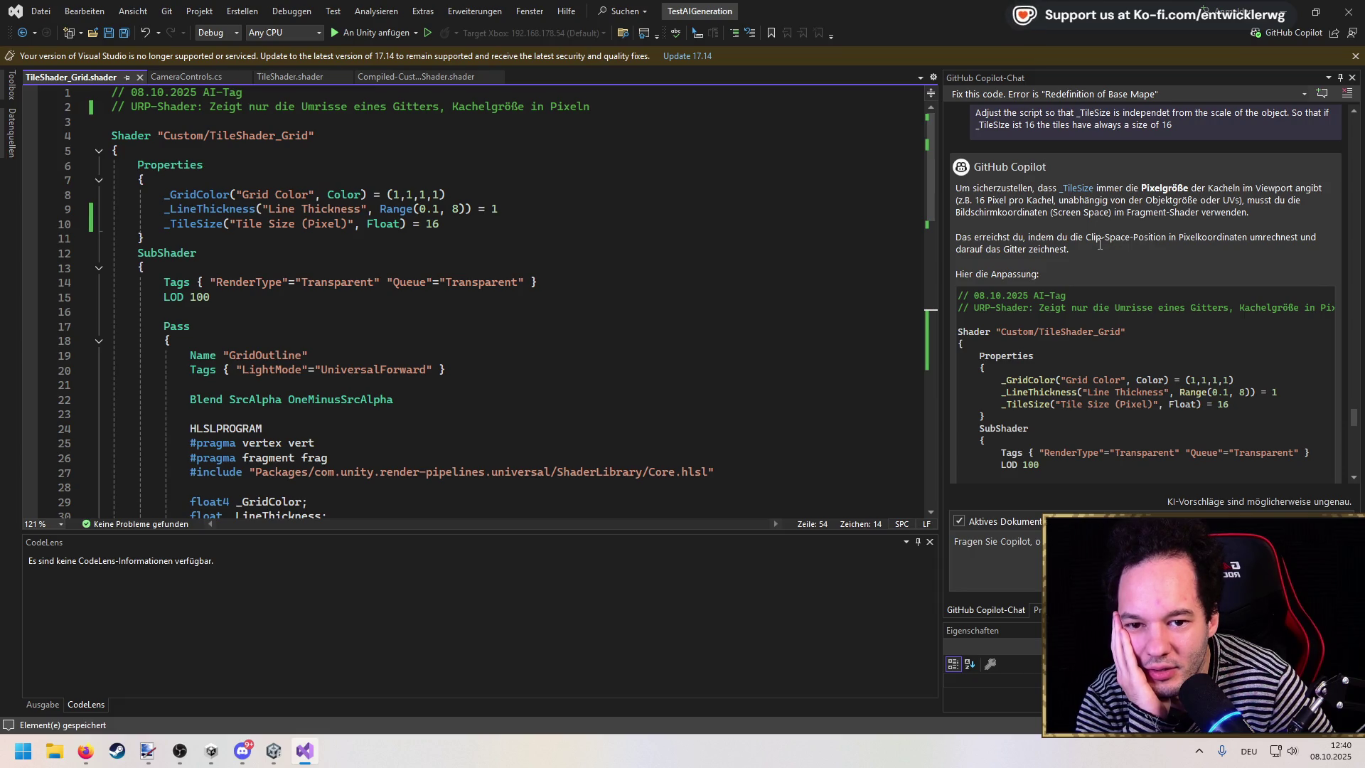
{"action": "scroll", "coordinate": [1099, 244], "scroll_direction": "down", "scroll_amount": 15}
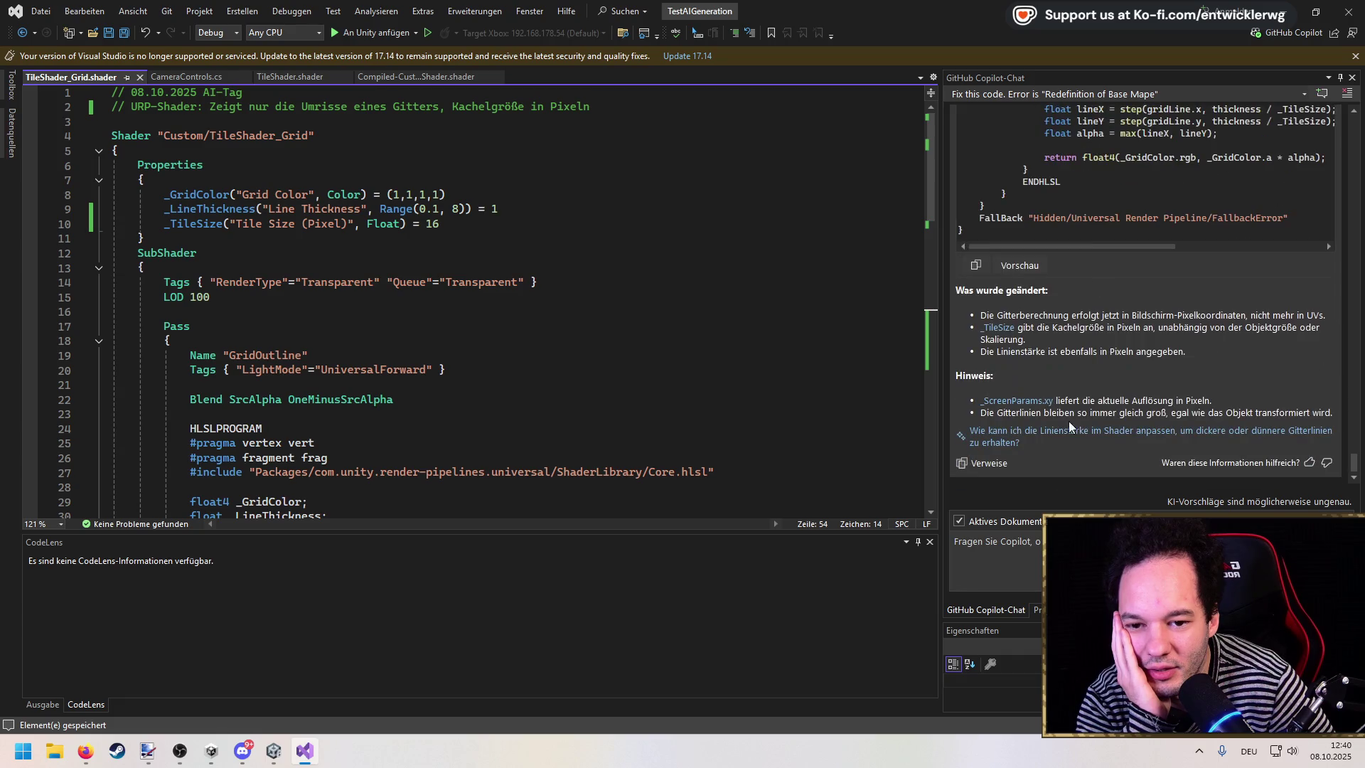
{"action": "scroll", "coordinate": [635, 386], "scroll_direction": "down", "scroll_amount": 16}
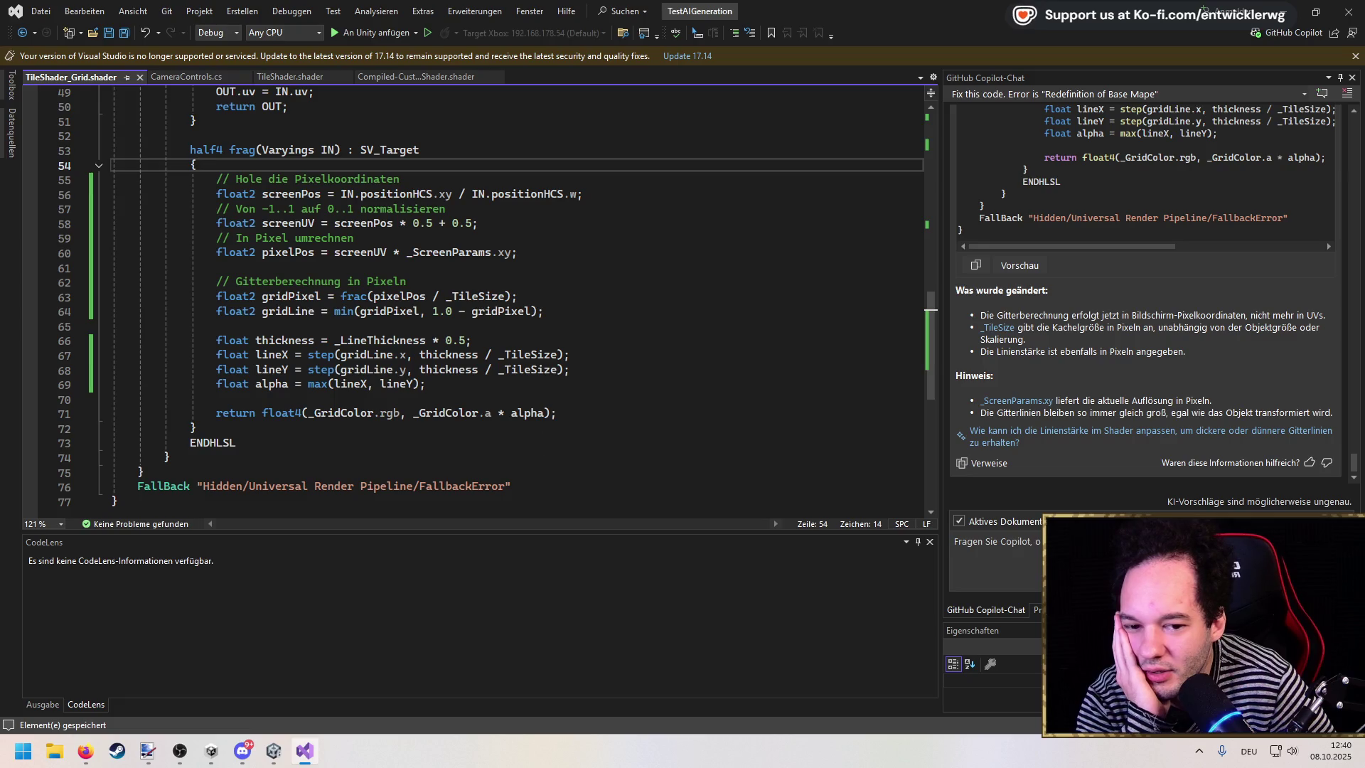
Step: Ask Copilot about the shader's URP compatibility and preview its screenPos SV_POSITION fix
{"action": "left_click", "coordinate": [1101, 554]}
{"action": "type", "text": "Der S"}
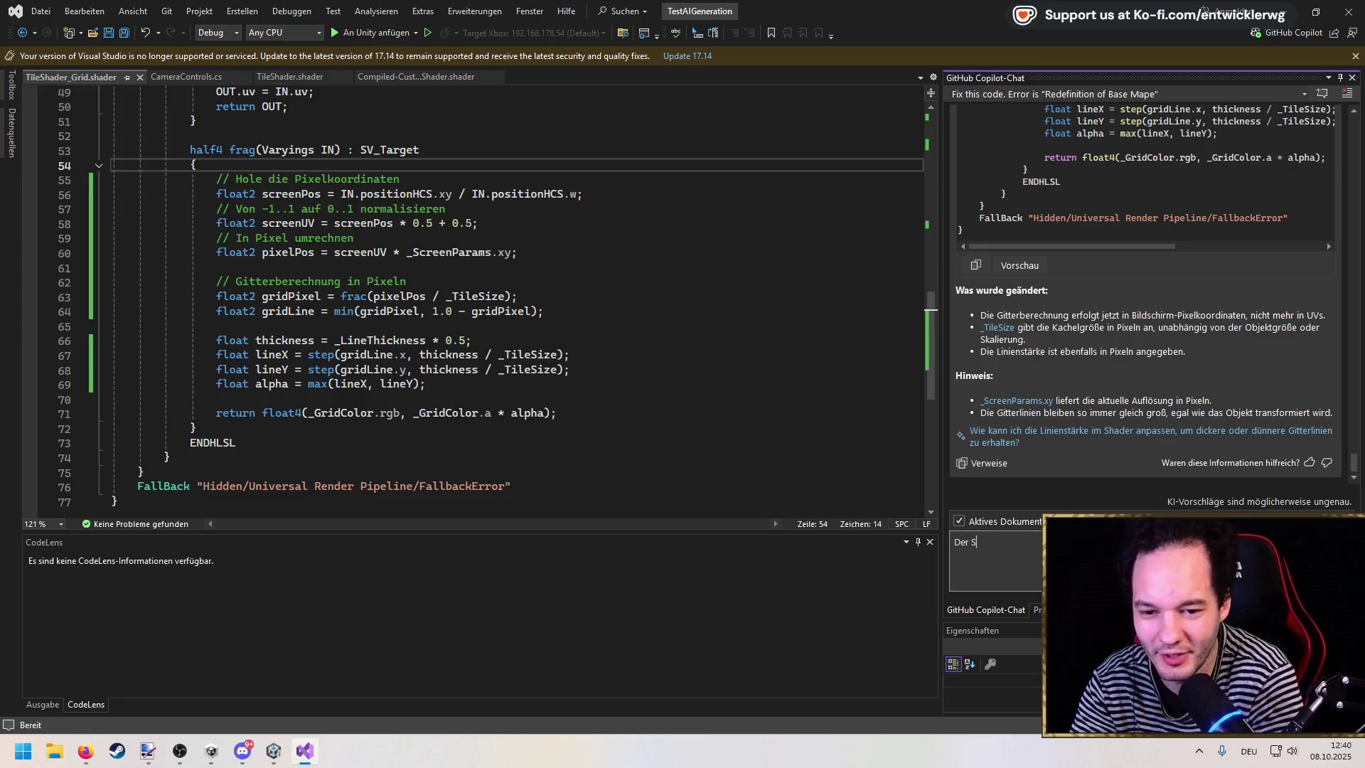
{"action": "type", "text": "hader si"}
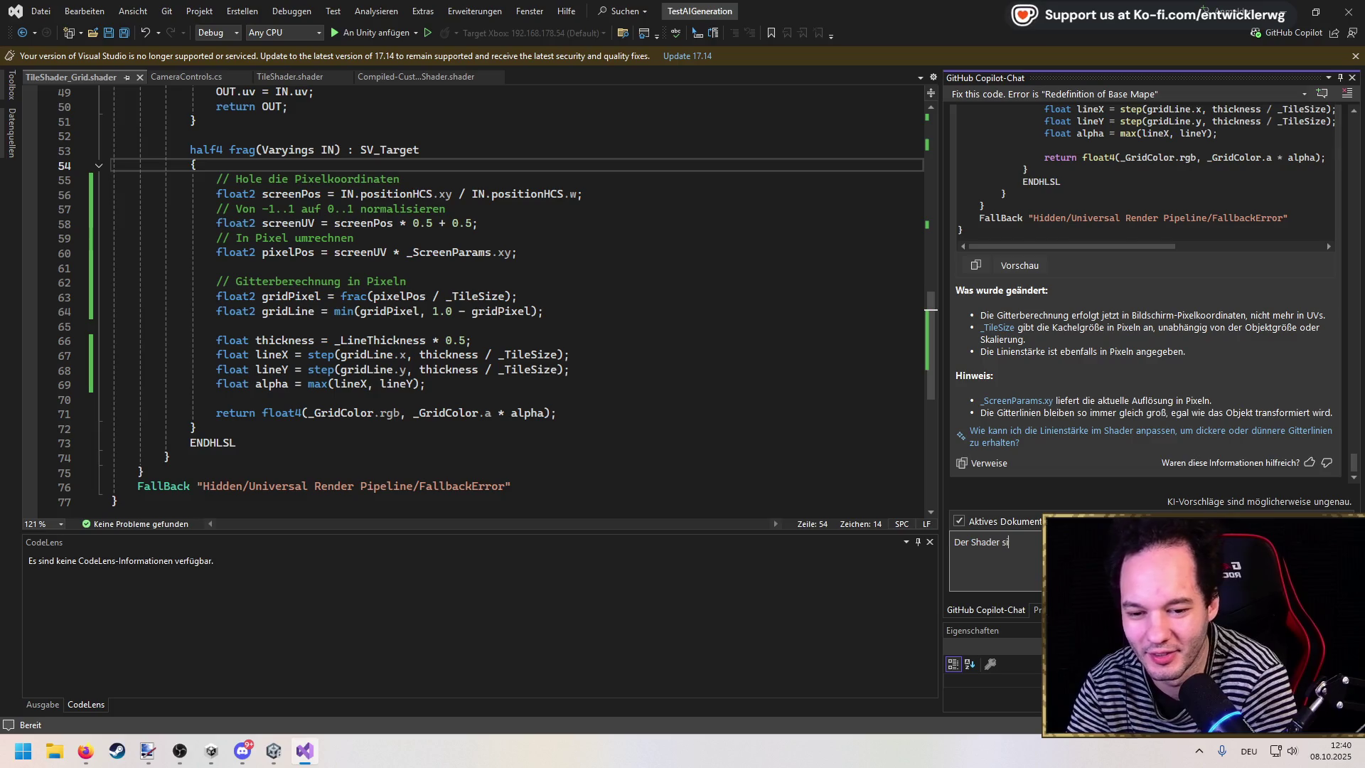
{"action": "type", "text": "eht kom"}
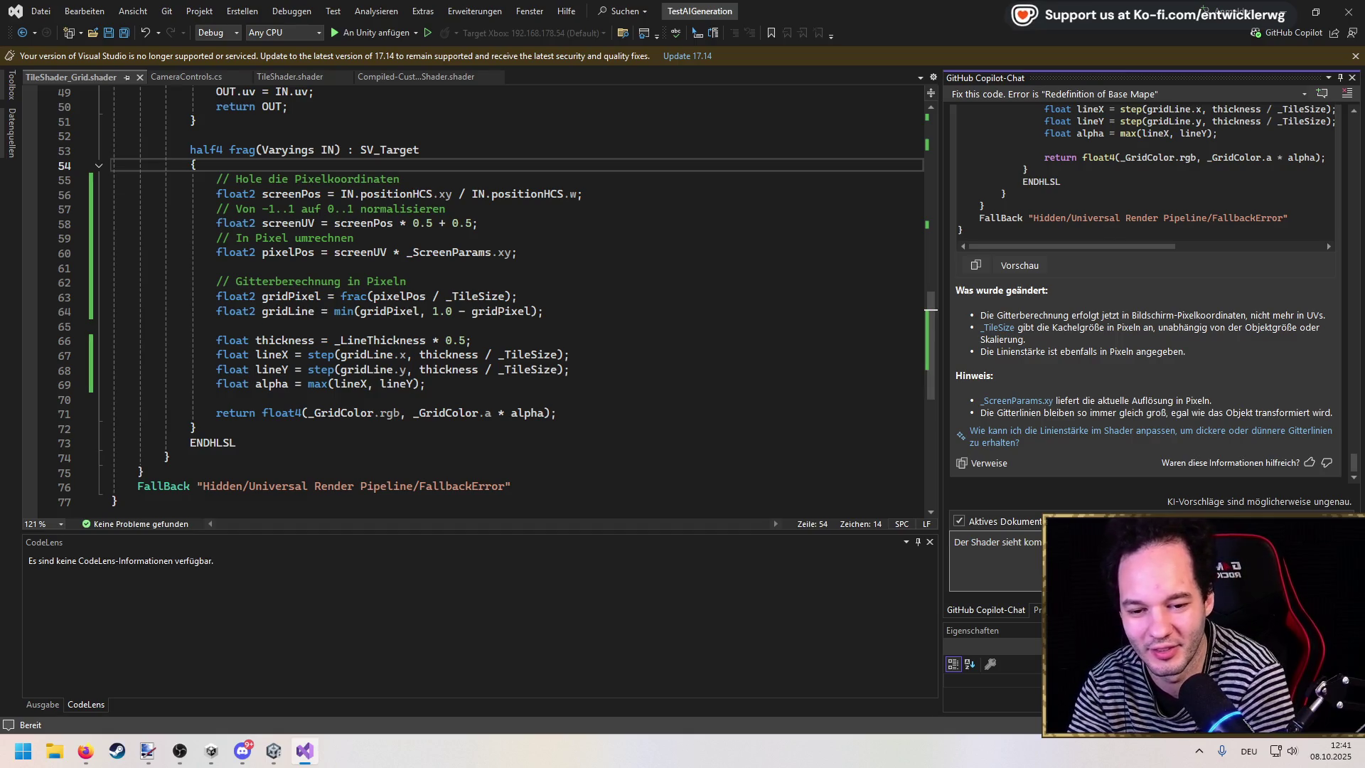
{"action": "key", "text": "Return"}
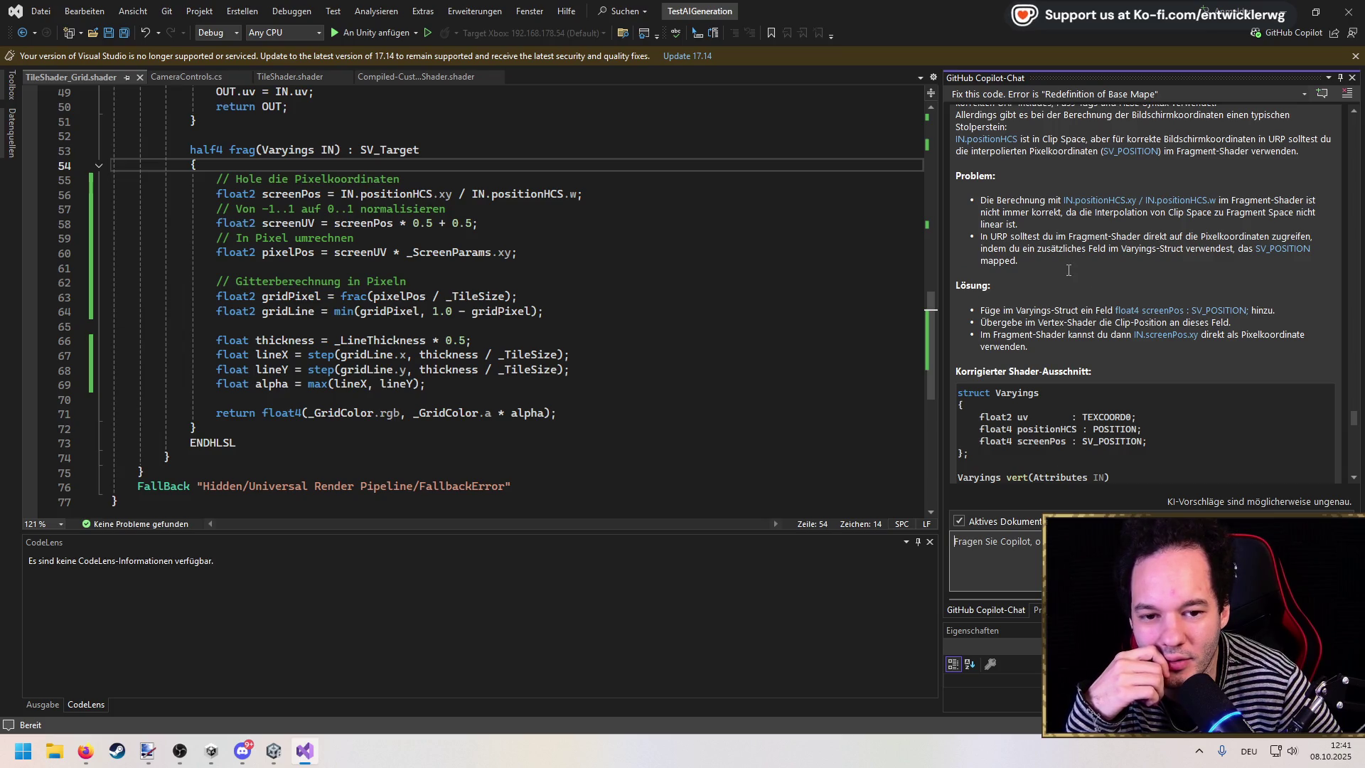
{"action": "scroll", "coordinate": [1068, 270], "scroll_direction": "up", "scroll_amount": 2}
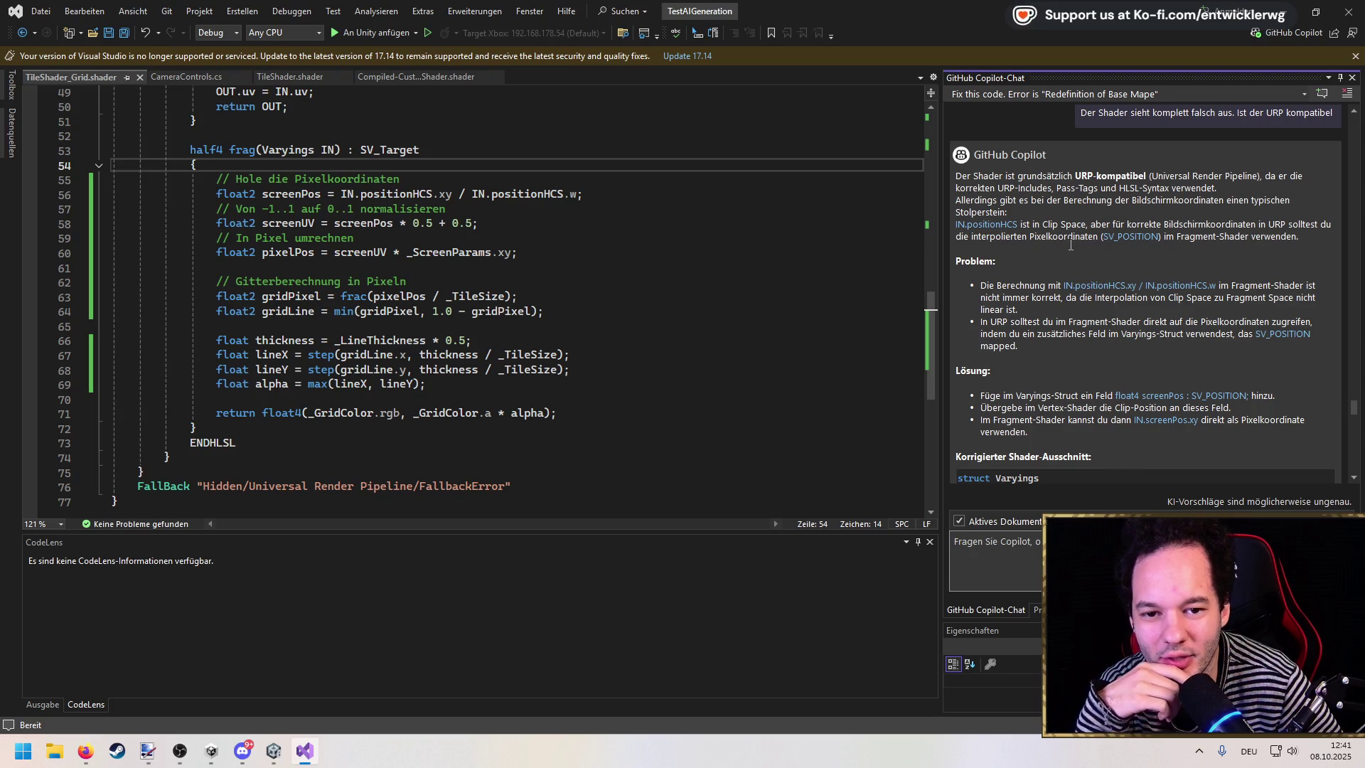
{"action": "scroll", "coordinate": [1064, 246], "scroll_direction": "down", "scroll_amount": 10}
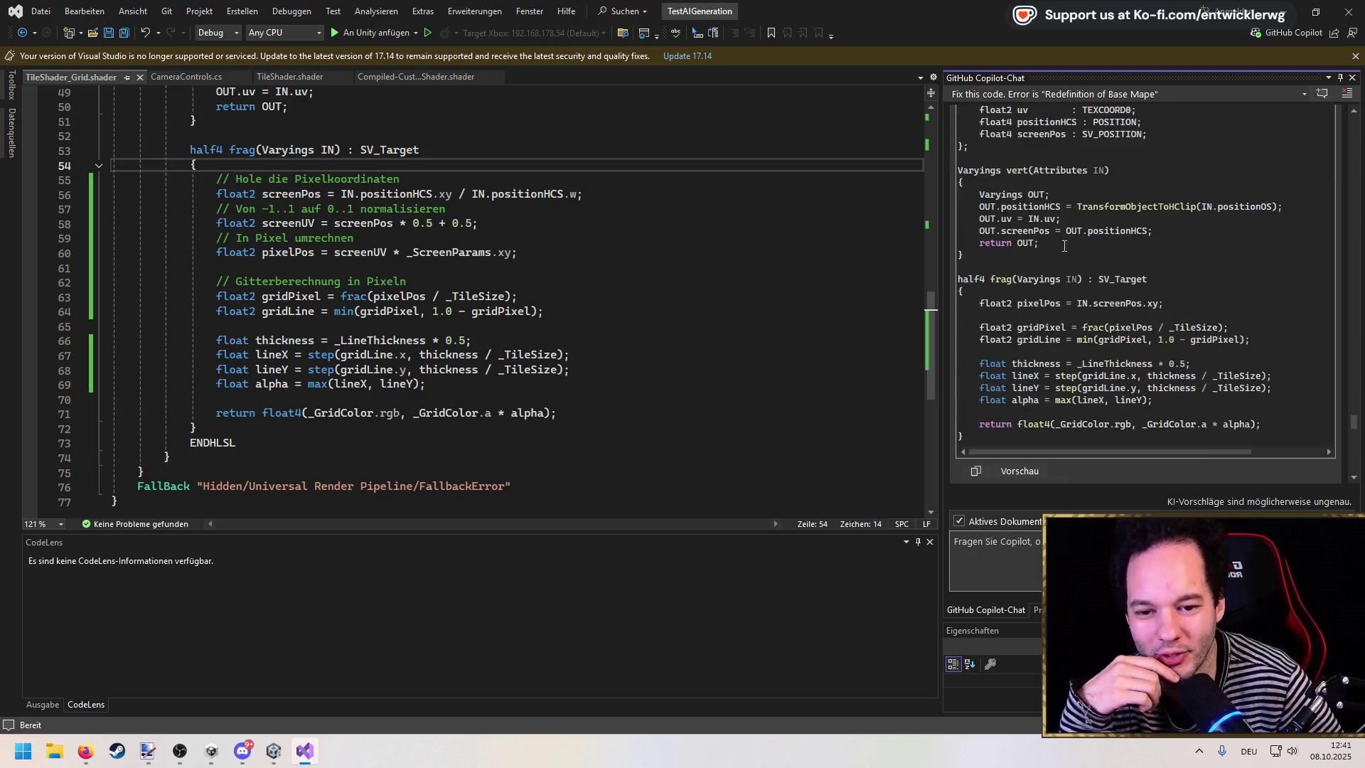
{"action": "scroll", "coordinate": [1018, 313], "scroll_direction": "down", "scroll_amount": 15}
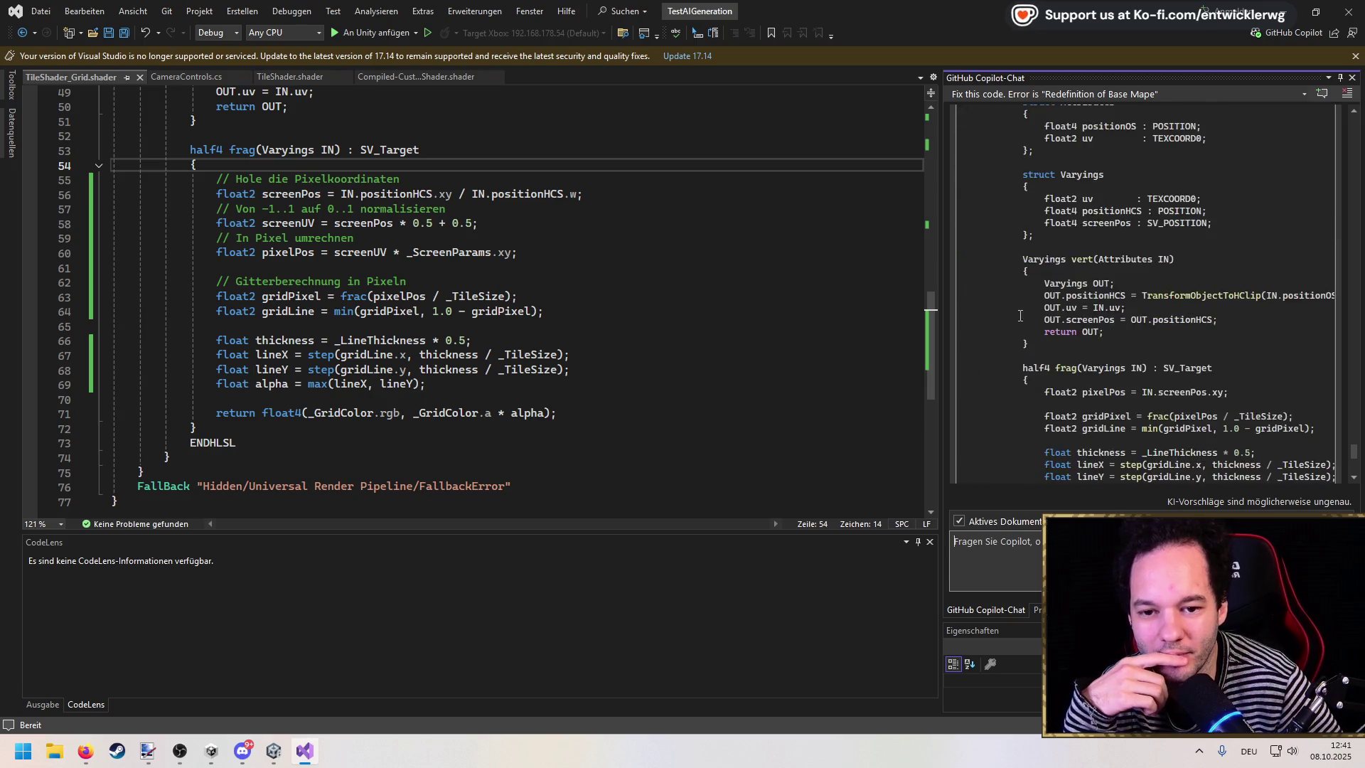
{"action": "left_click", "coordinate": [1030, 348]}
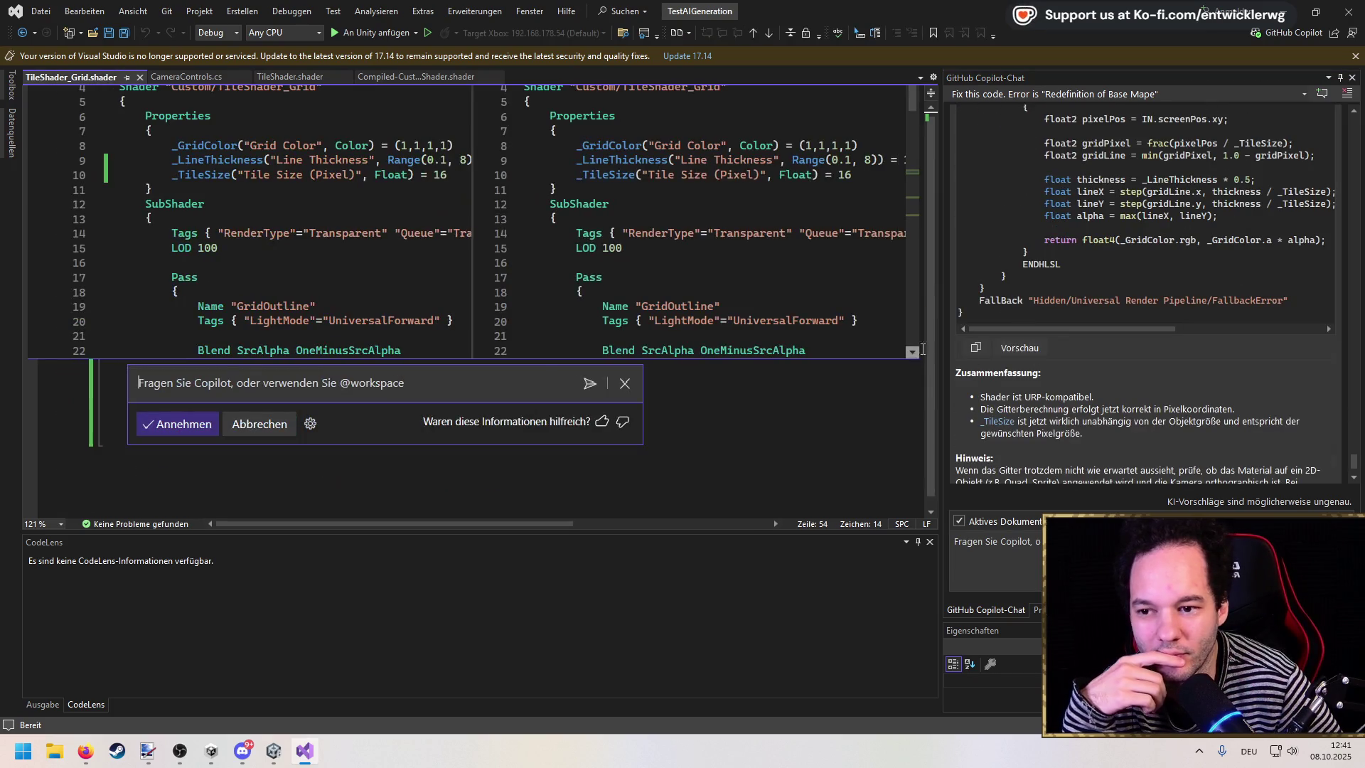
Step: Accept and save Copilot's corrected shader, then check TileShader_Grid's compile errors in Unity
{"action": "left_click", "coordinate": [200, 420]}
{"action": "key", "text": "ctrl+s"}
{"action": "key", "text": "alt+Tab"}
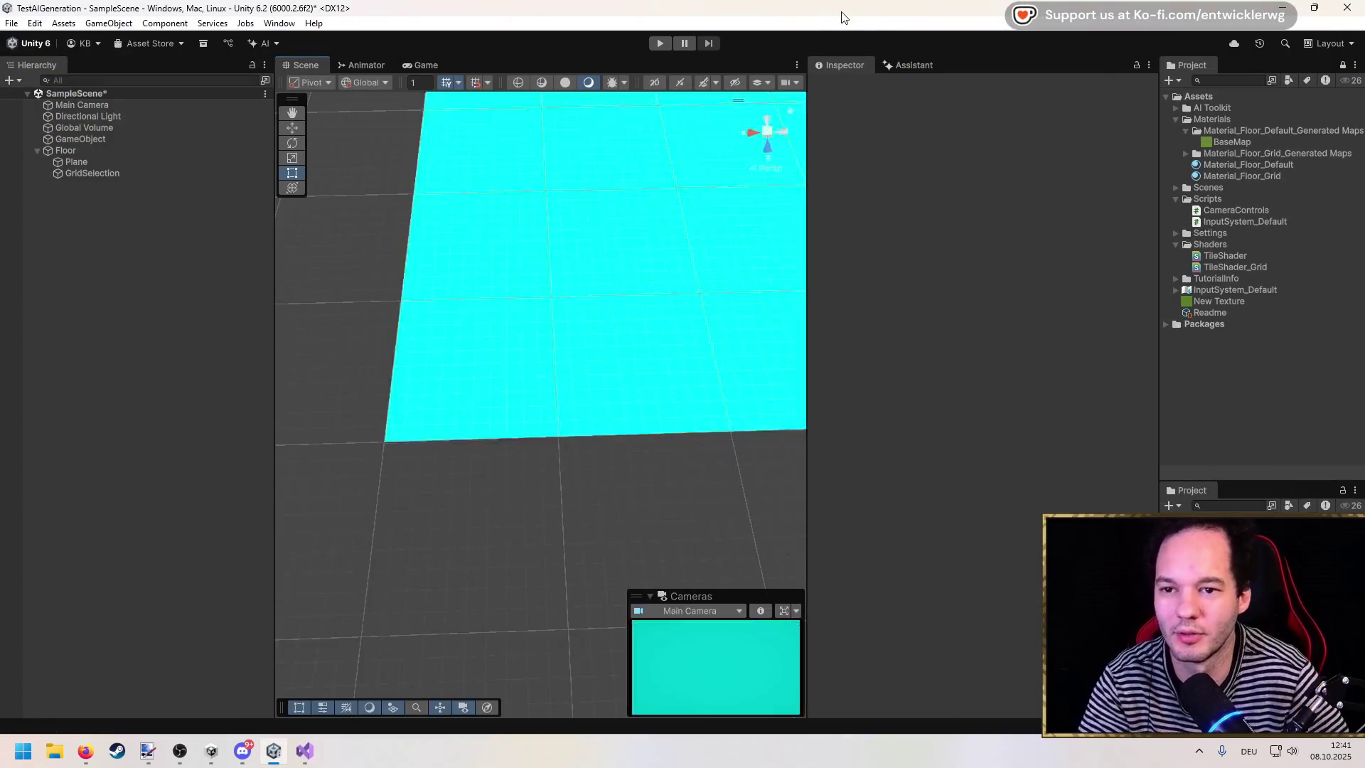
{"action": "left_click", "coordinate": [1243, 267]}
{"action": "left_click", "coordinate": [1009, 353]}
Step: Undo Copilot's changes in the shader back toward the _GridSize version
{"action": "left_click", "coordinate": [304, 751]}
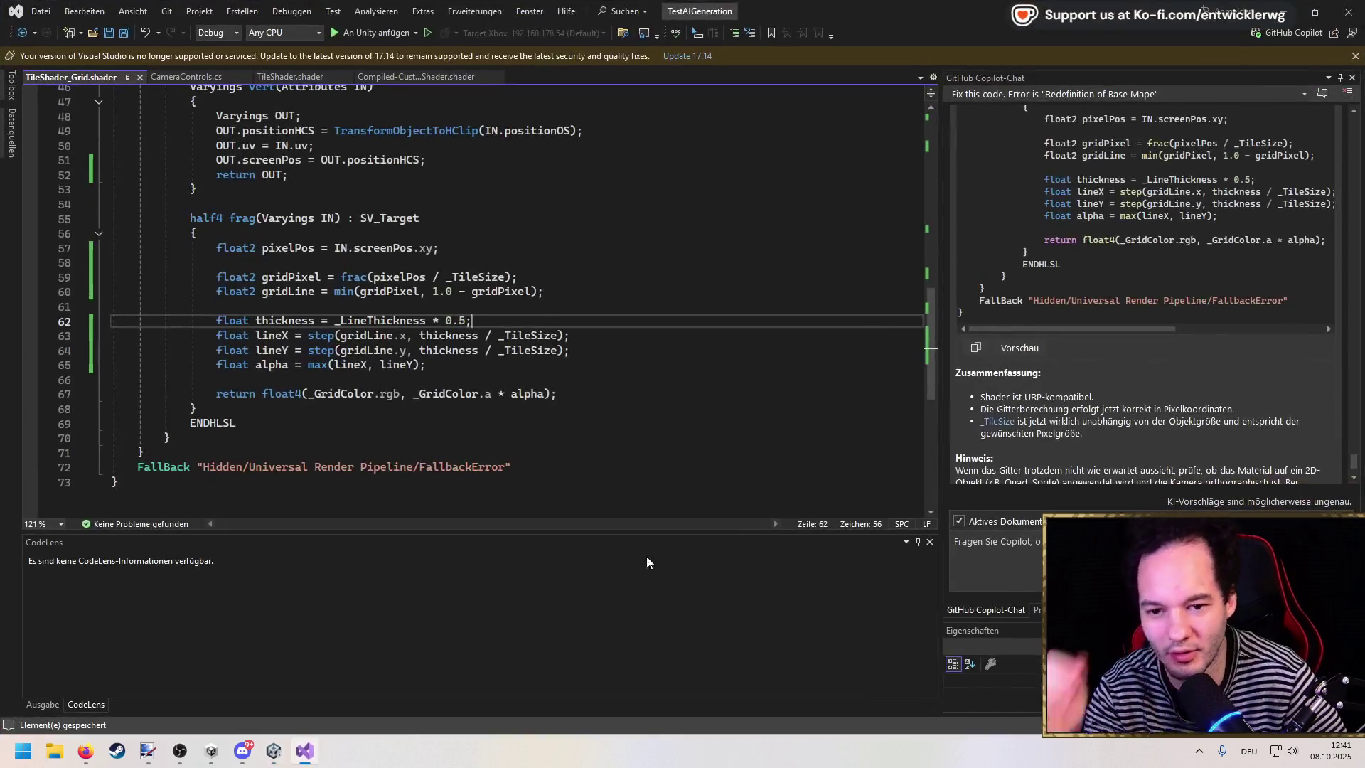
{"action": "scroll", "coordinate": [1112, 319], "scroll_direction": "down", "scroll_amount": 3}
{"action": "scroll", "coordinate": [1113, 319], "scroll_direction": "up", "scroll_amount": 10}
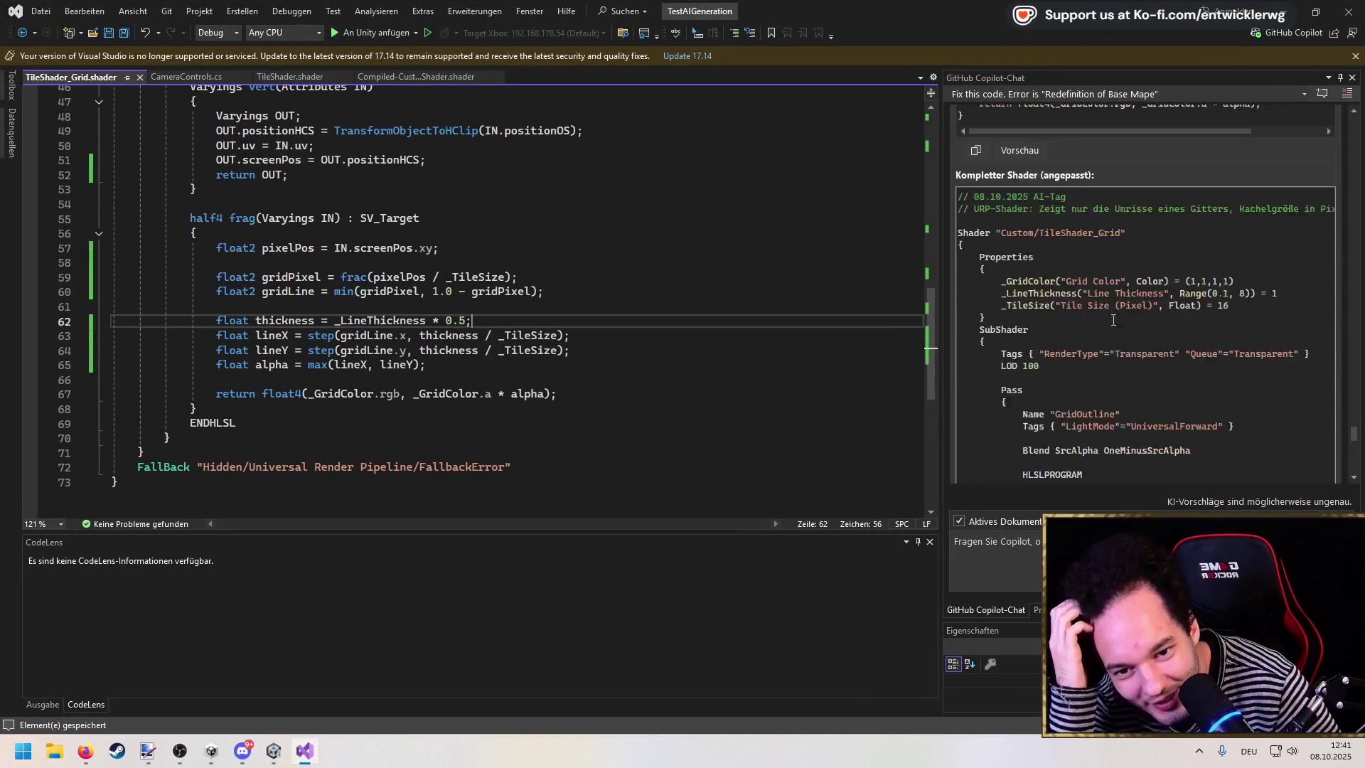
{"action": "left_click", "coordinate": [647, 350]}
{"action": "scroll", "coordinate": [648, 352], "scroll_direction": "up", "scroll_amount": 14}
{"action": "scroll", "coordinate": [647, 352], "scroll_direction": "up", "scroll_amount": 1}
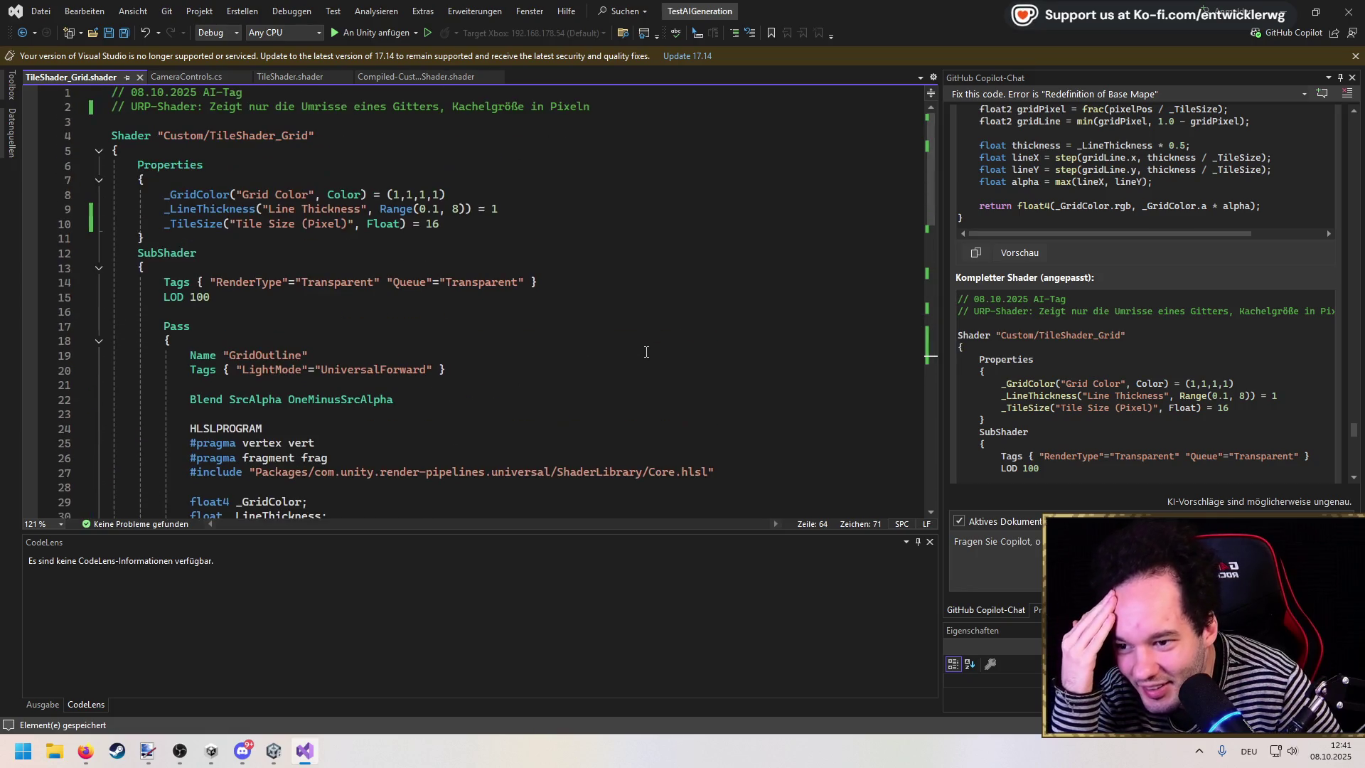
{"action": "scroll", "coordinate": [646, 352], "scroll_direction": "down", "scroll_amount": 7}
{"action": "scroll", "coordinate": [1116, 446], "scroll_direction": "down", "scroll_amount": 8}
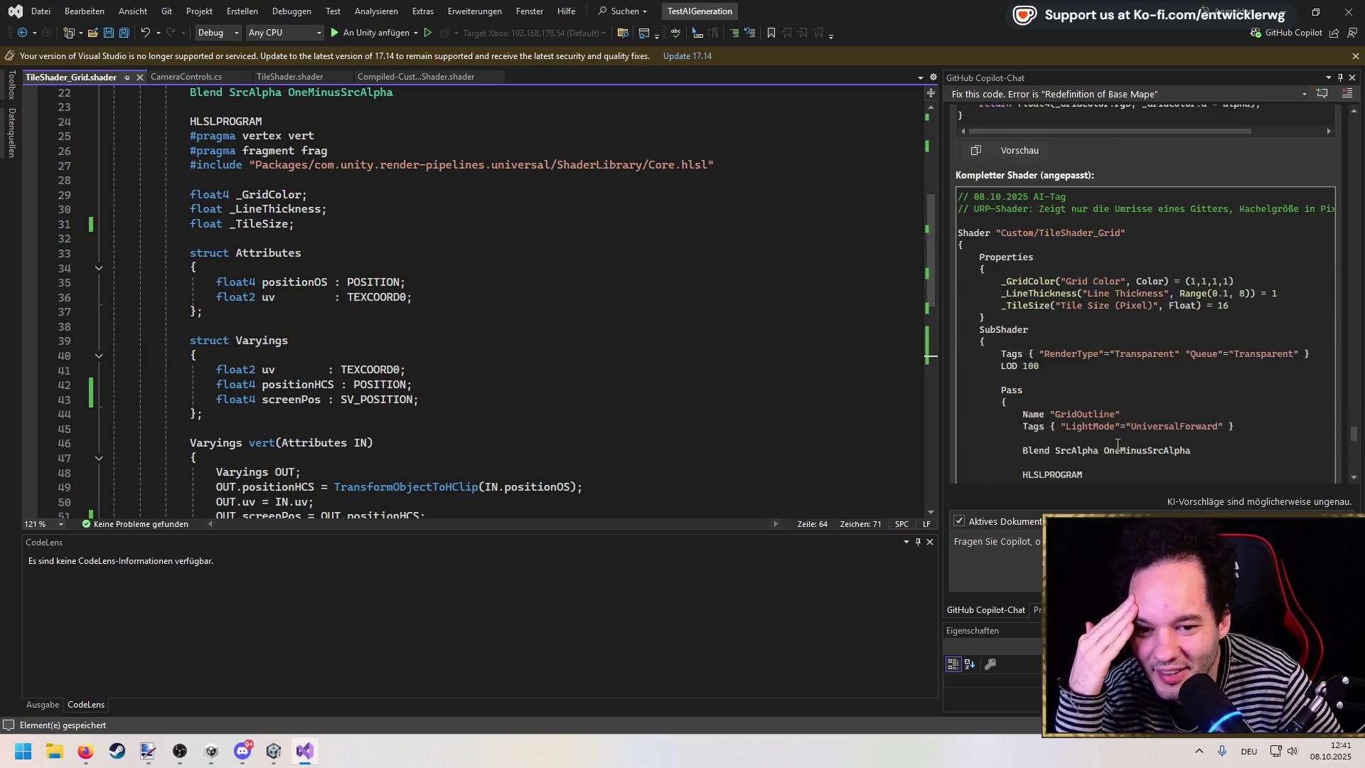
{"action": "scroll", "coordinate": [1117, 445], "scroll_direction": "down", "scroll_amount": 5}
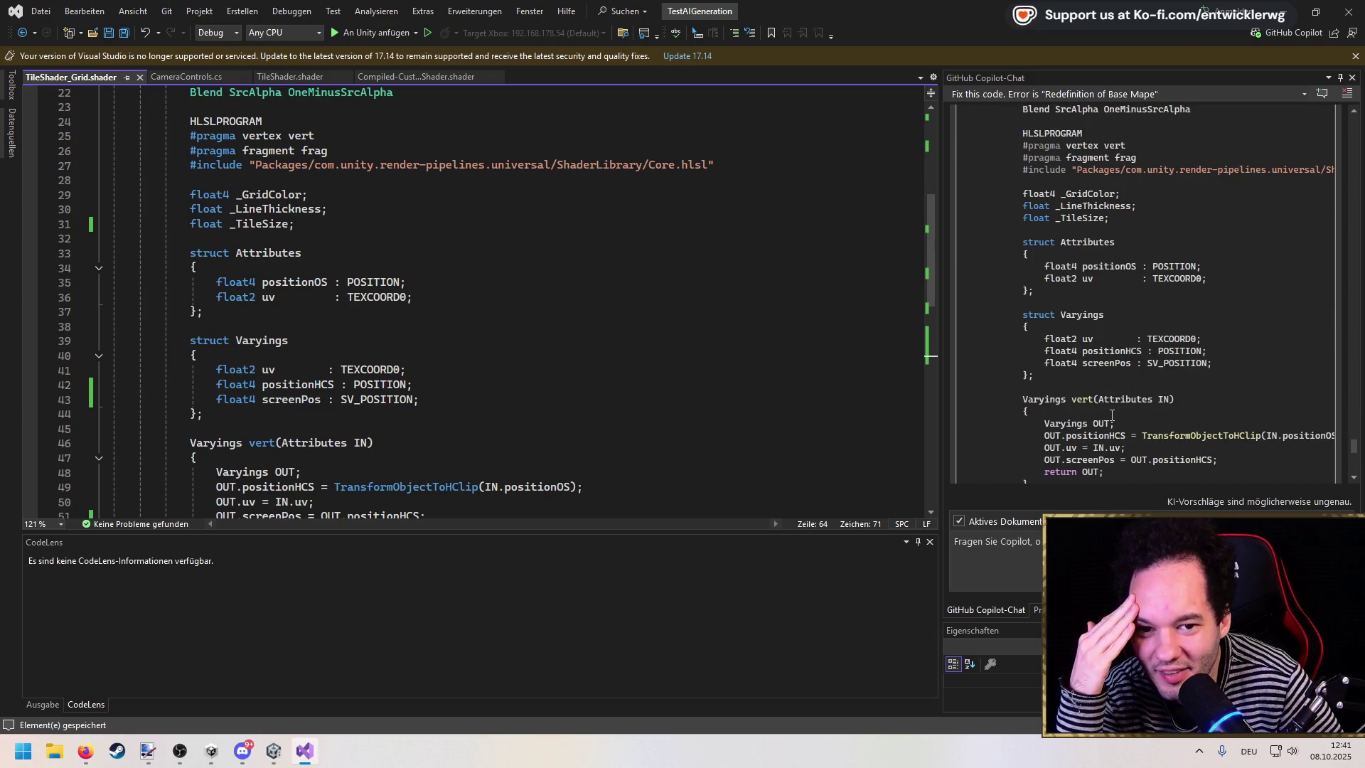
{"action": "scroll", "coordinate": [684, 369], "scroll_direction": "up", "scroll_amount": 6}
{"action": "scroll", "coordinate": [684, 369], "scroll_direction": "down", "scroll_amount": 4}
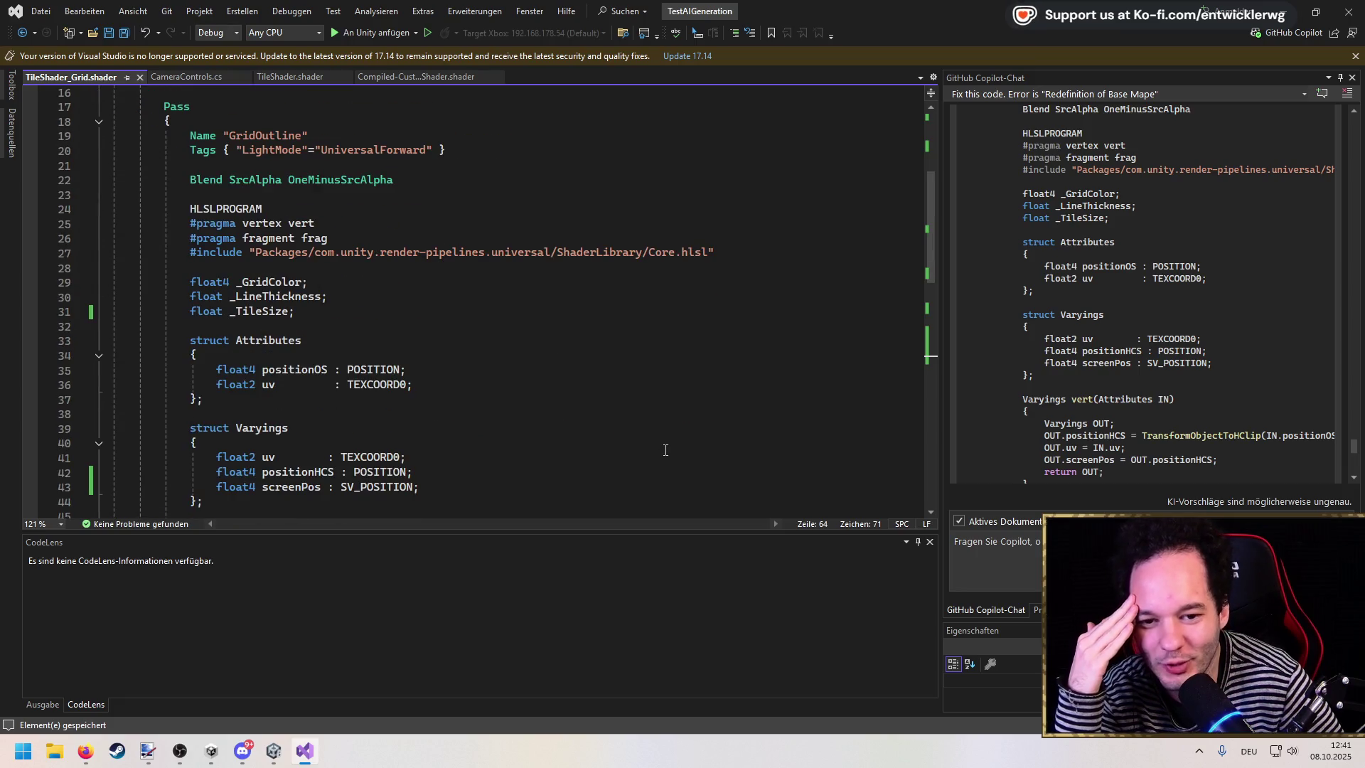
{"action": "scroll", "coordinate": [664, 452], "scroll_direction": "down", "scroll_amount": 14}
{"action": "scroll", "coordinate": [662, 451], "scroll_direction": "up", "scroll_amount": 6}
{"action": "key", "text": "ctrl+z"}
{"action": "key", "text": "ctrl+z"}
{"action": "key", "text": "ctrl+z"}
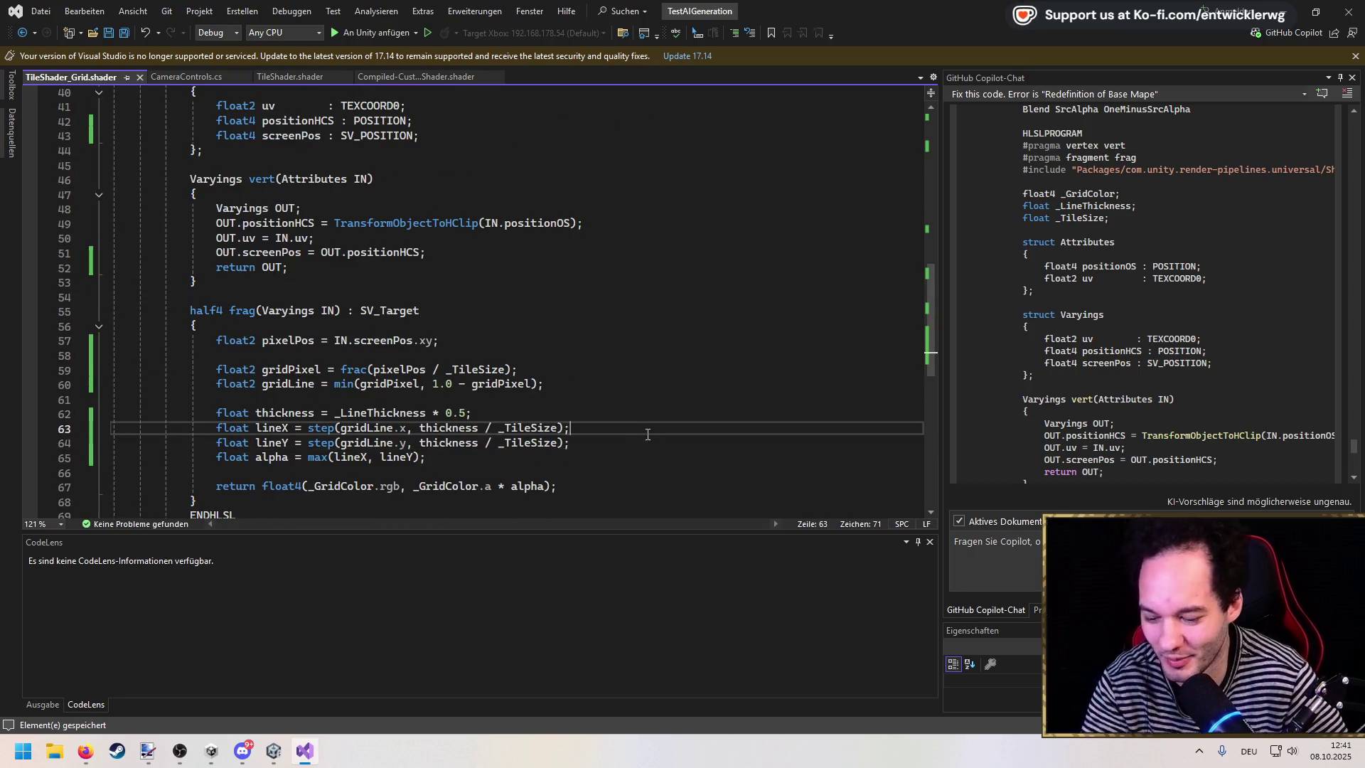
{"action": "key", "text": "ctrl+z"}
{"action": "key", "text": "ctrl+z"}
{"action": "key", "text": "ctrl+z"}
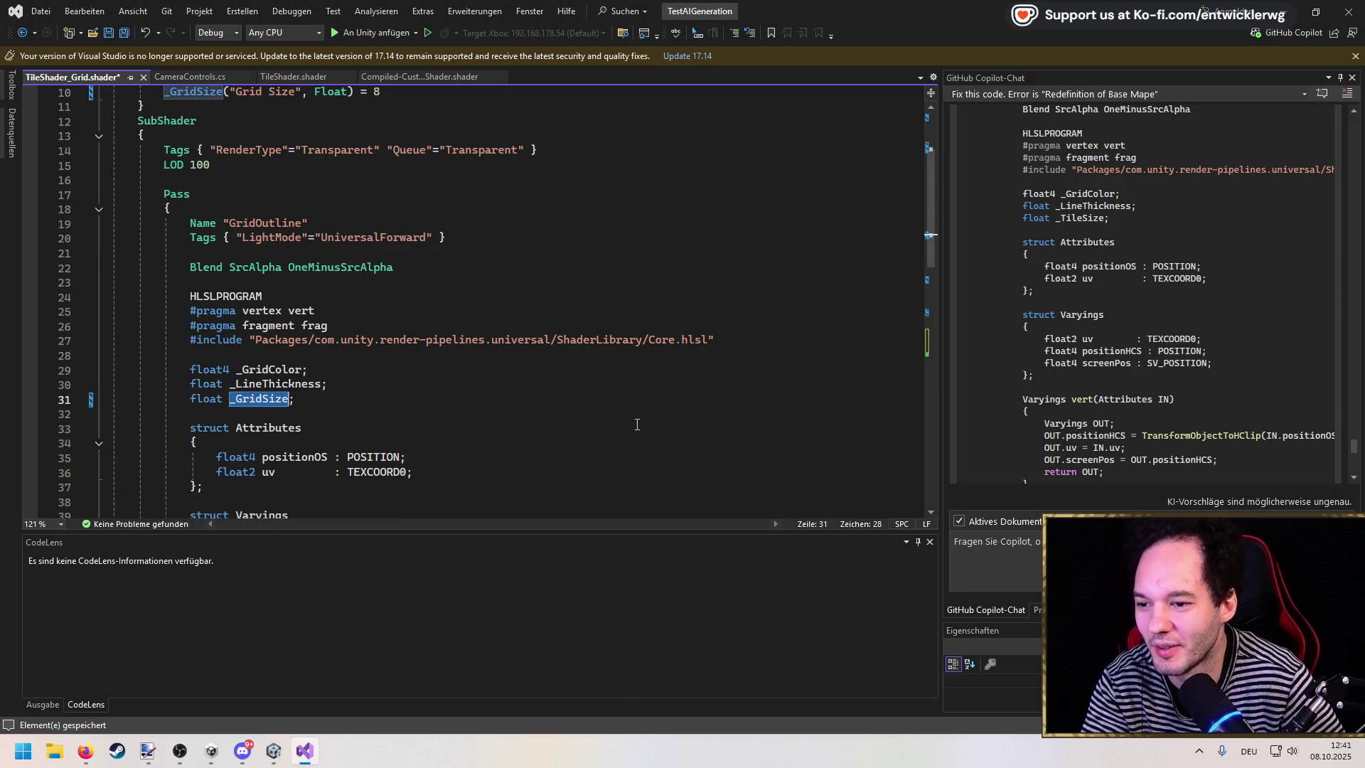
Step: Keep undoing the _TileSize edits until the shader compiles without errors in Unity
{"action": "key", "text": "ctrl+z"}
{"action": "key", "text": "ctrl+z"}
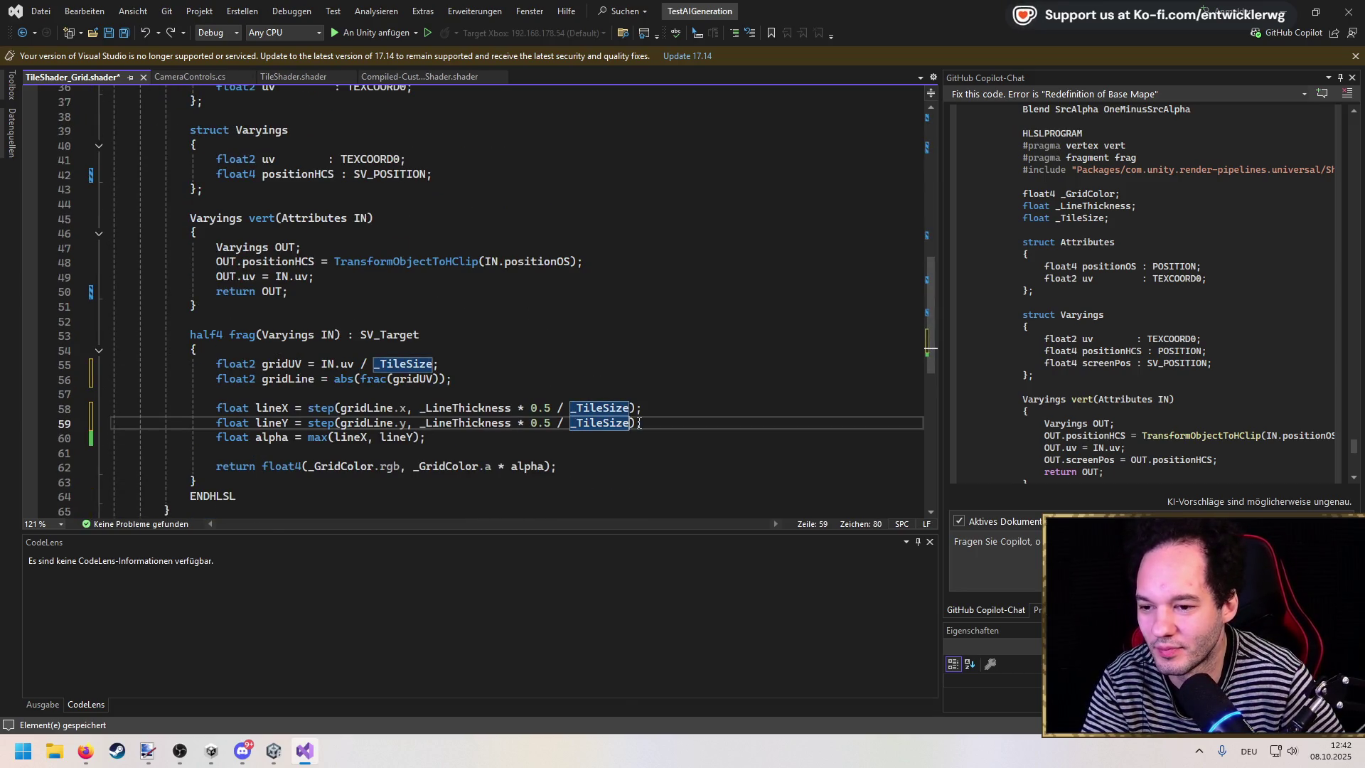
{"action": "key", "text": "alt+Tab"}
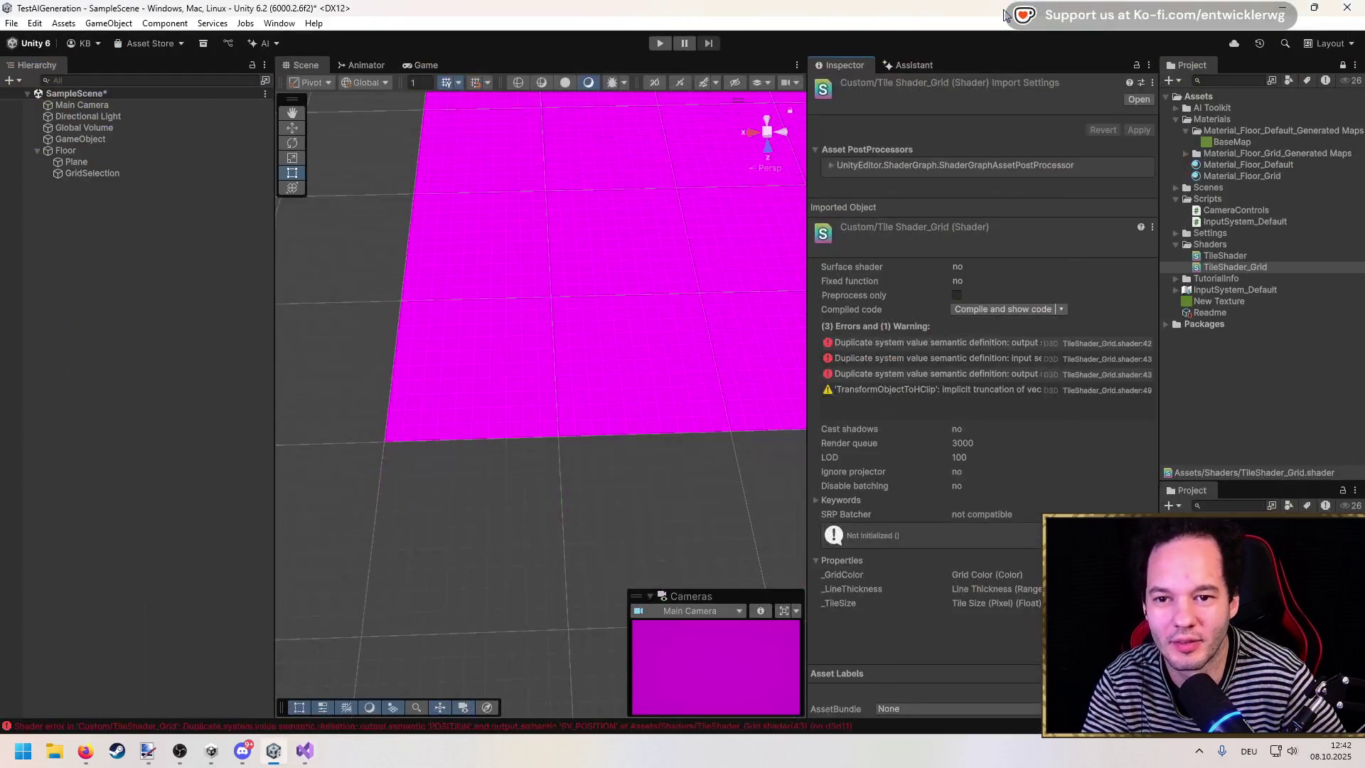
{"action": "left_click", "coordinate": [1239, 258]}
{"action": "left_click", "coordinate": [1238, 266]}
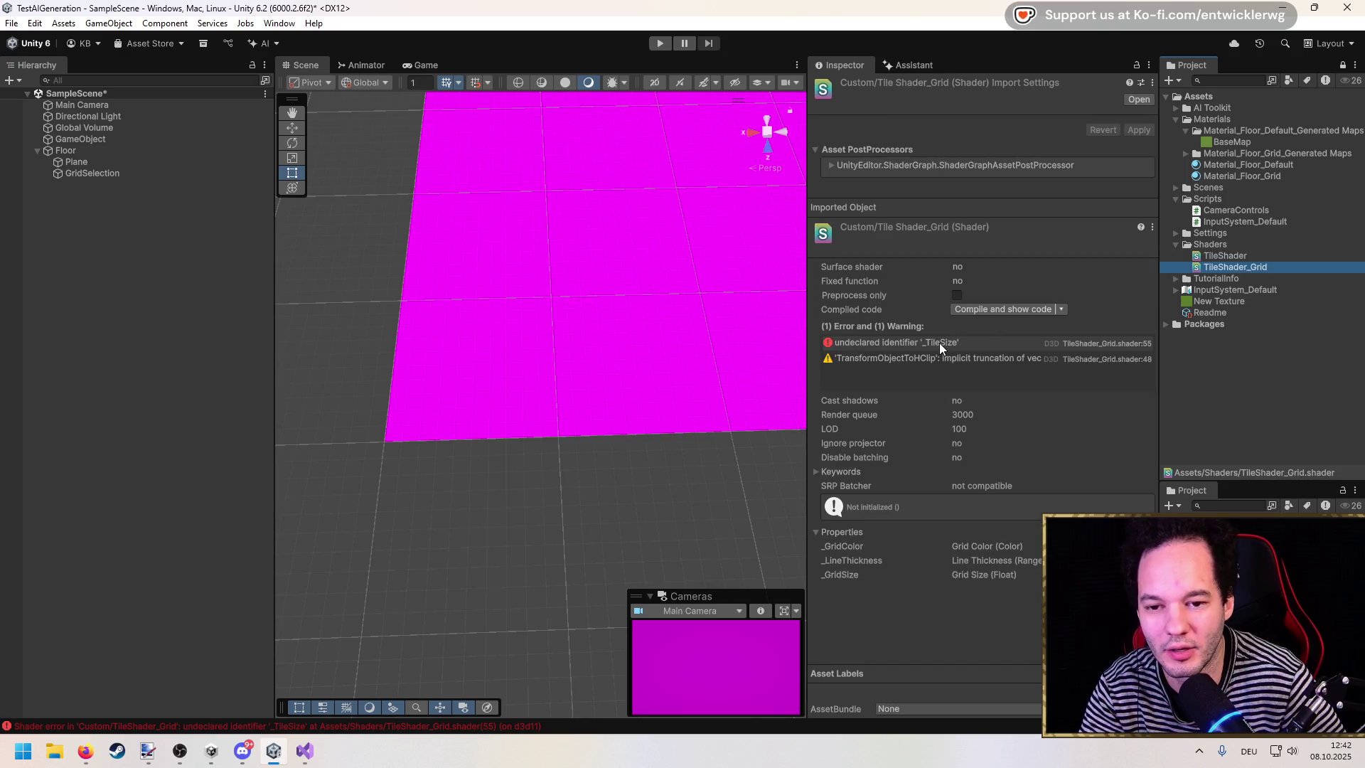
{"action": "left_click", "coordinate": [304, 750]}
{"action": "scroll", "coordinate": [446, 341], "scroll_direction": "up", "scroll_amount": 10}
{"action": "left_click", "coordinate": [446, 340]}
{"action": "key", "text": "ctrl+z"}
{"action": "key", "text": "ctrl+z"}
{"action": "key", "text": "ctrl+z"}
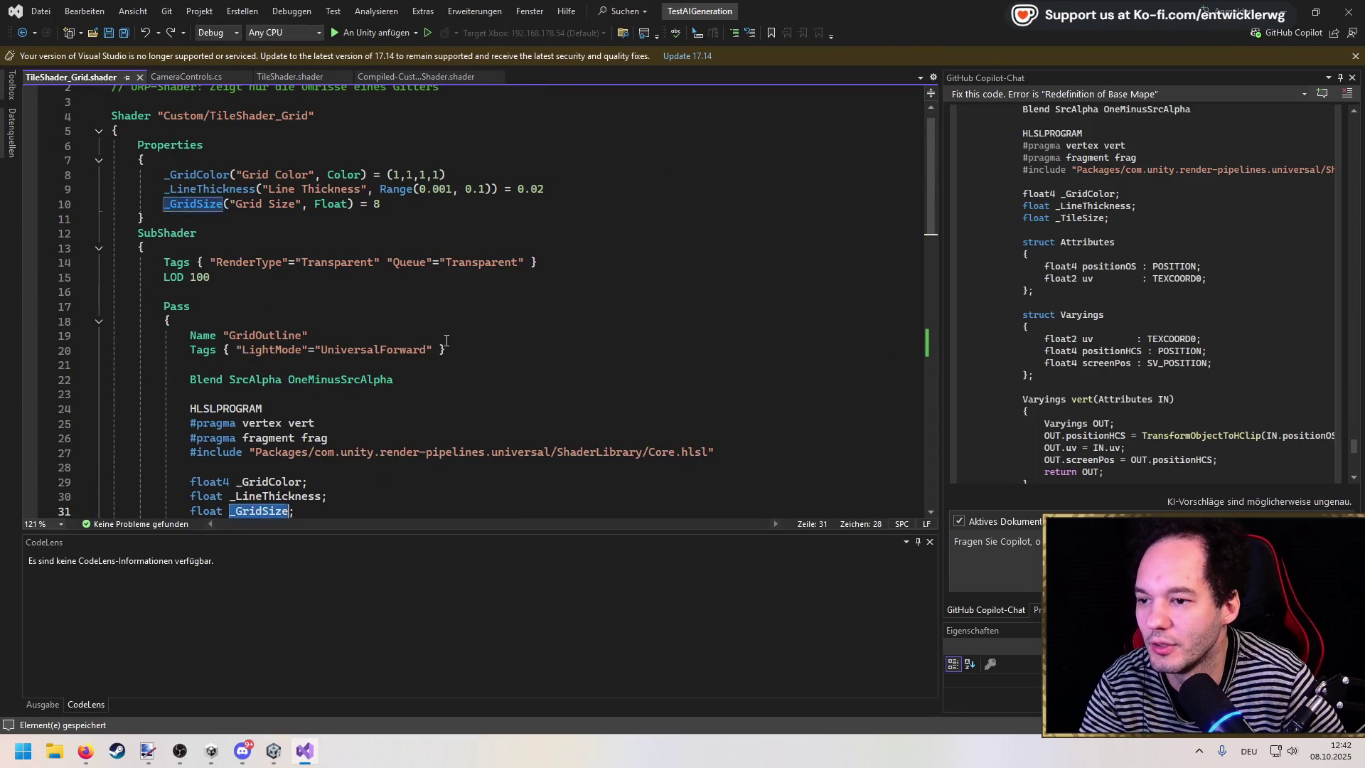
{"action": "key", "text": "ctrl+z"}
{"action": "key", "text": "ctrl+z"}
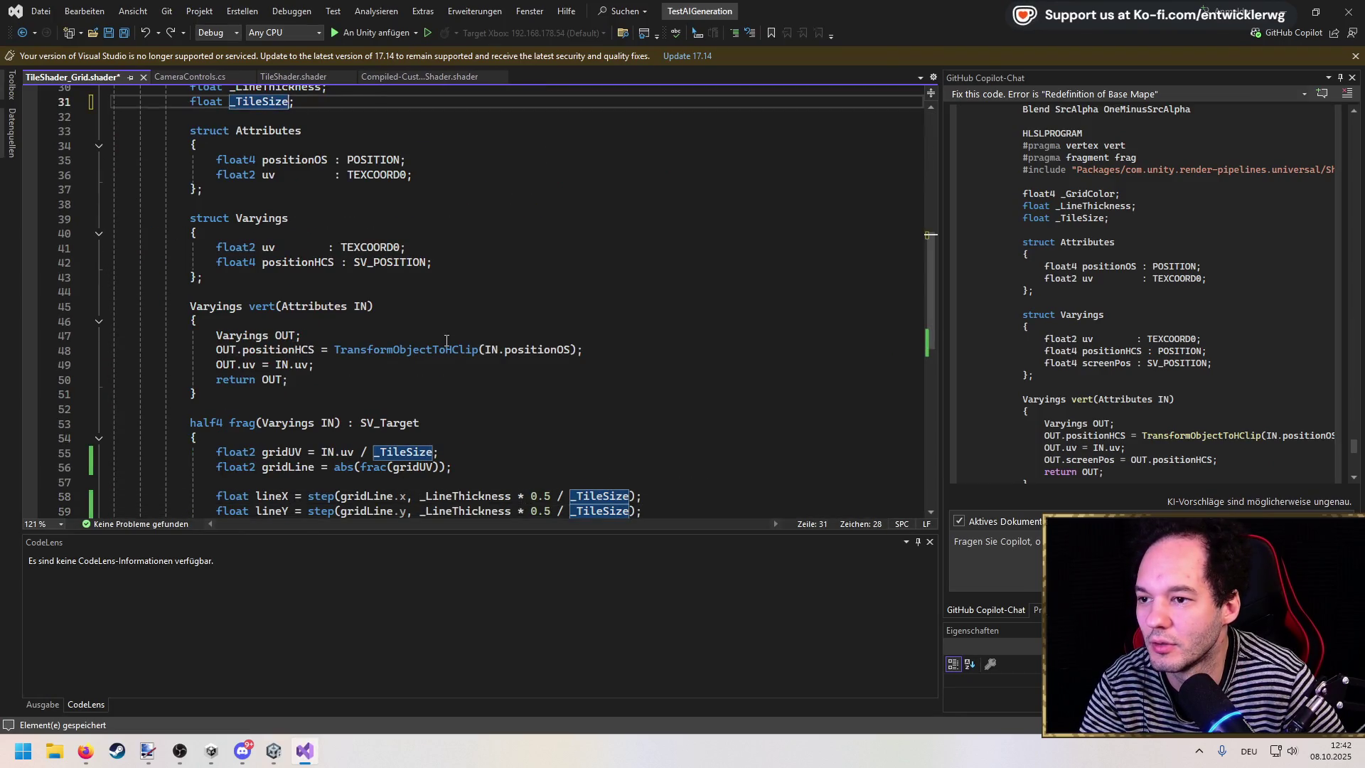
Step: Select Material_Floor_Grid in Unity and start changing its Grid Size from 0.8
{"action": "left_click", "coordinate": [1279, 10]}
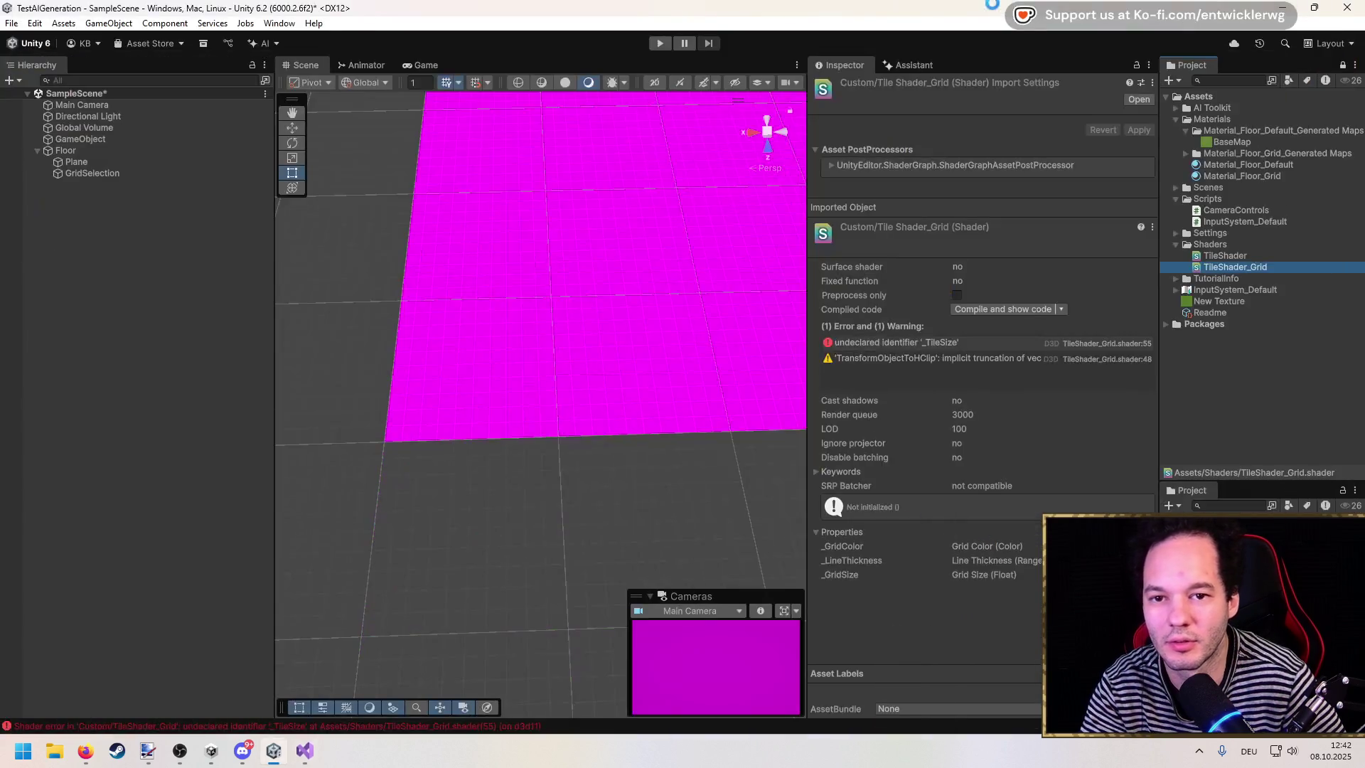
{"action": "left_click", "coordinate": [1241, 175]}
{"action": "left_click", "coordinate": [1125, 166]}
{"action": "type", "text": "0.8"}
{"action": "key", "text": "BackSpace"}
Step: Try Grid Size values of 0.1 and then 0.01 on the floor material
{"action": "type", "text": "1"}
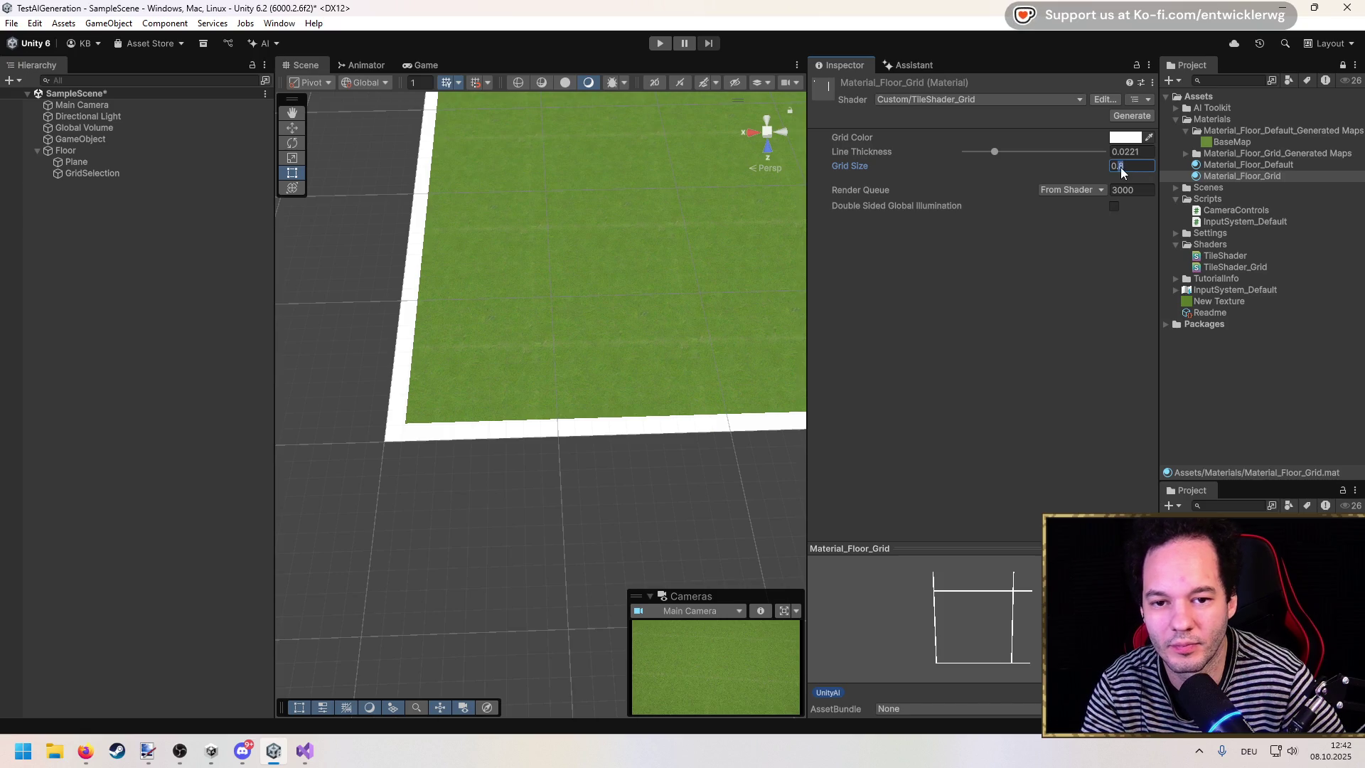
{"action": "key", "text": "Return"}
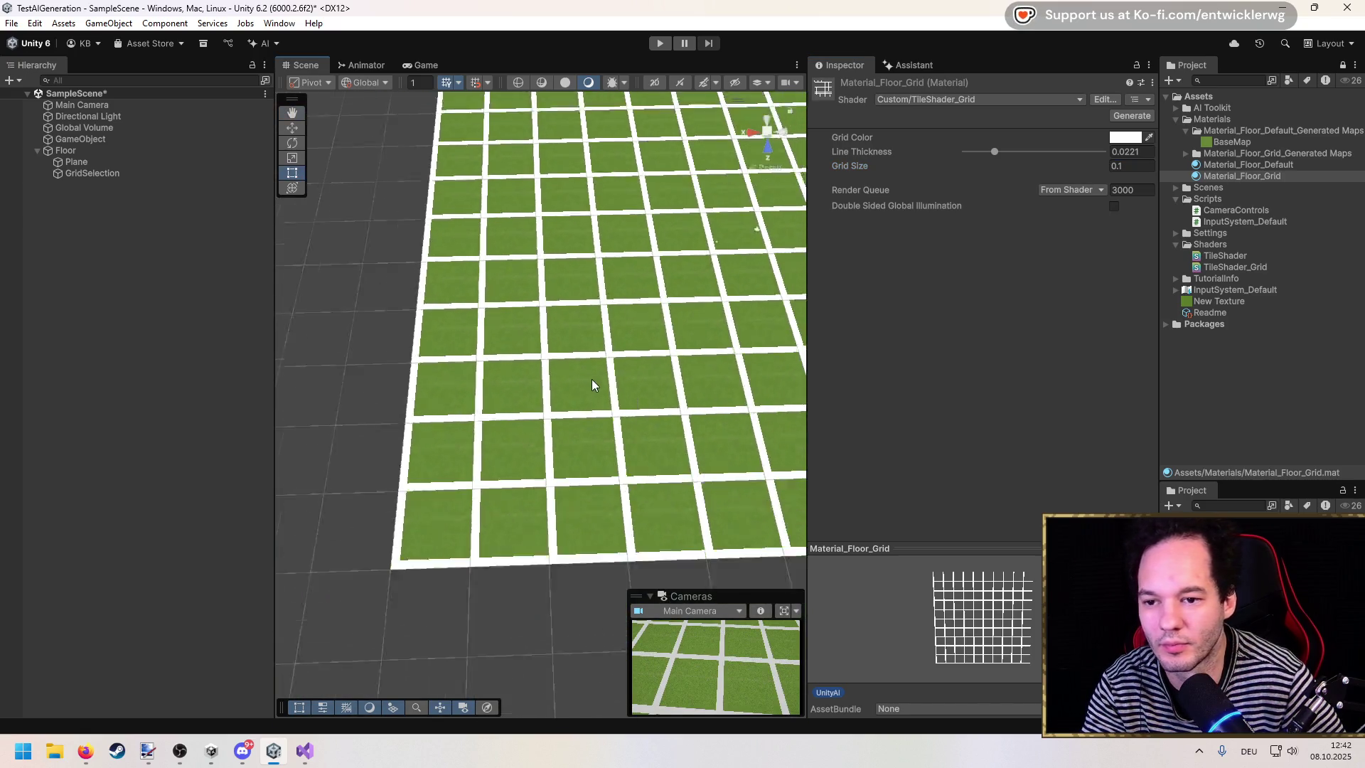
{"action": "left_click", "coordinate": [1132, 168]}
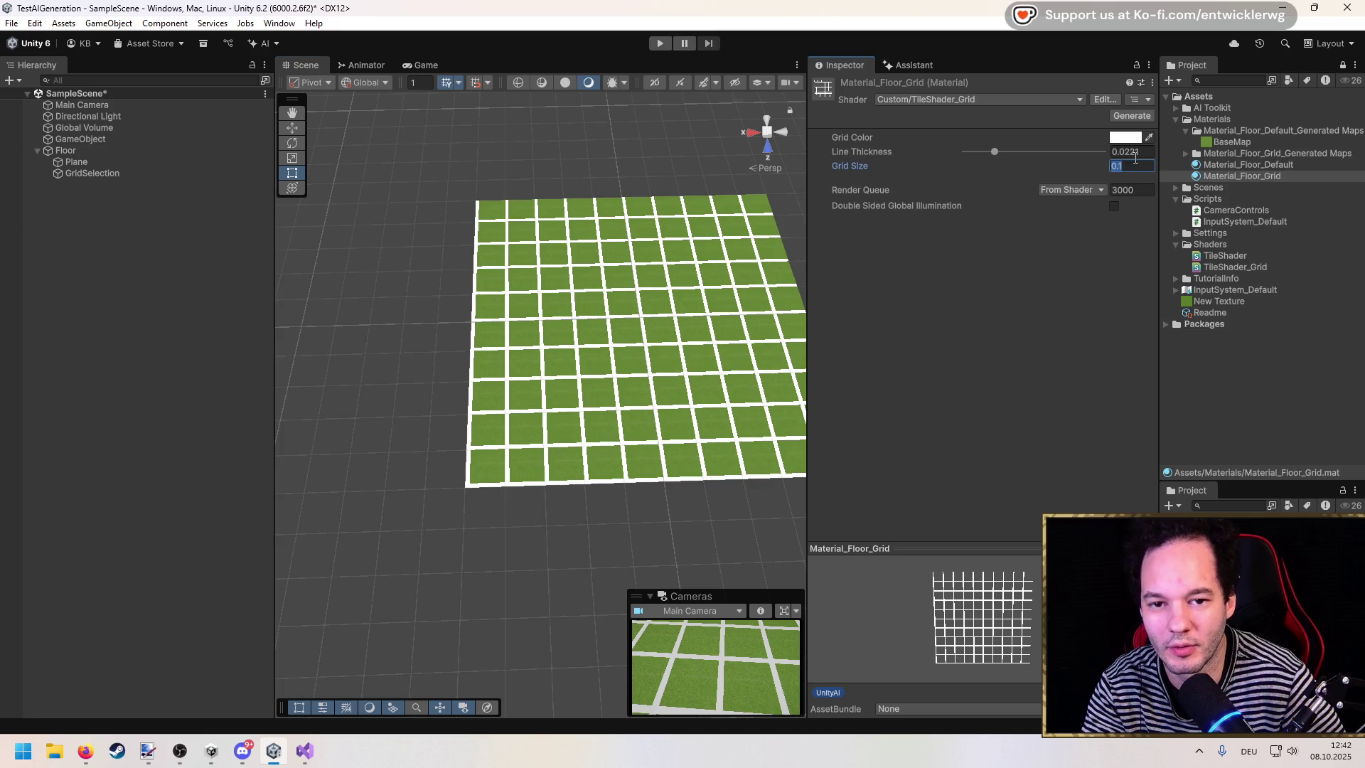
{"action": "type", "text": "0.01"}
{"action": "scroll", "coordinate": [591, 356], "scroll_direction": "up", "scroll_amount": 5}
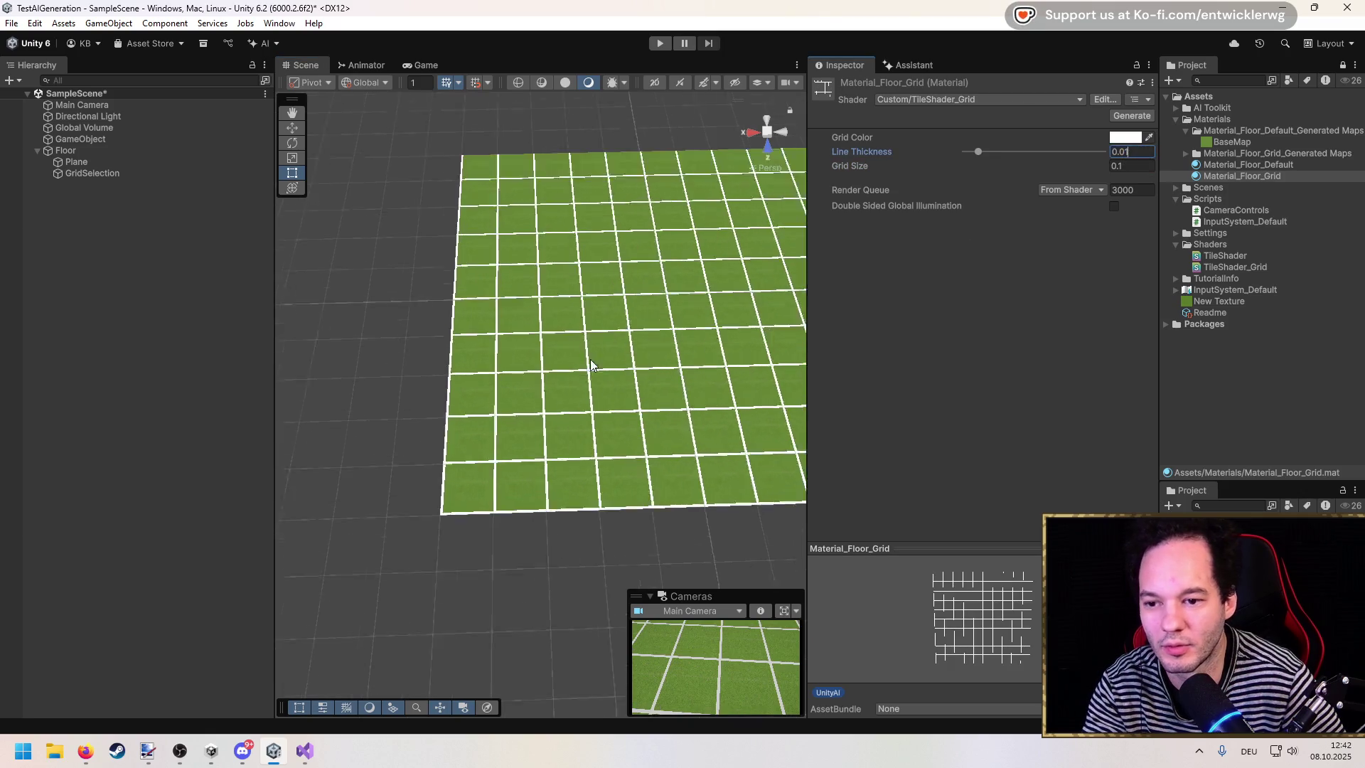
{"action": "left_click", "coordinate": [1008, 211]}
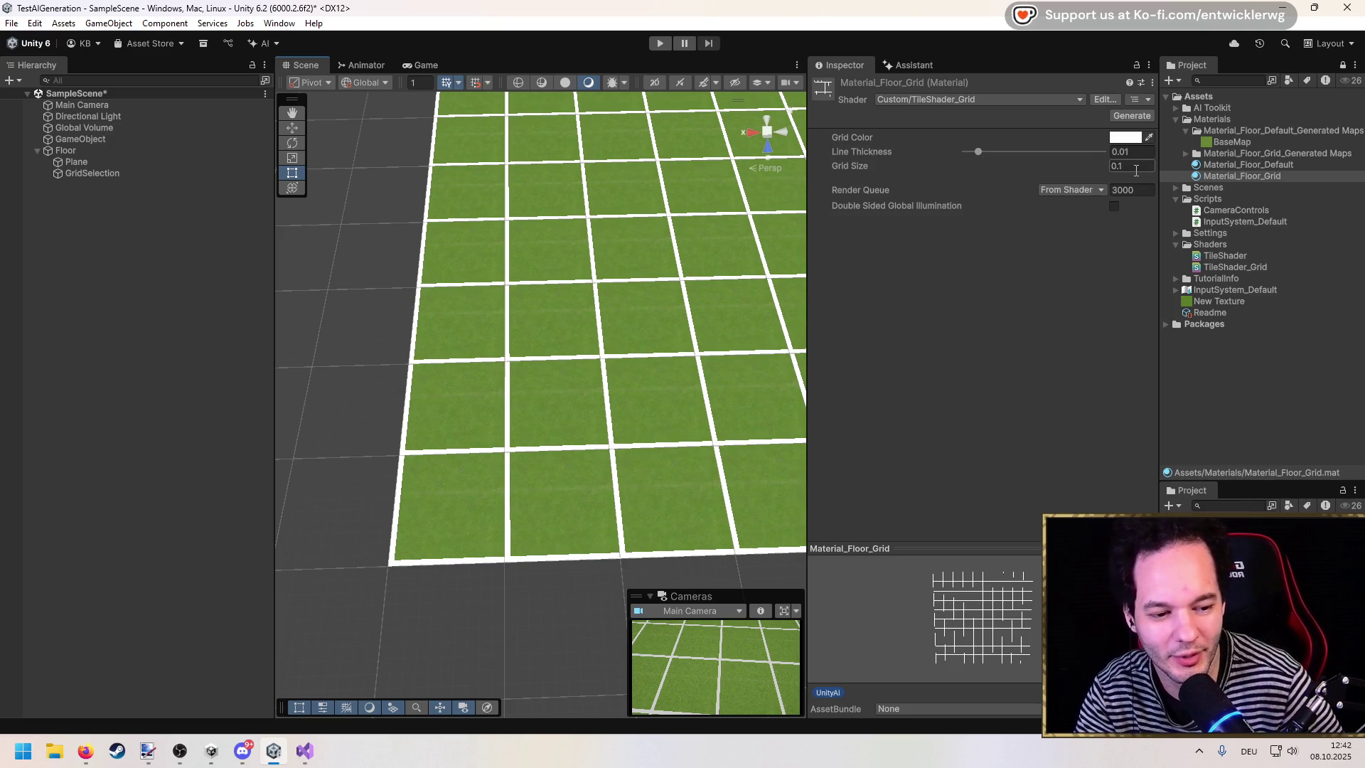
Step: Set Grid Size to 0.02 and Line Thickness to 0.005, then enter Play mode
{"action": "left_click", "coordinate": [1136, 171]}
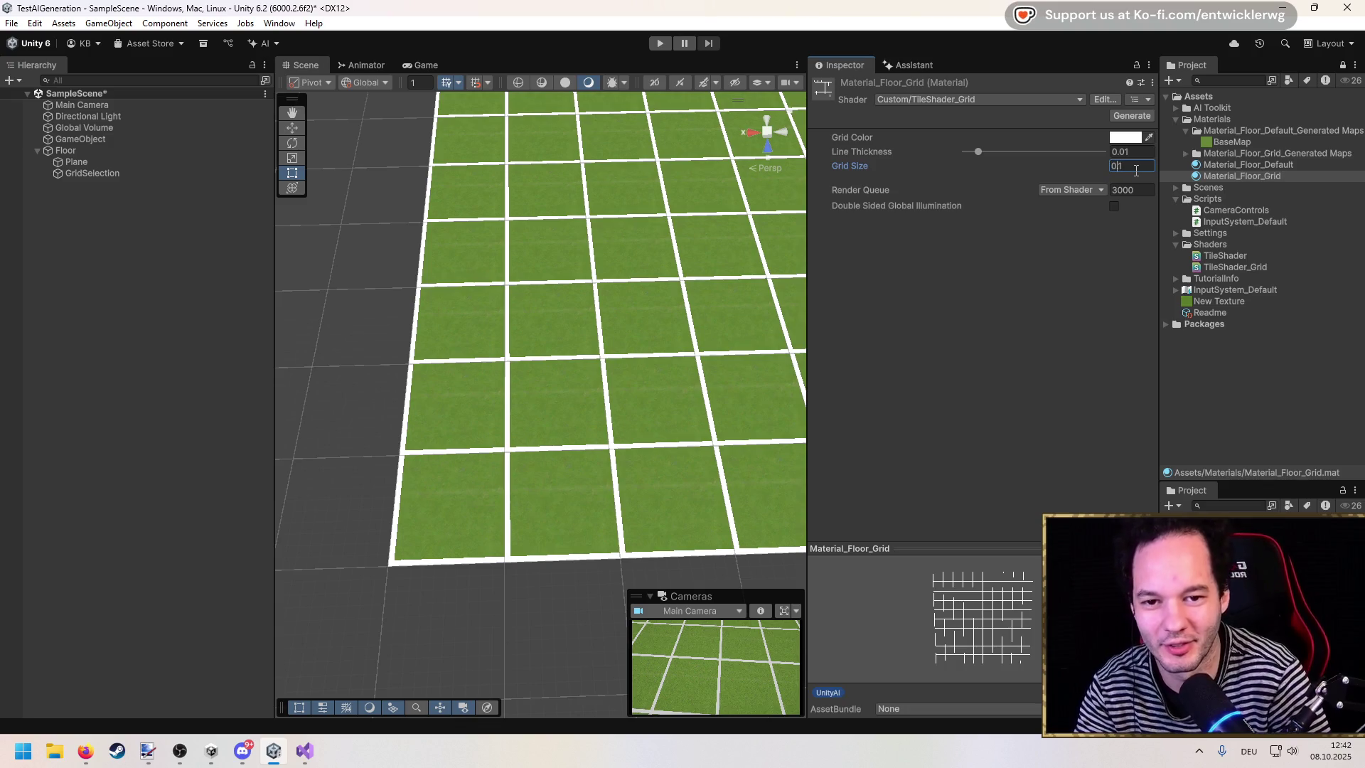
{"action": "type", "text": "0"}
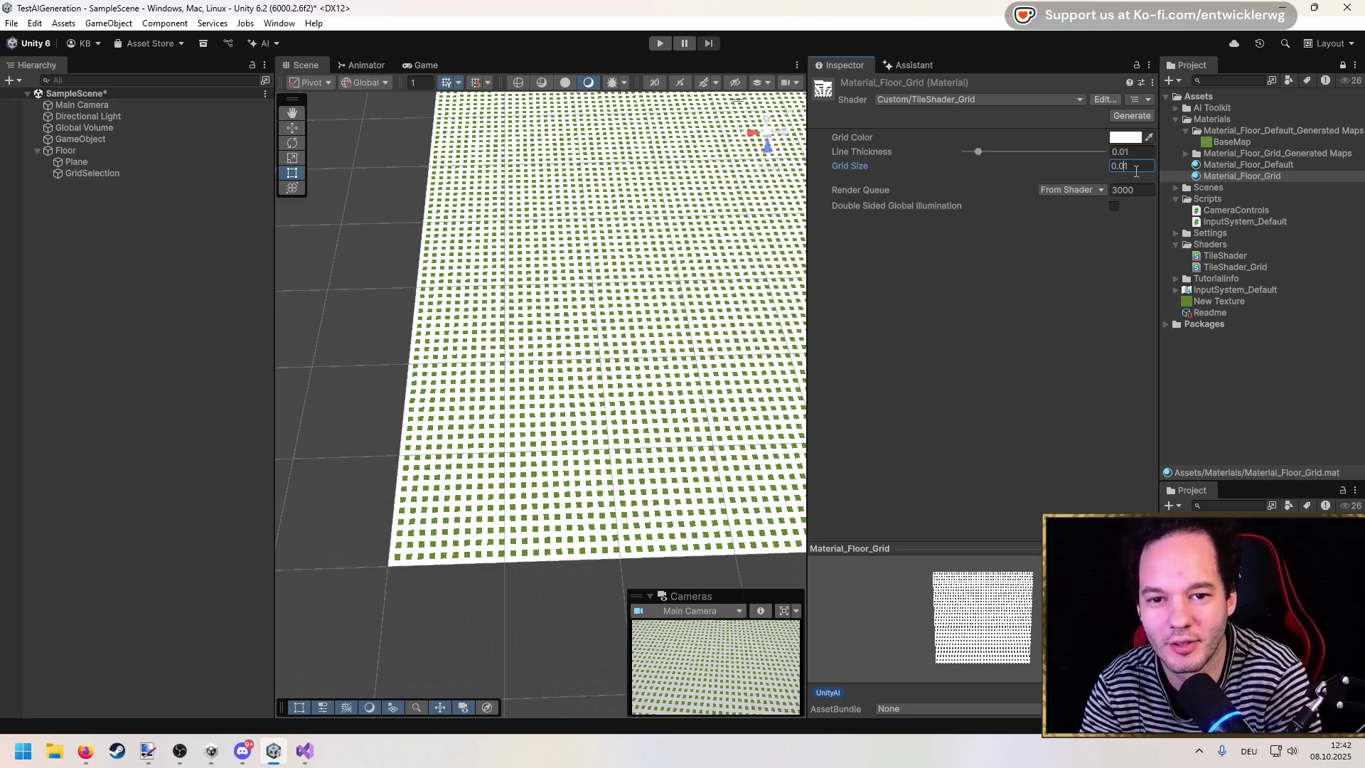
{"action": "key", "text": "BackSpace"}
{"action": "type", "text": "5"}
{"action": "key", "text": "BackSpace"}
{"action": "type", "text": "2"}
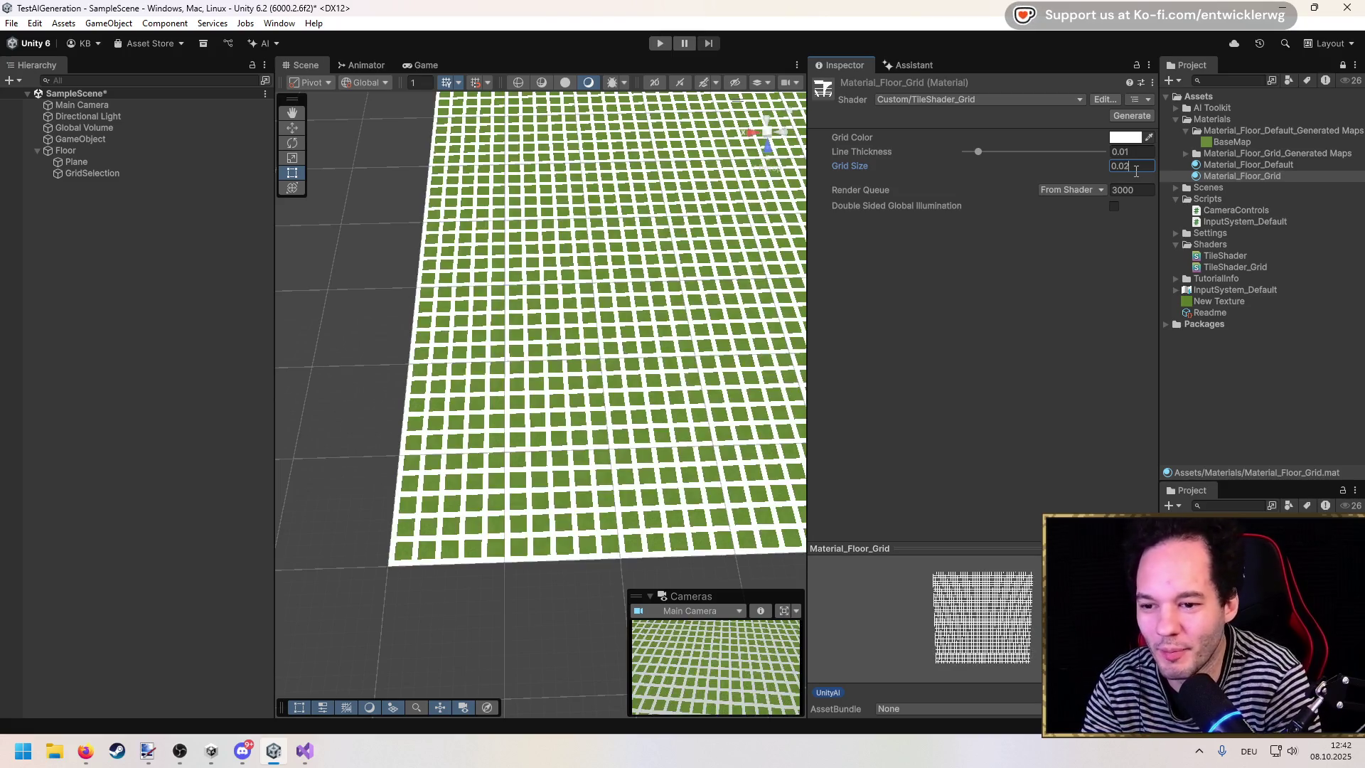
{"action": "left_click", "coordinate": [1132, 153]}
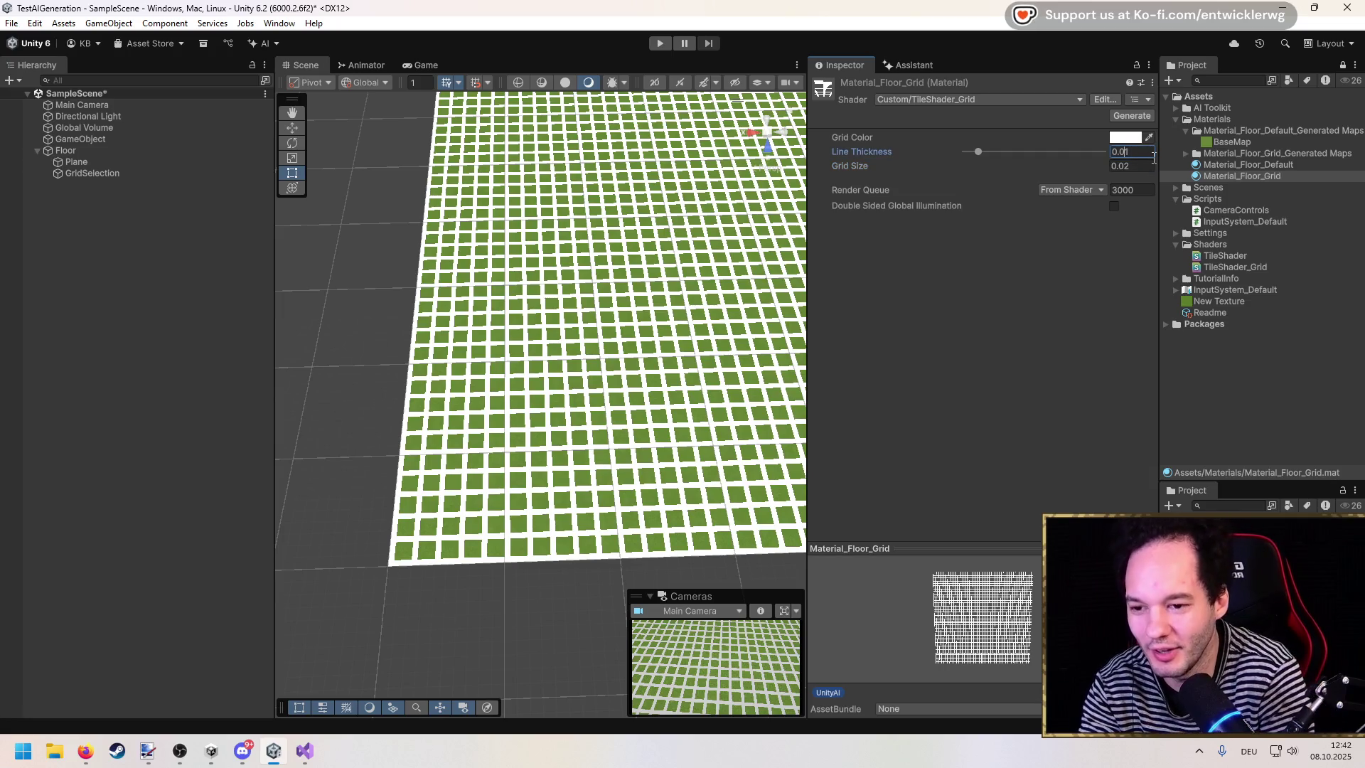
{"action": "type", "text": "05"}
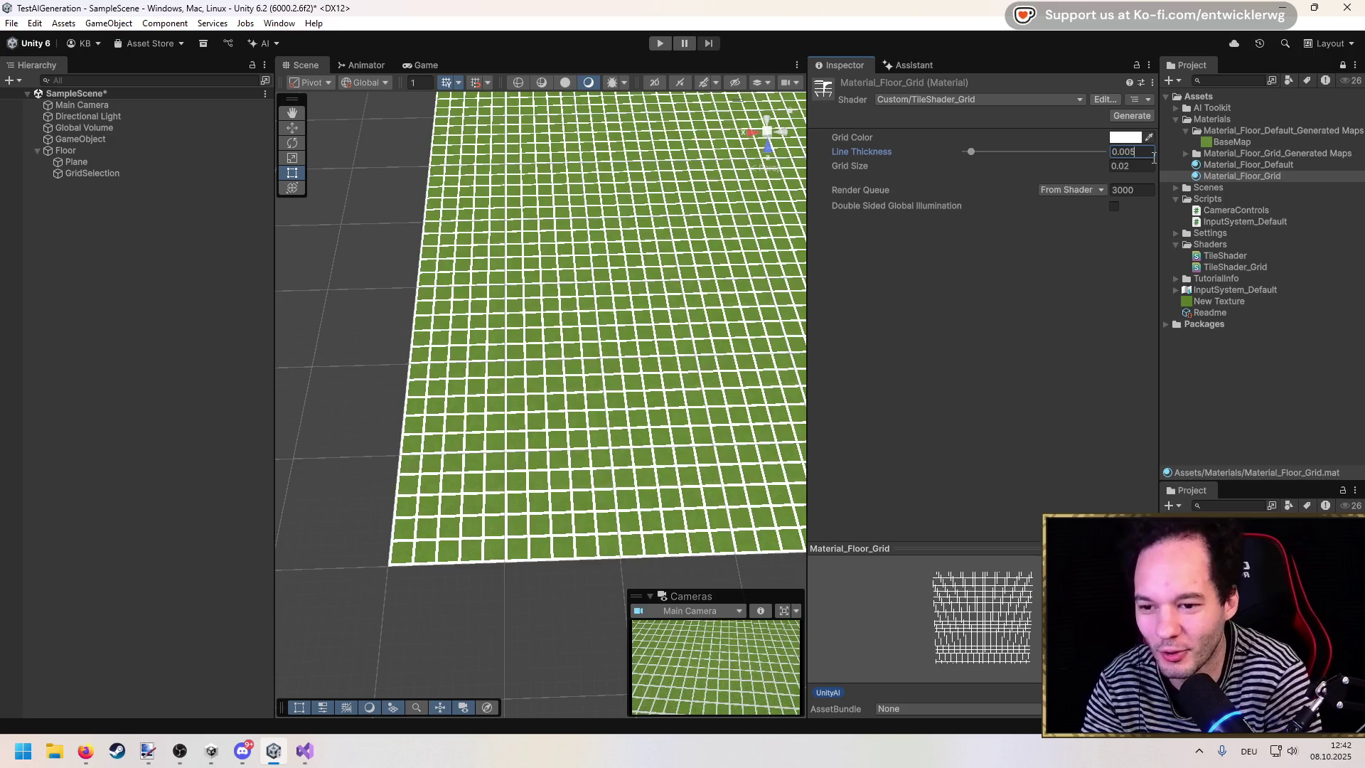
{"action": "left_click", "coordinate": [661, 43]}
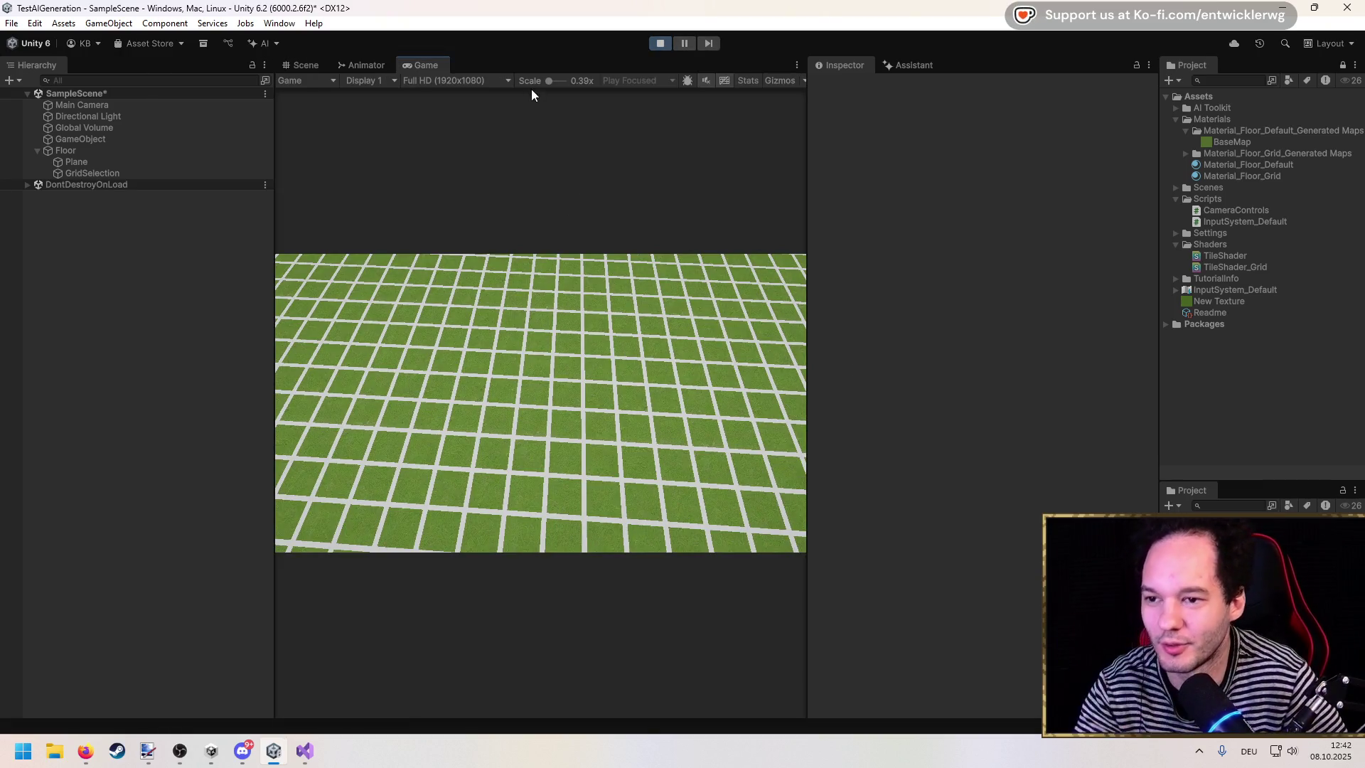
Step: Maximize the Game view to check the grid floor, stop play, and select GridSelection in the Scene view
{"action": "key", "text": "shift+space"}
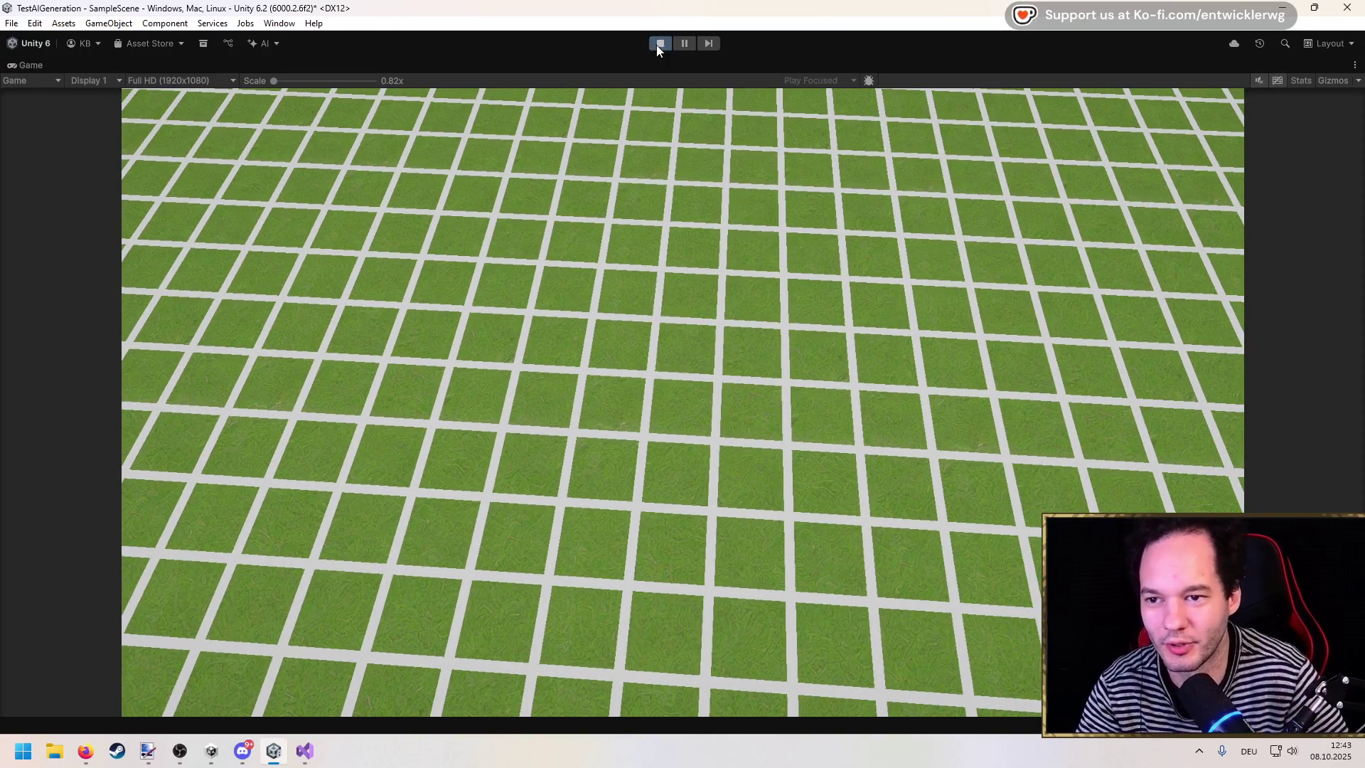
{"action": "left_click", "coordinate": [660, 44]}
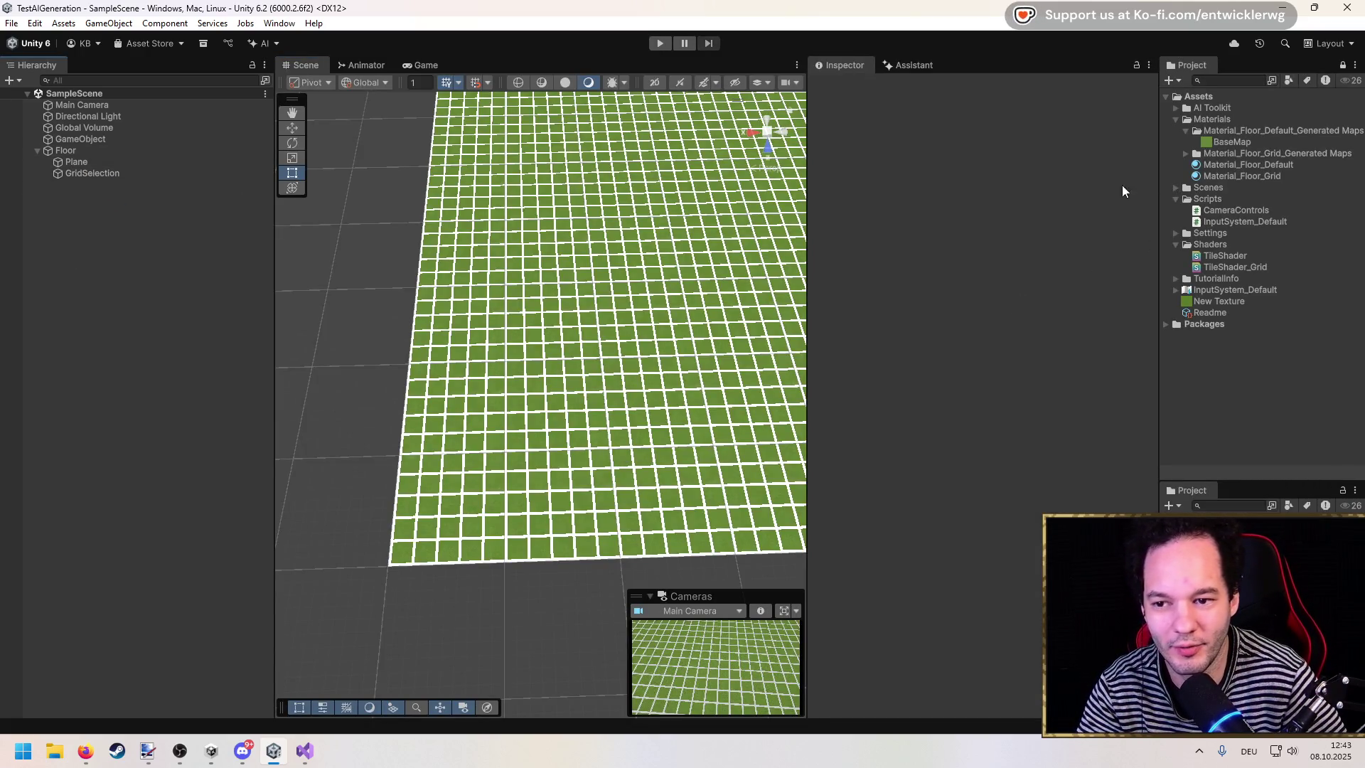
{"action": "left_click", "coordinate": [141, 173]}
{"action": "scroll", "coordinate": [574, 291], "scroll_direction": "up", "scroll_amount": 6}
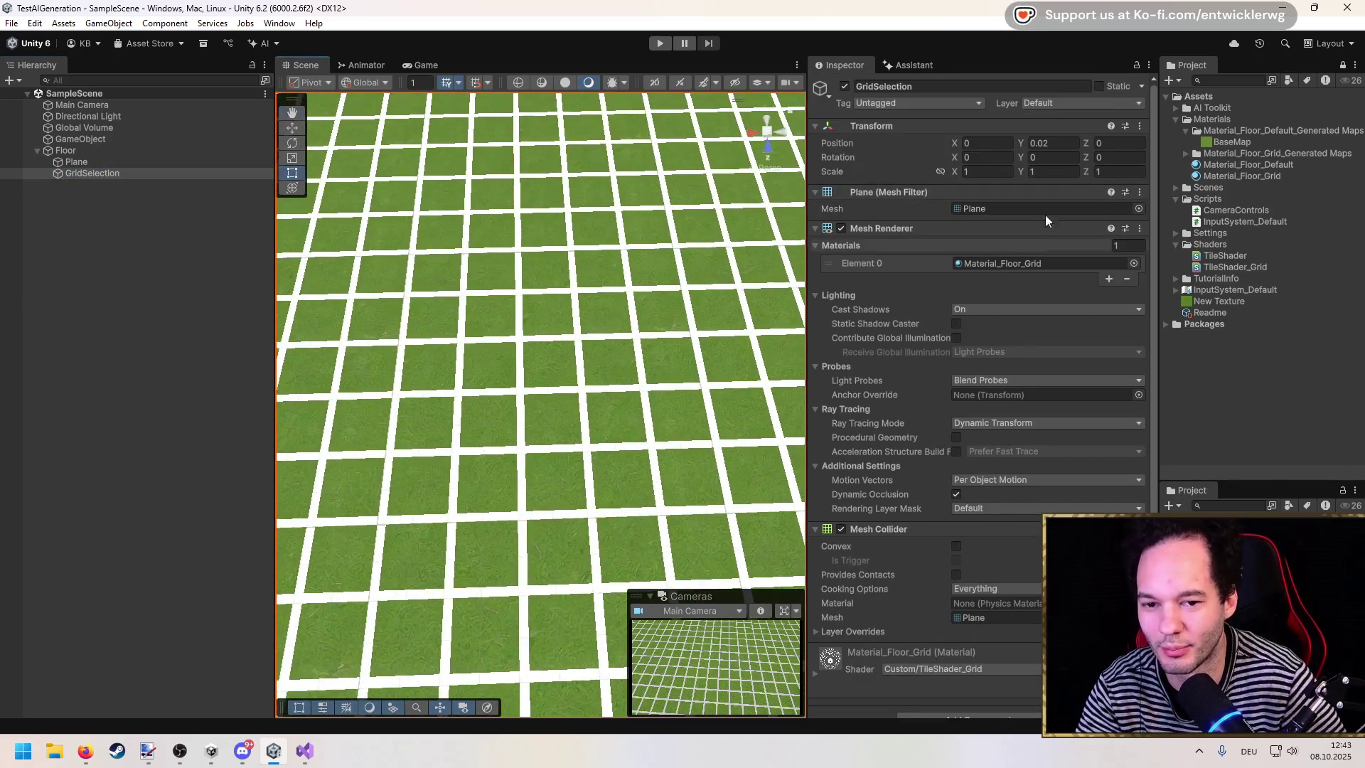
Step: Set Material_Floor_Grid's Grid Color to light grey C6C6C6 and collapse its generated maps folder
{"action": "left_click", "coordinate": [1251, 175]}
{"action": "left_click", "coordinate": [1119, 137]}
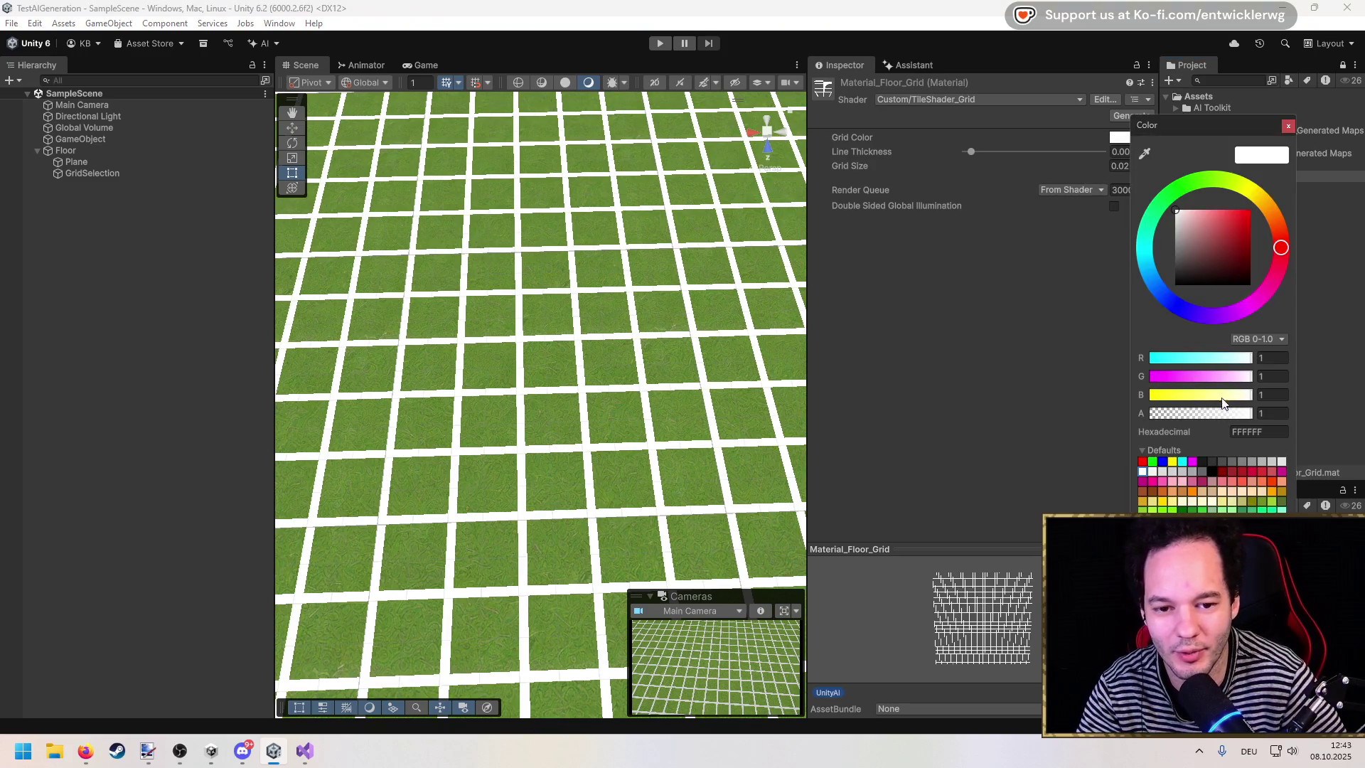
{"action": "mouse_move", "coordinate": [1184, 215]}
{"action": "left_mouse_down"}
{"action": "mouse_move", "coordinate": [1171, 240]}
{"action": "mouse_move", "coordinate": [1170, 228]}
{"action": "left_mouse_up"}
{"action": "left_click", "coordinate": [1005, 278]}
{"action": "scroll", "coordinate": [586, 327], "scroll_direction": "down", "scroll_amount": 6}
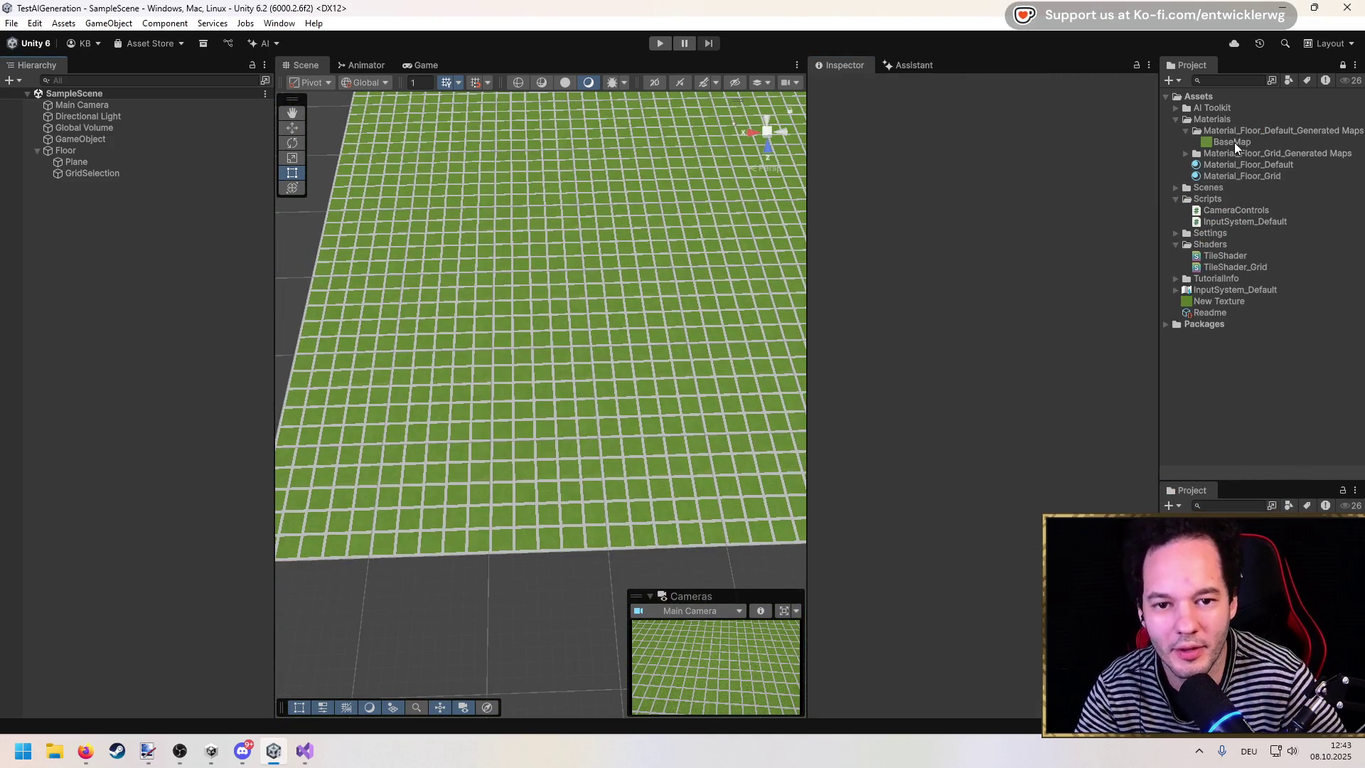
{"action": "left_click", "coordinate": [1185, 131]}
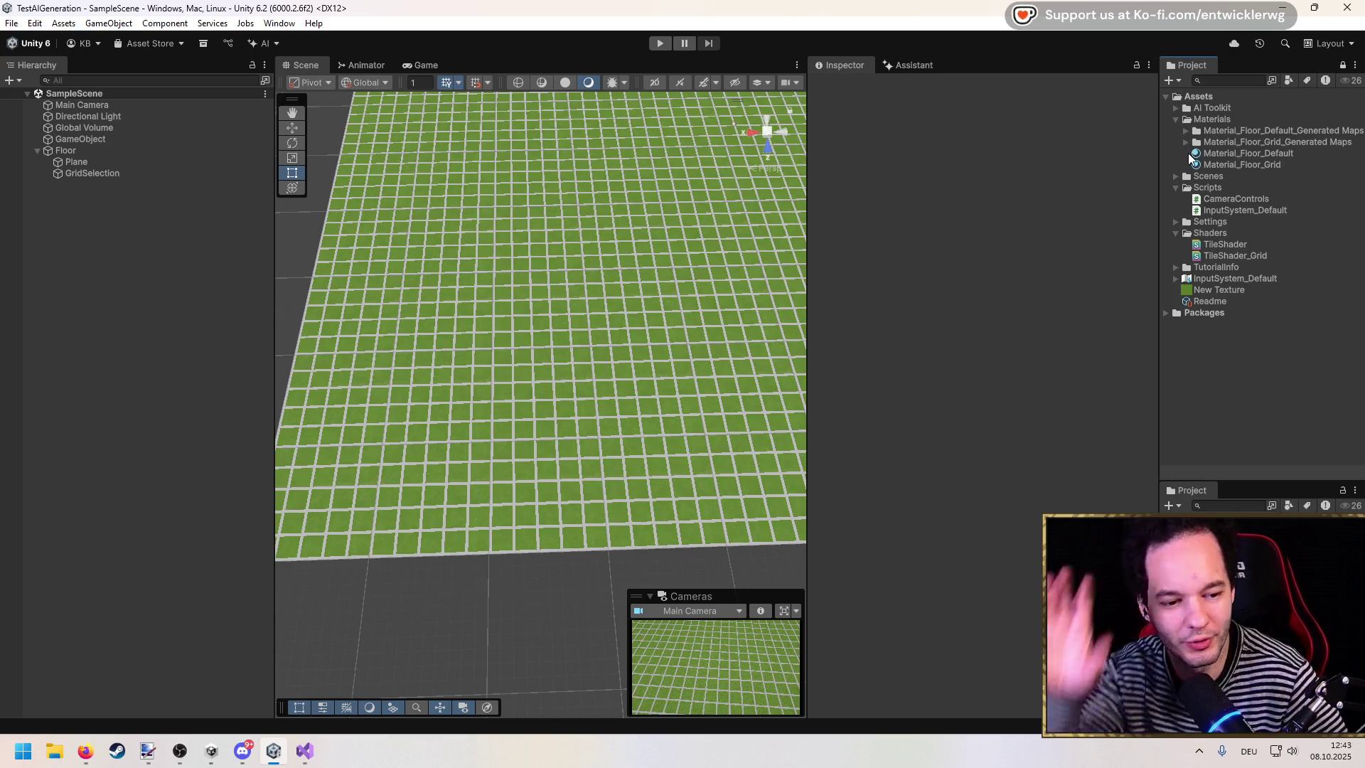
Step: Clear the Hierarchy selection and bring up its creation menu
{"action": "left_click", "coordinate": [88, 164]}
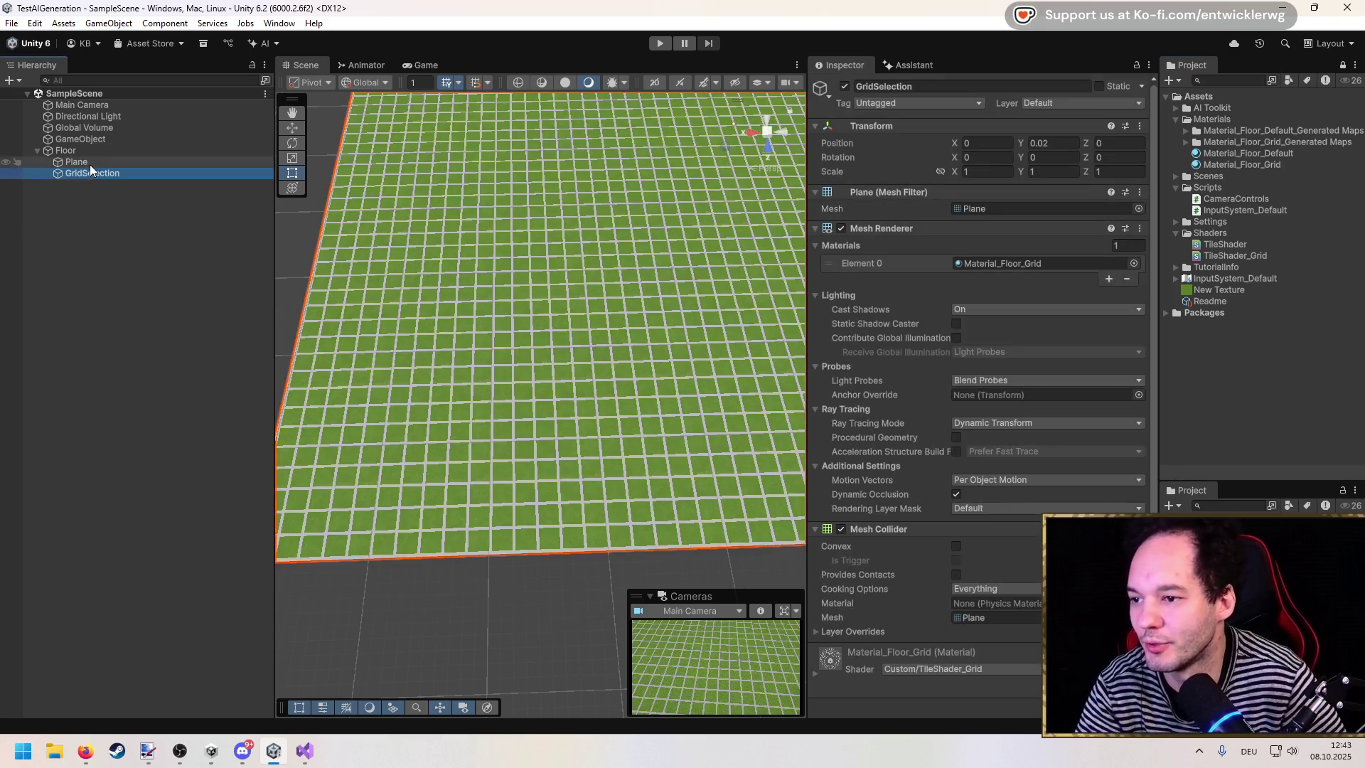
{"action": "left_click", "coordinate": [88, 172]}
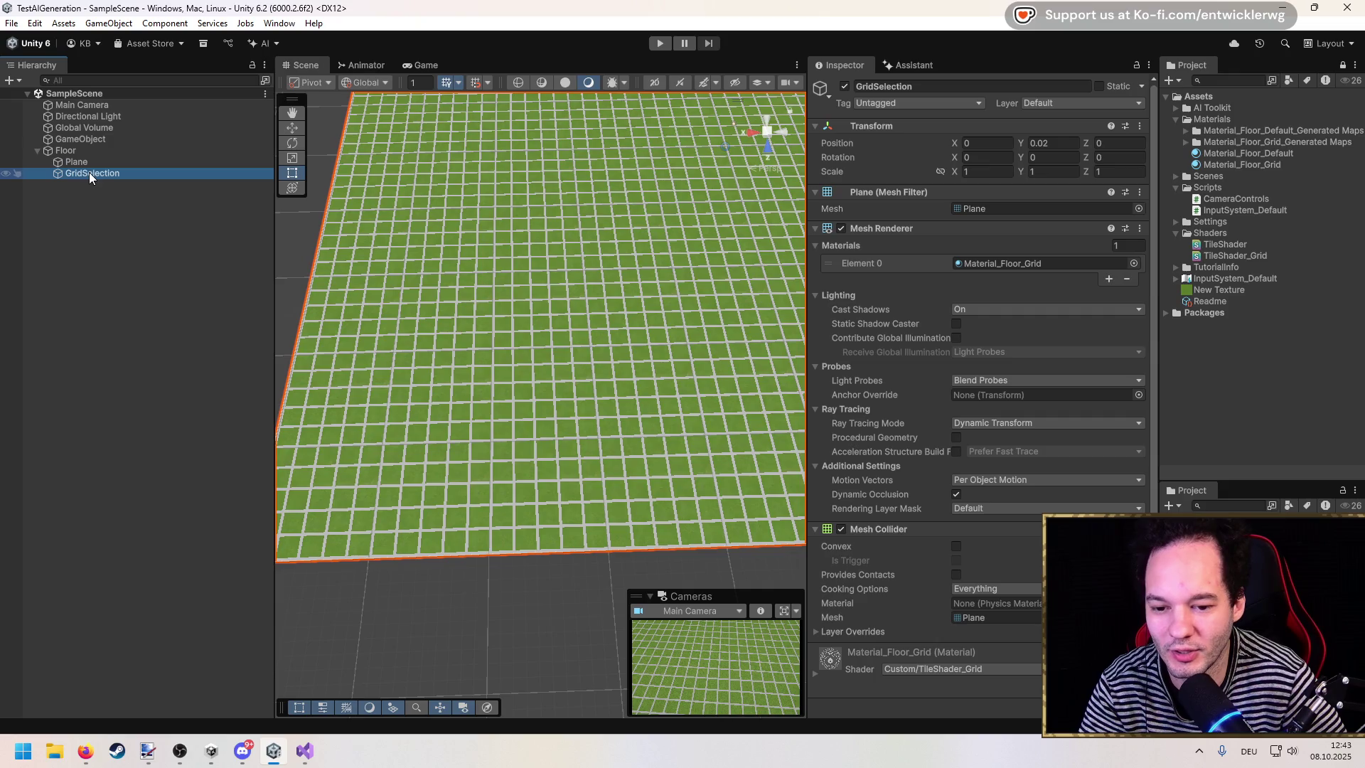
{"action": "left_click", "coordinate": [68, 232]}
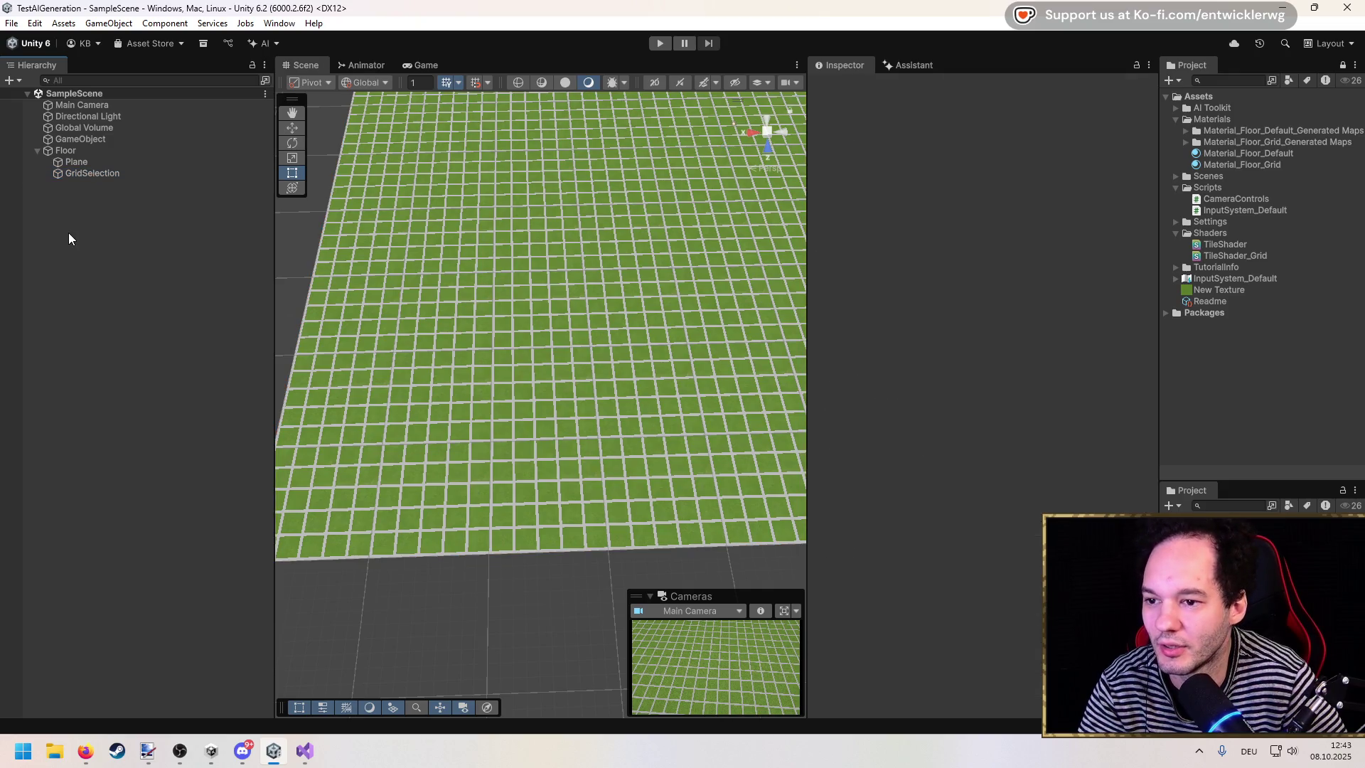
{"action": "right_click", "coordinate": [101, 206]}
Step: Create an empty GameObject and rename it SelectionObject
{"action": "left_click", "coordinate": [175, 441]}
{"action": "left_click", "coordinate": [175, 438]}
{"action": "left_click", "coordinate": [79, 186]}
{"action": "key", "text": "F2"}
{"action": "type", "text": "Selection"}
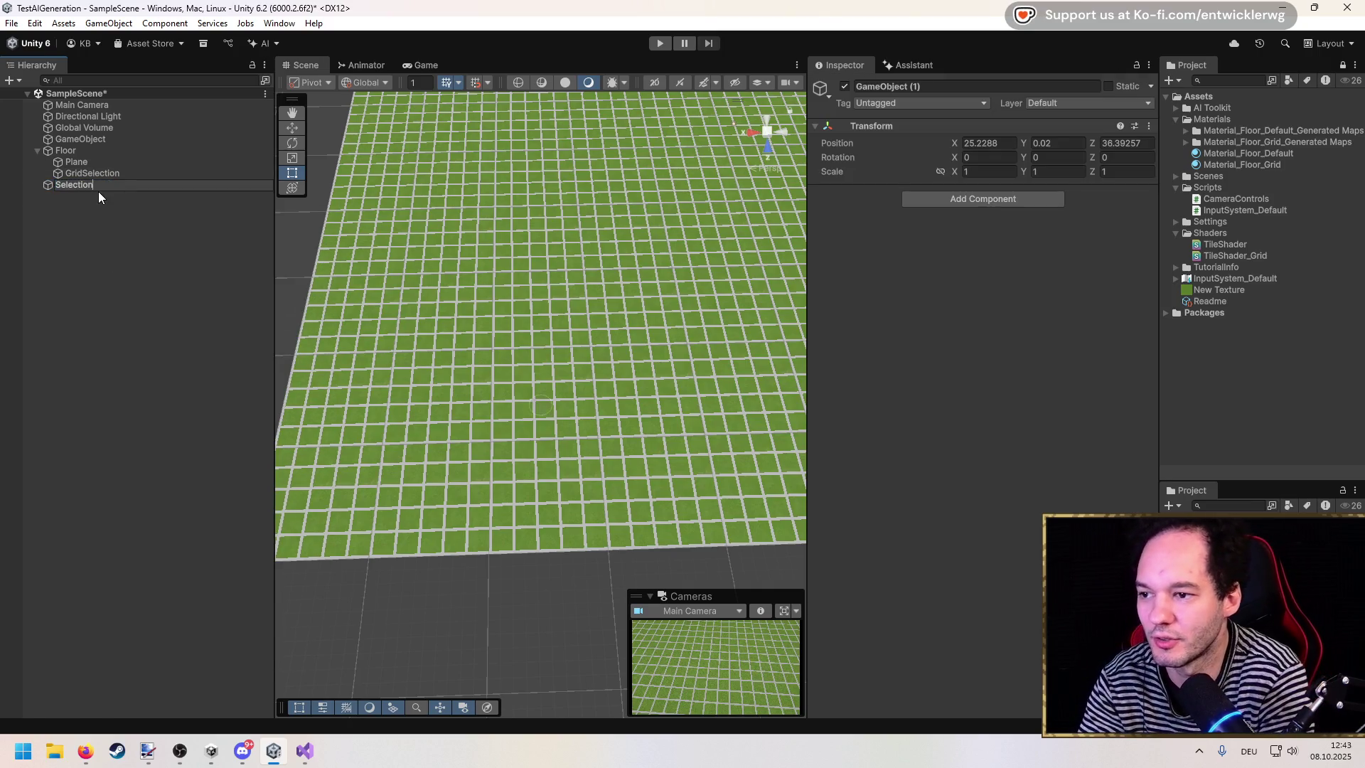
{"action": "type", "text": "Object"}
{"action": "key", "text": "Return"}
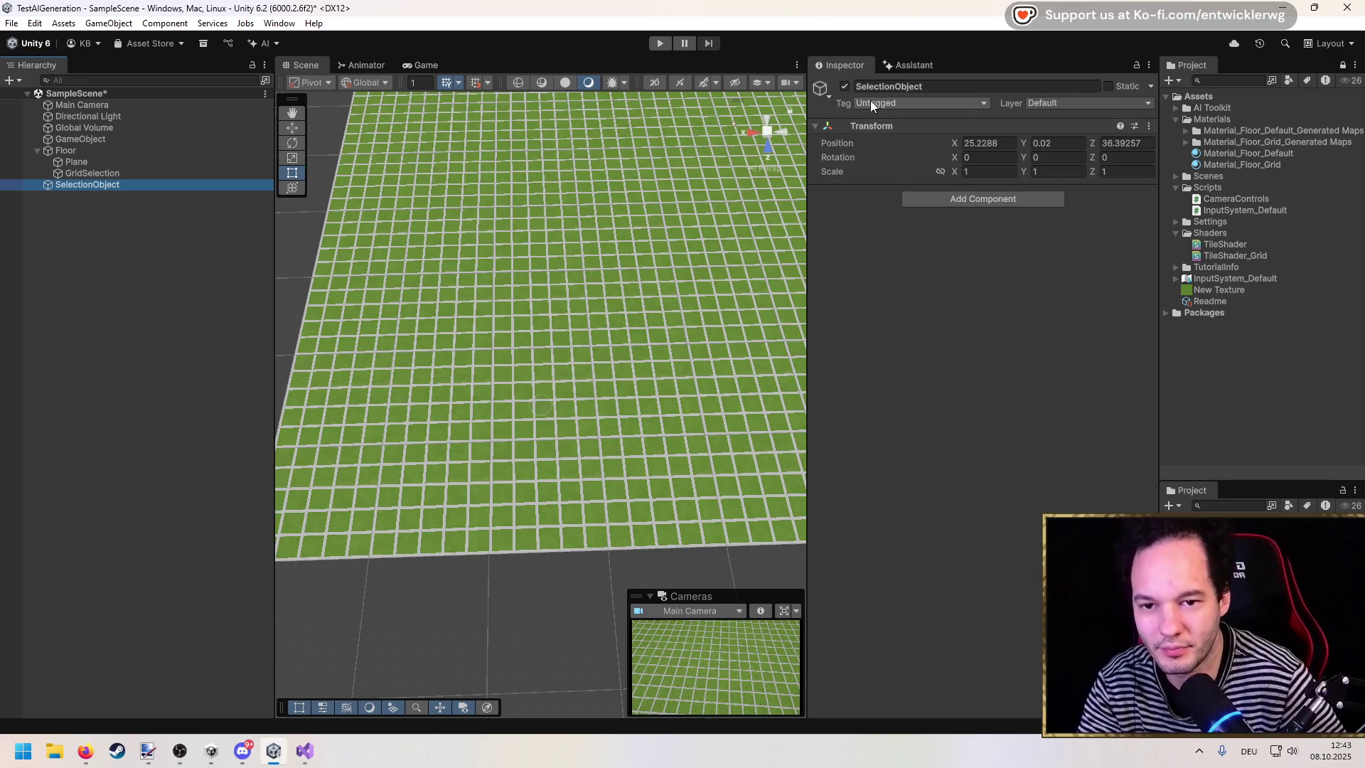
Step: Set SelectionObject's Position to 0, 0.02, 0
{"action": "right_click", "coordinate": [876, 126]}
{"action": "left_click", "coordinate": [983, 138]}
{"action": "left_click", "coordinate": [1002, 141]}
{"action": "type", "text": "0"}
{"action": "key", "text": "Tab"}
{"action": "type", "text": "0"}
{"action": "key", "text": "Tab"}
{"action": "type", "text": "0"}
{"action": "left_click", "coordinate": [1066, 143]}
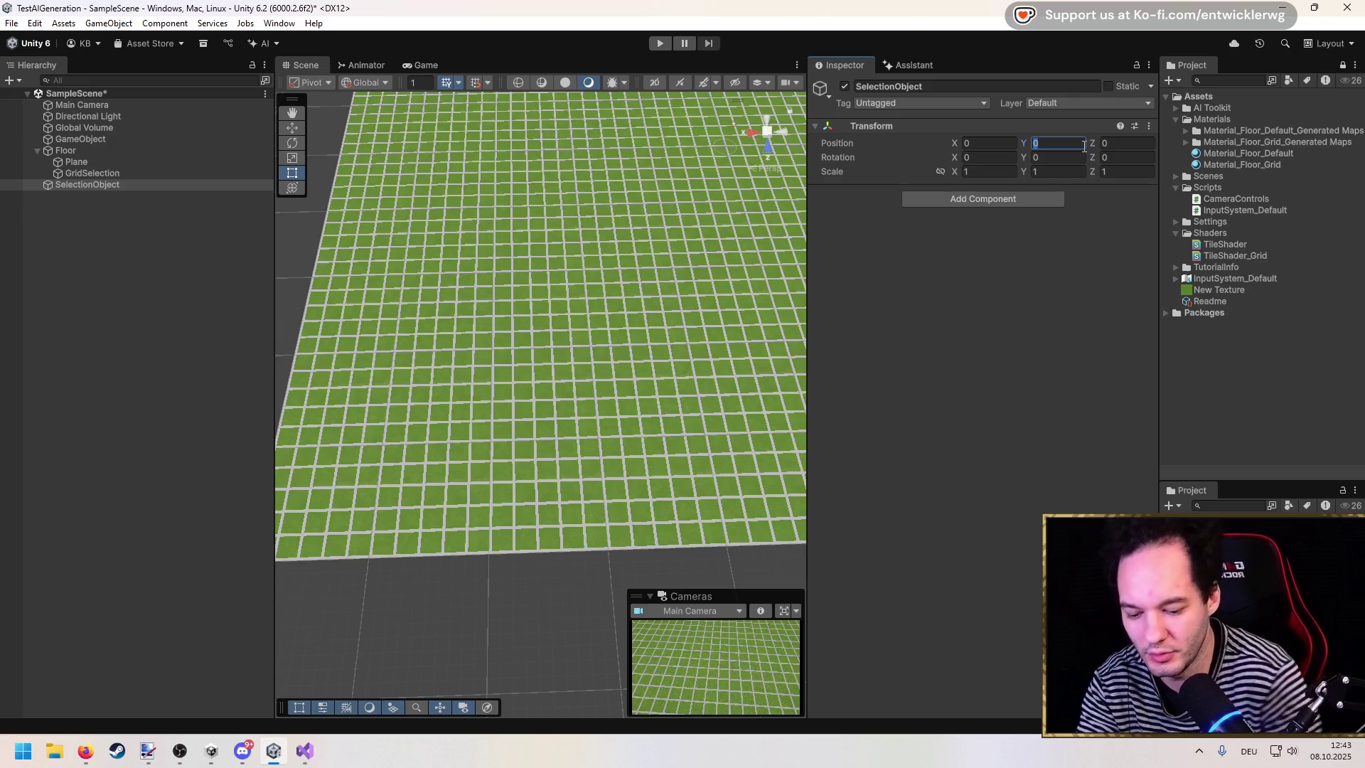
{"action": "type", "text": ".02"}
{"action": "key", "text": "Return"}
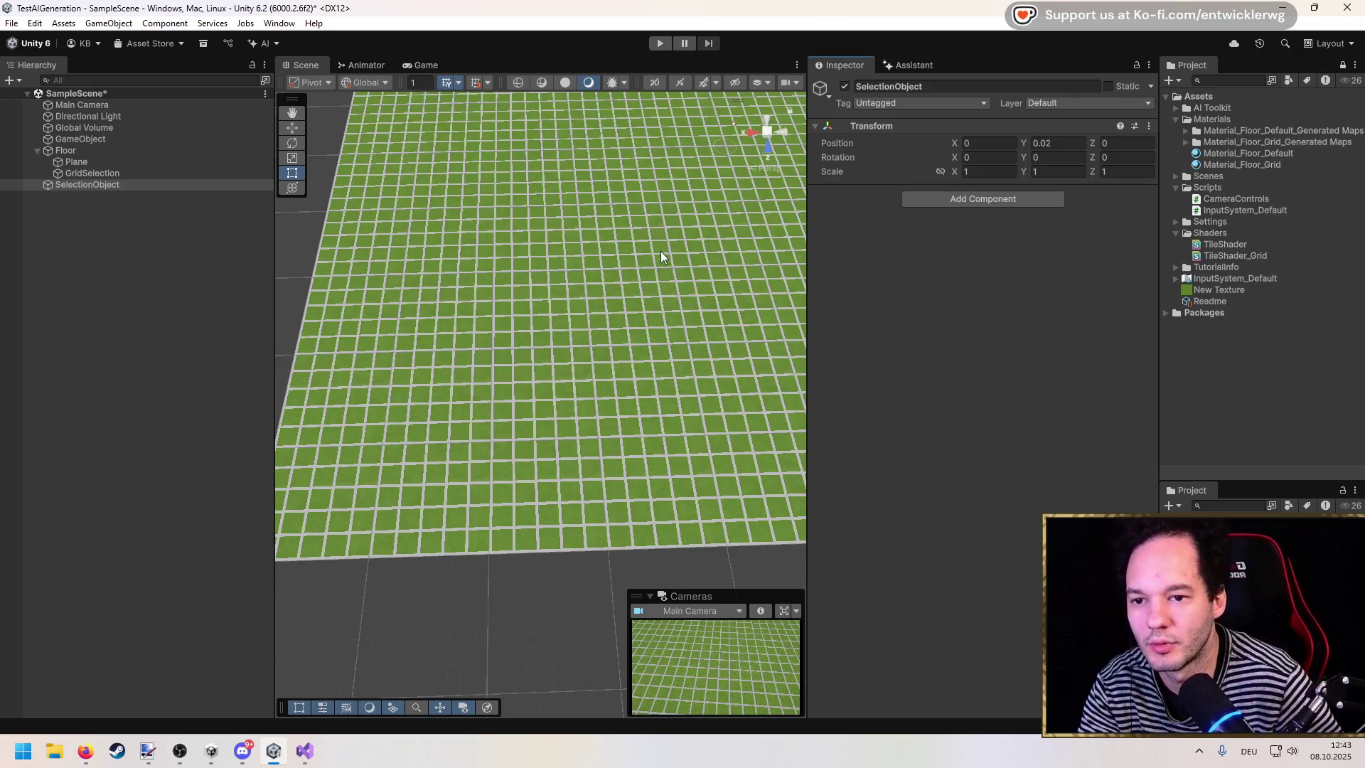
Step: Add a 3D Plane as a child of SelectionObject, keeping the default name Plane
{"action": "left_click", "coordinate": [954, 199]}
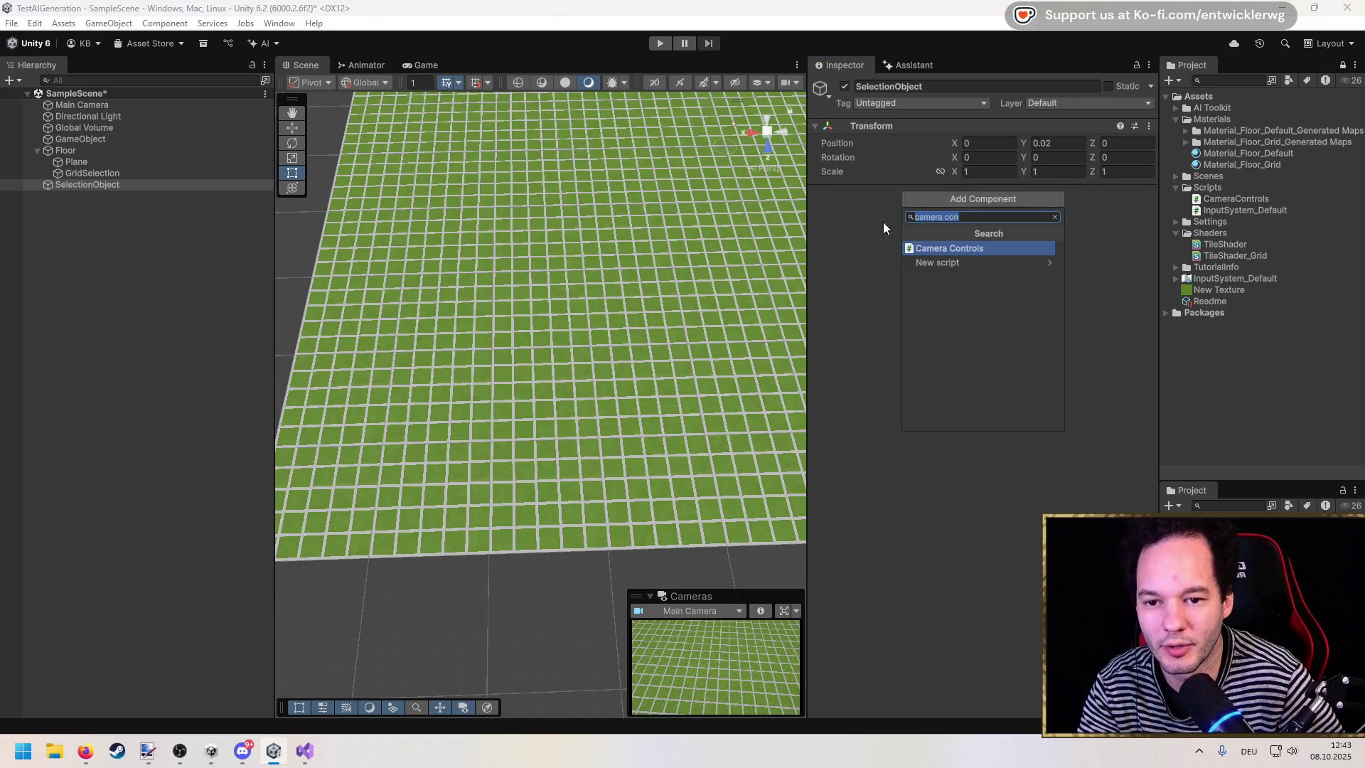
{"action": "left_click", "coordinate": [224, 227]}
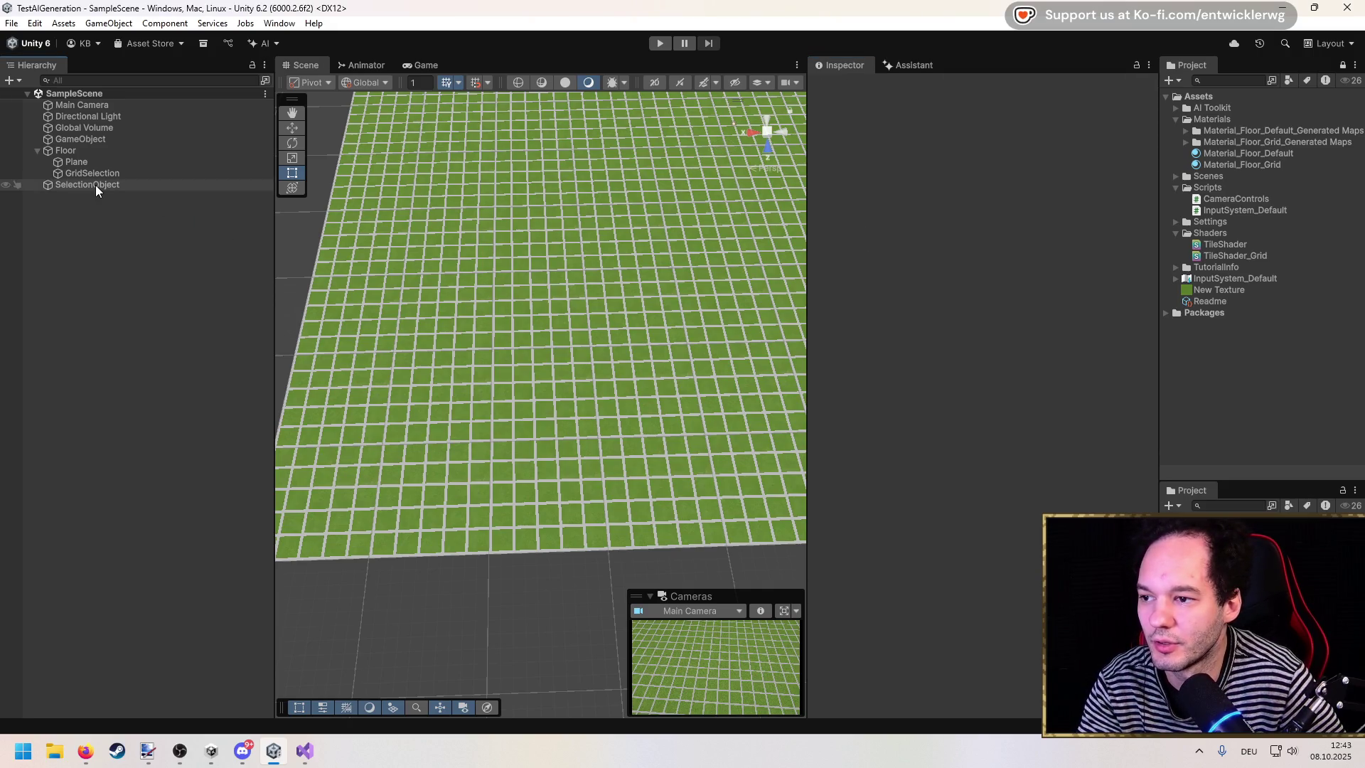
{"action": "right_click", "coordinate": [95, 185]}
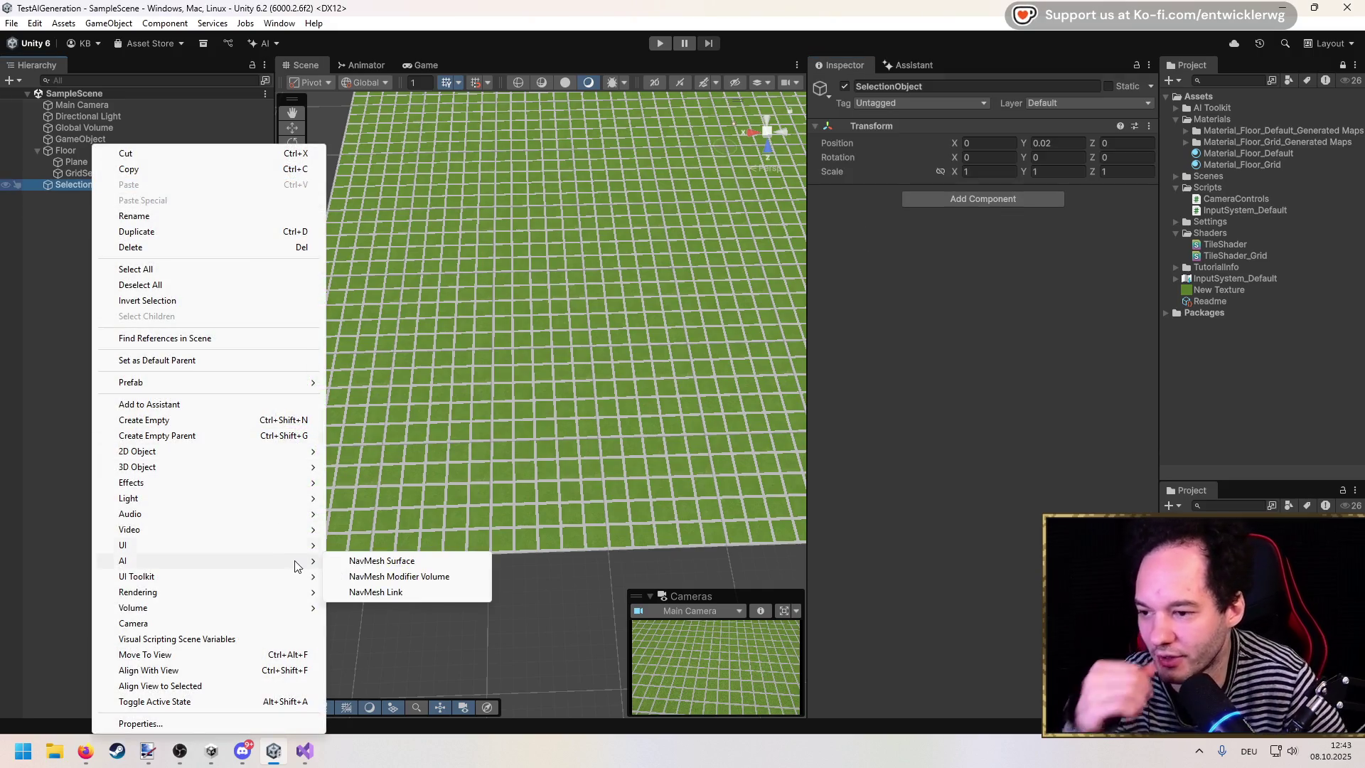
{"action": "left_click", "coordinate": [81, 226]}
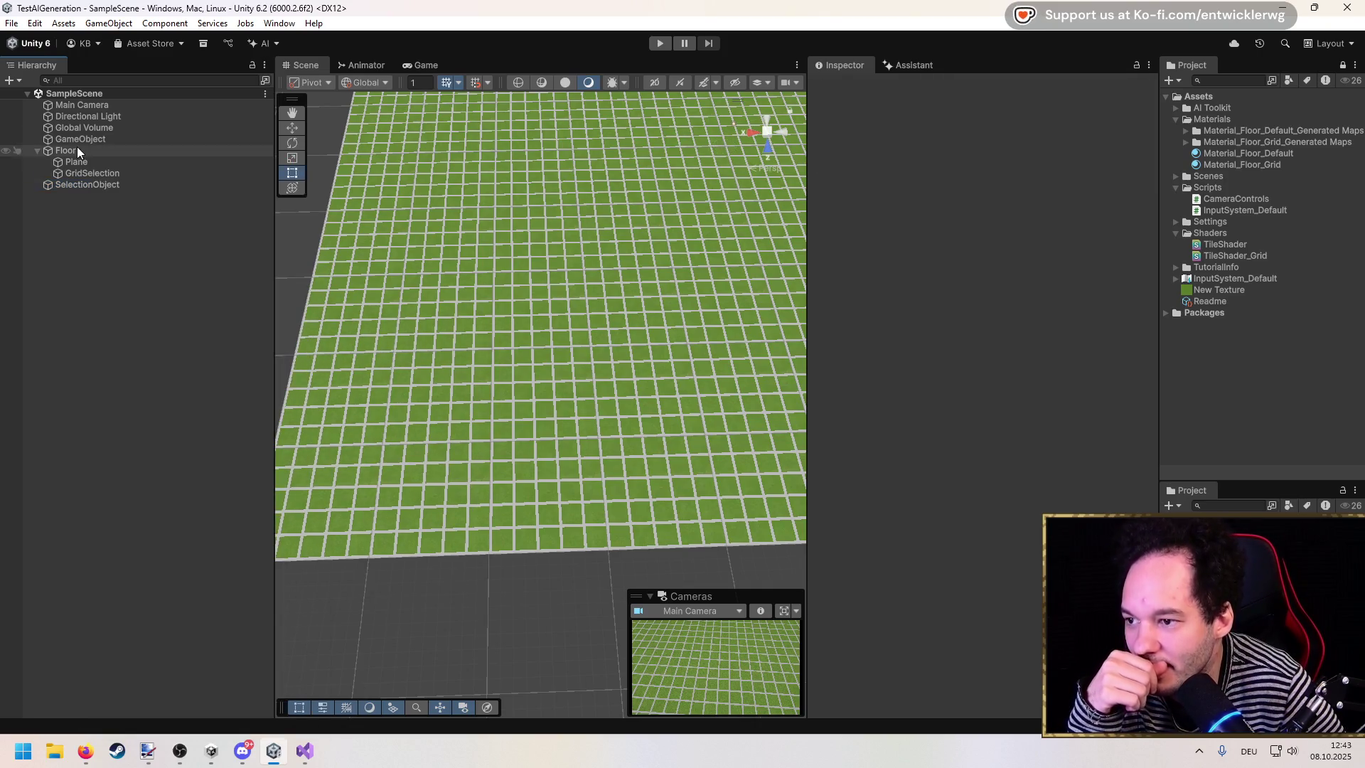
{"action": "left_click", "coordinate": [97, 184]}
{"action": "right_click", "coordinate": [98, 186]}
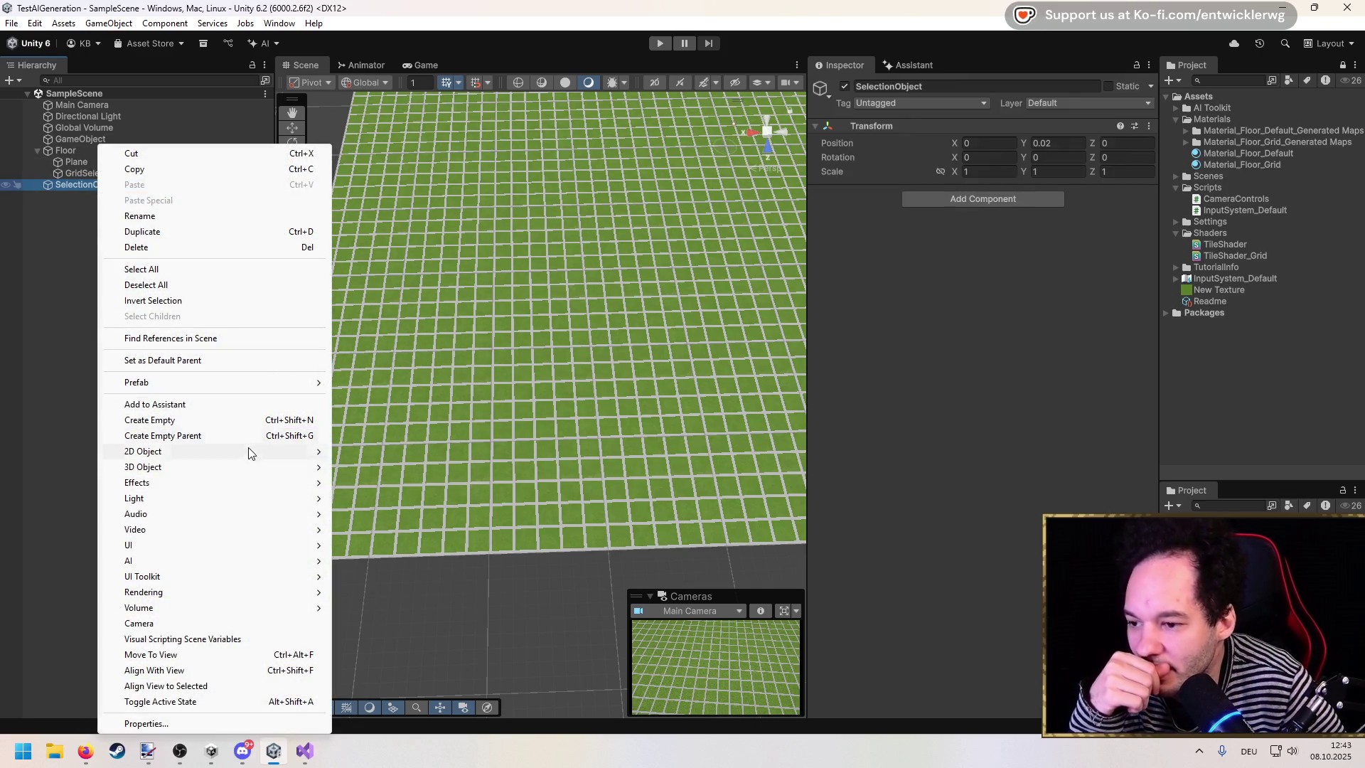
{"action": "mouse_move", "coordinate": [263, 466]}
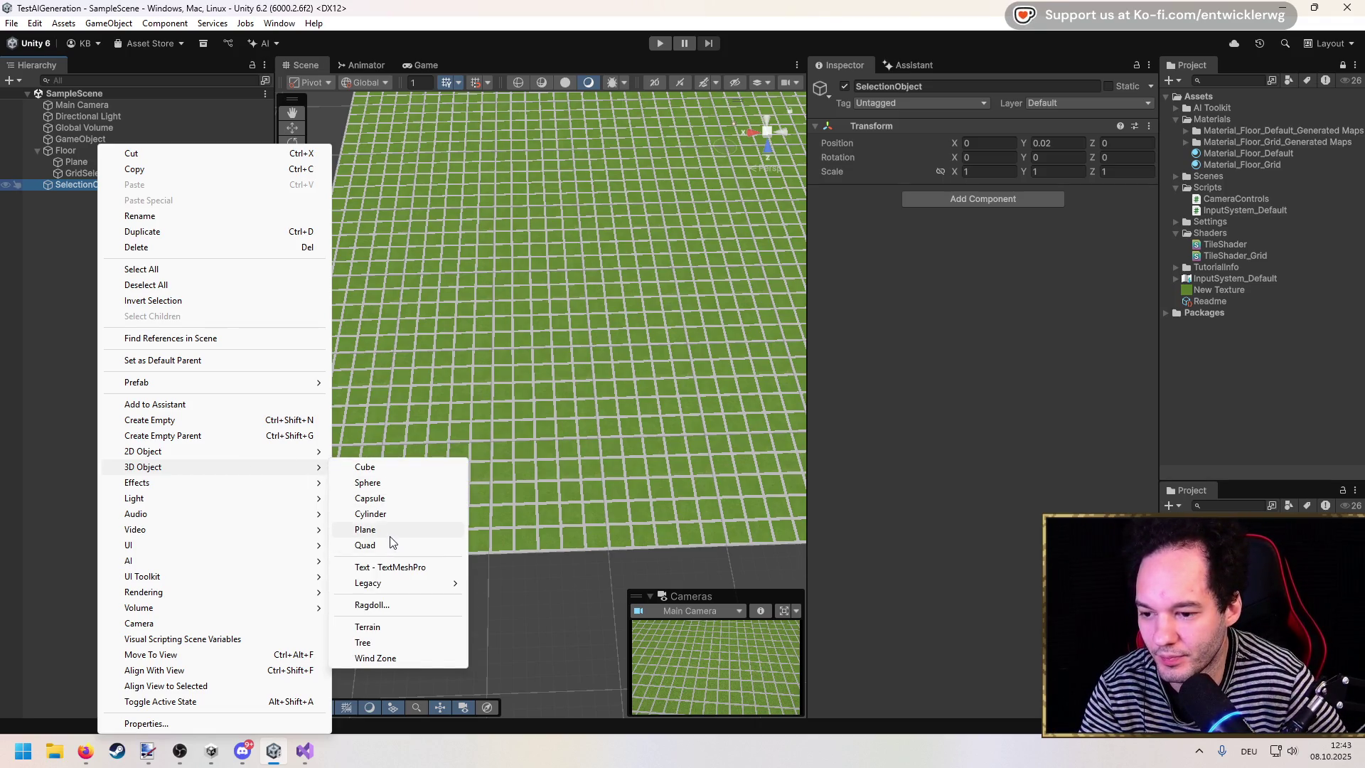
{"action": "left_click", "coordinate": [390, 533]}
{"action": "key", "text": "Return"}
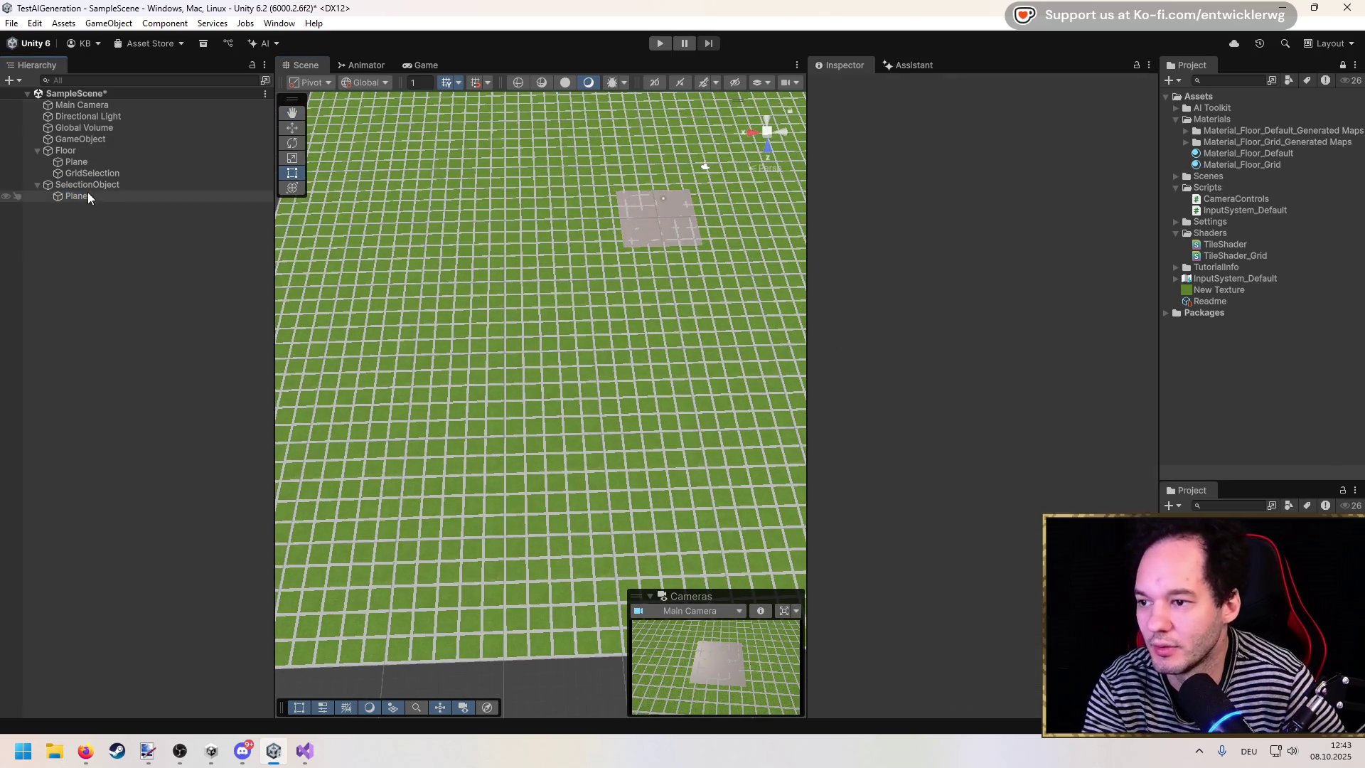
Step: Scale the child Plane to 0.2 on X and Z so it fits one grid cell
{"action": "left_click", "coordinate": [85, 187]}
{"action": "double_click", "coordinate": [141, 196]}
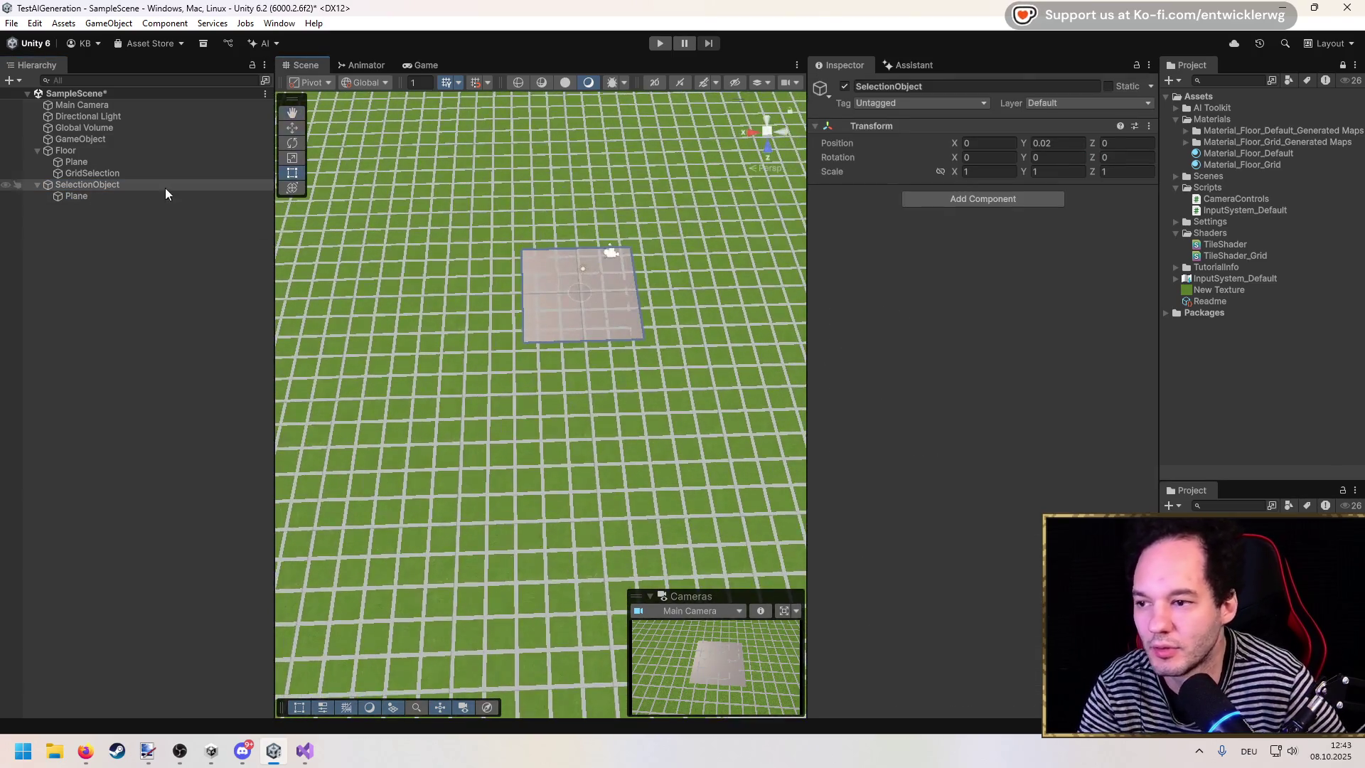
{"action": "left_click", "coordinate": [985, 171]}
{"action": "type", "text": "0.2"}
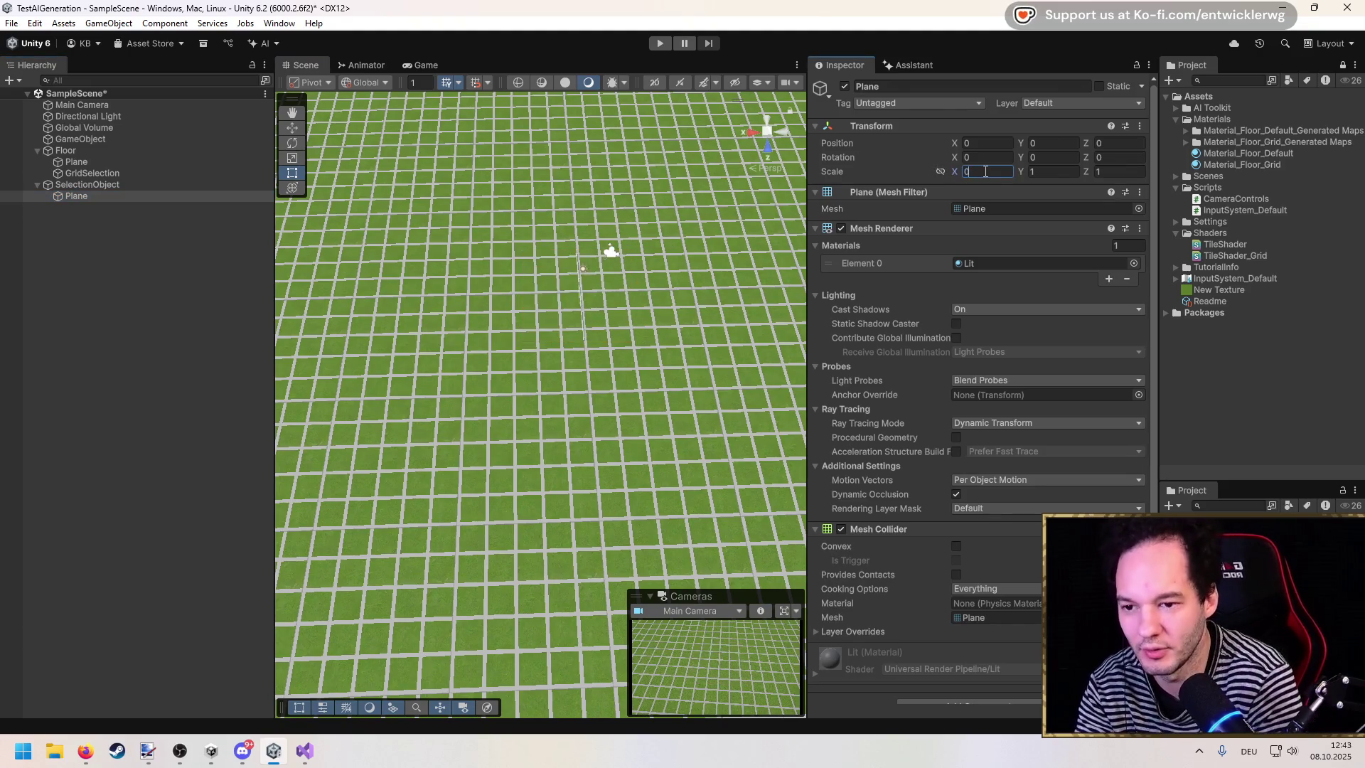
{"action": "key", "text": "Tab"}
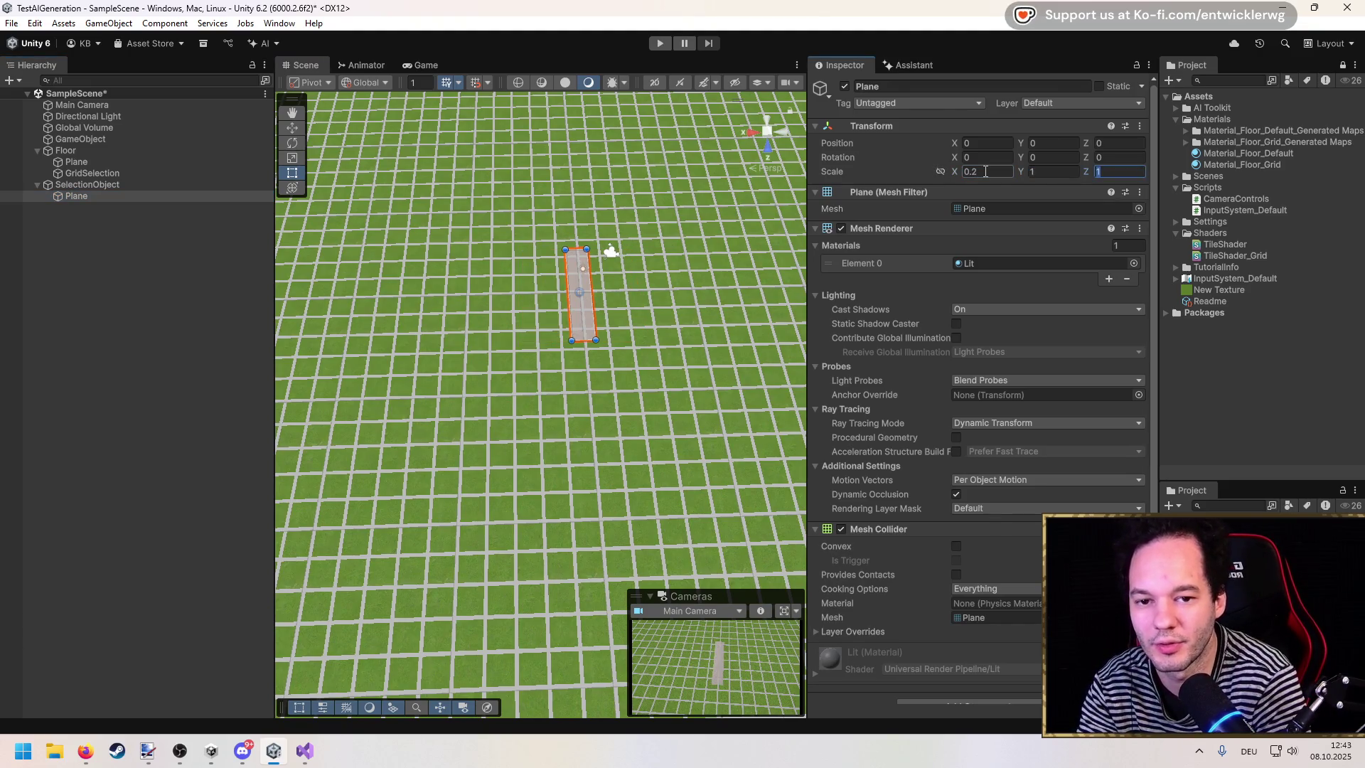
{"action": "type", "text": "0.2"}
{"action": "double_click", "coordinate": [77, 197]}
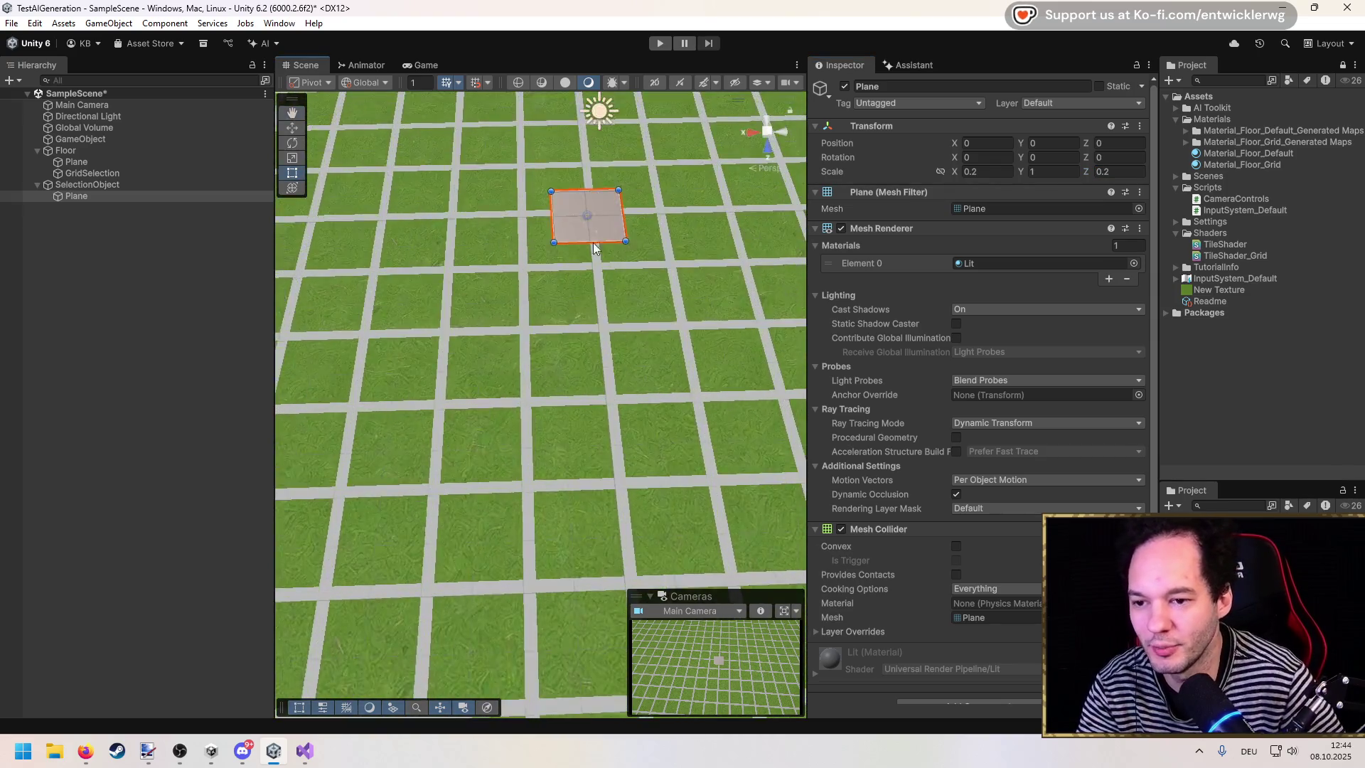
Step: Move SelectionObject with the W tool onto a floor grid cell
{"action": "left_click", "coordinate": [84, 186]}
{"action": "key", "text": "w"}
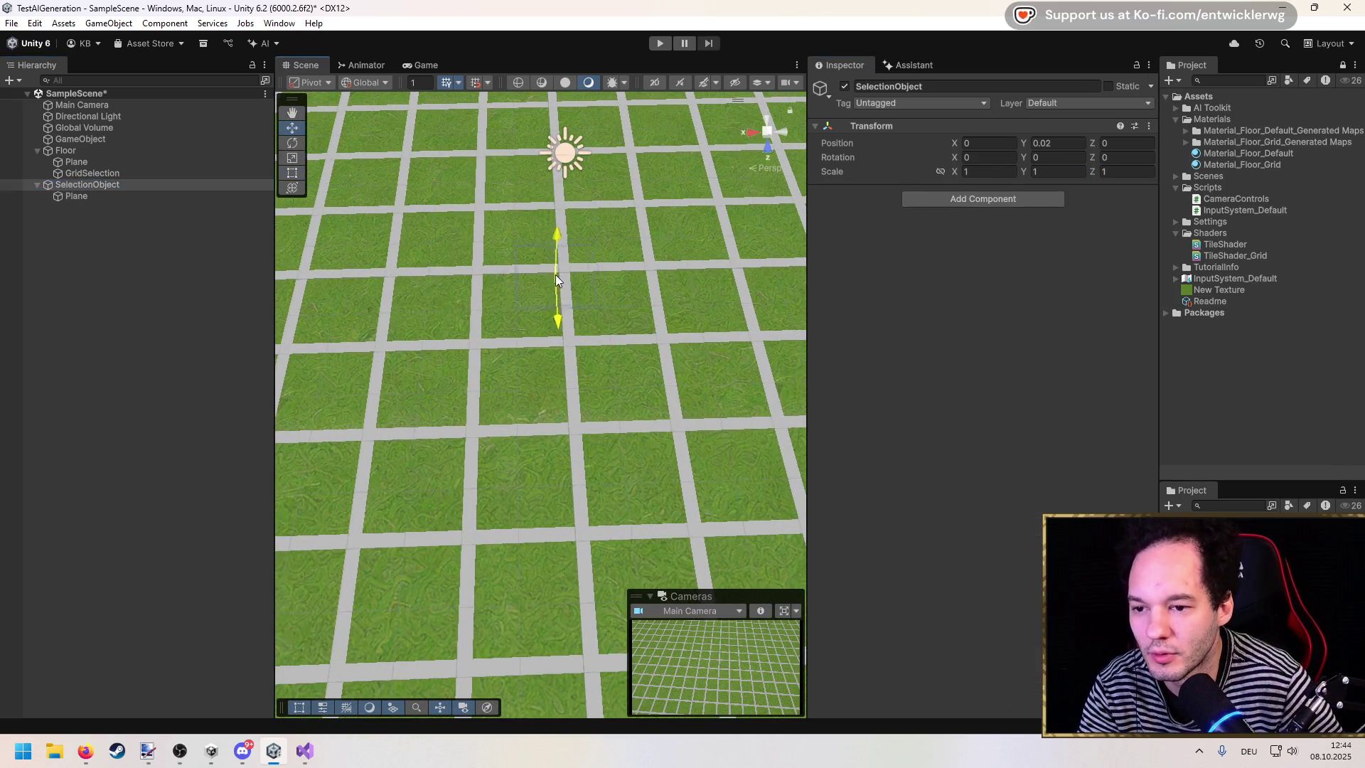
{"action": "mouse_move", "coordinate": [518, 297]}
{"action": "left_mouse_down"}
{"action": "mouse_move", "coordinate": [491, 290]}
{"action": "mouse_move", "coordinate": [504, 274]}
{"action": "mouse_move", "coordinate": [484, 270]}
{"action": "mouse_move", "coordinate": [476, 288]}
{"action": "mouse_move", "coordinate": [523, 329]}
{"action": "mouse_move", "coordinate": [520, 348]}
{"action": "left_mouse_up"}
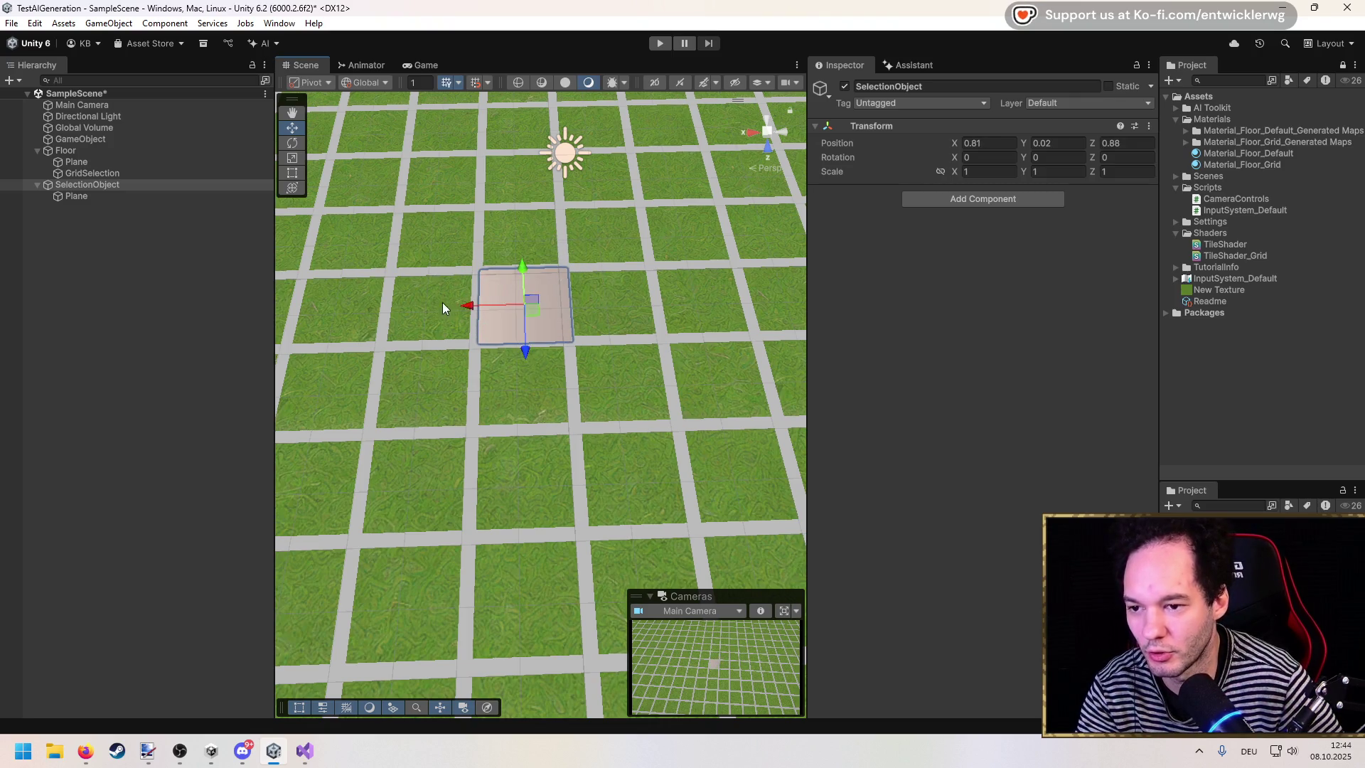
{"action": "left_click", "coordinate": [556, 319]}
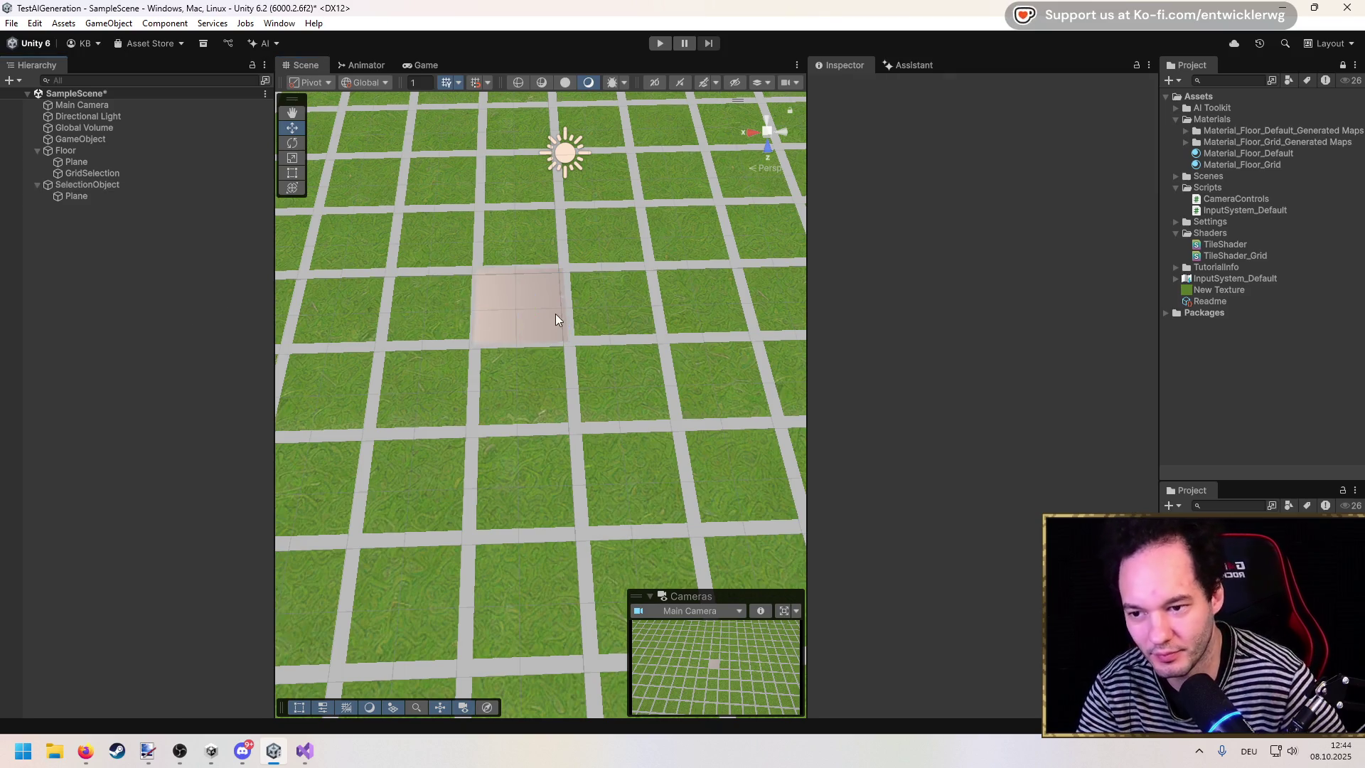
{"action": "left_click", "coordinate": [142, 197]}
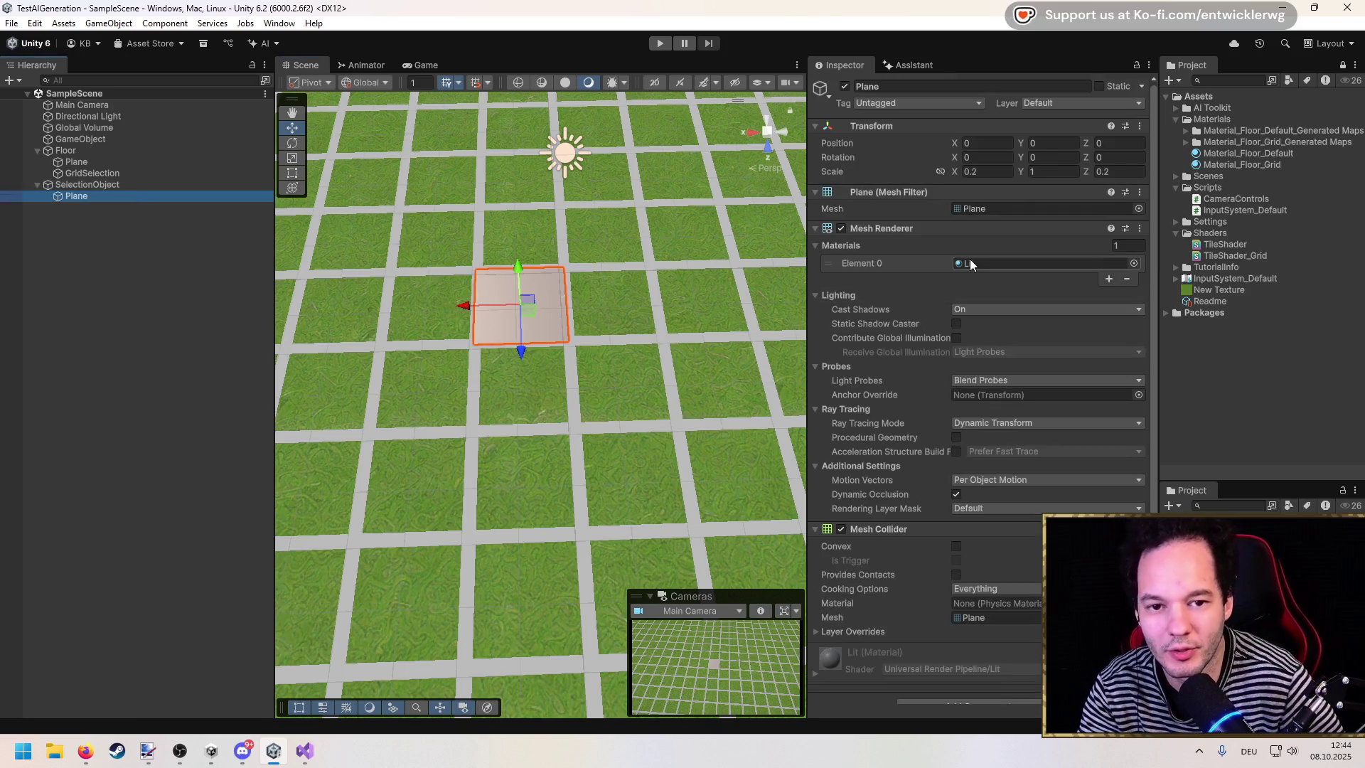
Step: Create a new material named Material_Selection in the Materials folder
{"action": "left_click", "coordinate": [1228, 164]}
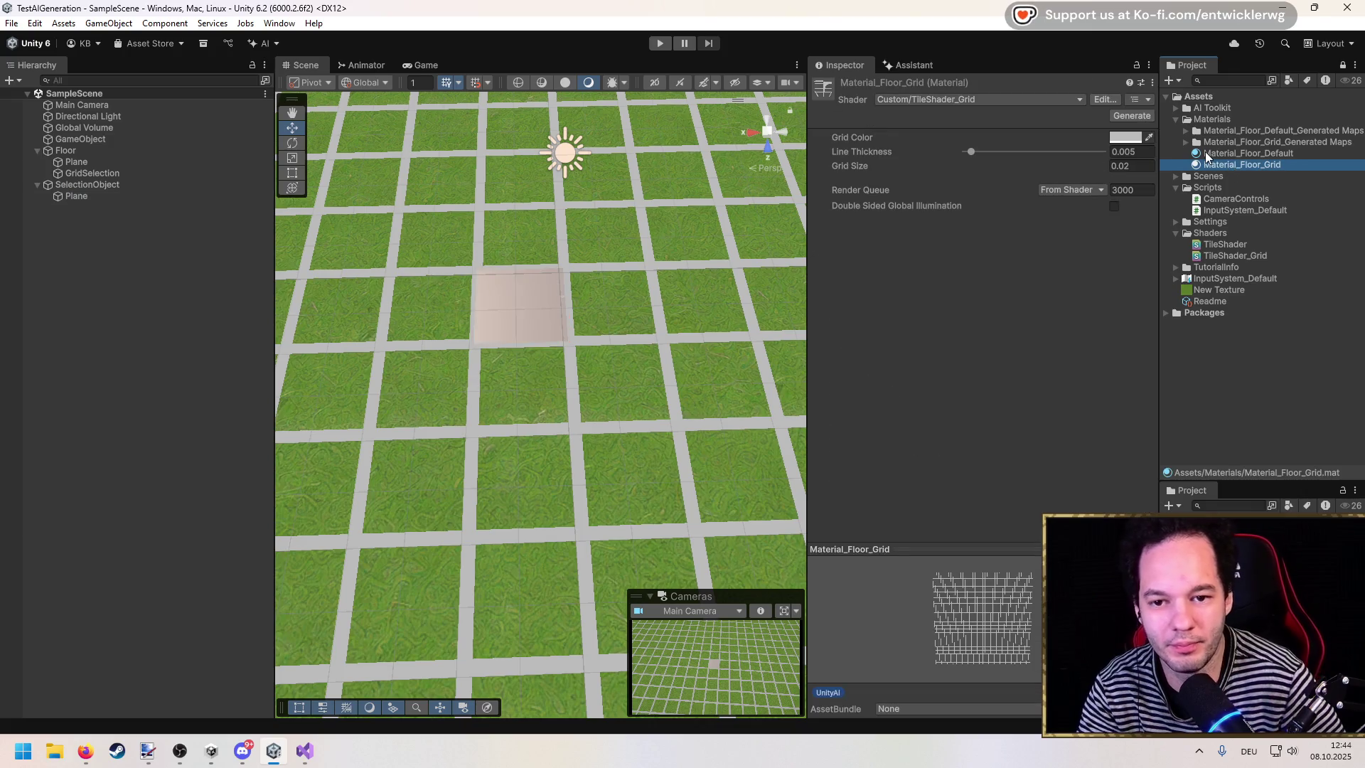
{"action": "left_click", "coordinate": [1252, 155]}
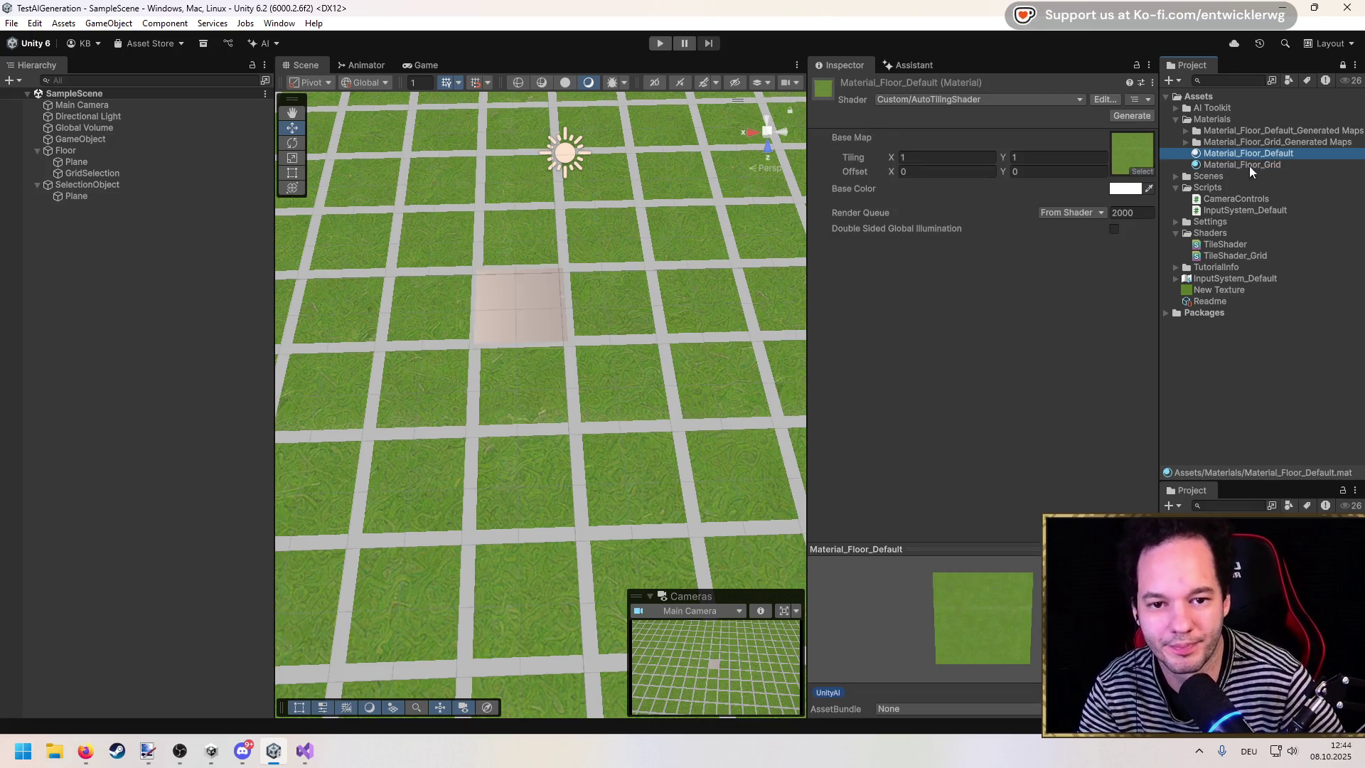
{"action": "right_click", "coordinate": [1208, 118]}
{"action": "mouse_move", "coordinate": [1203, 176]}
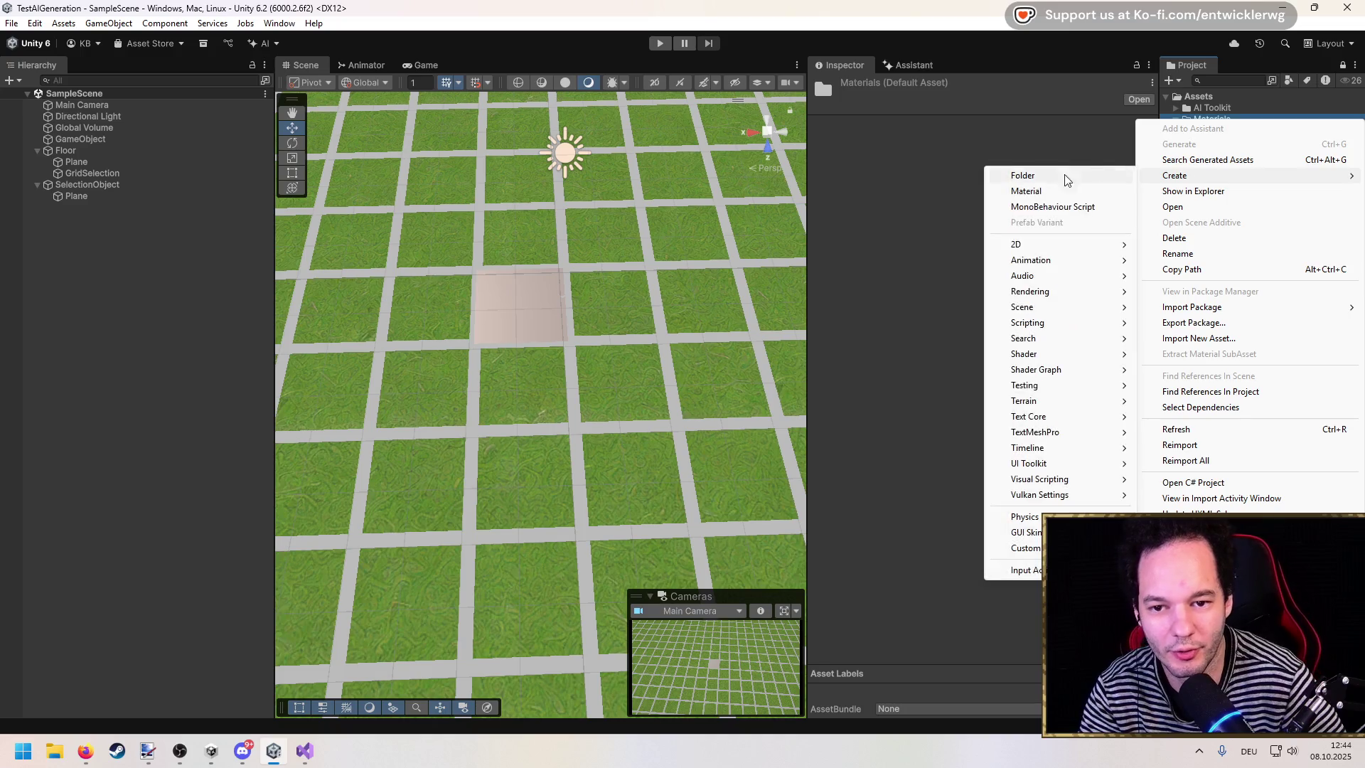
{"action": "left_click", "coordinate": [1098, 181]}
{"action": "type", "text": "Sel"}
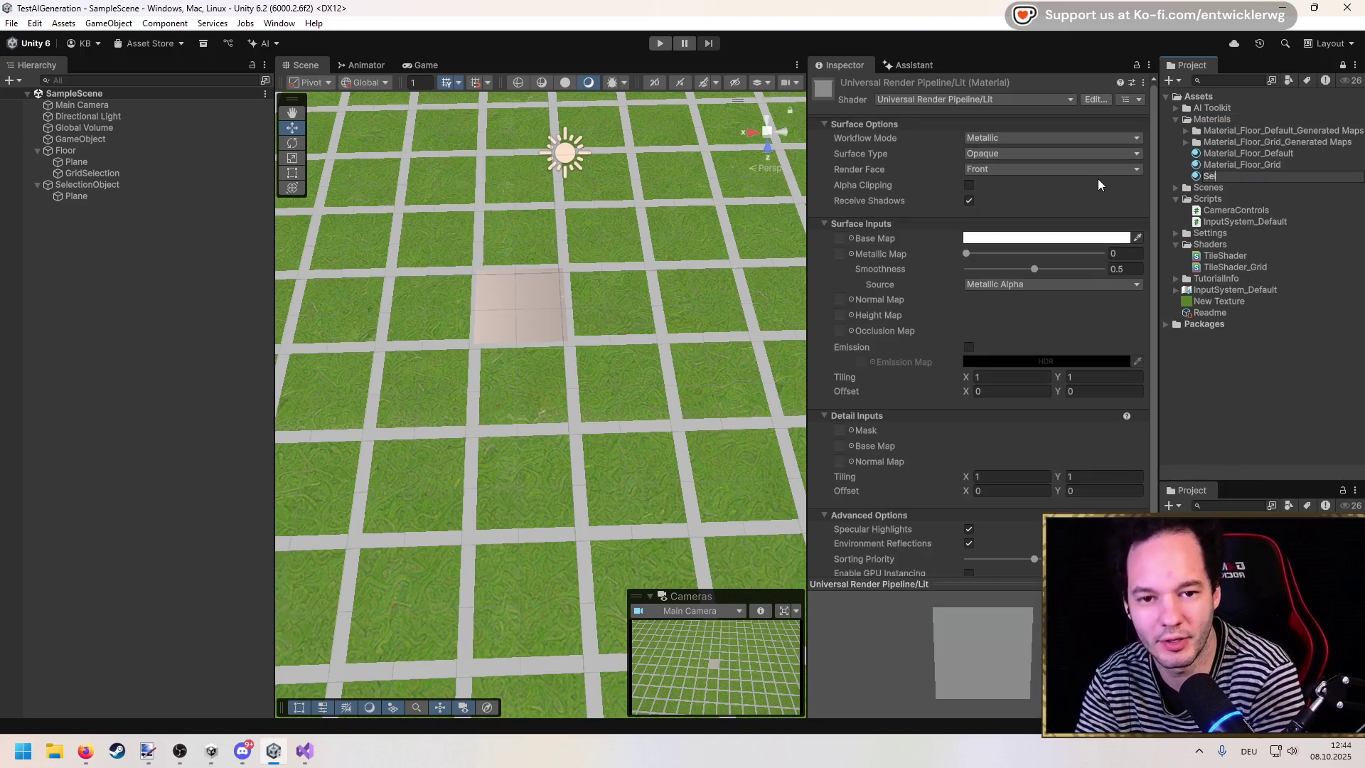
{"action": "type", "text": "ection_M"}
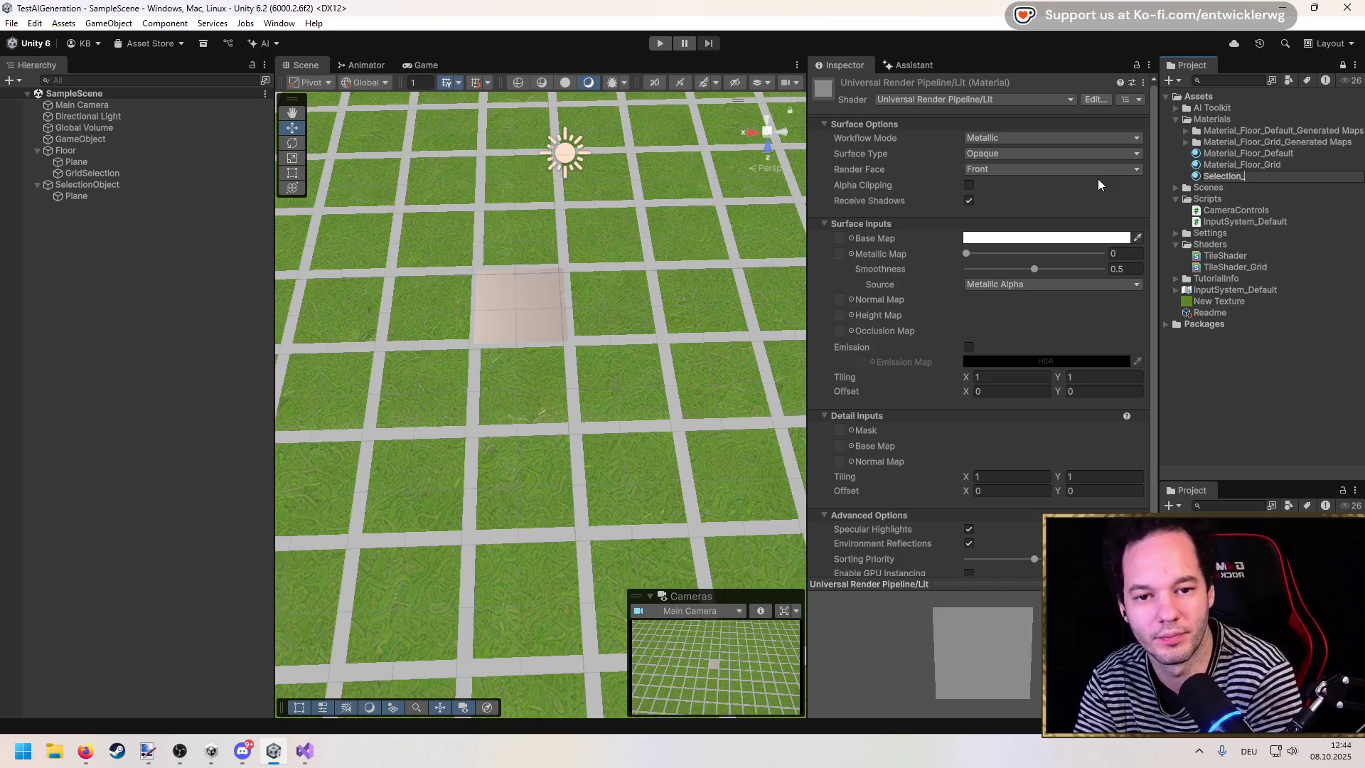
{"action": "type", "text": "M"}
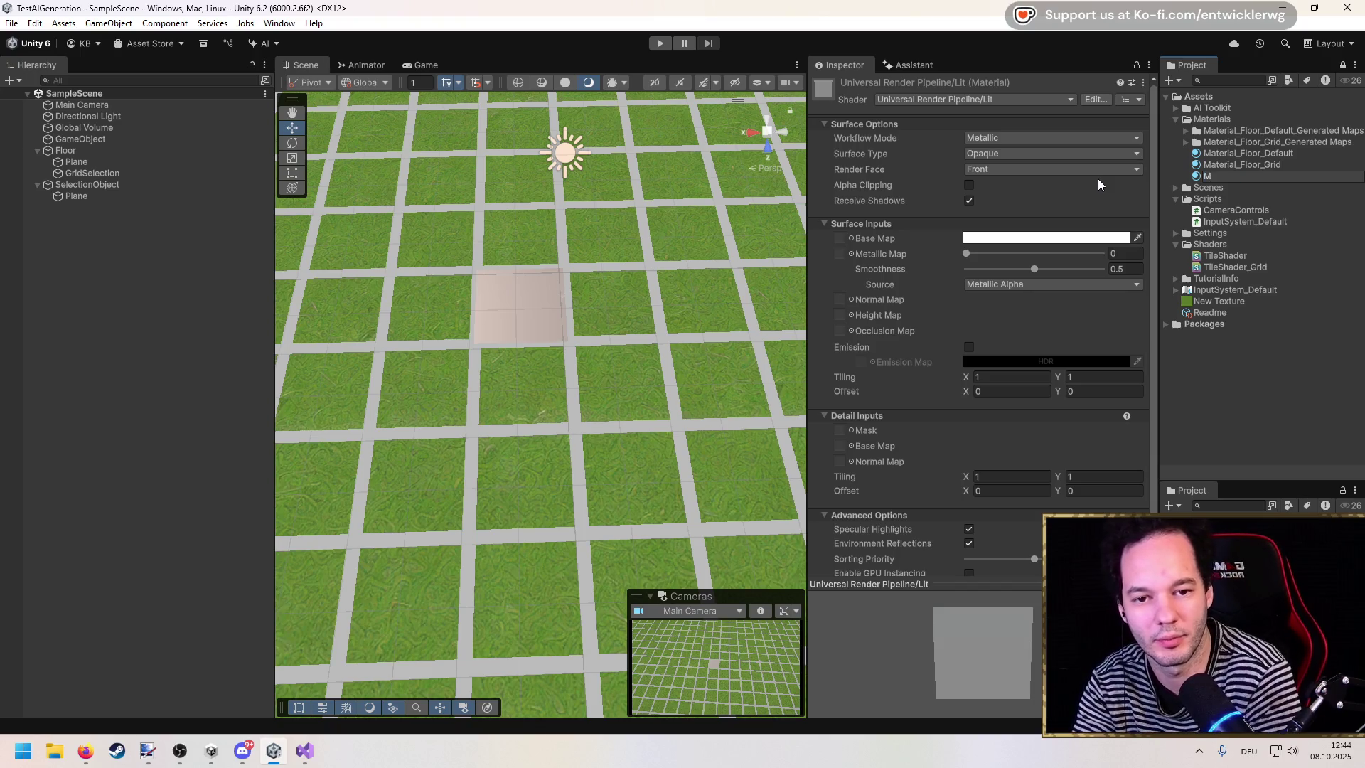
{"action": "type", "text": "aterial_Selection"}
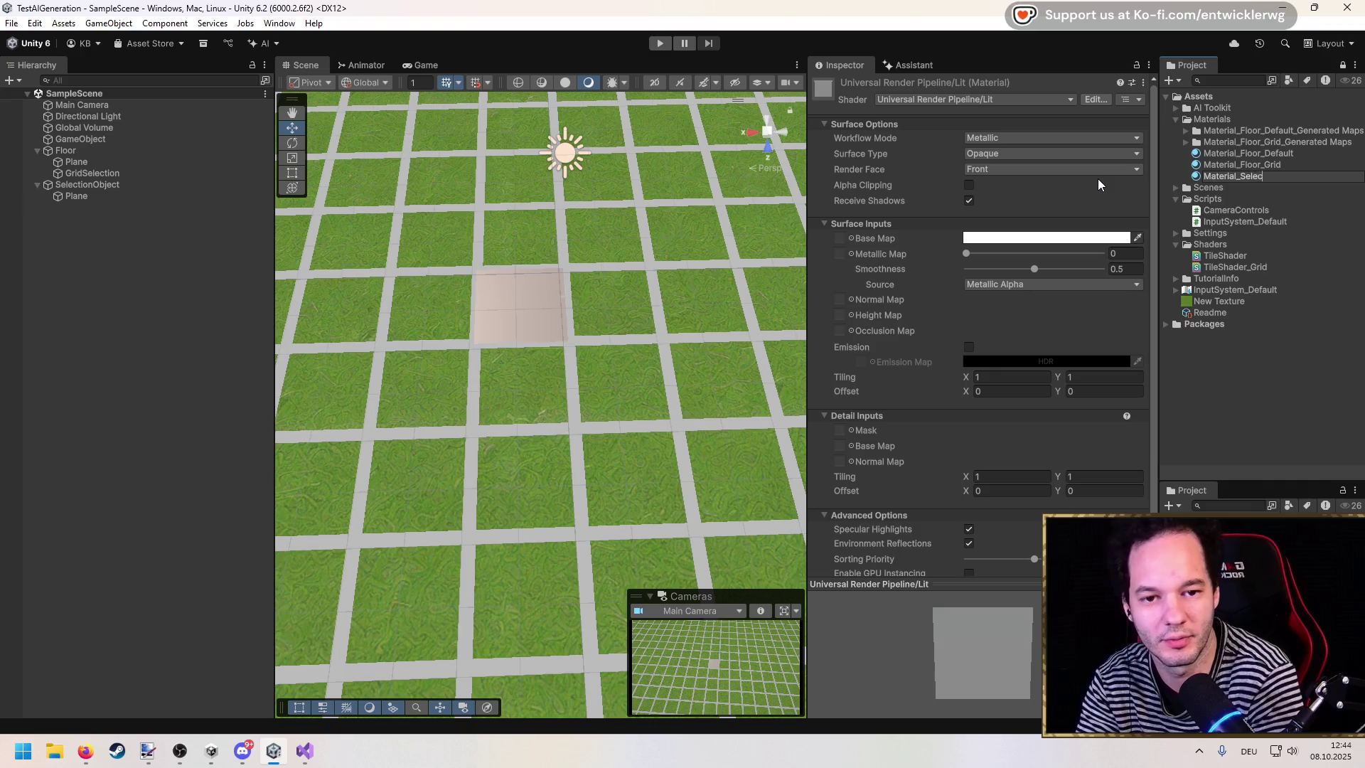
{"action": "key", "text": "Return"}
{"action": "left_click", "coordinate": [75, 196]}
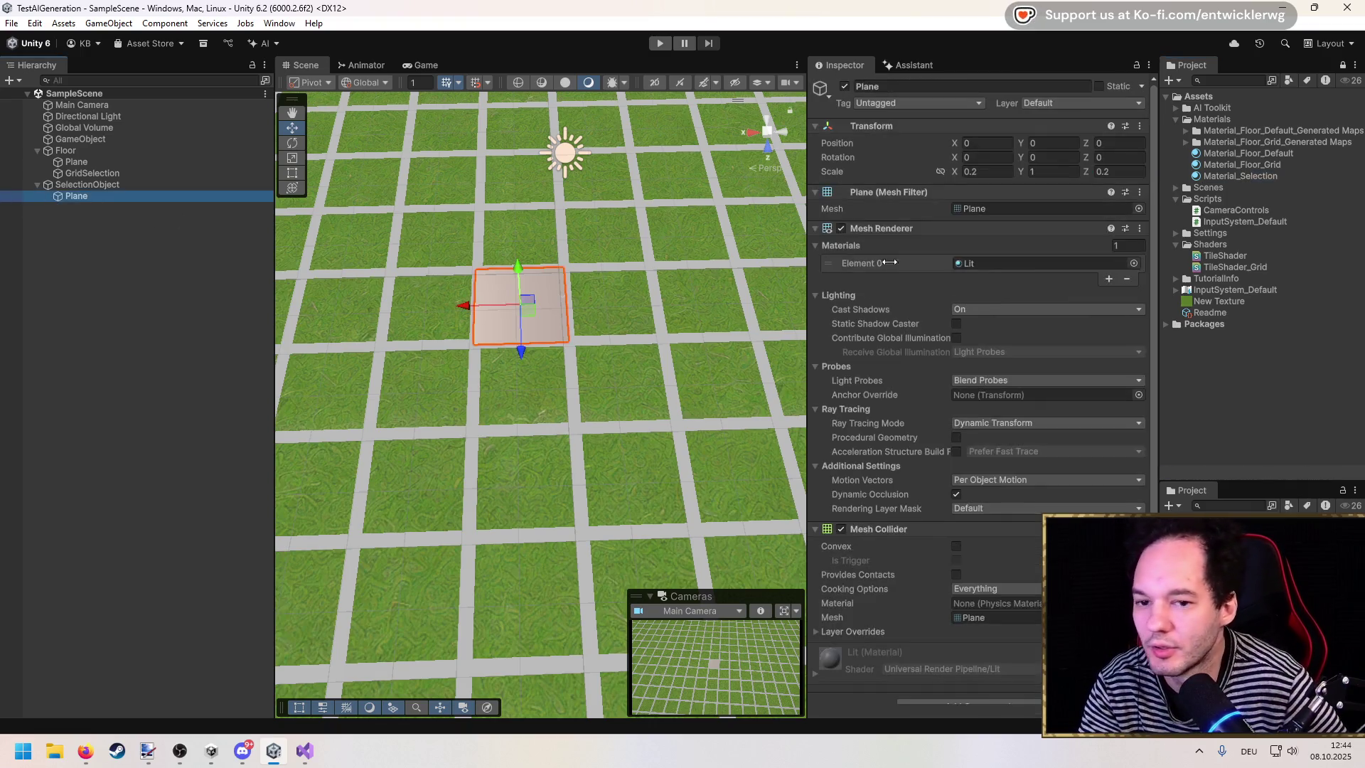
Step: Assign Material_Selection to the selection Plane's Element 0 slot and save the scene
{"action": "left_click_drag", "start_coordinate": [1243, 176], "coordinate": [1045, 264]}
{"action": "left_click", "coordinate": [463, 332]}
{"action": "key", "text": "ctrl+s"}
{"action": "scroll", "coordinate": [463, 338], "scroll_direction": "down", "scroll_amount": 5}
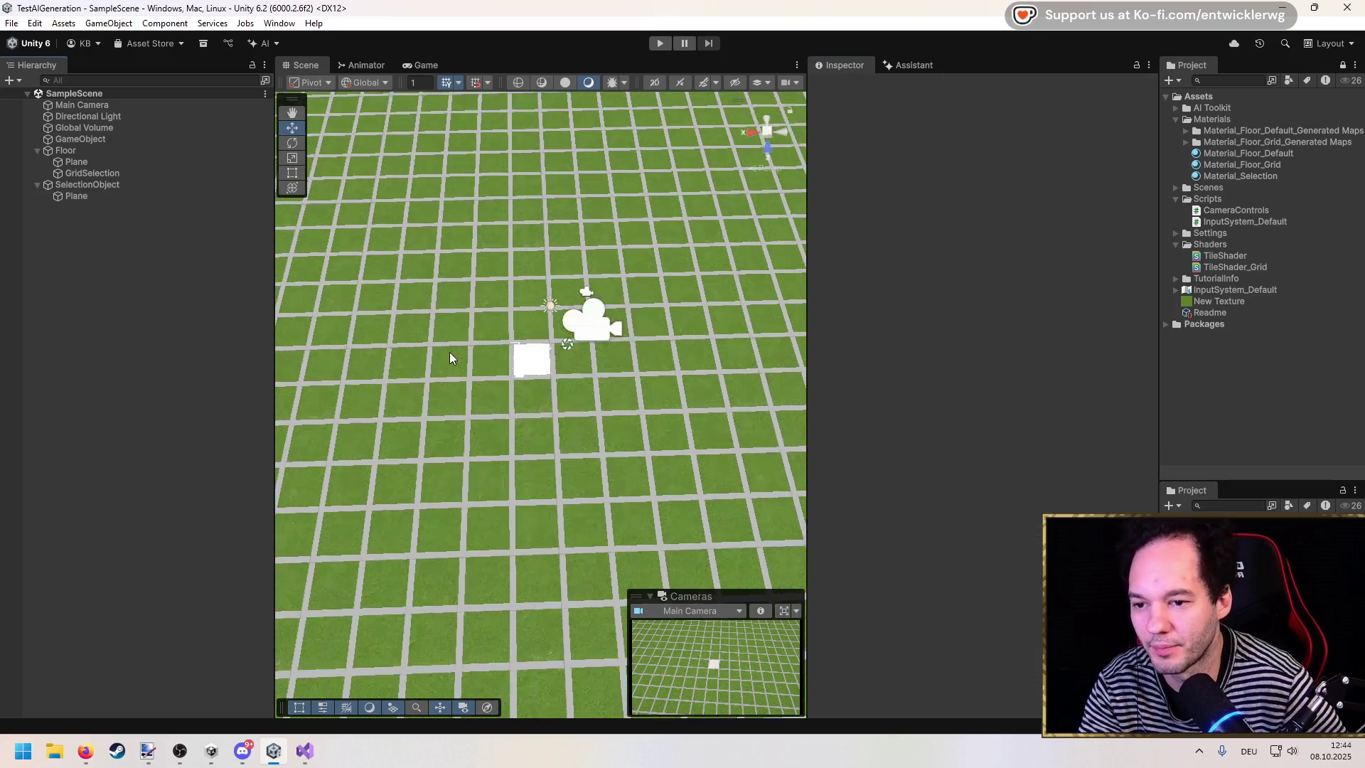
{"action": "scroll", "coordinate": [440, 361], "scroll_direction": "up", "scroll_amount": 3}
Step: Raise SelectionObject's Position Y to 0.08 above the floor, check the tile, and save
{"action": "left_click", "coordinate": [177, 185]}
{"action": "left_click", "coordinate": [1041, 143]}
{"action": "type", "text": "0.05"}
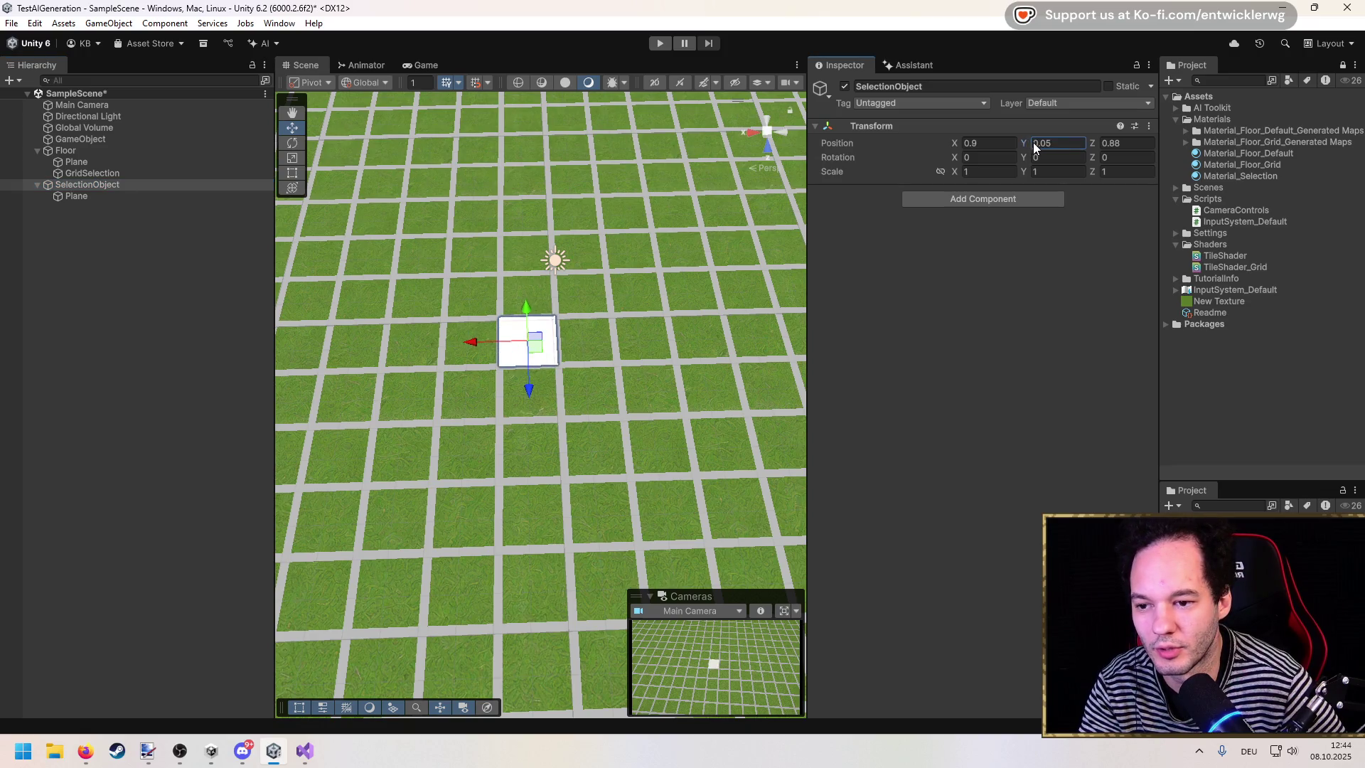
{"action": "scroll", "coordinate": [501, 283], "scroll_direction": "up", "scroll_amount": 10}
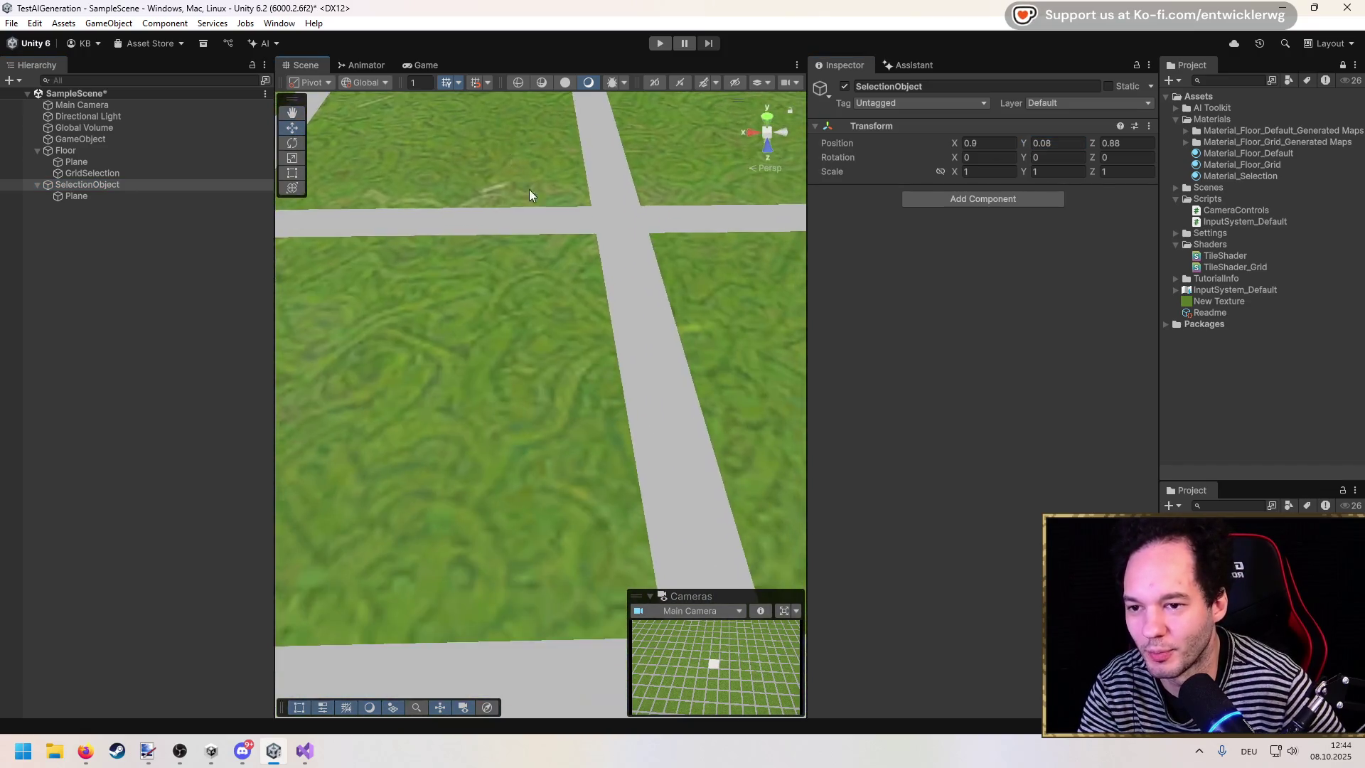
{"action": "scroll", "coordinate": [529, 189], "scroll_direction": "down", "scroll_amount": 5}
{"action": "mouse_move", "coordinate": [528, 189]}
{"action": "left_mouse_down"}
{"action": "mouse_move", "coordinate": [563, 182]}
{"action": "mouse_move", "coordinate": [568, 284]}
{"action": "left_mouse_up"}
{"action": "scroll", "coordinate": [567, 284], "scroll_direction": "up", "scroll_amount": 2}
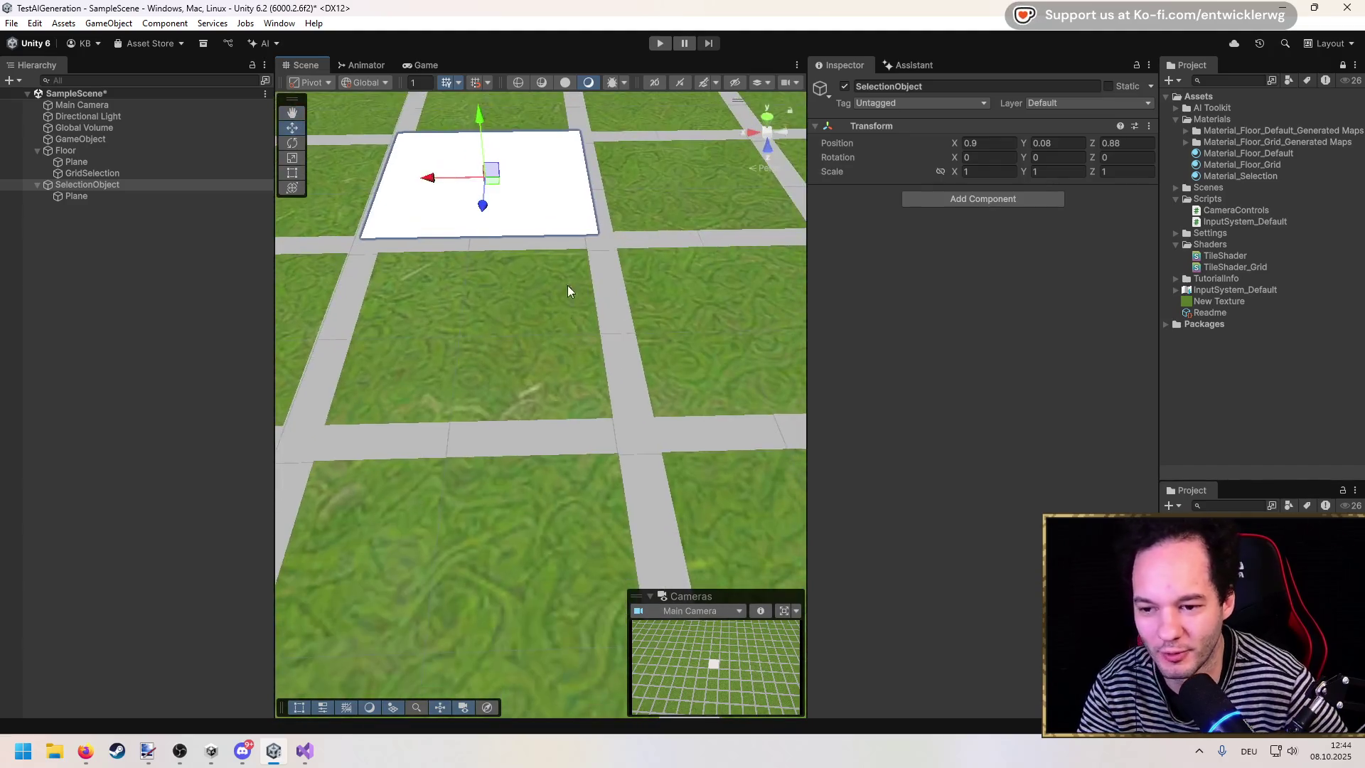
{"action": "scroll", "coordinate": [567, 284], "scroll_direction": "down", "scroll_amount": 5}
{"action": "left_click", "coordinate": [130, 359]}
{"action": "key", "text": "ctrl+s"}
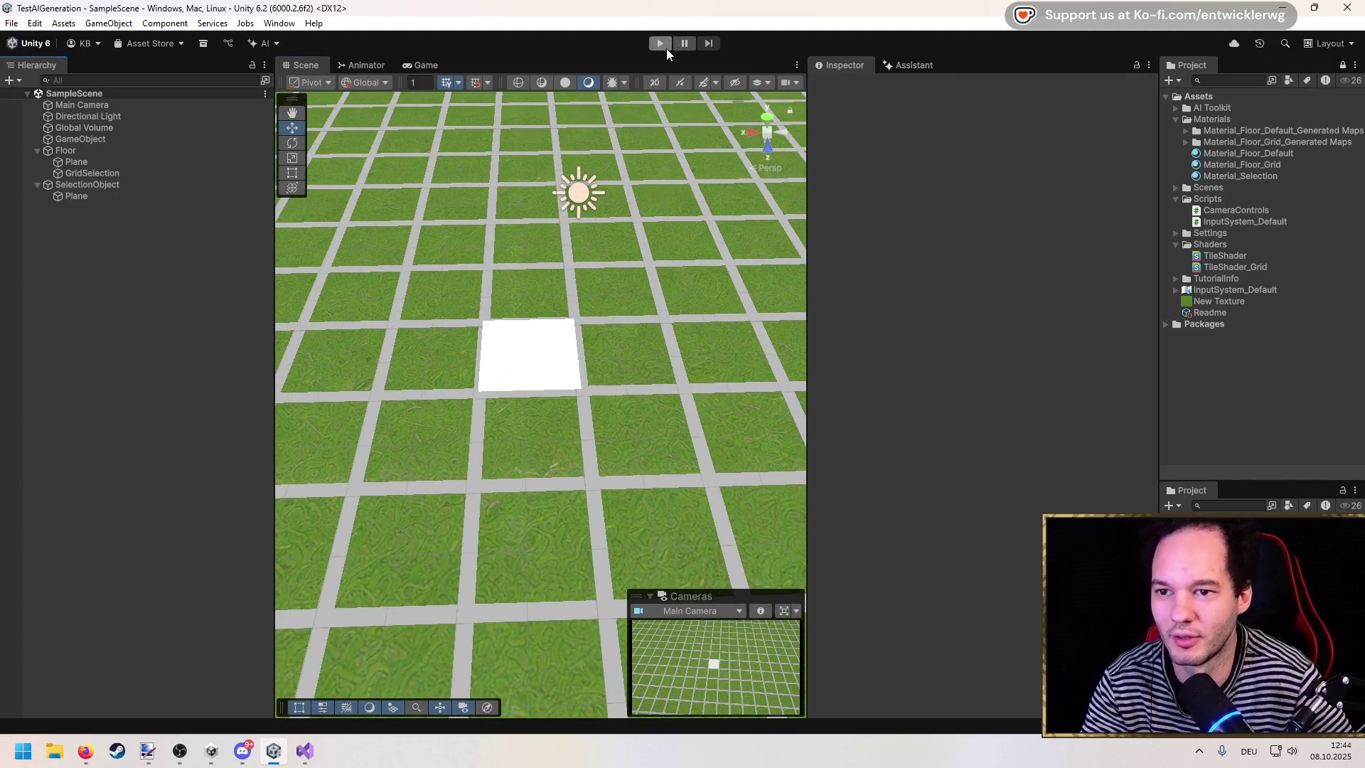
Step: Play the scene to see the white tile on the grid, stop, then open CameraControls in the code editor
{"action": "left_click", "coordinate": [661, 44]}
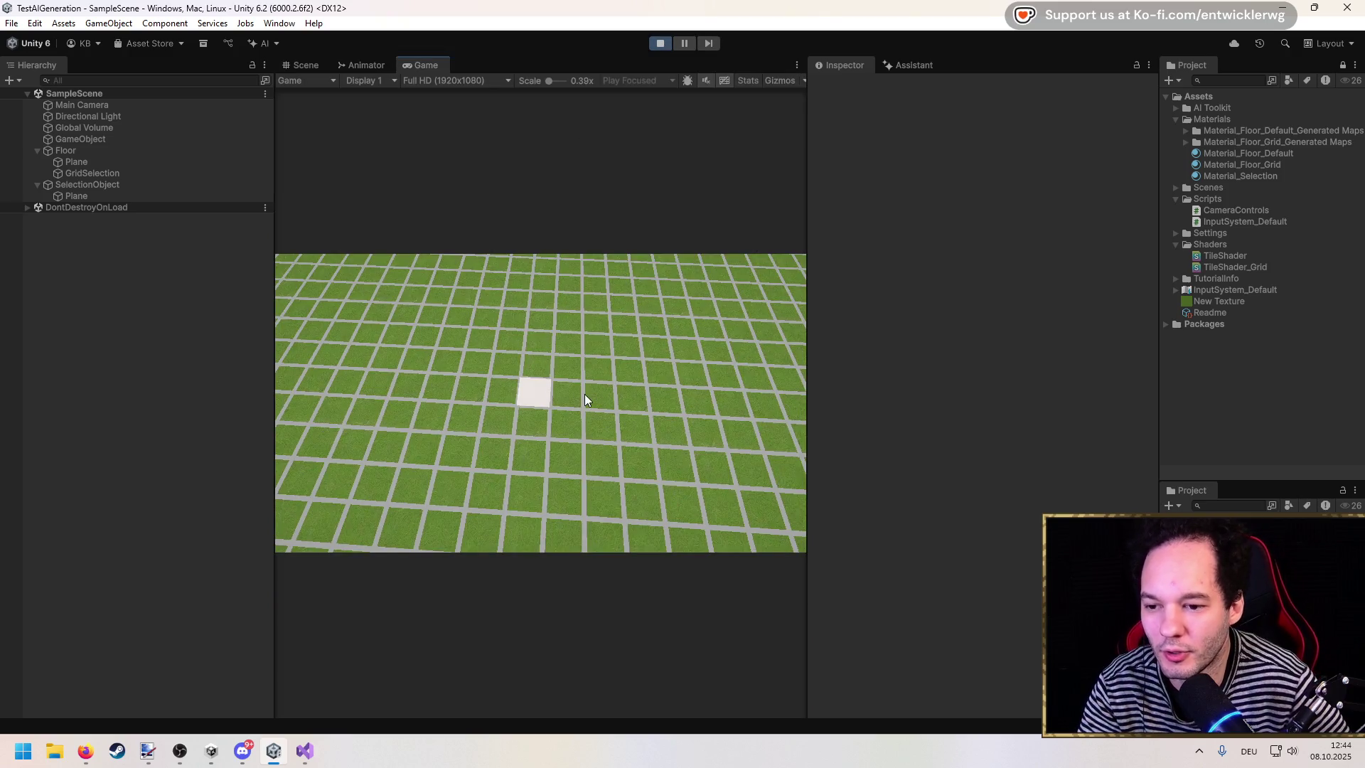
{"action": "left_click", "coordinate": [659, 43]}
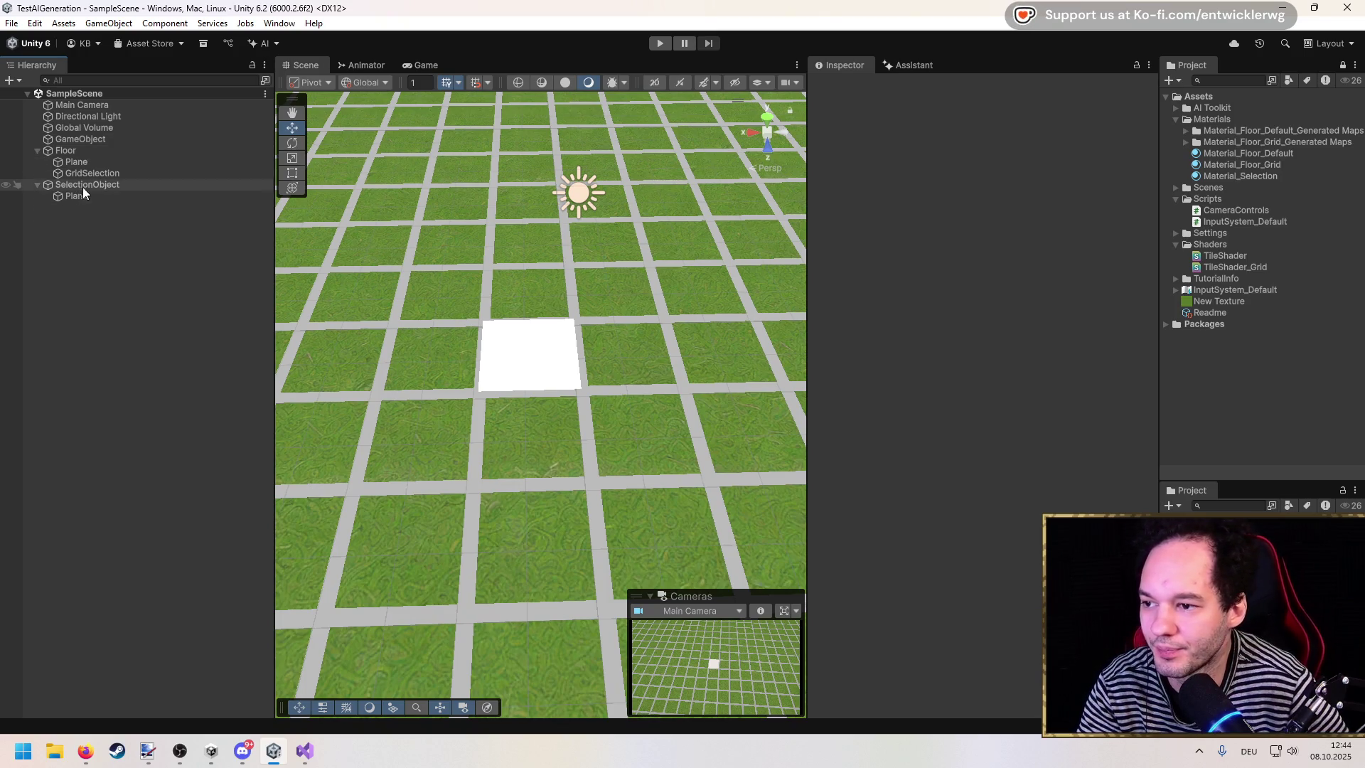
{"action": "left_click", "coordinate": [83, 187]}
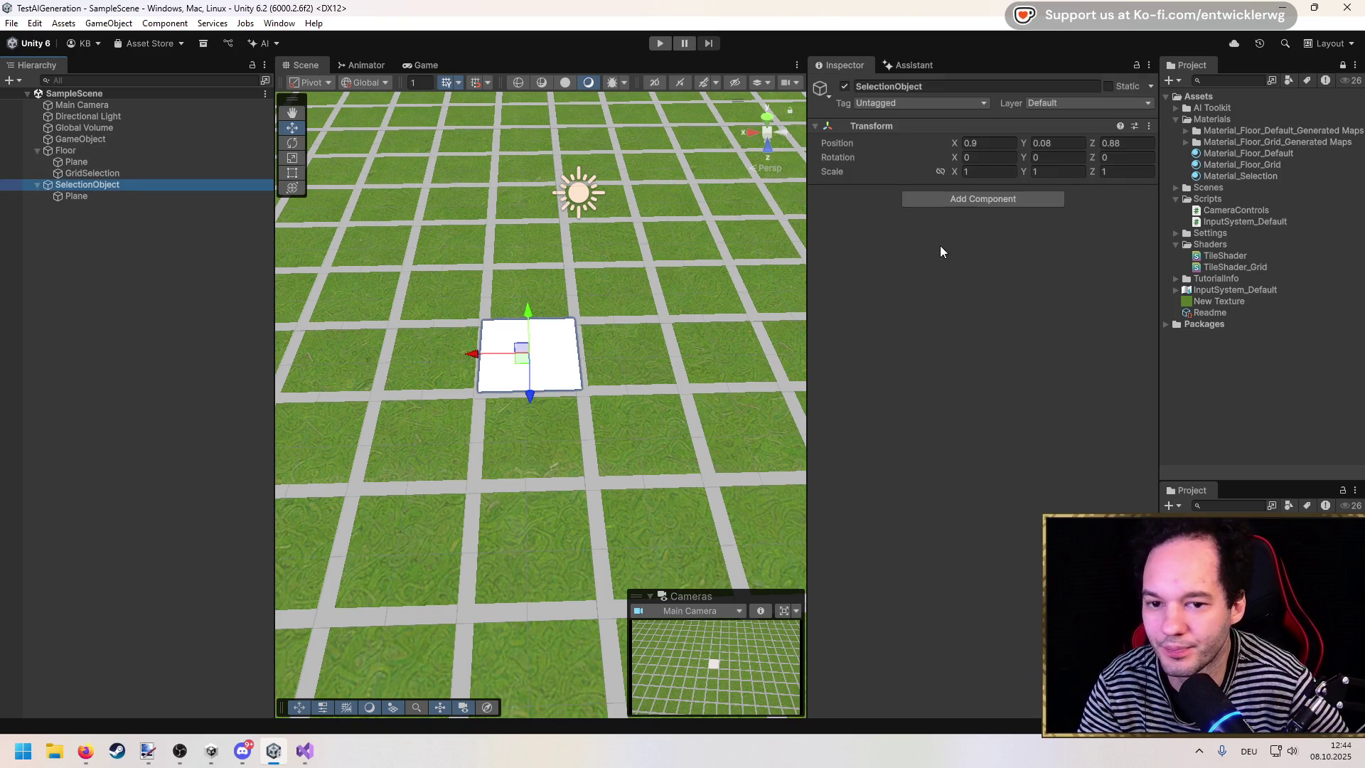
{"action": "double_click", "coordinate": [1208, 212]}
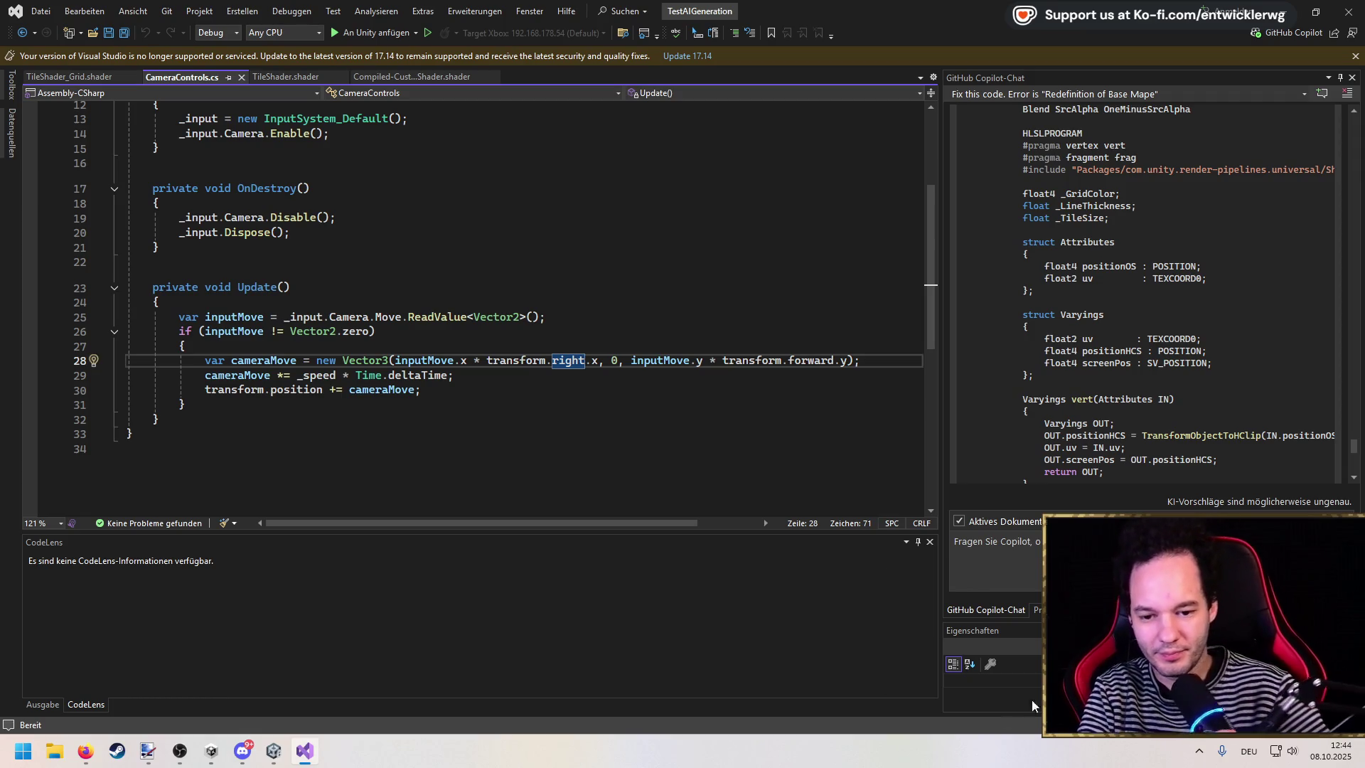
Step: Add a SelectionManager class to Scripts via Hinzufügen > Klasse and place the cursor in its body
{"action": "left_click", "coordinate": [1038, 609]}
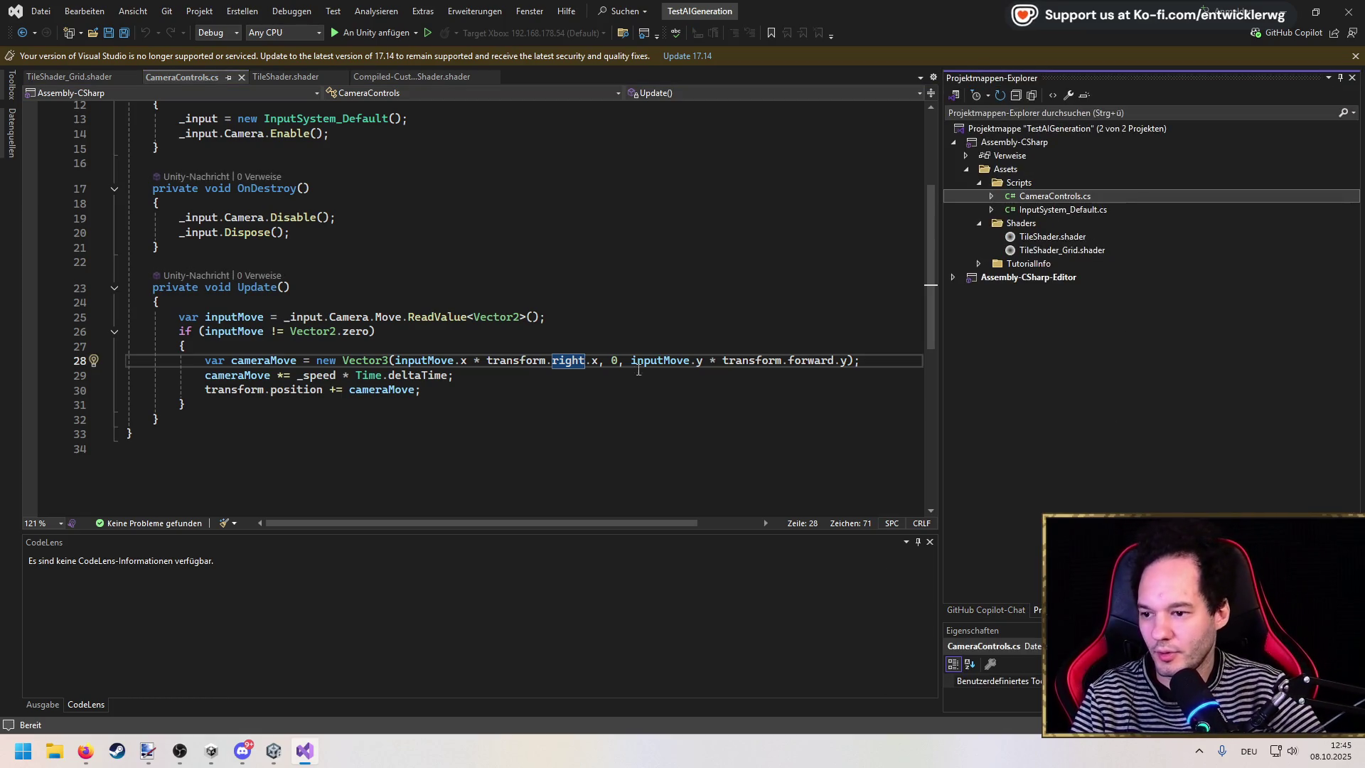
{"action": "right_click", "coordinate": [1051, 186]}
{"action": "mouse_move", "coordinate": [1088, 197]}
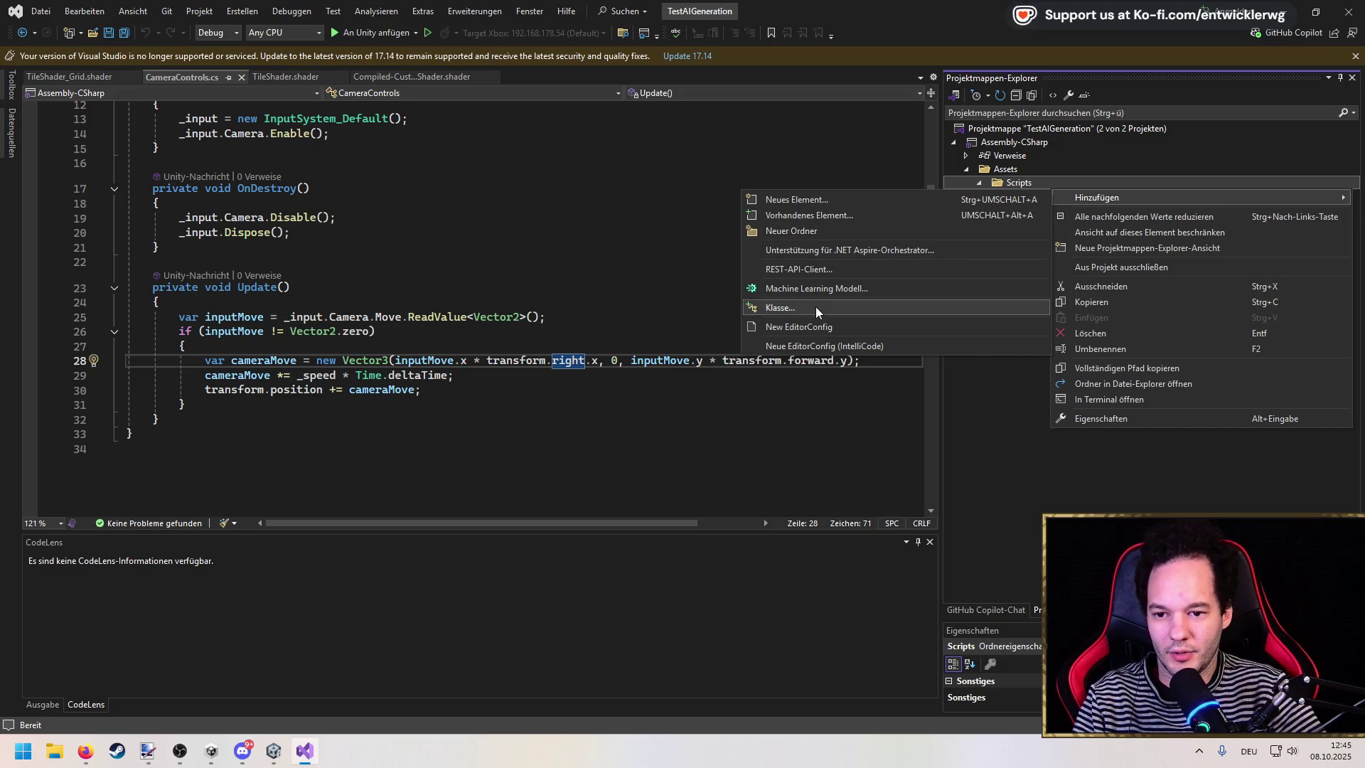
{"action": "left_click", "coordinate": [815, 311]}
{"action": "type", "text": "SelectionManager"}
{"action": "key", "text": "Return"}
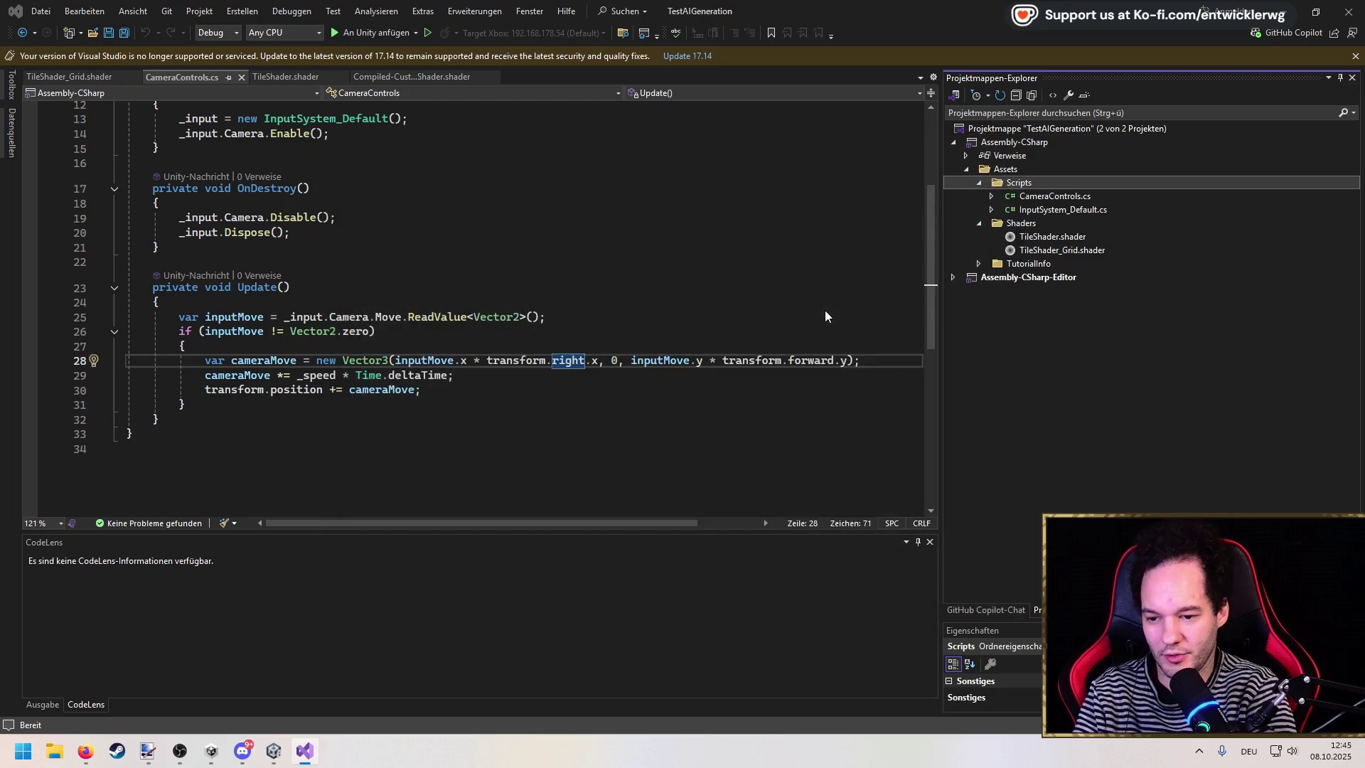
{"action": "left_click", "coordinate": [196, 251]}
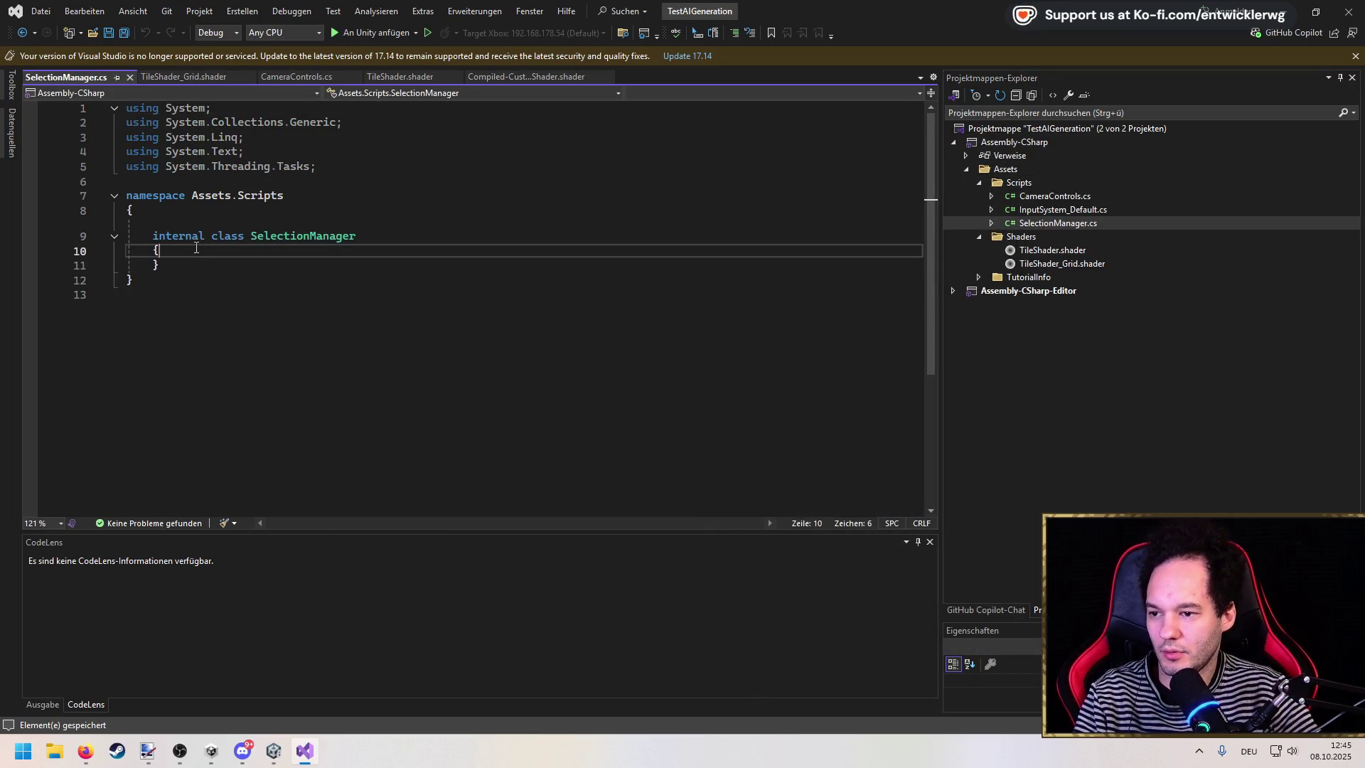
Step: Make SelectionManager a MonoBehaviour with a [SerializeField] private GameObject _selectionObject field
{"action": "key", "text": "Return"}
{"action": "key", "text": "Up"}
{"action": "key", "text": "Up"}
{"action": "key", "text": "End"}
{"action": "type", "text": ": Mono"}
{"action": "key", "text": "Tab"}
{"action": "key", "text": "Down"}
{"action": "key", "text": "Down"}
{"action": "type", "text": "[Seri"}
{"action": "key", "text": "Tab"}
{"action": "key", "text": "Return"}
{"action": "type", "text": "private "}
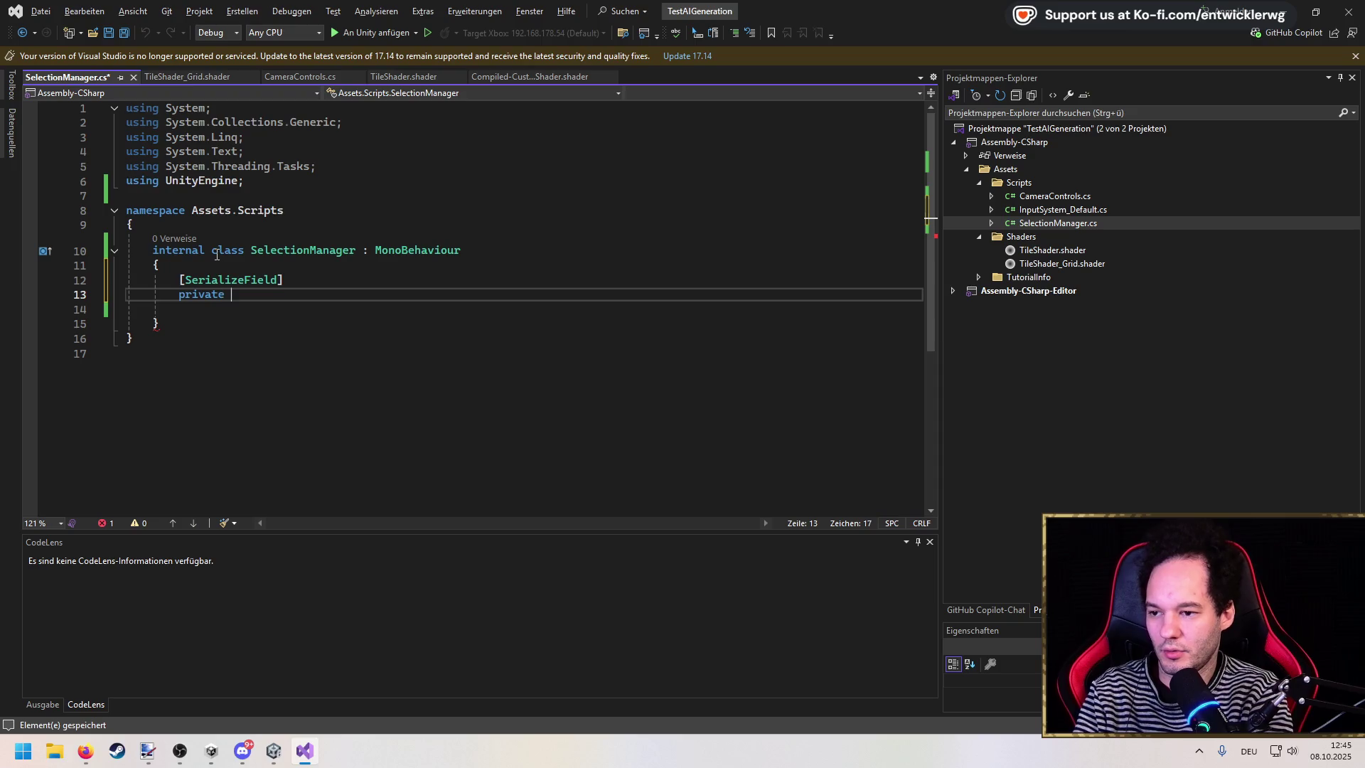
{"action": "type", "text": "Game"}
{"action": "key", "text": "Tab"}
{"action": "type", "text": "_selectionObject = d"}
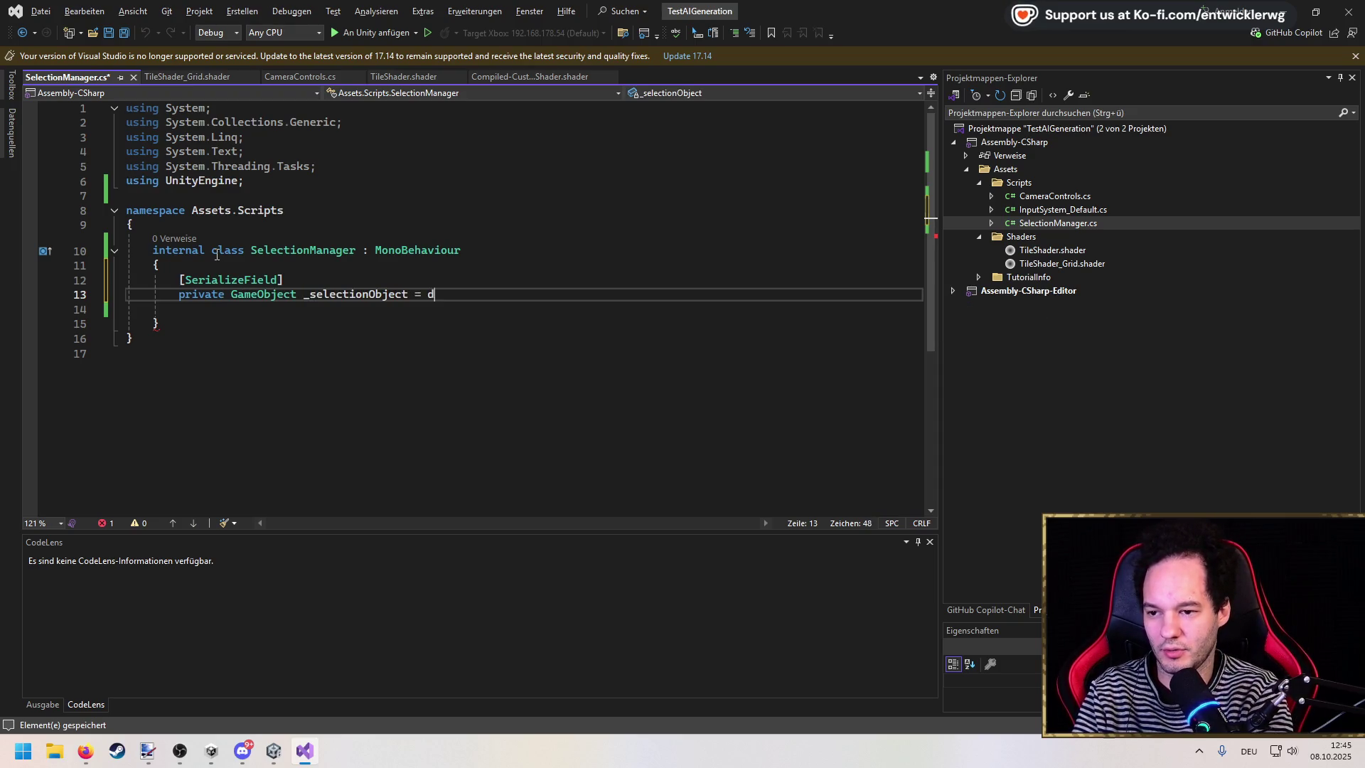
{"action": "key", "text": "Return"}
{"action": "key", "text": "Return"}
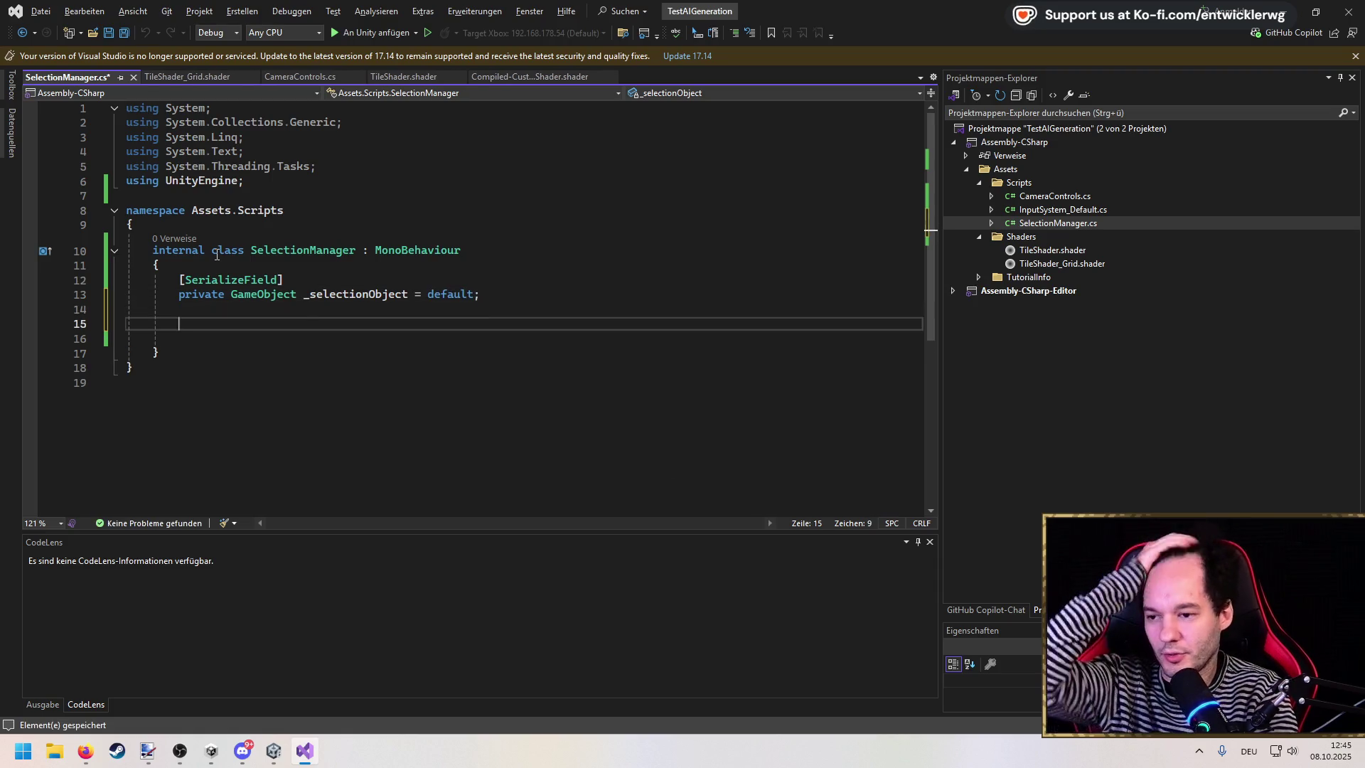
Step: Add a FixedUpdate method containing a ray cast from the mouse position, and save
{"action": "type", "text": "Fix"}
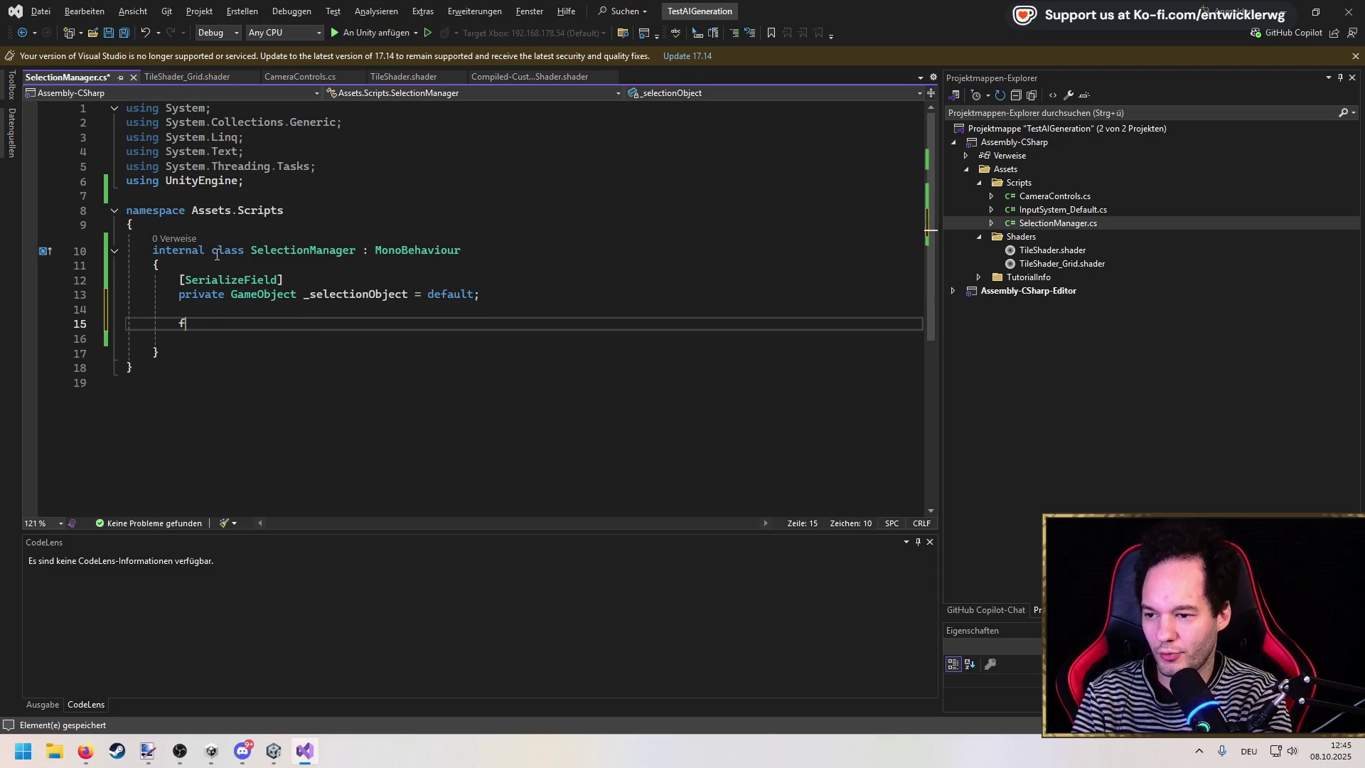
{"action": "key", "text": "Tab"}
{"action": "key", "text": "ctrl+s"}
{"action": "key", "text": "Up"}
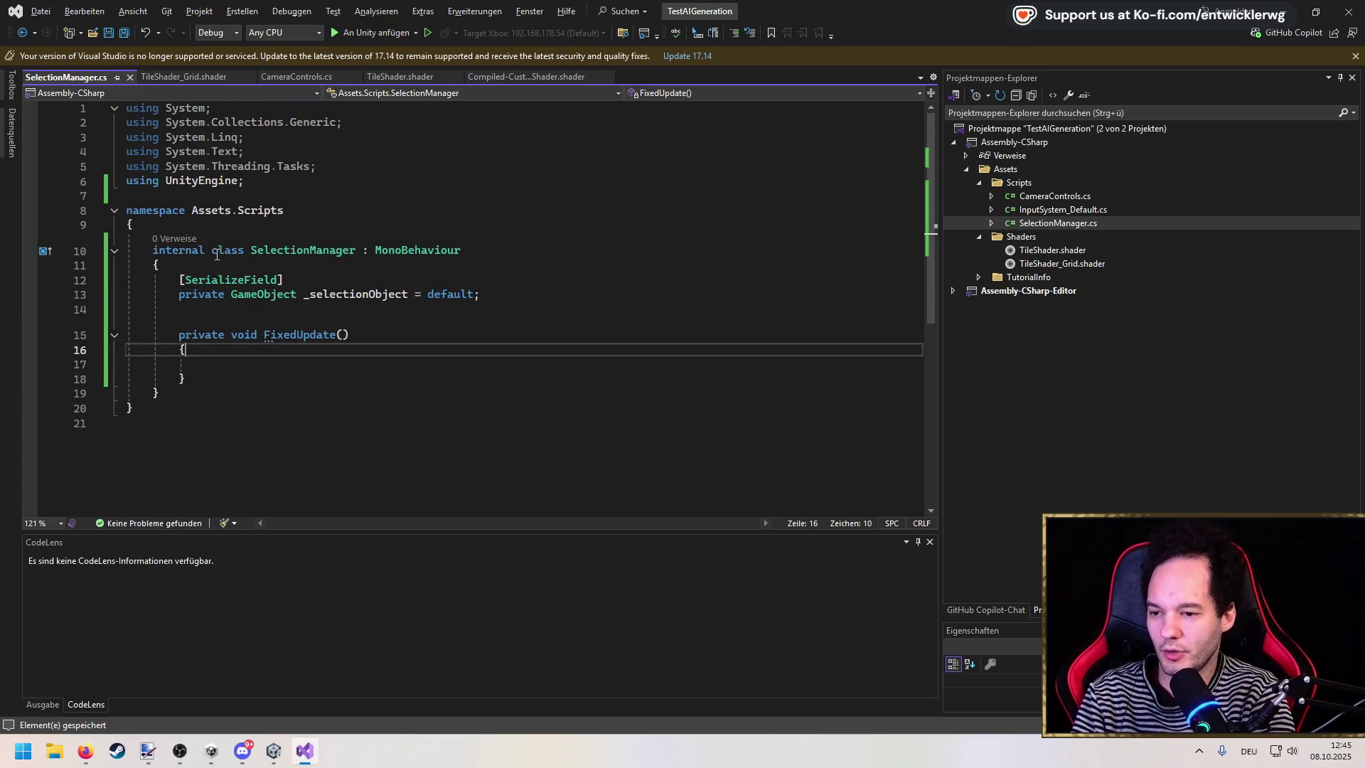
{"action": "key", "text": "Return"}
{"action": "type", "text": "var"}
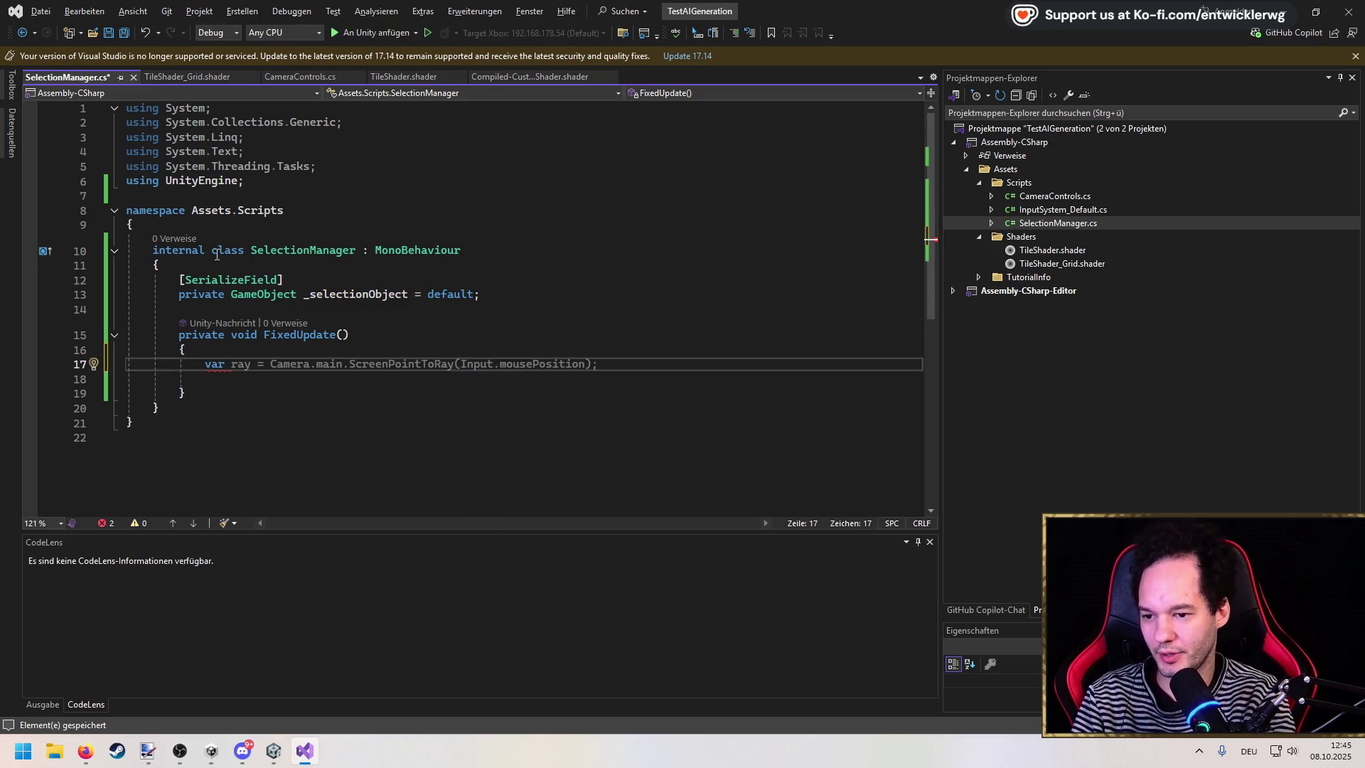
{"action": "key", "text": "Tab"}
{"action": "key", "text": "ctrl+s"}
Step: Add a Physics.Raycast if-block below the ray line that moves _selectionObject to the hit point, and save
{"action": "key", "text": "Return"}
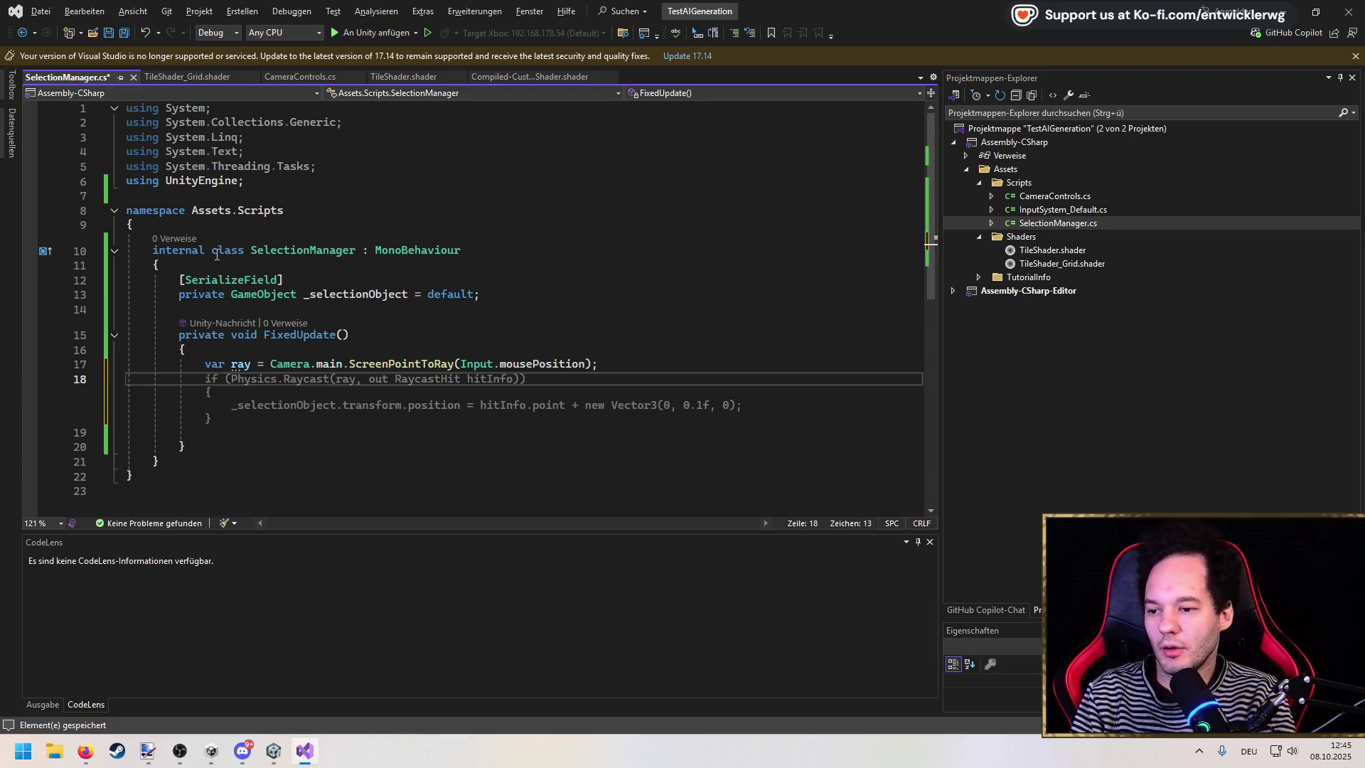
{"action": "key", "text": "Up"}
{"action": "key", "text": "End"}
{"action": "key", "text": "Left"}
{"action": "key", "text": "Left"}
{"action": "key", "text": "ctrl+shift+space"}
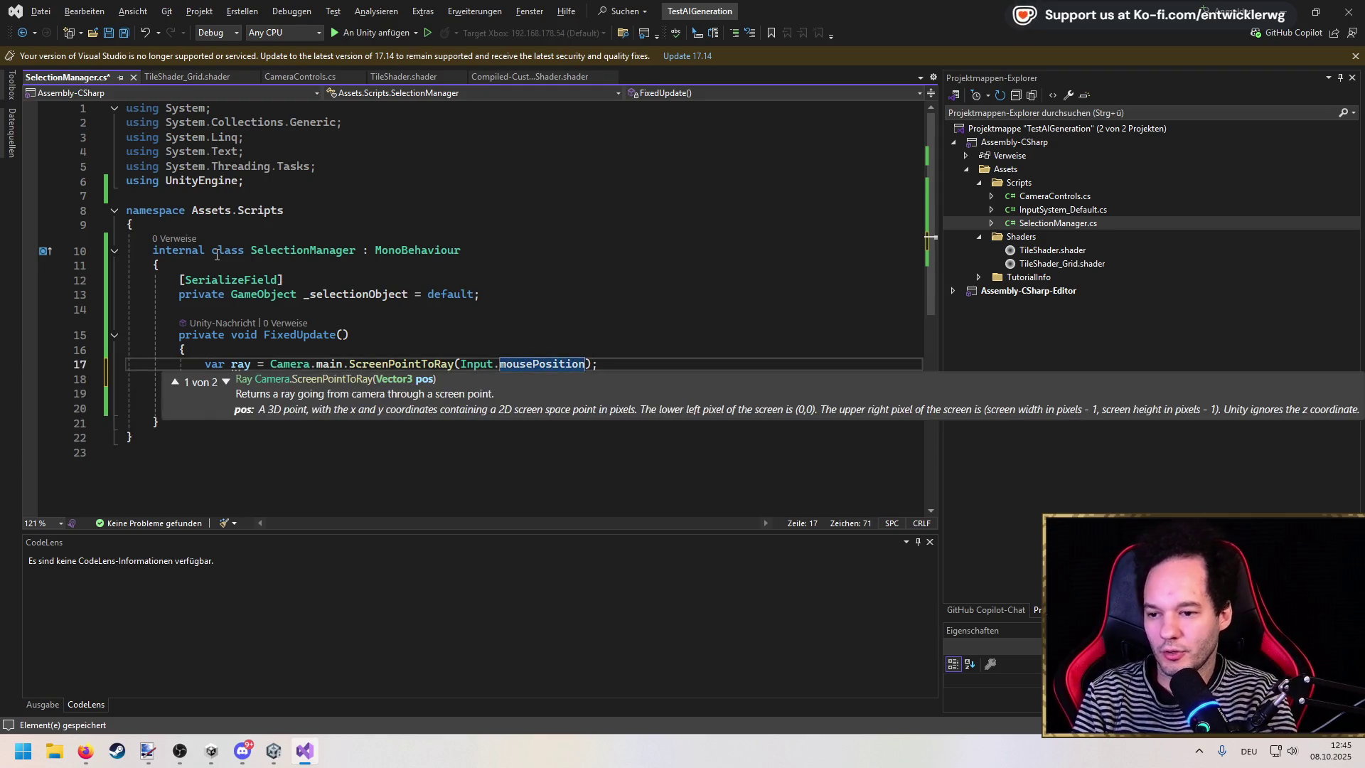
{"action": "key", "text": "Escape"}
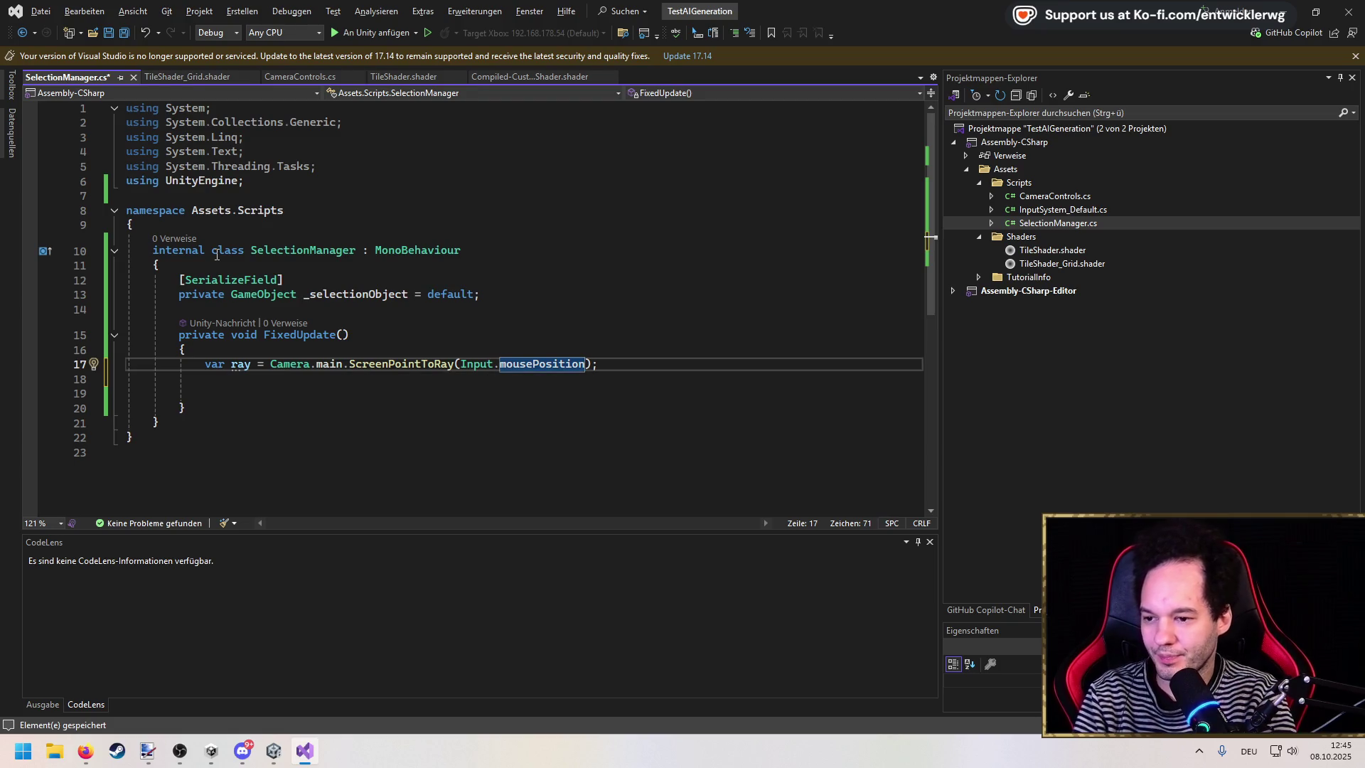
{"action": "key", "text": "End"}
{"action": "key", "text": "Return"}
{"action": "type", "text": "r"}
{"action": "key", "text": "BackSpace"}
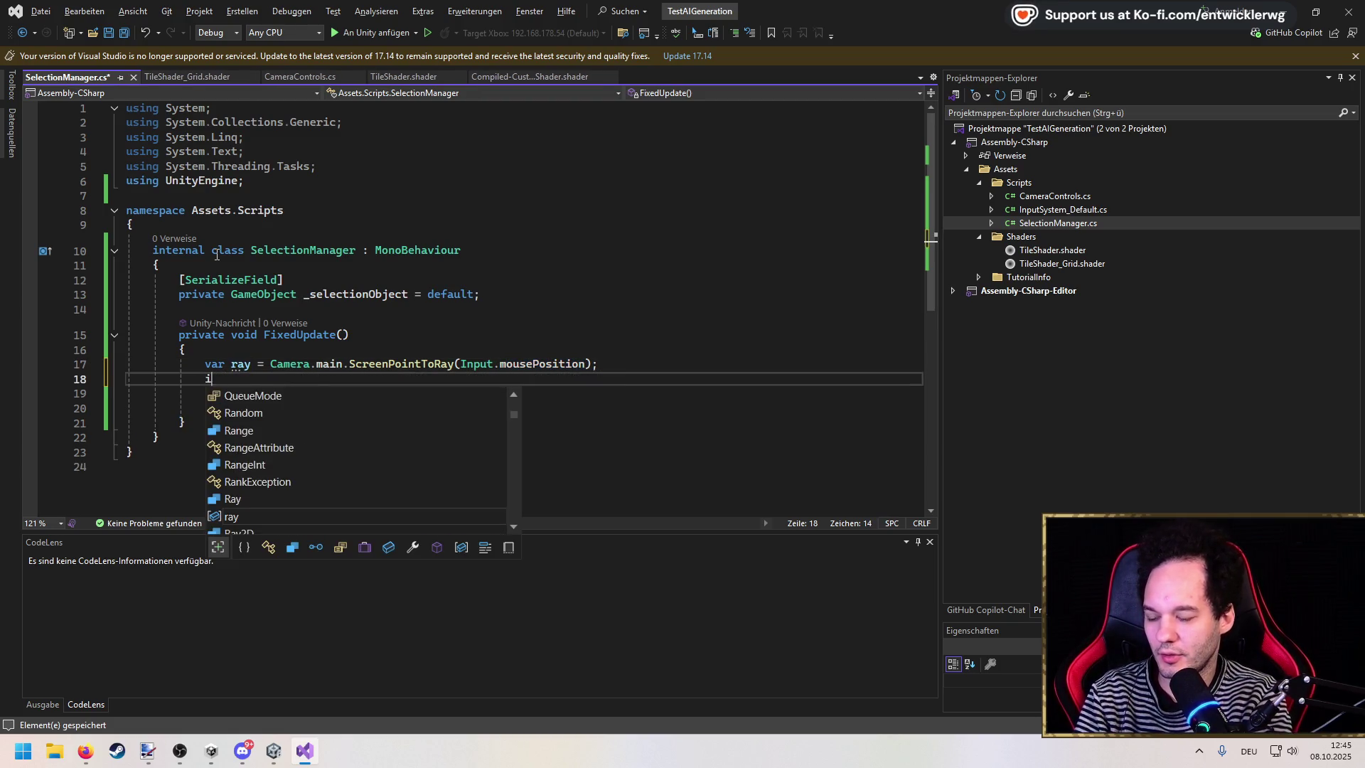
{"action": "key", "text": "Escape"}
{"action": "key", "text": "Tab"}
{"action": "key", "text": "ctrl+s"}
Step: Limit the Raycast to 100 units with a LayerMask.GetMask("") argument and save
{"action": "key", "text": "ctrl+shift+space"}
{"action": "key", "text": "Down"}
{"action": "key", "text": "Down"}
{"action": "key", "text": "Down"}
{"action": "key", "text": "Down"}
{"action": "key", "text": "Down"}
{"action": "key", "text": "Down"}
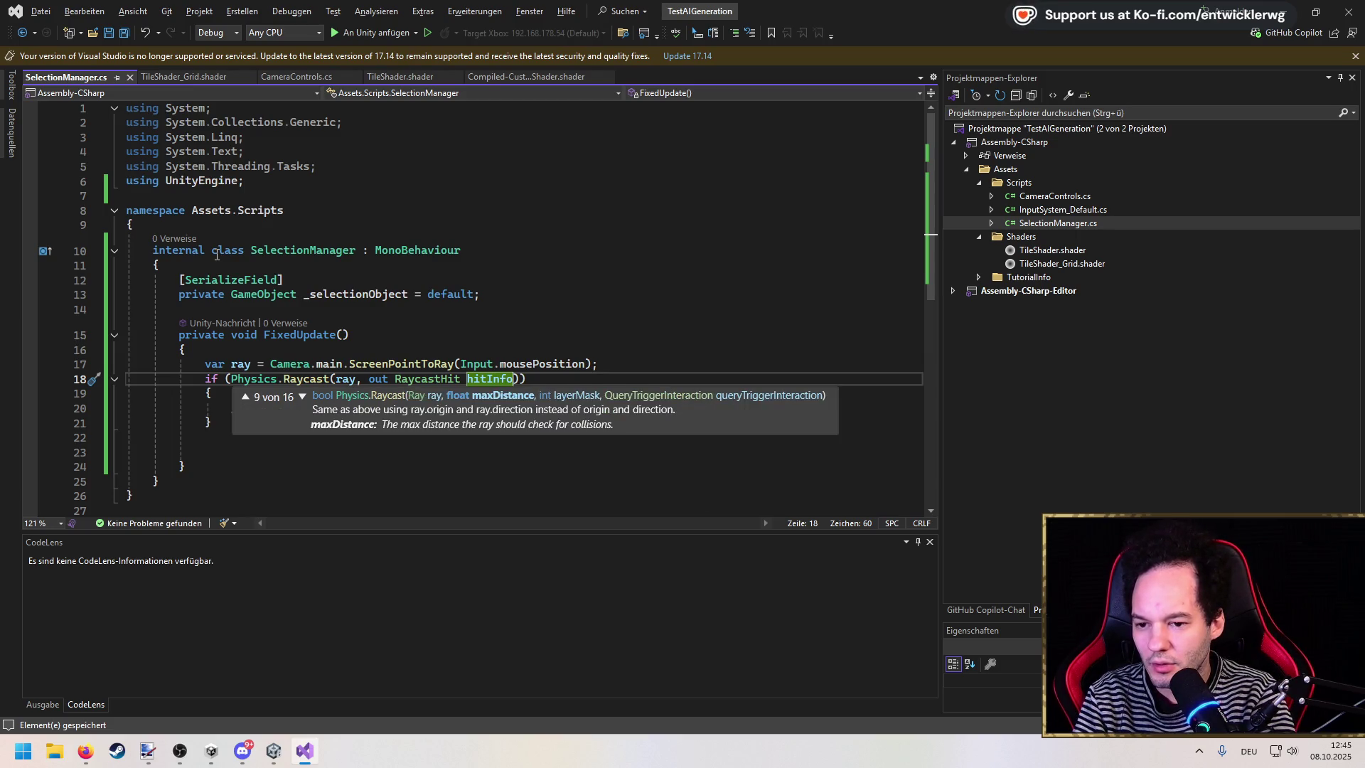
{"action": "key", "text": "Down"}
{"action": "key", "text": "Down"}
{"action": "key", "text": "Down"}
{"action": "key", "text": "Down"}
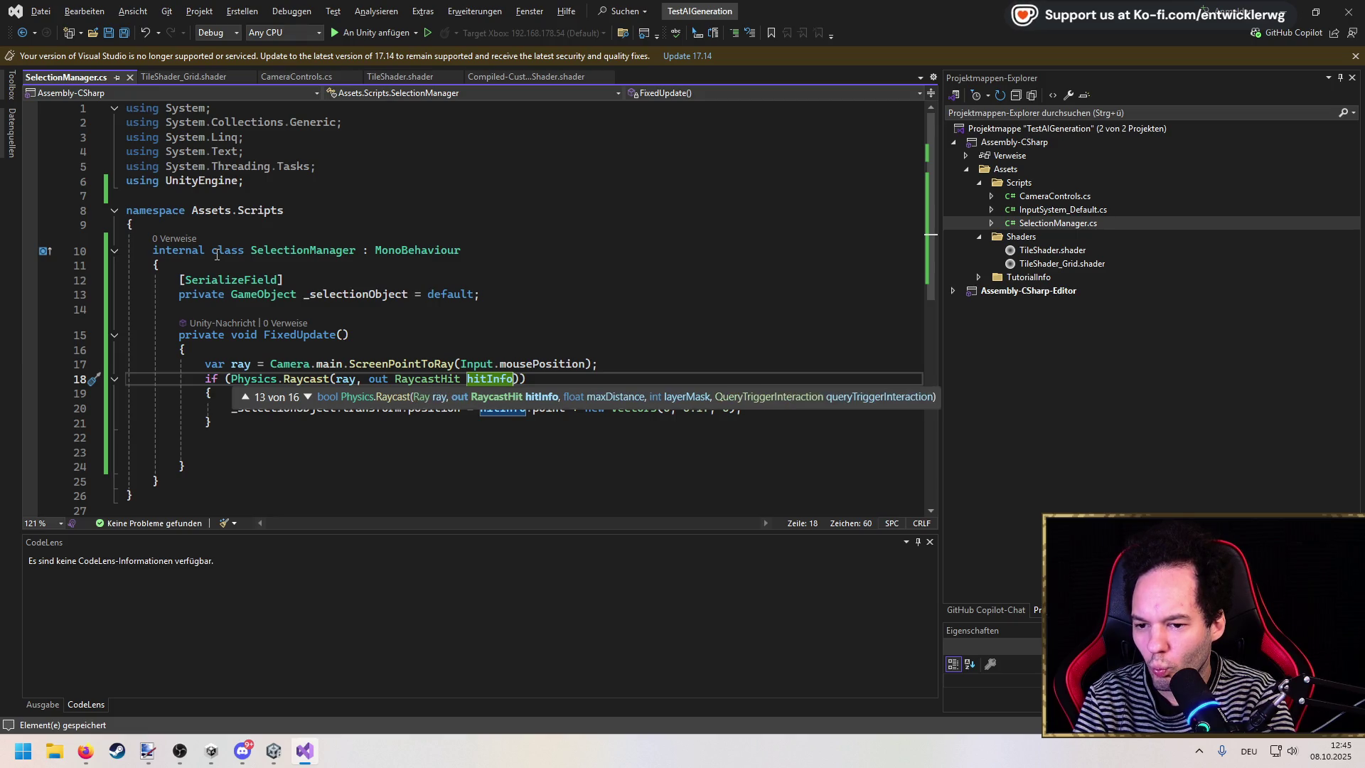
{"action": "key", "text": "Up"}
{"action": "key", "text": "Up"}
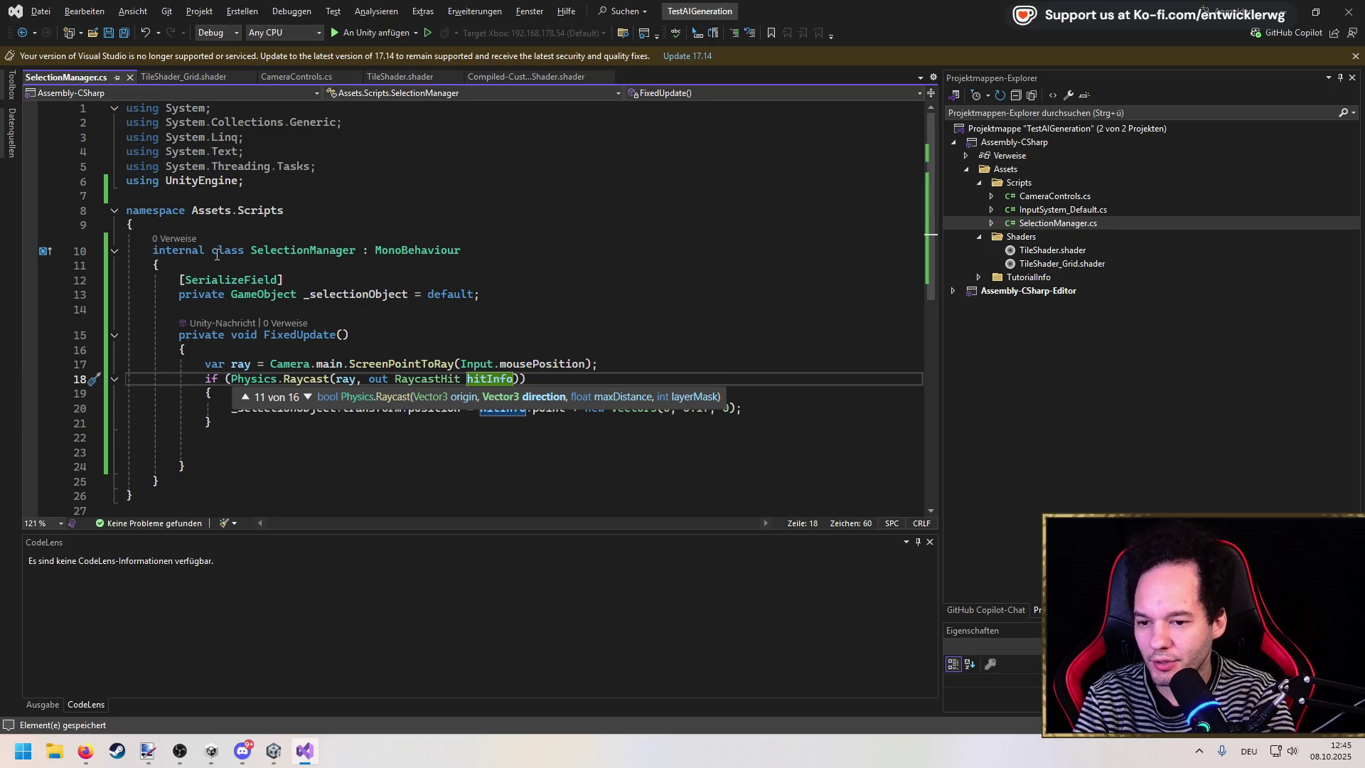
{"action": "type", "text": ", 100, LayerMask.GetMask(\""}
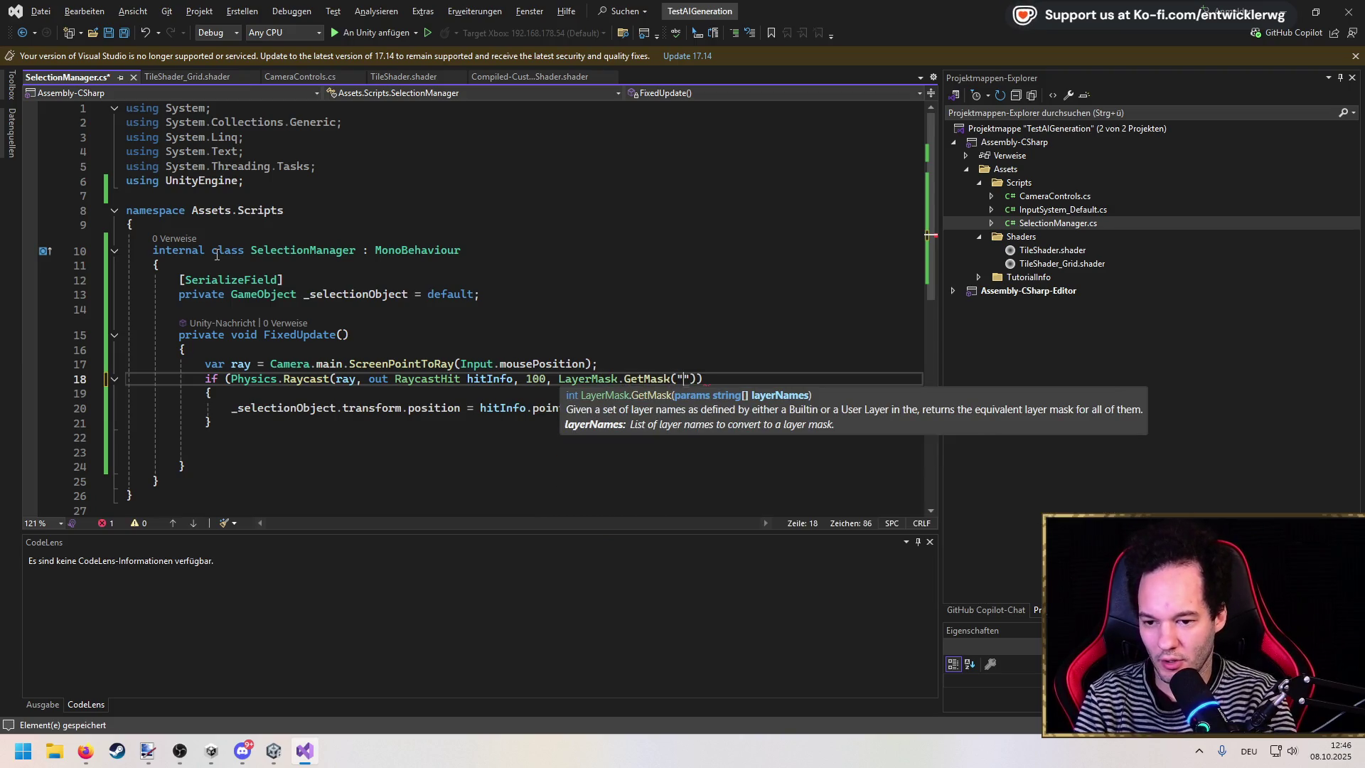
{"action": "key", "text": "ctrl+s"}
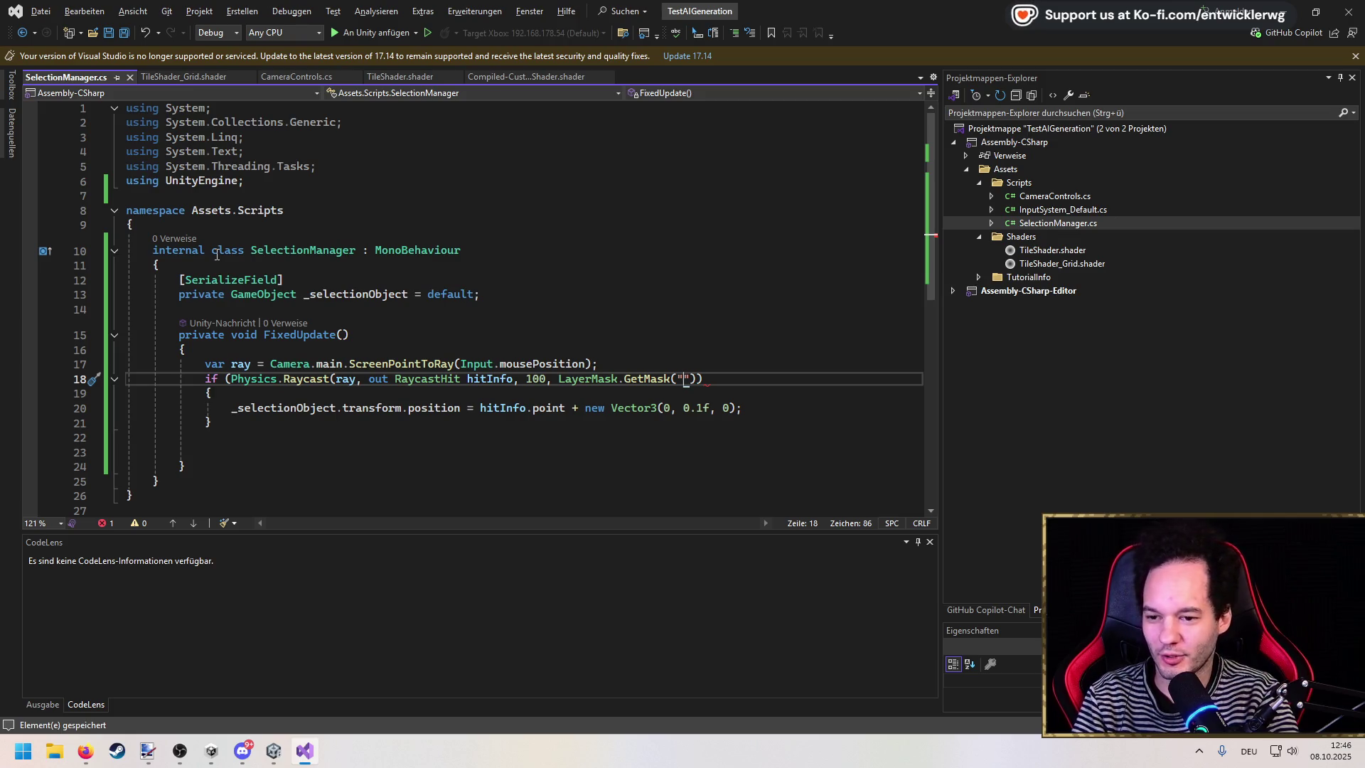
Step: Duplicate [SerializeField] below _selectionObject and start a private LayerMask field
{"action": "key", "text": "Up"}
{"action": "key", "text": "Up"}
{"action": "key", "text": "Up"}
{"action": "key", "text": "ctrl+d"}
{"action": "key", "text": "alt+Down"}
{"action": "key", "text": "Return"}
{"action": "type", "text": "private"}
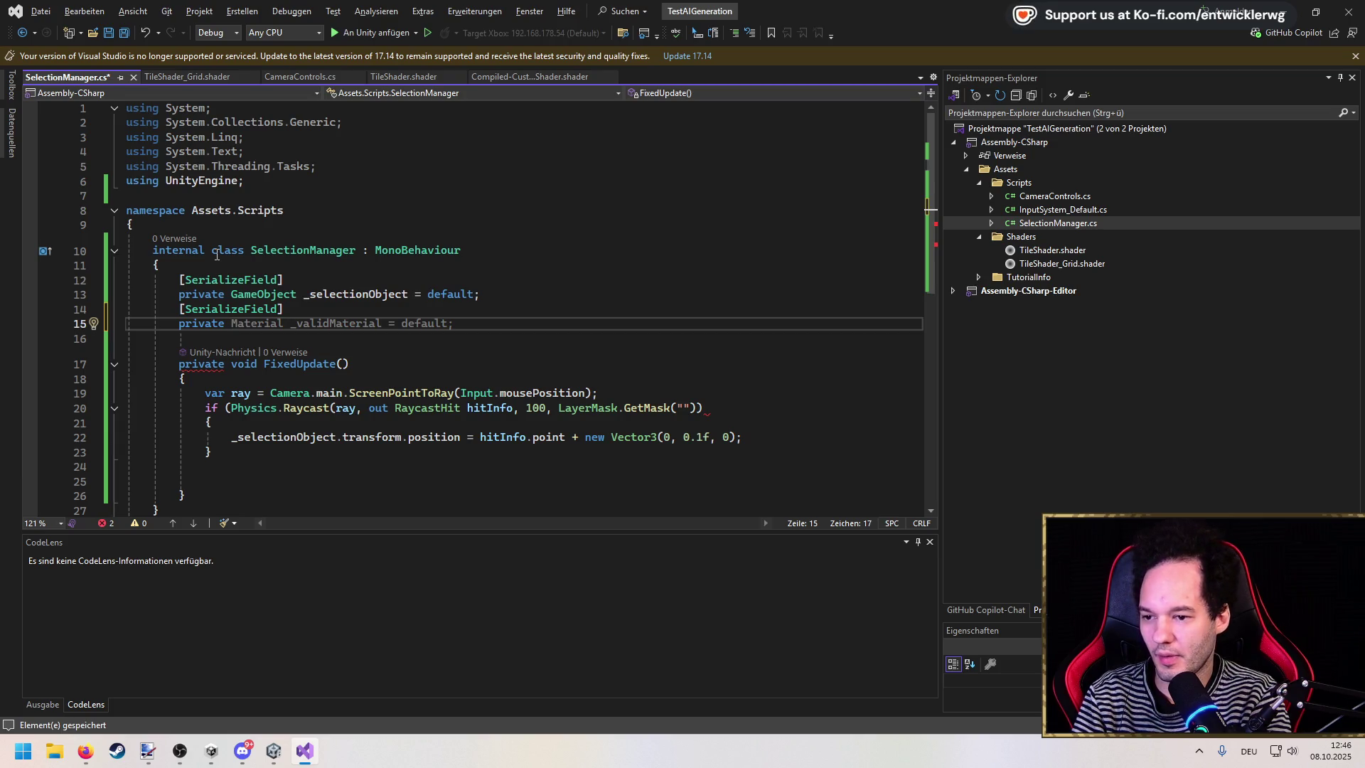
{"action": "type", "text": "LayerM"}
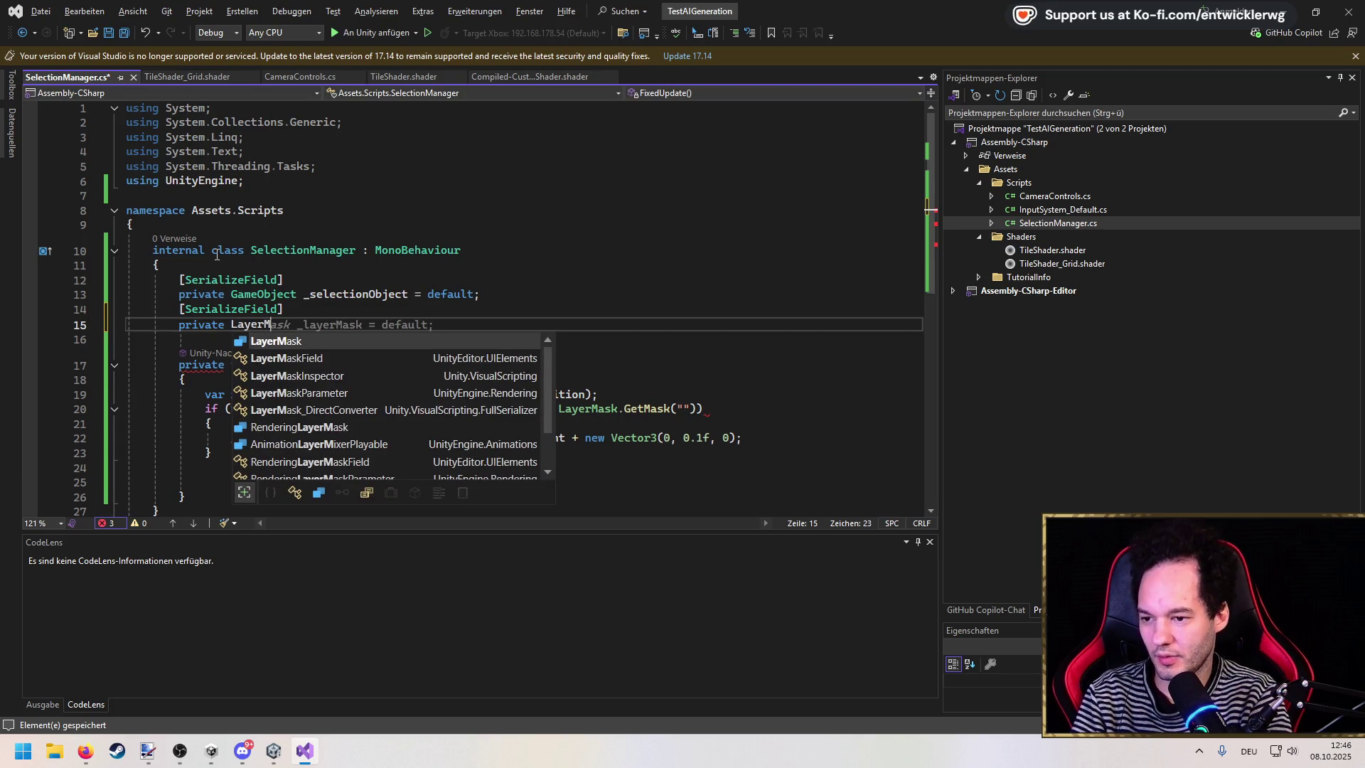
Step: Declare the _layerMask field and pass _layerMask to the raycast instead of LayerMask.GetMask
{"action": "key", "text": "Tab"}
{"action": "key", "text": "Tab"}
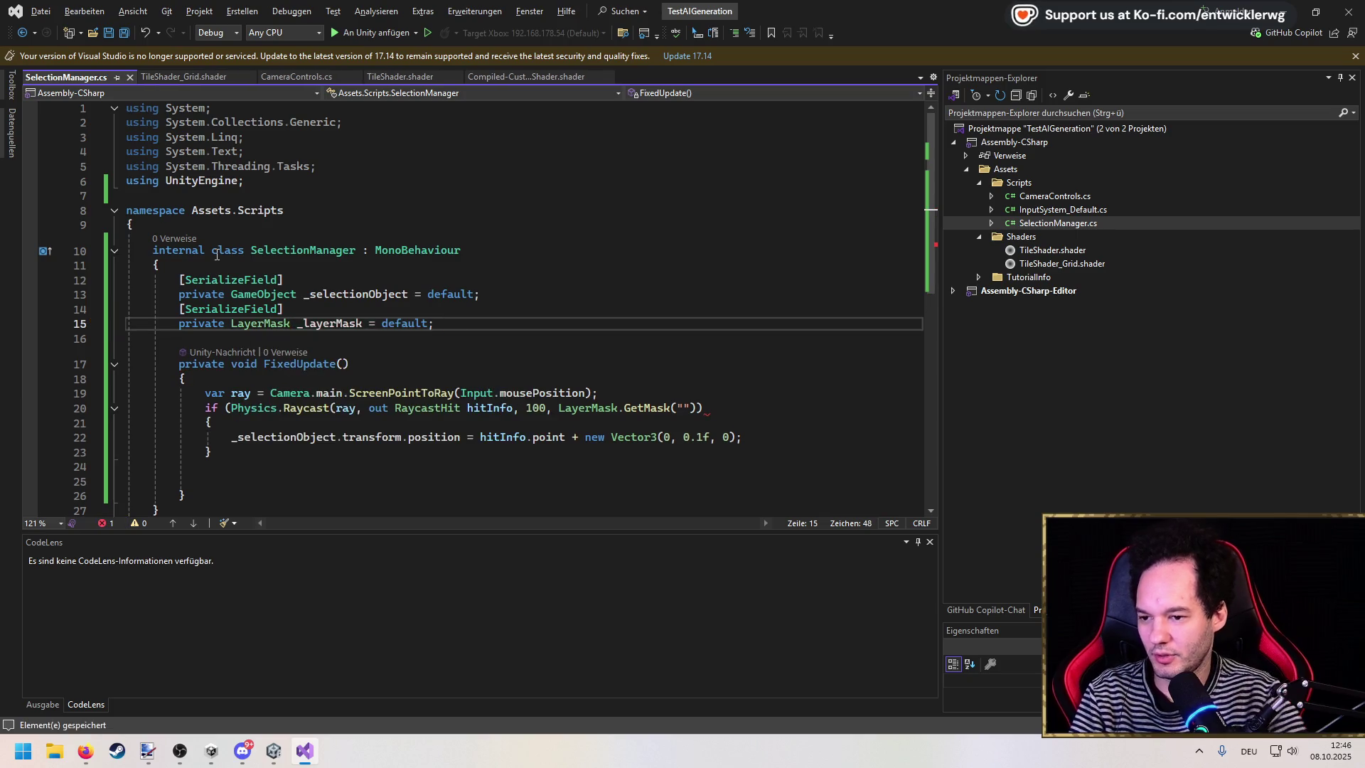
{"action": "left_click_drag", "start_coordinate": [697, 408], "coordinate": [560, 412]}
{"action": "type", "text": "_layerMask.get"}
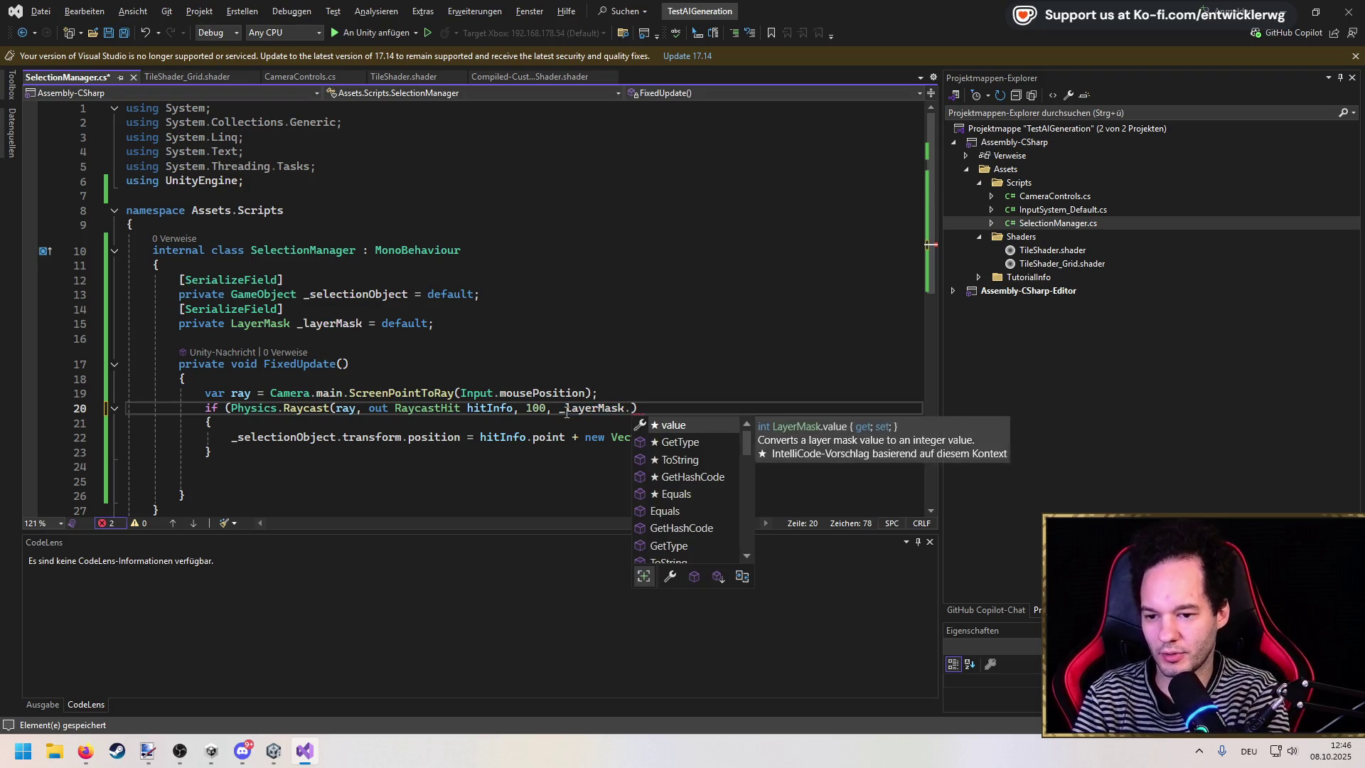
{"action": "key", "text": "BackSpace"}
{"action": "key", "text": "BackSpace"}
{"action": "key", "text": "BackSpace"}
{"action": "key", "text": "ctrl+s"}
{"action": "key", "text": "Right"}
{"action": "type", "text": ")"}
{"action": "key", "text": "ctrl+s"}
{"action": "key", "text": "Down"}
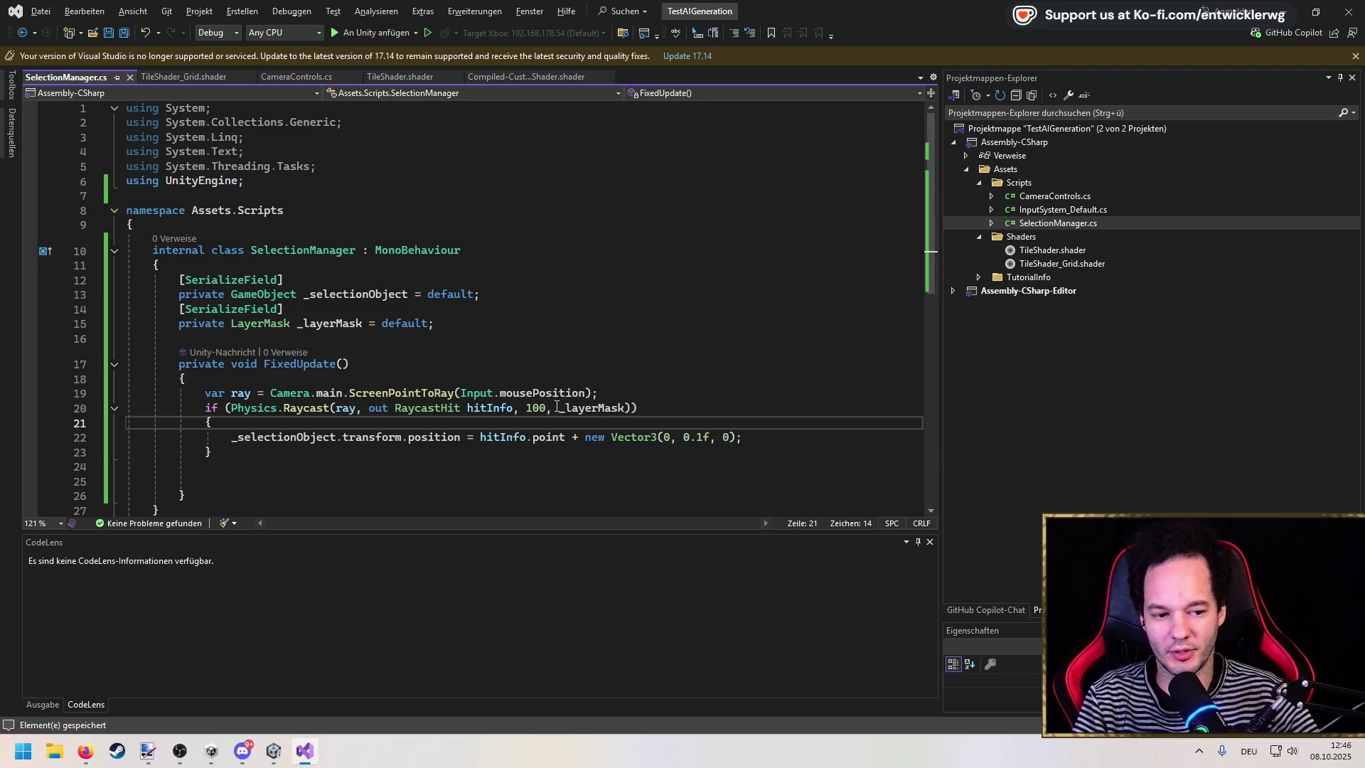
Step: Add a [SerializeField] private float _gridSize = 16.0f field below _layerMask and save
{"action": "left_click", "coordinate": [316, 310]}
{"action": "key", "text": "ctrl+d"}
{"action": "key", "text": "alt+Down"}
{"action": "key", "text": "Return"}
{"action": "type", "text": "private"}
{"action": "key", "text": "ctrl+s"}
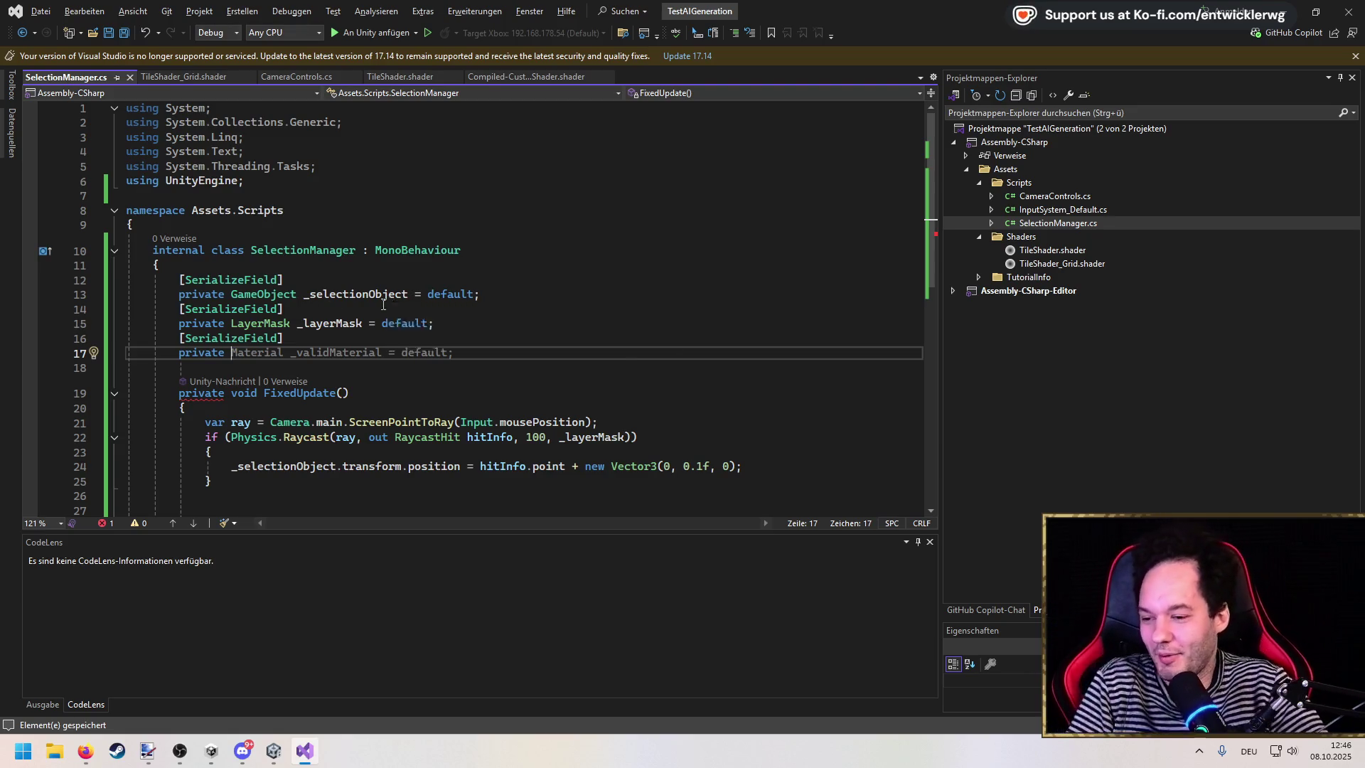
{"action": "mouse_move", "coordinate": [351, 331]}
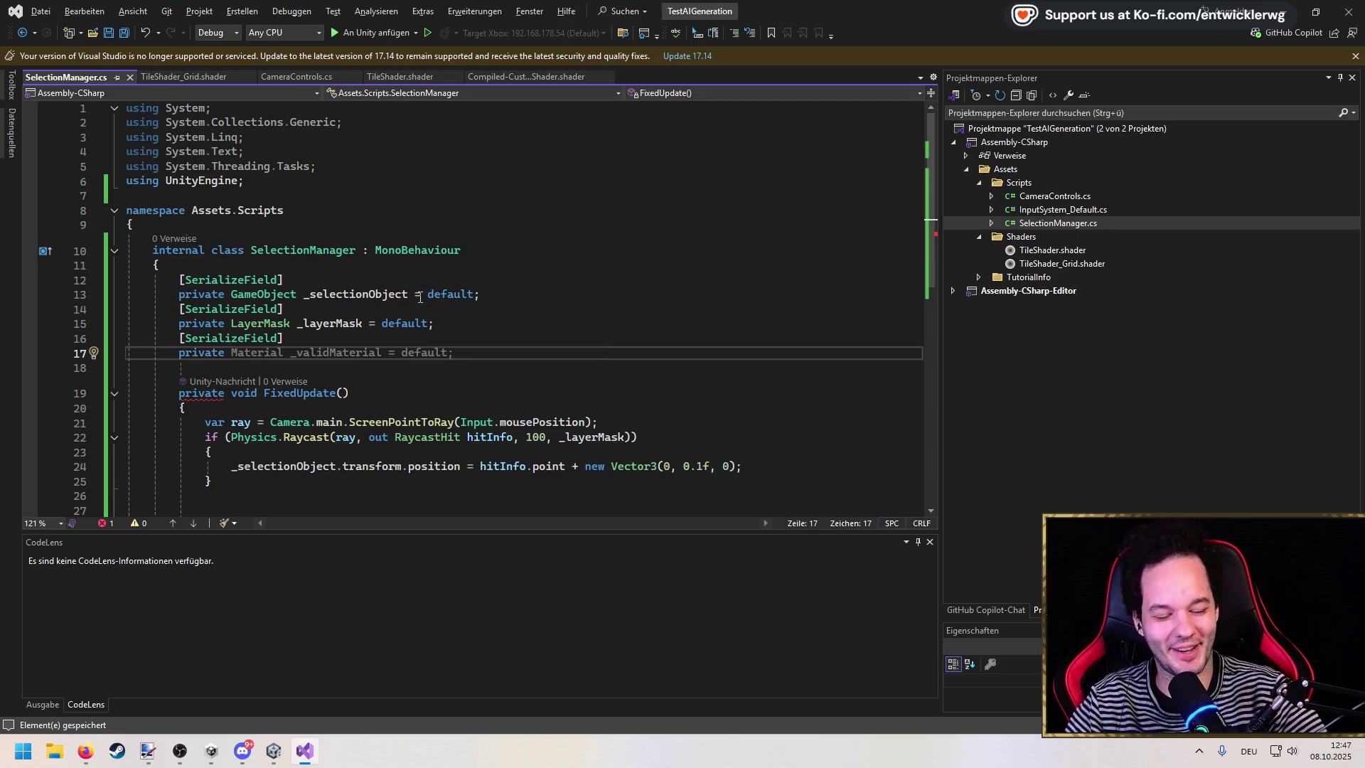
{"action": "mouse_move", "coordinate": [416, 299]}
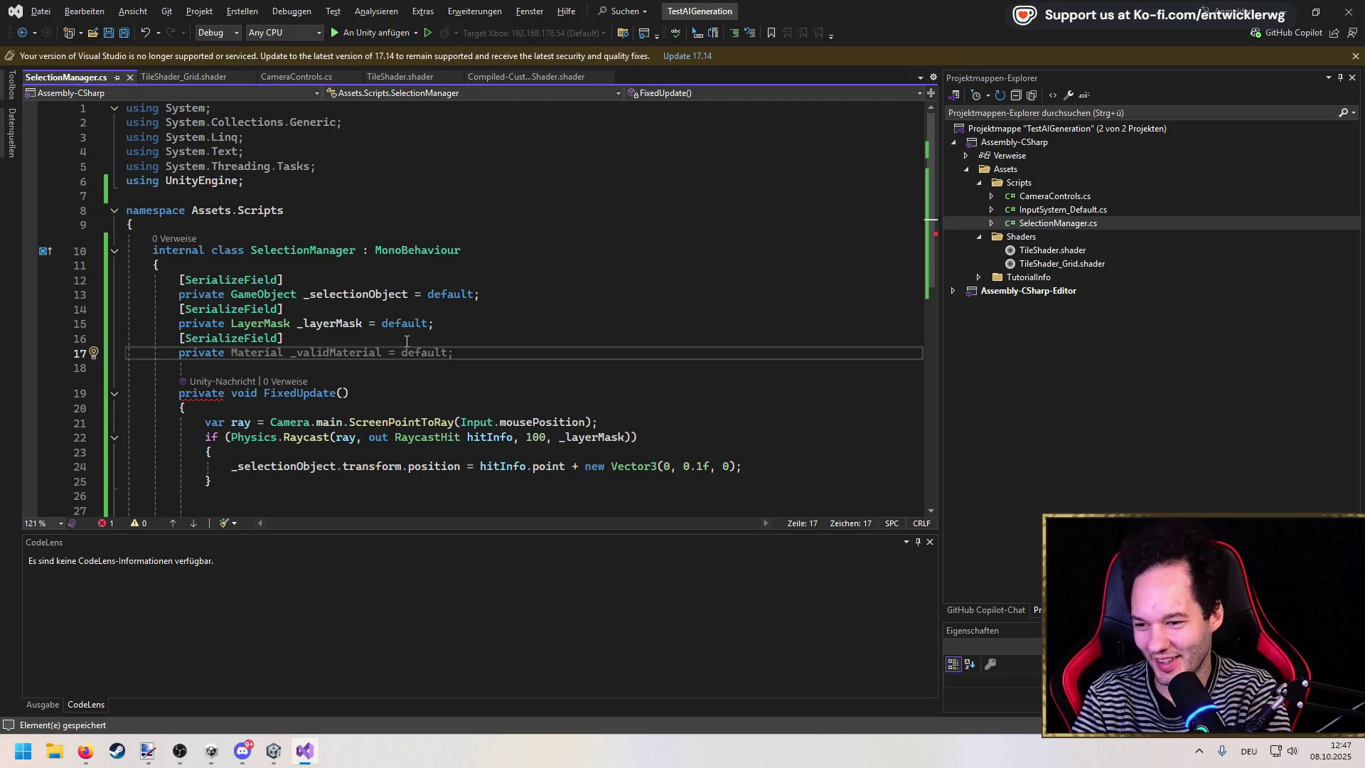
{"action": "type", "text": "float"}
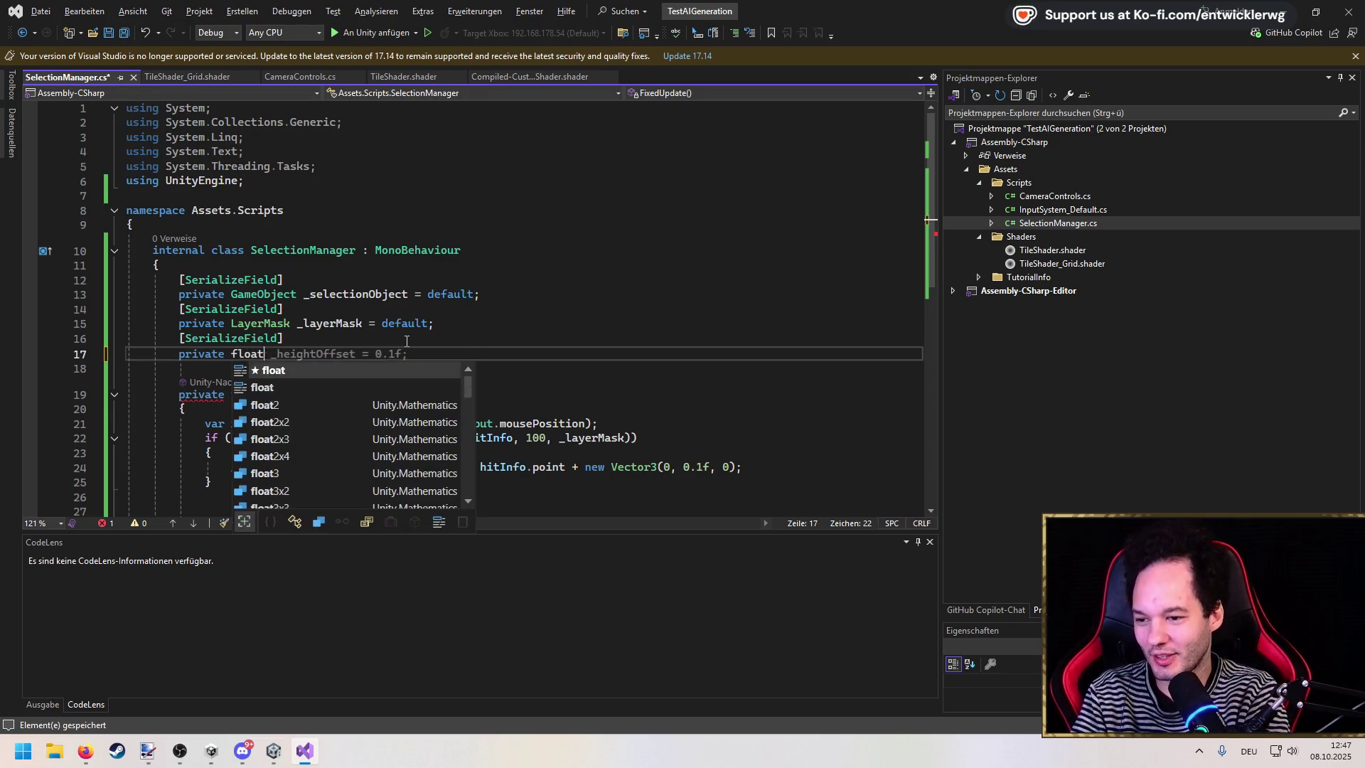
{"action": "type", "text": " _gridS15"}
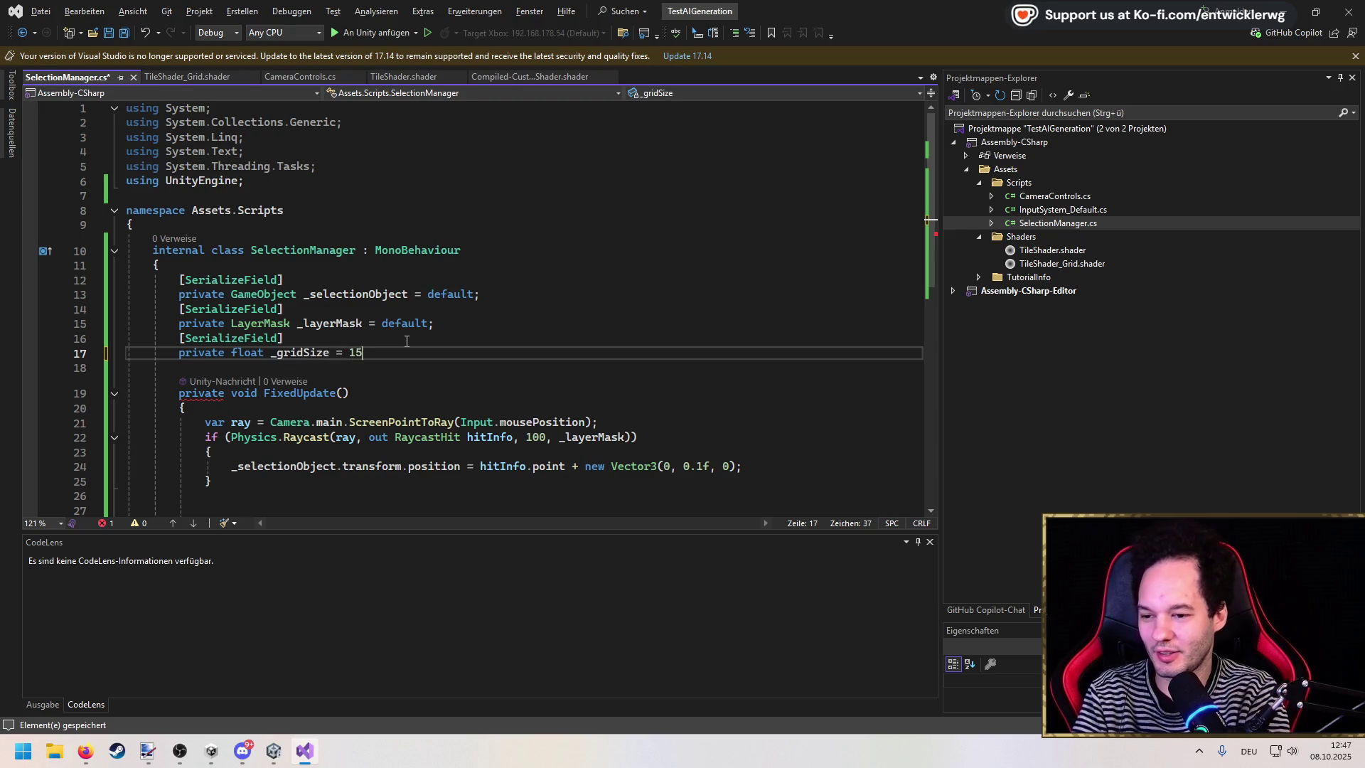
{"action": "type", "text": "6.0f;"}
{"action": "key", "text": "ctrl+s"}
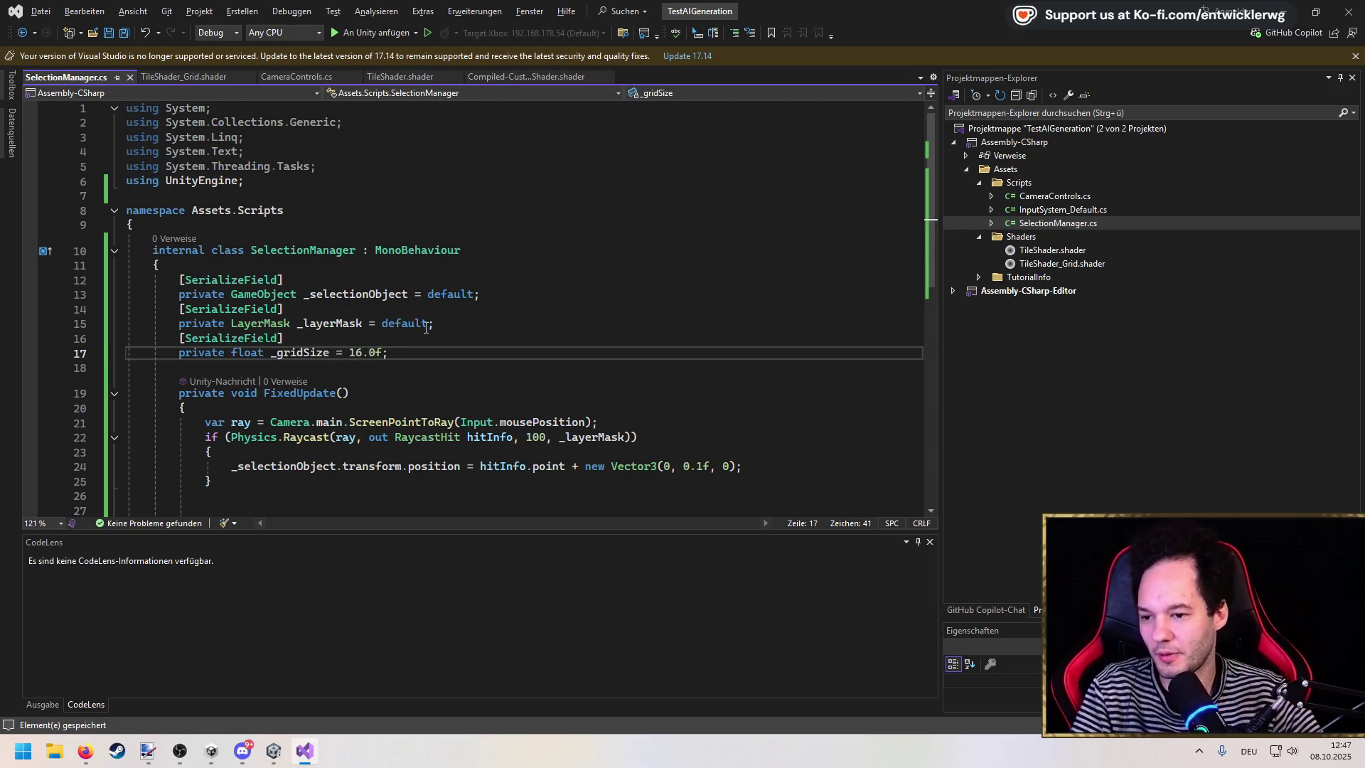
{"action": "double_click", "coordinate": [313, 353]}
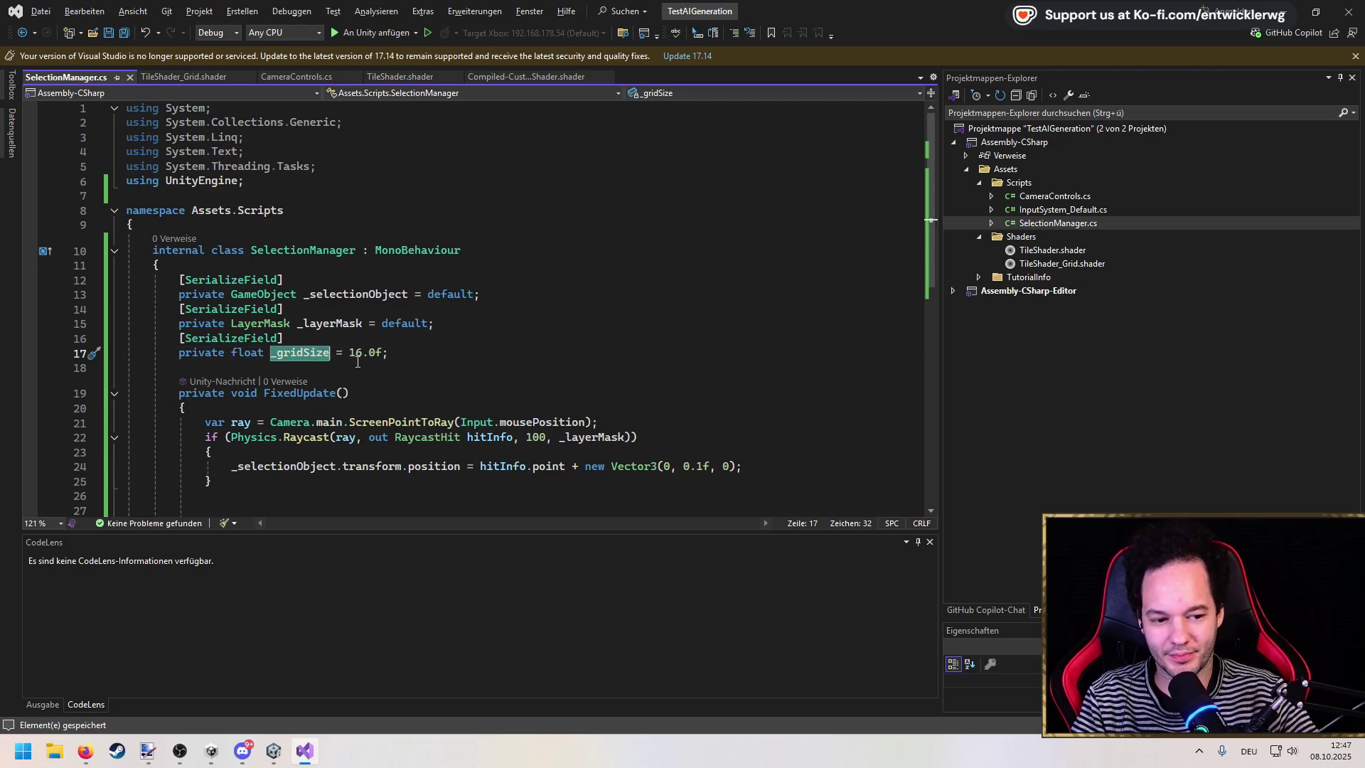
{"action": "scroll", "coordinate": [511, 411], "scroll_direction": "down", "scroll_amount": 1}
{"action": "left_click", "coordinate": [493, 412]}
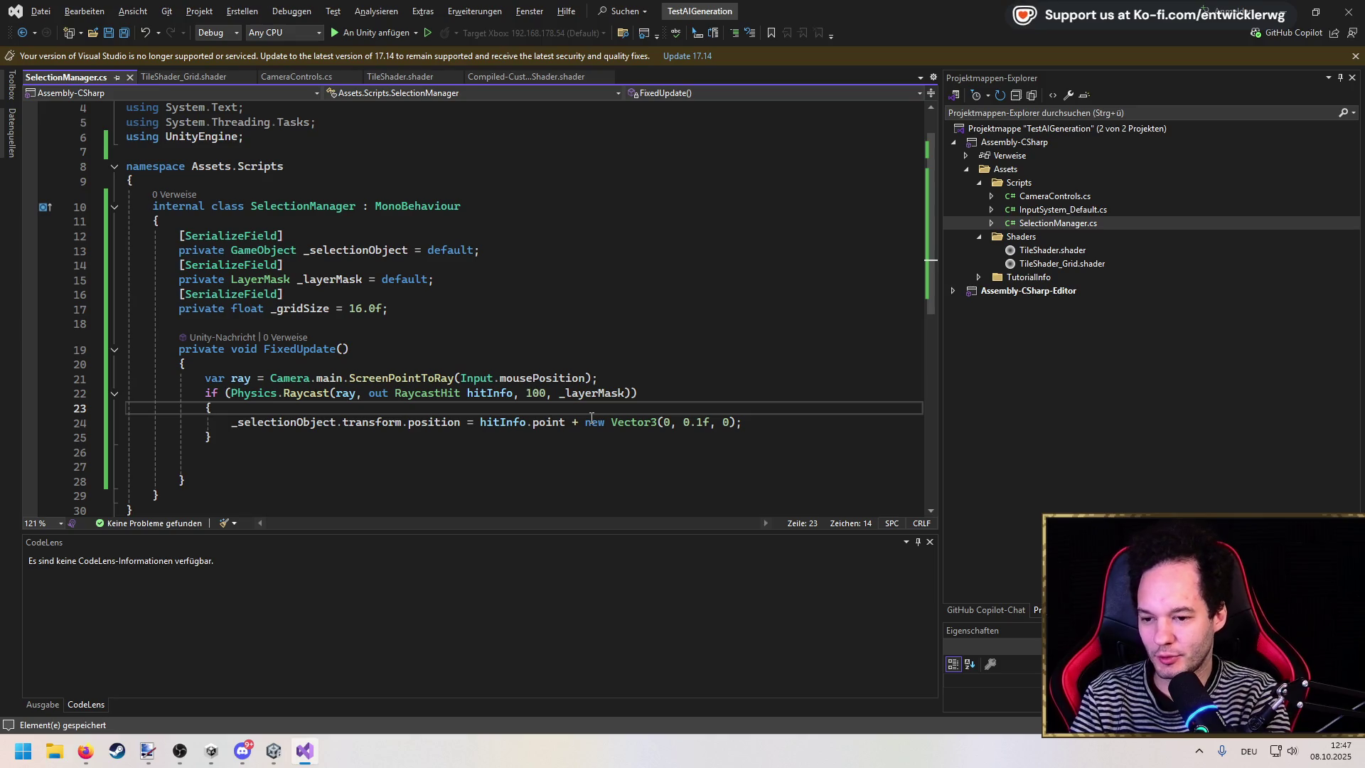
Step: Add hitPoint, gridX and gridZ calculation lines inside the raycast's if block
{"action": "key", "text": "Return"}
{"action": "type", "text": "var hitPoint = hitInfo.point;"}
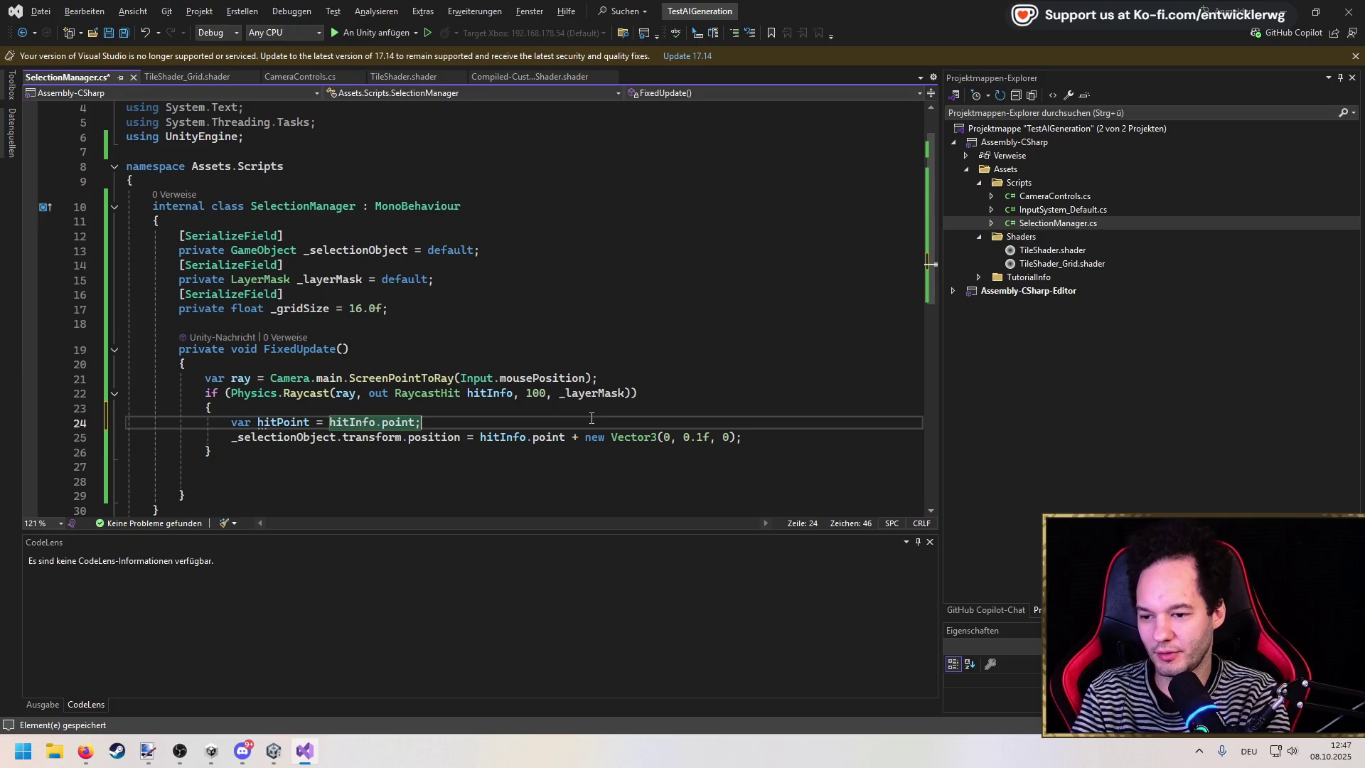
{"action": "key", "text": "Tab"}
{"action": "key", "text": "ctrl+s"}
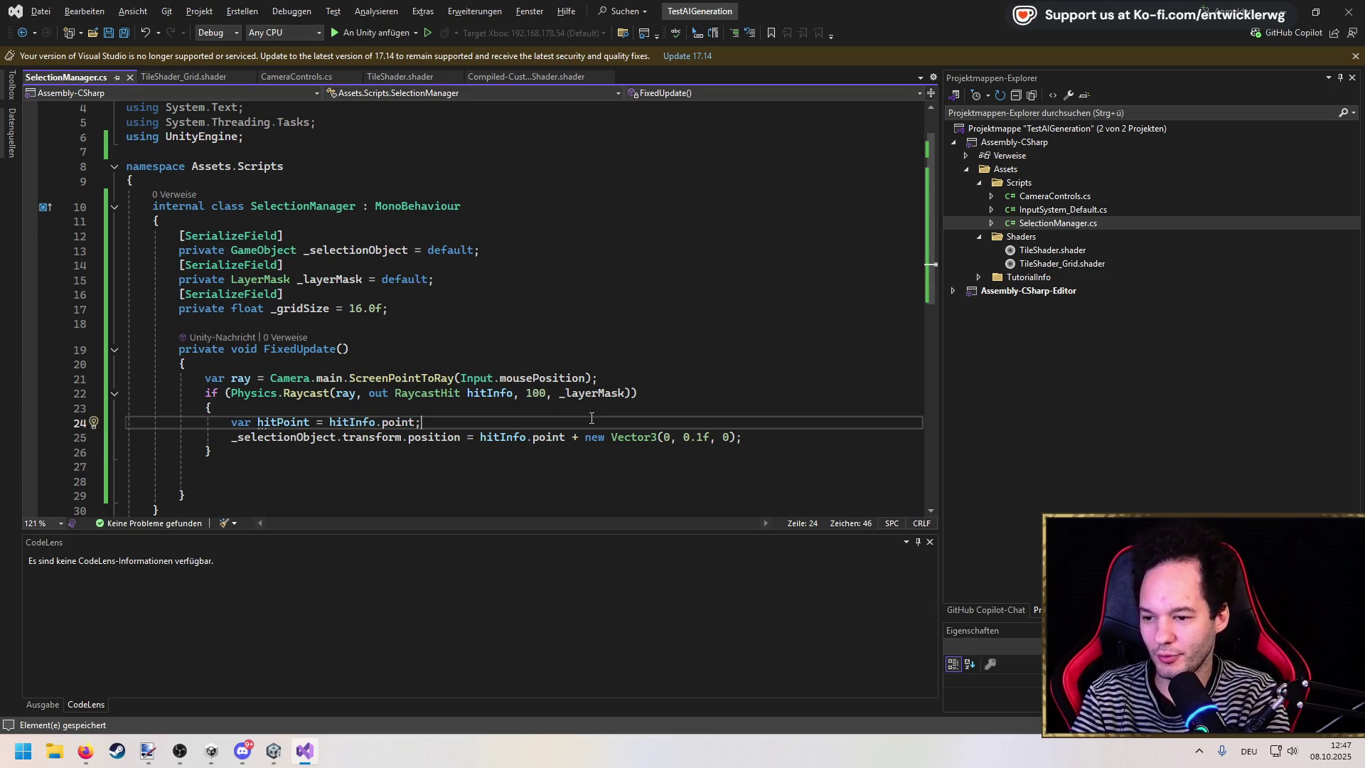
{"action": "key", "text": "Return"}
{"action": "type", "text": "var"}
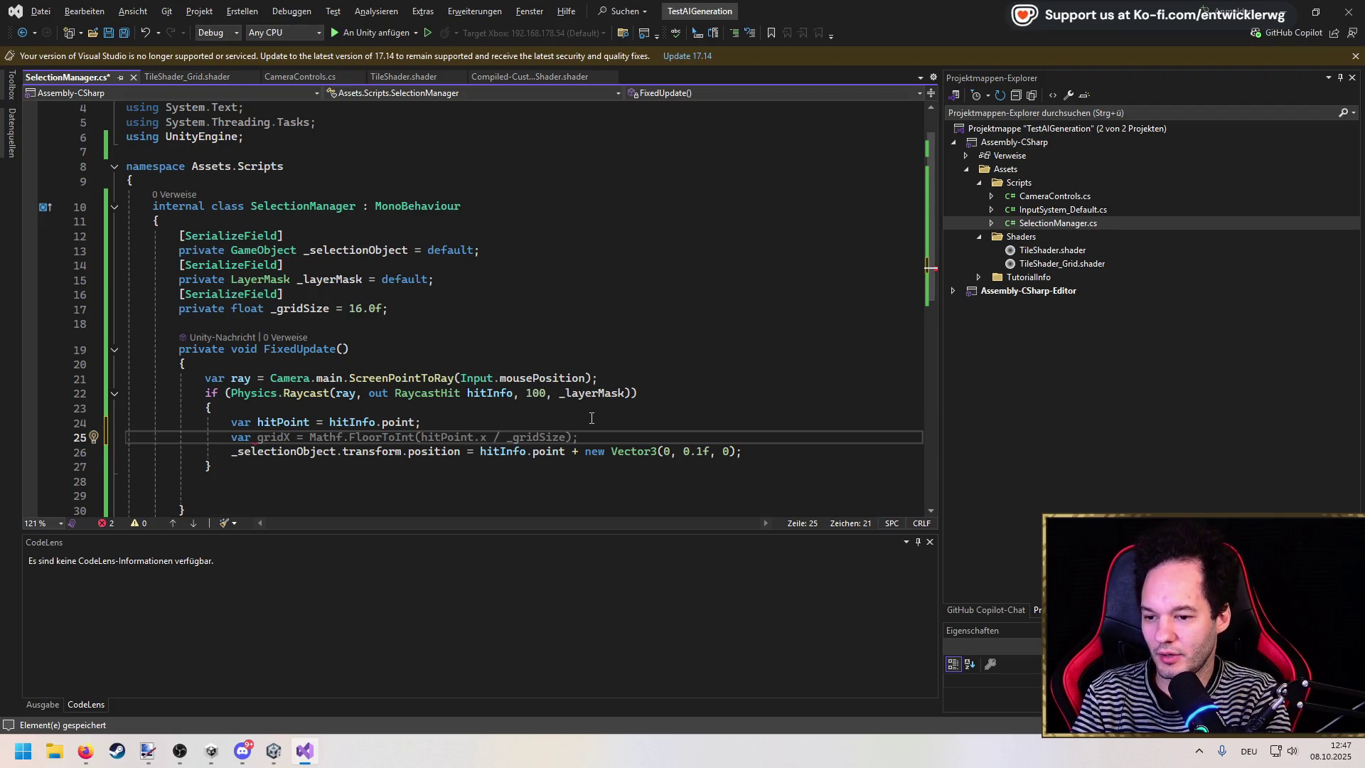
{"action": "key", "text": "Tab"}
{"action": "key", "text": "Return"}
{"action": "key", "text": "Tab"}
{"action": "key", "text": "ctrl+s"}
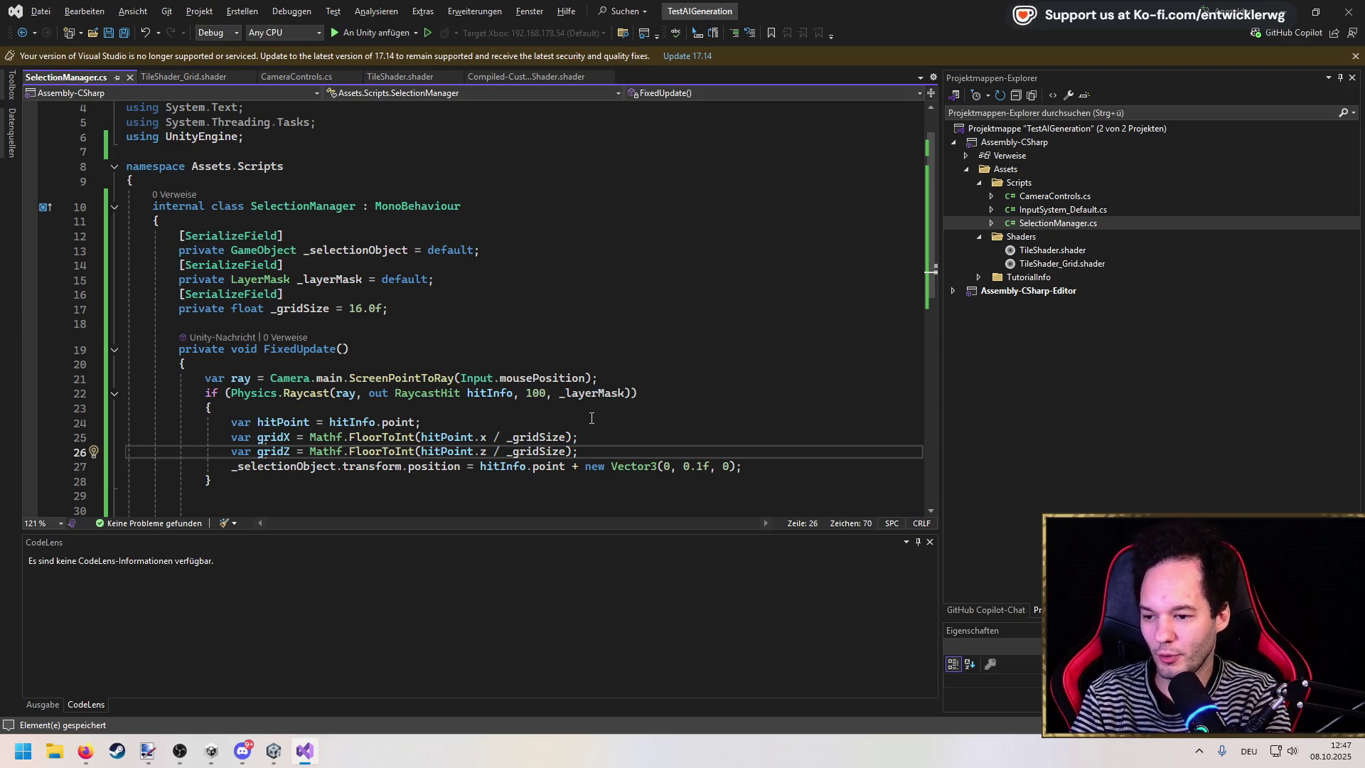
{"action": "key", "text": "Return"}
Step: Give the gridX and gridZ calculations a half-_gridSize offset
{"action": "key", "text": "Up"}
{"action": "key", "text": "Up"}
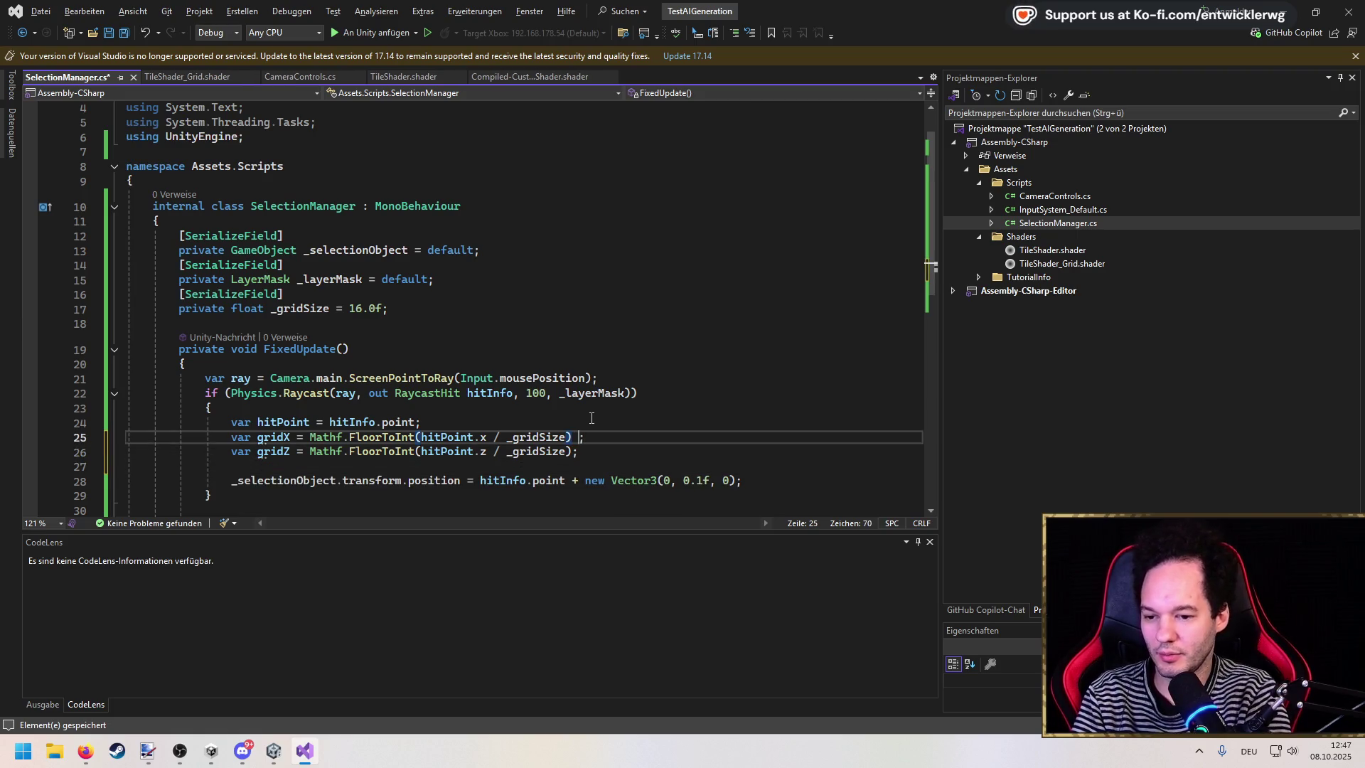
{"action": "type", "text": "- _gridSize / 2"}
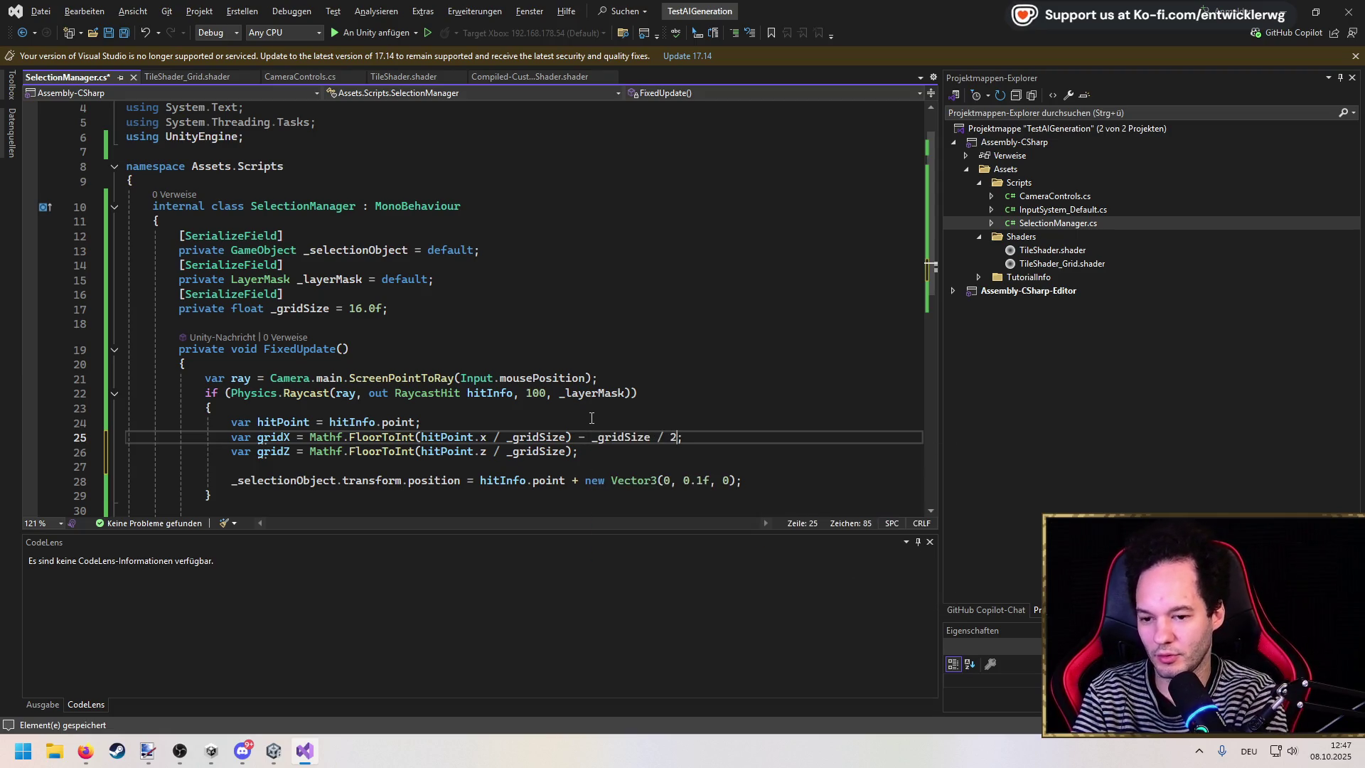
{"action": "key", "text": "ctrl+s"}
{"action": "key", "text": "Down"}
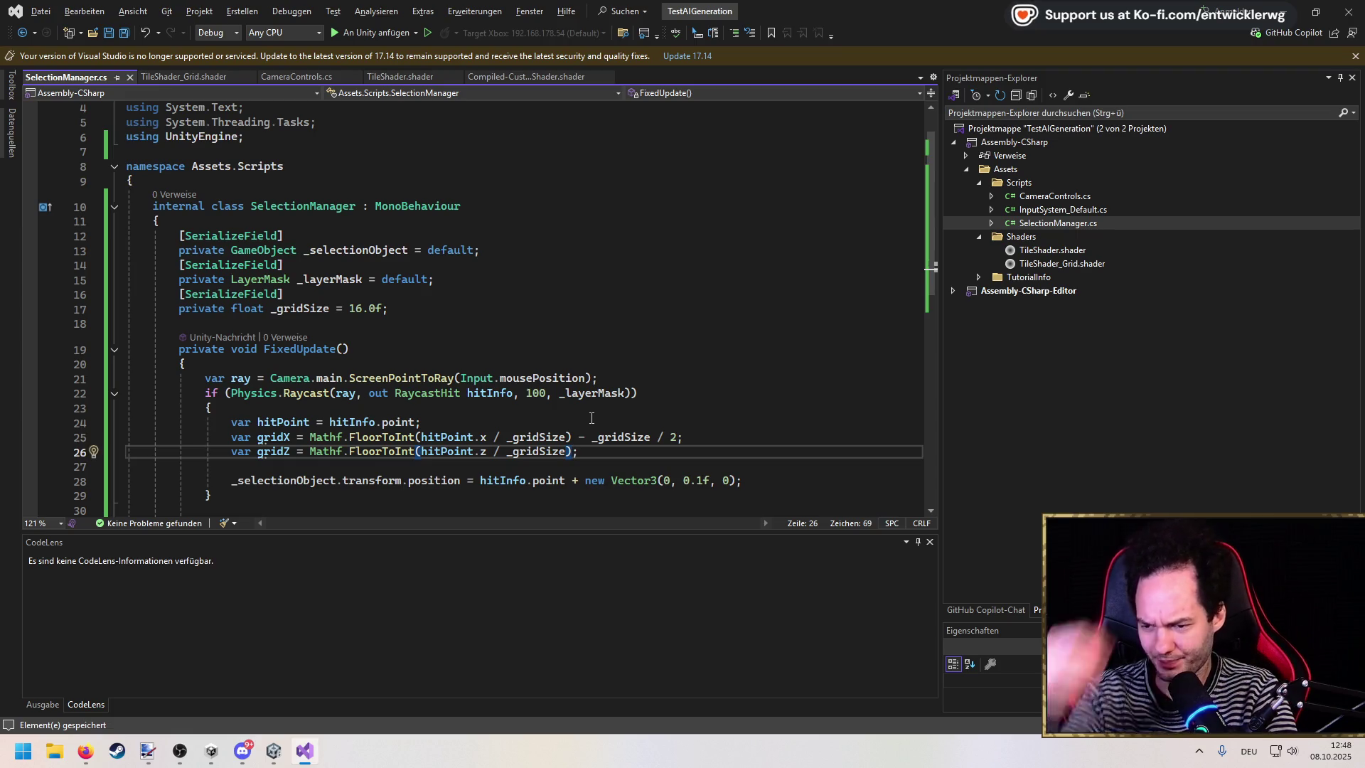
{"action": "key", "text": "Up"}
{"action": "type", "text": "+"}
{"action": "key", "text": "Tab"}
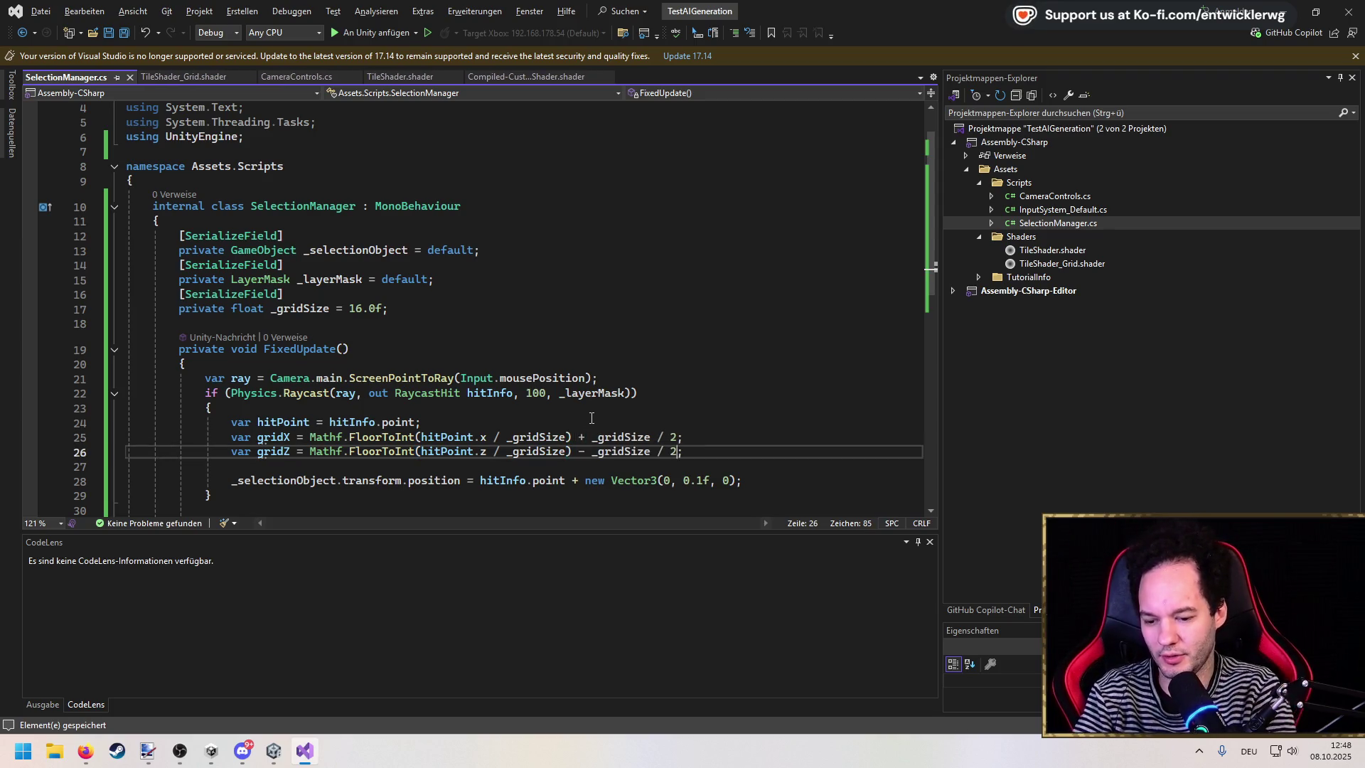
{"action": "type", "text": "+"}
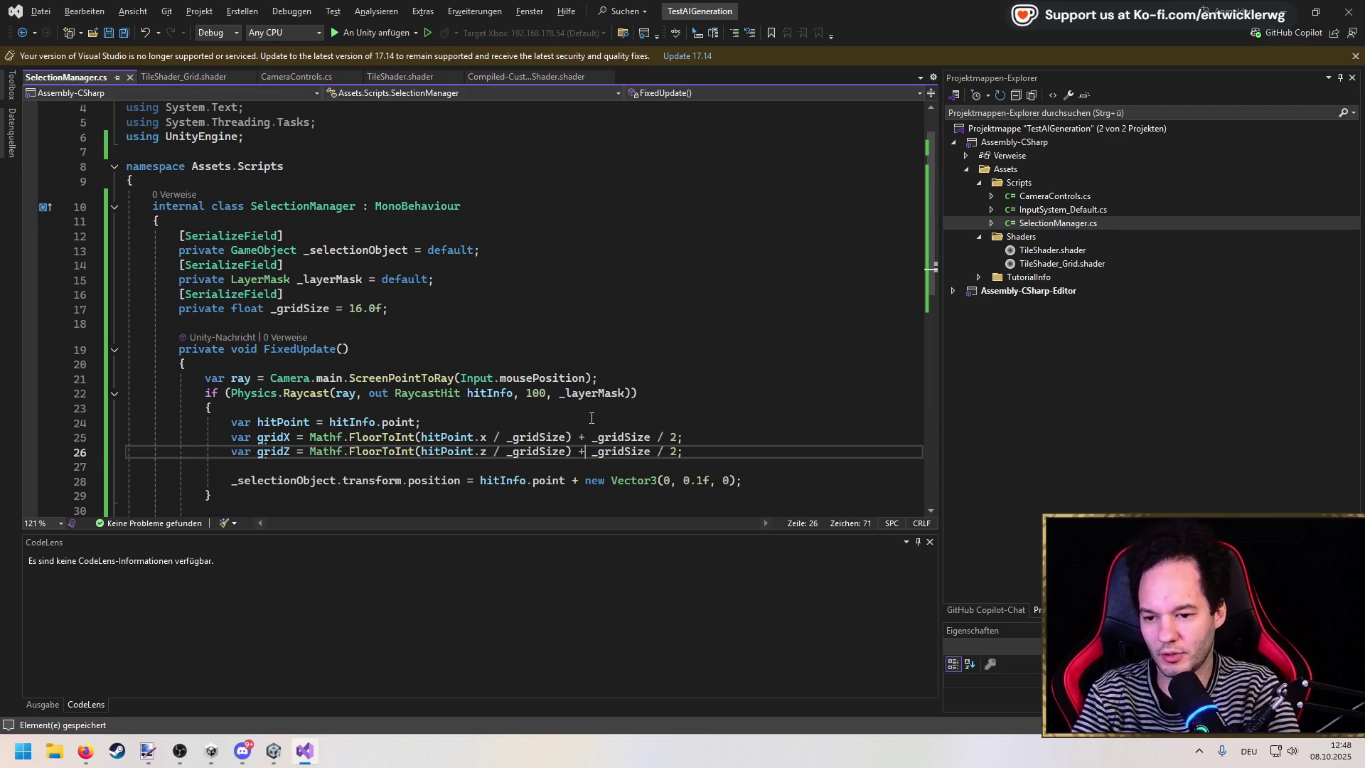
Step: Change the selection object's height in the position line from 0.1f to 0.03f
{"action": "key", "text": "Down"}
{"action": "key", "text": "Down"}
{"action": "key", "text": "End"}
{"action": "key", "text": "Left"}
{"action": "key", "text": "ctrl+shift+Left"}
{"action": "key", "text": "ctrl+shift+Left"}
{"action": "key", "text": "ctrl+shift+Left"}
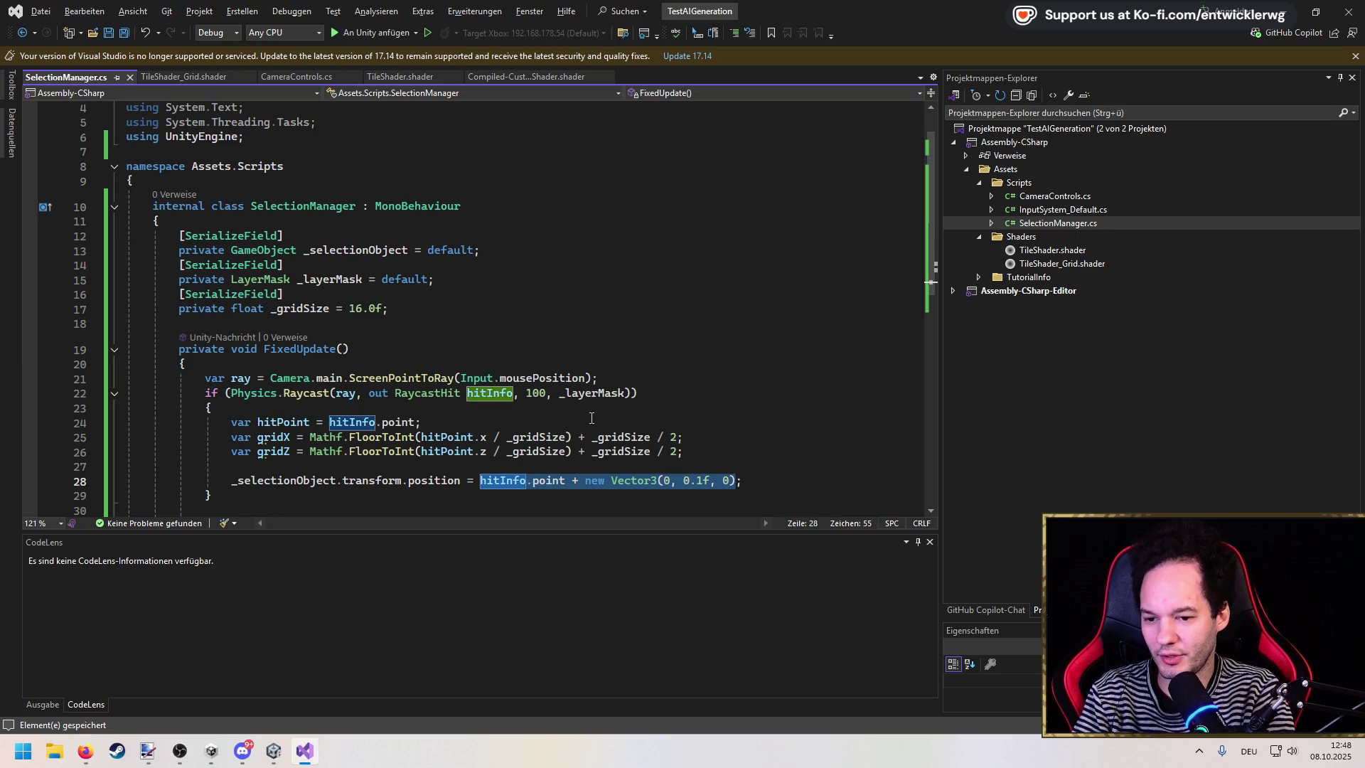
{"action": "key", "text": "Right"}
{"action": "key", "text": "Delete"}
{"action": "type", "text": "03"}
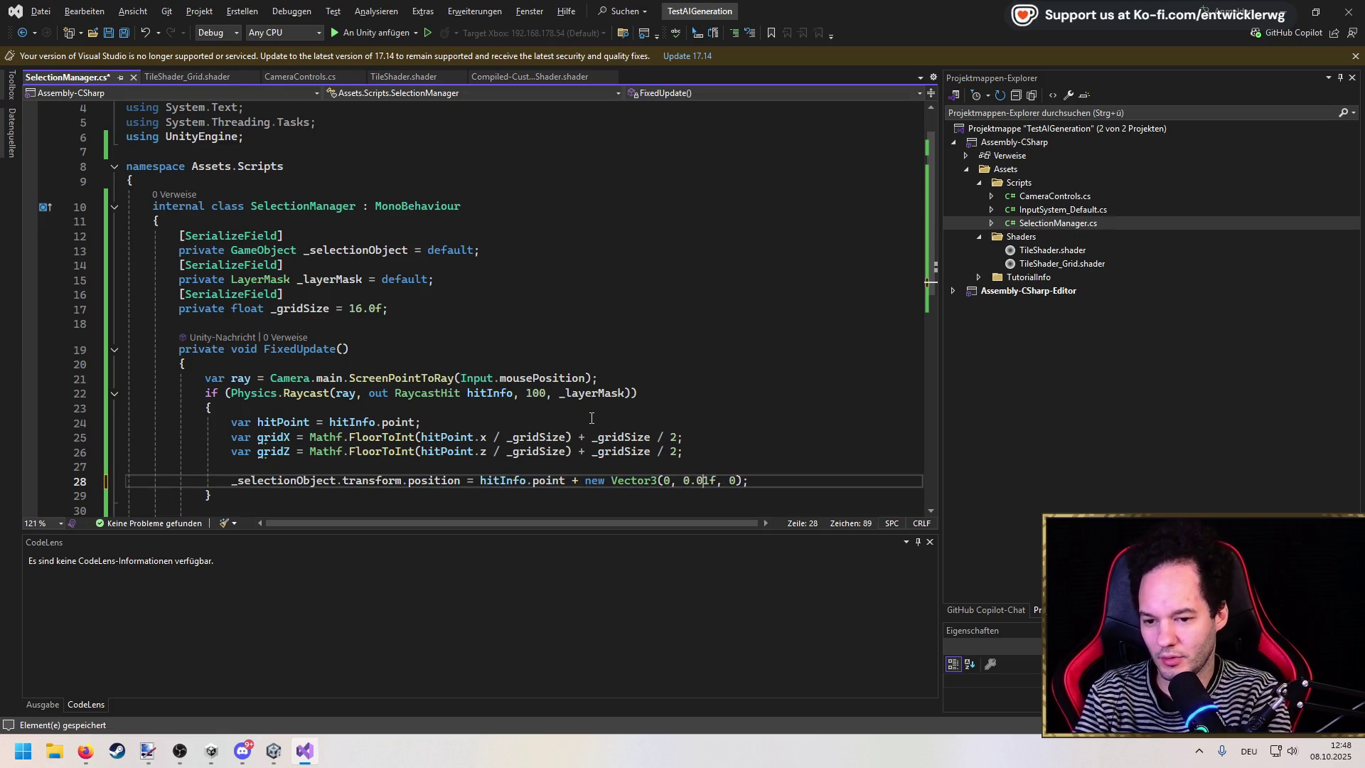
Step: Replace the position expression with new Vector3(gridX, 0.03f, gridZ), dropping the leftover offset
{"action": "key", "text": "ctrl+Left"}
{"action": "key", "text": "ctrl+Left"}
{"action": "key", "text": "ctrl+Left"}
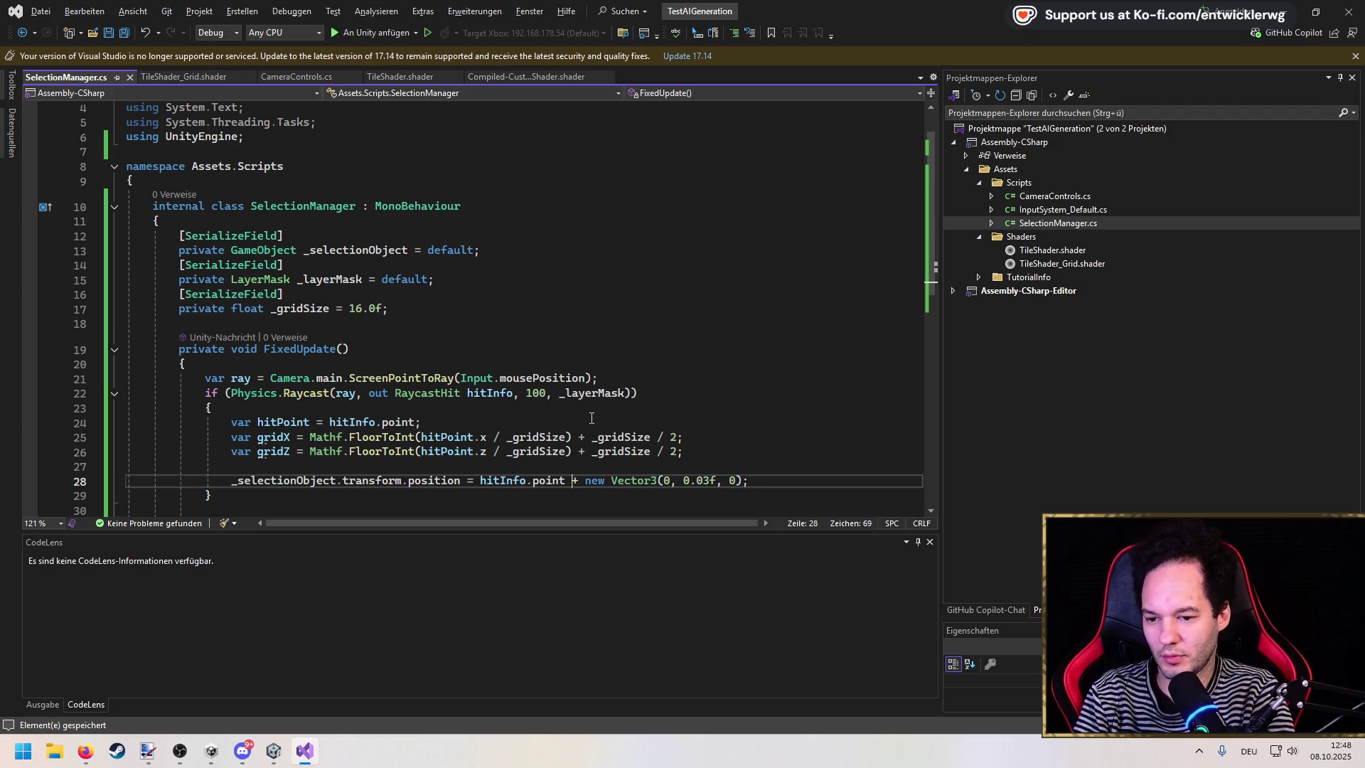
{"action": "key", "text": "ctrl+Left"}
{"action": "key", "text": "ctrl+Left"}
{"action": "key", "text": "ctrl+shift+Left"}
{"action": "key", "text": "ctrl+shift+Left"}
{"action": "key", "text": "ctrl+shift+Left"}
{"action": "type", "text": "new Vector3(gr"}
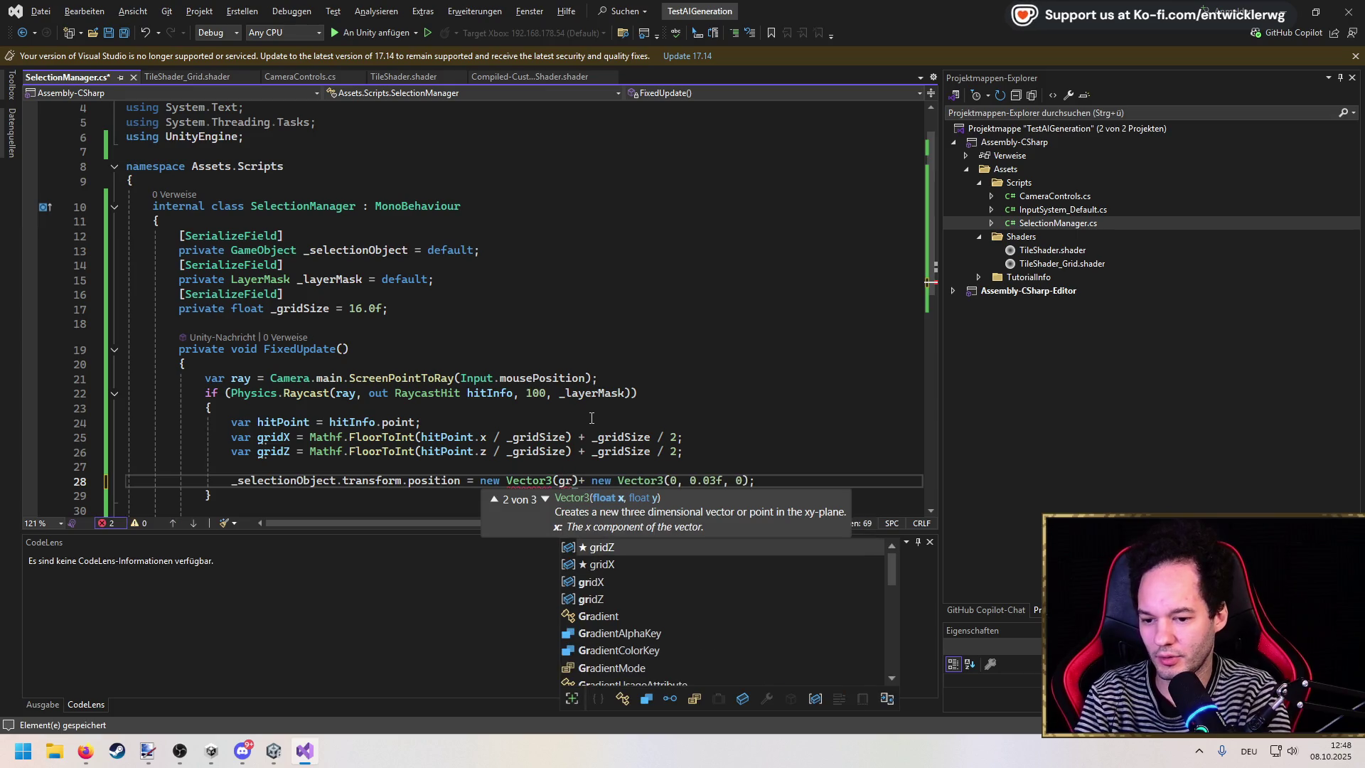
{"action": "key", "text": "Down"}
{"action": "key", "text": "Tab"}
{"action": "type", "text": ",0.03f"}
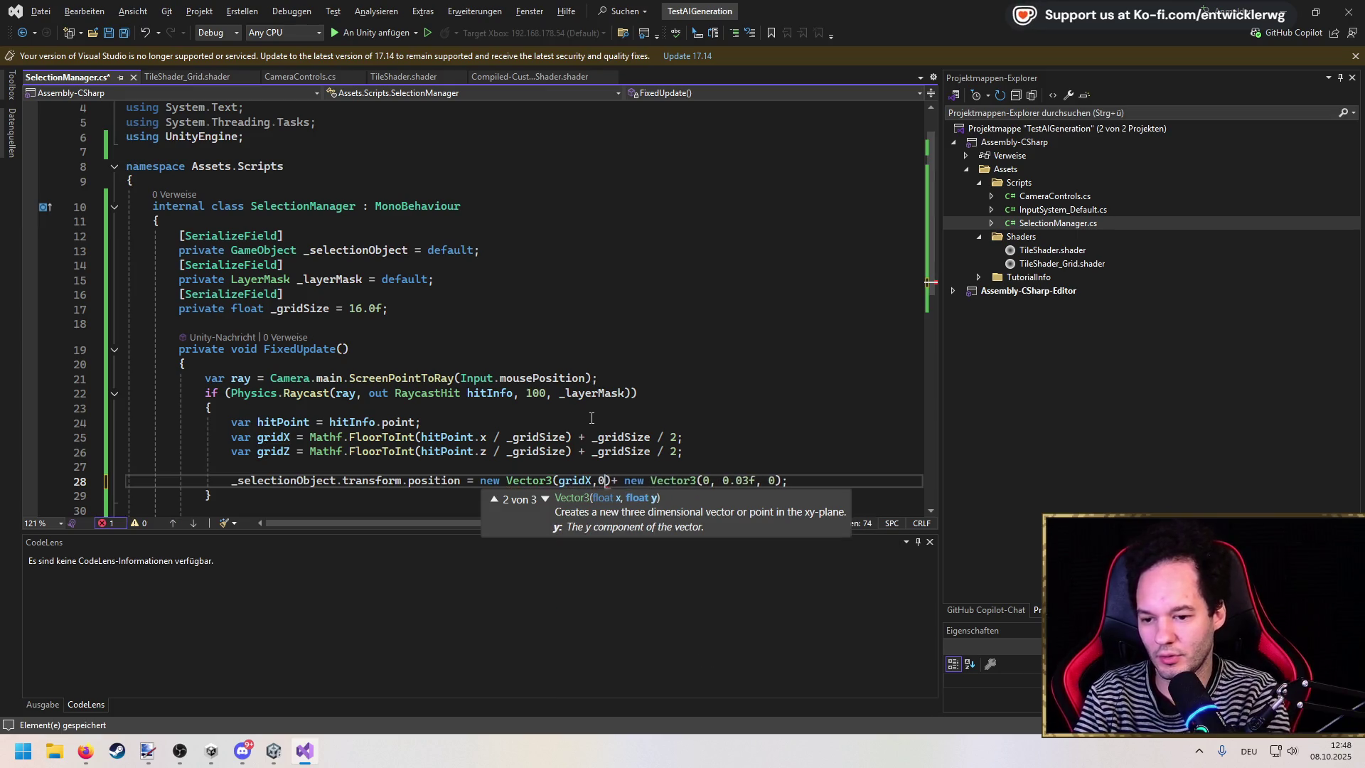
{"action": "type", "text": ", gri"}
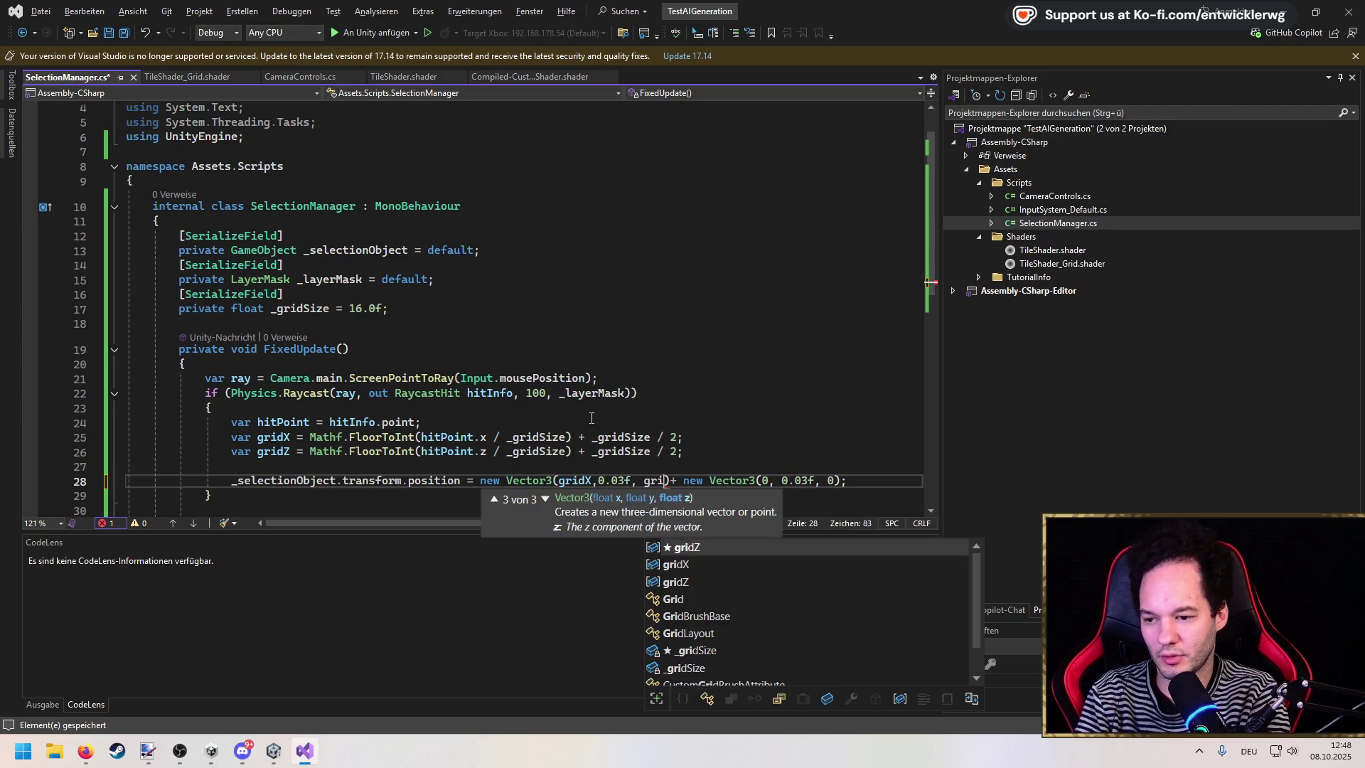
{"action": "key", "text": "Tab"}
{"action": "key", "text": "shift+End"}
{"action": "type", "text": ";"}
{"action": "key", "text": "ctrl+s"}
Step: Delete the extra blank lines after the if block and save the script
{"action": "scroll", "coordinate": [578, 372], "scroll_direction": "down", "scroll_amount": 1}
{"action": "scroll", "coordinate": [579, 372], "scroll_direction": "down", "scroll_amount": 1}
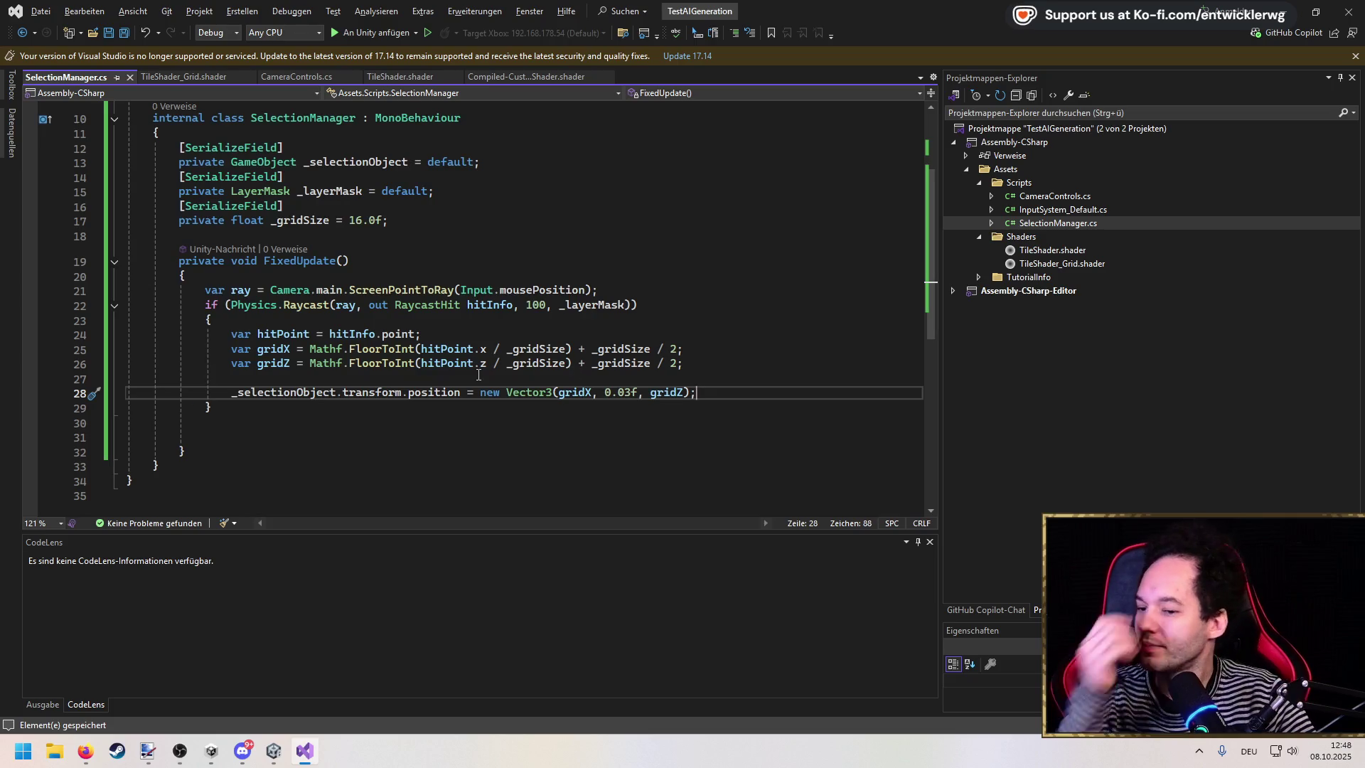
{"action": "left_click", "coordinate": [373, 422]}
{"action": "key", "text": "BackSpace"}
{"action": "key", "text": "Delete"}
{"action": "key", "text": "ctrl+s"}
{"action": "left_click", "coordinate": [1283, 10]}
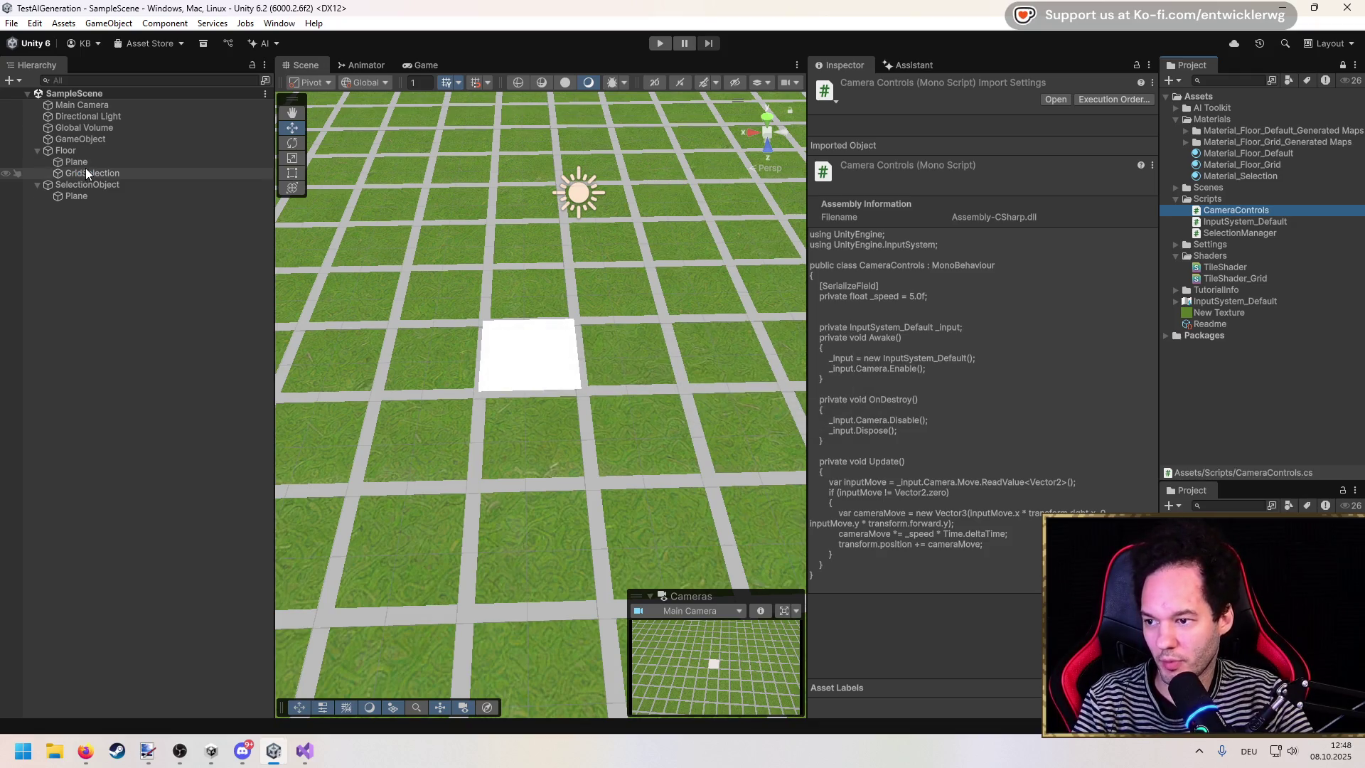
Step: Add a SelectionPlane user layer (User Layer 6) via the floor plane's layer menu
{"action": "left_click", "coordinate": [87, 164]}
{"action": "left_click", "coordinate": [1034, 101]}
{"action": "left_click", "coordinate": [1095, 219]}
{"action": "left_click", "coordinate": [1052, 104]}
{"action": "left_click", "coordinate": [1066, 206]}
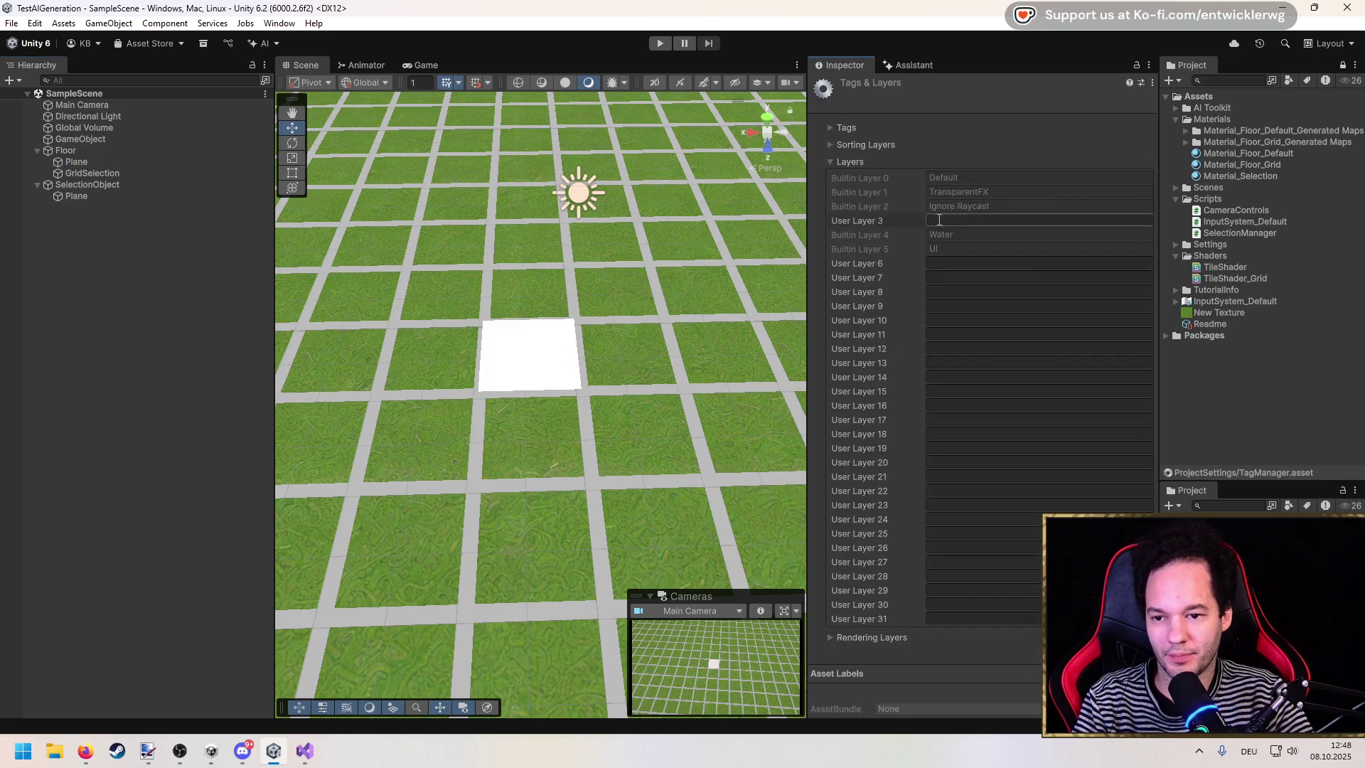
{"action": "left_click", "coordinate": [972, 262]}
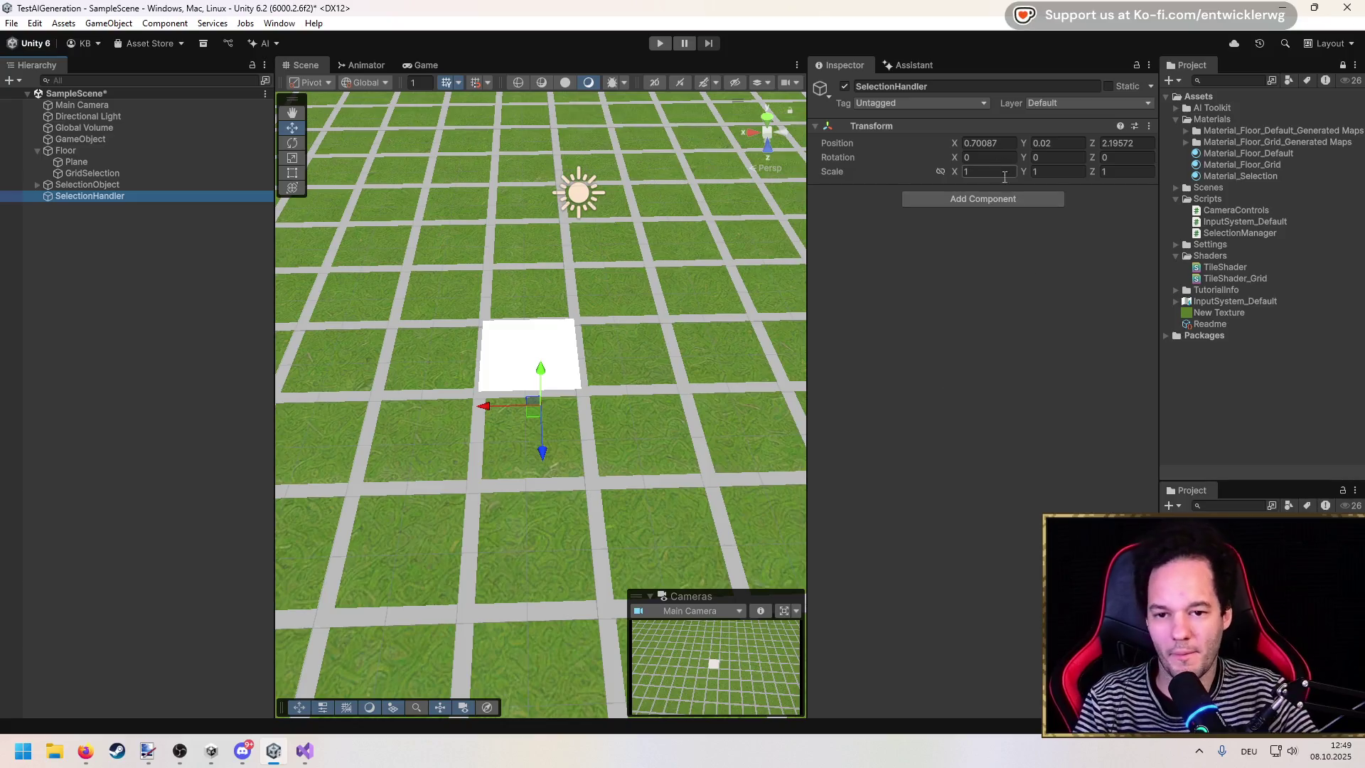
Step: Give SelectionHandler a Selection Manager component and position it at 0, 0, 0
{"action": "type", "text": "Selec"}
{"action": "key", "text": "Down"}
{"action": "key", "text": "Return"}
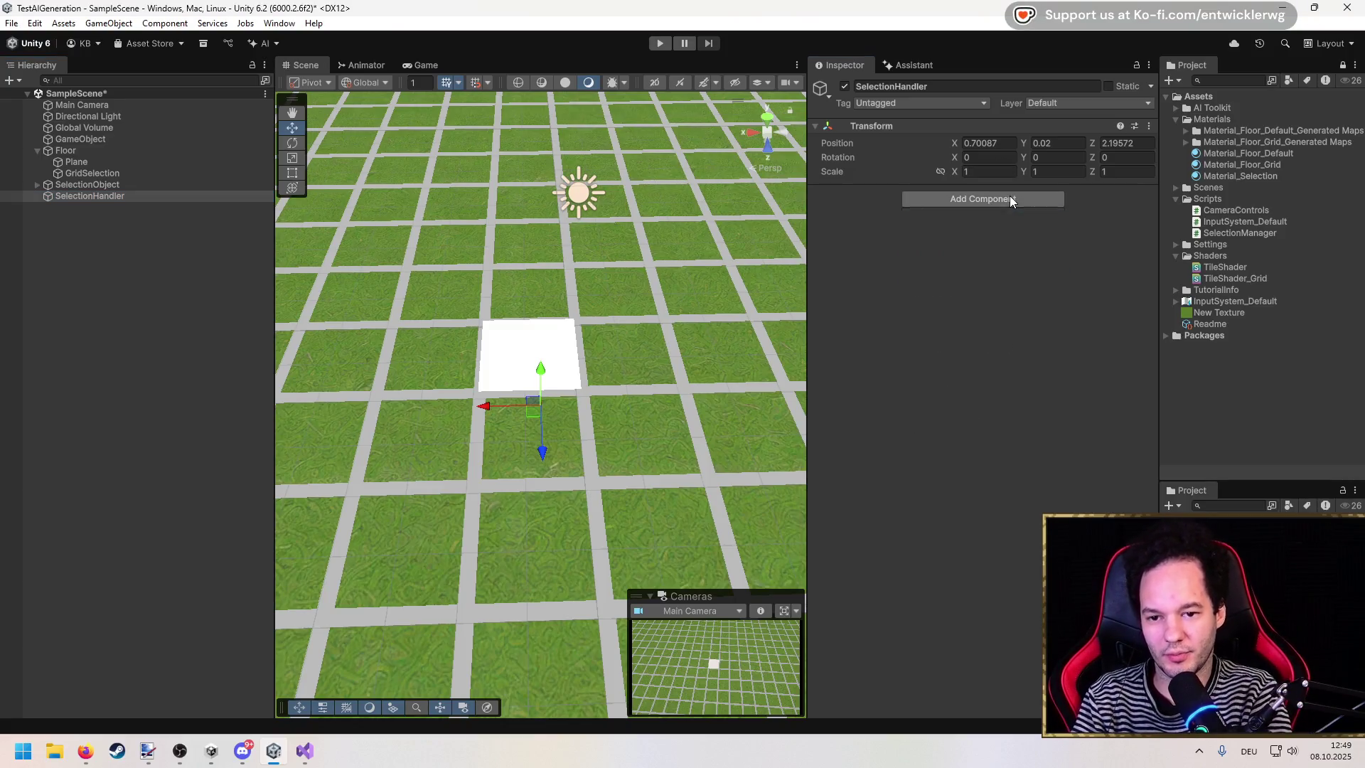
{"action": "type", "text": "0"}
{"action": "key", "text": "Tab"}
{"action": "type", "text": "0"}
{"action": "key", "text": "Tab"}
{"action": "type", "text": "0"}
{"action": "key", "text": "Return"}
{"action": "key", "text": "ctrl+s"}
Step: Set Layer Mask to SelectionPlane, assign SelectionObject, save the scene and press Play
{"action": "left_click", "coordinate": [982, 238]}
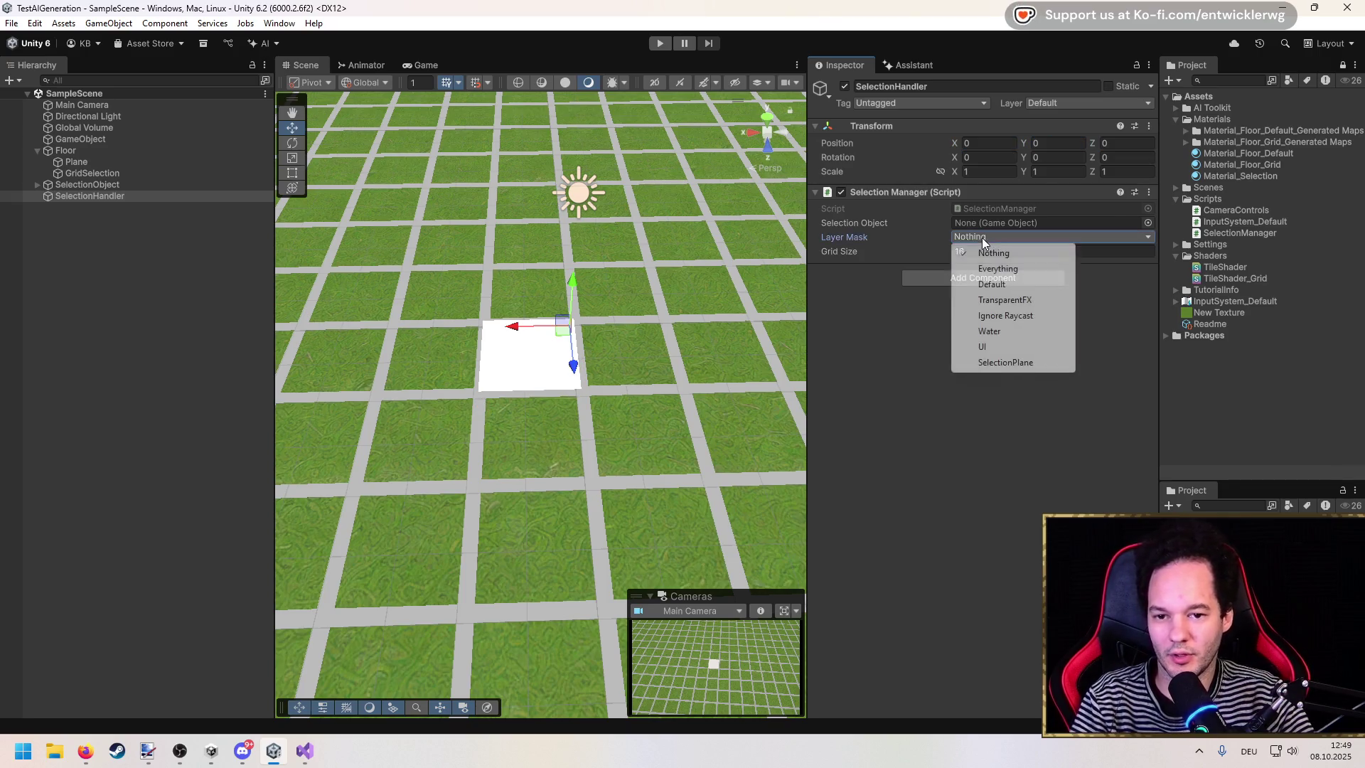
{"action": "left_click", "coordinate": [1009, 361]}
{"action": "mouse_move", "coordinate": [106, 184]}
{"action": "left_mouse_down"}
{"action": "mouse_move", "coordinate": [247, 203]}
{"action": "mouse_move", "coordinate": [1044, 222]}
{"action": "left_mouse_up"}
{"action": "key", "text": "ctrl+s"}
{"action": "left_click", "coordinate": [659, 43]}
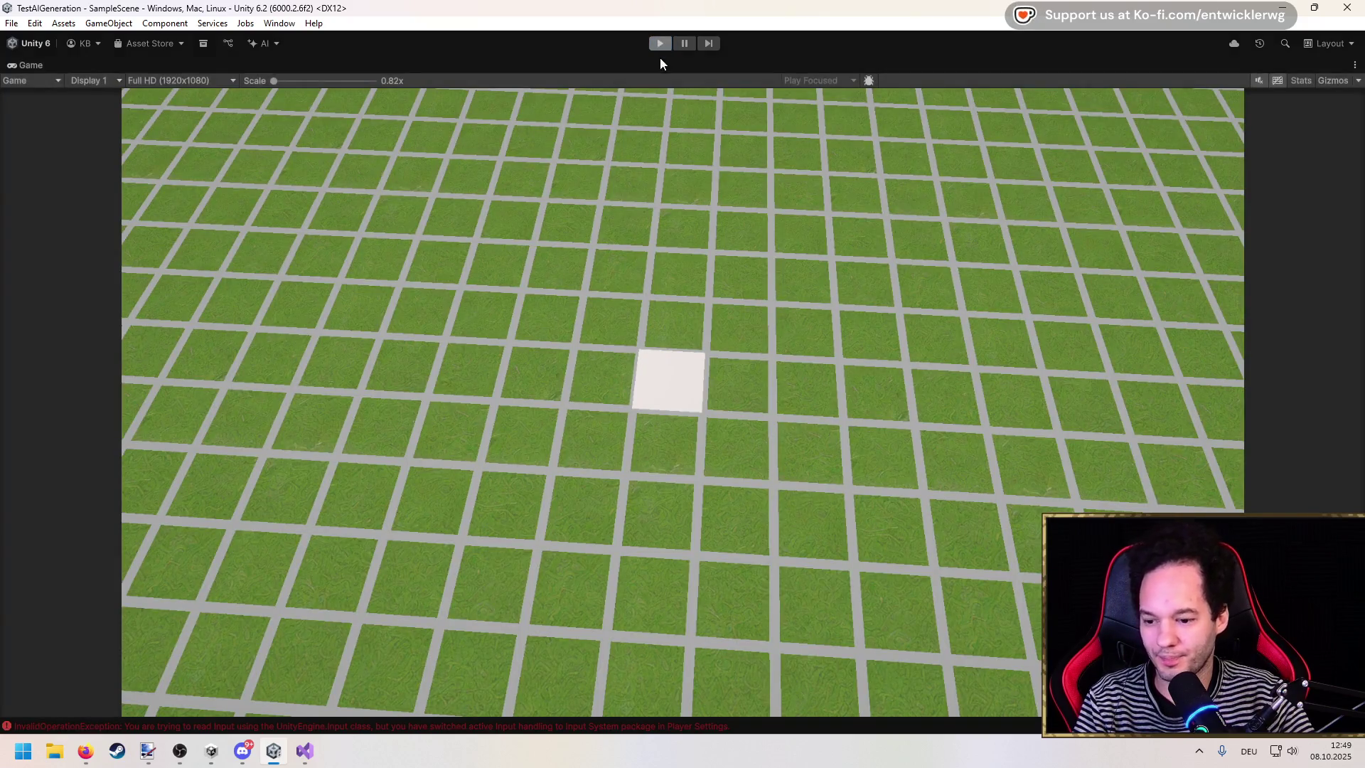
Step: Stop the game, read the input-handling error's stack trace, and open SelectionManager.cs at line 21
{"action": "left_click", "coordinate": [659, 43]}
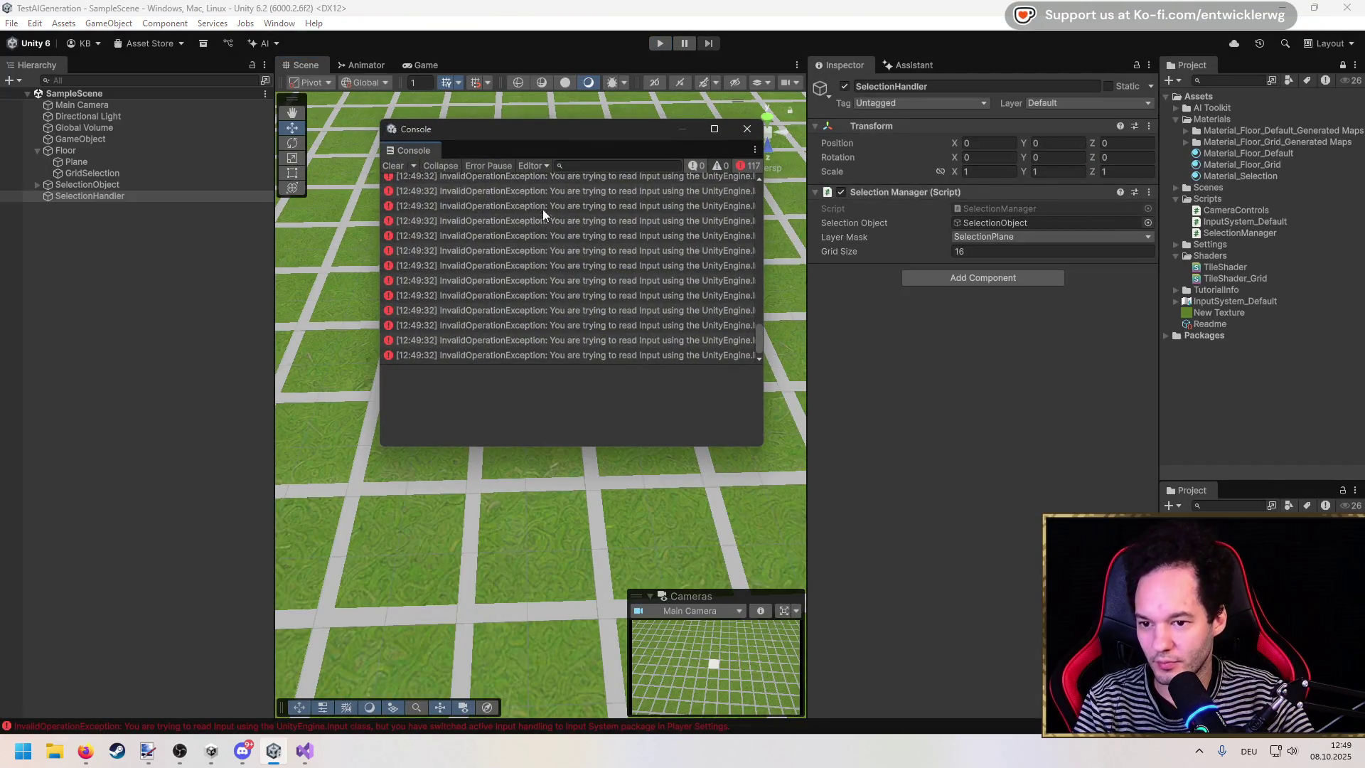
{"action": "left_click_drag", "start_coordinate": [758, 319], "coordinate": [766, 164]}
{"action": "left_click", "coordinate": [642, 195]}
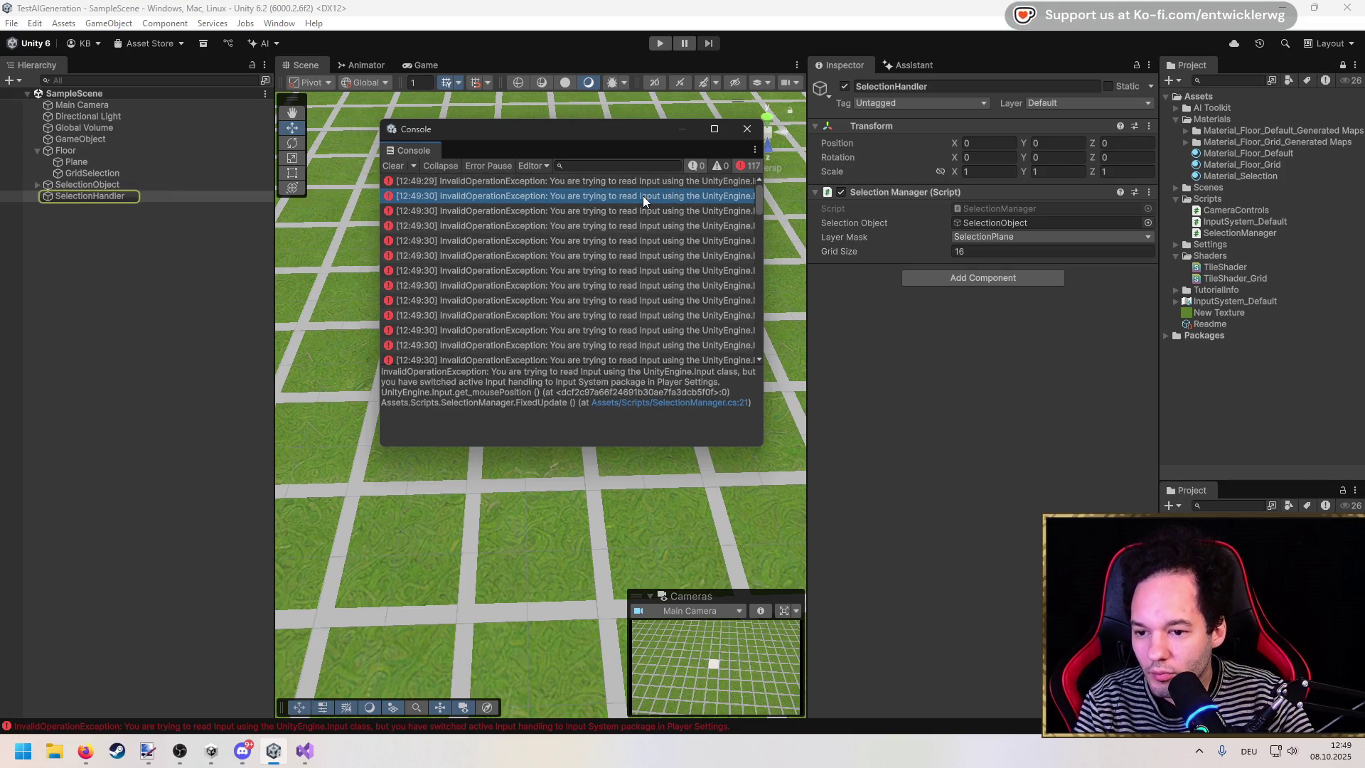
{"action": "left_click", "coordinate": [33, 24]}
{"action": "left_click", "coordinate": [34, 25]}
{"action": "double_click", "coordinate": [554, 284]}
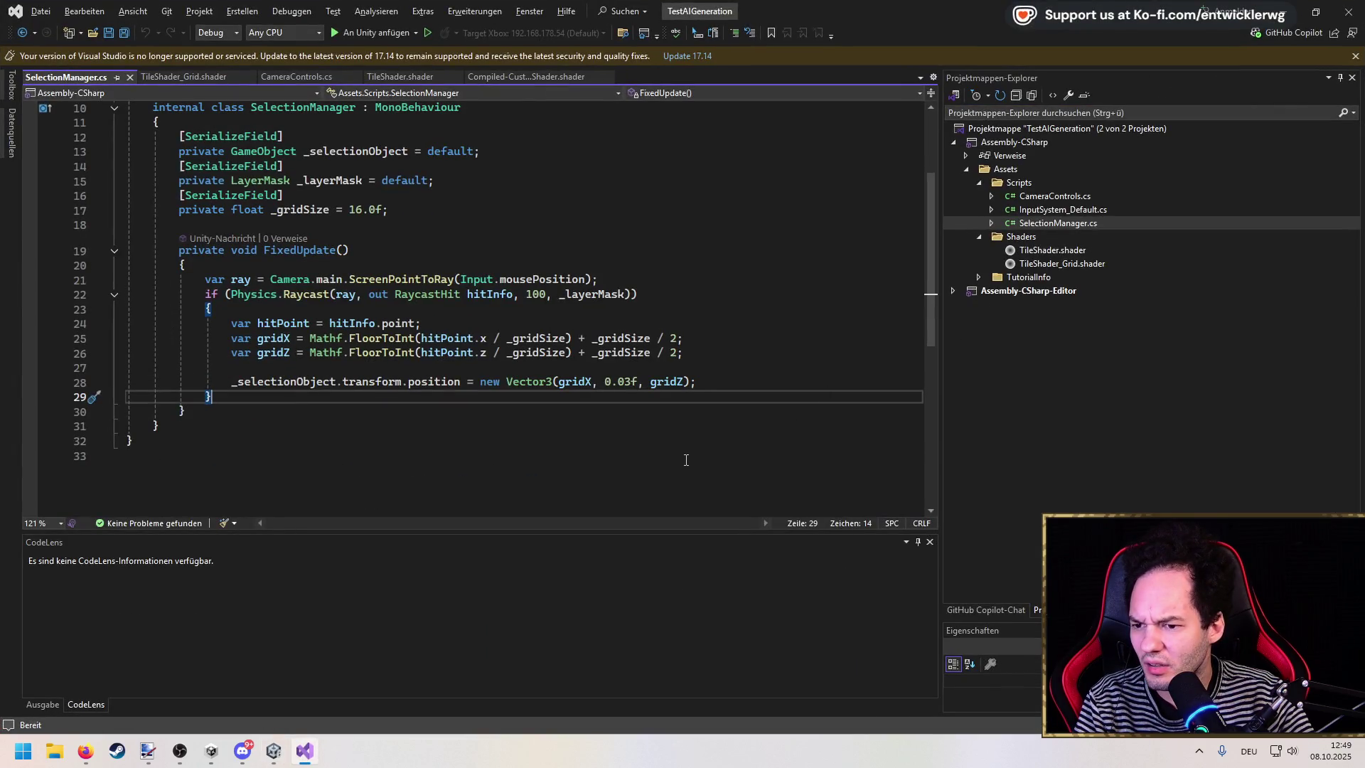
Step: Declare a private InputSystem_Default _input field below _gridSize
{"action": "scroll", "coordinate": [485, 304], "scroll_direction": "up", "scroll_amount": 2}
{"action": "left_click", "coordinate": [457, 298]}
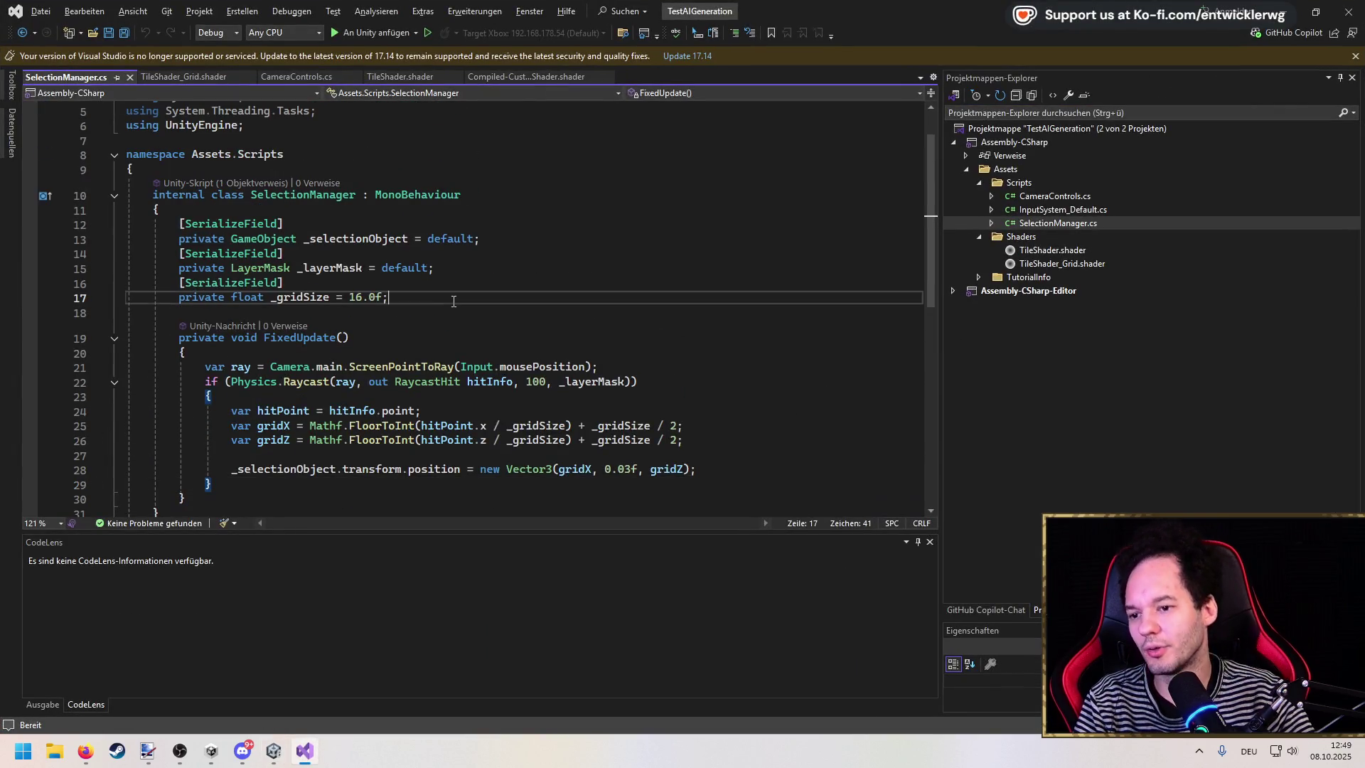
{"action": "key", "text": "Return"}
{"action": "key", "text": "Return"}
{"action": "key", "text": "Tab"}
{"action": "key", "text": "Return"}
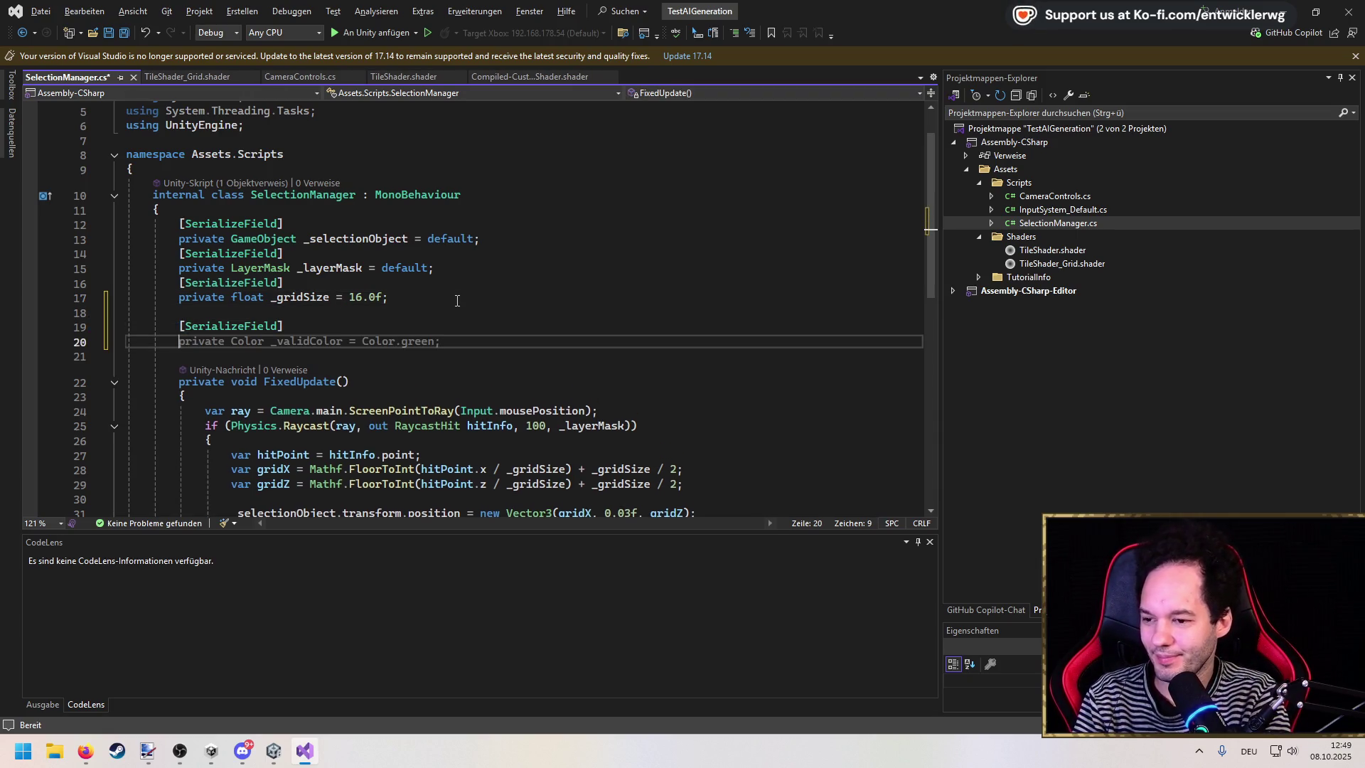
{"action": "key", "text": "ctrl+z"}
{"action": "key", "text": "ctrl+z"}
{"action": "key", "text": "ctrl+z"}
{"action": "key", "text": "Return"}
{"action": "type", "text": "p"}
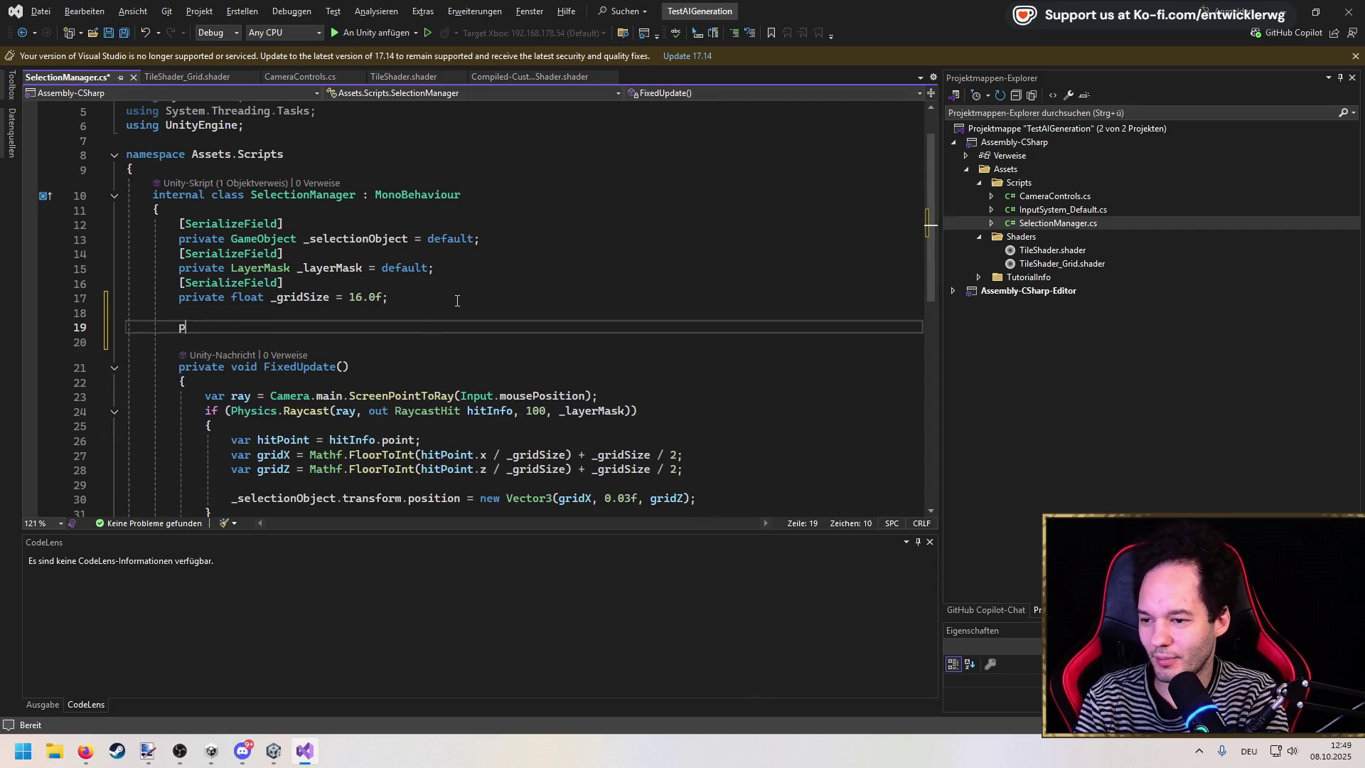
{"action": "type", "text": "rivate I"}
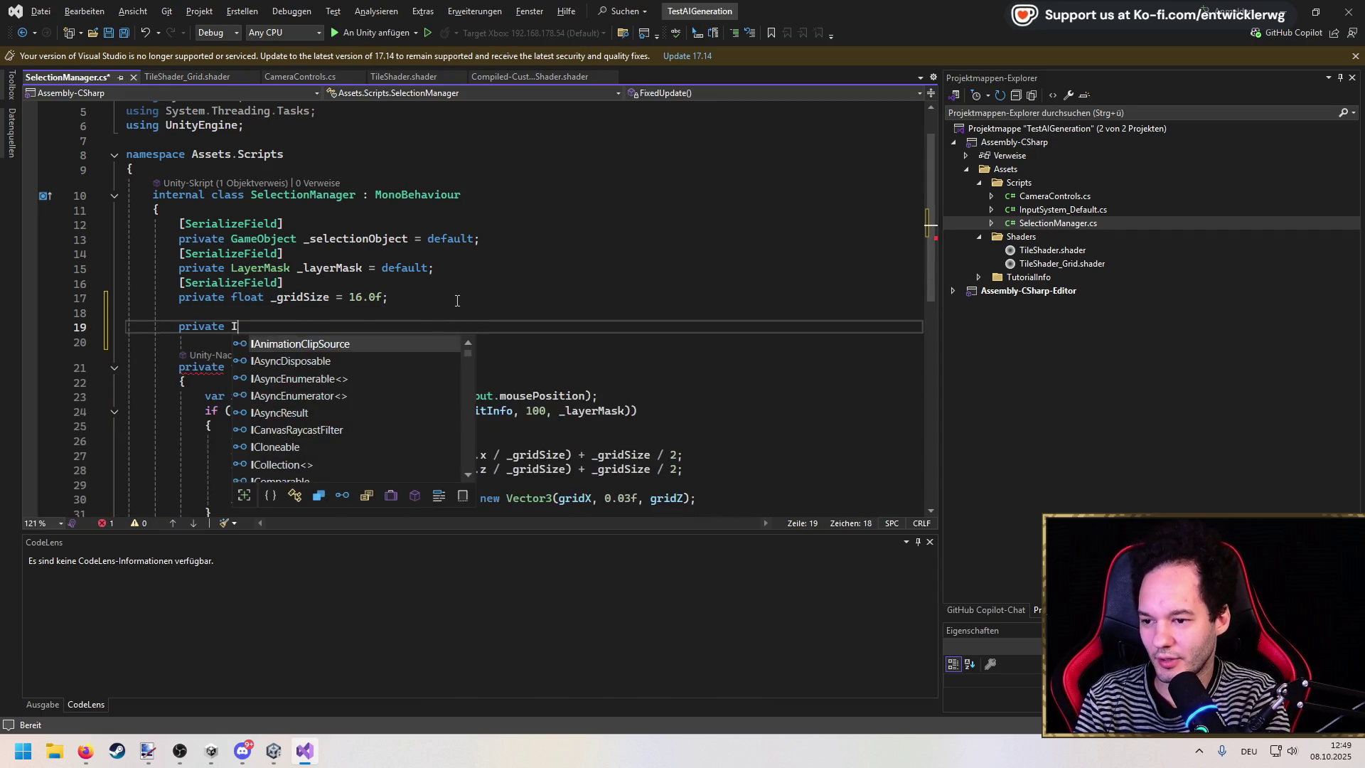
{"action": "type", "text": "nputS"}
{"action": "key", "text": "Tab"}
{"action": "type", "text": "_ i"}
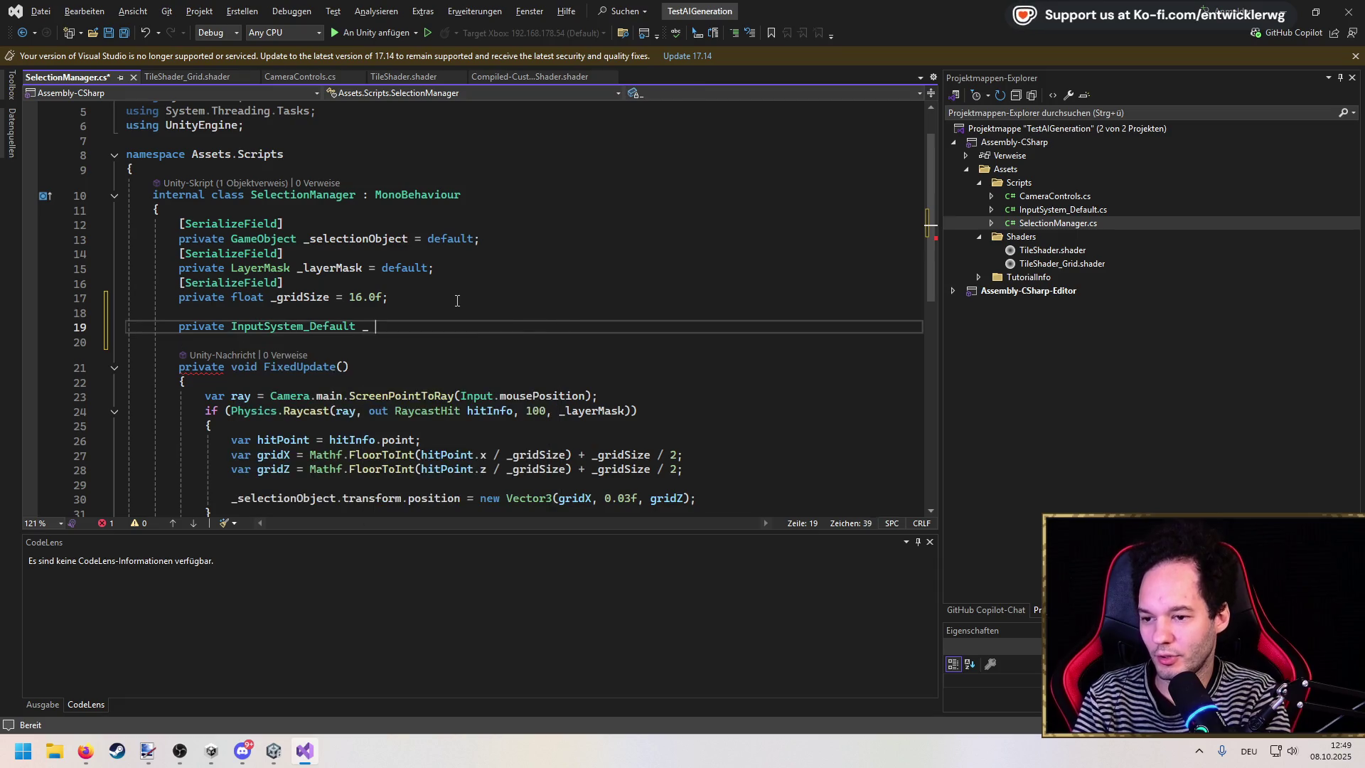
{"action": "key", "text": "BackSpace"}
{"action": "key", "text": "BackSpace"}
{"action": "type", "text": "i"}
{"action": "key", "text": "BackSpace"}
{"action": "type", "text": ";"}
{"action": "key", "text": "ctrl+s"}
Step: Add Awake creating and enabling _input, and OnDestroy disabling and disposing it
{"action": "key", "text": "Return"}
{"action": "key", "text": "Return"}
{"action": "key", "text": "Tab"}
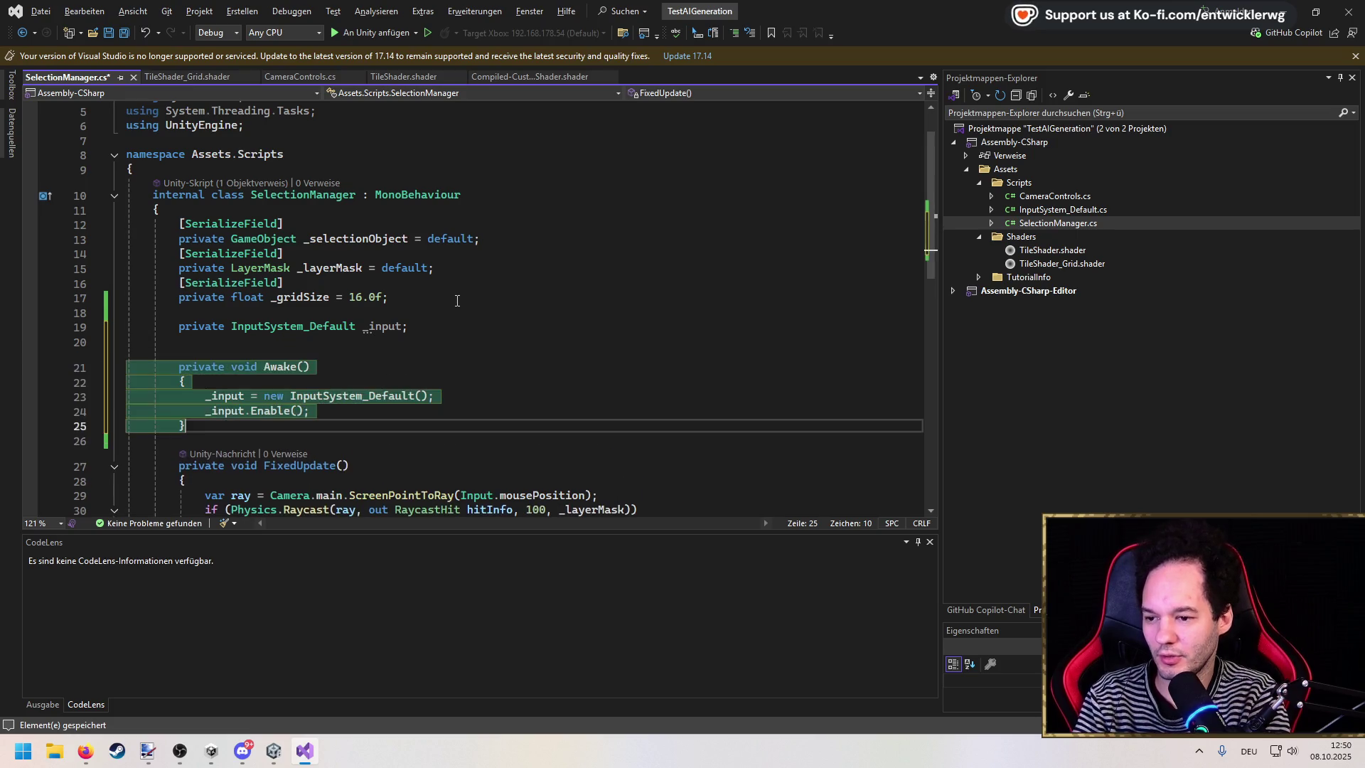
{"action": "key", "text": "Return"}
{"action": "key", "text": "Tab"}
{"action": "key", "text": "ctrl+s"}
{"action": "key", "text": "Up"}
{"action": "key", "text": "End"}
{"action": "key", "text": "Return"}
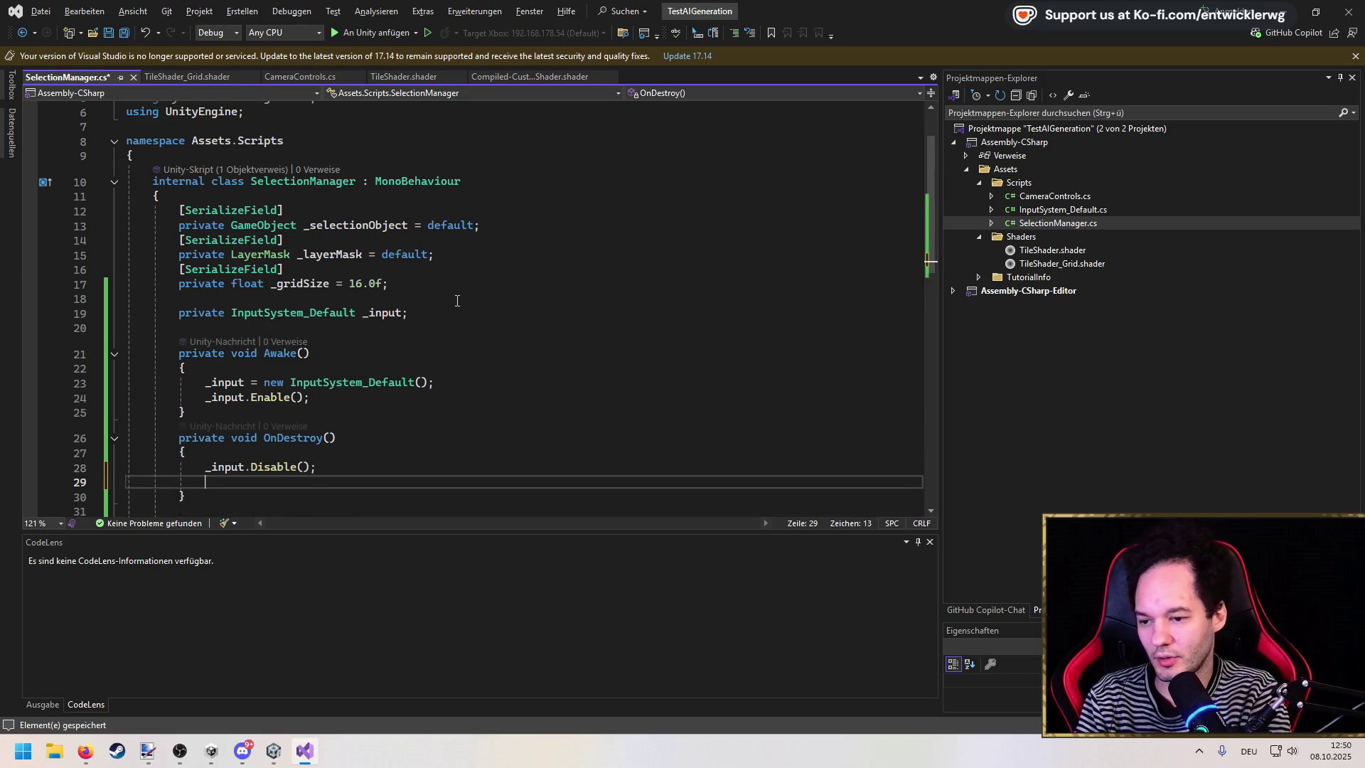
{"action": "key", "text": "Tab"}
{"action": "scroll", "coordinate": [457, 300], "scroll_direction": "down", "scroll_amount": 1}
{"action": "left_click", "coordinate": [328, 365]}
{"action": "key", "text": "Return"}
{"action": "scroll", "coordinate": [328, 365], "scroll_direction": "down", "scroll_amount": 5}
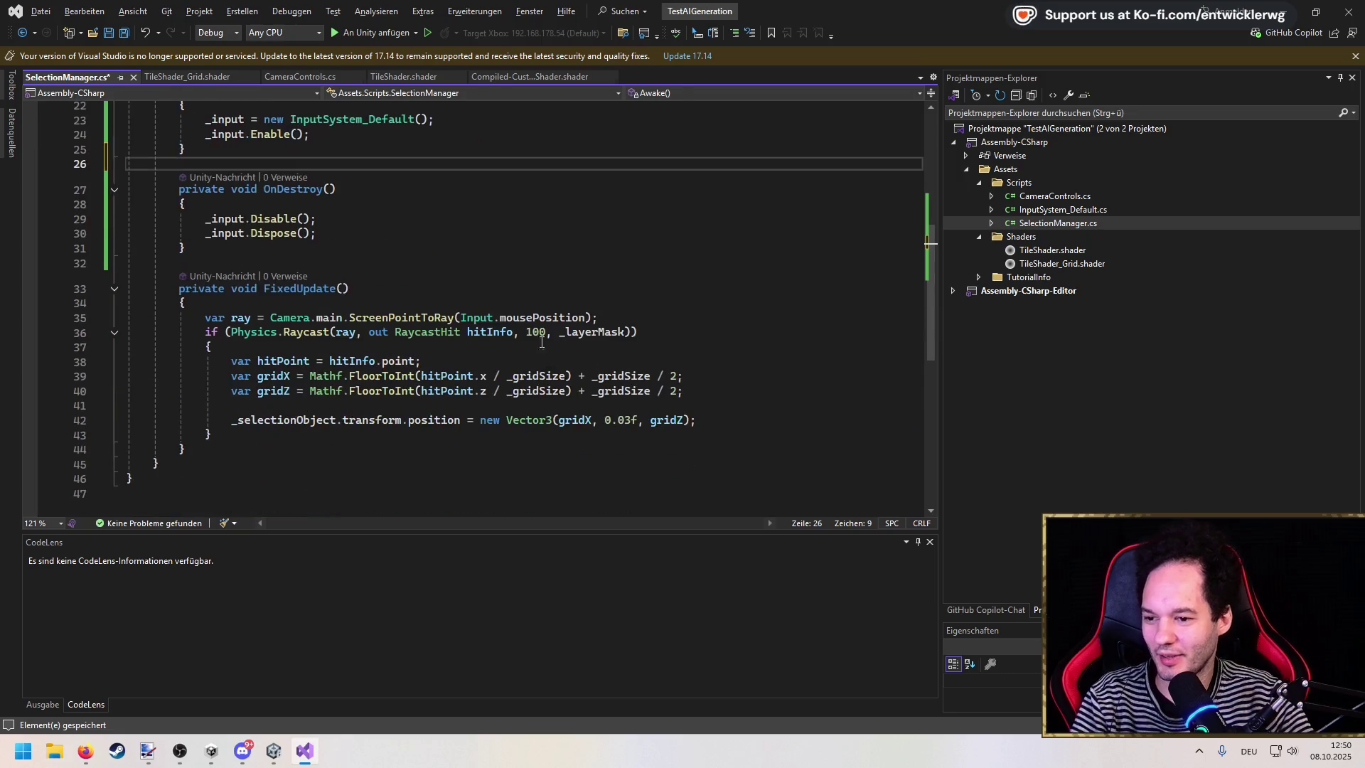
{"action": "key", "text": "ctrl+s"}
{"action": "left_click", "coordinate": [1291, 7]}
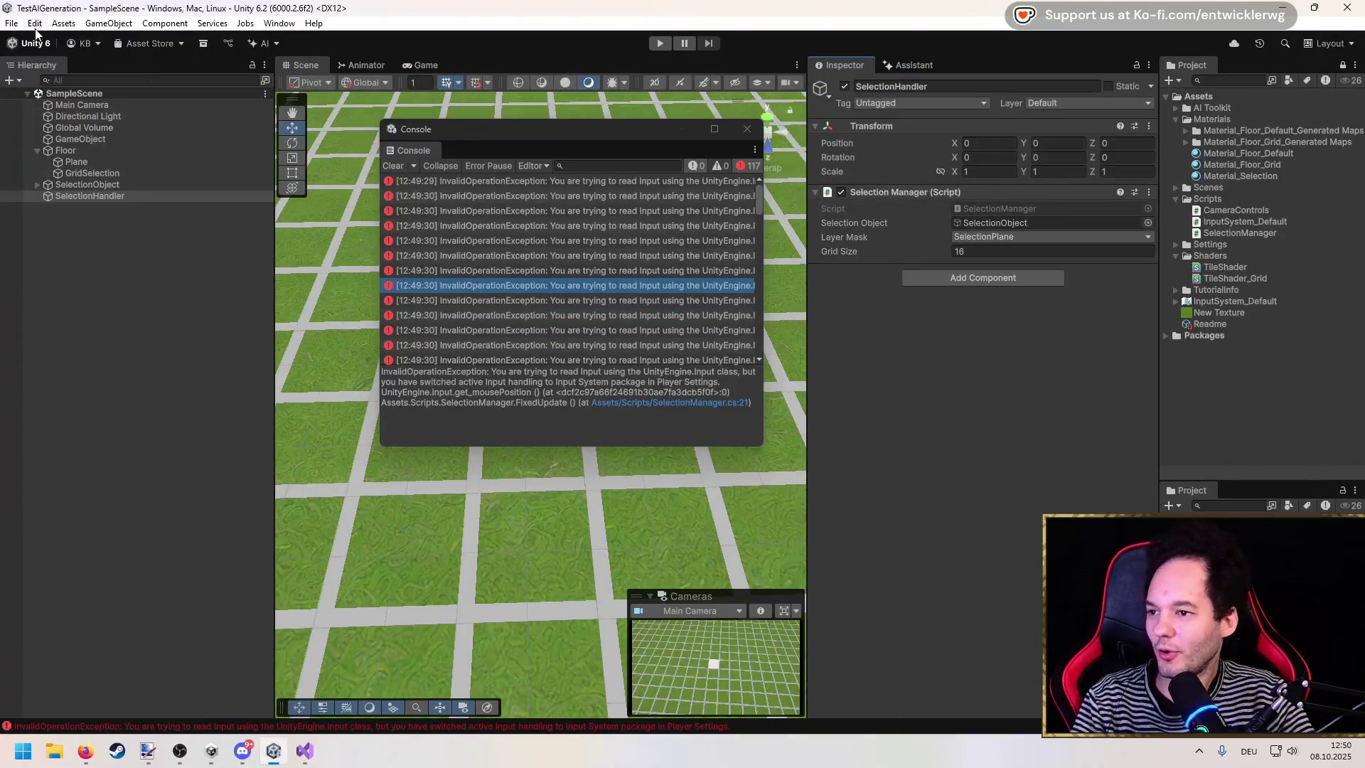
Step: Open InputSystem_Default's input actions in a widened Project Settings window, after briefly checking Preferences
{"action": "left_click", "coordinate": [33, 25]}
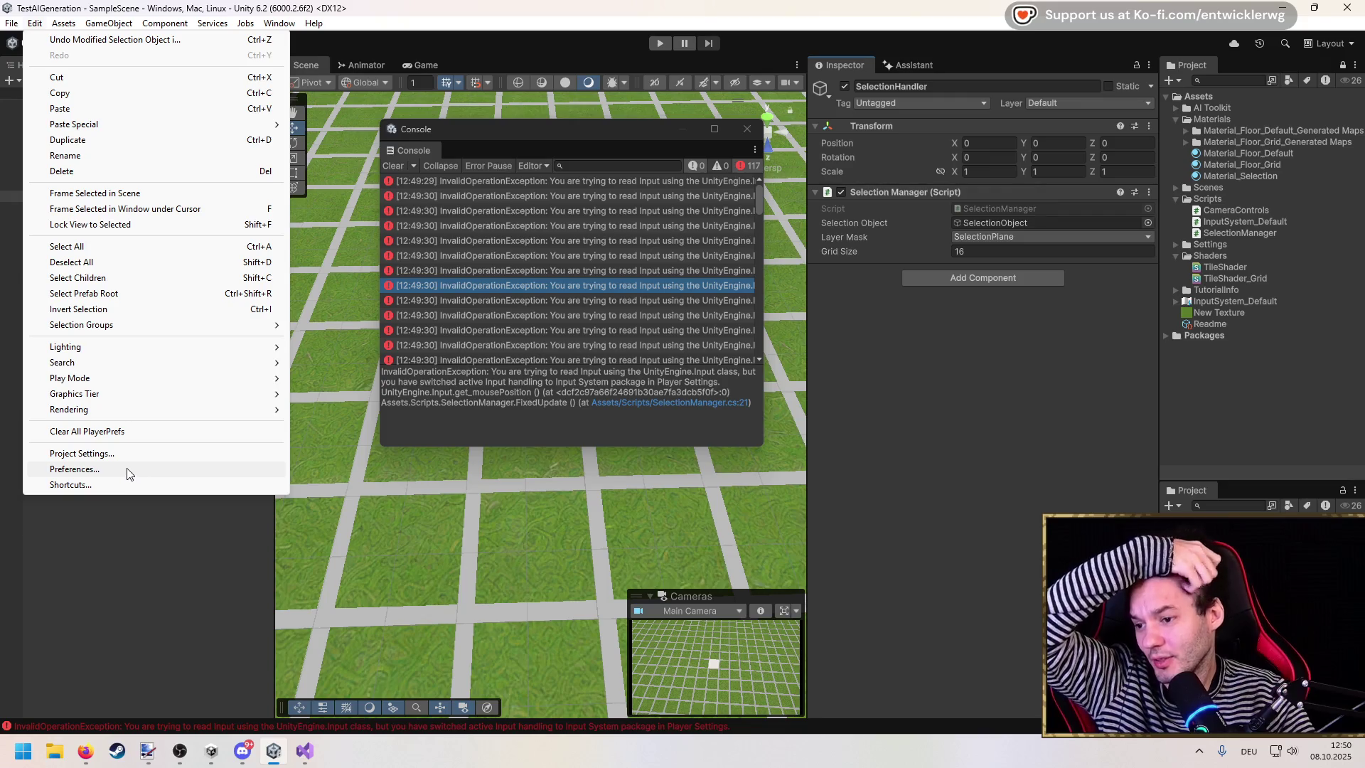
{"action": "left_click", "coordinate": [128, 473]}
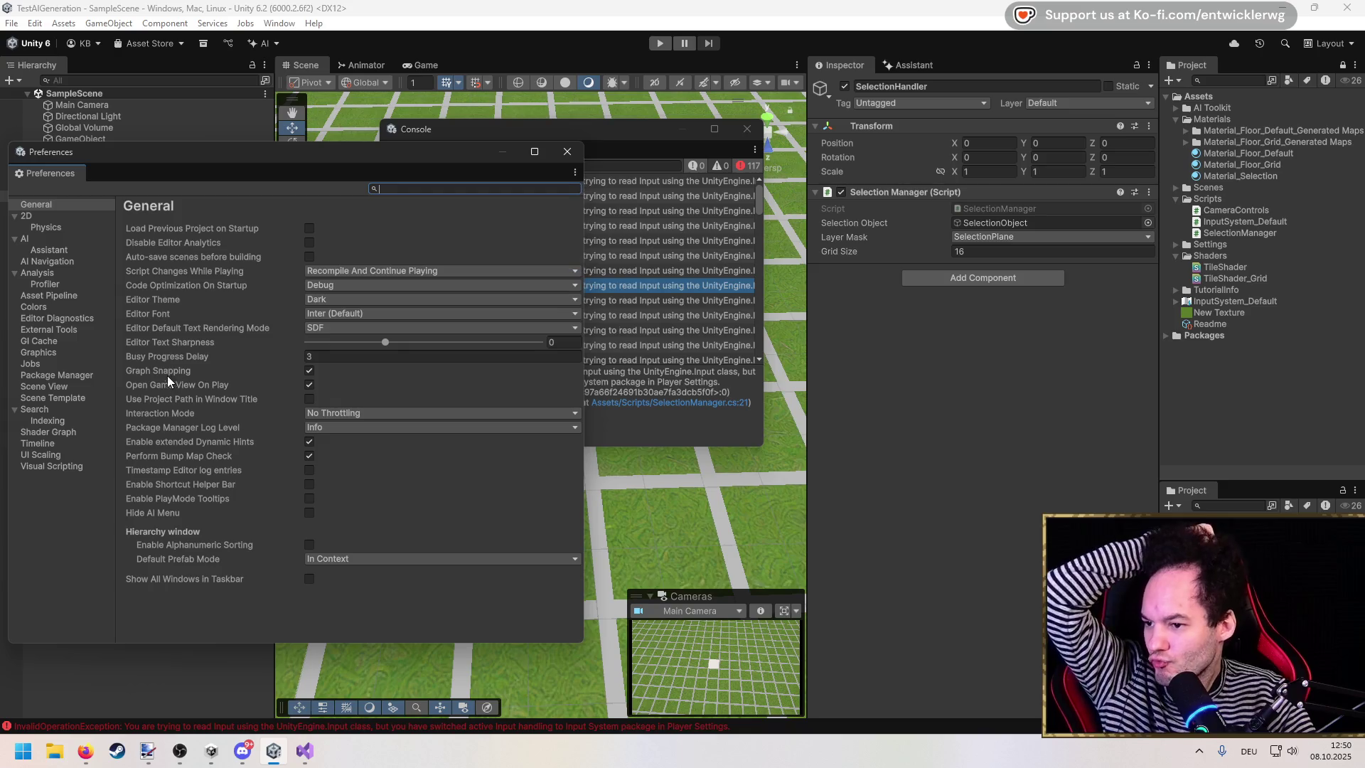
{"action": "left_click", "coordinate": [567, 152]}
{"action": "left_click", "coordinate": [34, 23]}
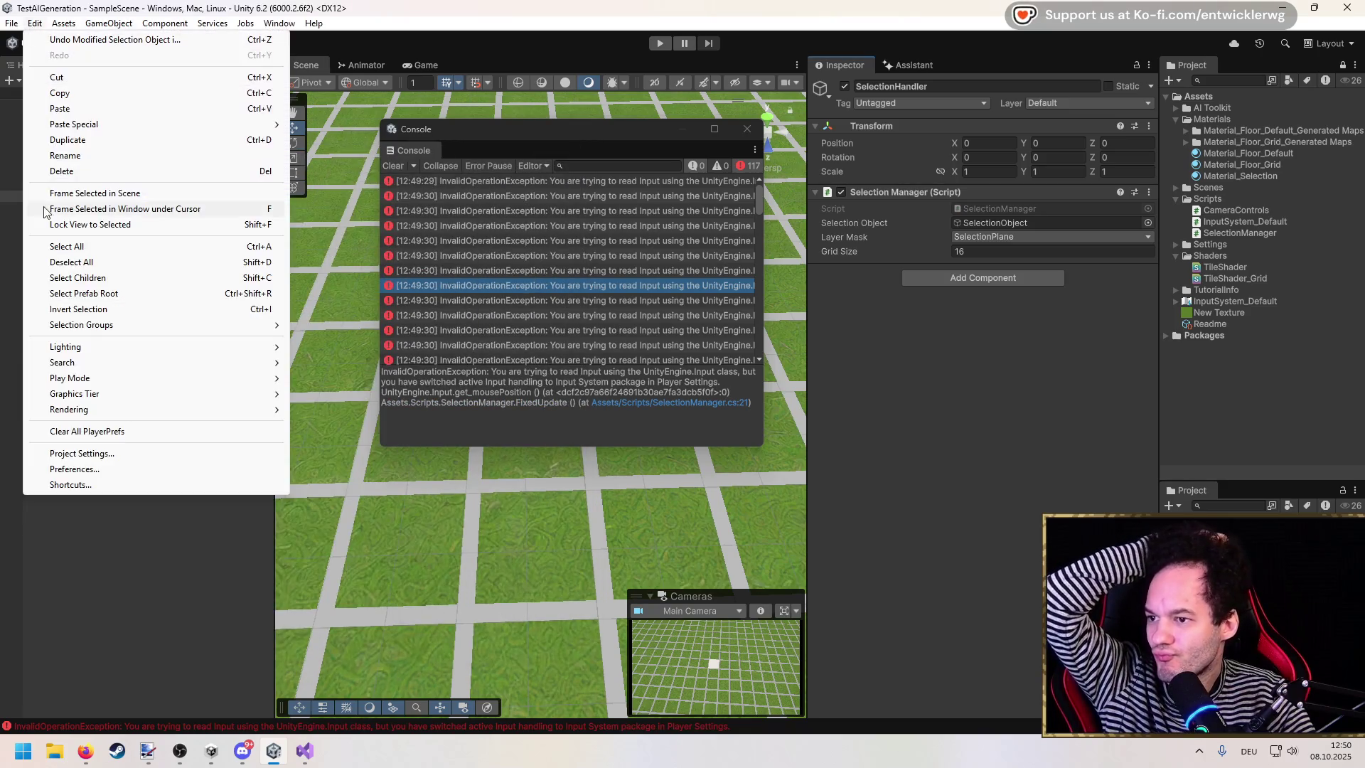
{"action": "left_click", "coordinate": [1227, 300]}
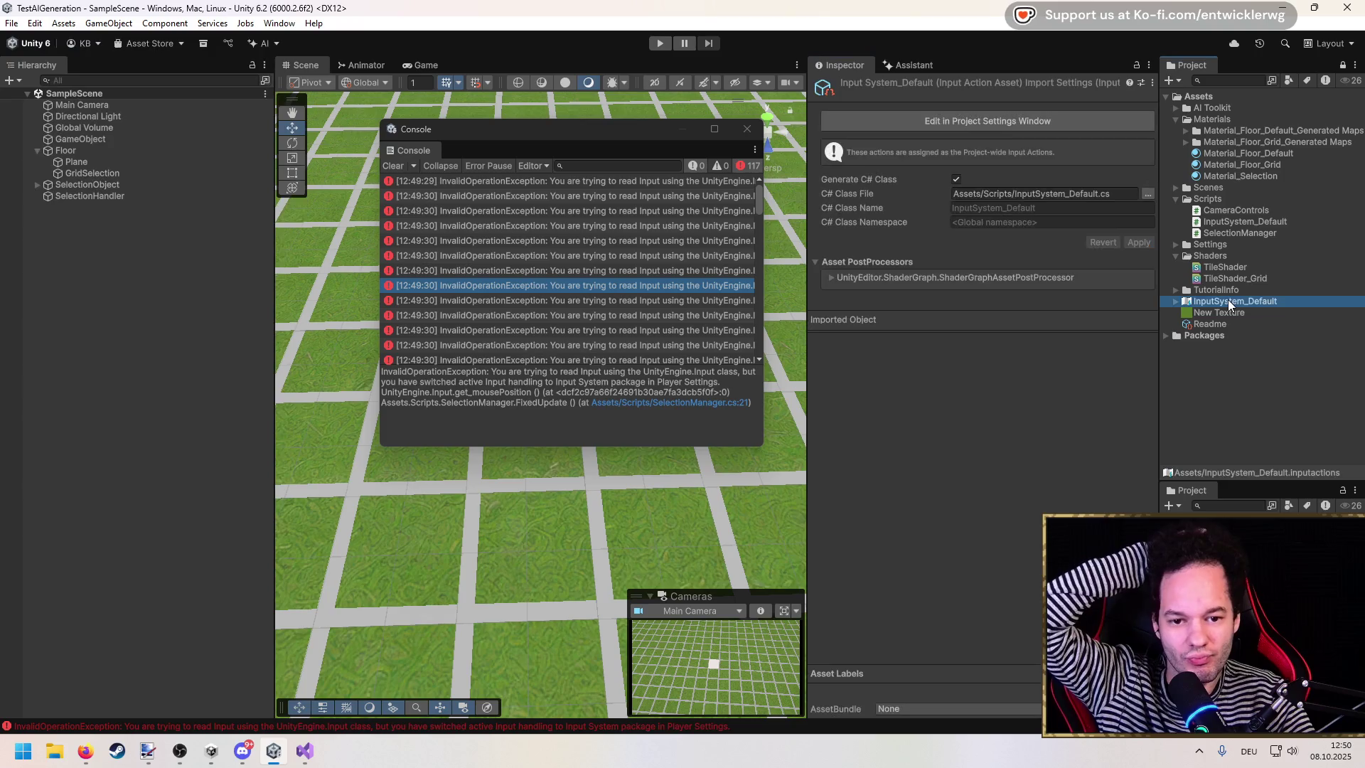
{"action": "left_click", "coordinate": [983, 112]}
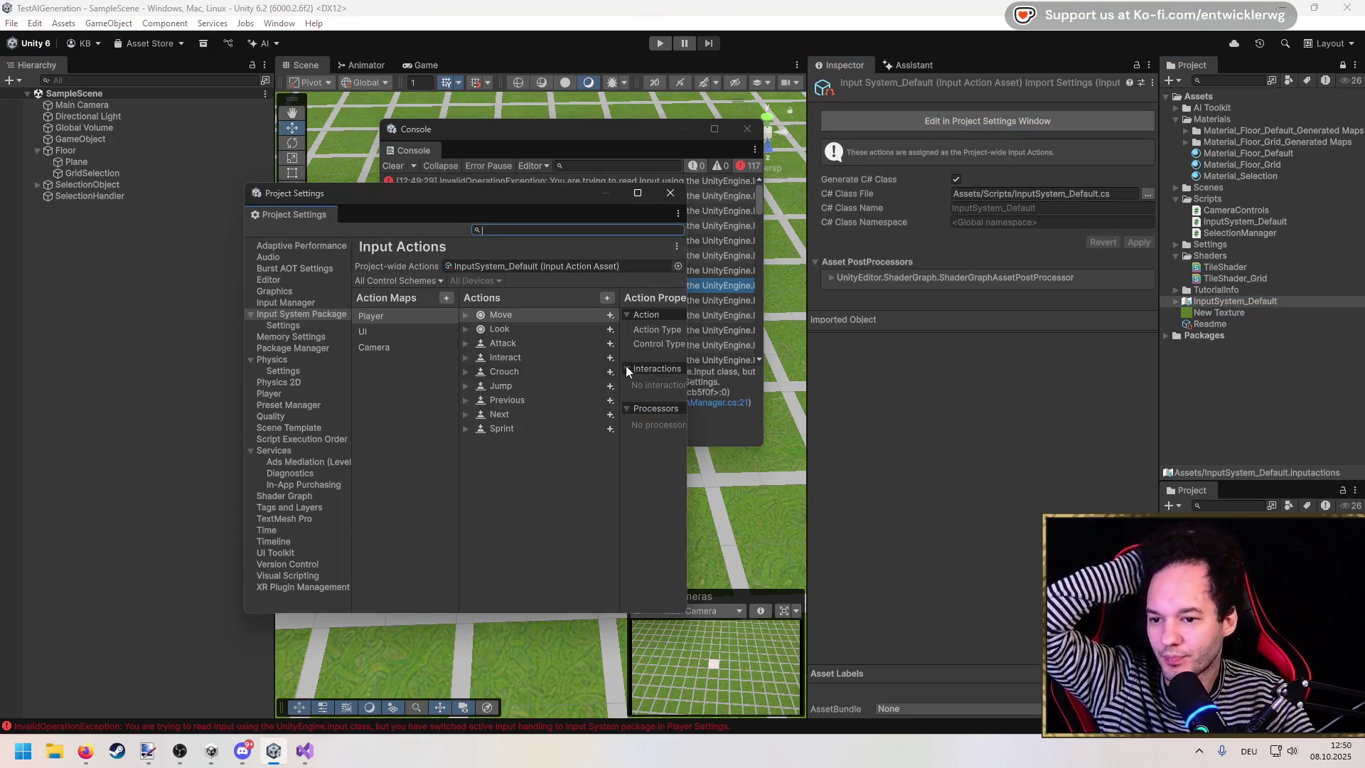
{"action": "left_click_drag", "start_coordinate": [691, 387], "coordinate": [1145, 418]}
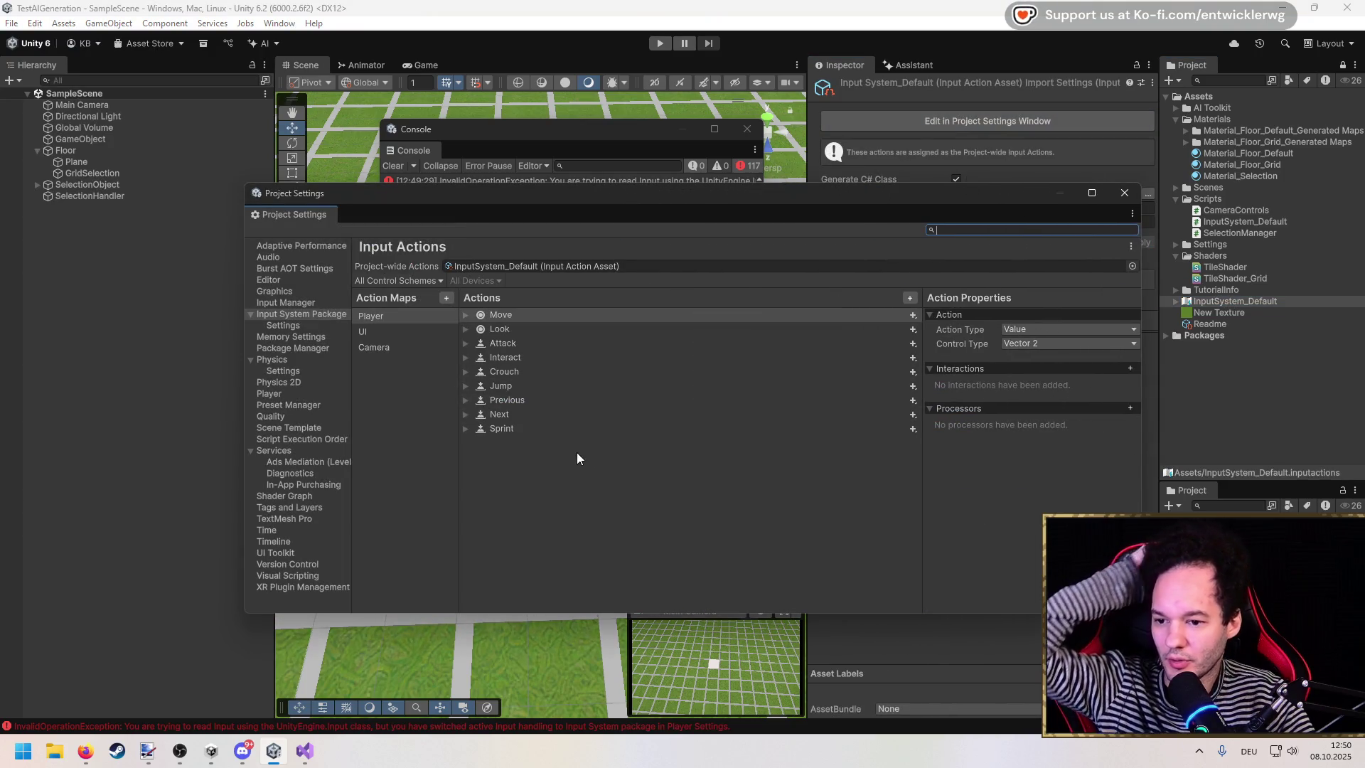
Step: Add a new action to the Camera map with action type Value and control type Vector 2
{"action": "left_click", "coordinate": [388, 347]}
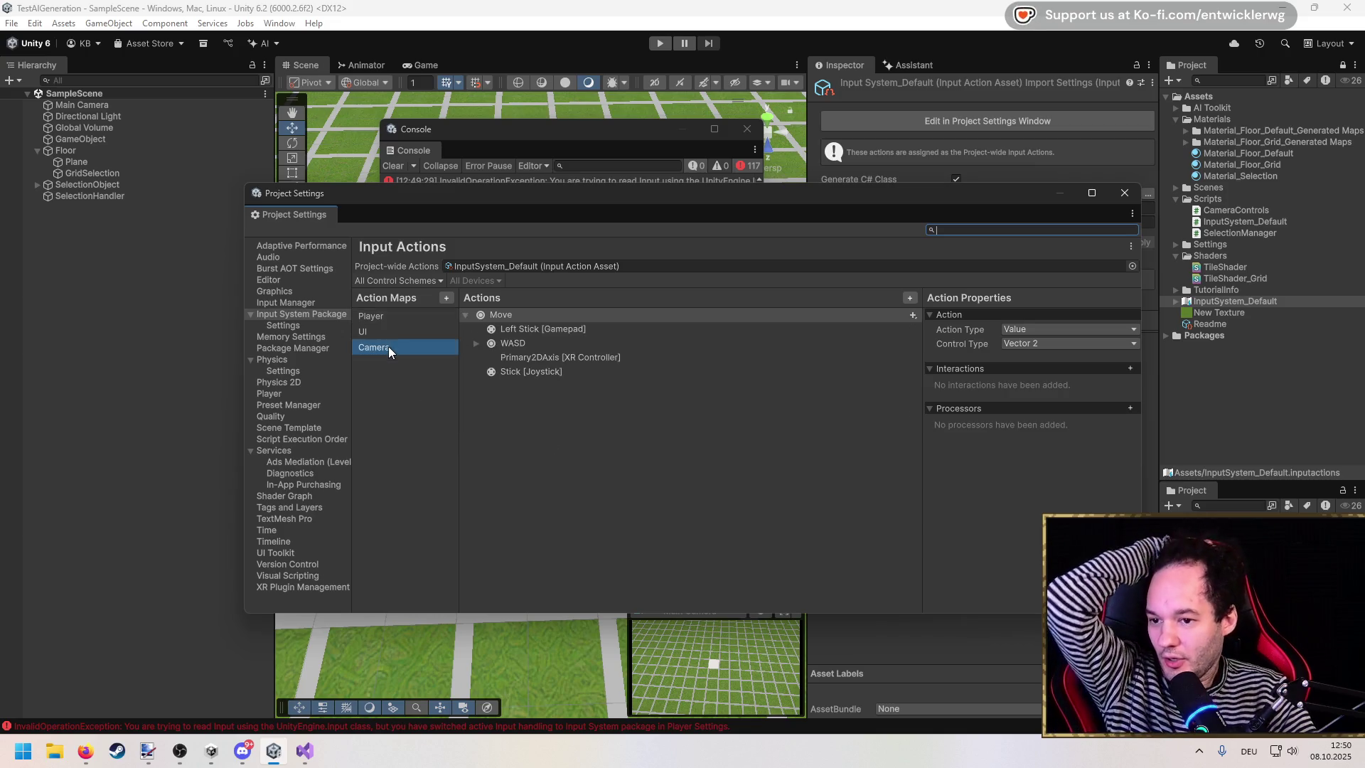
{"action": "left_click", "coordinate": [467, 314]}
{"action": "left_click", "coordinate": [467, 313]}
{"action": "right_click", "coordinate": [491, 348]}
{"action": "left_click", "coordinate": [502, 359]}
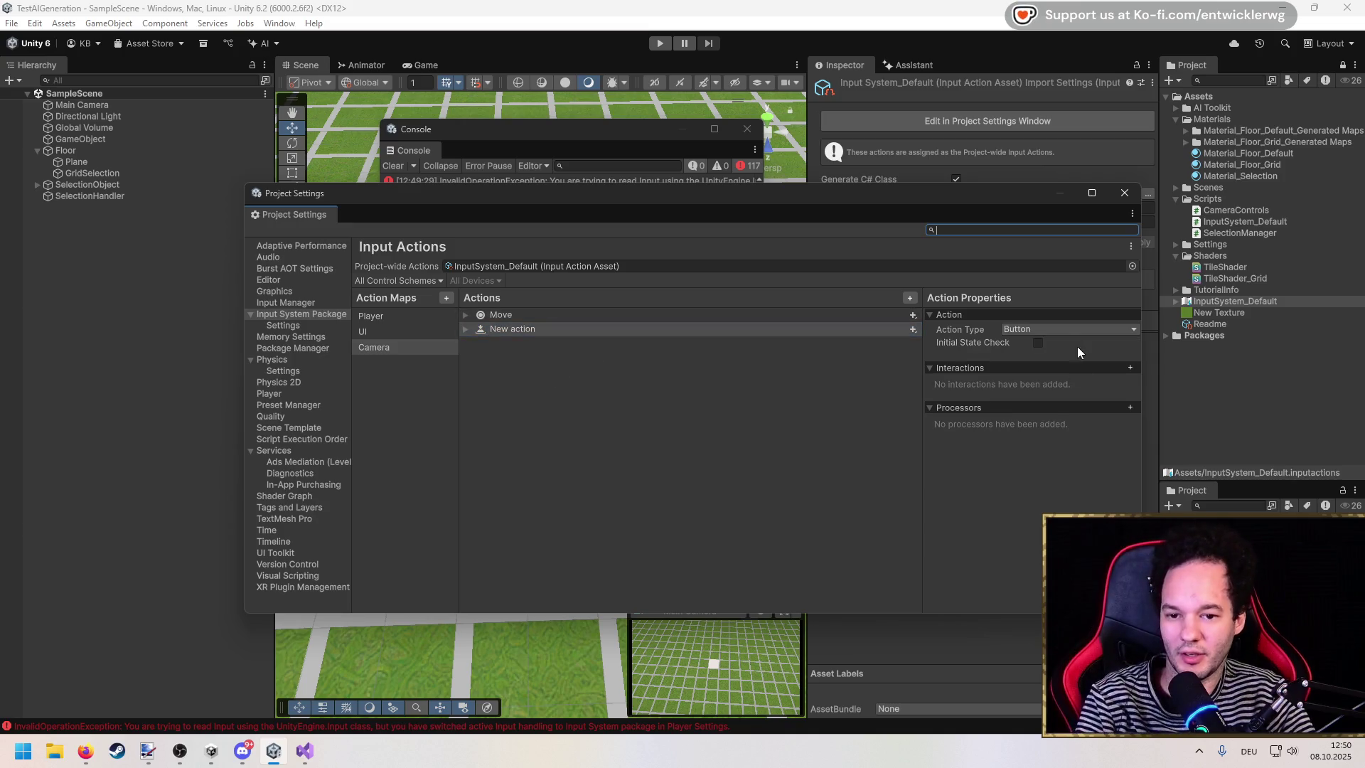
{"action": "left_click", "coordinate": [1052, 329]}
{"action": "left_click", "coordinate": [1048, 347]}
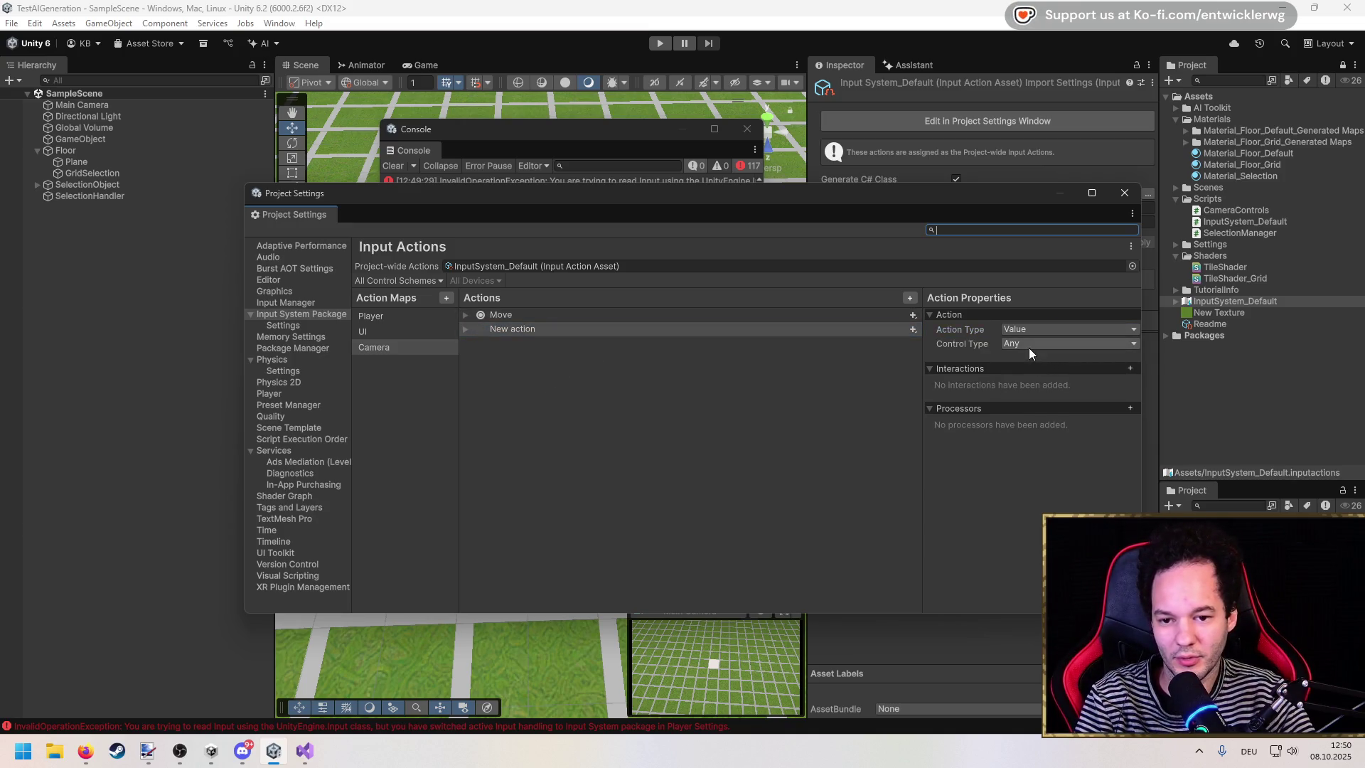
{"action": "left_click", "coordinate": [1029, 345]}
{"action": "left_click", "coordinate": [1066, 452]}
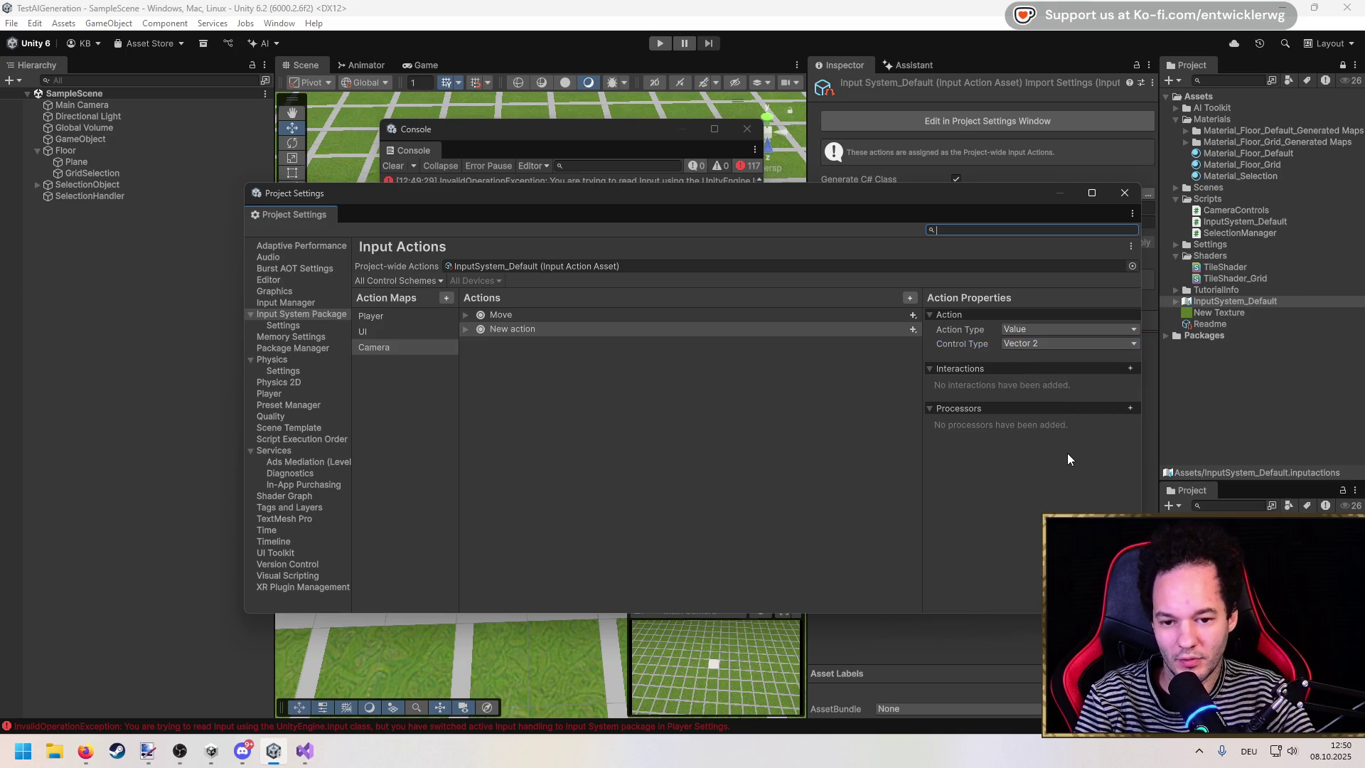
Step: Look over the UI and Player maps, then reselect the Camera map's new action
{"action": "left_click", "coordinate": [456, 332]}
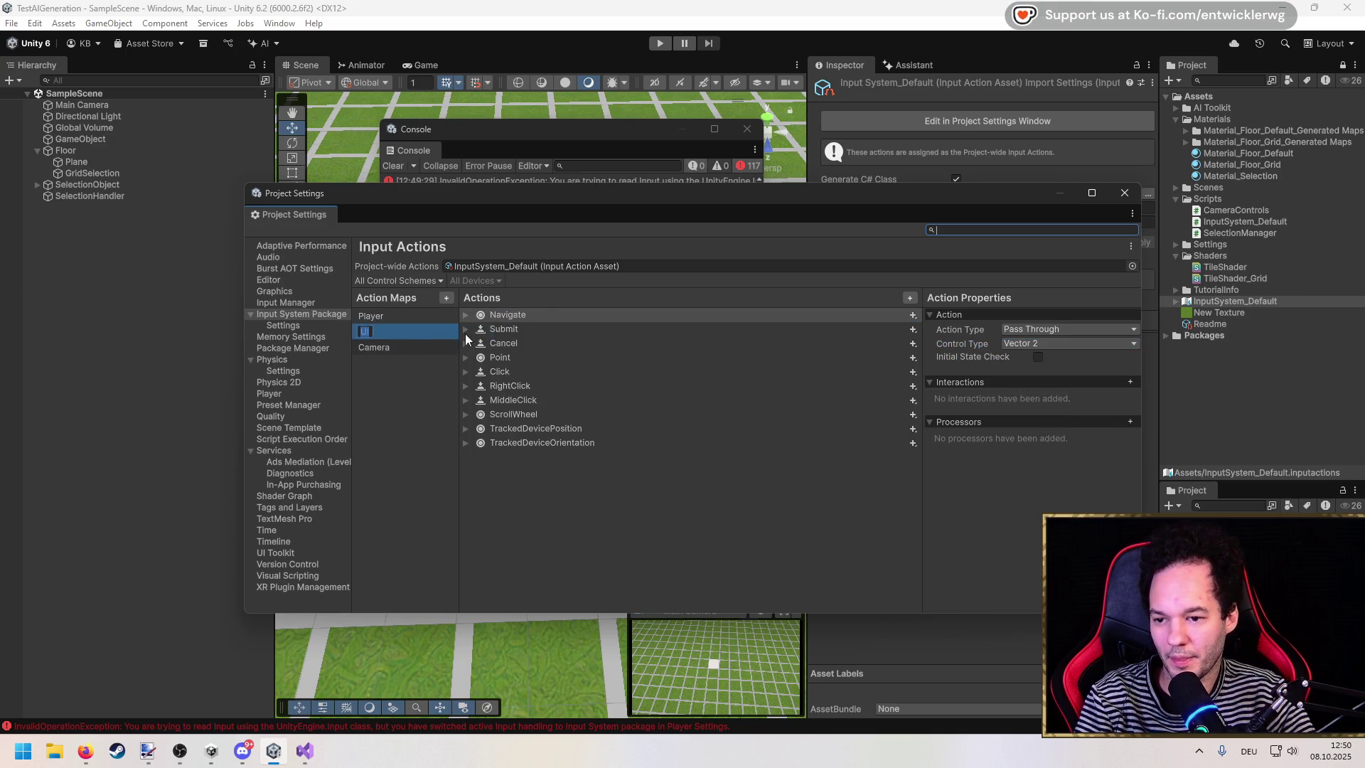
{"action": "left_click", "coordinate": [374, 316]}
{"action": "left_click", "coordinate": [396, 346]}
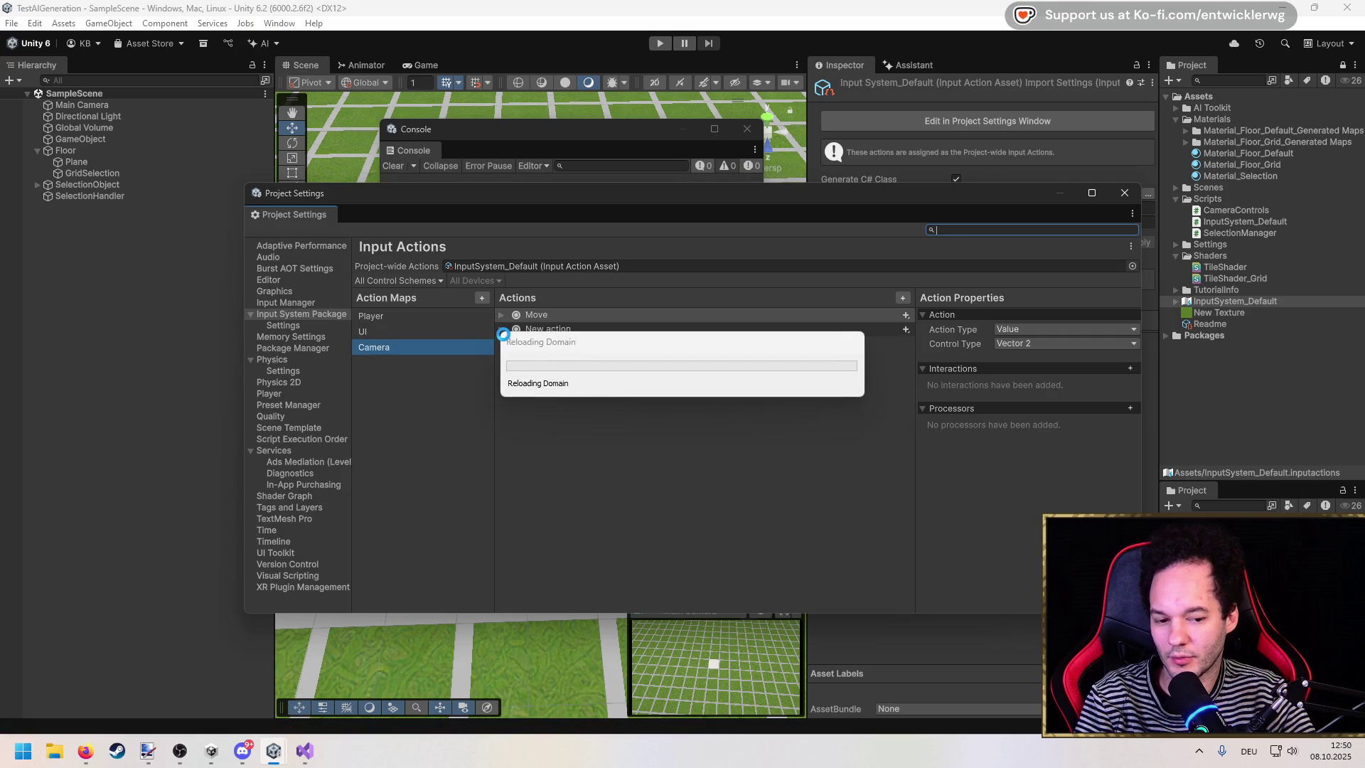
{"action": "left_click", "coordinate": [420, 348]}
Step: Rename the Camera map's new action to MousePosition
{"action": "left_click", "coordinate": [526, 329]}
{"action": "left_click", "coordinate": [500, 329]}
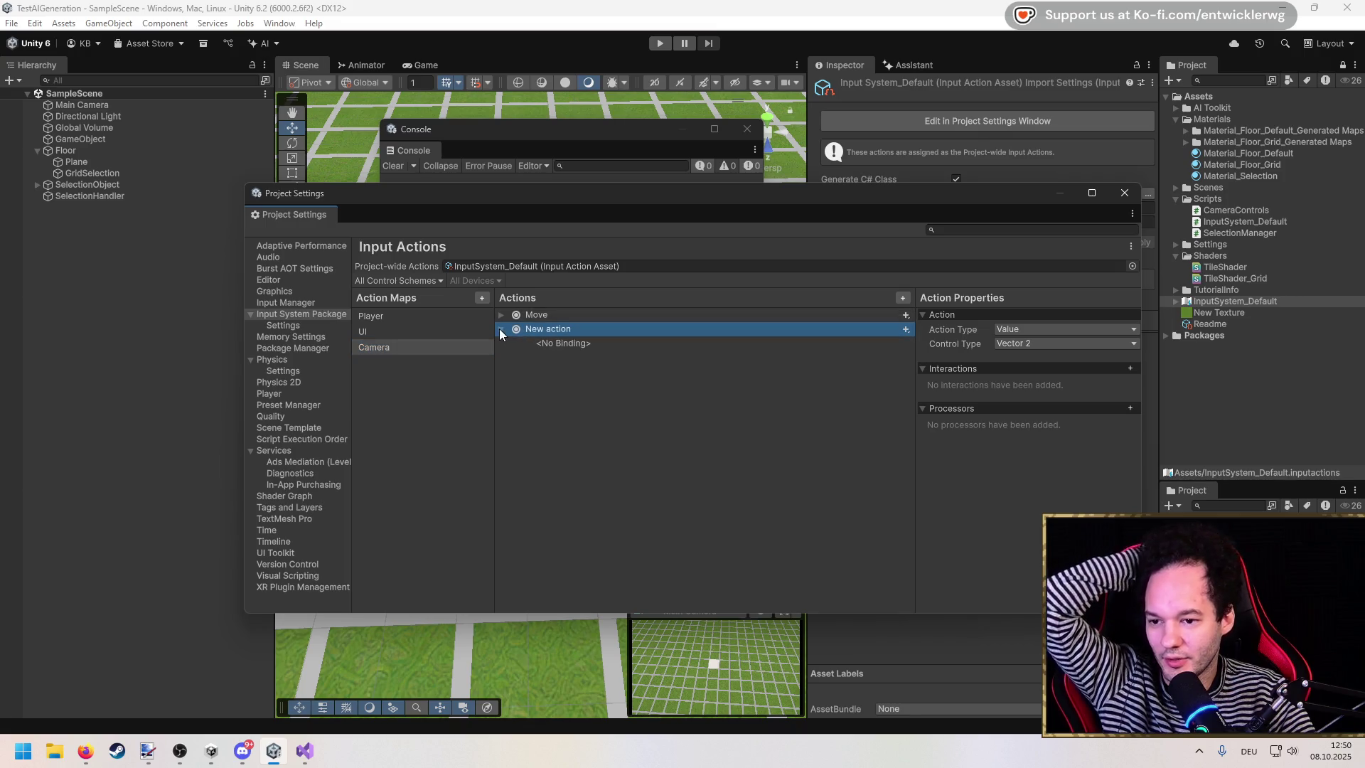
{"action": "double_click", "coordinate": [539, 330]}
{"action": "type", "text": "MousePo"}
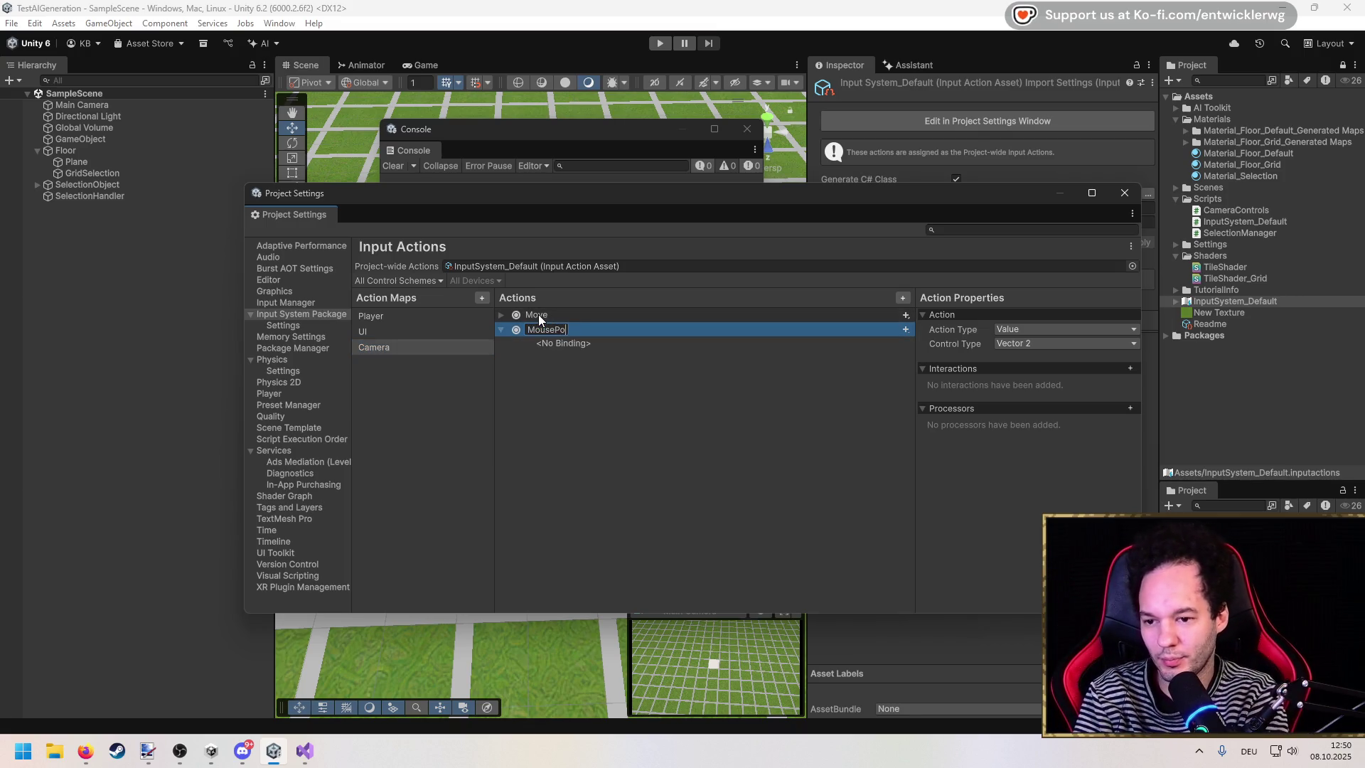
{"action": "type", "text": "sition"}
{"action": "key", "text": "Return"}
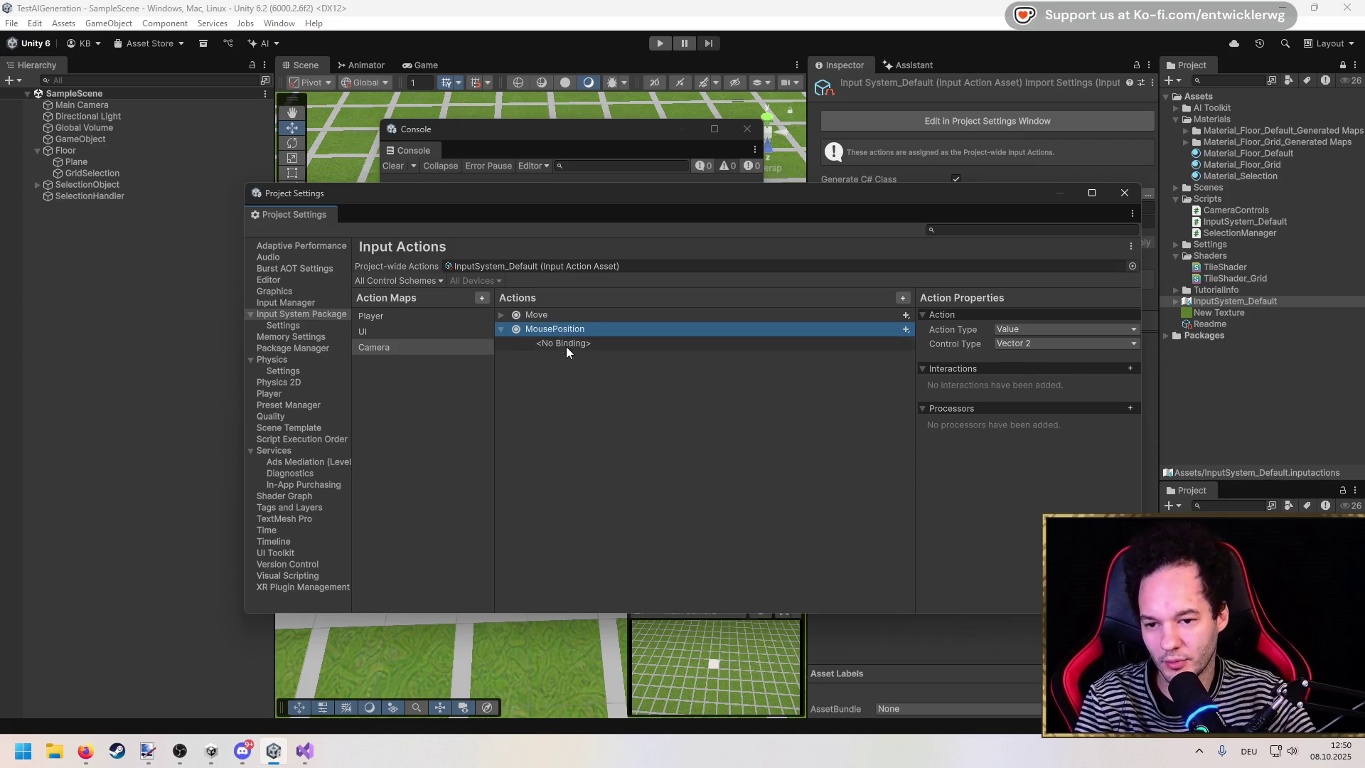
Step: Bind MousePosition's empty binding to Mouse > Position
{"action": "left_click", "coordinate": [566, 345]}
{"action": "left_click", "coordinate": [1025, 327]}
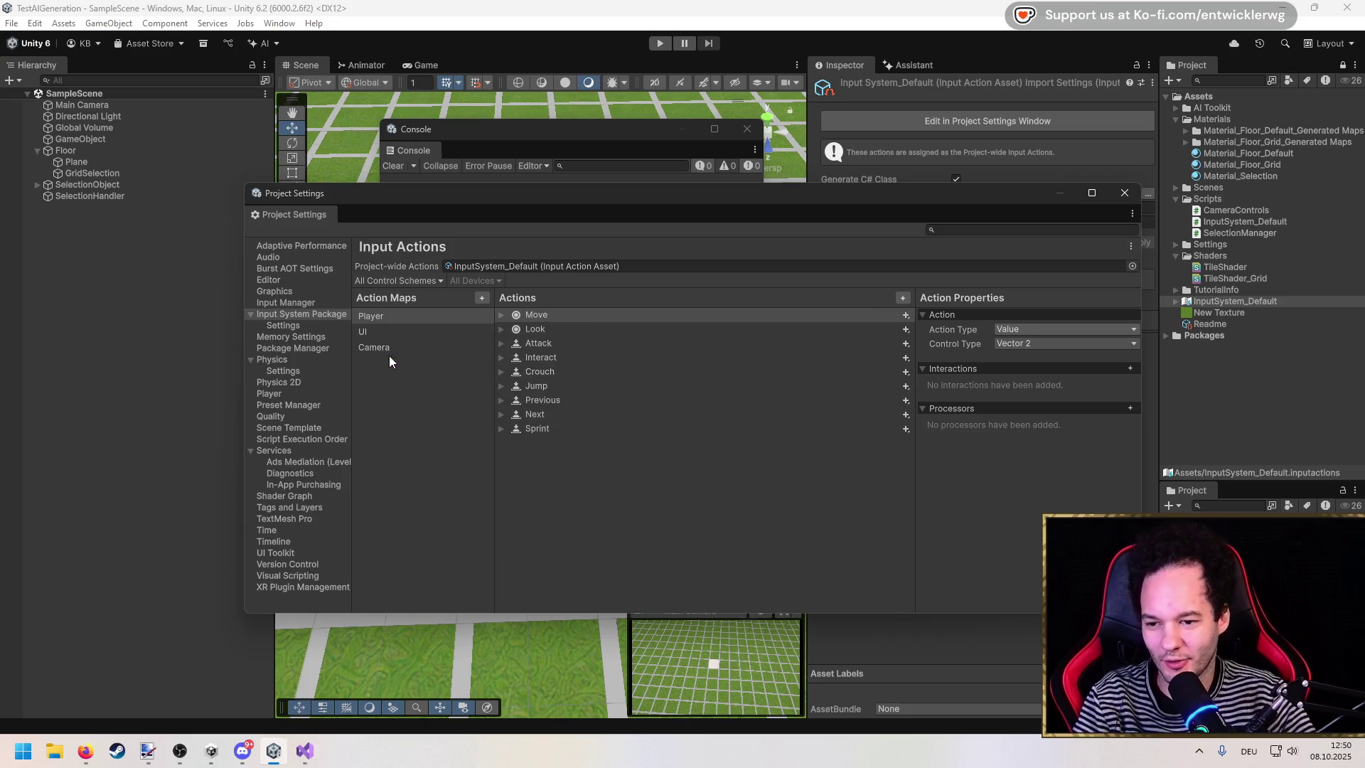
{"action": "left_click", "coordinate": [386, 353]}
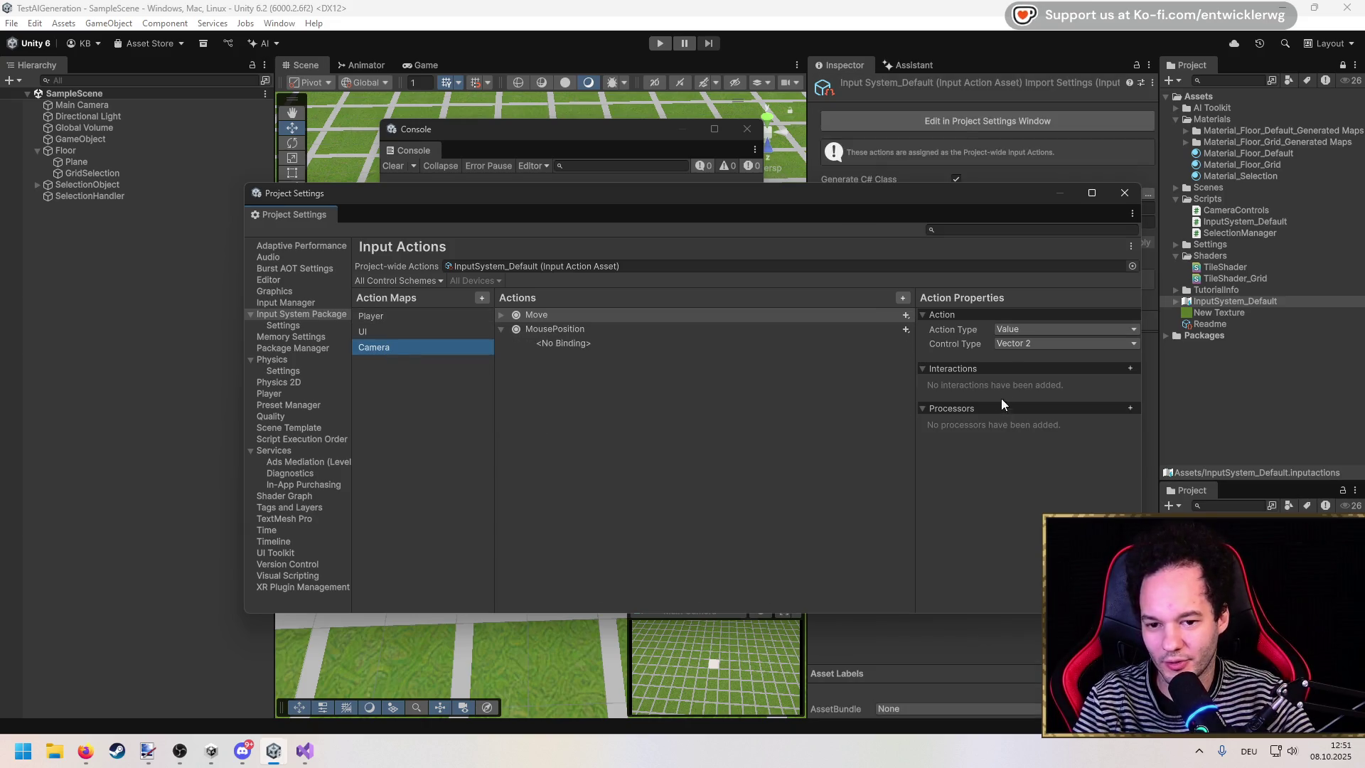
{"action": "left_click", "coordinate": [675, 343]}
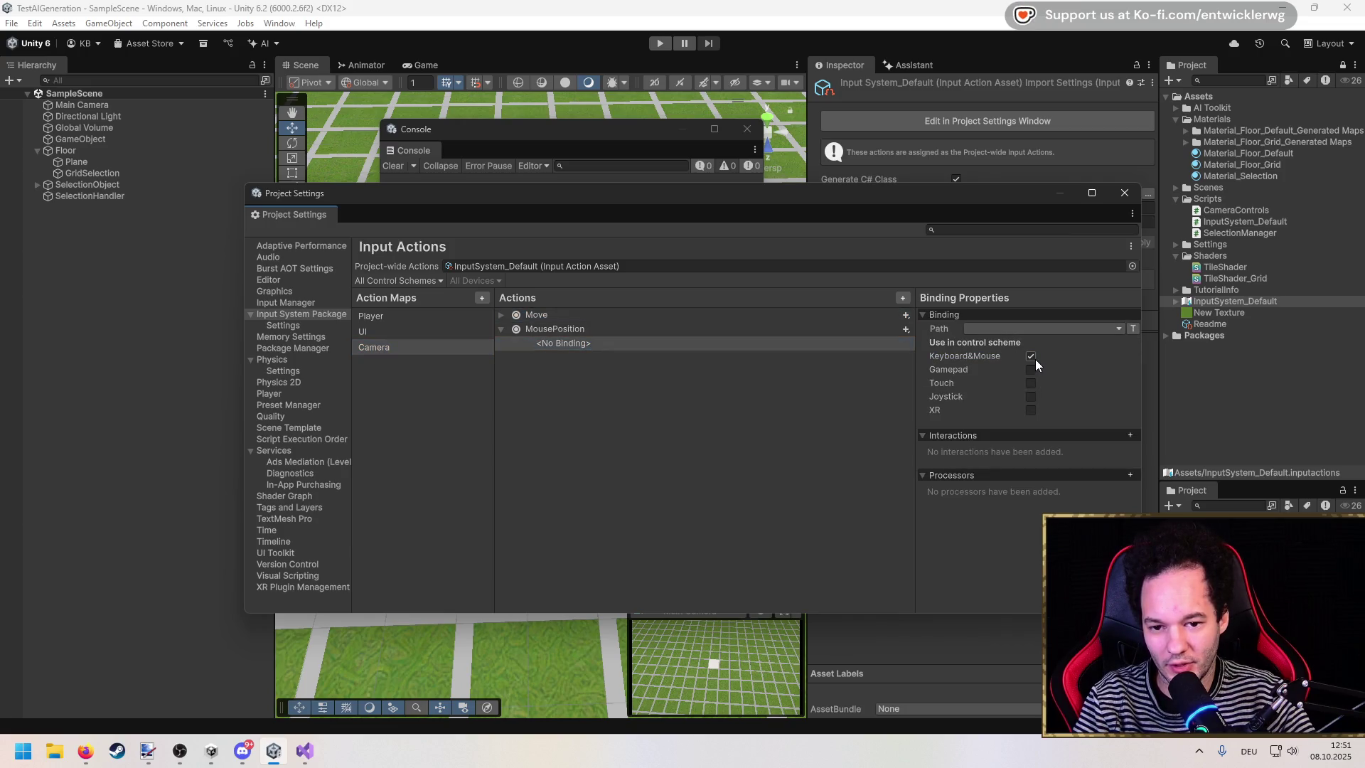
{"action": "left_click", "coordinate": [1008, 327]}
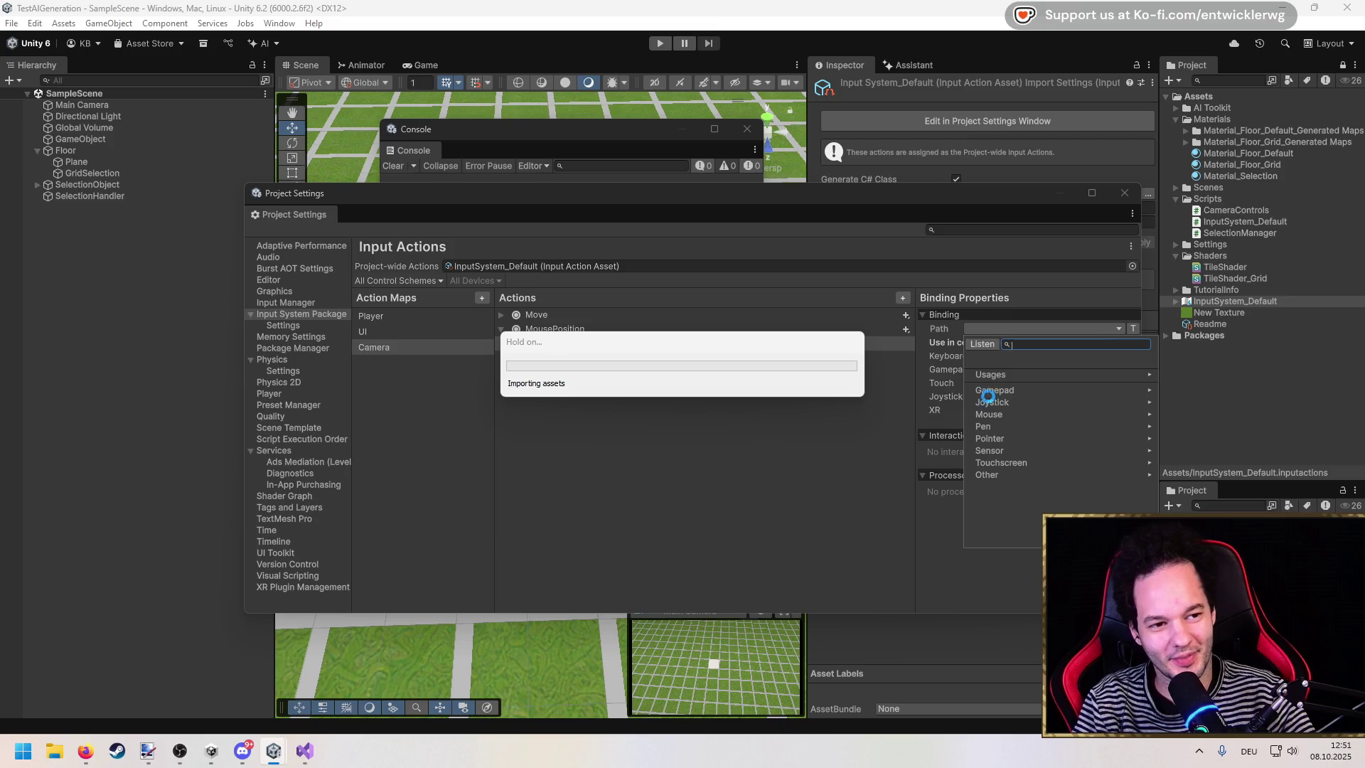
{"action": "left_click", "coordinate": [999, 330]}
{"action": "left_click", "coordinate": [385, 345]}
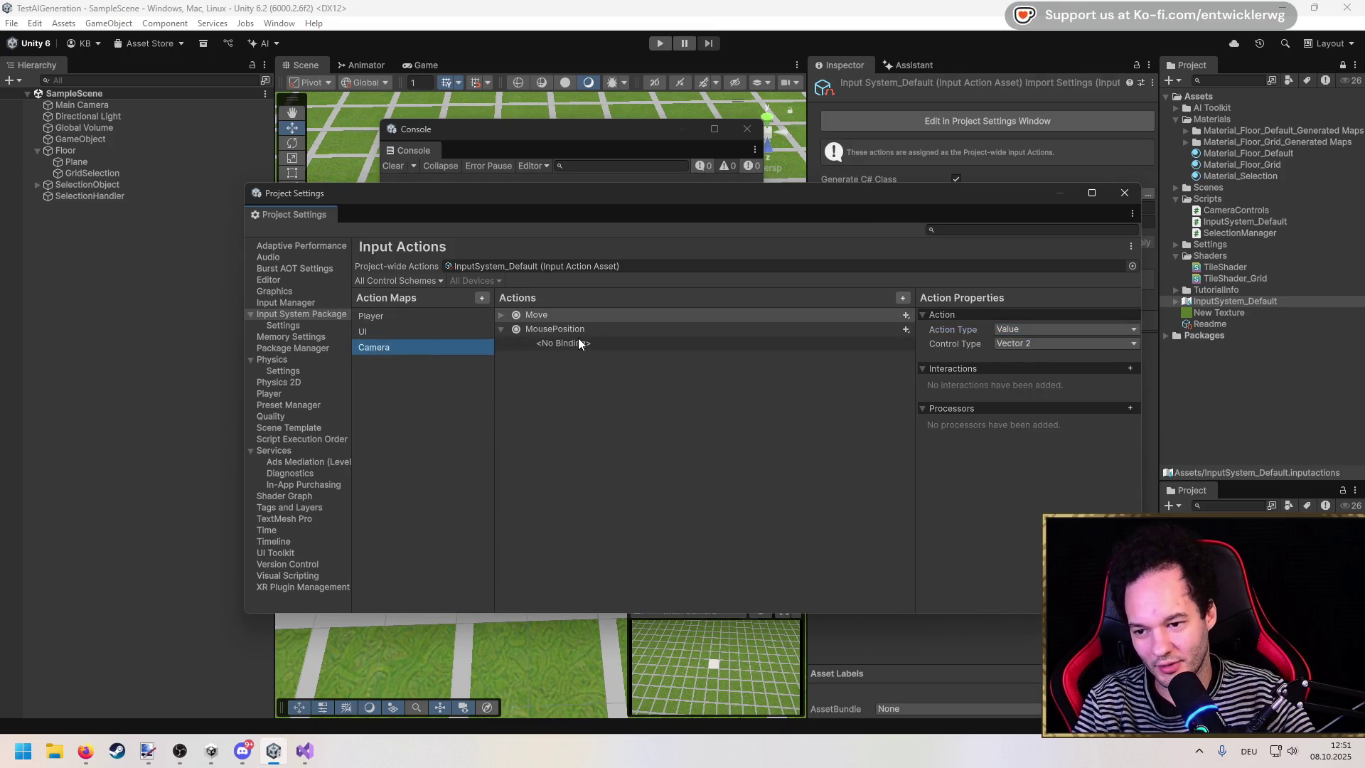
{"action": "left_click", "coordinate": [578, 343]}
{"action": "left_click", "coordinate": [1017, 329]}
{"action": "left_click", "coordinate": [1014, 411]}
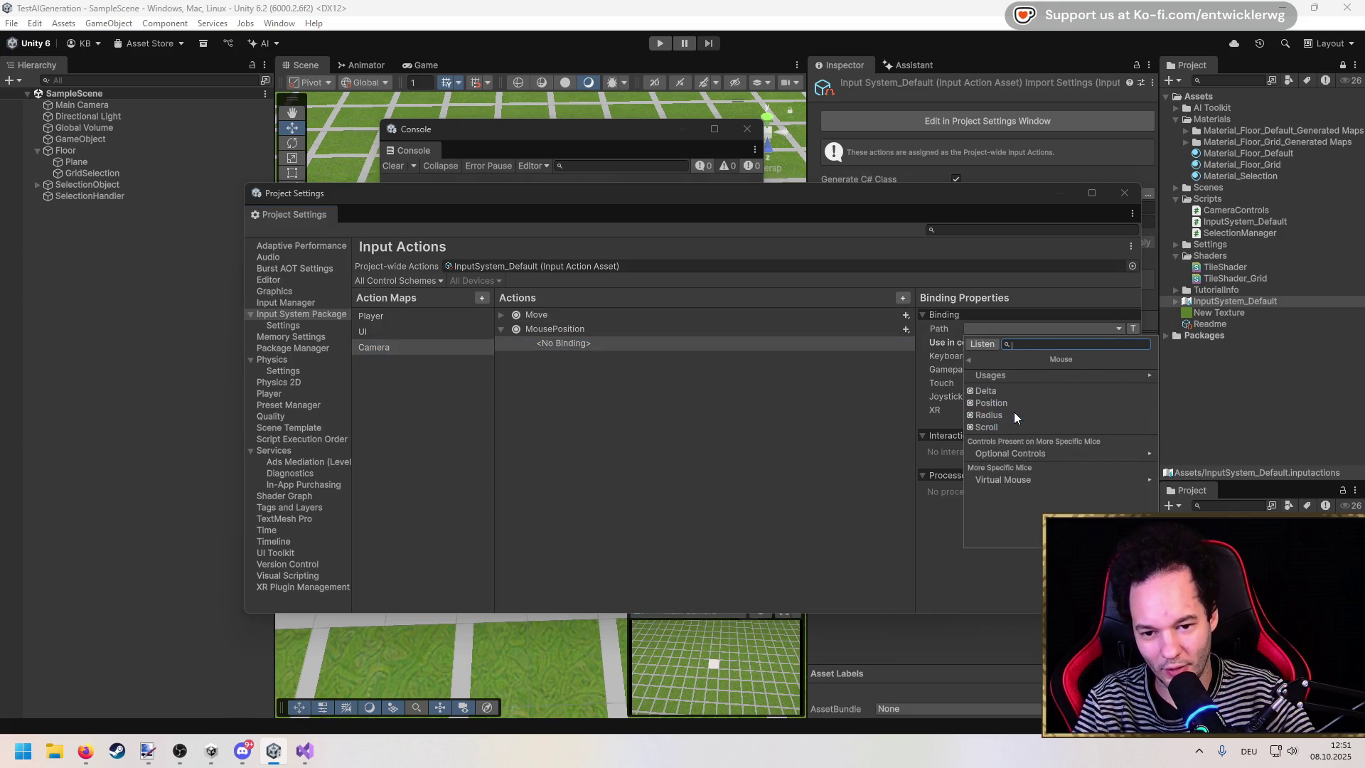
{"action": "left_click", "coordinate": [1008, 403]}
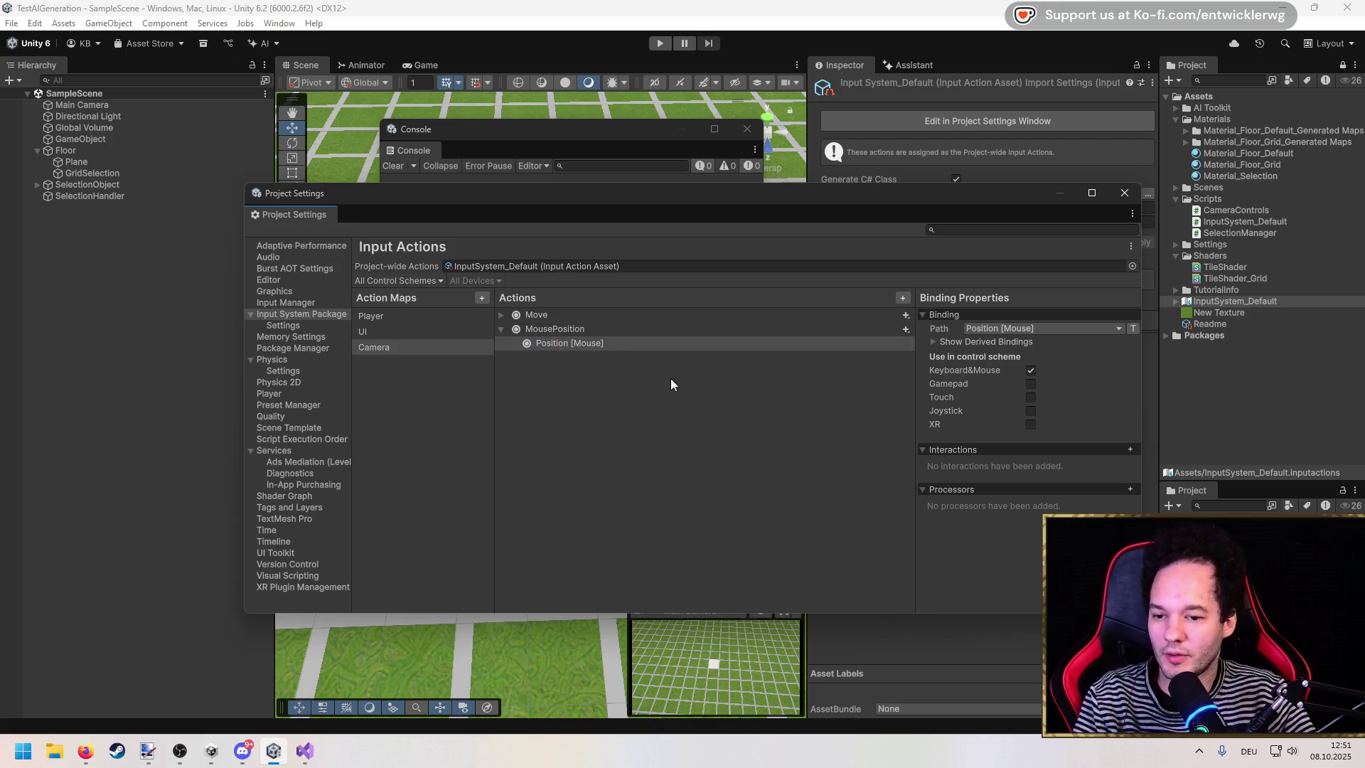
Step: Switch to Visual Studio and select the old Input.mousePosition call on line 35
{"action": "left_click", "coordinate": [1122, 193]}
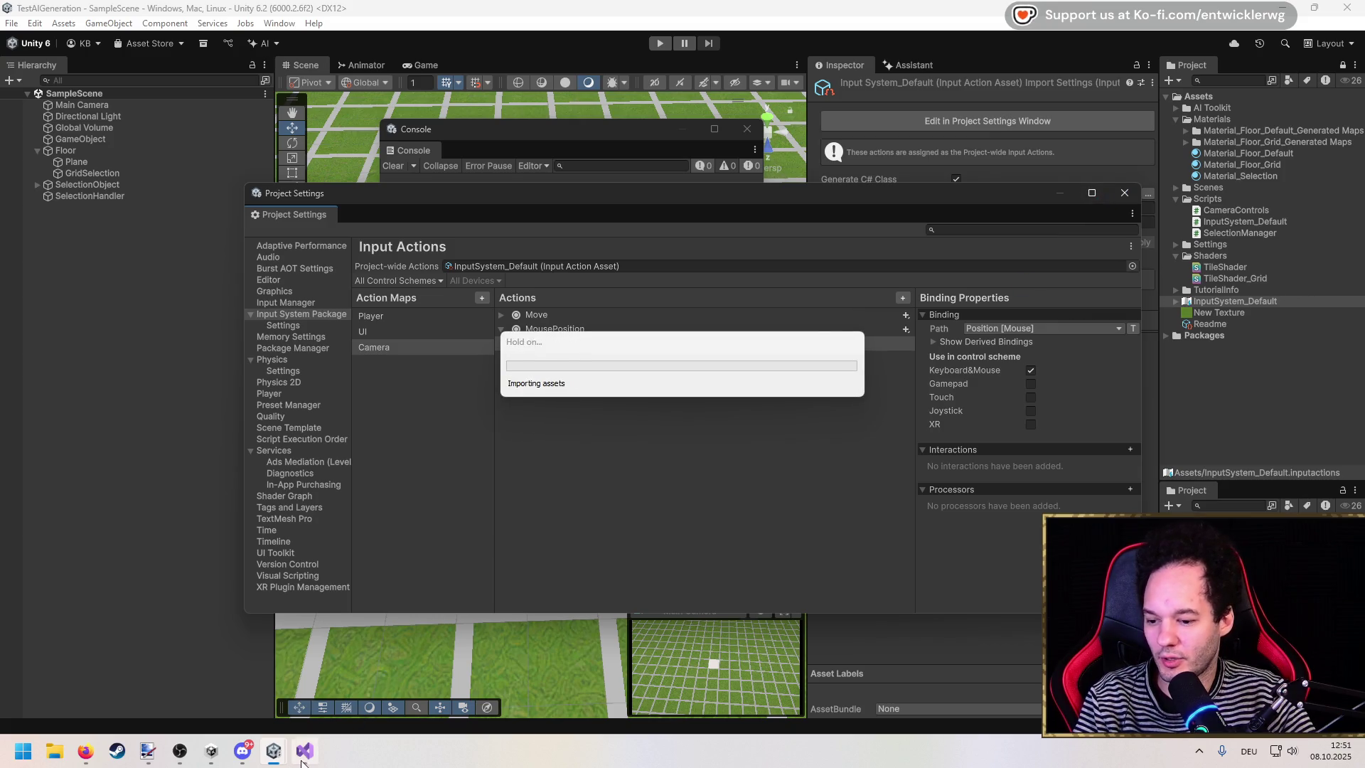
{"action": "left_click", "coordinate": [305, 750]}
{"action": "left_click_drag", "start_coordinate": [587, 318], "coordinate": [460, 318]}
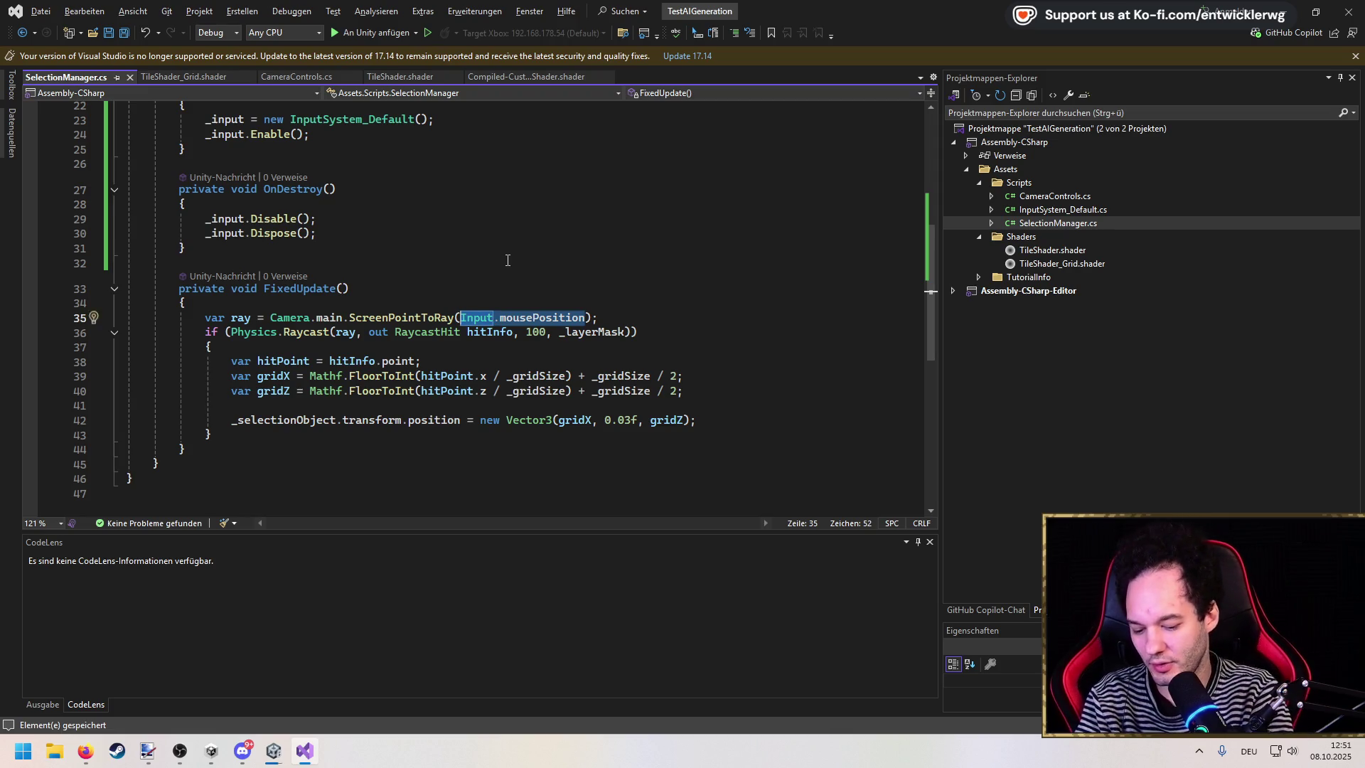
Step: Replace Input.mousePosition with _input.Camera.MousePosition.ReadValue<Vector2>() and save the script
{"action": "type", "text": "_input.Camera"}
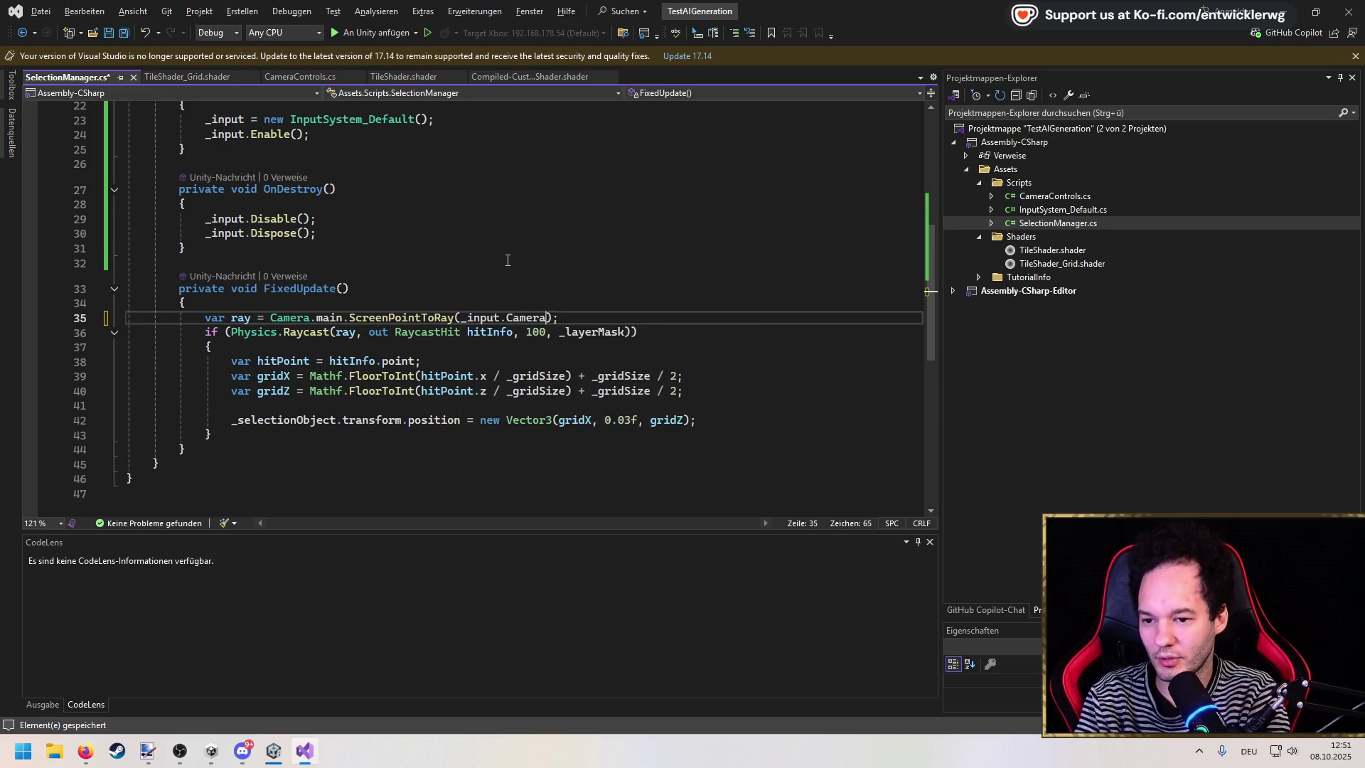
{"action": "type", "text": ".MousePosition.get"}
{"action": "key", "text": "BackSpace"}
{"action": "key", "text": "BackSpace"}
{"action": "key", "text": "BackSpace"}
{"action": "type", "text": "read<Vector2>("}
{"action": "key", "text": "ctrl+s"}
{"action": "key", "text": "Escape"}
Step: Change the Enable and Disable calls to _input.Camera.Enable/Disable, save, and return to Unity
{"action": "left_click", "coordinate": [507, 261]}
{"action": "scroll", "coordinate": [407, 274], "scroll_direction": "up", "scroll_amount": 3}
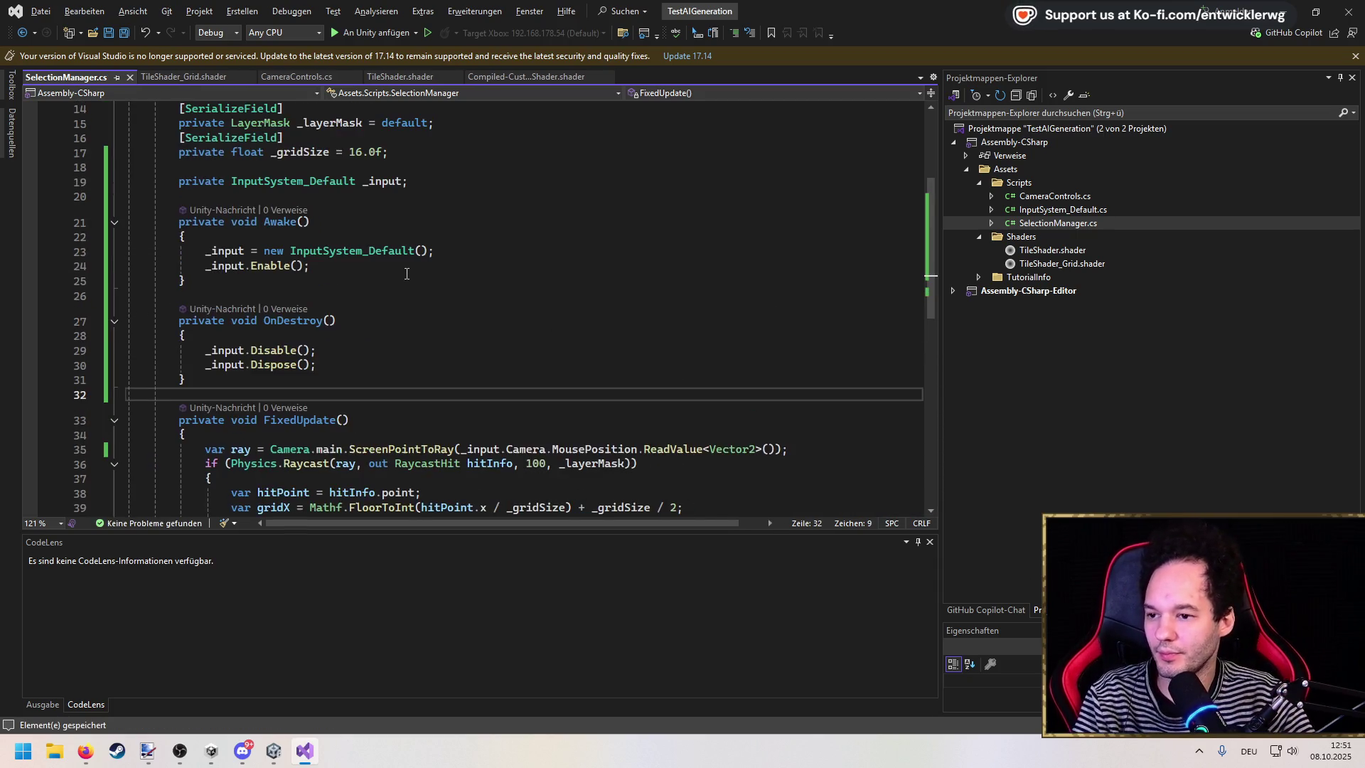
{"action": "left_click", "coordinate": [251, 266]}
{"action": "type", "text": "ca"}
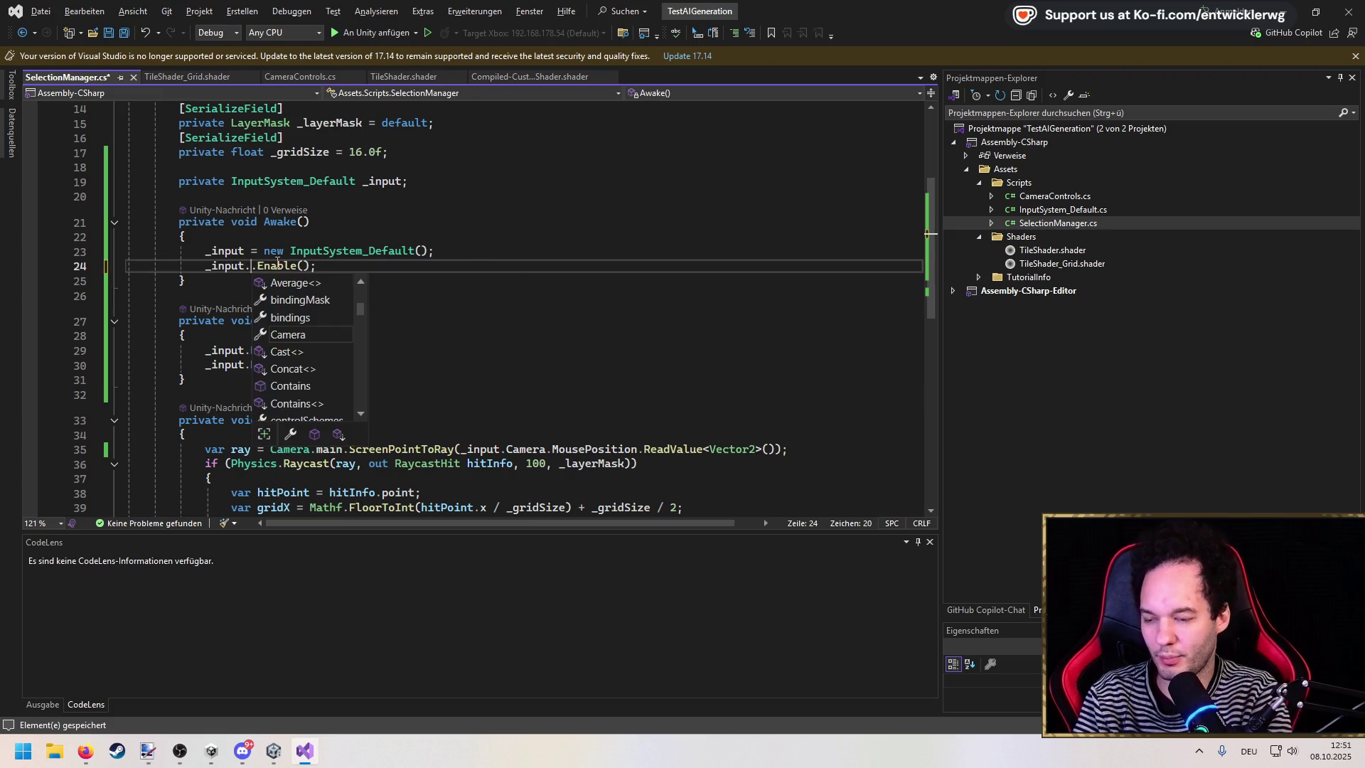
{"action": "type", "text": "."}
{"action": "key", "text": "ctrl+s"}
{"action": "key", "text": "Down"}
{"action": "key", "text": "Down"}
{"action": "key", "text": "Down"}
{"action": "key", "text": "Down"}
{"action": "key", "text": "Down"}
{"action": "type", "text": ".Camera"}
{"action": "key", "text": "ctrl+s"}
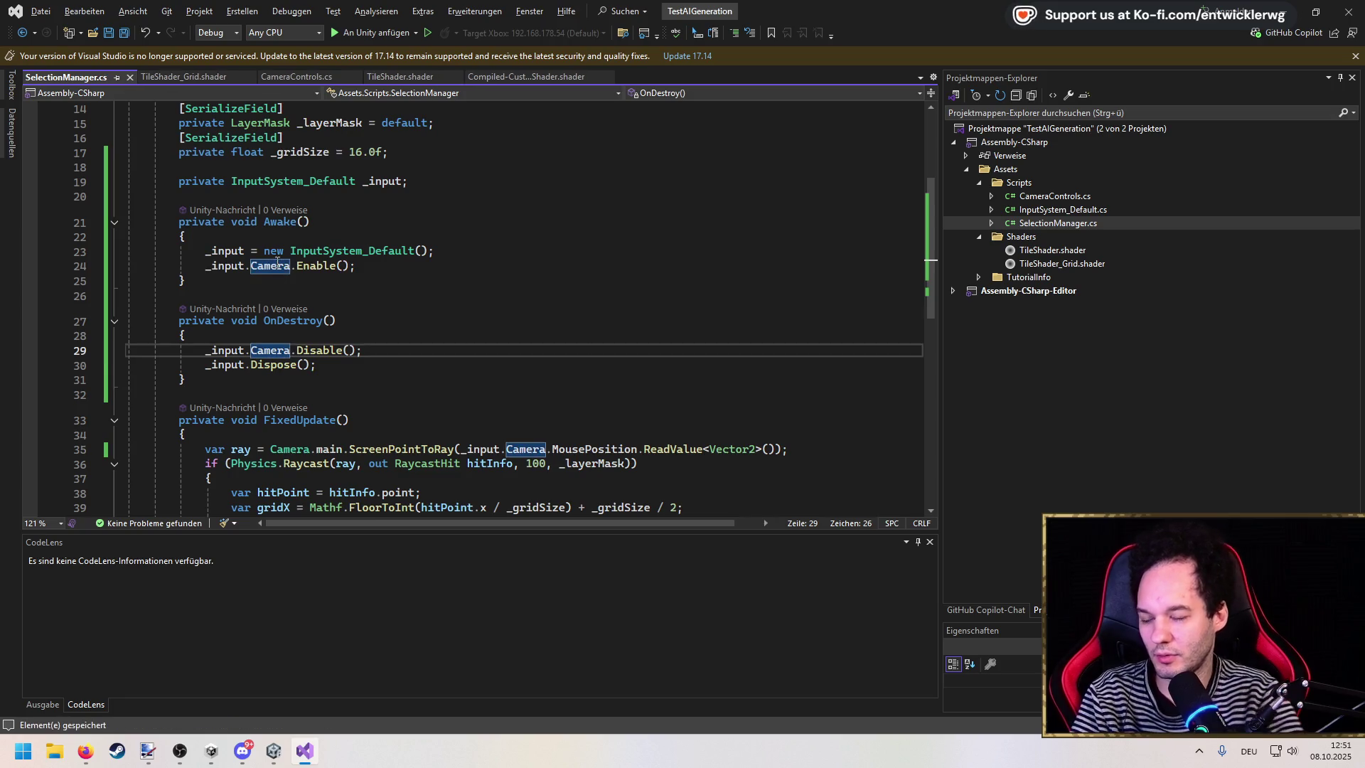
{"action": "key", "text": "alt+Tab"}
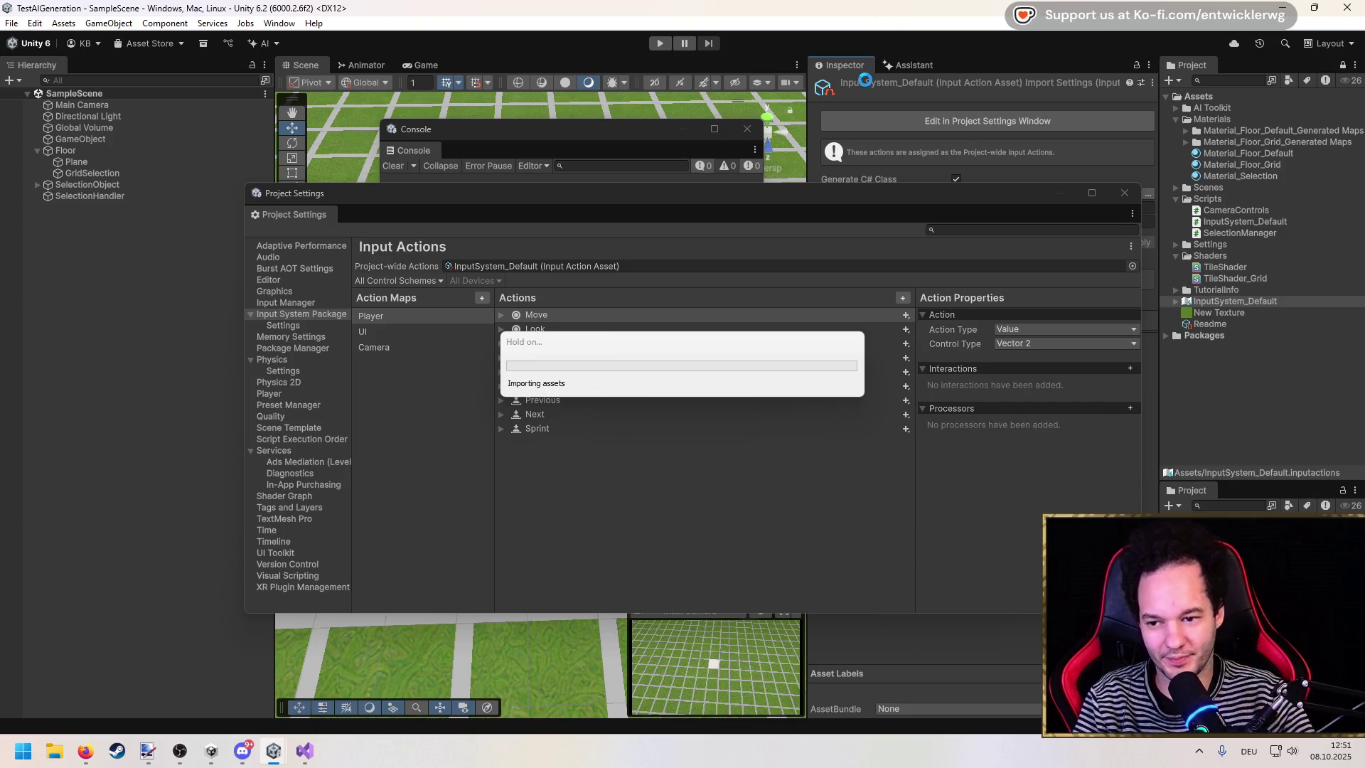
Step: Check the Camera map, close the Project Settings and Console windows, and enter Play mode
{"action": "left_click", "coordinate": [381, 348]}
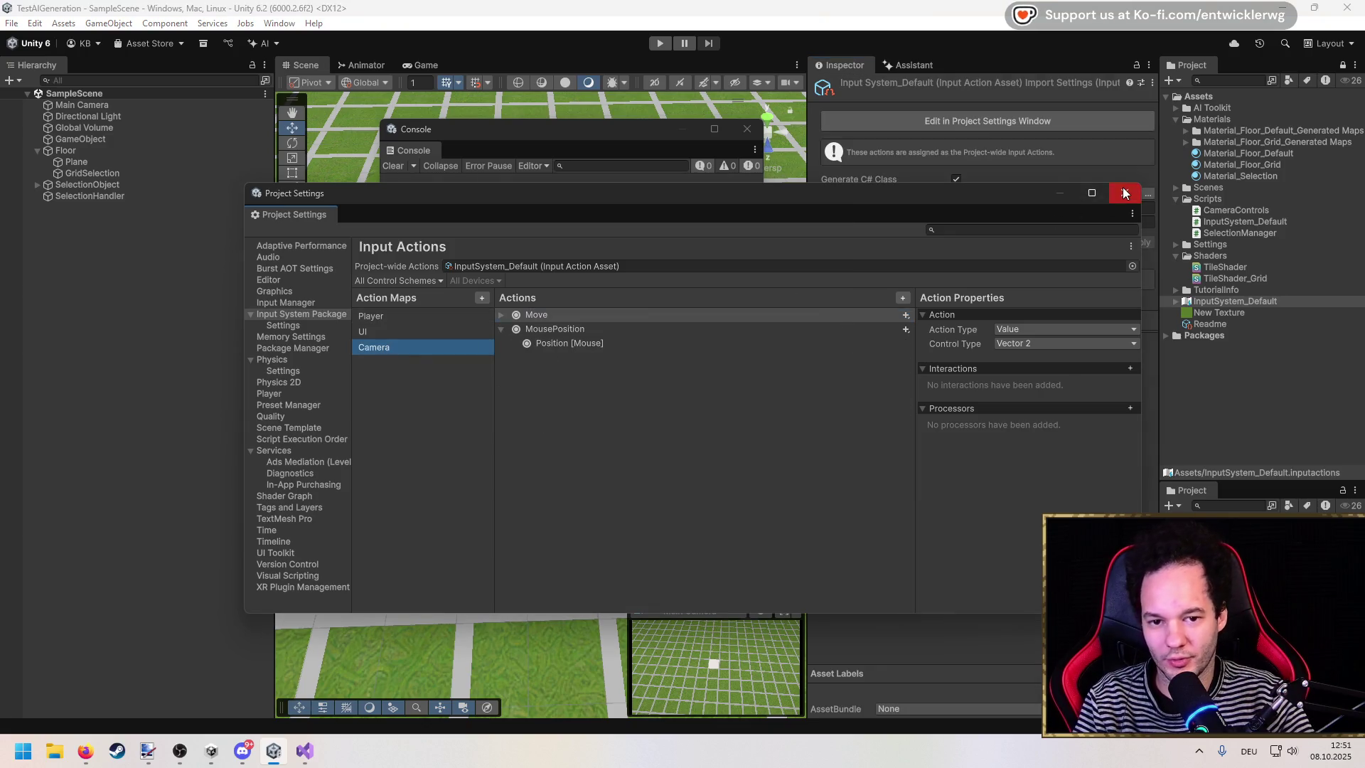
{"action": "left_click", "coordinate": [1124, 193]}
{"action": "left_click", "coordinate": [737, 133]}
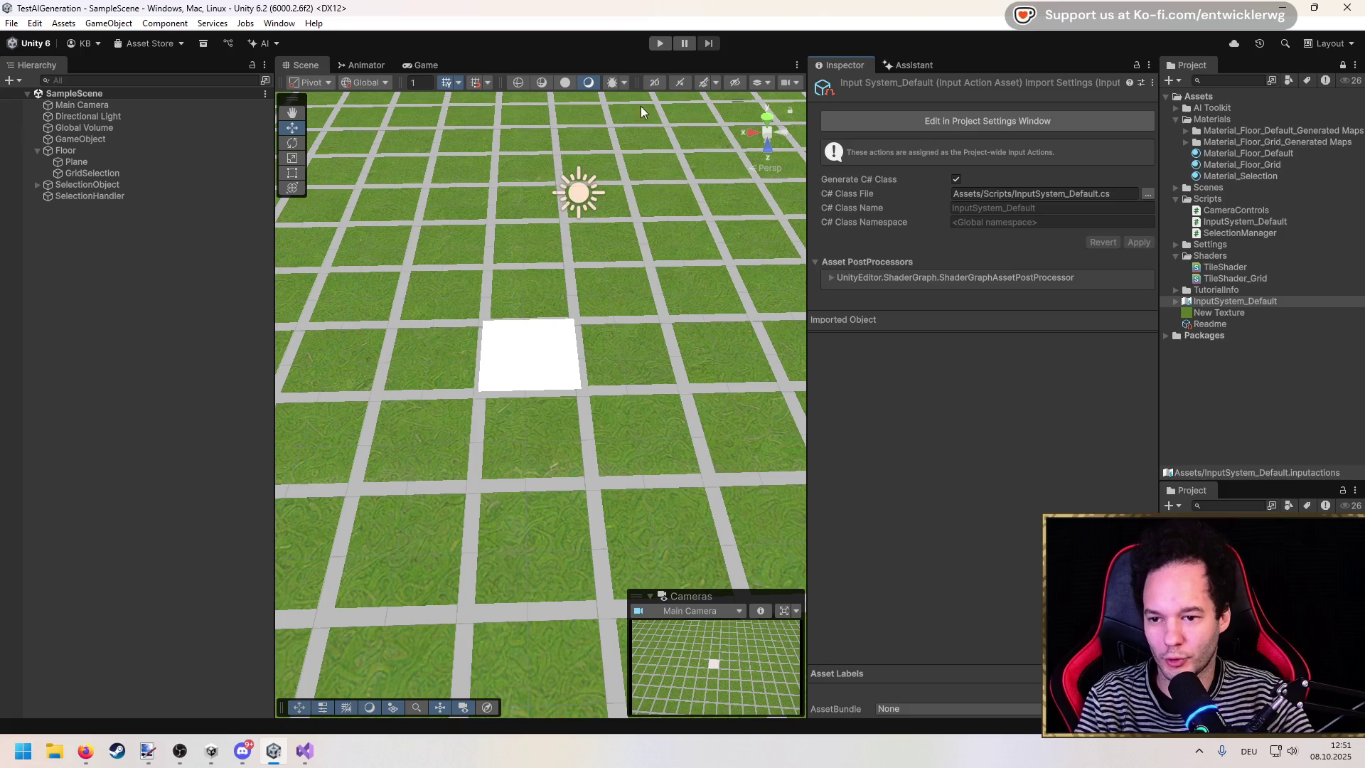
{"action": "left_click", "coordinate": [651, 44]}
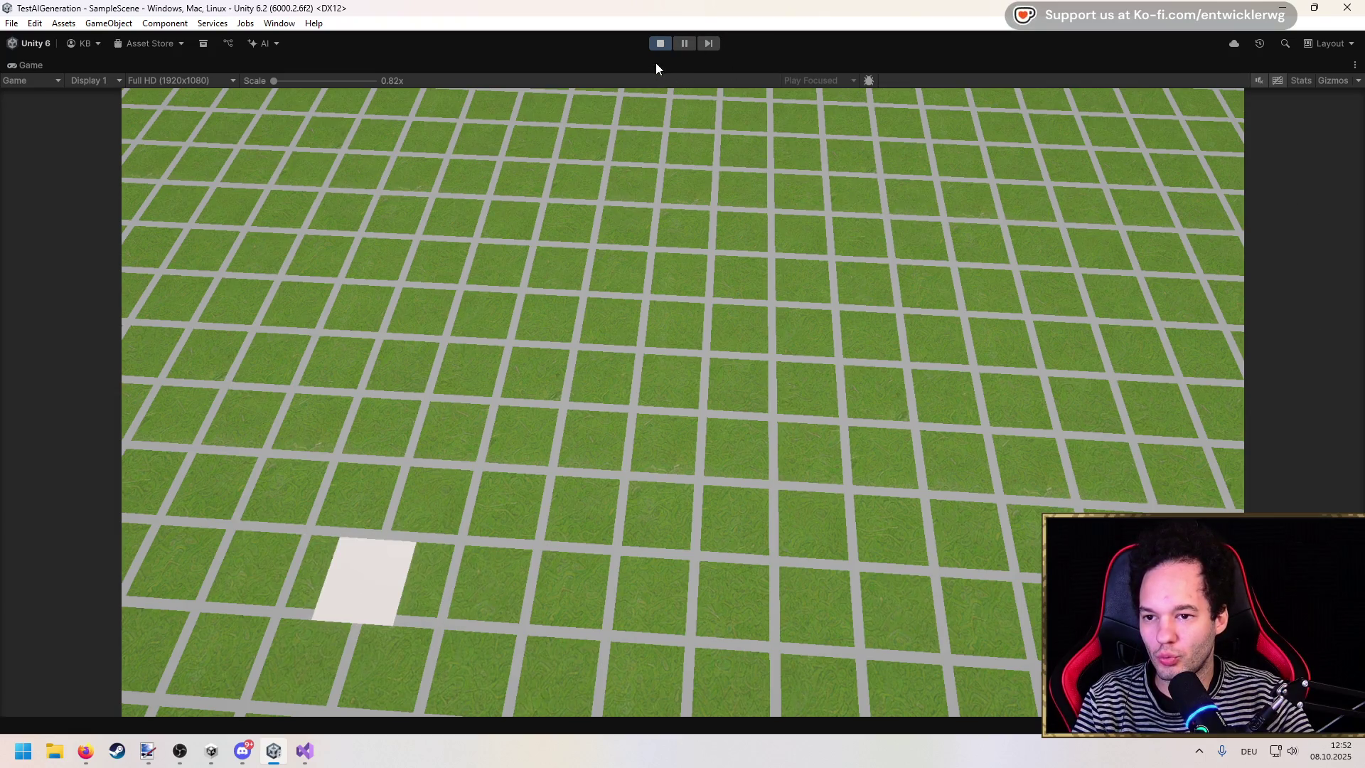
Step: Restore the editor layout and drag SelectionHandler's Grid Size between about 5.9 and 11.7
{"action": "key", "text": "shift+space"}
{"action": "left_click", "coordinate": [96, 185]}
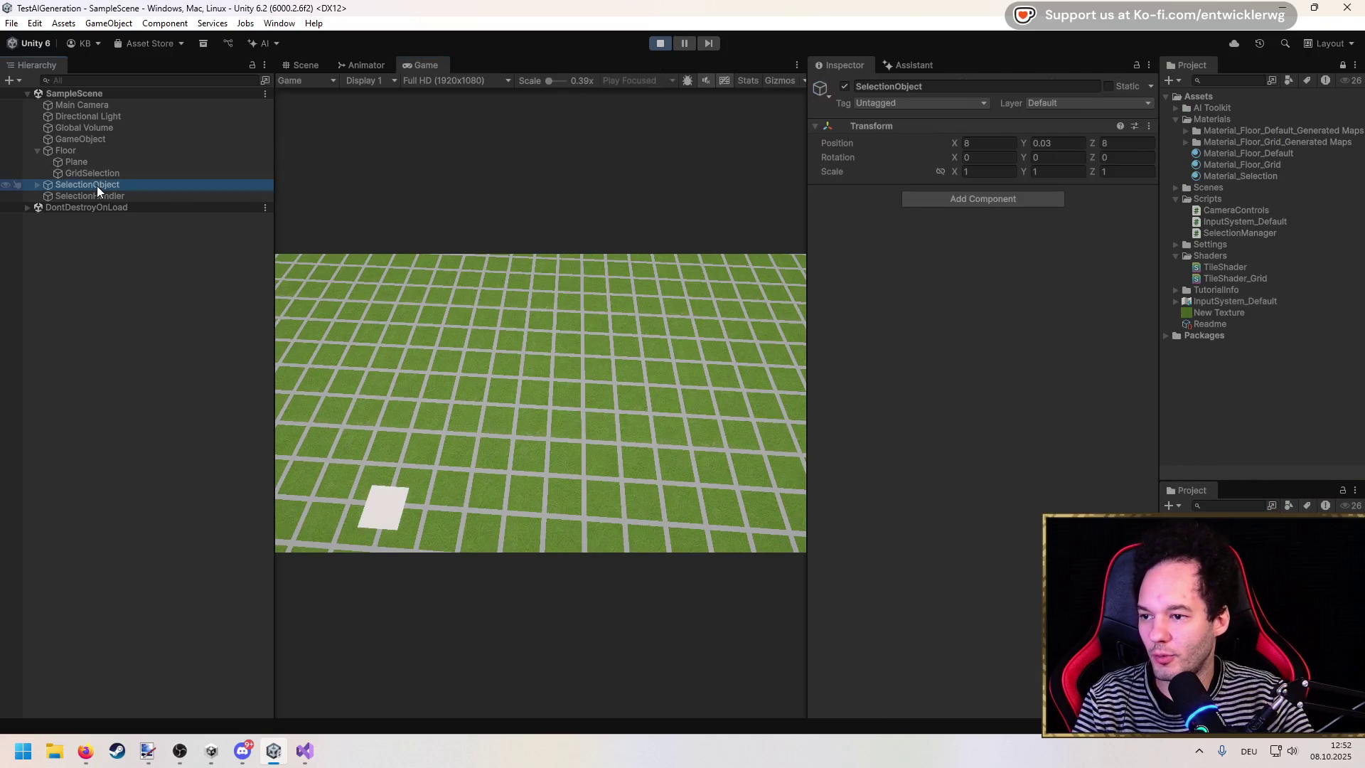
{"action": "left_click", "coordinate": [102, 195]}
{"action": "mouse_move", "coordinate": [894, 257]}
{"action": "left_mouse_down"}
{"action": "mouse_move", "coordinate": [914, 255]}
{"action": "mouse_move", "coordinate": [829, 255]}
{"action": "mouse_move", "coordinate": [497, 401]}
{"action": "left_mouse_up"}
{"action": "mouse_move", "coordinate": [900, 261]}
{"action": "left_mouse_down"}
{"action": "mouse_move", "coordinate": [789, 260]}
{"action": "mouse_move", "coordinate": [990, 258]}
{"action": "mouse_move", "coordinate": [862, 249]}
{"action": "left_mouse_up"}
Step: Expand SelectionObject and inspect its Plane child tile
{"action": "left_click", "coordinate": [118, 184]}
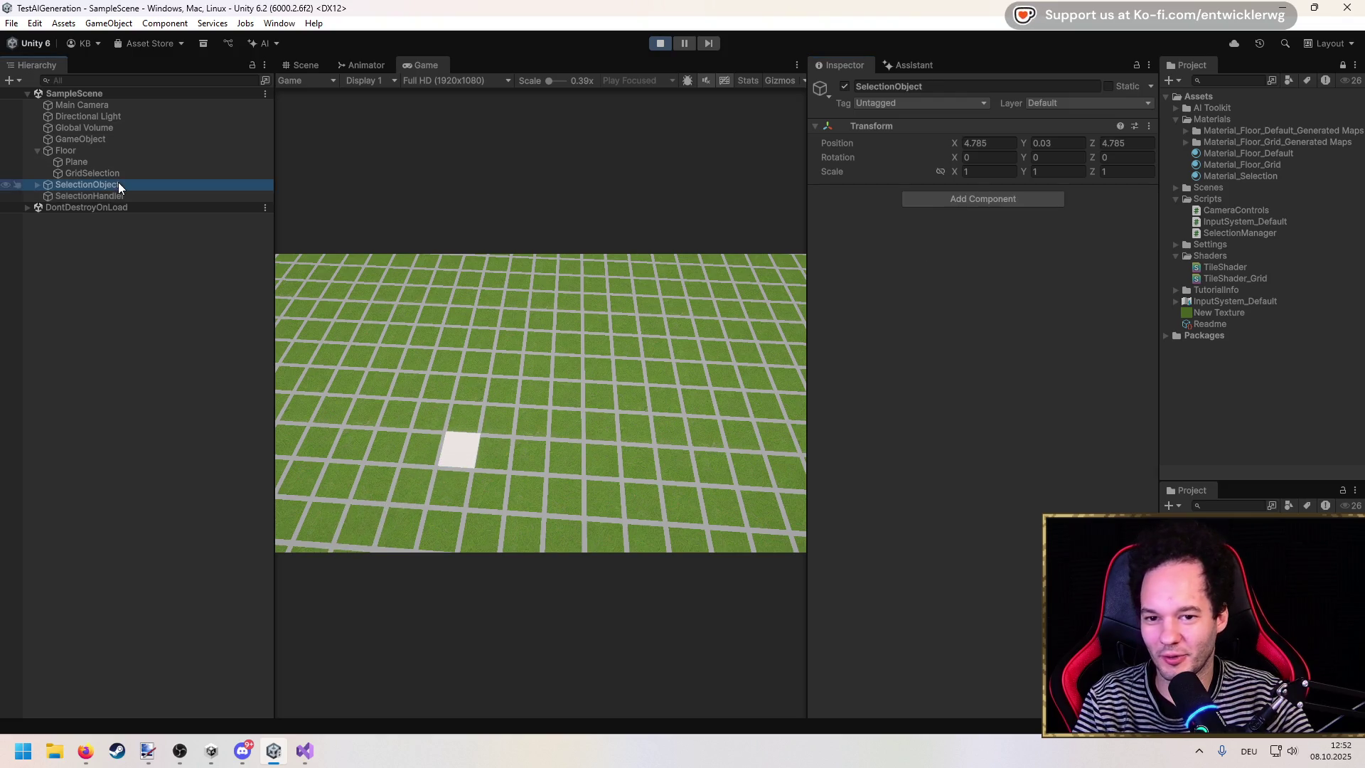
{"action": "left_click", "coordinate": [36, 185]}
{"action": "left_click", "coordinate": [69, 194]}
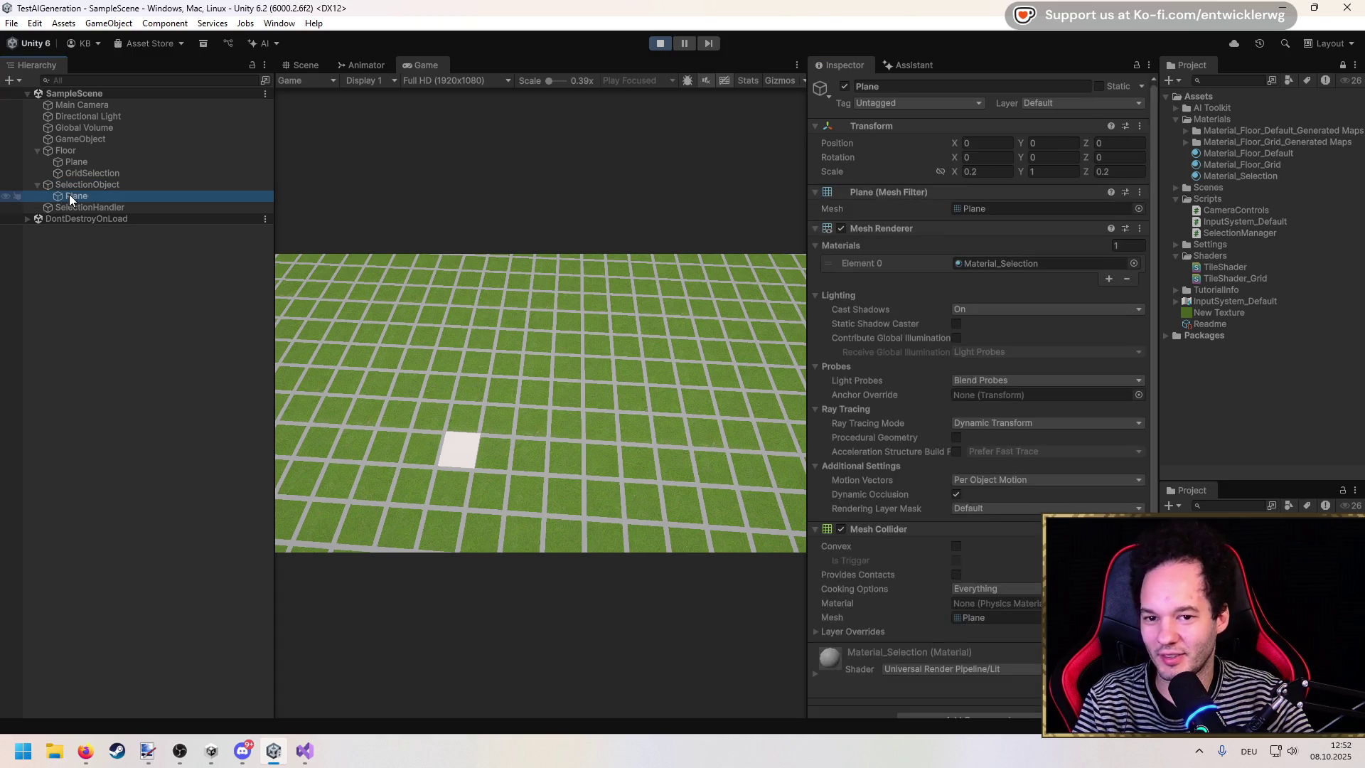
{"action": "key", "text": "Up"}
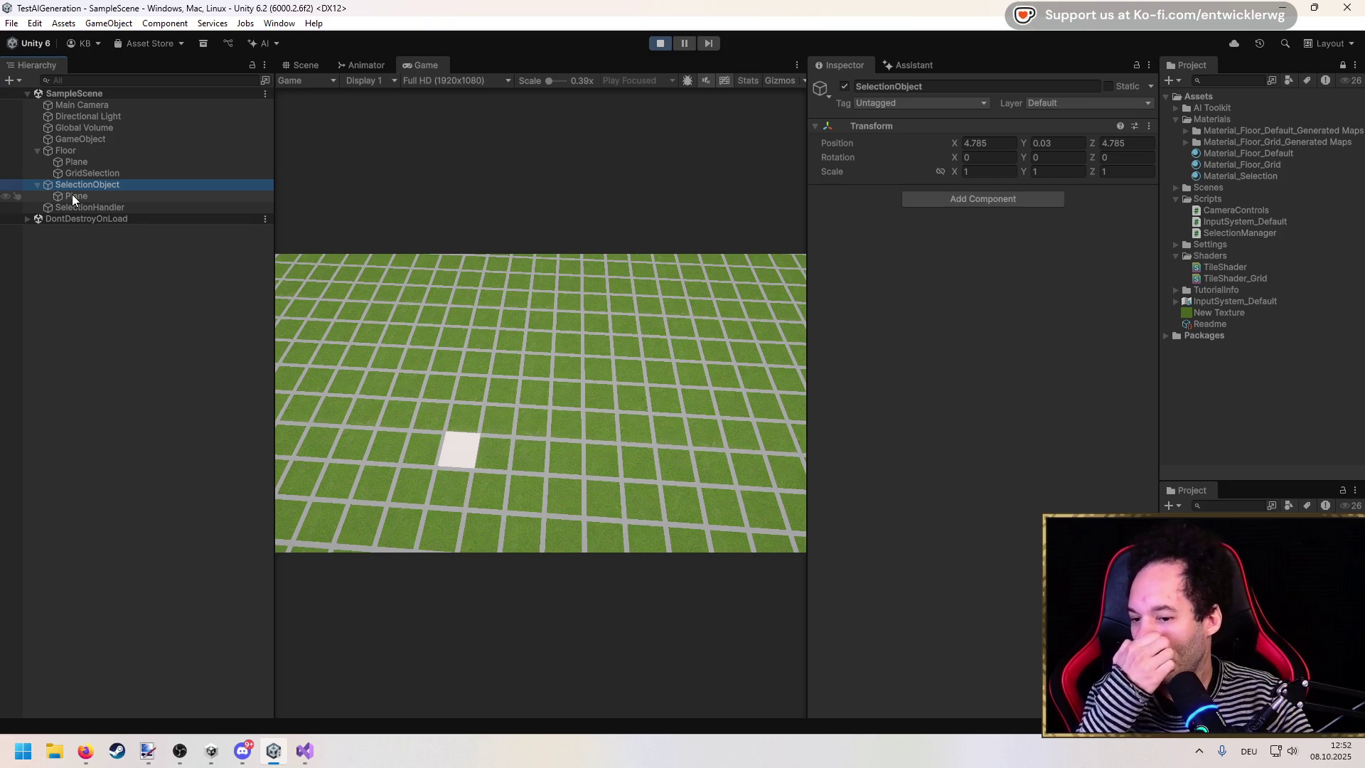
Step: Try a Grid Size of 0.02, then set it to 1 and maximize the Game view
{"action": "left_click", "coordinate": [78, 207]}
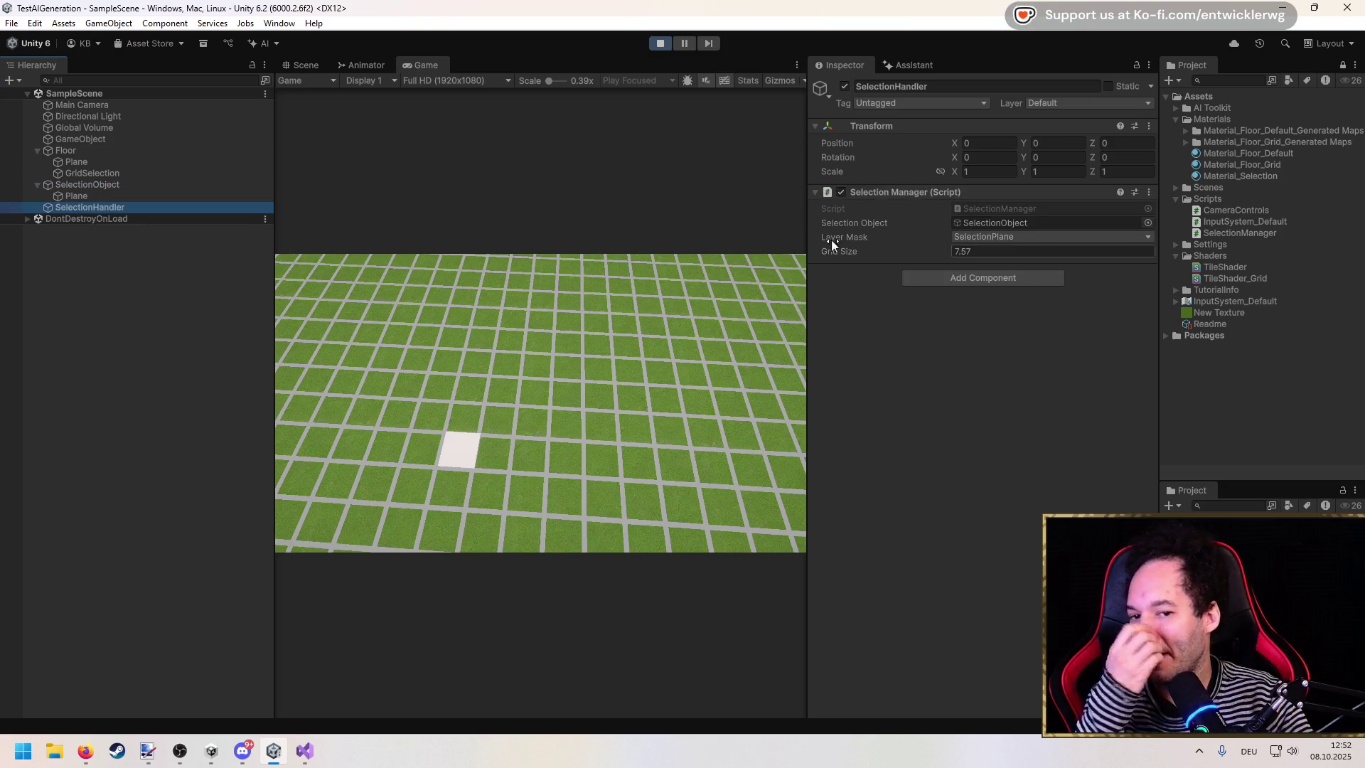
{"action": "left_click", "coordinate": [978, 250]}
{"action": "type", "text": "0.02"}
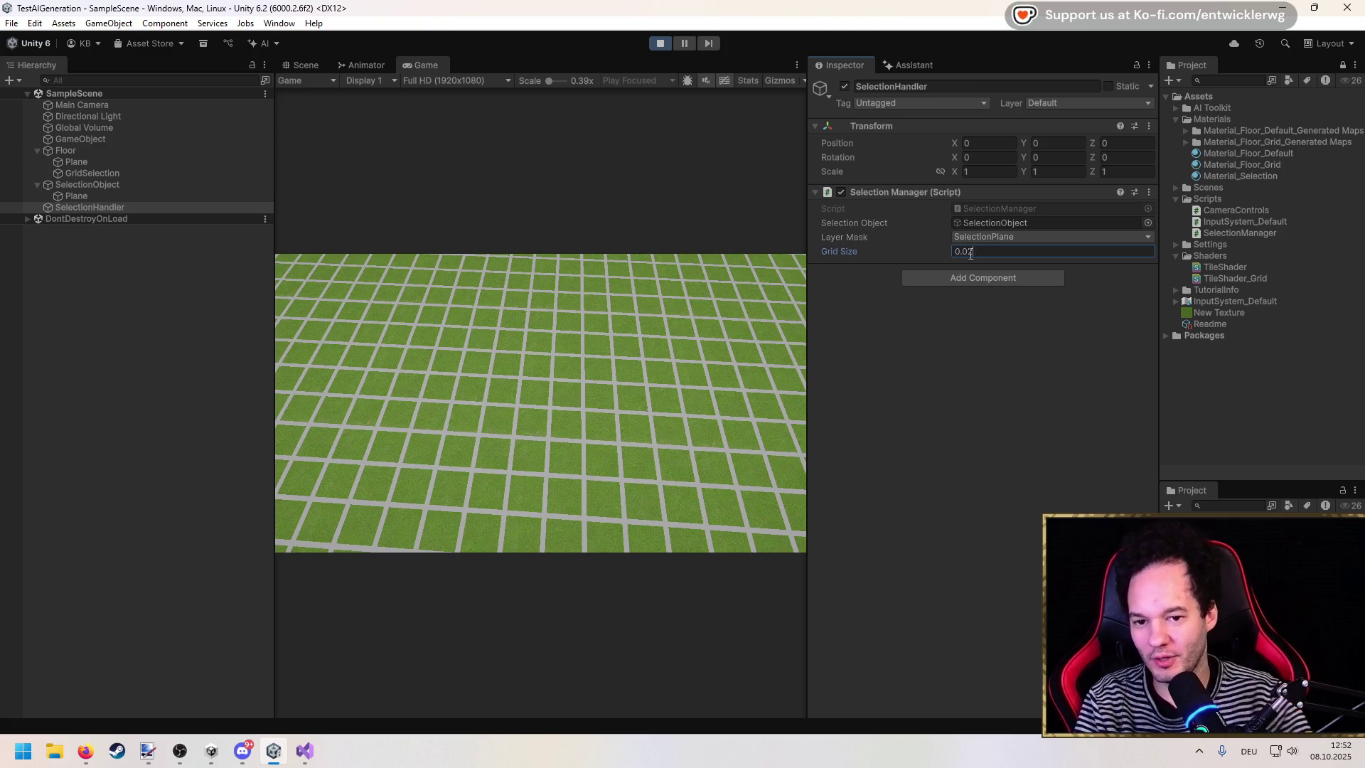
{"action": "left_click_drag", "start_coordinate": [925, 253], "coordinate": [904, 254]}
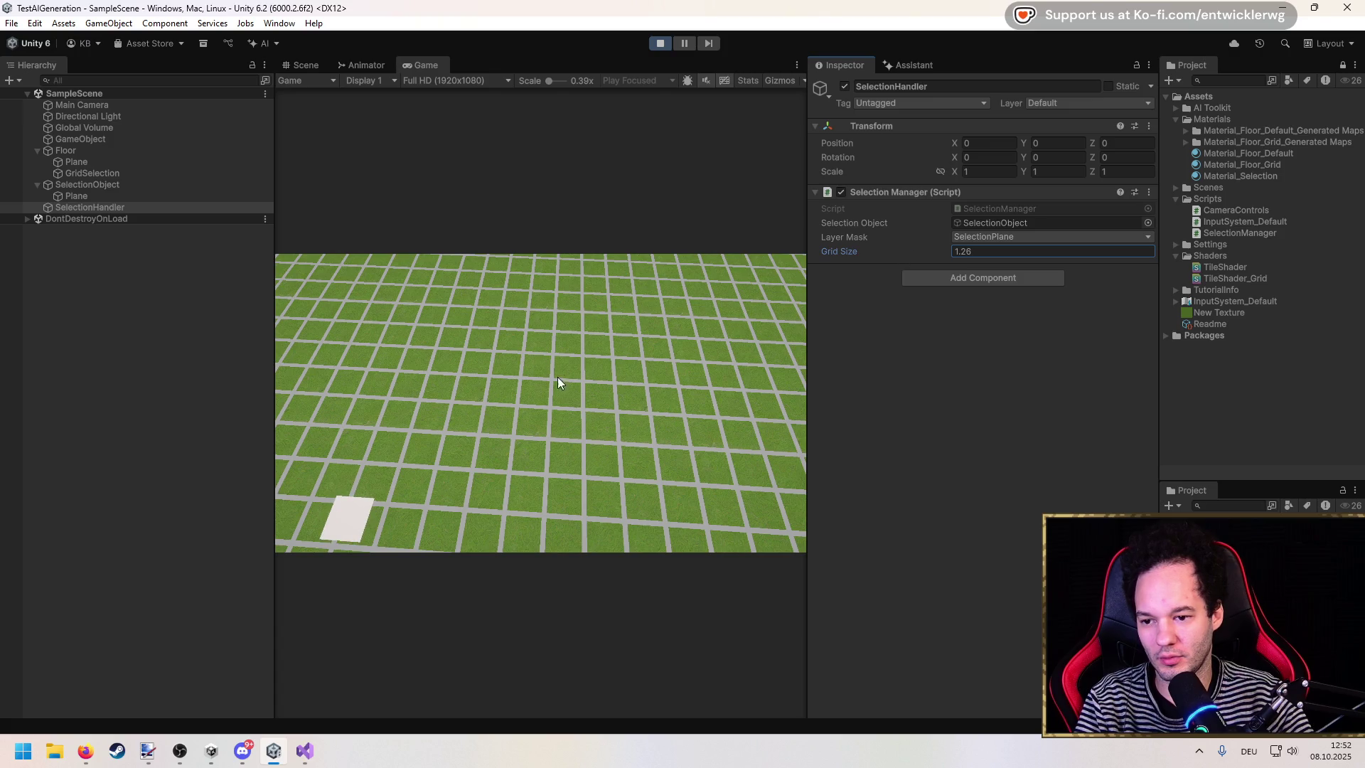
{"action": "left_click", "coordinate": [783, 299]}
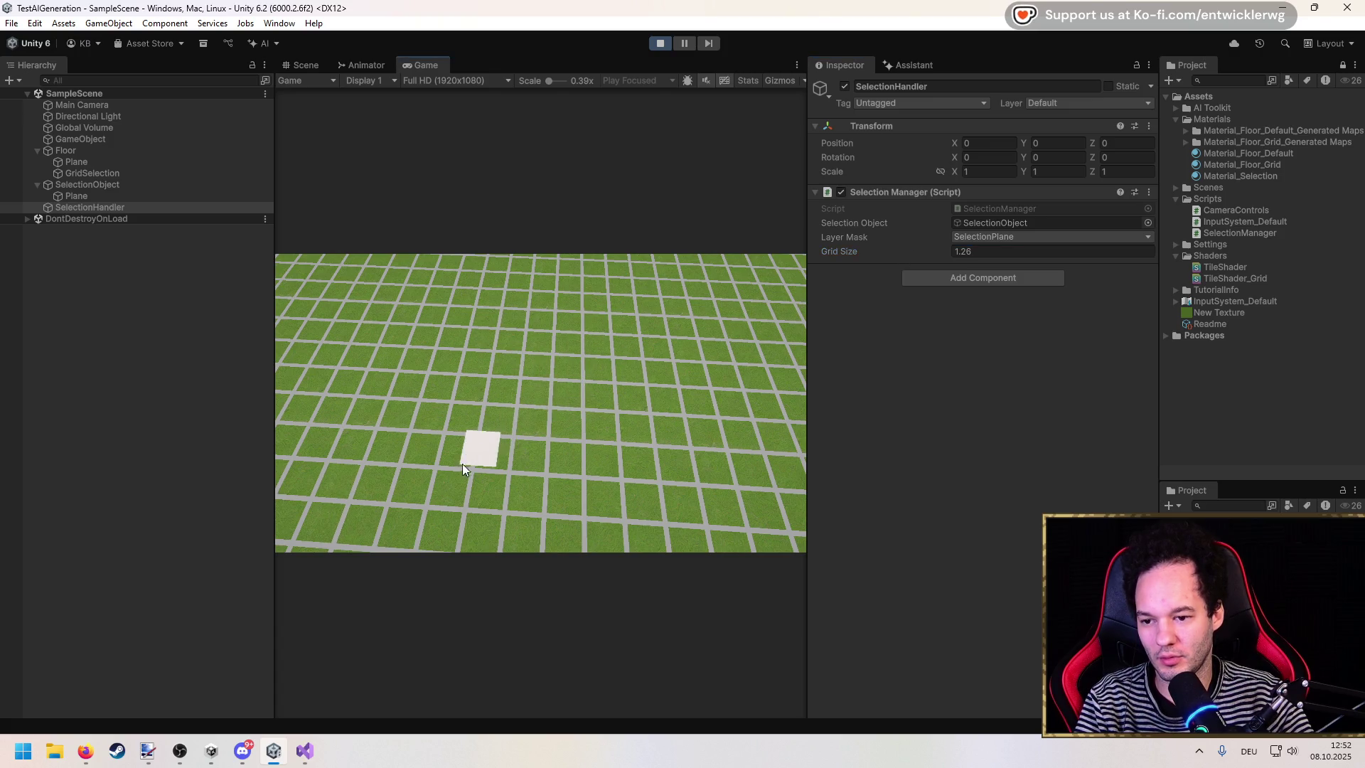
{"action": "left_click", "coordinate": [975, 252]}
{"action": "type", "text": "1"}
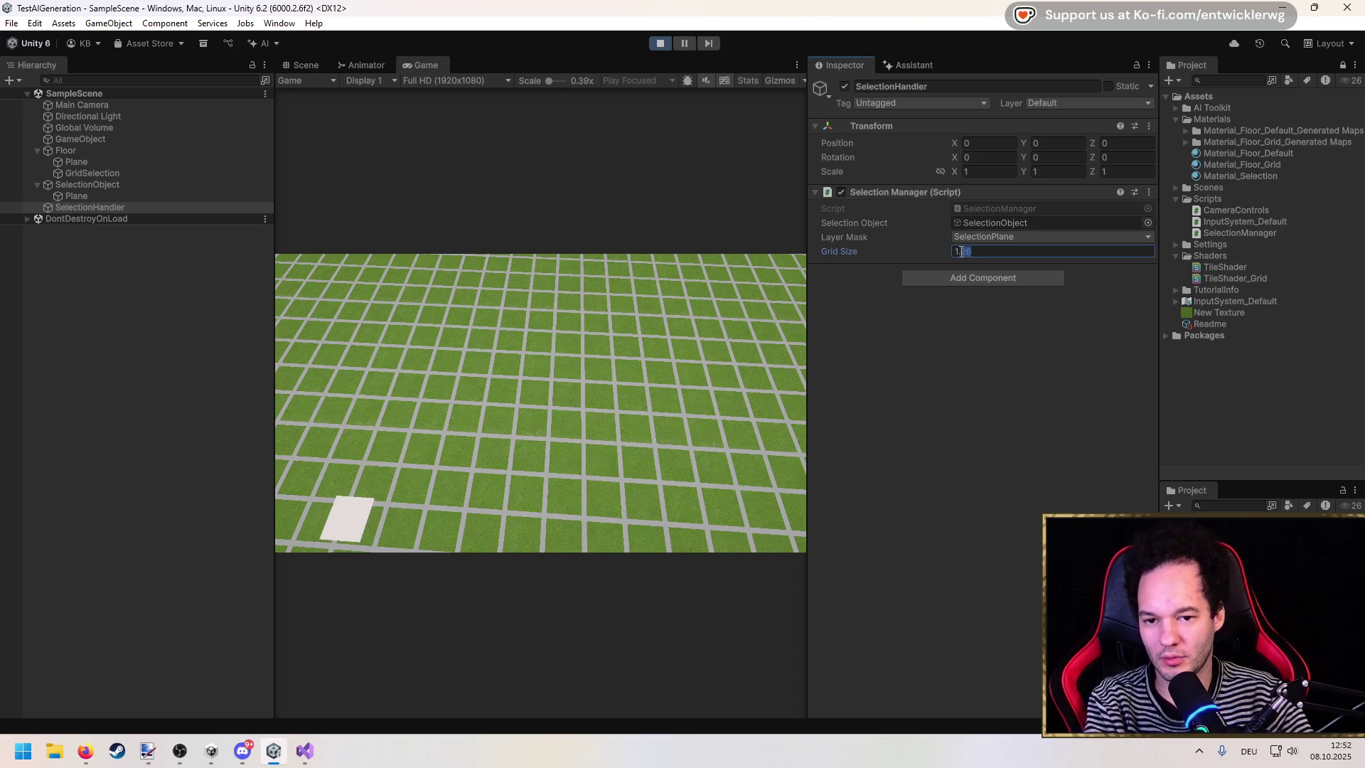
{"action": "left_click", "coordinate": [589, 364]}
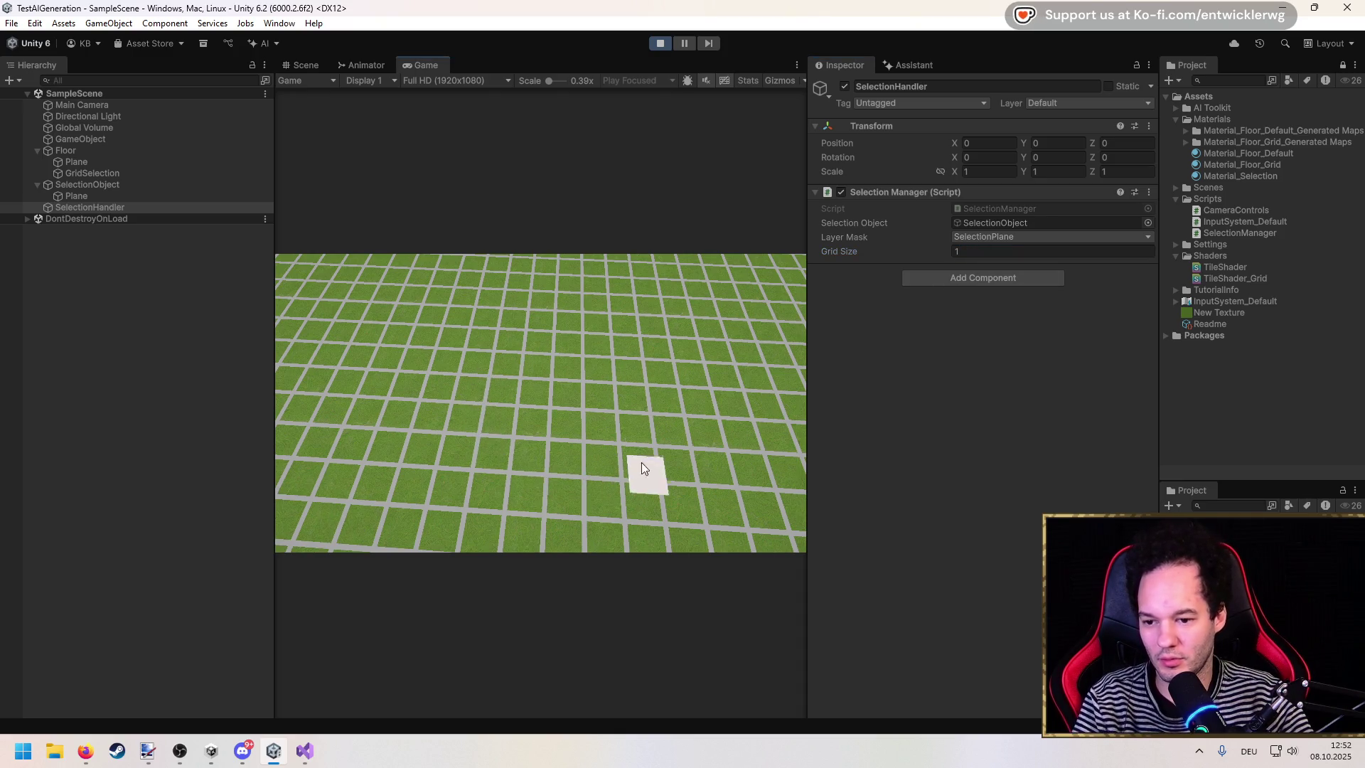
{"action": "key", "text": "shift+space"}
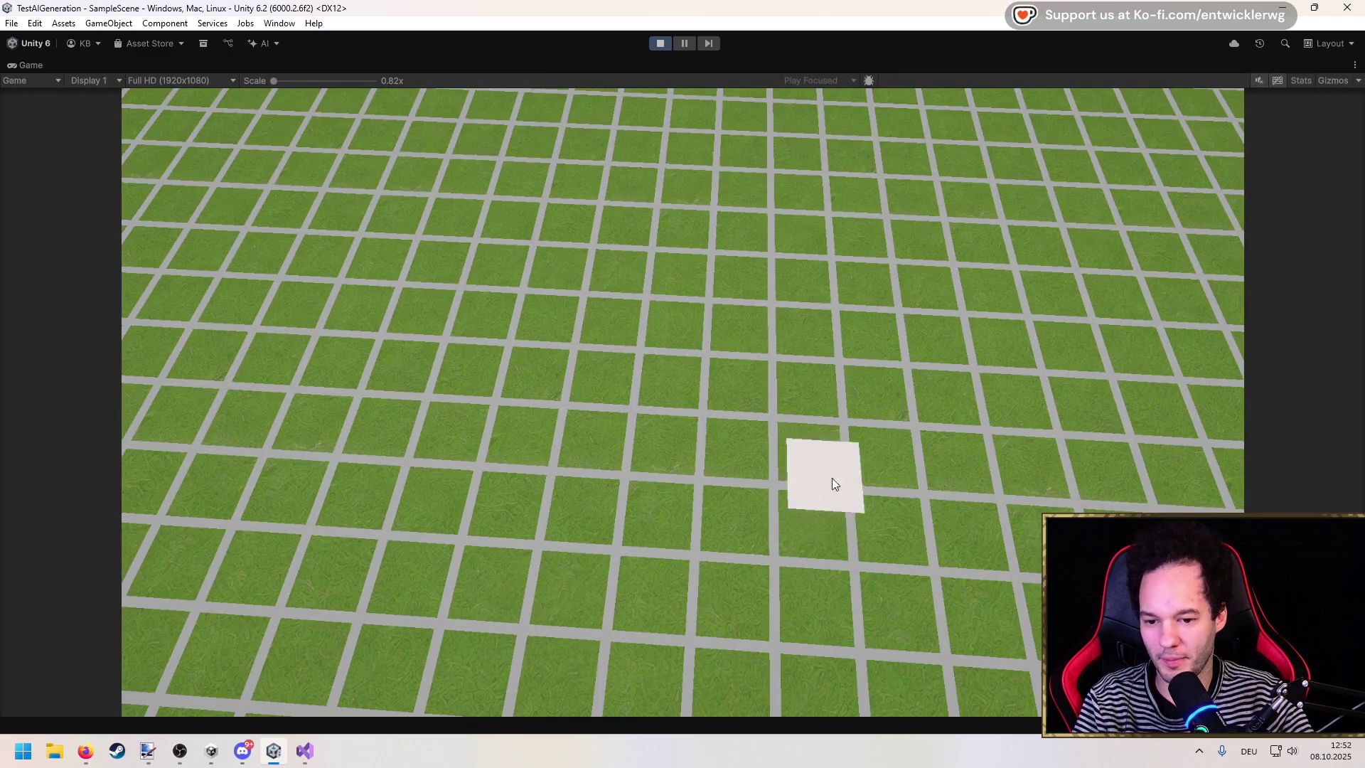
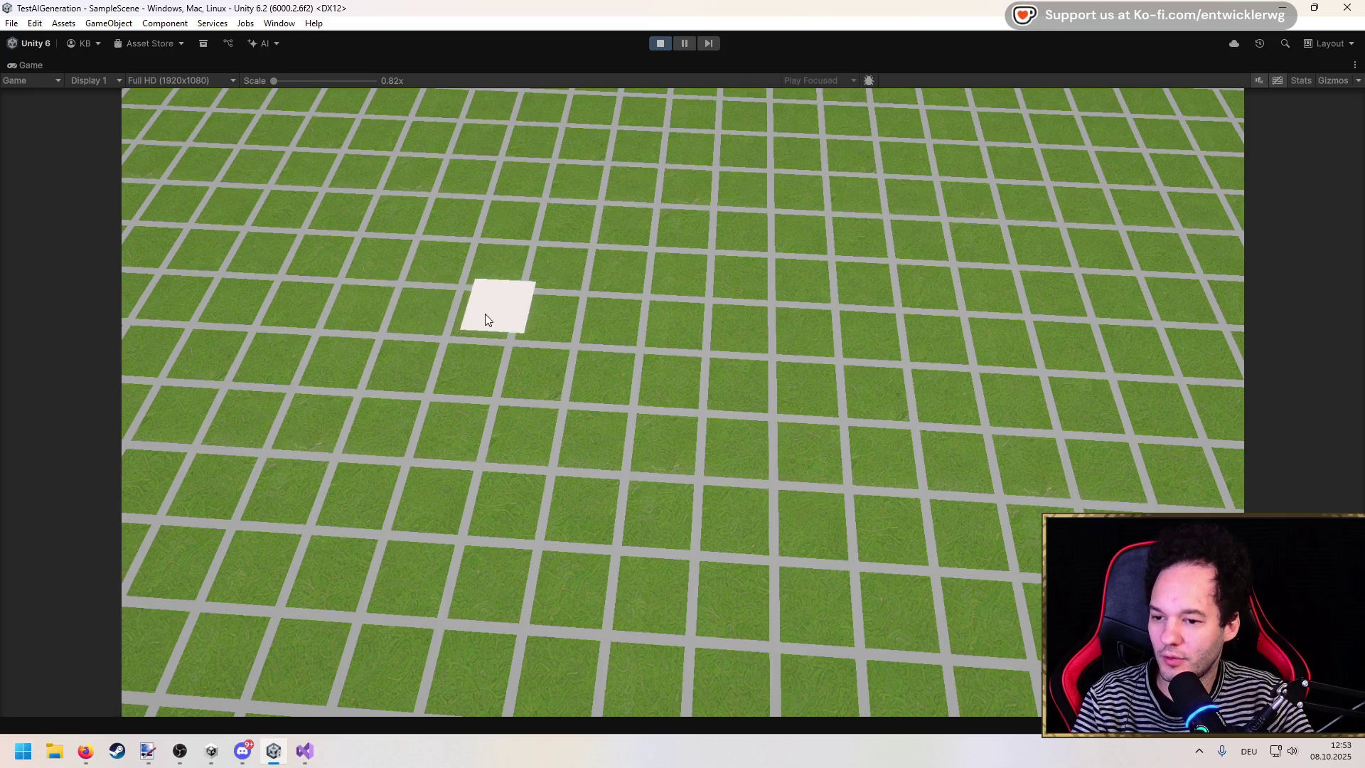
Step: Restore the full editor layout and open SelectionManager.cs in Visual Studio
{"action": "key", "text": "shift+space"}
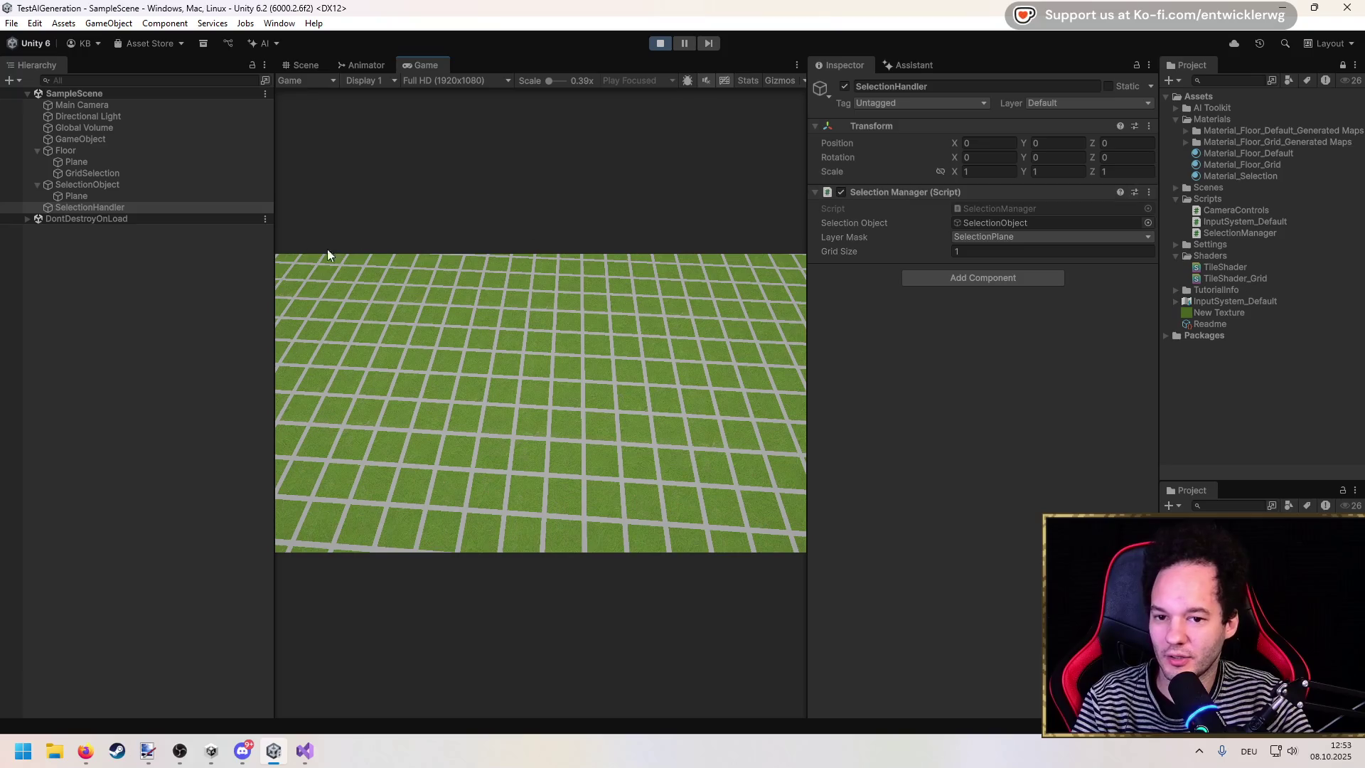
{"action": "left_click", "coordinate": [993, 209]}
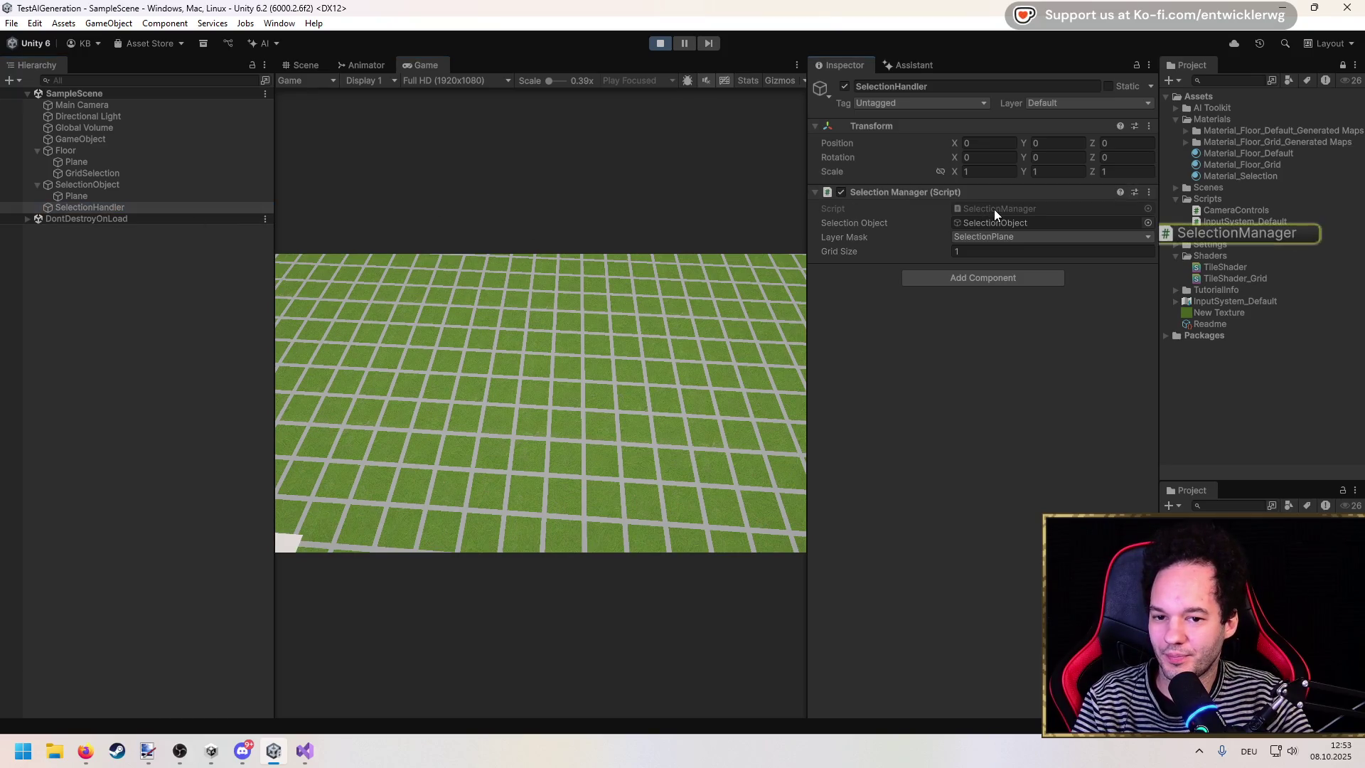
{"action": "double_click", "coordinate": [994, 209]}
{"action": "left_click", "coordinate": [404, 331]}
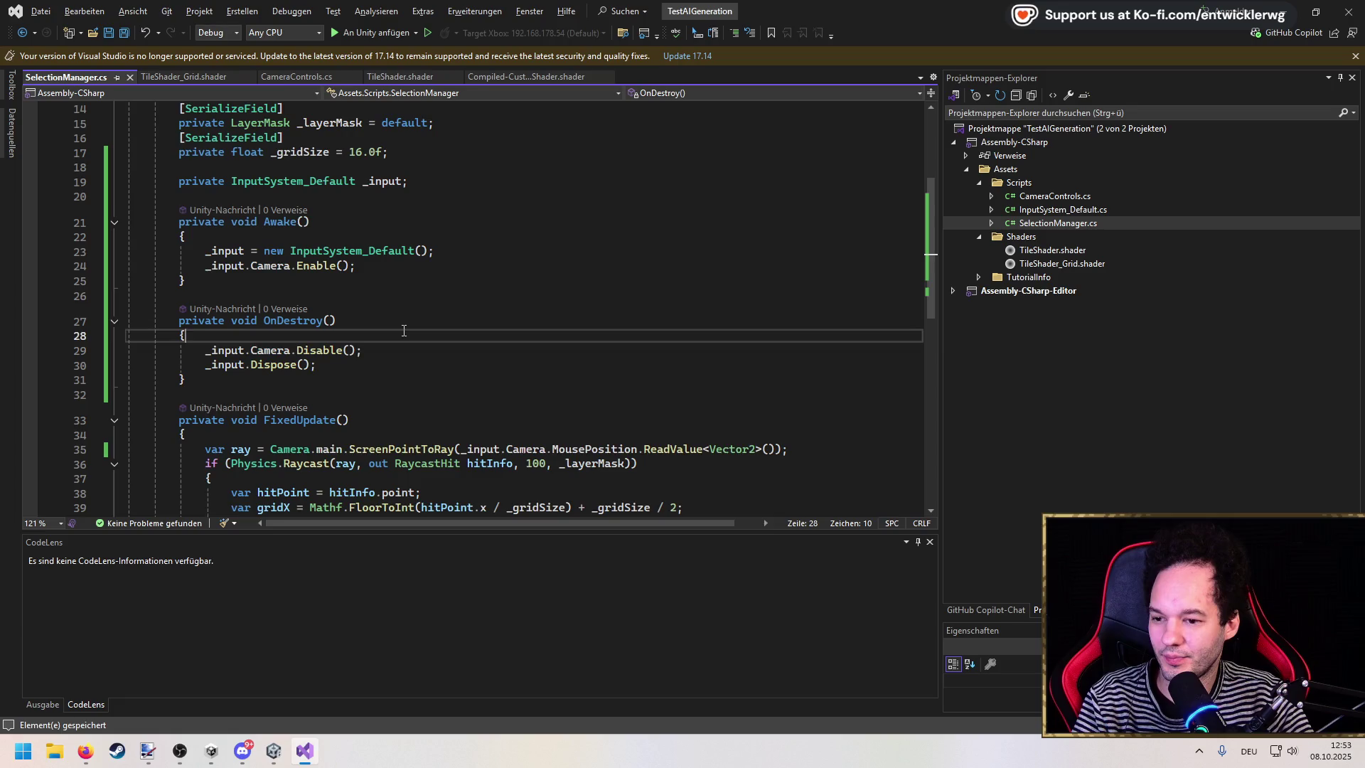
Step: Highlight every use of _gridSize in FixedUpdate's snapping code, then return to Unity
{"action": "scroll", "coordinate": [402, 327], "scroll_direction": "down", "scroll_amount": 4}
{"action": "scroll", "coordinate": [402, 327], "scroll_direction": "up", "scroll_amount": 1}
{"action": "left_click", "coordinate": [513, 321]}
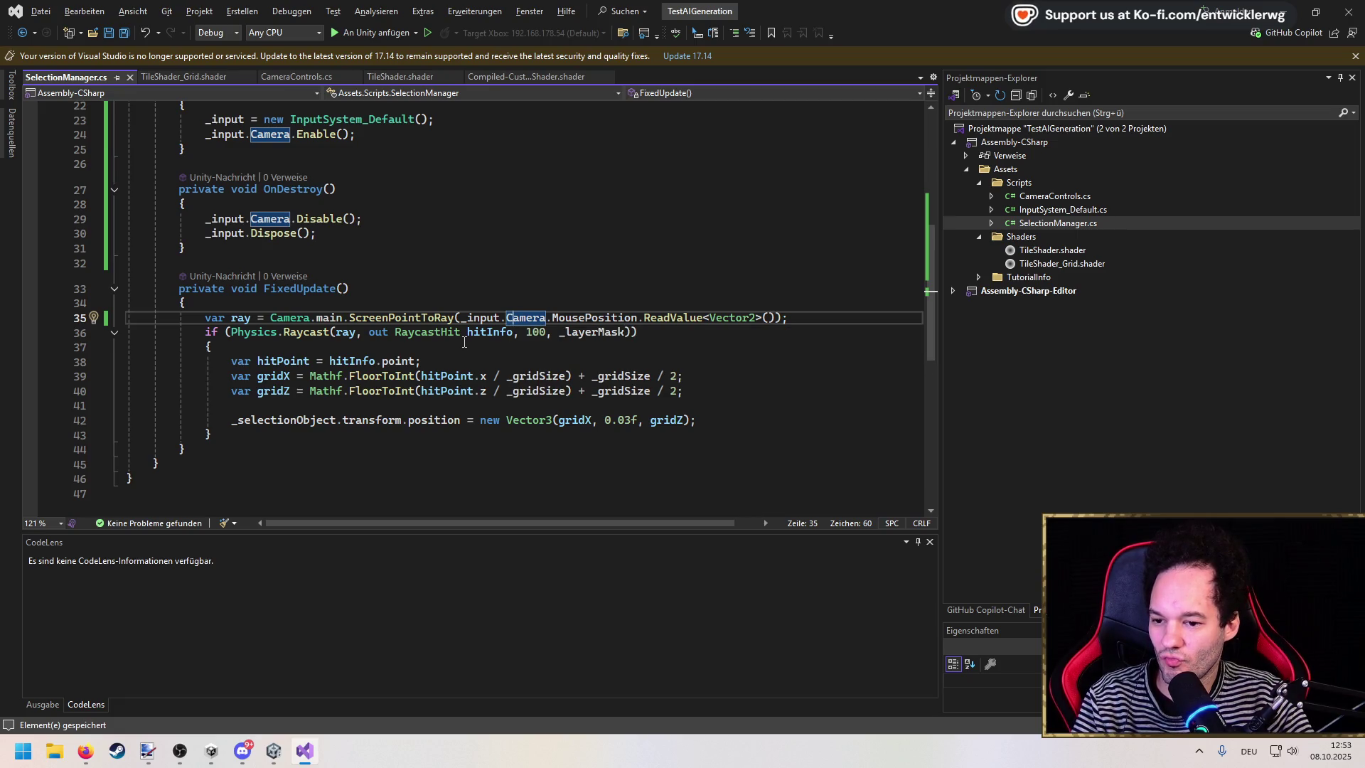
{"action": "double_click", "coordinate": [625, 377]}
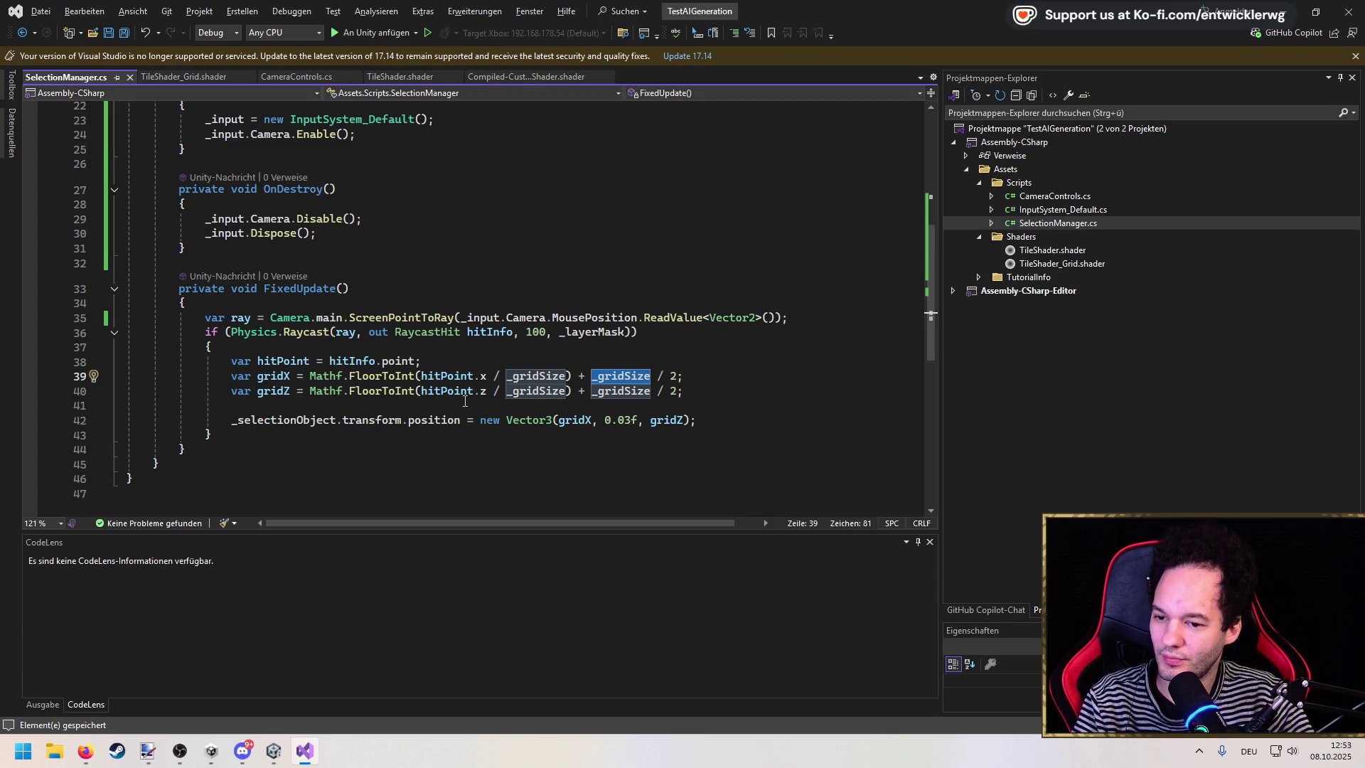
{"action": "key", "text": "alt+Tab"}
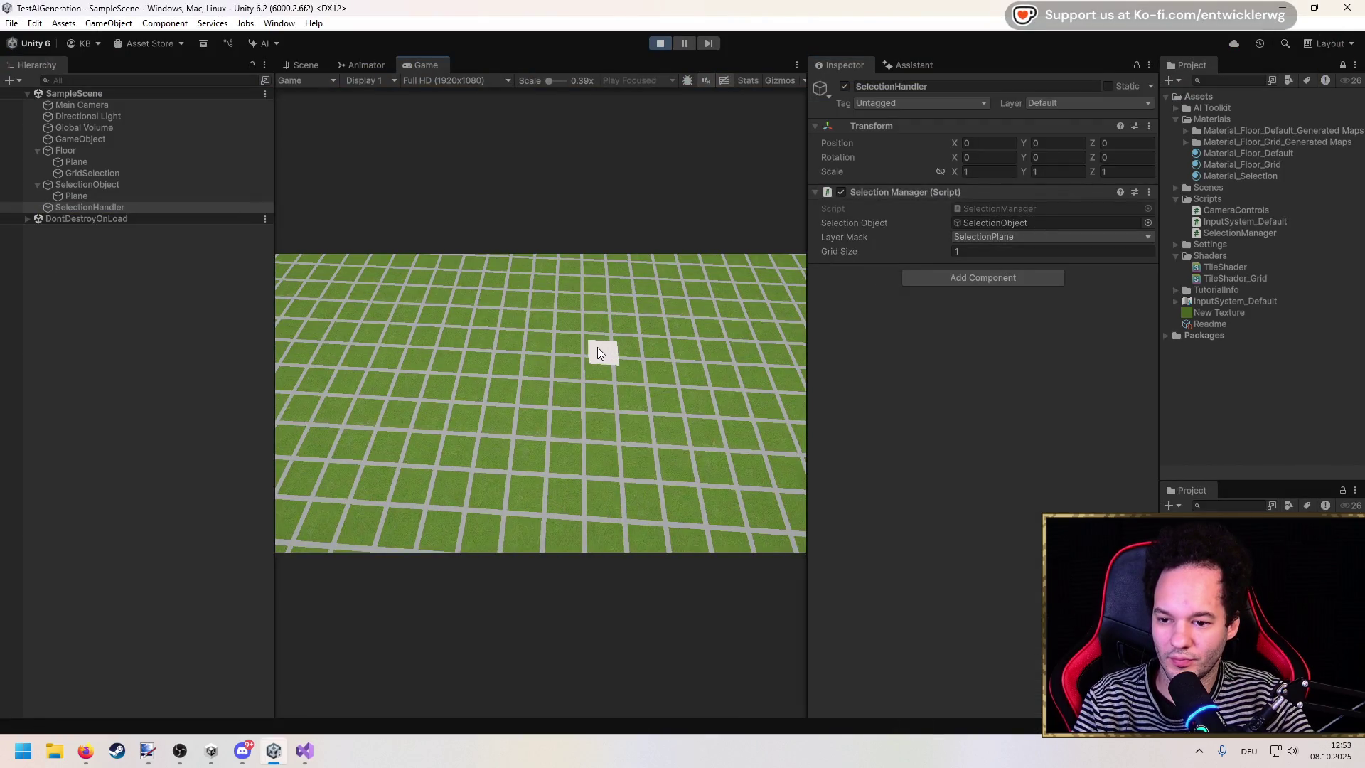
Step: Try Grid Size values of 2, 4 and 8 in the running game
{"action": "left_click", "coordinate": [995, 250]}
{"action": "type", "text": "2"}
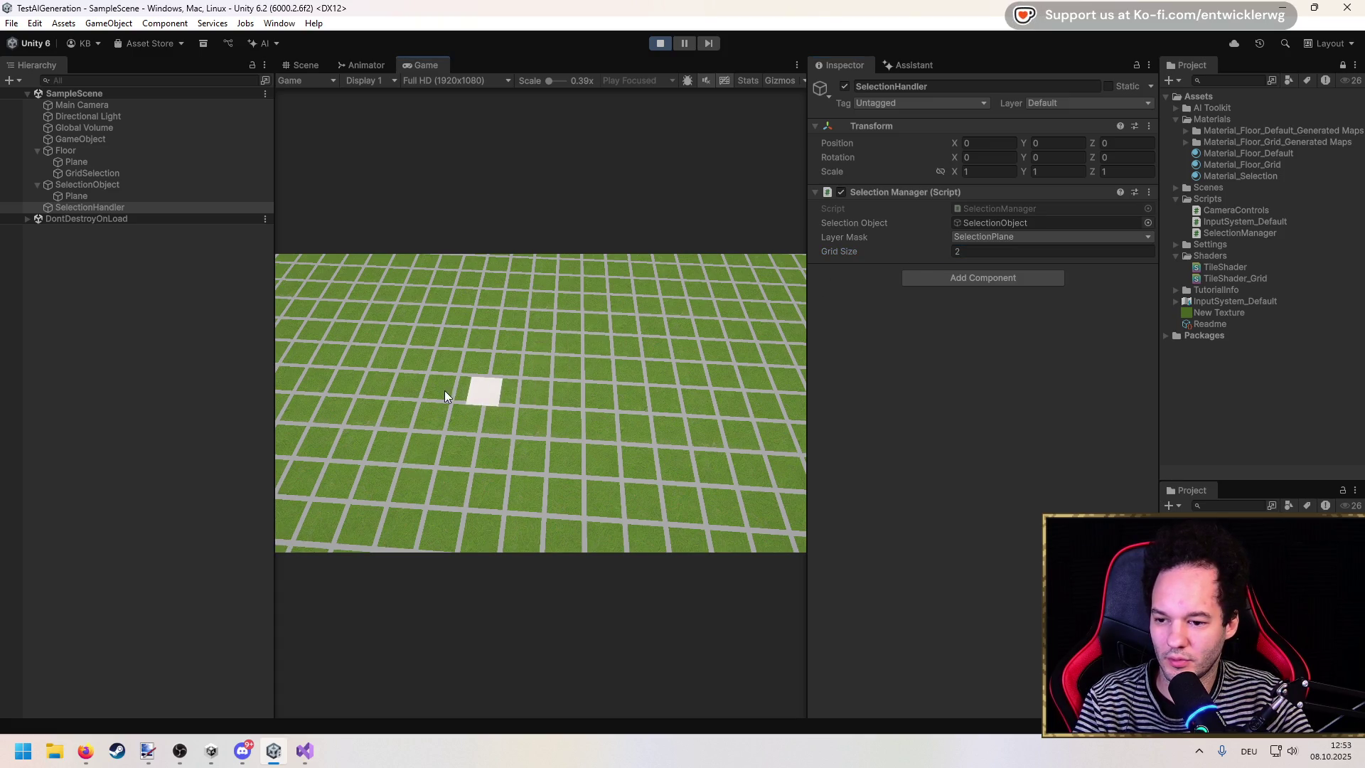
{"action": "left_click", "coordinate": [929, 253]}
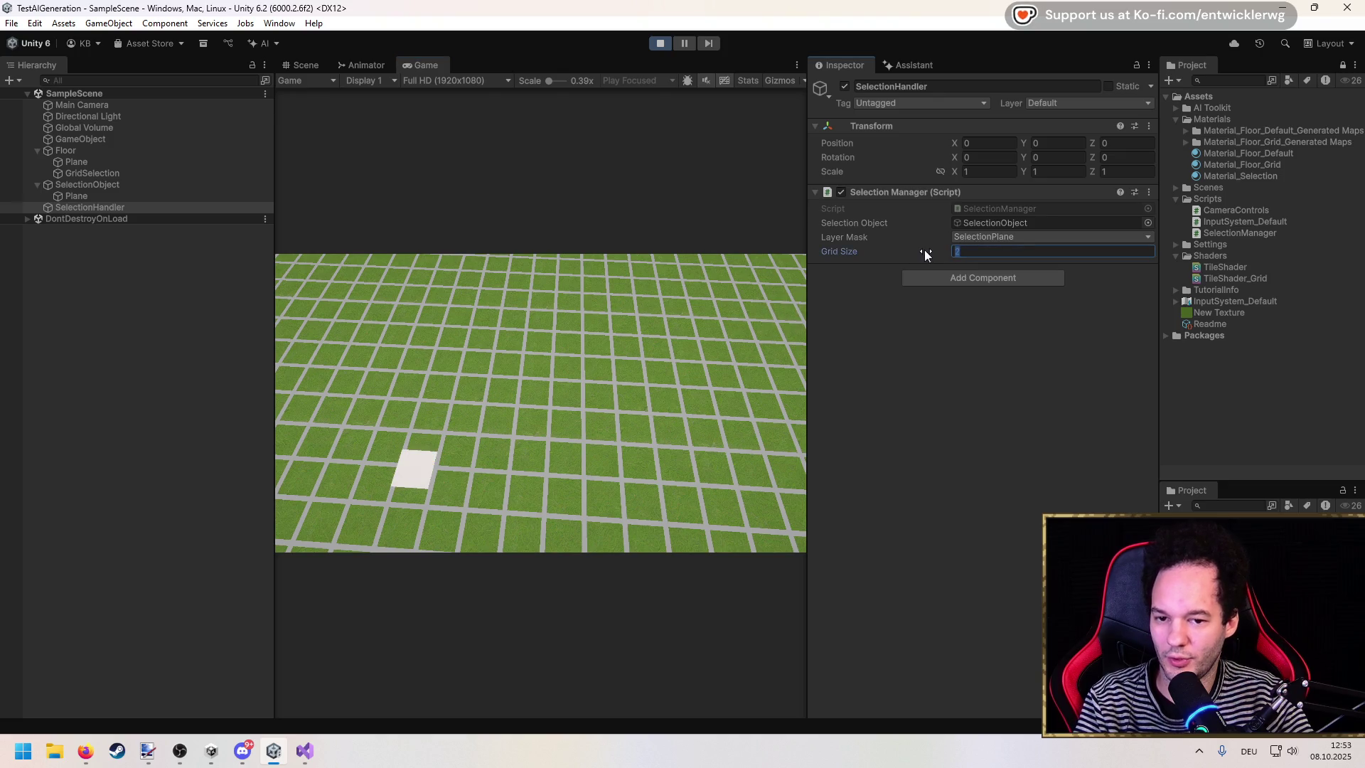
{"action": "type", "text": "4"}
{"action": "key", "text": "Return"}
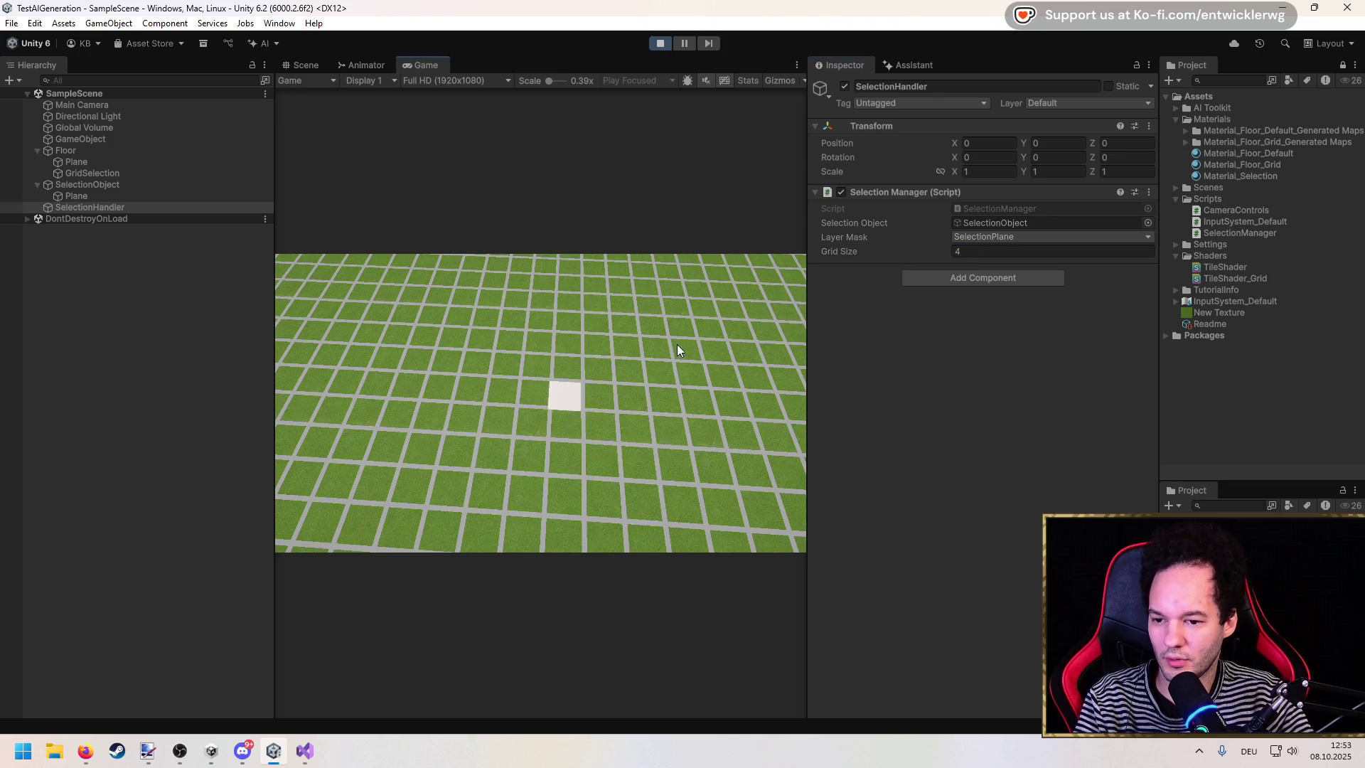
{"action": "left_click", "coordinate": [953, 252]}
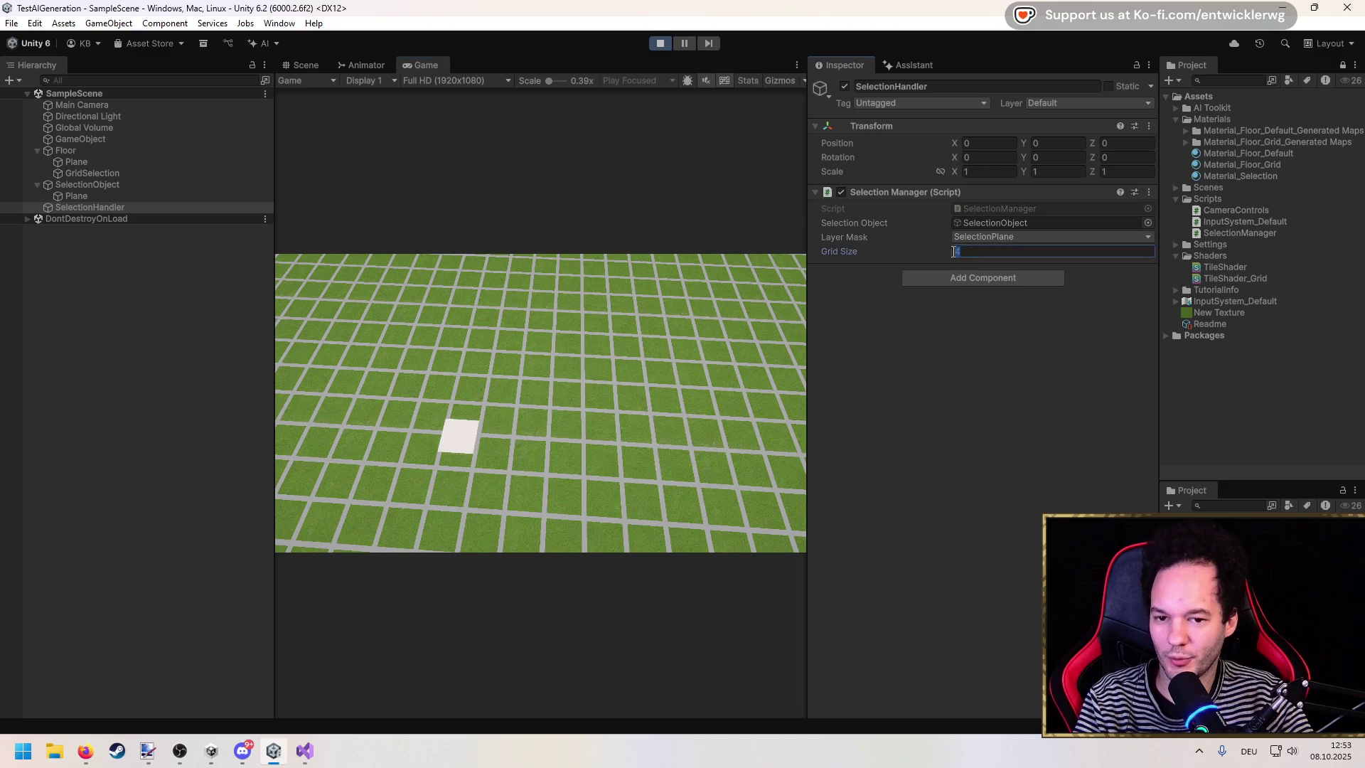
{"action": "type", "text": "8"}
{"action": "key", "text": "Return"}
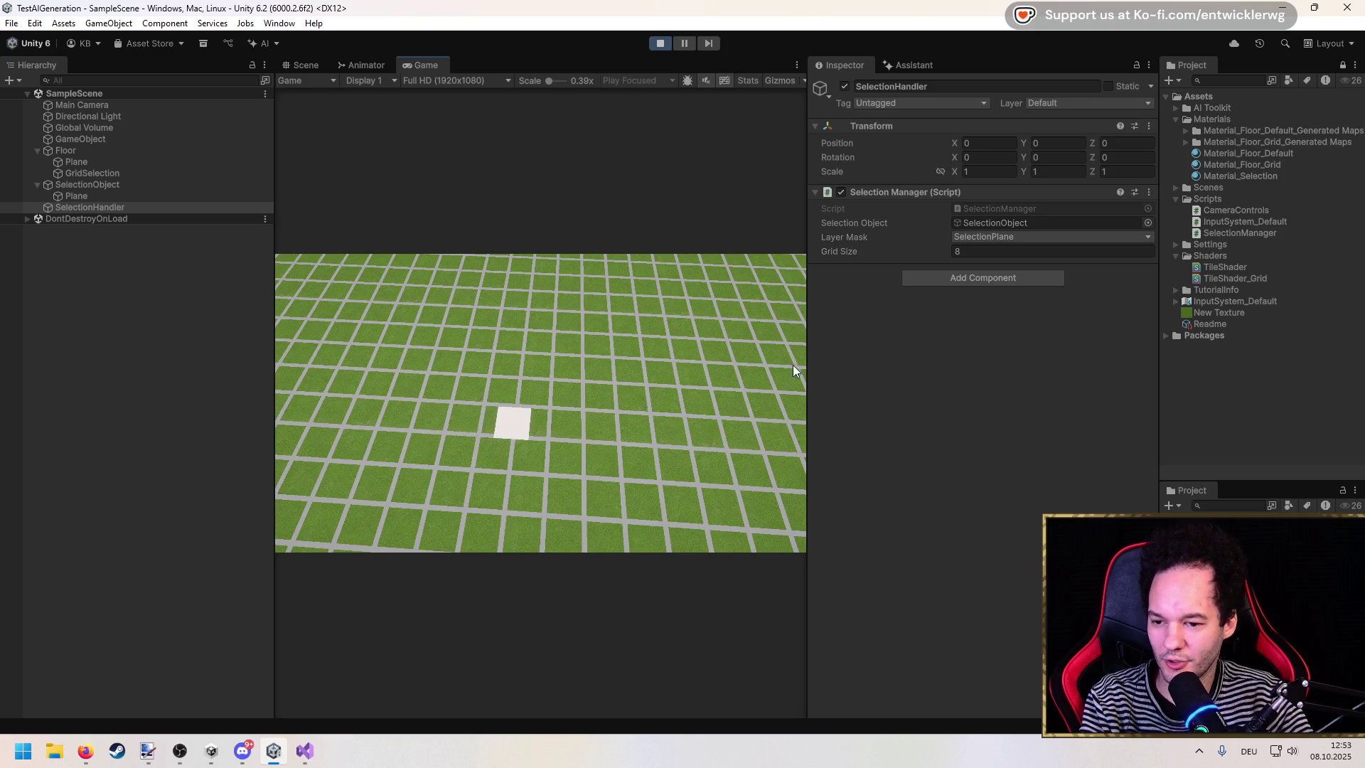
Step: Set Grid Size back to 2 and stop play mode
{"action": "left_click", "coordinate": [318, 757]}
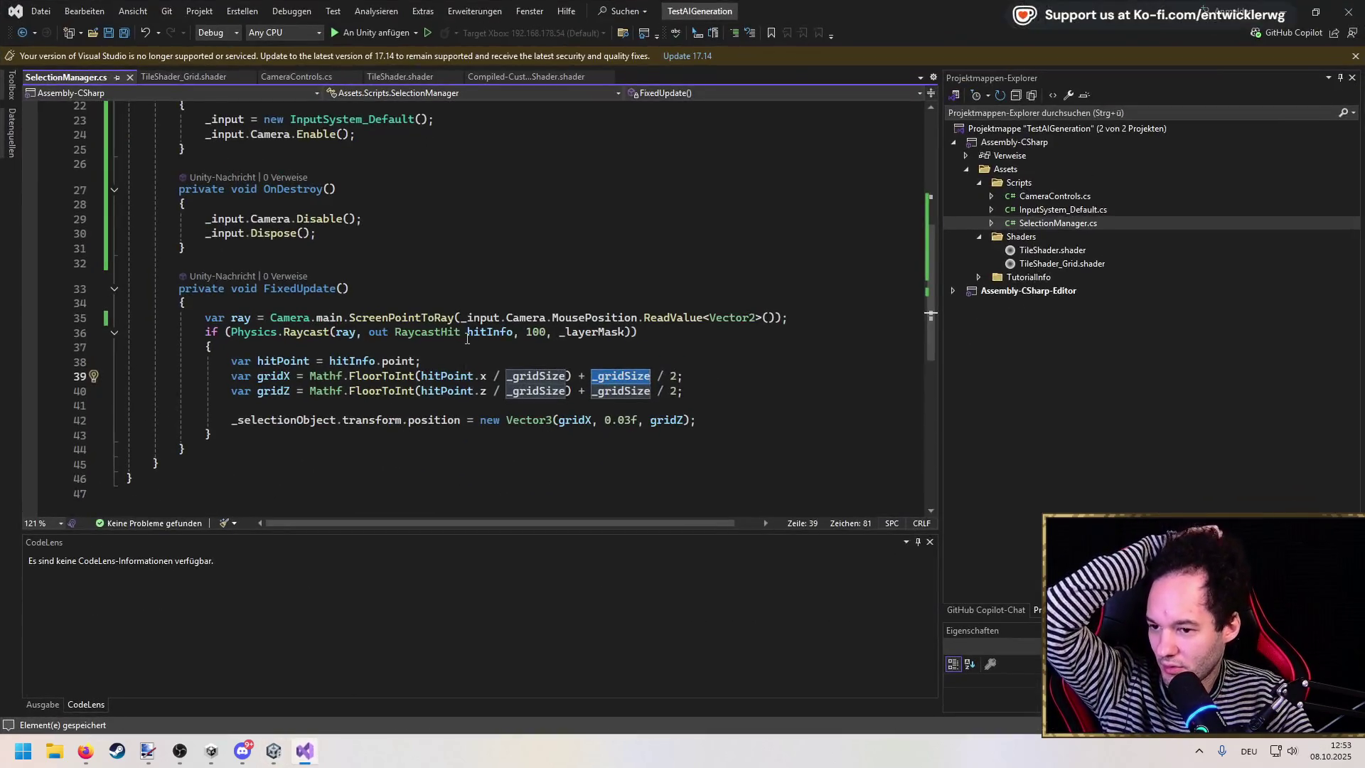
{"action": "left_click", "coordinate": [1216, 37]}
{"action": "left_click", "coordinate": [514, 407]}
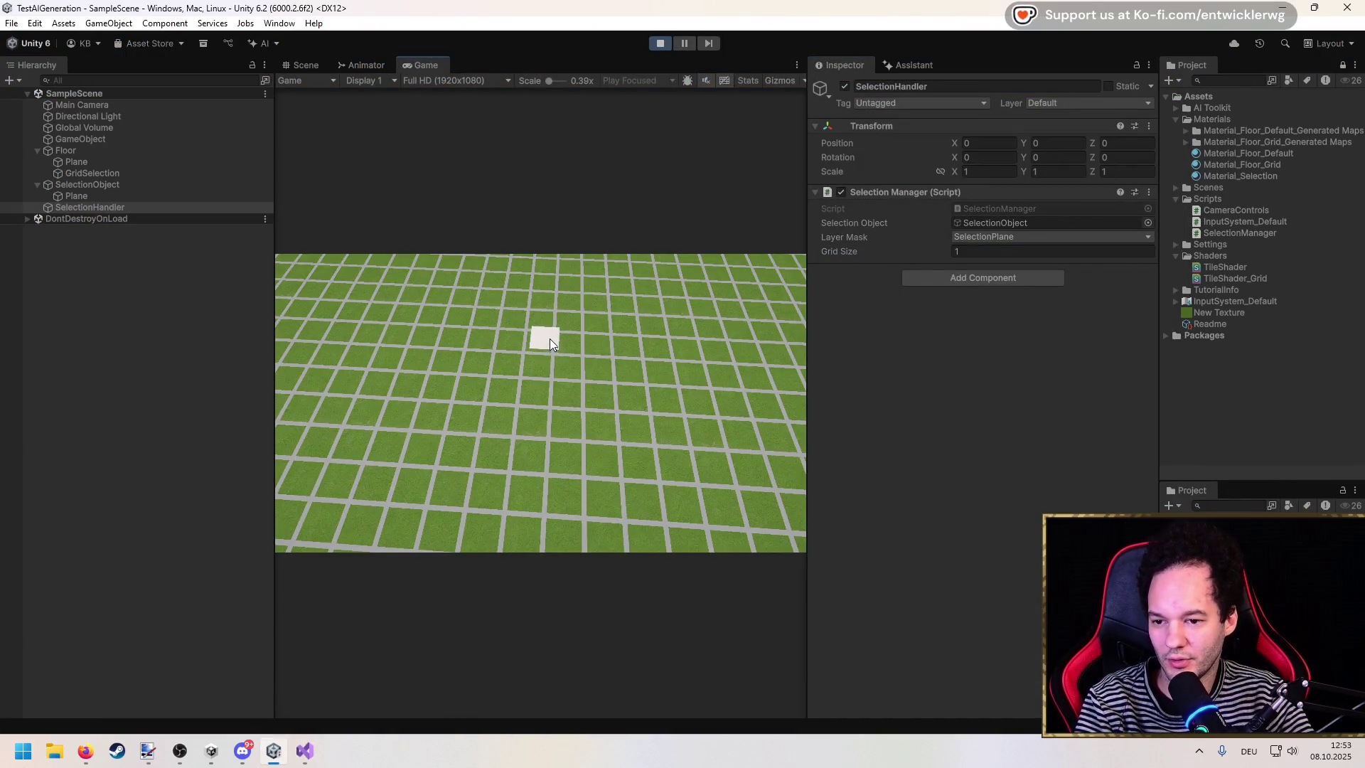
{"action": "left_click", "coordinate": [988, 251]}
{"action": "type", "text": "2"}
{"action": "key", "text": "Return"}
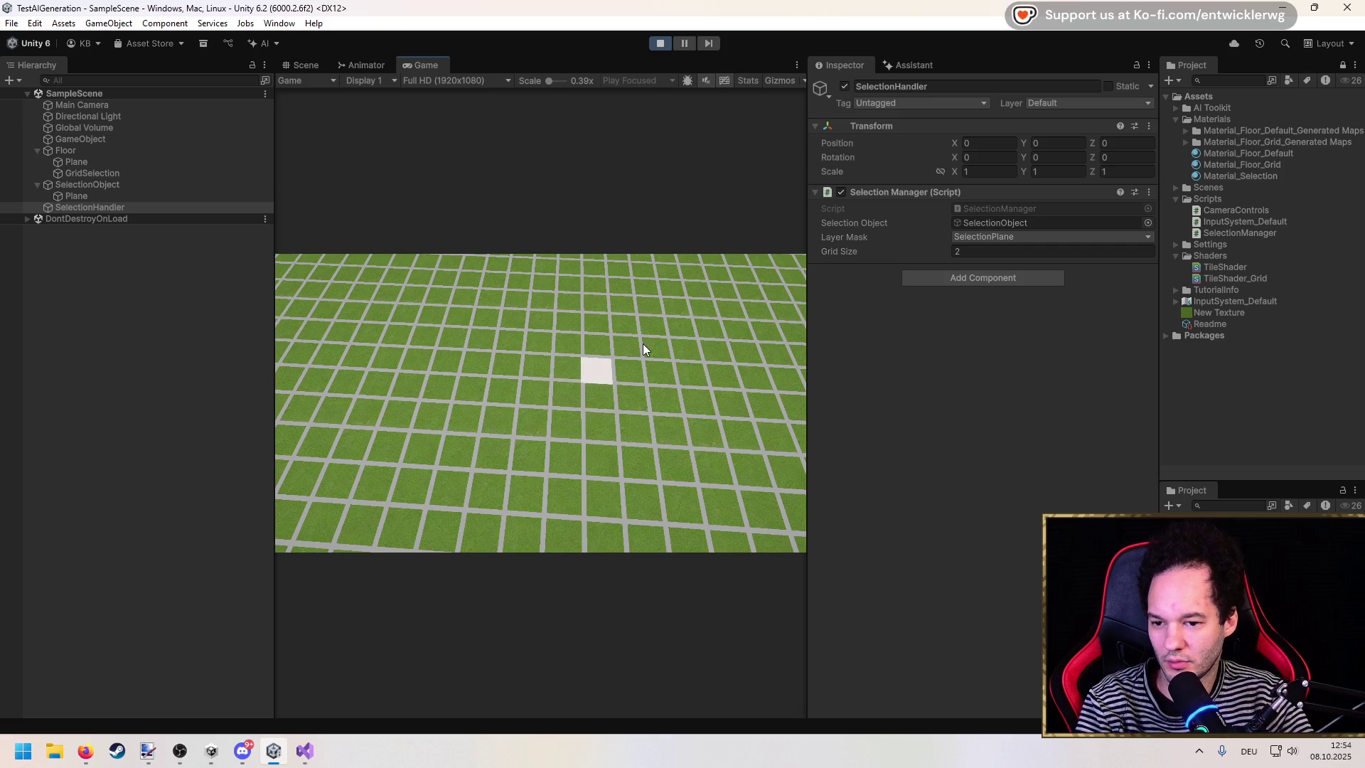
{"action": "left_click", "coordinate": [661, 44]}
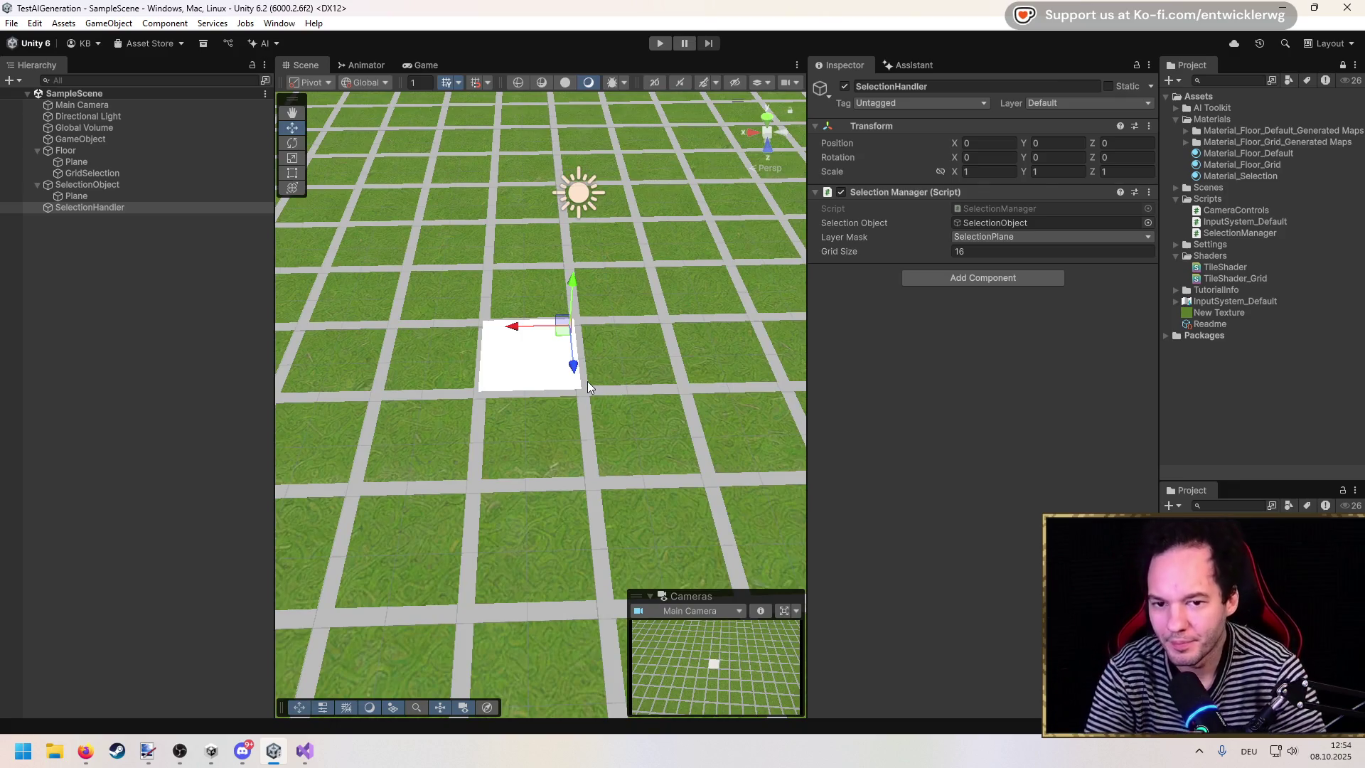
Step: Inspect SelectionObject, its Plane child and the SelectionHandler object
{"action": "left_click", "coordinate": [70, 185]}
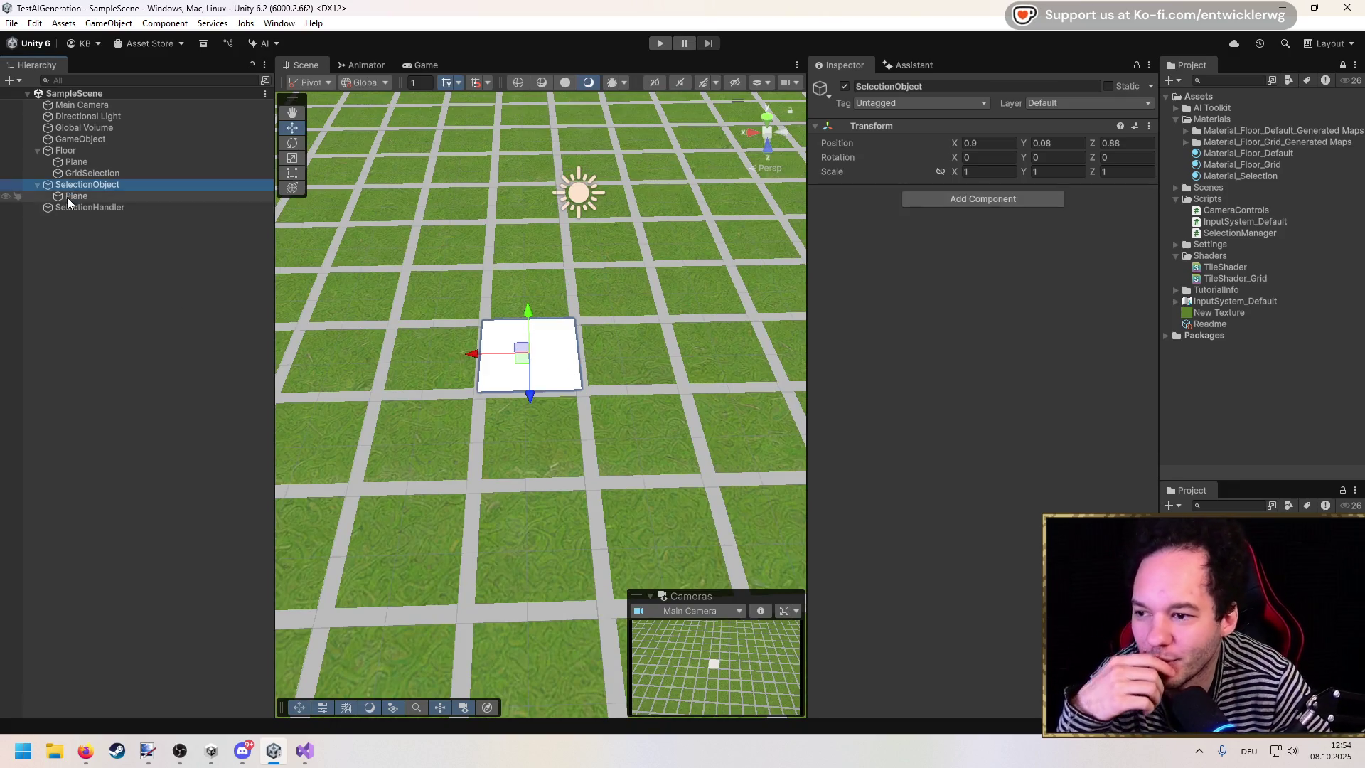
{"action": "left_click", "coordinate": [67, 198]}
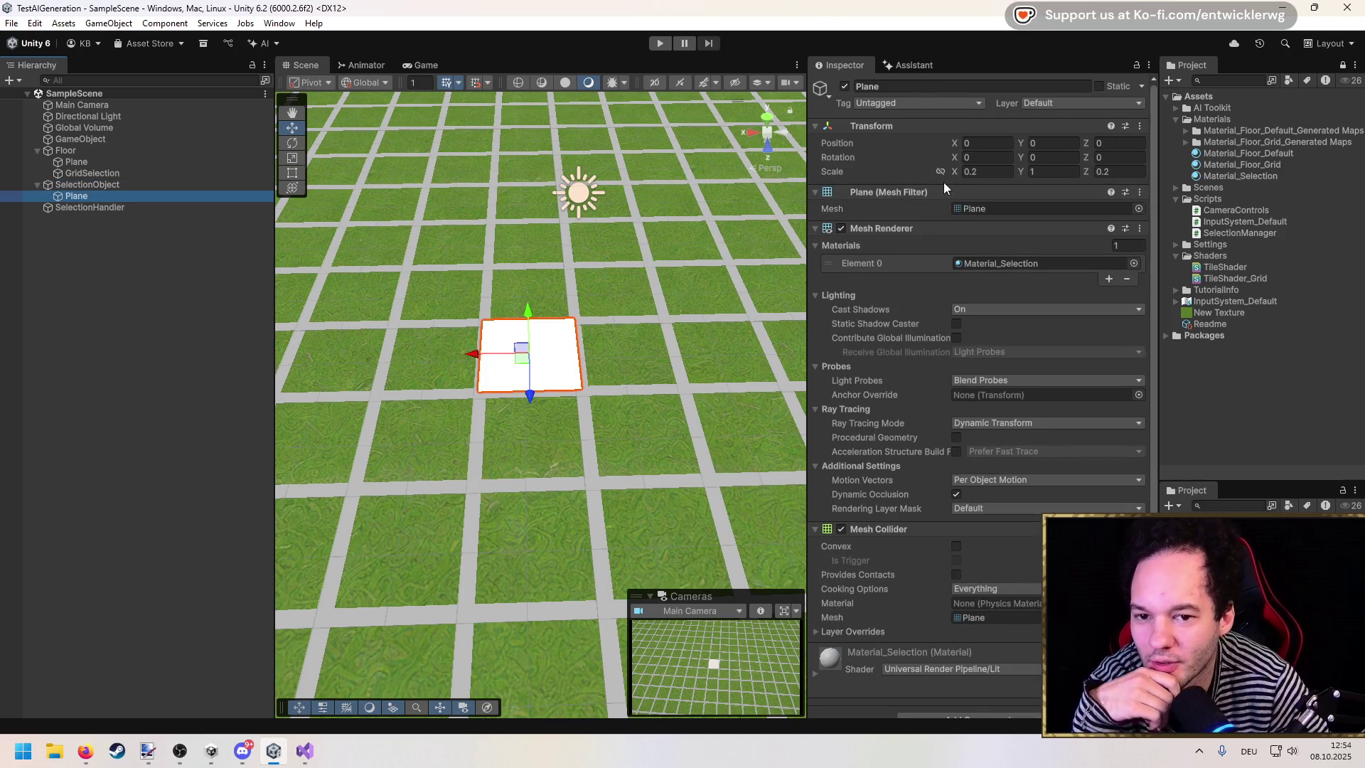
{"action": "left_click", "coordinate": [152, 189]}
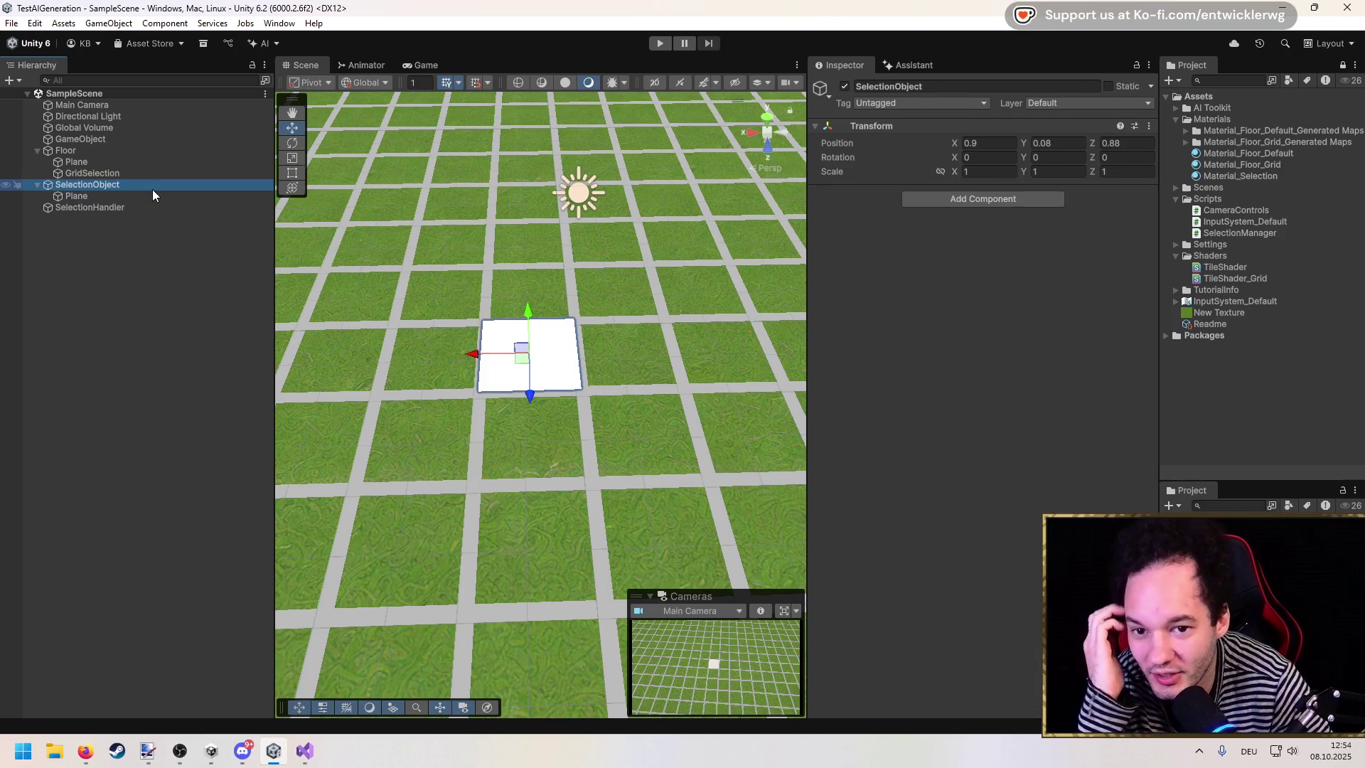
{"action": "left_click", "coordinate": [129, 208]}
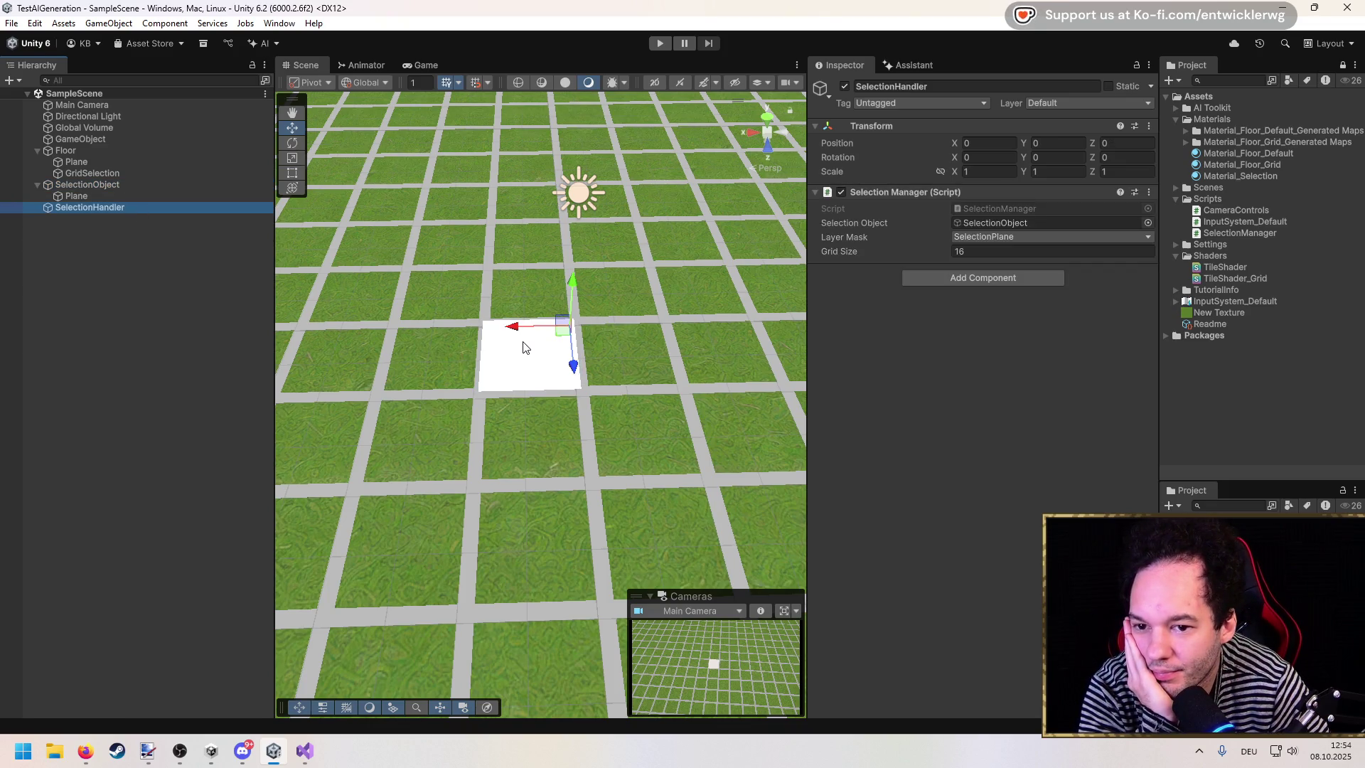
{"action": "left_click_drag", "start_coordinate": [498, 352], "coordinate": [492, 349]}
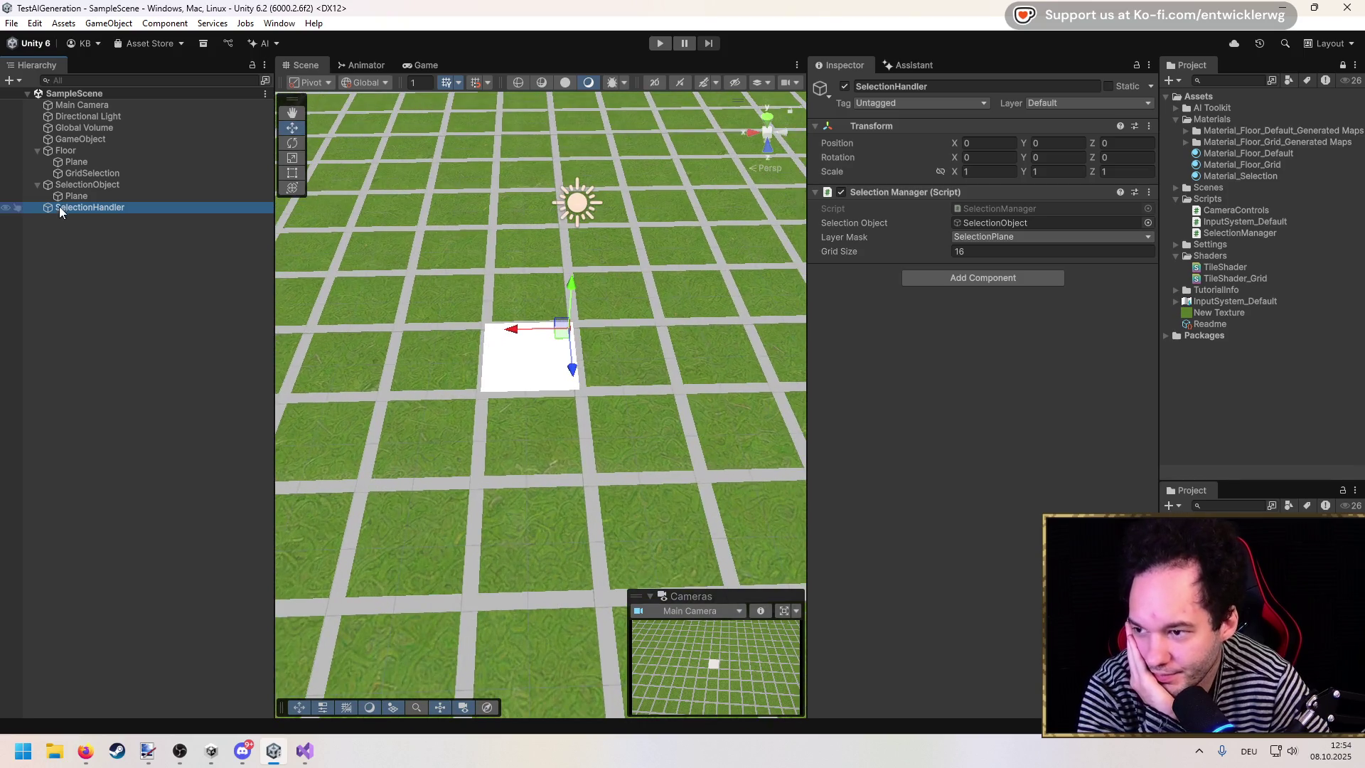
Step: Inspect GridSelection and open its Material_Floor_Grid material settings
{"action": "left_click", "coordinate": [83, 176]}
{"action": "left_click", "coordinate": [83, 152]}
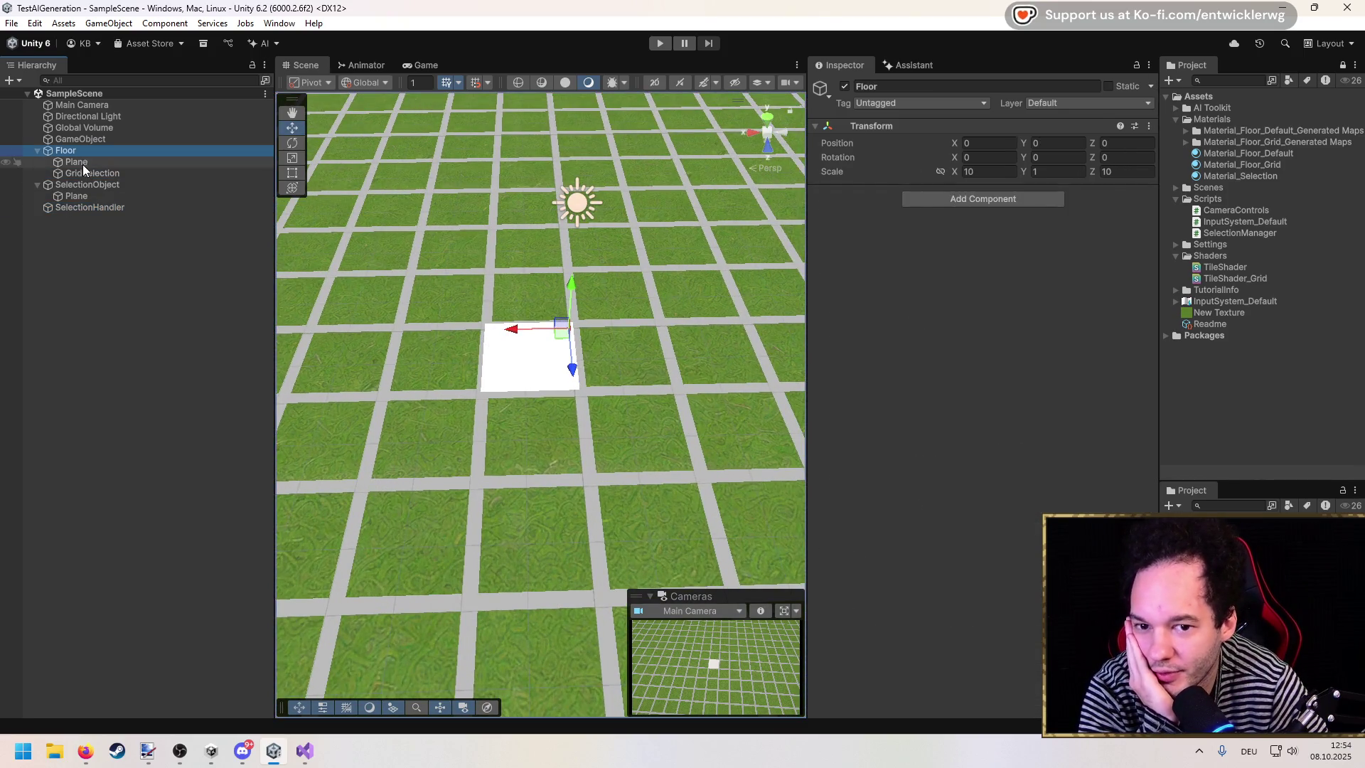
{"action": "left_click", "coordinate": [84, 173]}
{"action": "left_click", "coordinate": [996, 265]}
{"action": "left_click", "coordinate": [1278, 167]}
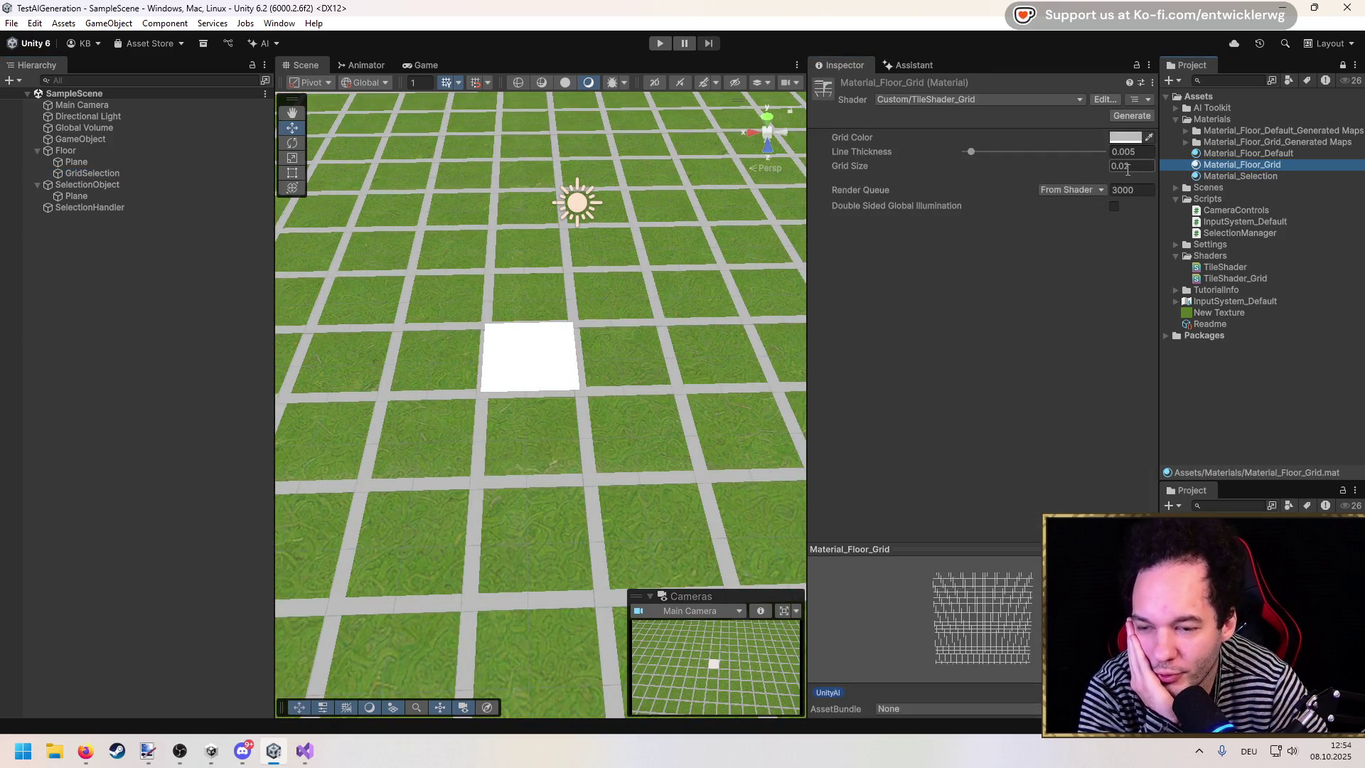
Step: Frame the Floor object in the Scene view
{"action": "left_click", "coordinate": [159, 151]}
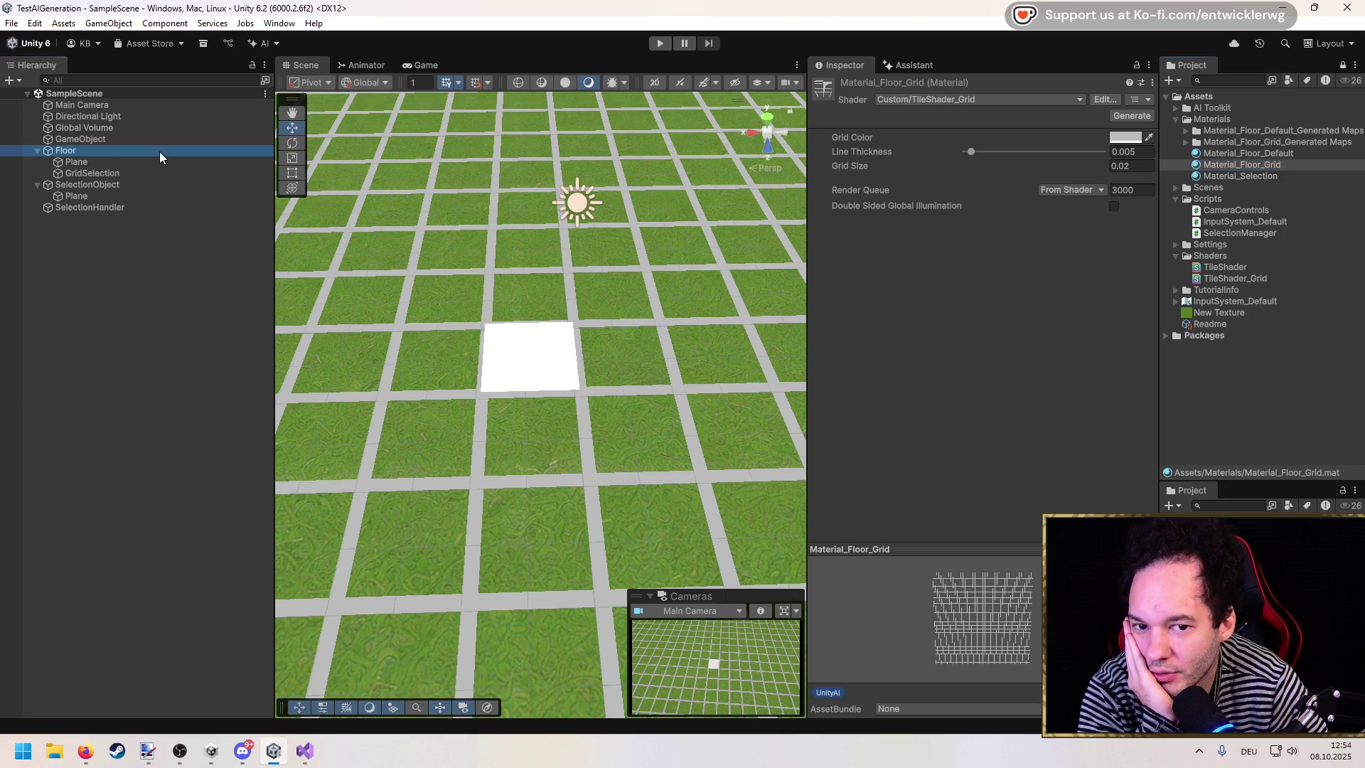
{"action": "double_click", "coordinate": [159, 150]}
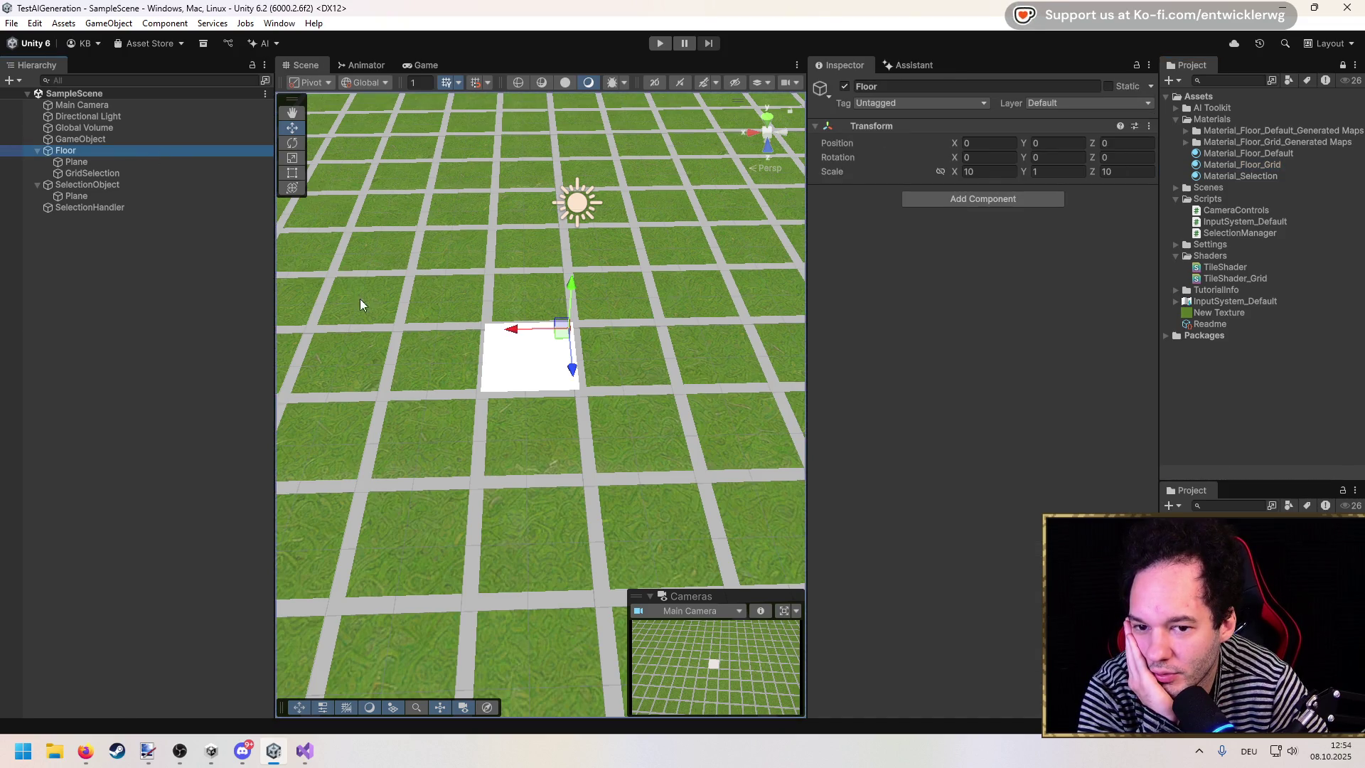
{"action": "scroll", "coordinate": [541, 393], "scroll_direction": "up", "scroll_amount": 5}
{"action": "scroll", "coordinate": [543, 387], "scroll_direction": "up", "scroll_amount": 5}
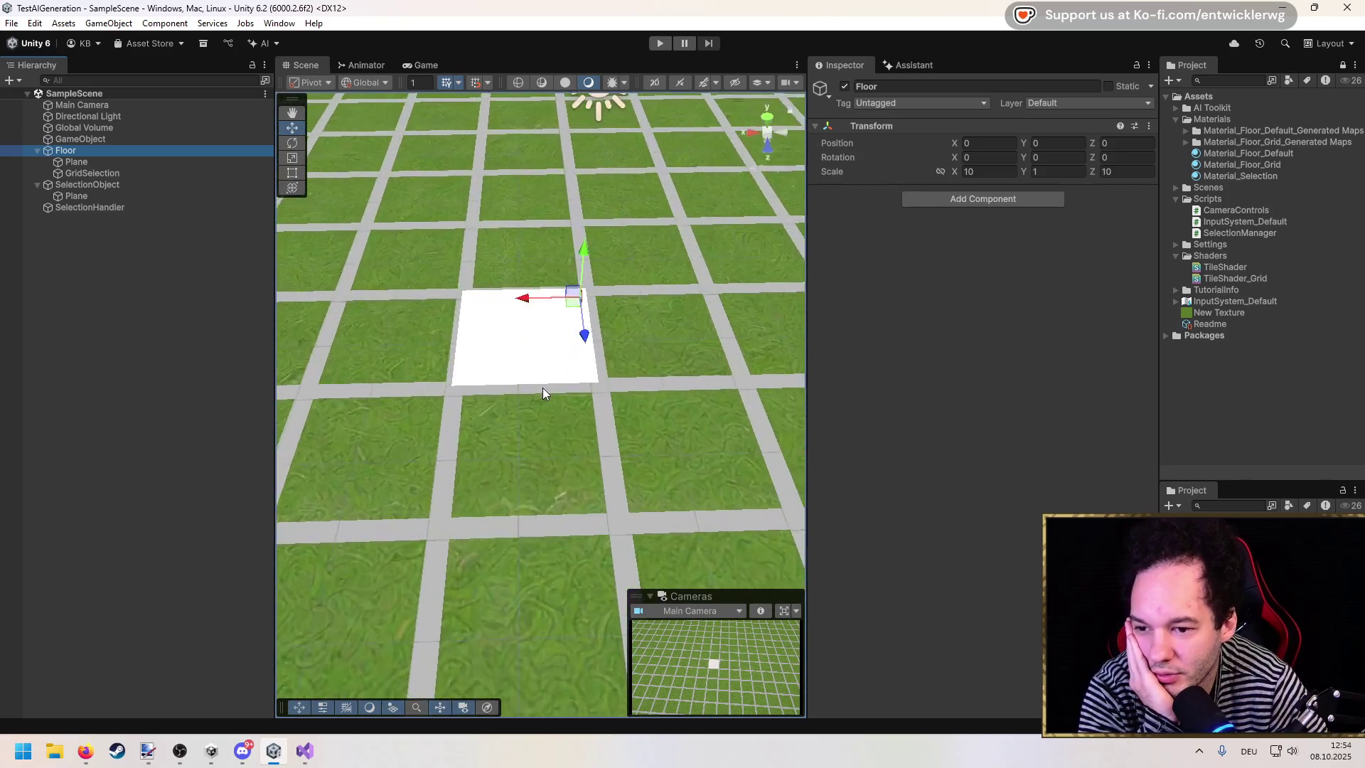
{"action": "scroll", "coordinate": [543, 386], "scroll_direction": "down", "scroll_amount": 1}
Step: Select SelectionHandler and start the game again
{"action": "left_click", "coordinate": [132, 207]}
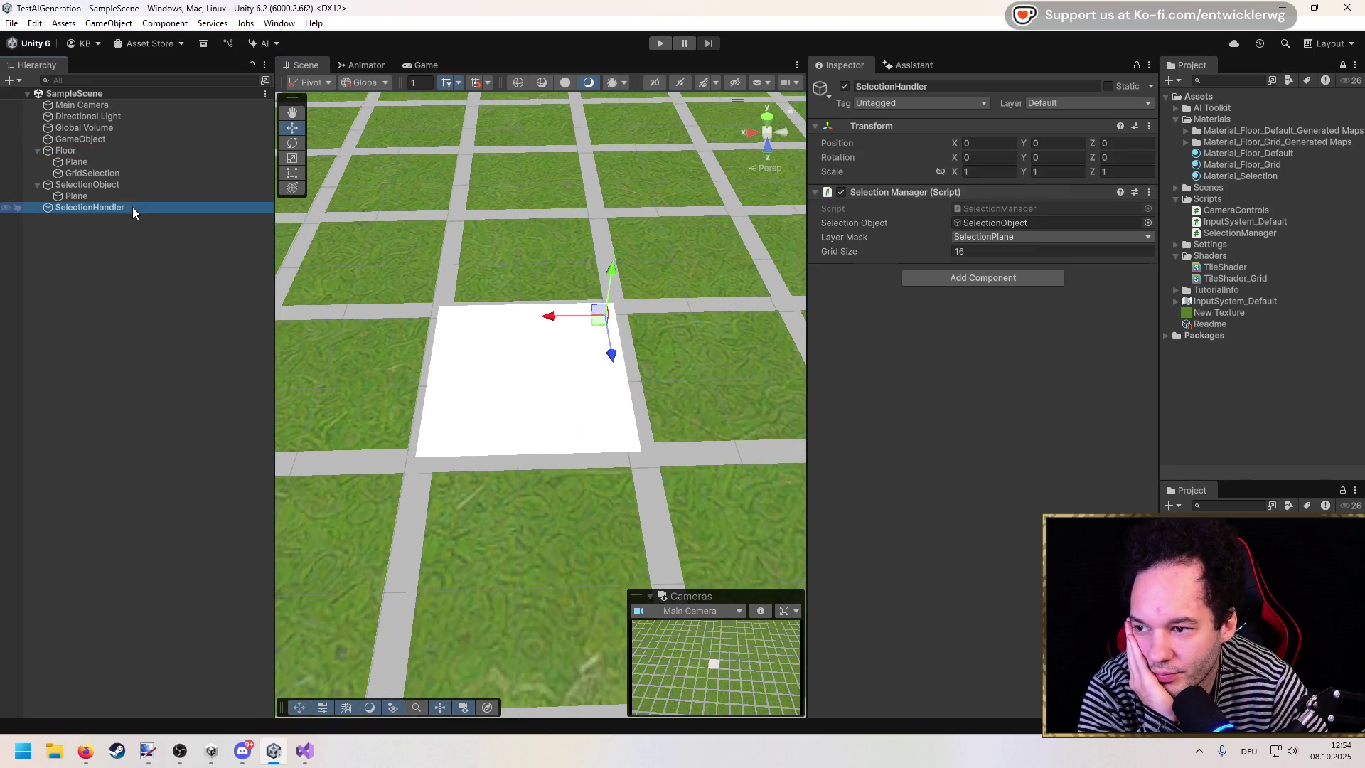
{"action": "left_click", "coordinate": [659, 43]}
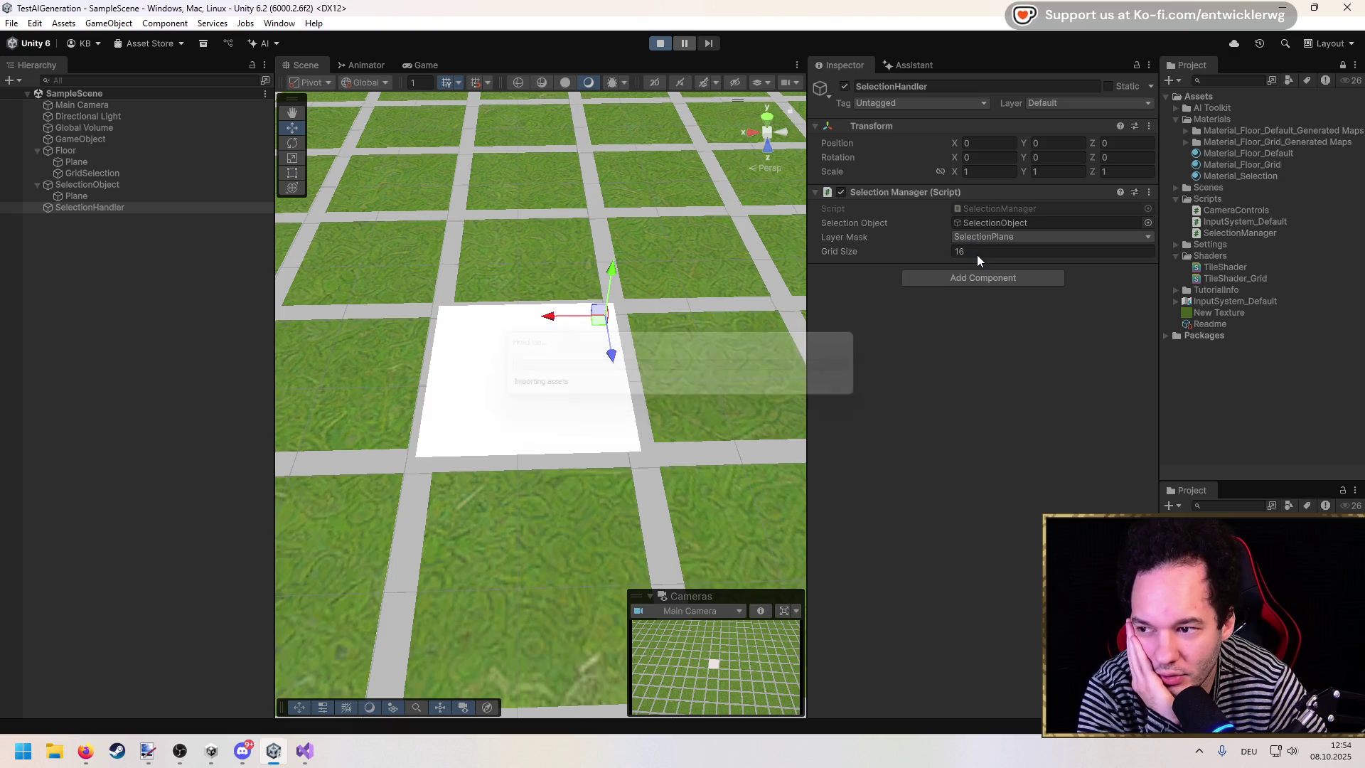
{"action": "left_click", "coordinate": [984, 250]}
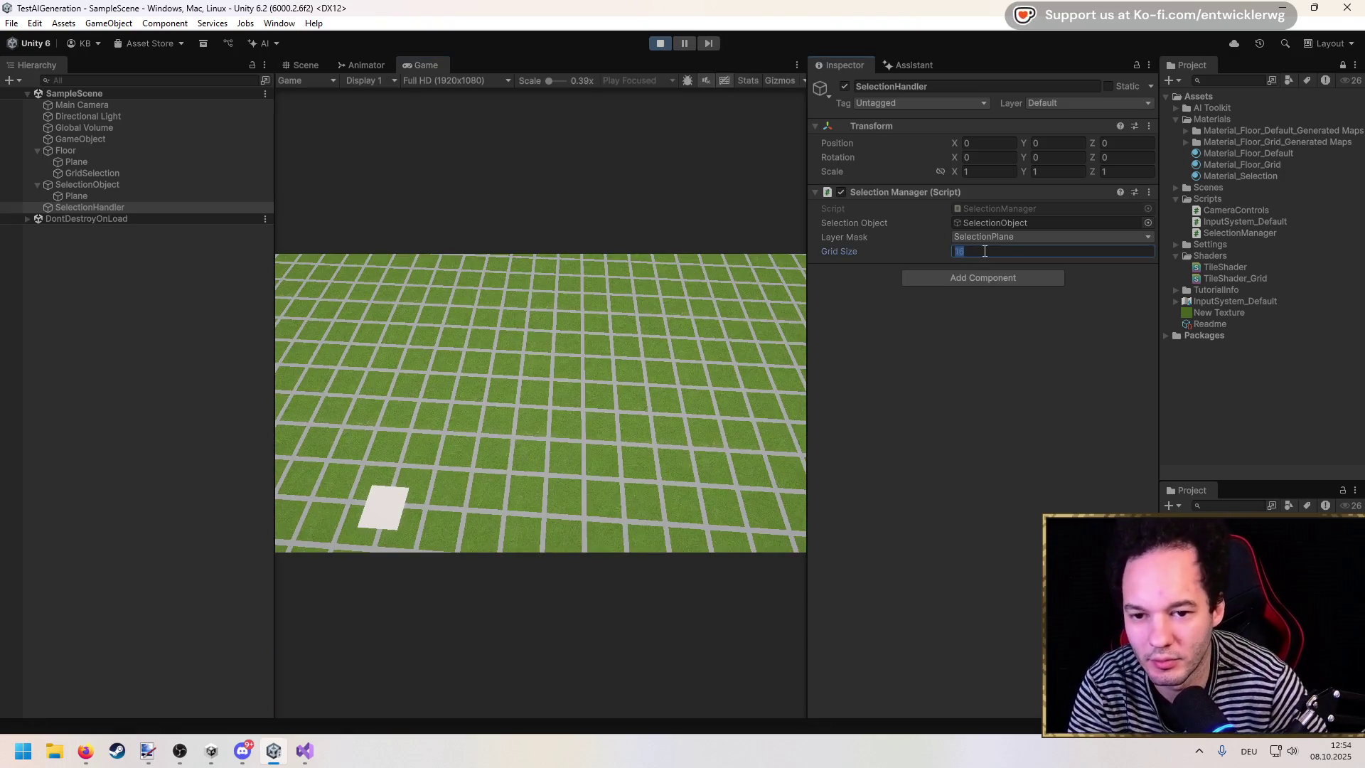
Step: Enter Grid Size 0.2, then divide the value by 4
{"action": "type", "text": "0.2"}
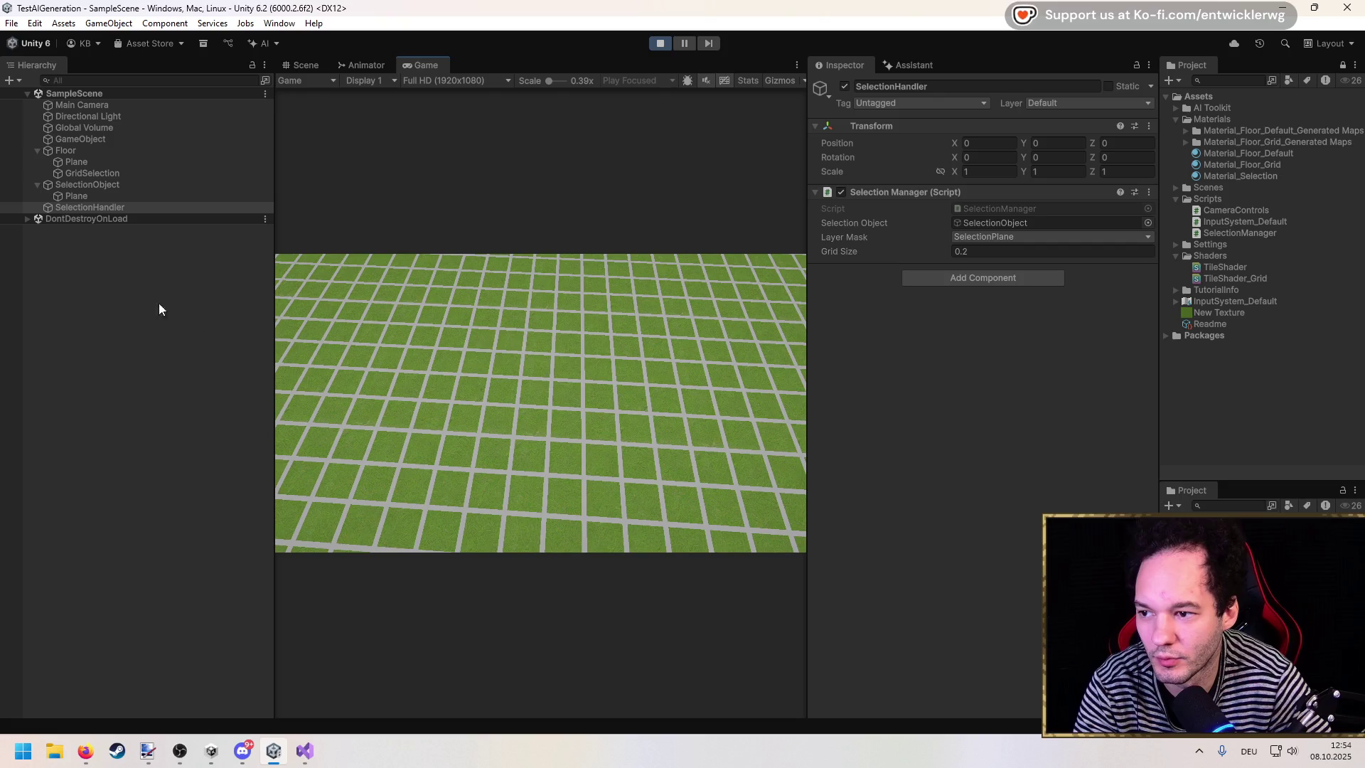
{"action": "left_click", "coordinate": [130, 197]}
{"action": "left_click", "coordinate": [130, 187]}
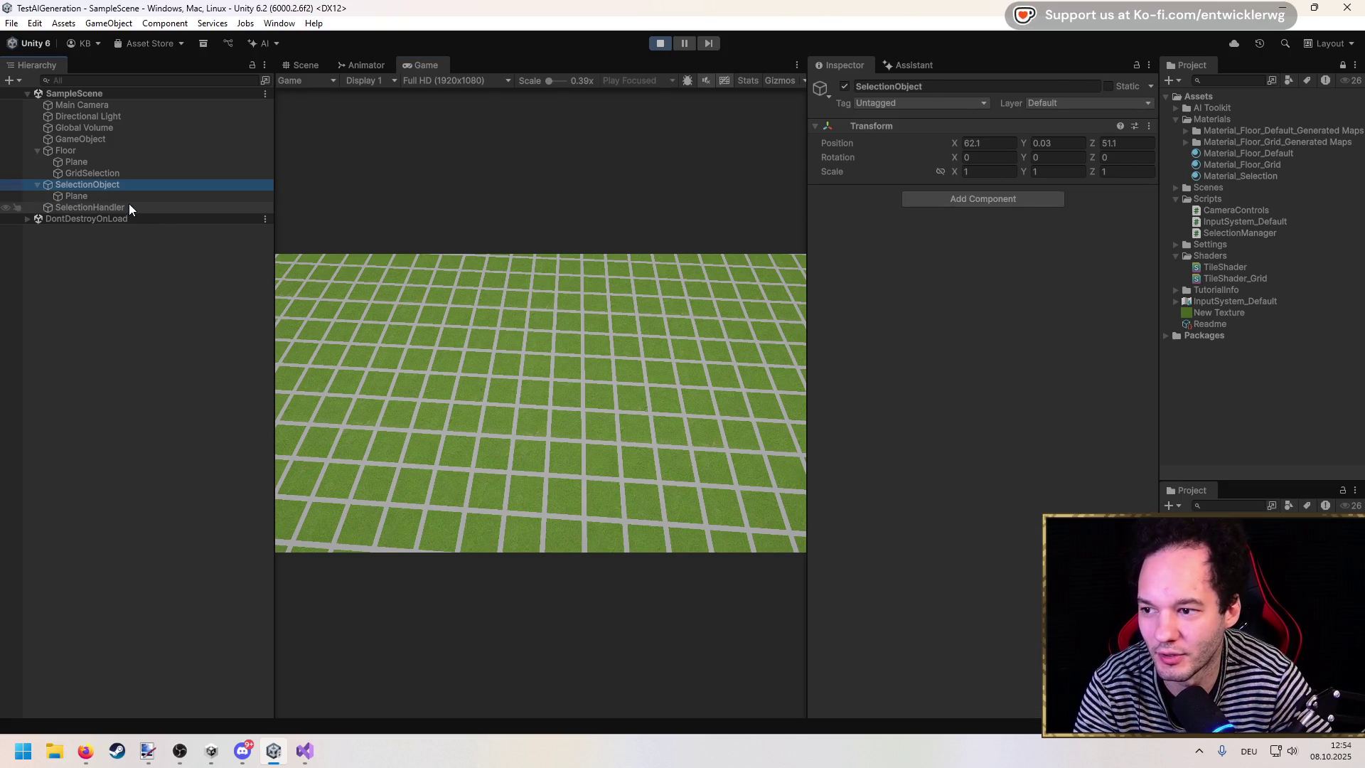
{"action": "left_click", "coordinate": [130, 205]}
{"action": "left_click", "coordinate": [975, 253]}
{"action": "type", "text": "/4"}
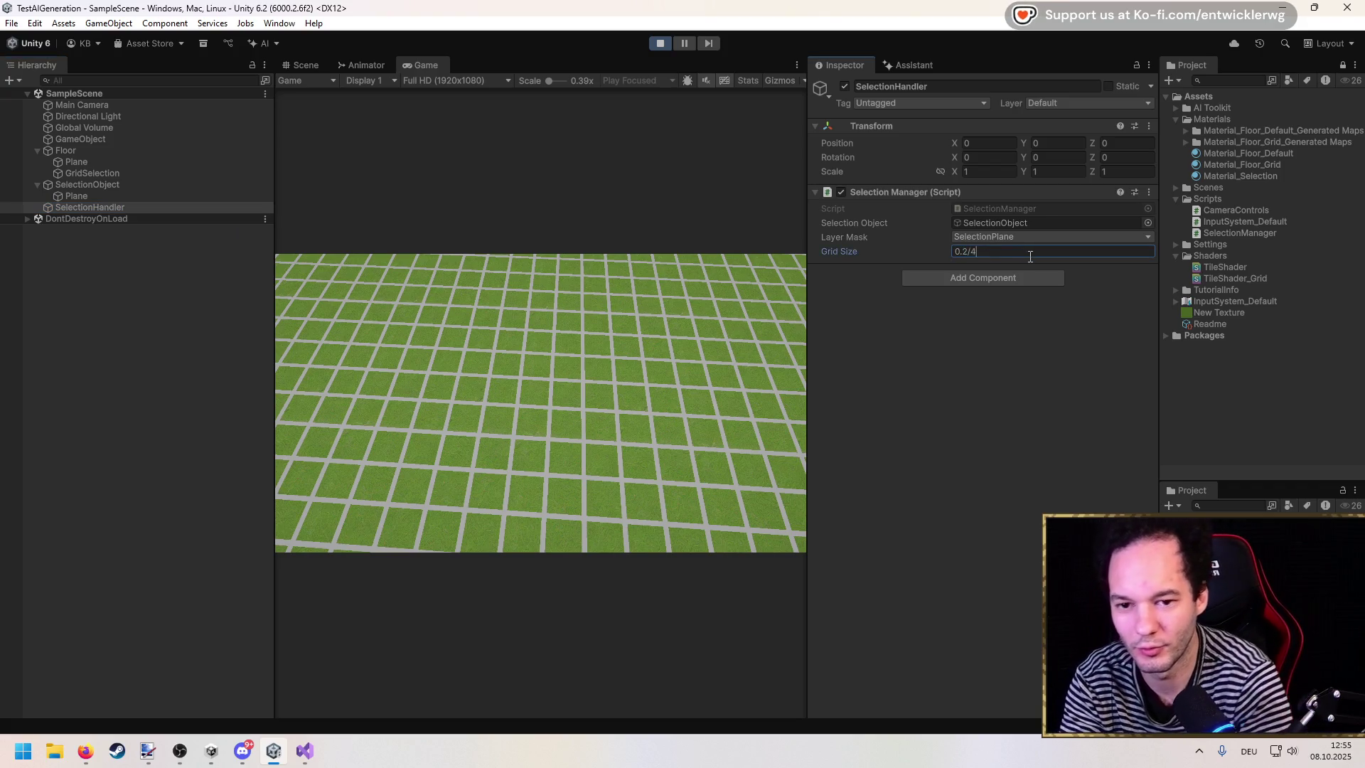
{"action": "key", "text": "Return"}
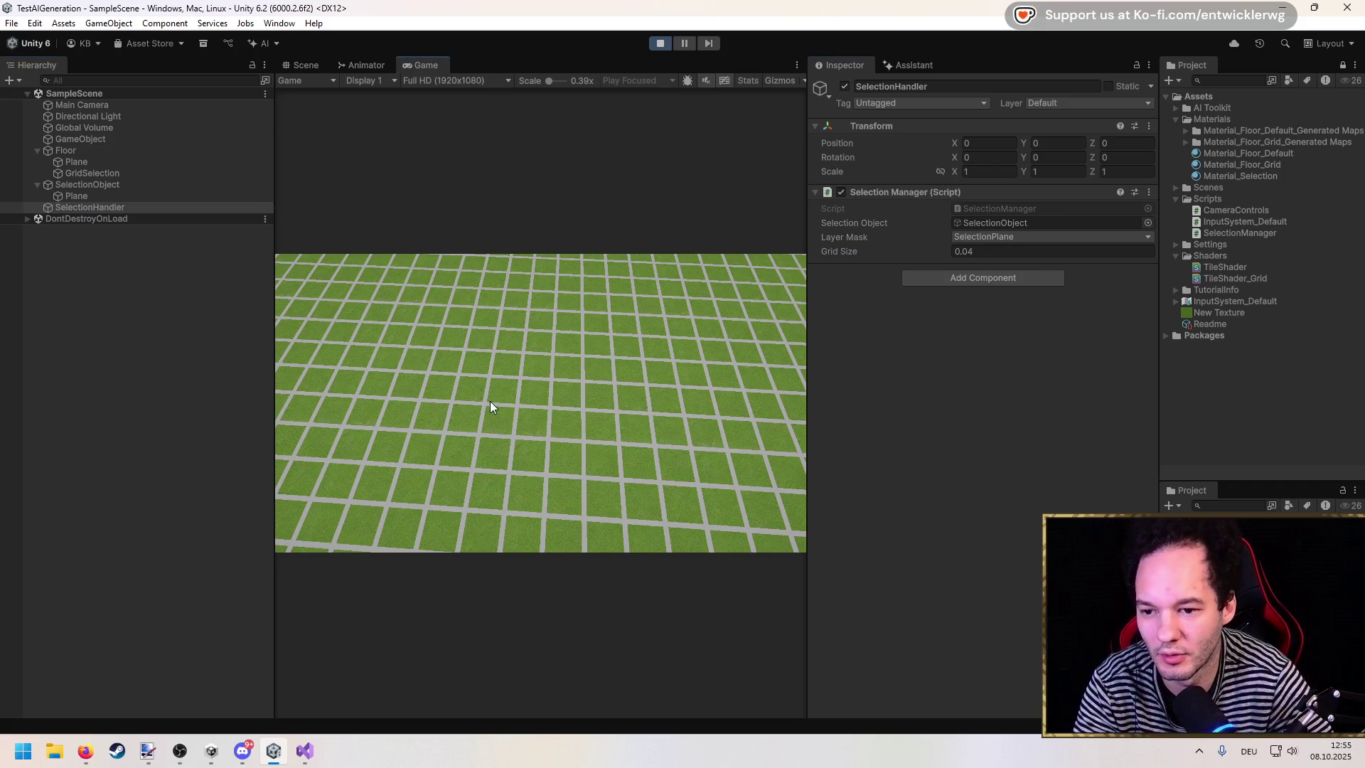
Step: Replace the Grid Size value with 1
{"action": "left_click", "coordinate": [975, 252]}
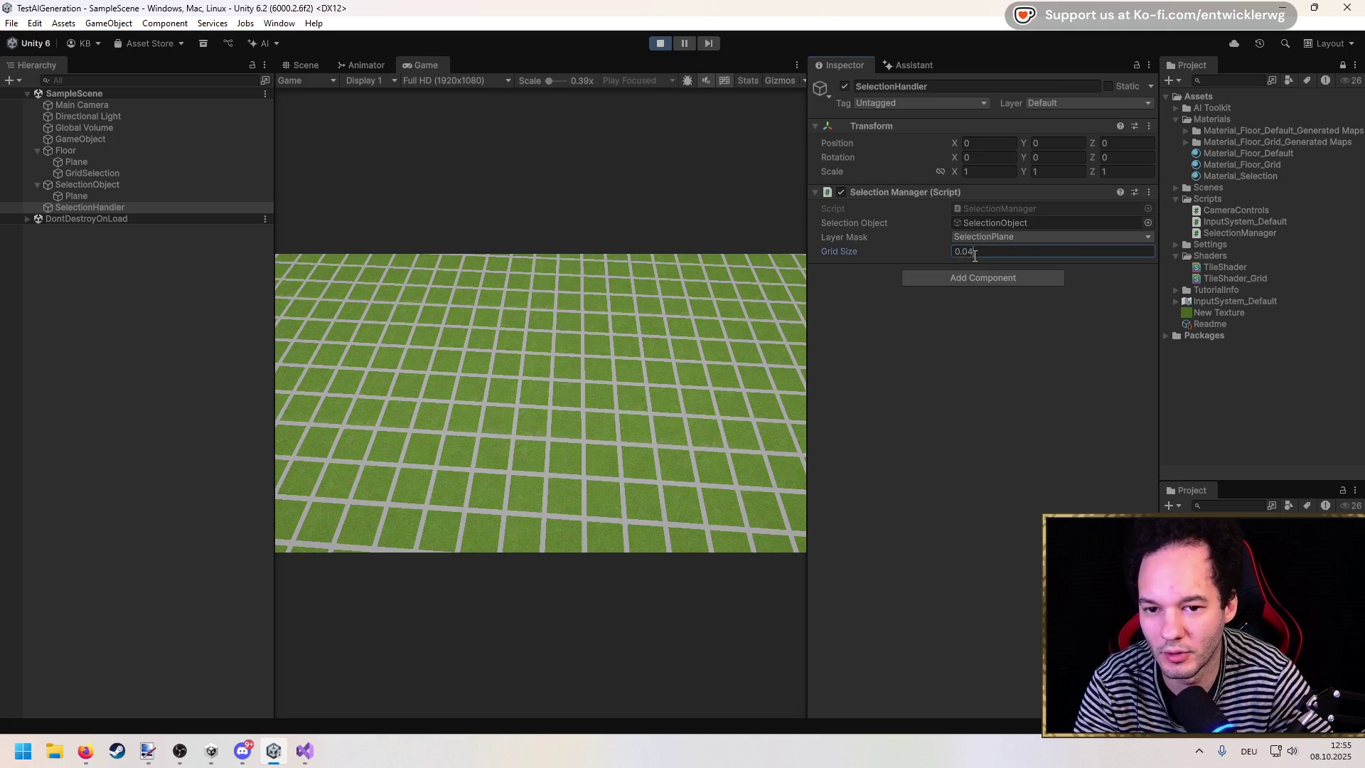
{"action": "left_click", "coordinate": [971, 252]}
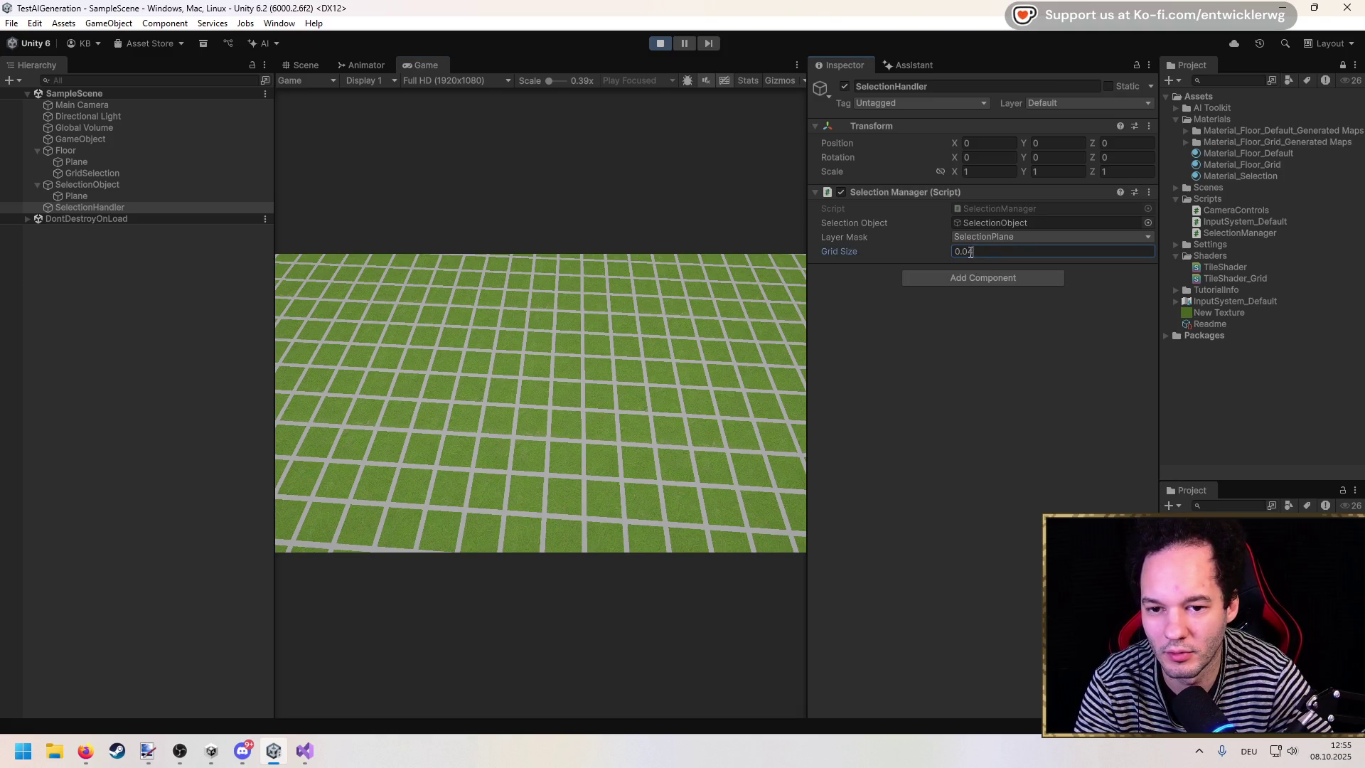
{"action": "key", "text": "BackSpace"}
{"action": "key", "text": "BackSpace"}
{"action": "key", "text": "BackSpace"}
{"action": "type", "text": "1"}
{"action": "key", "text": "Return"}
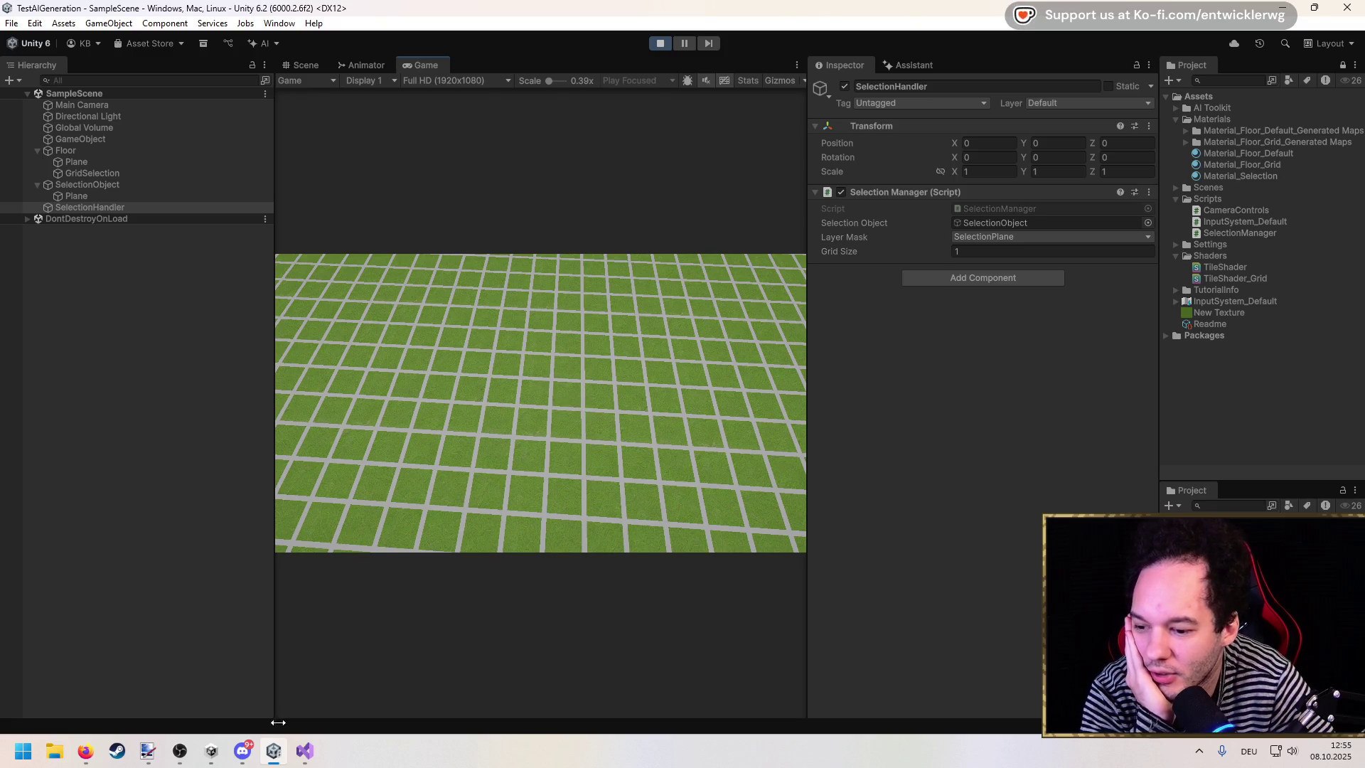
{"action": "left_click", "coordinate": [314, 743]}
Step: Inspect hitPoint.x and _gridSize in the line 39 FloorToInt expression
{"action": "left_click", "coordinate": [441, 382]}
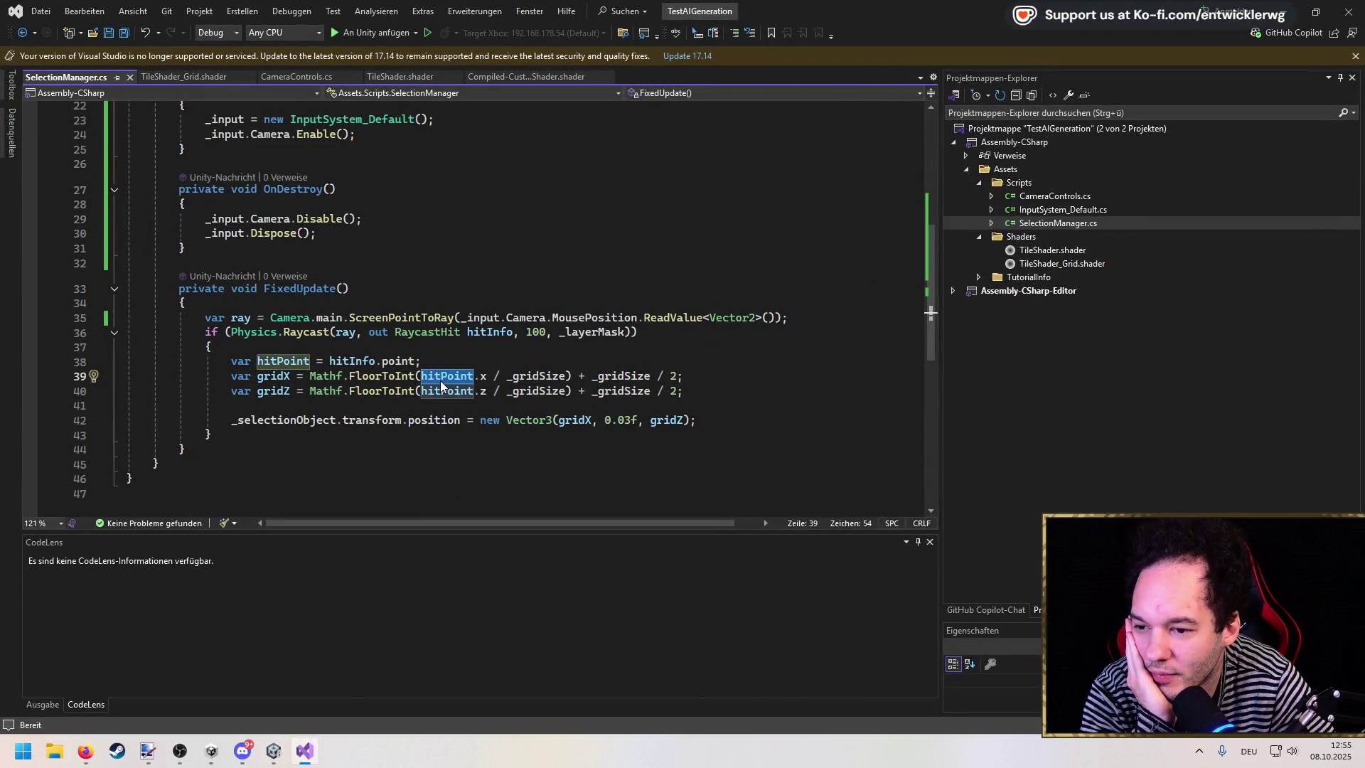
{"action": "double_click", "coordinate": [484, 378]}
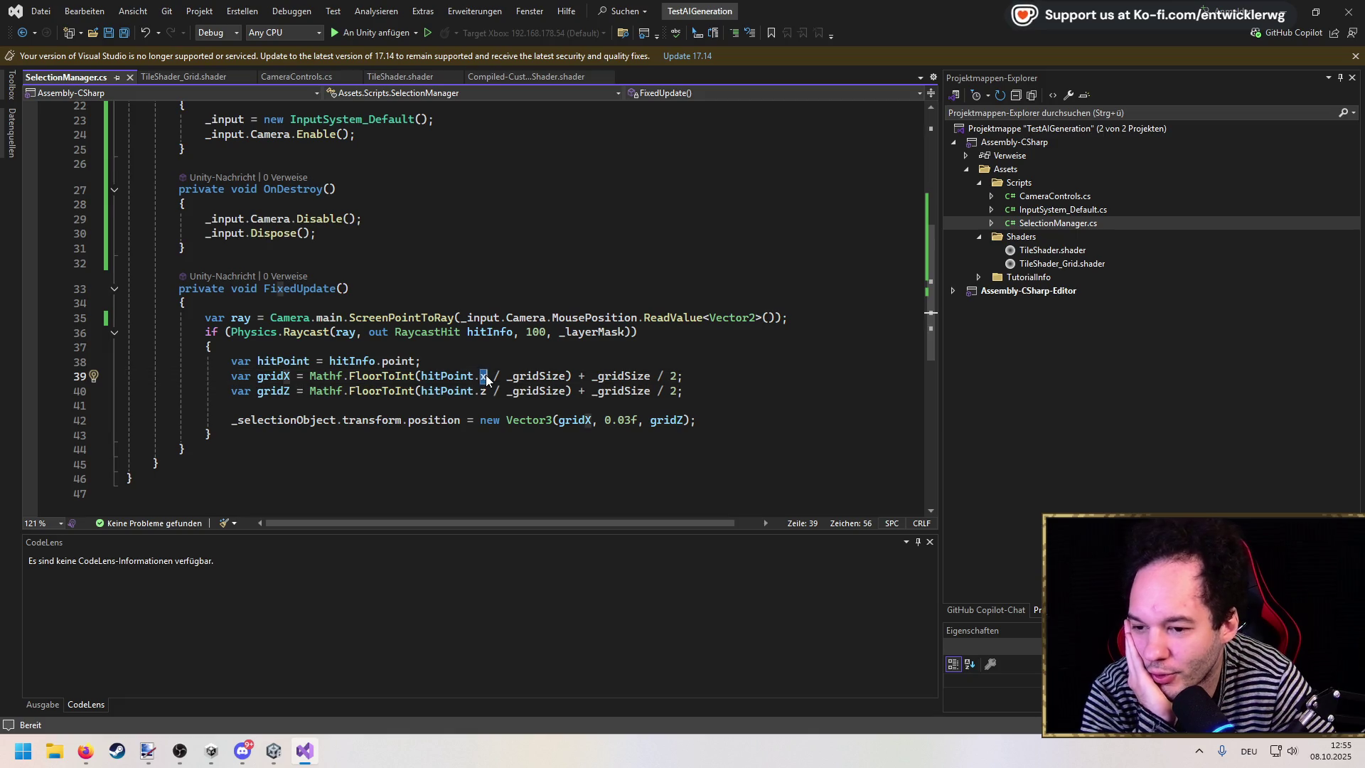
{"action": "double_click", "coordinate": [539, 376]}
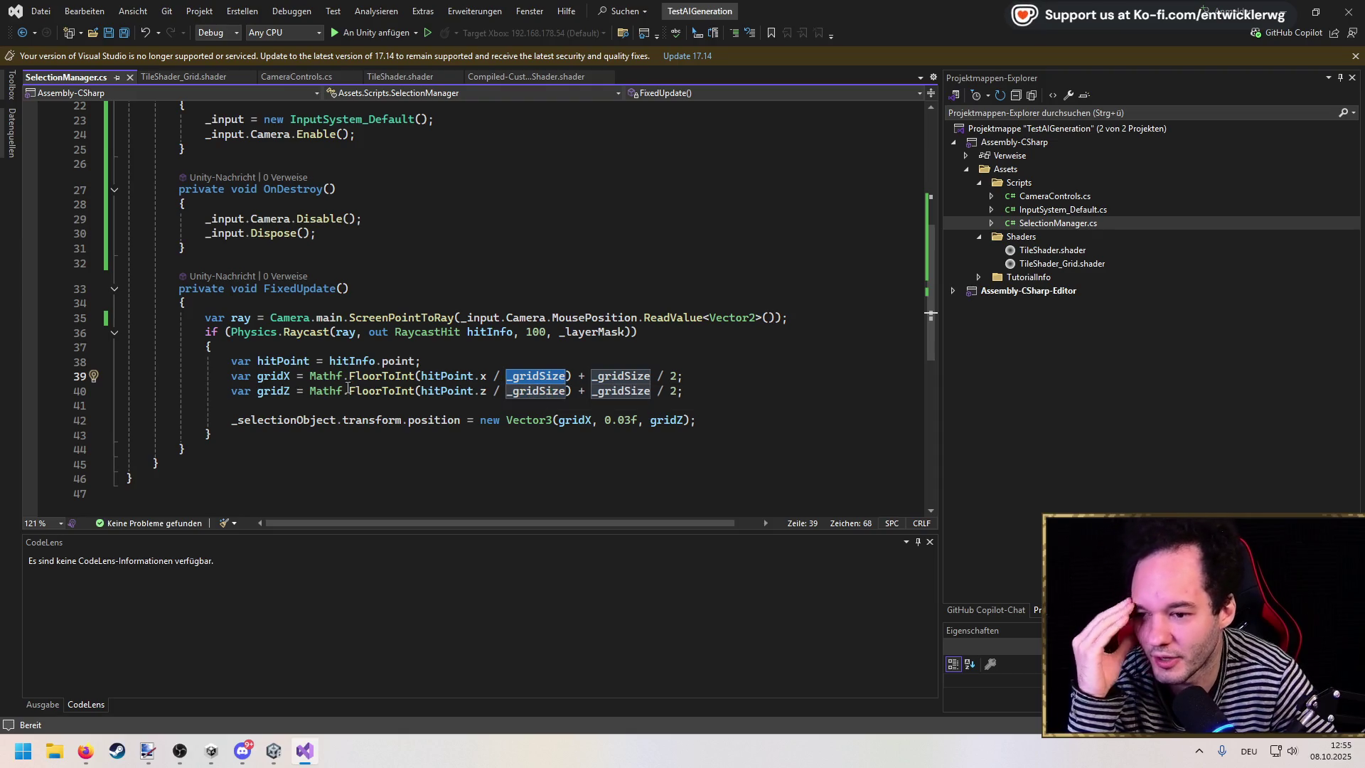
{"action": "left_click_drag", "start_coordinate": [309, 376], "coordinate": [577, 378]}
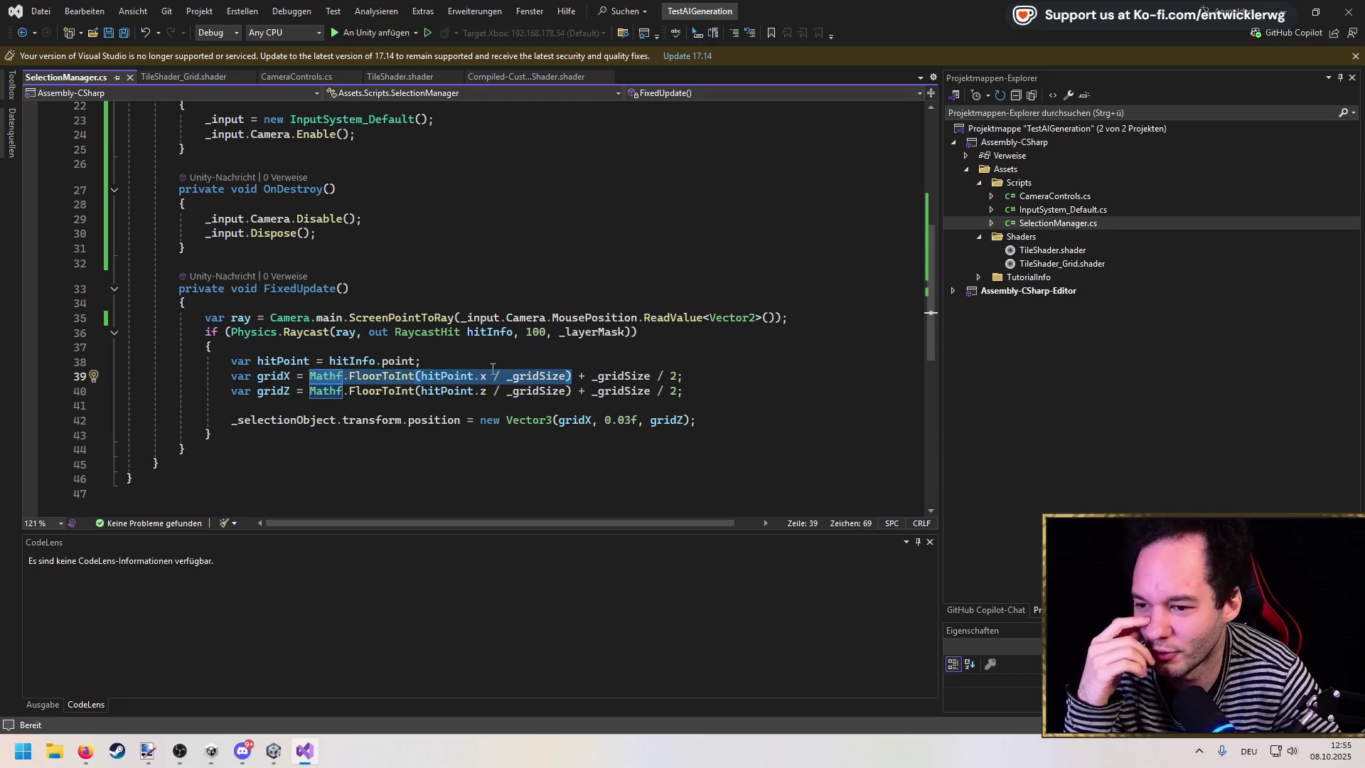
{"action": "left_click", "coordinate": [467, 364]}
Step: Start a rename of the _gridSize field with Ctrl+R
{"action": "left_click", "coordinate": [304, 376]}
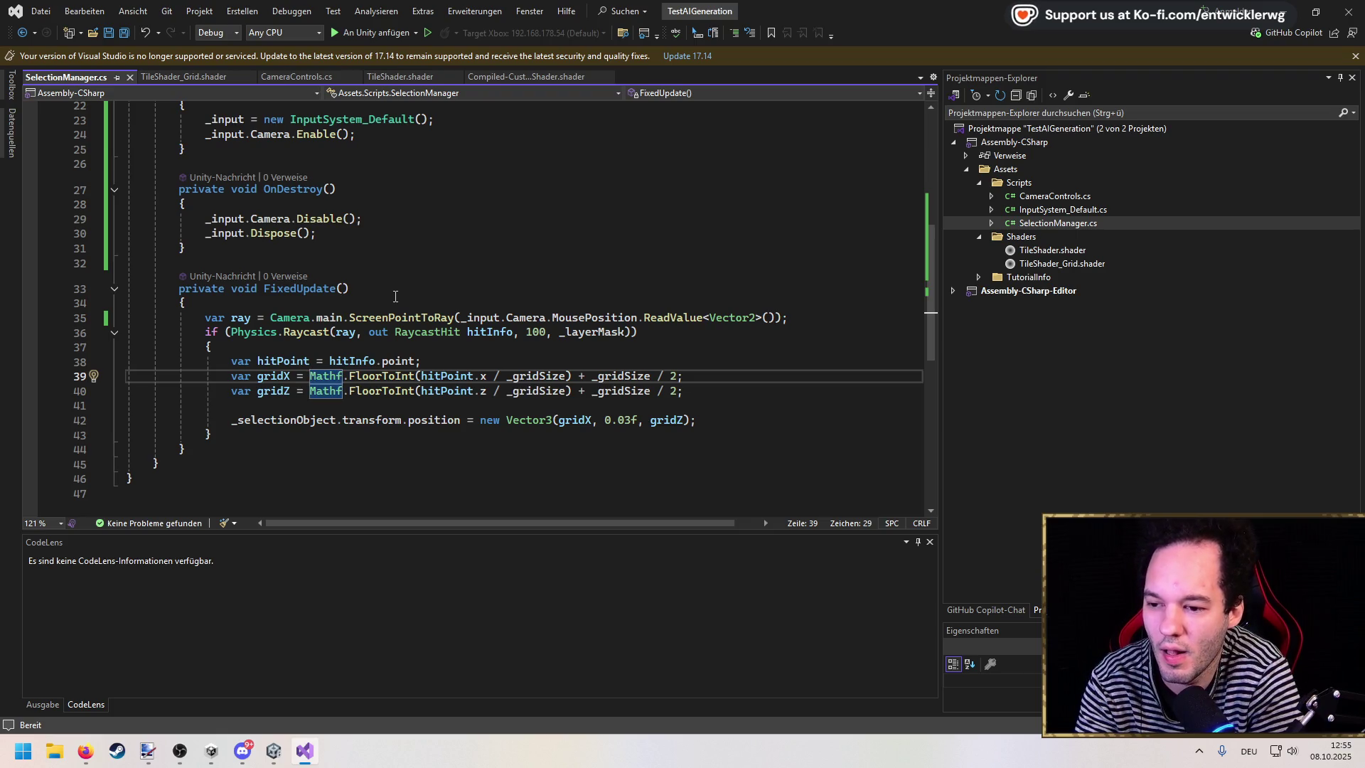
{"action": "key", "text": "ctrl+Right"}
{"action": "key", "text": "ctrl+Right"}
{"action": "key", "text": "ctrl+Right"}
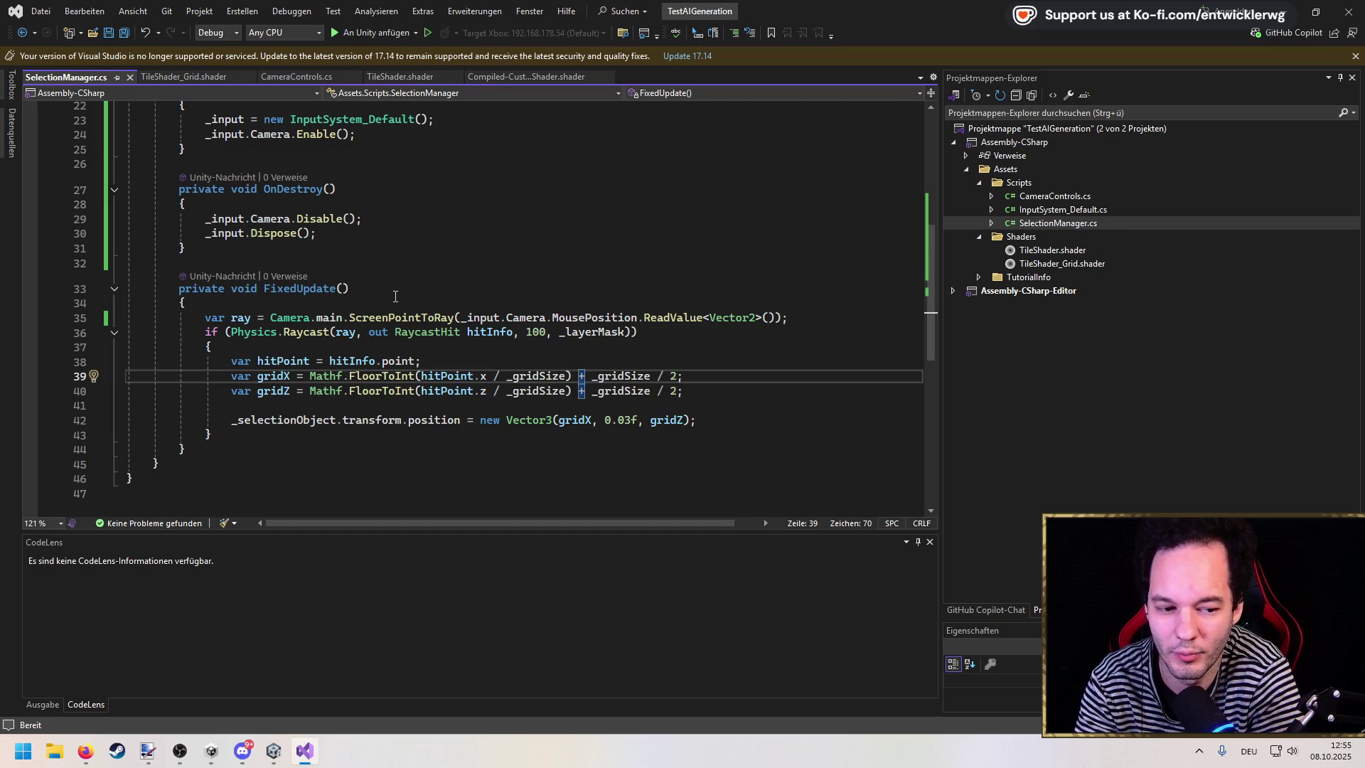
{"action": "key", "text": "F12"}
{"action": "key", "text": "ctrl+r"}
{"action": "key", "text": "ctrl+r"}
Step: Rename the field to _tileSize and multiply the gridX FloorToInt result by _tileSize
{"action": "type", "text": "_tileSize"}
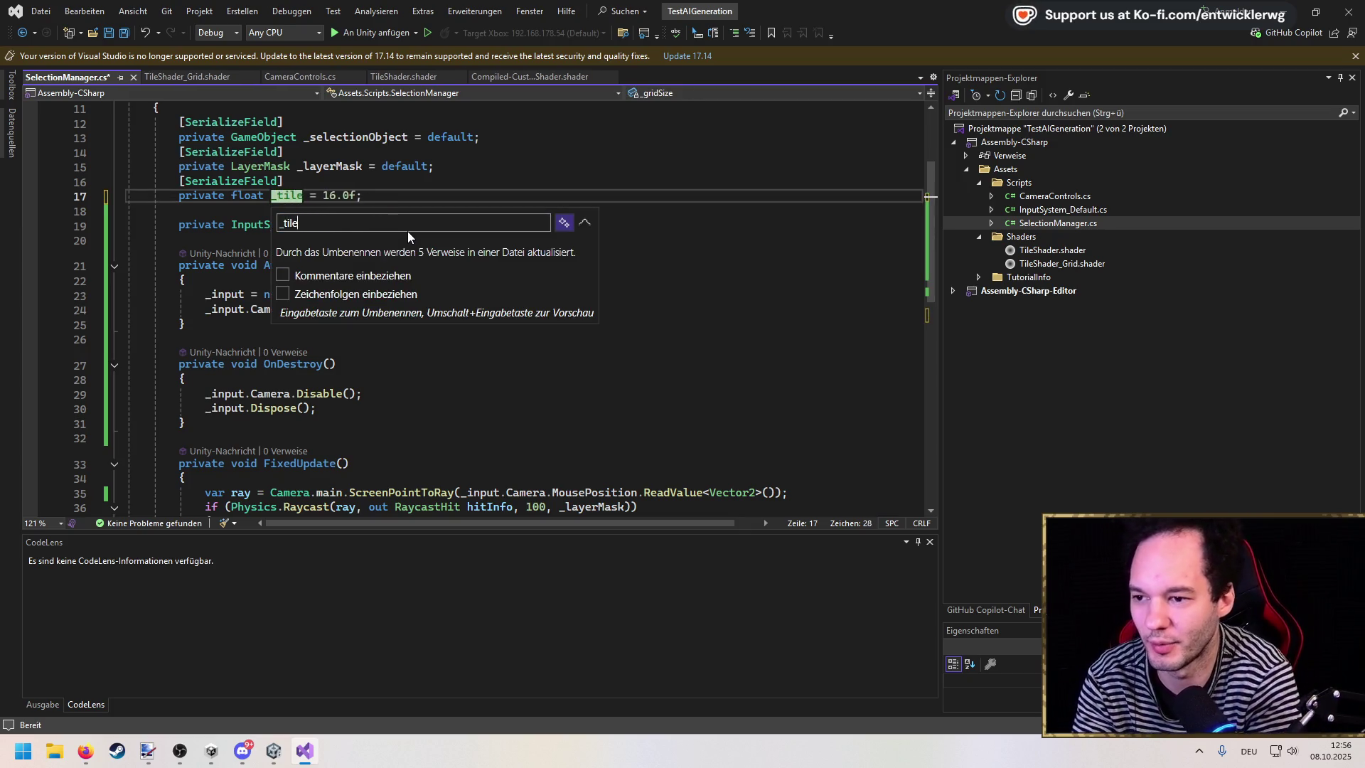
{"action": "key", "text": "Return"}
{"action": "scroll", "coordinate": [483, 241], "scroll_direction": "down", "scroll_amount": 4}
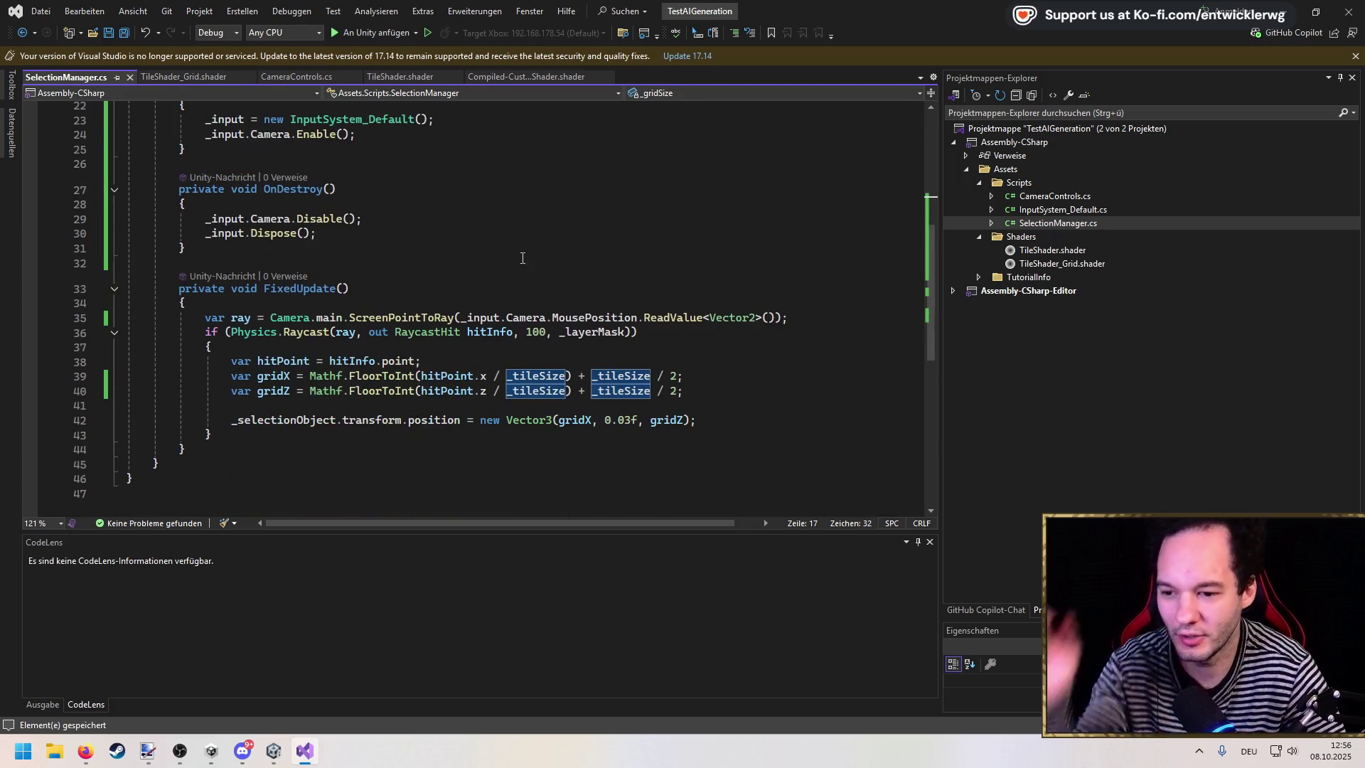
{"action": "left_click", "coordinate": [480, 375]}
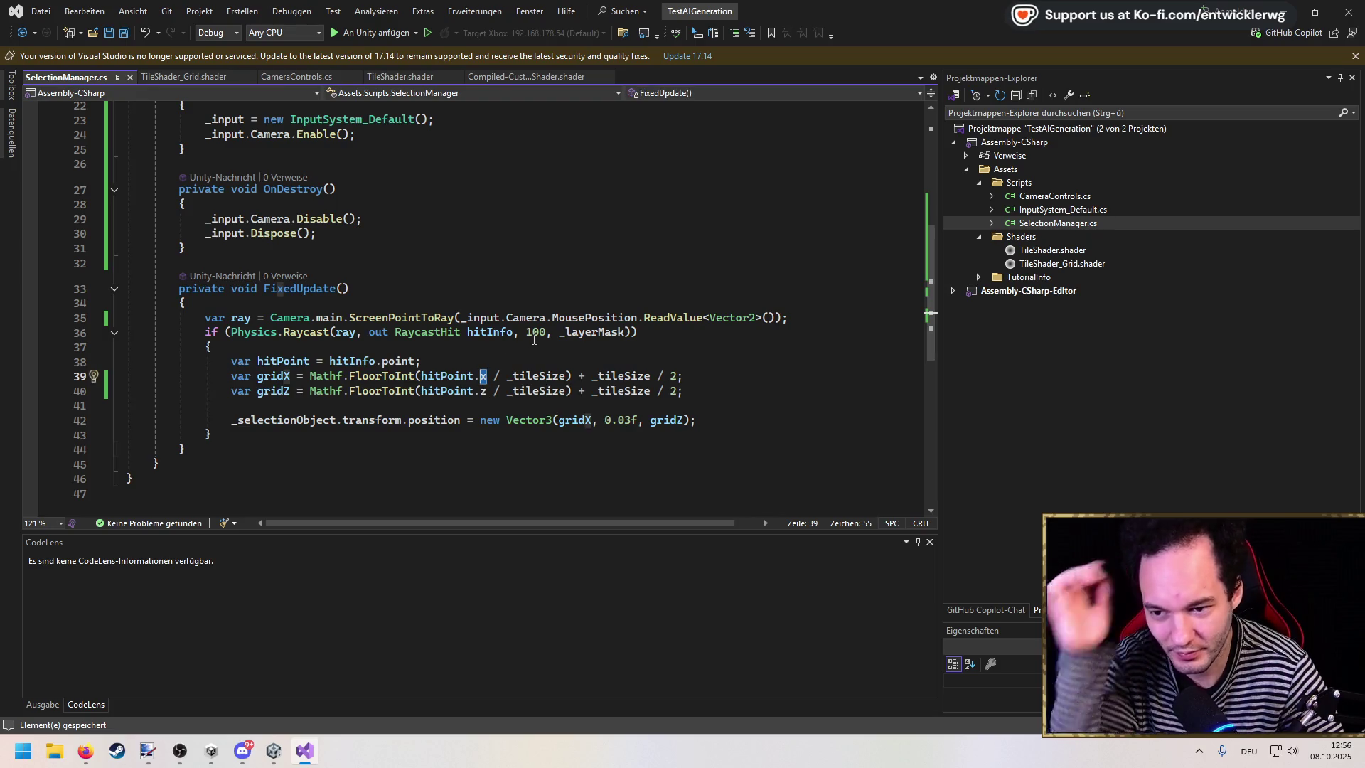
{"action": "left_click", "coordinate": [573, 375]}
{"action": "type", "text": "* _ti"}
{"action": "key", "text": "Tab"}
Step: Add the same * _tileSize to gridZ on line 40, save, and return to Unity
{"action": "key", "text": "ctrl+shift+Left"}
{"action": "key", "text": "ctrl+shift+Left"}
{"action": "key", "text": "ctrl+c"}
{"action": "key", "text": "Down"}
{"action": "key", "text": "ctrl+v"}
{"action": "key", "text": "ctrl+s"}
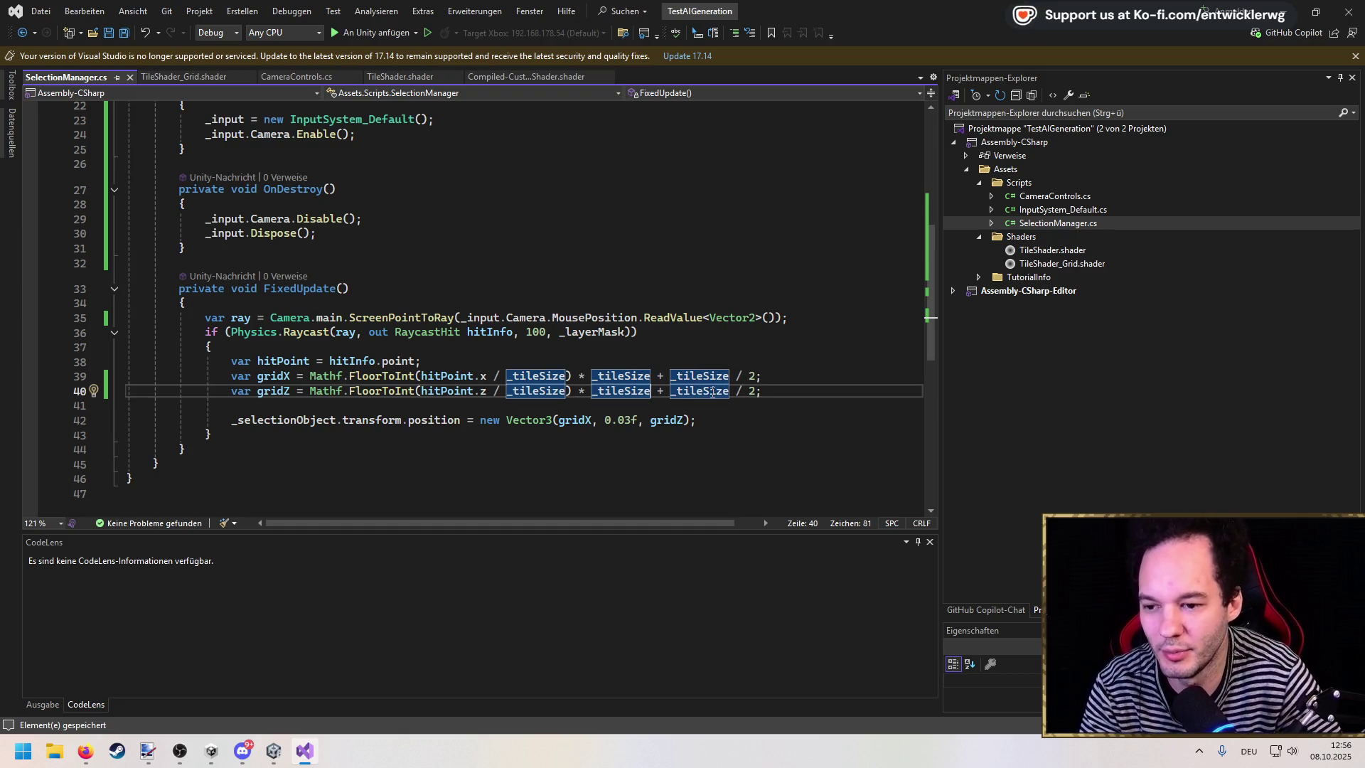
{"action": "left_click", "coordinate": [708, 357]}
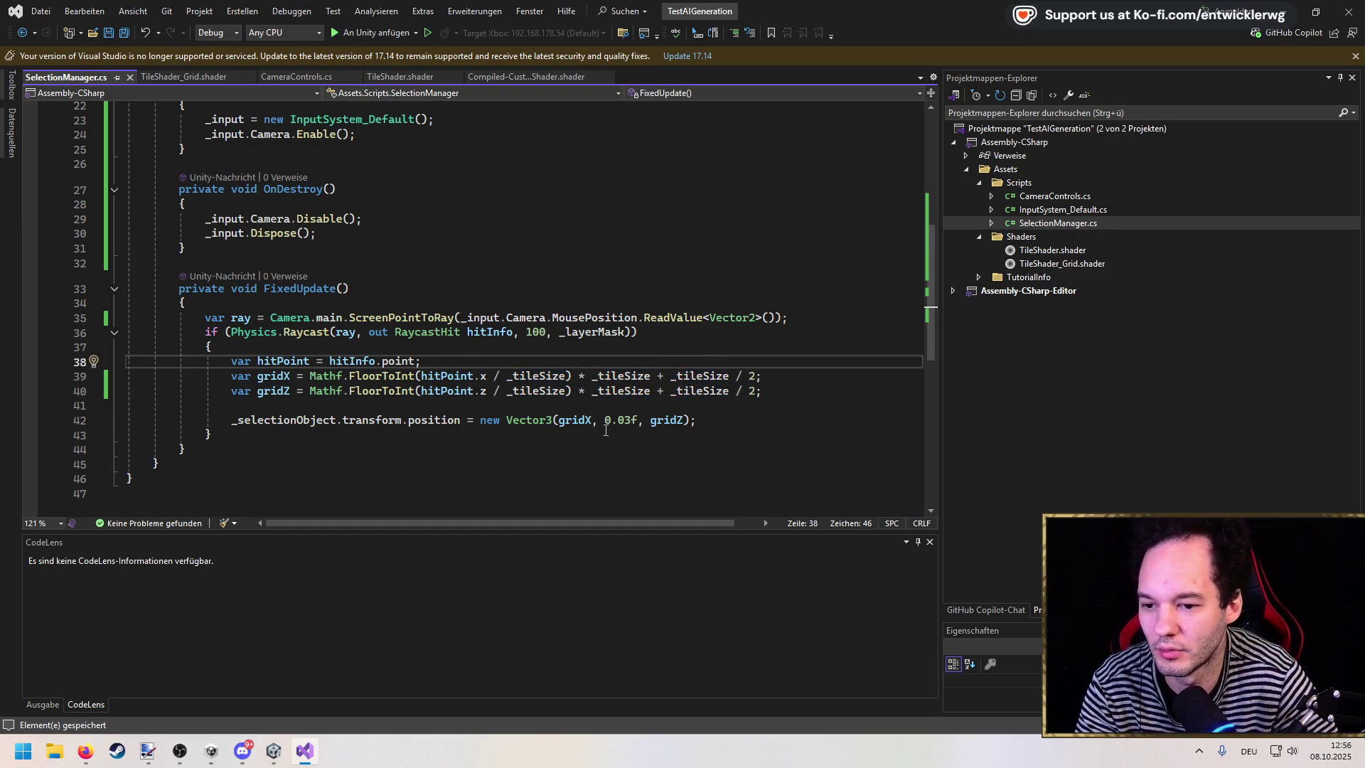
{"action": "key", "text": "alt+Tab"}
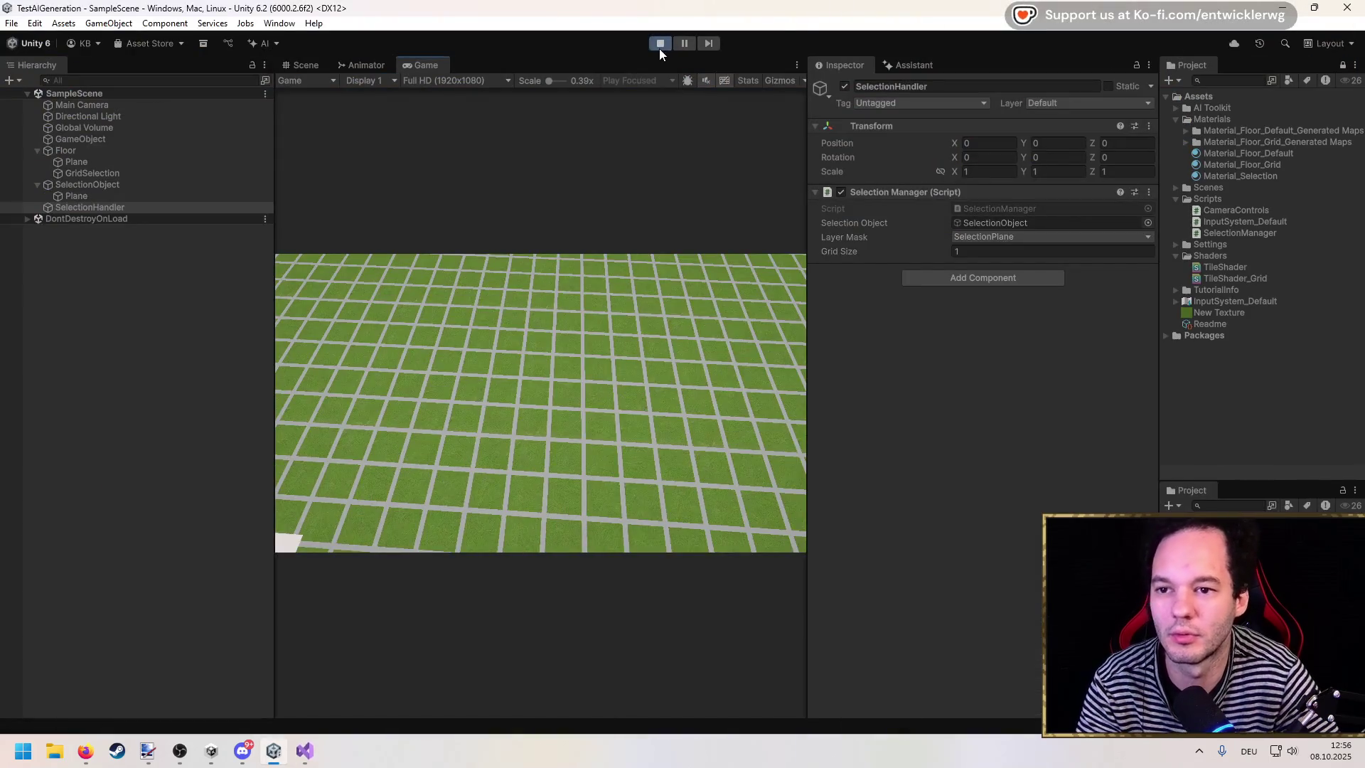
Step: Restart the game, set Tile Size to 1 then 2, view it maximized, and stop
{"action": "left_click", "coordinate": [658, 45]}
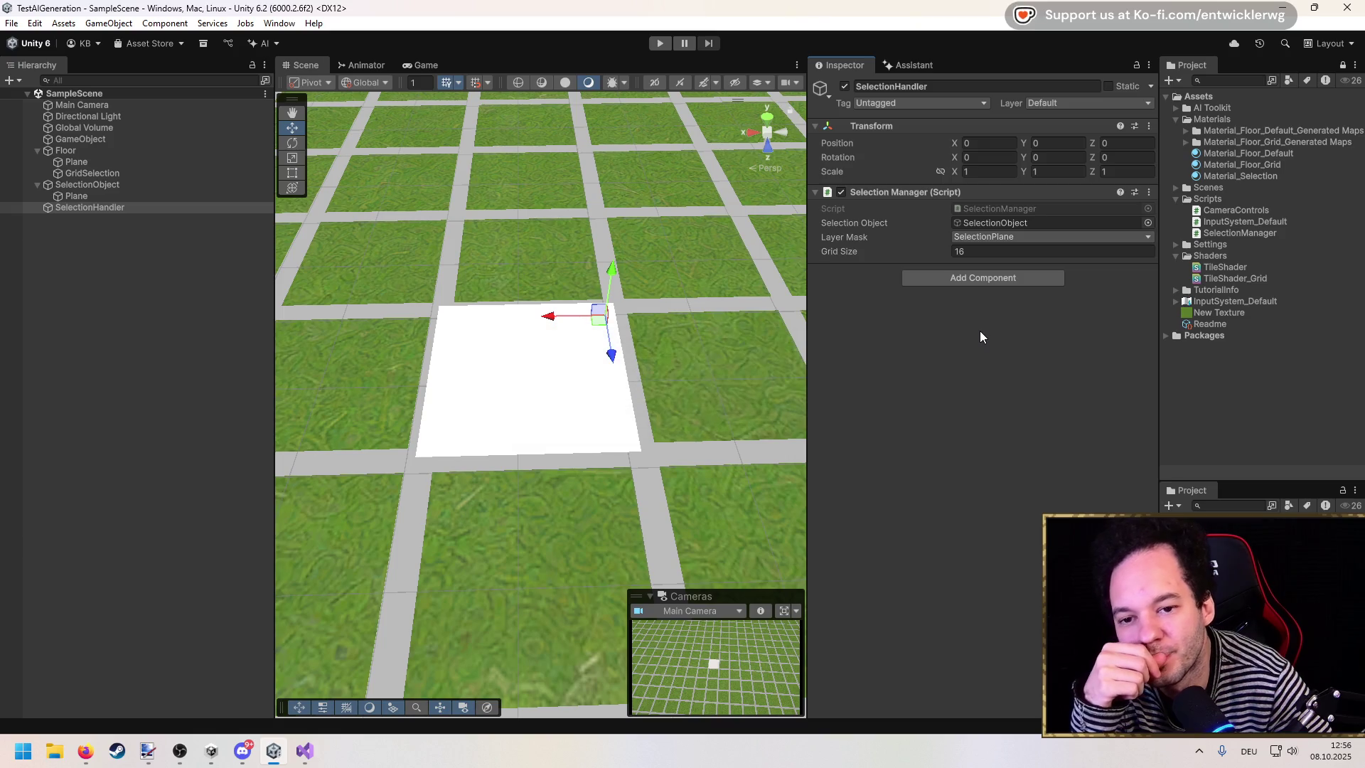
{"action": "left_click", "coordinate": [655, 44]}
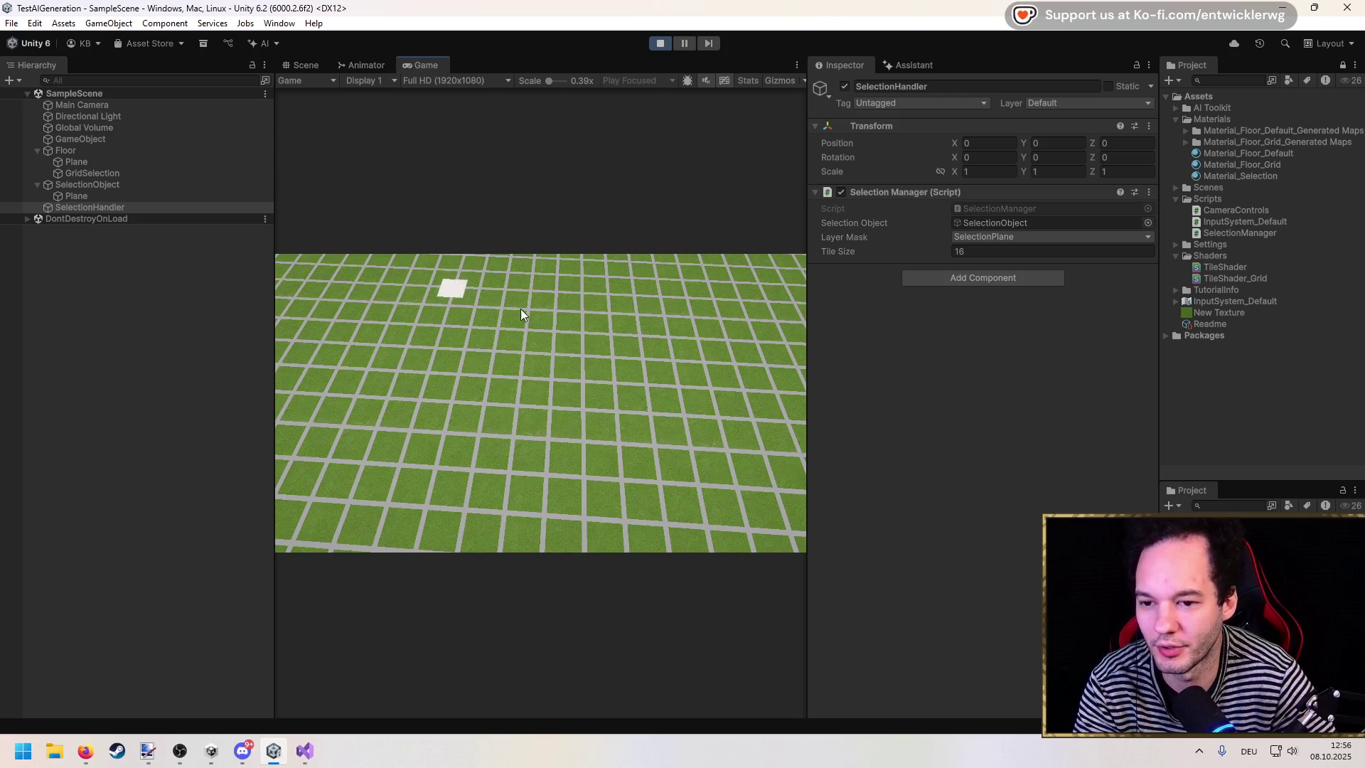
{"action": "left_click", "coordinate": [961, 252]}
{"action": "type", "text": "1"}
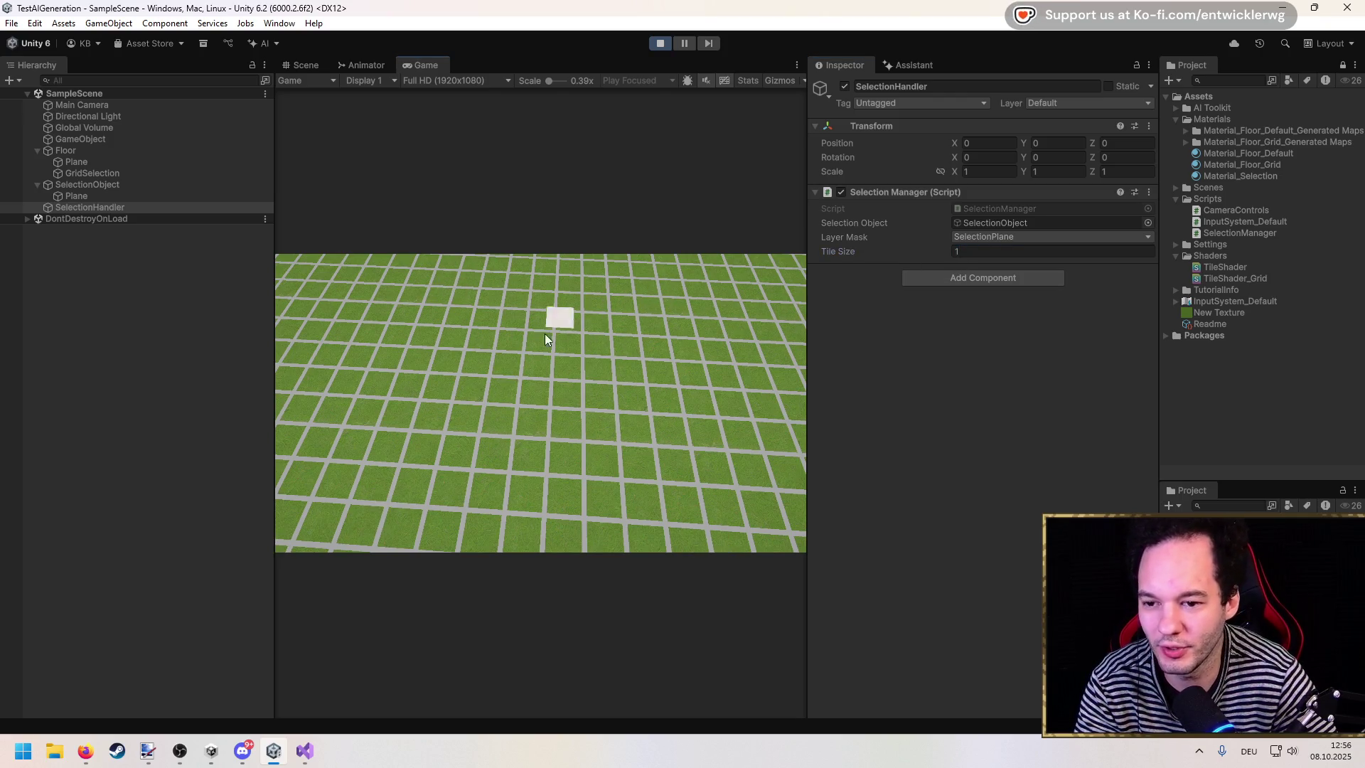
{"action": "key", "text": "BackSpace"}
{"action": "type", "text": "2"}
{"action": "key", "text": "Return"}
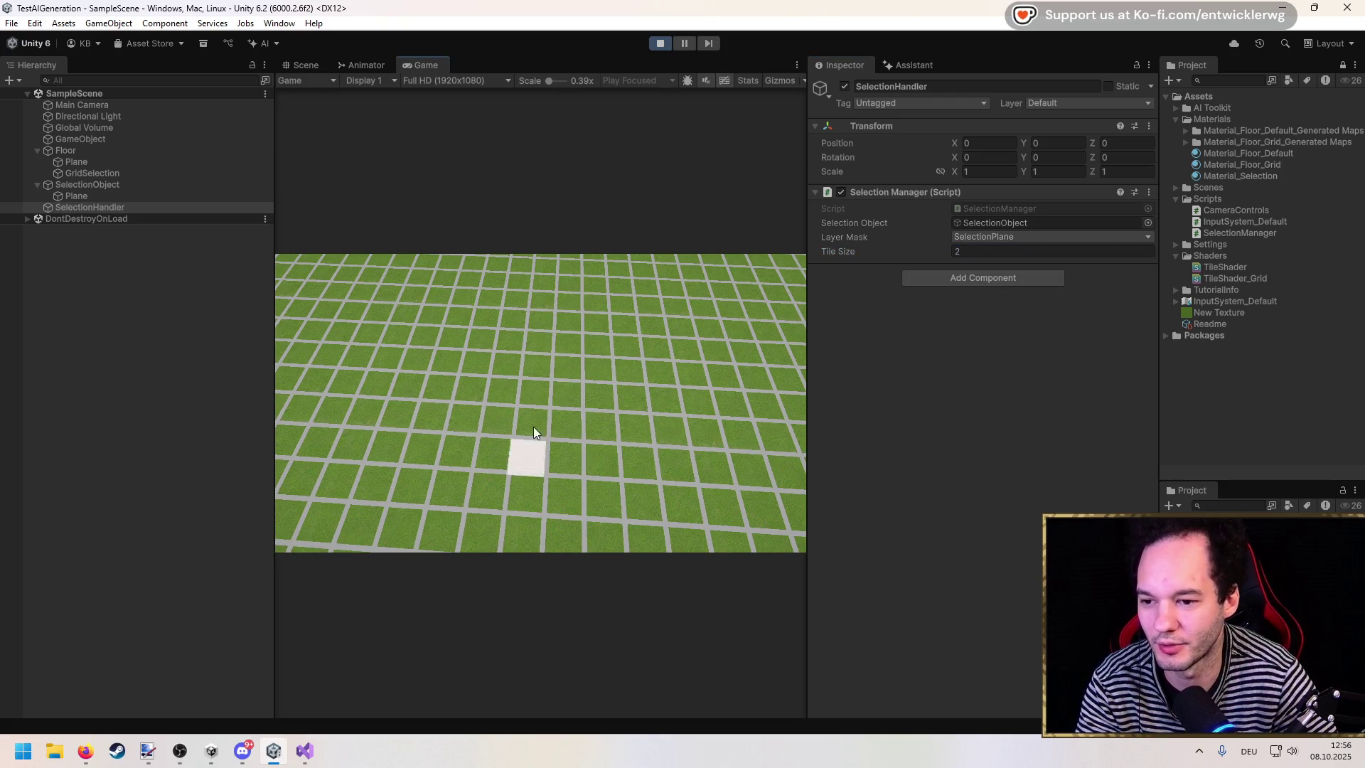
{"action": "key", "text": "shift+space"}
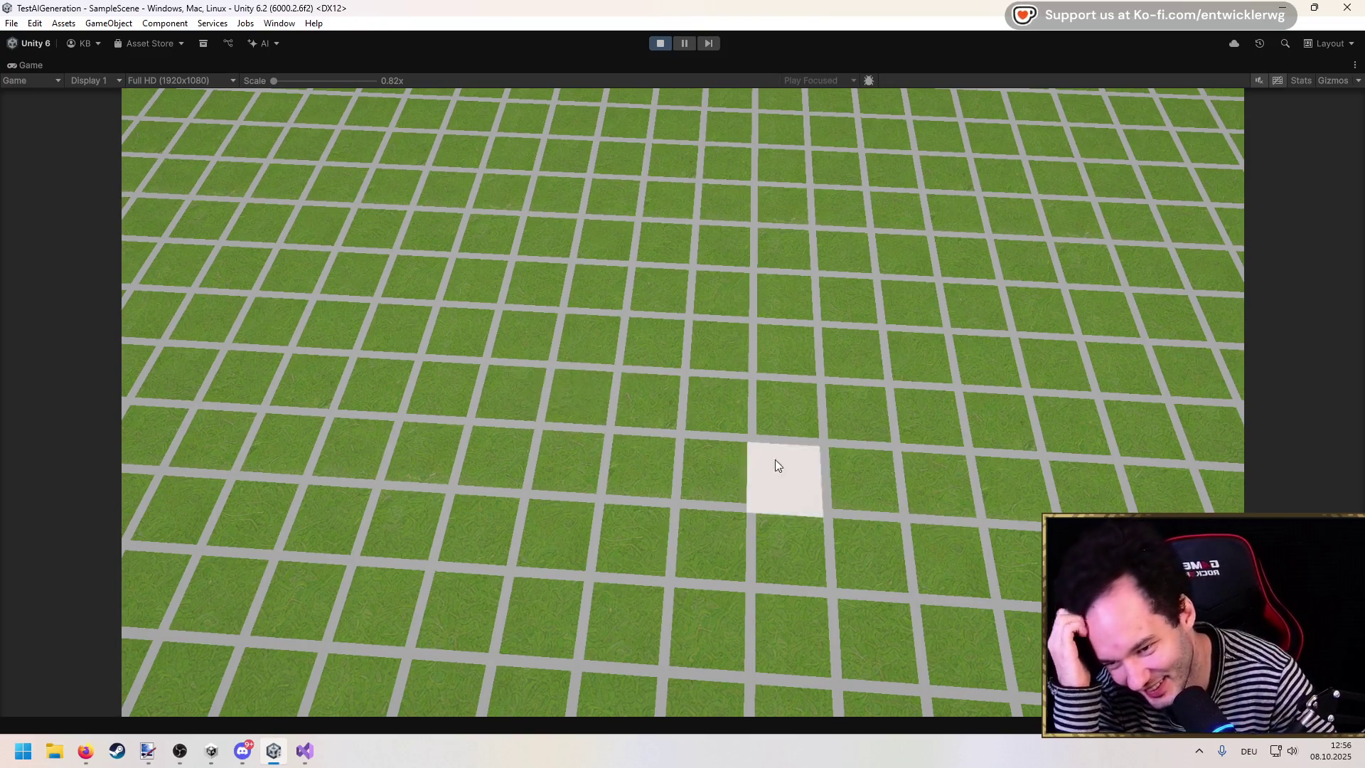
{"action": "left_click", "coordinate": [661, 46]}
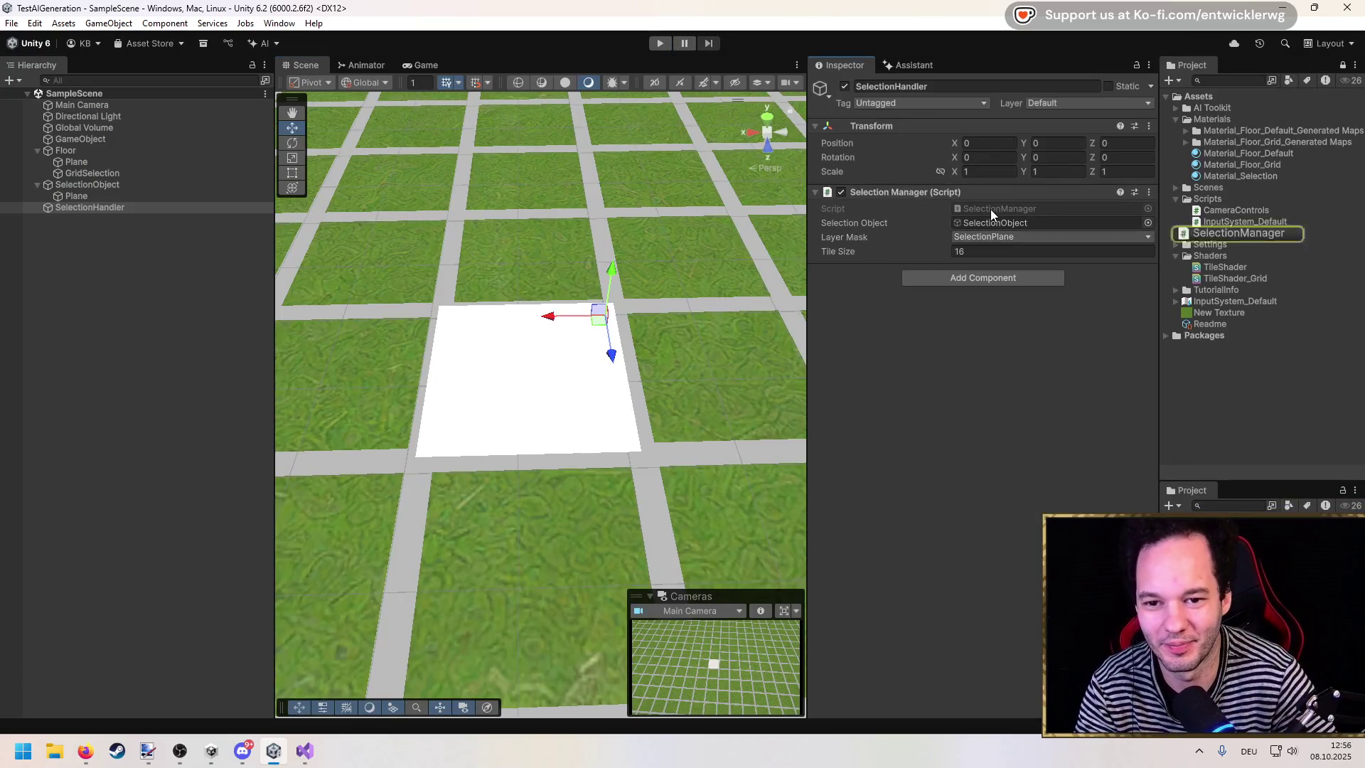
Step: Add a [SerializeField] private float _borderOffset field below _tileSize and save
{"action": "double_click", "coordinate": [1208, 233]}
{"action": "scroll", "coordinate": [318, 248], "scroll_direction": "up", "scroll_amount": 7}
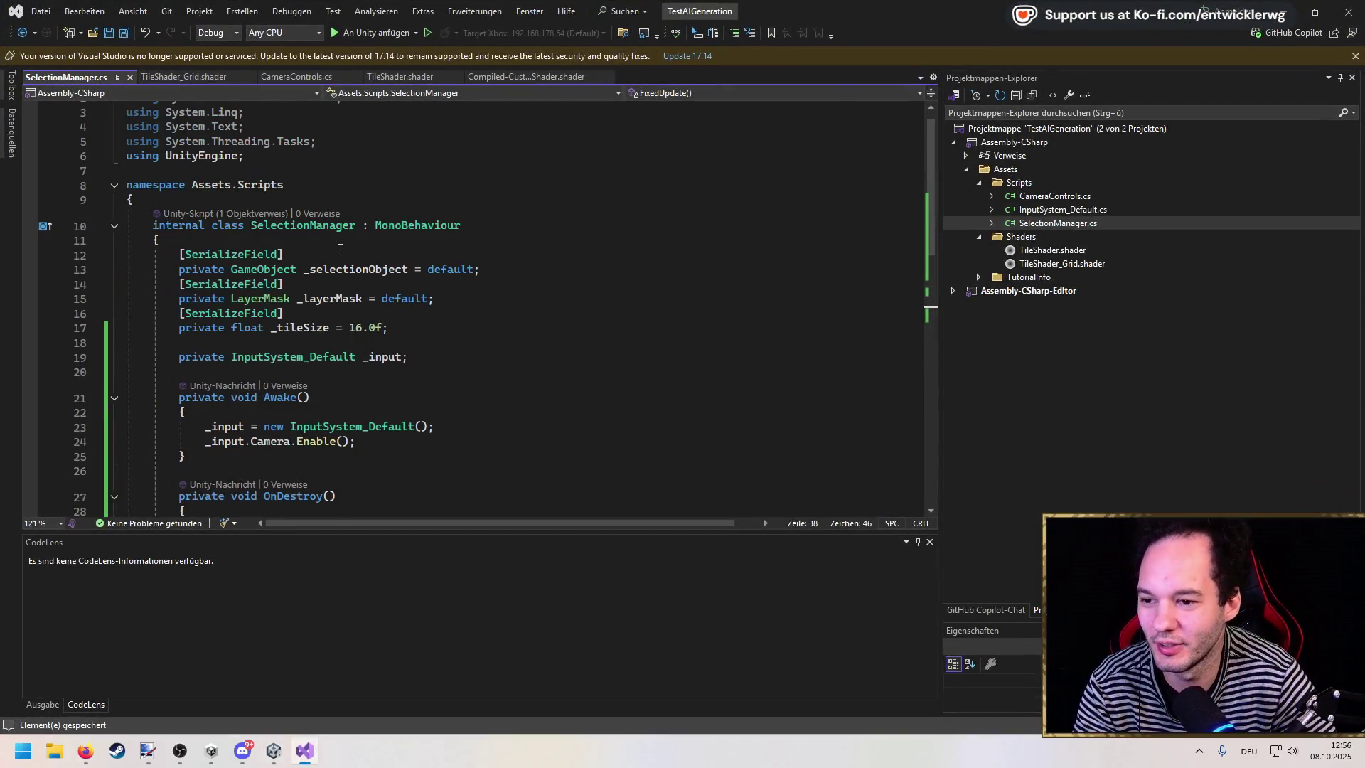
{"action": "left_click", "coordinate": [355, 315]}
{"action": "key", "text": "ctrl+d"}
{"action": "key", "text": "alt+Down"}
{"action": "key", "text": "Return"}
{"action": "type", "text": "private float _borderOffset = "}
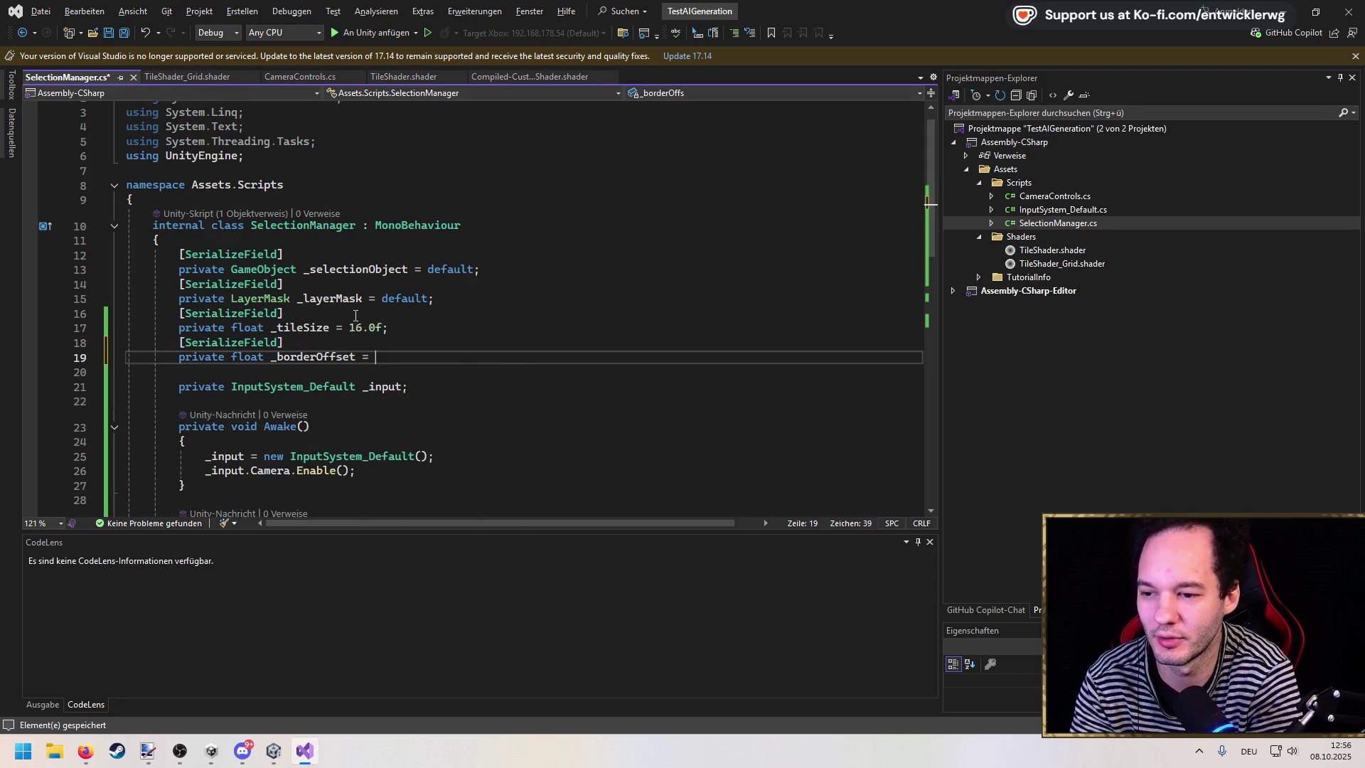
{"action": "type", "text": "0"}
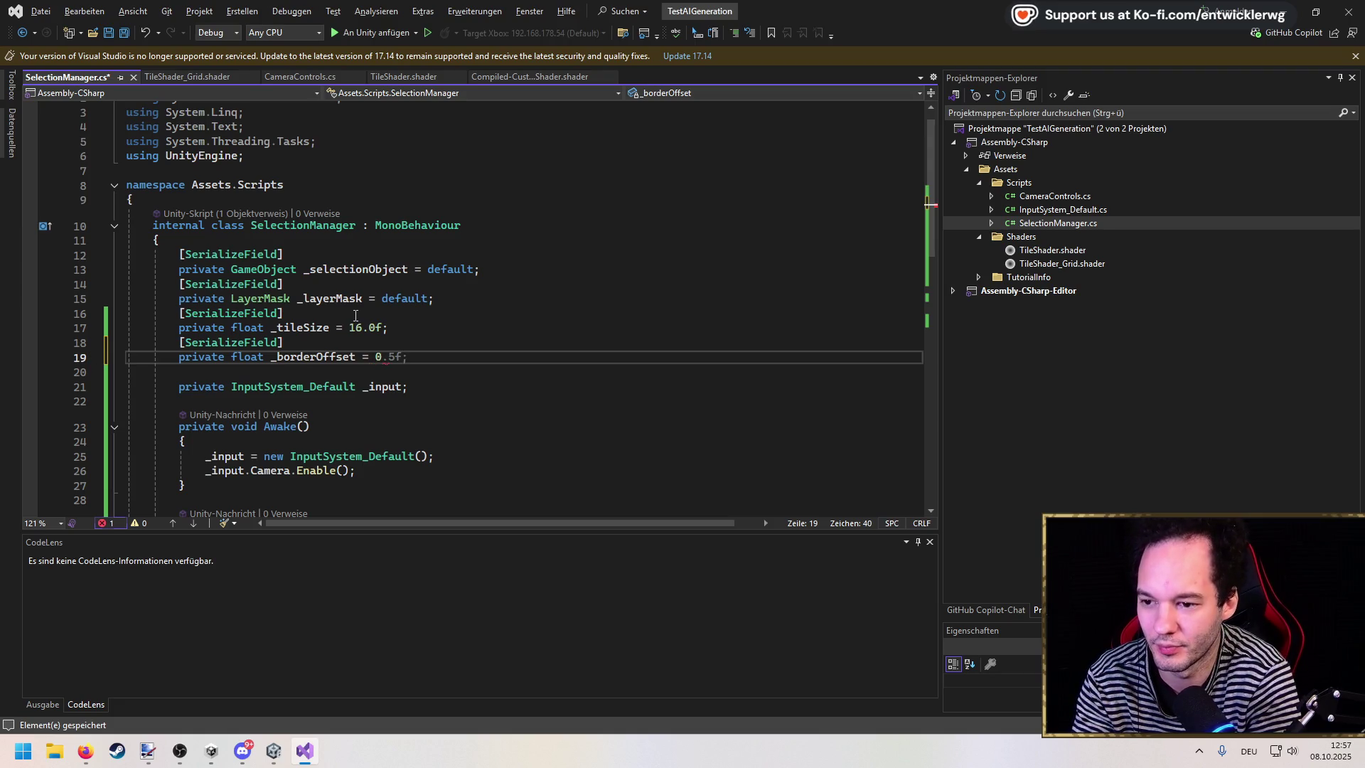
{"action": "key", "text": "BackSpace"}
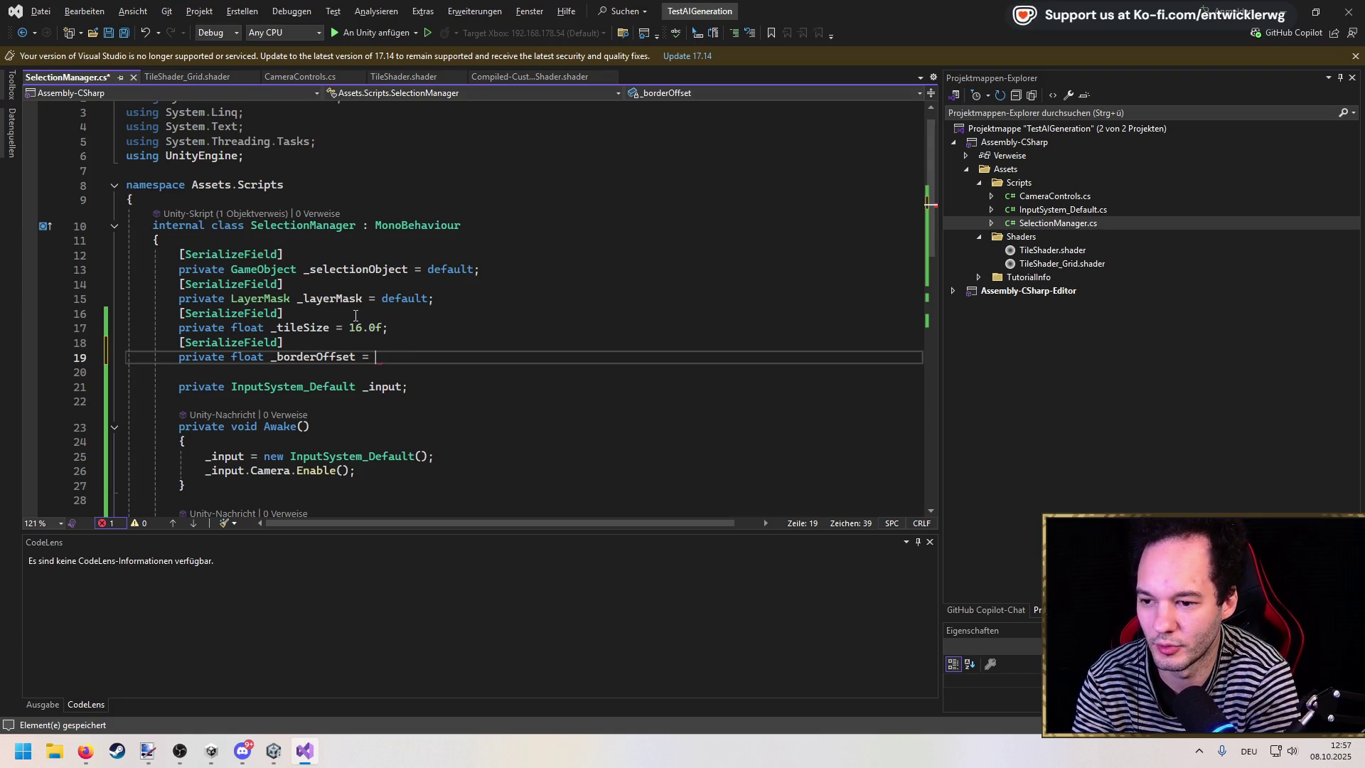
{"action": "type", "text": "1.0f"}
{"action": "key", "text": "ctrl+s"}
Step: Append + _borderOffset to the gridX and gridZ lines and save
{"action": "left_click", "coordinate": [356, 356]}
{"action": "scroll", "coordinate": [589, 377], "scroll_direction": "down", "scroll_amount": 7}
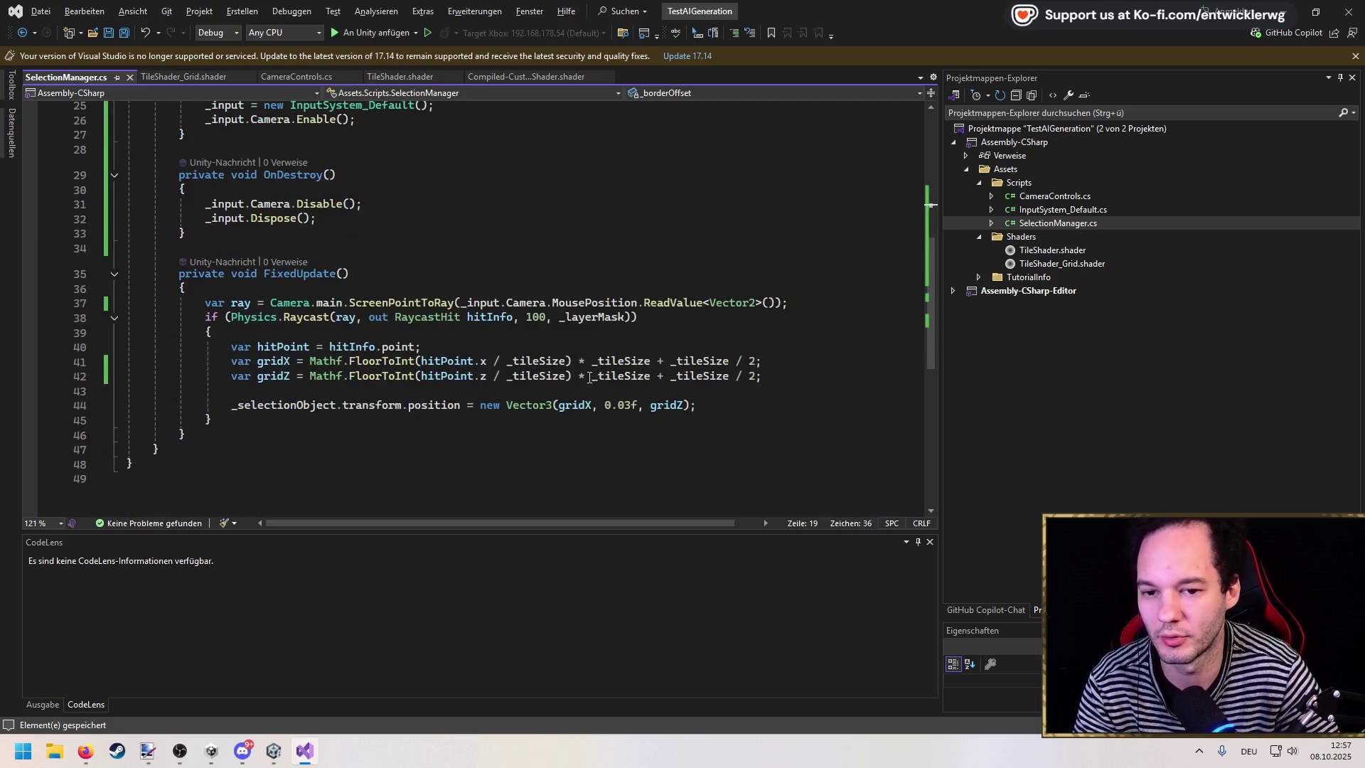
{"action": "left_click", "coordinate": [757, 359]}
{"action": "type", "text": "+ _borderOffset"}
{"action": "key", "text": "Down"}
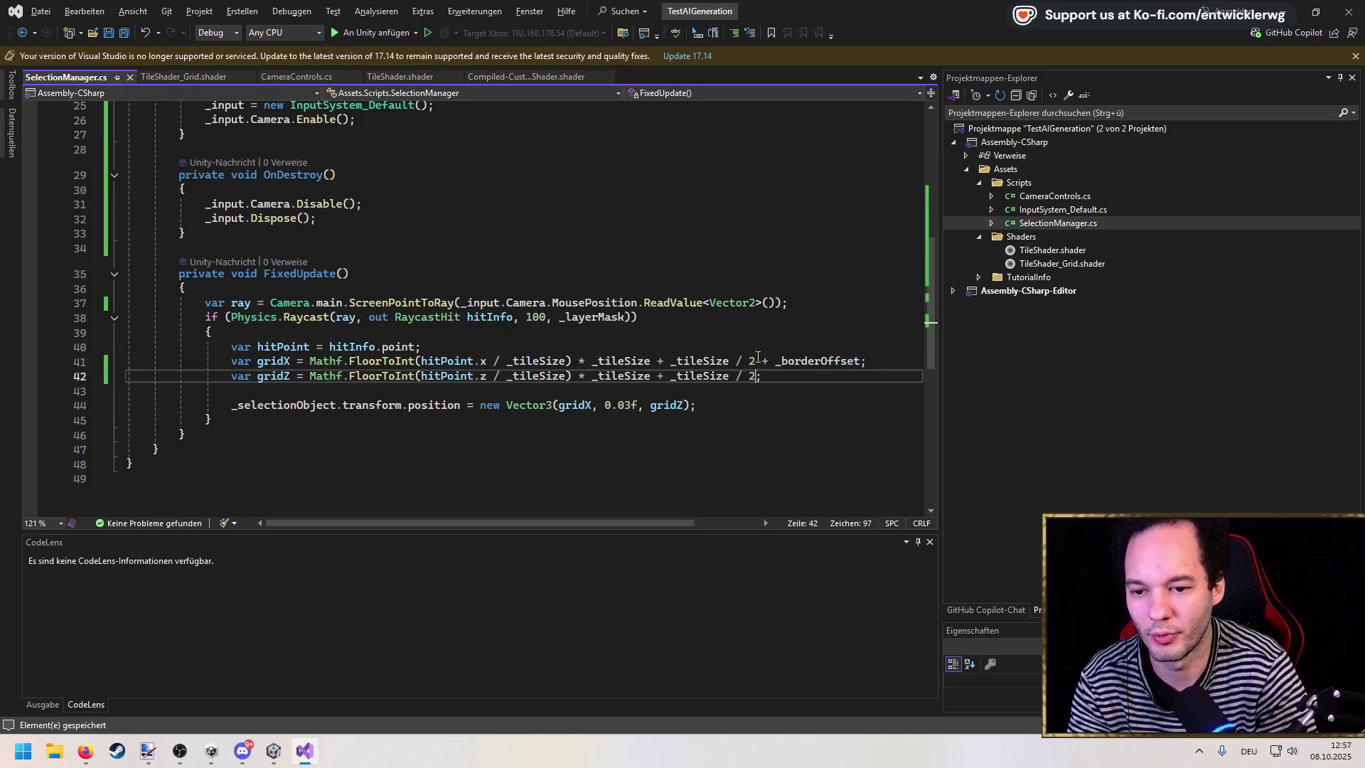
{"action": "type", "text": "+ _borderOffset"}
{"action": "key", "text": "ctrl+s"}
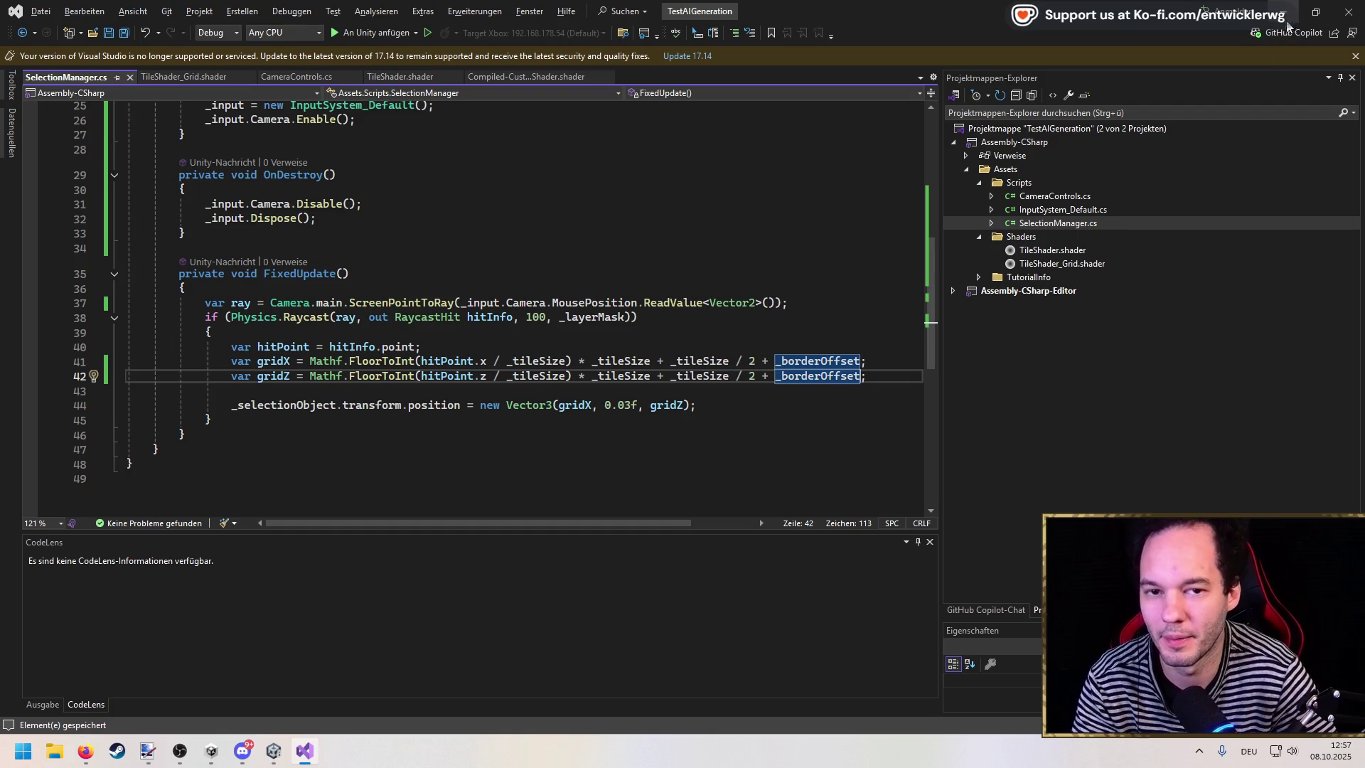
Step: Back in Unity, set Tile Size to 2
{"action": "key", "text": "alt+Tab"}
{"action": "left_click", "coordinate": [999, 252]}
{"action": "type", "text": "2"}
{"action": "key", "text": "Return"}
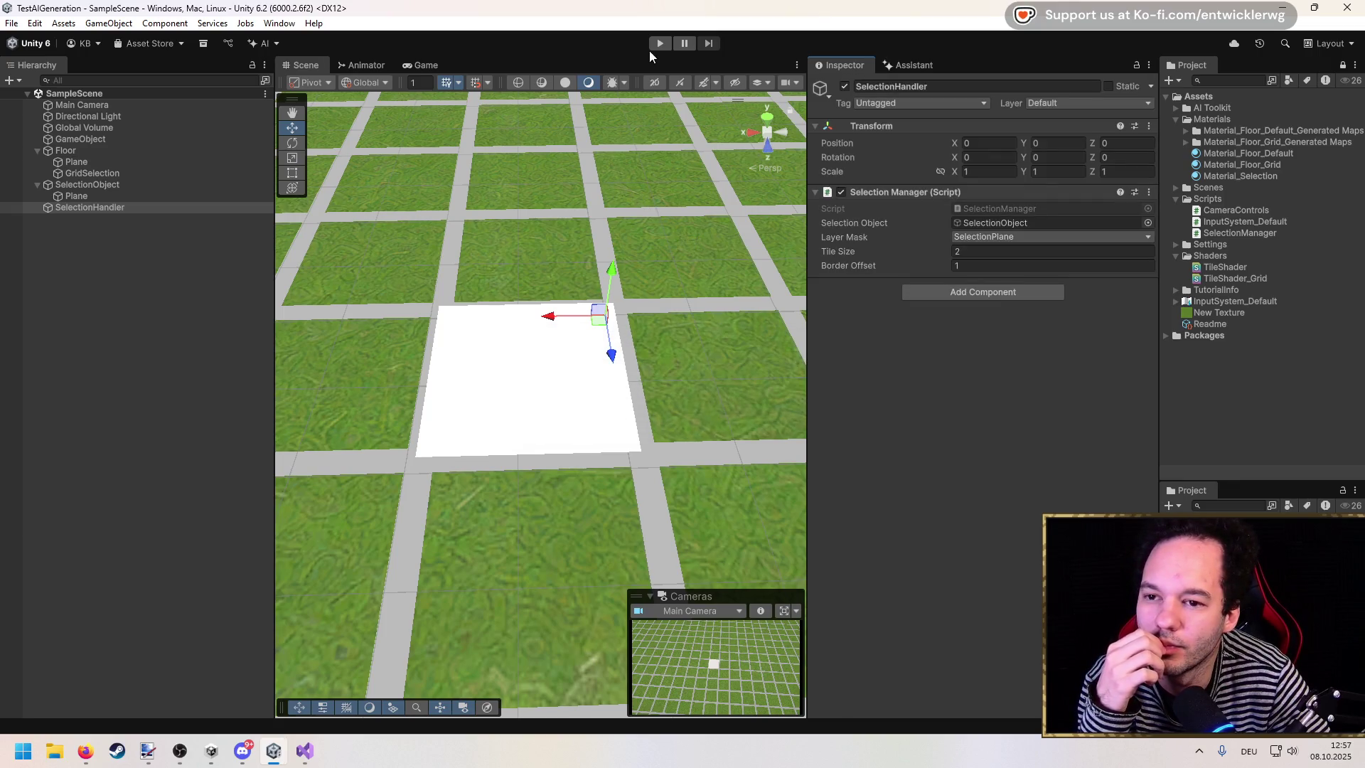
Step: Run the game, set Border Offset to 0.1 then -0.1, and maximize the Game view
{"action": "left_click", "coordinate": [652, 47]}
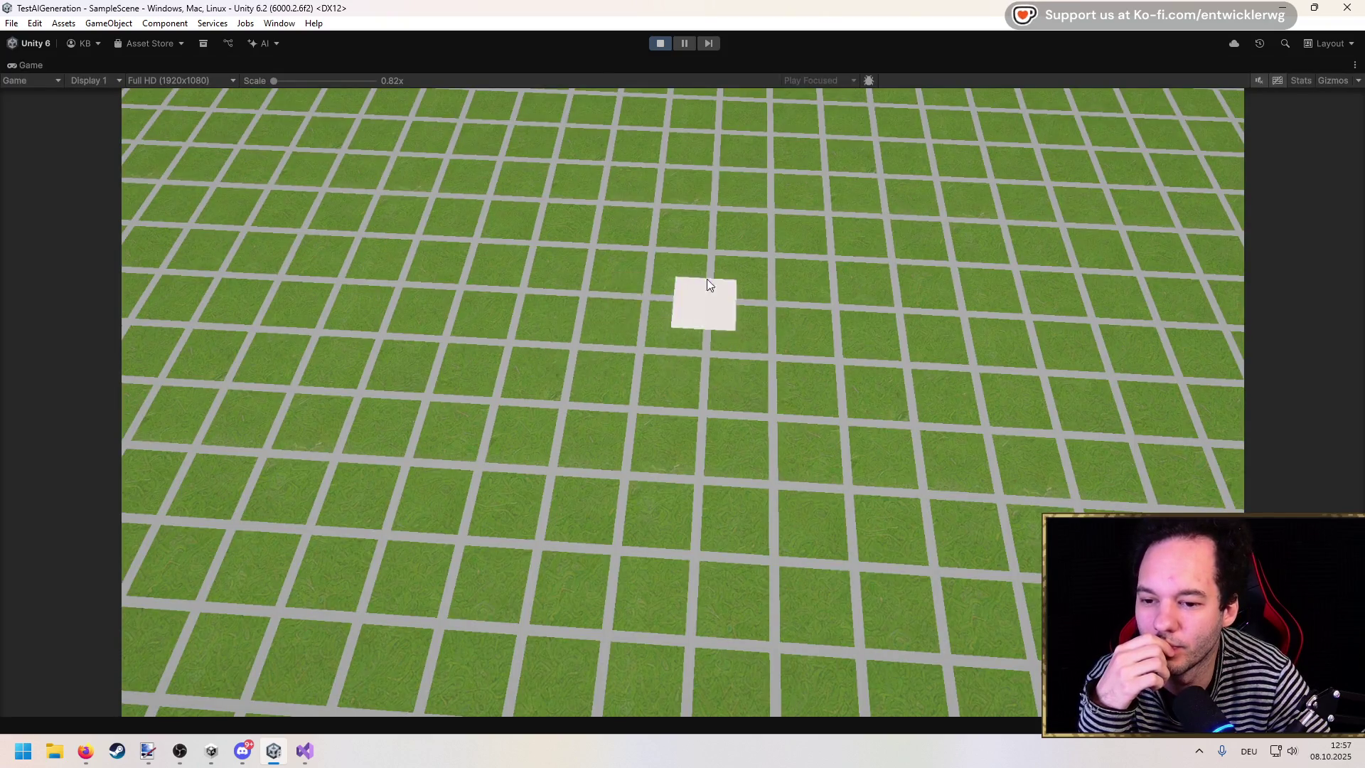
{"action": "double_click", "coordinate": [596, 63]}
{"action": "left_click", "coordinate": [973, 266]}
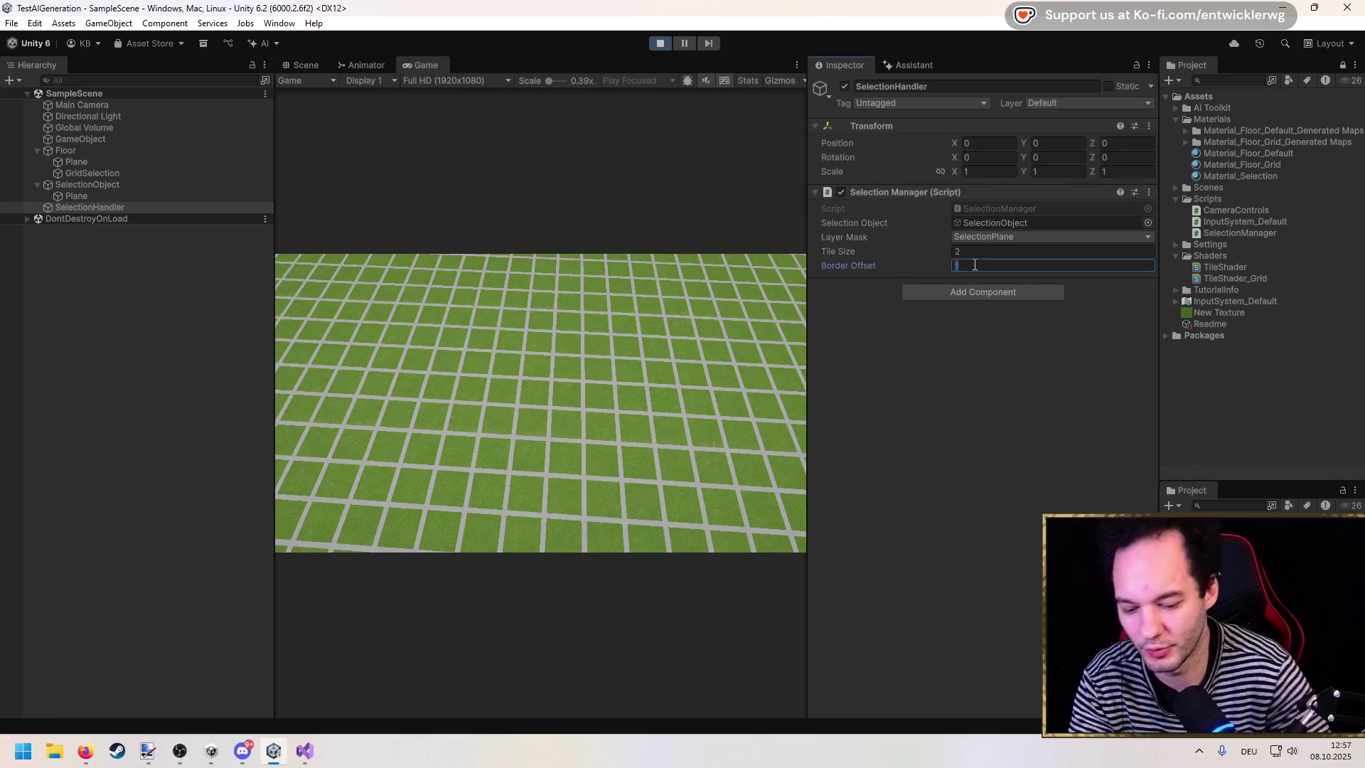
{"action": "type", "text": "0.02"}
{"action": "key", "text": "Return"}
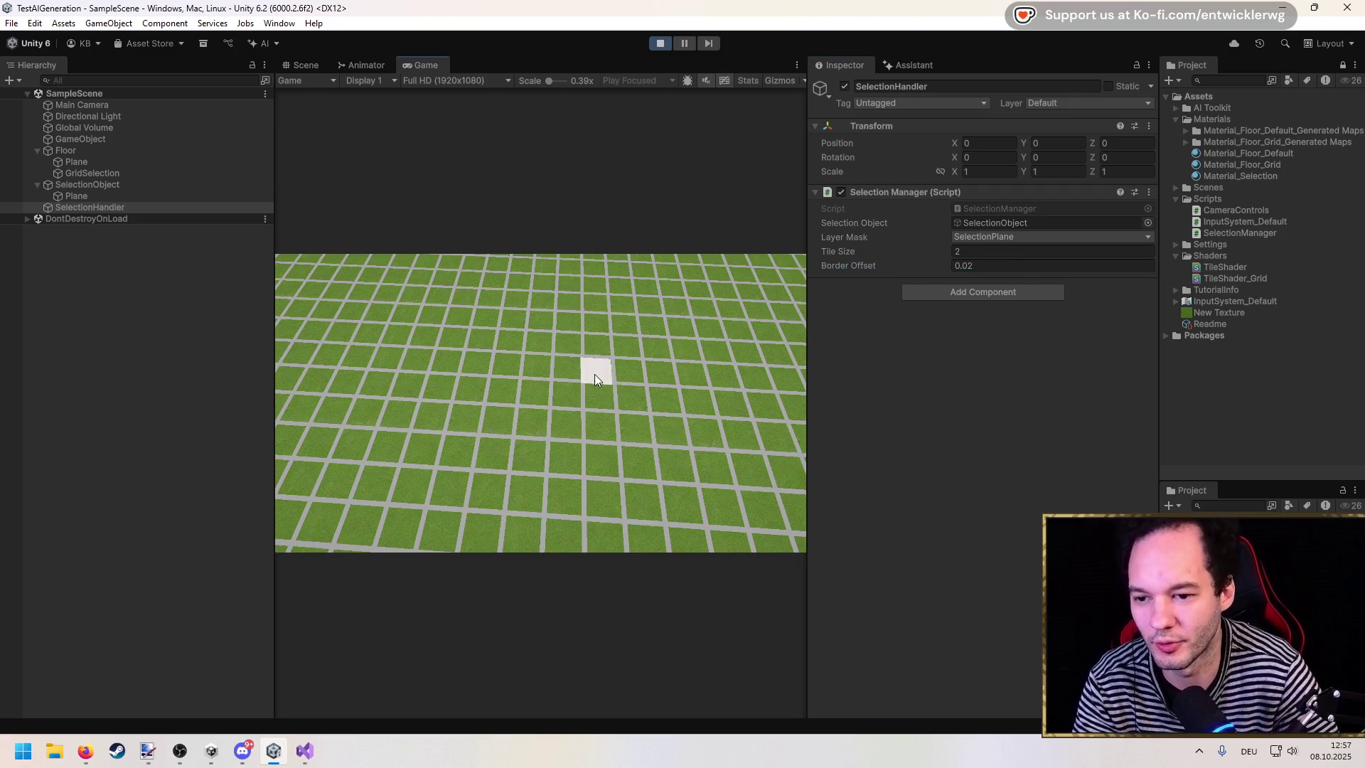
{"action": "left_click", "coordinate": [980, 265]}
{"action": "type", "text": "0.1"}
{"action": "key", "text": "Return"}
{"action": "left_click", "coordinate": [958, 266]}
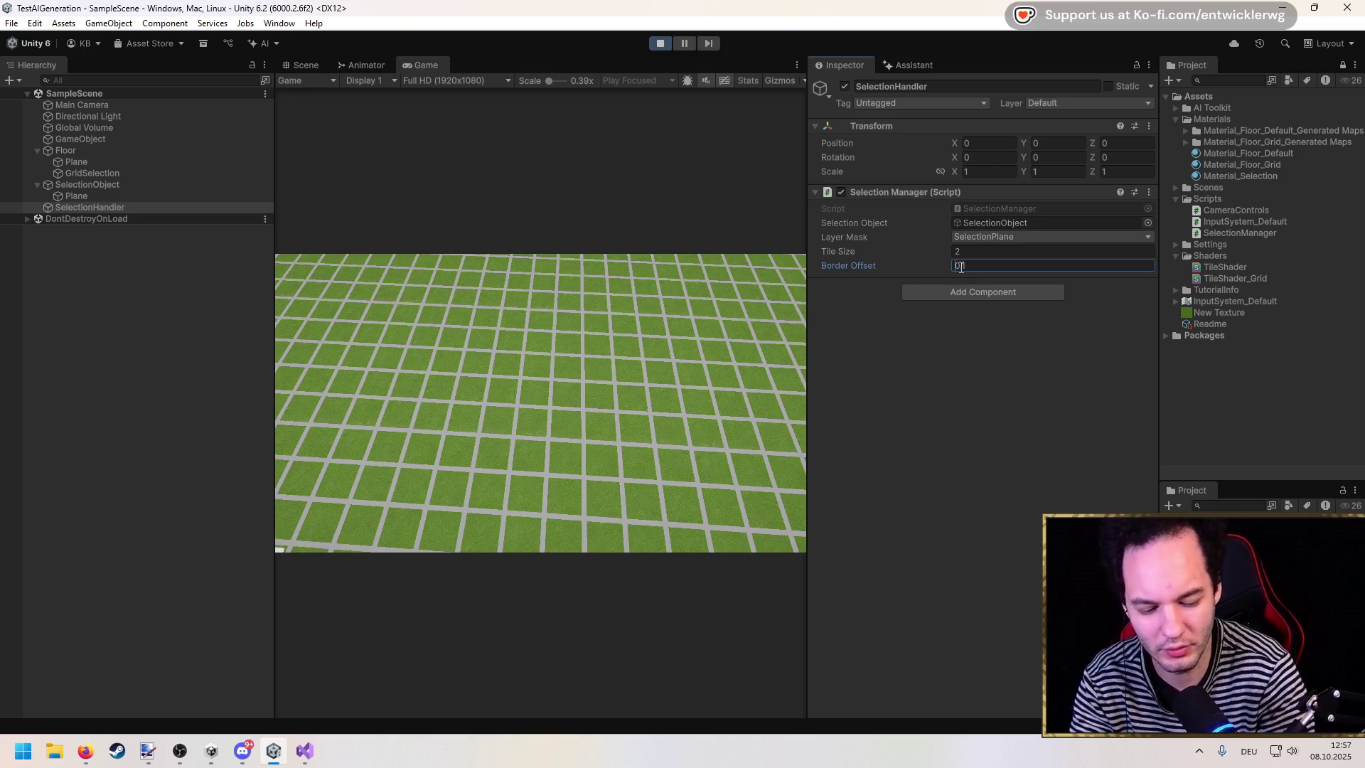
{"action": "key", "text": "Return"}
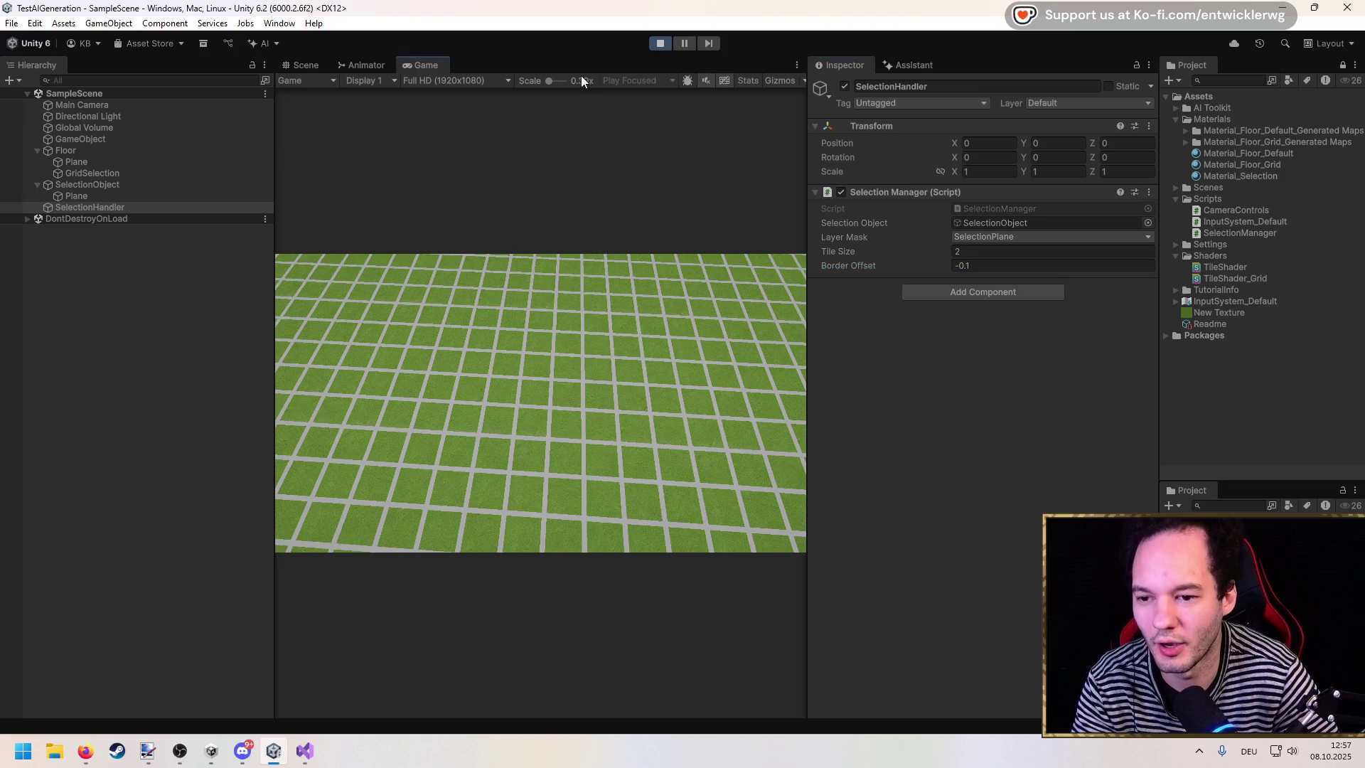
{"action": "double_click", "coordinate": [583, 65]}
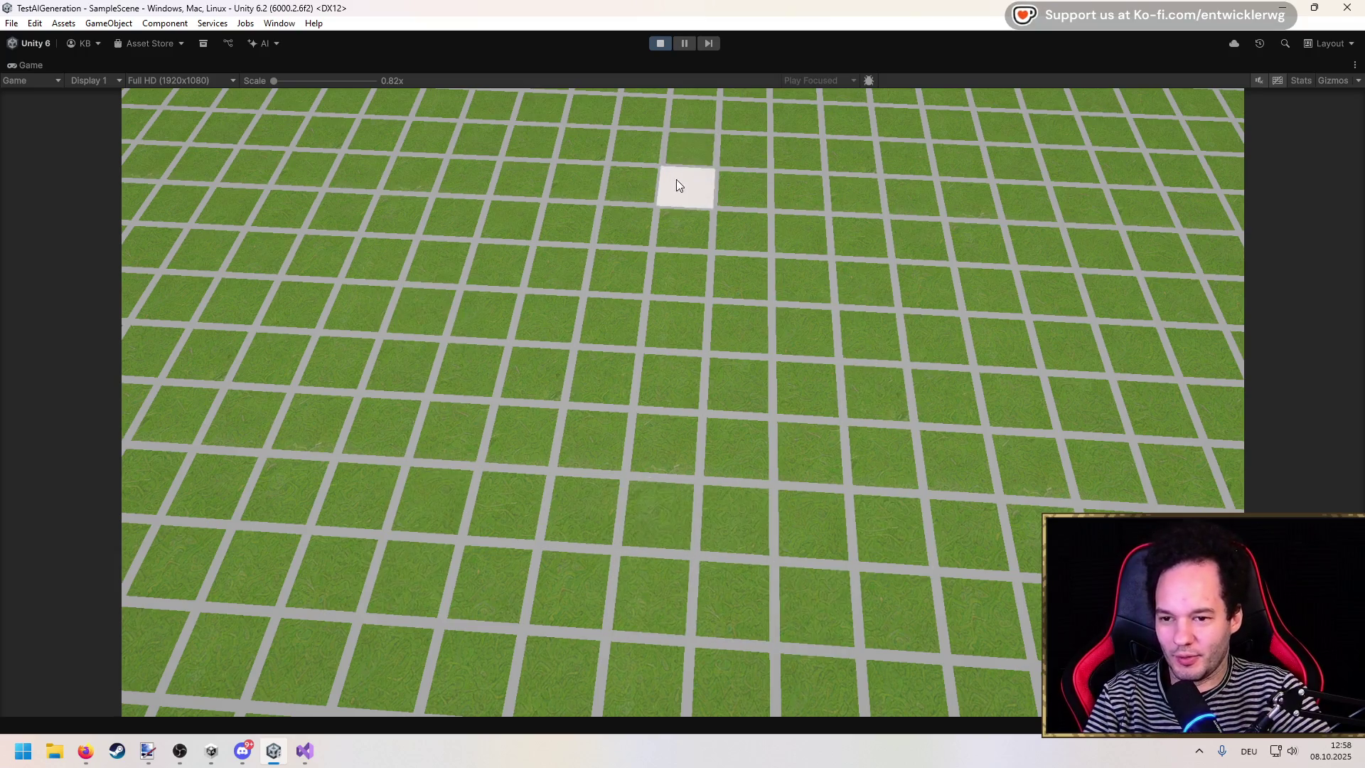
Step: Stop play mode and set Material_Floor_Grid's Line Thickness to 0.002
{"action": "left_click", "coordinate": [660, 43]}
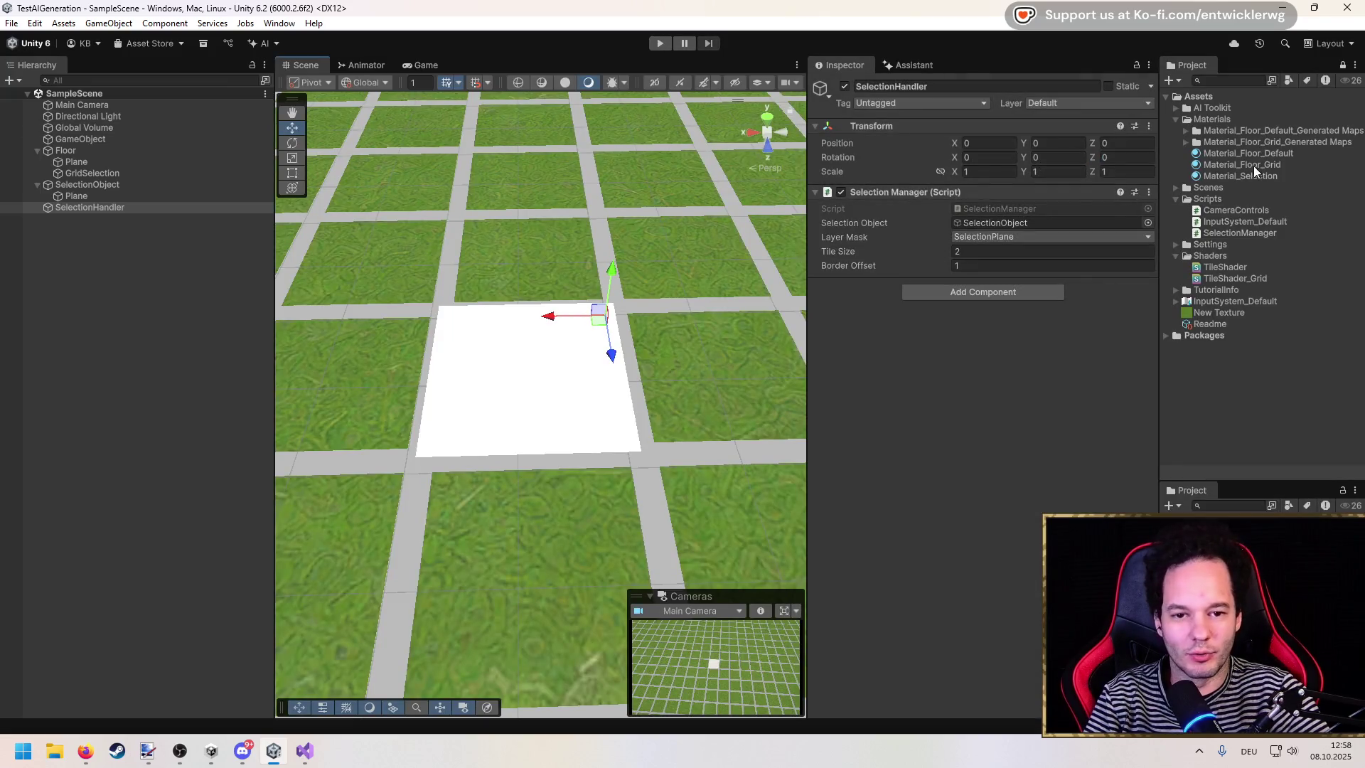
{"action": "left_click", "coordinate": [1254, 165]}
{"action": "left_click", "coordinate": [1138, 152]}
{"action": "key", "text": "BackSpace"}
{"action": "type", "text": "2"}
{"action": "left_click", "coordinate": [1069, 364]}
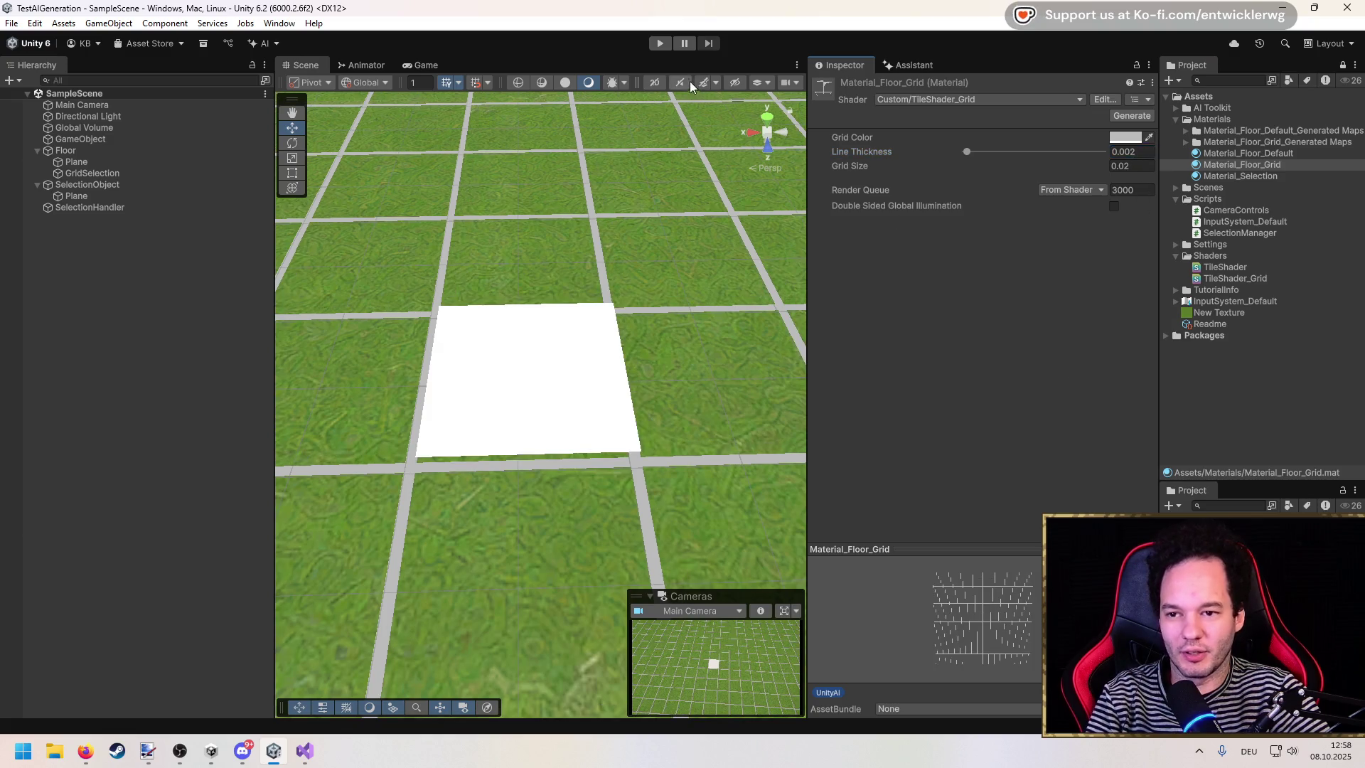
Step: Run the game and set the SelectionHandler's Border Offset to 0.01, checking the tile
{"action": "left_click", "coordinate": [660, 43]}
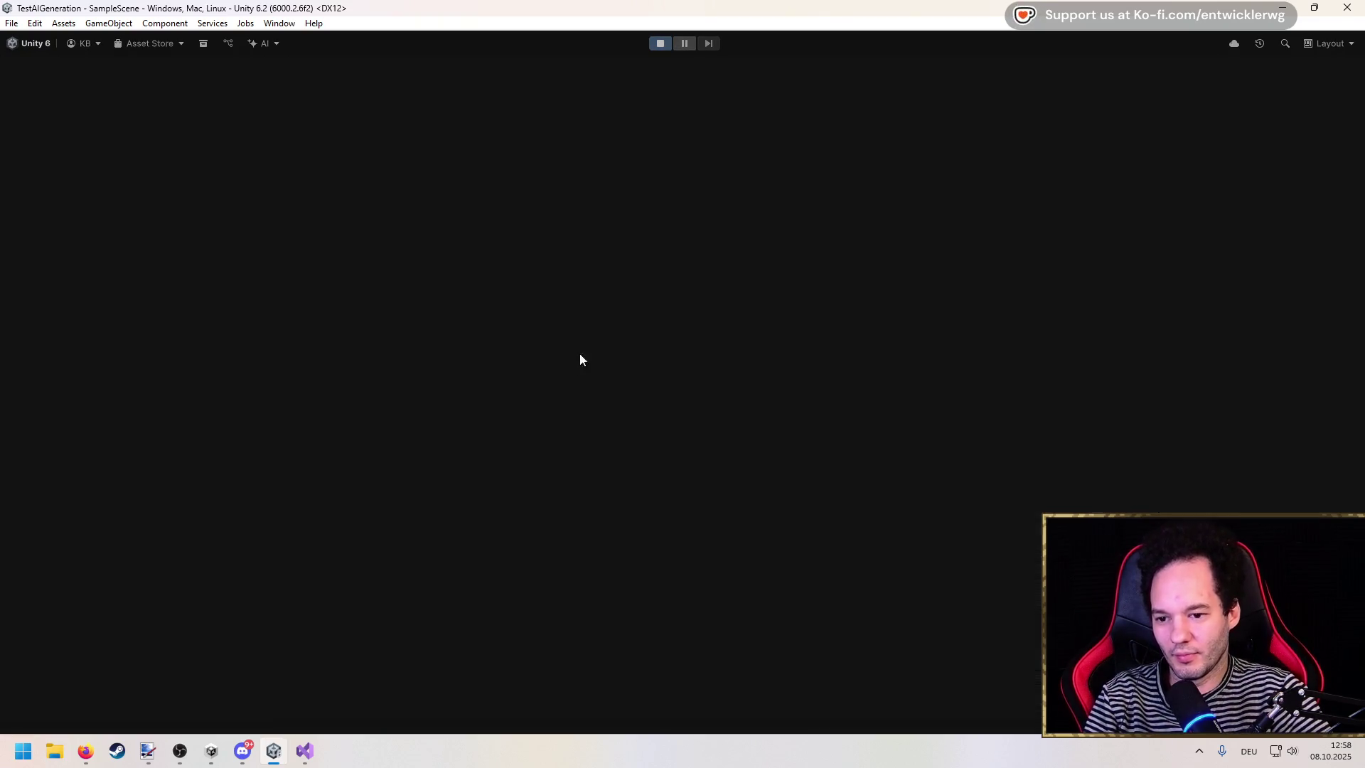
{"action": "key", "text": "shift+space"}
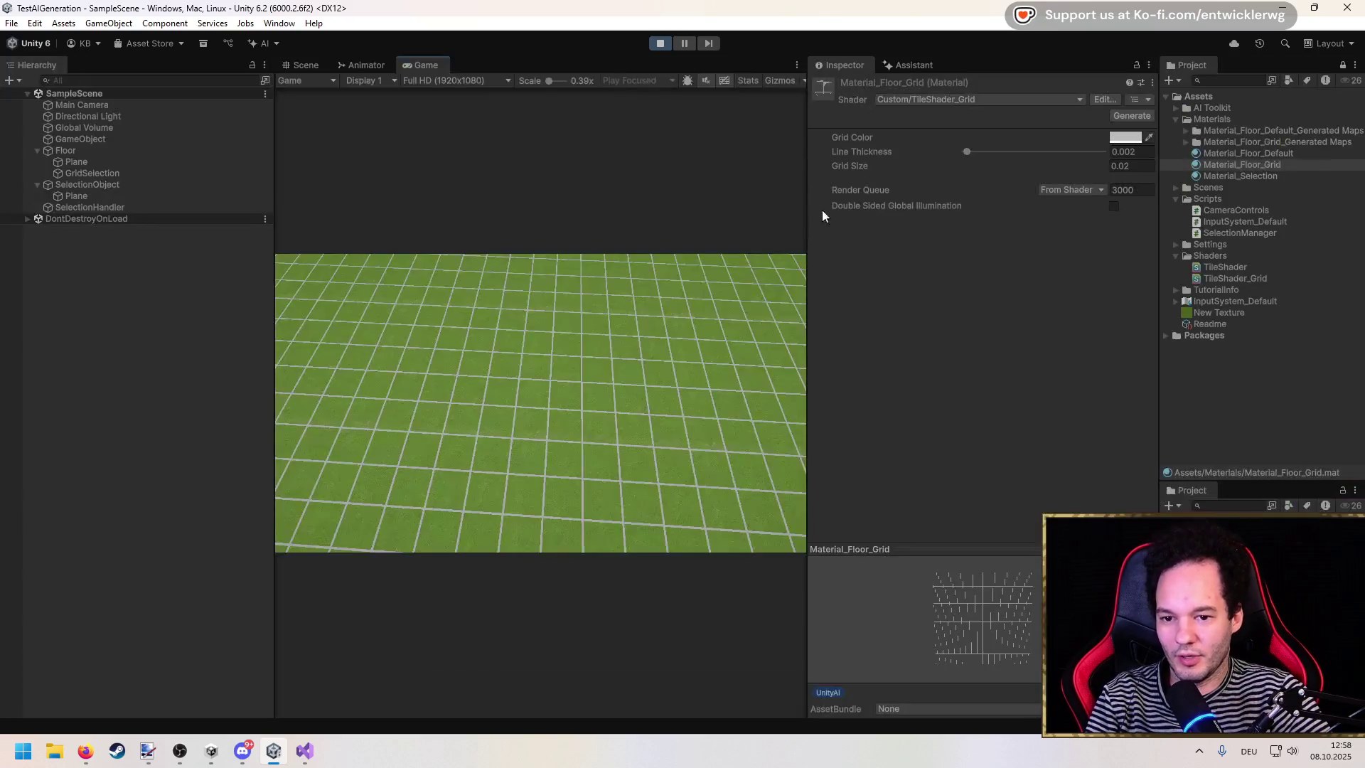
{"action": "left_click", "coordinate": [122, 206]}
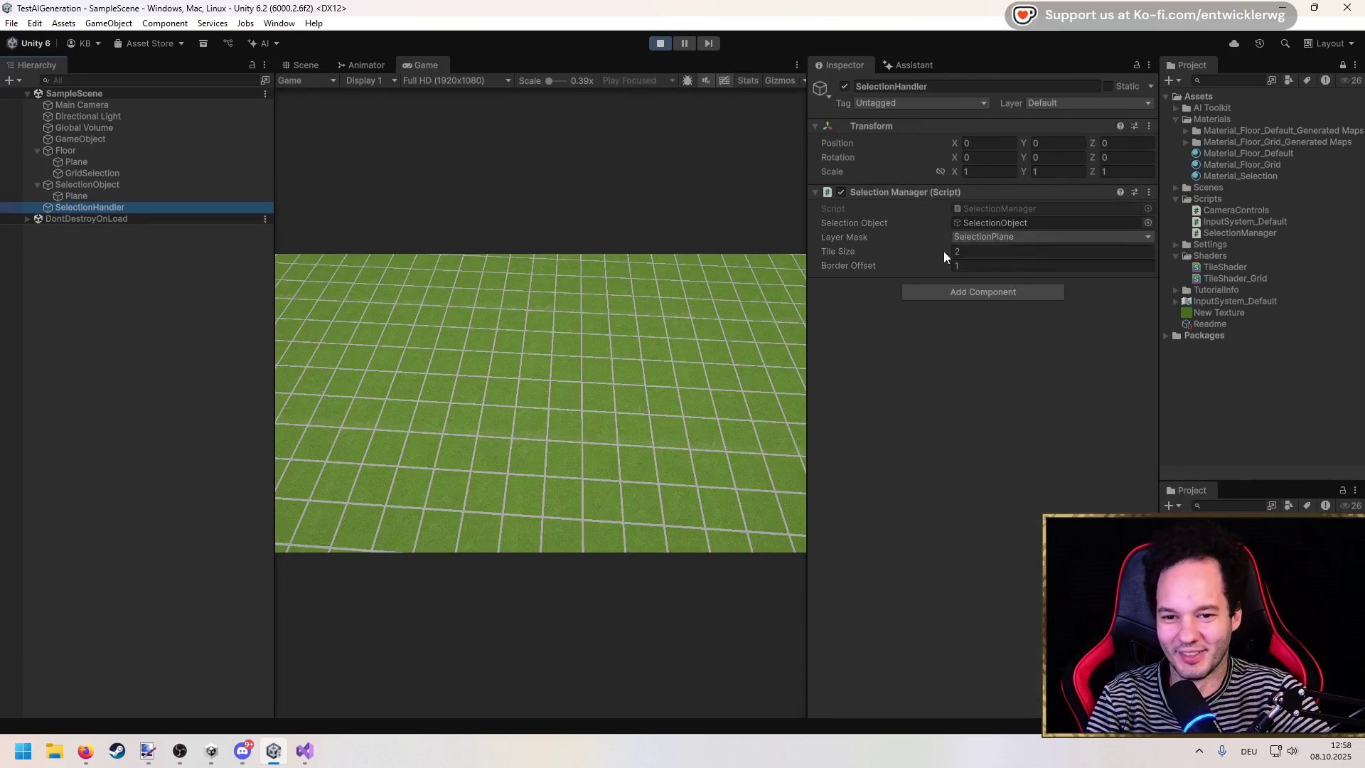
{"action": "left_click", "coordinate": [981, 265]}
{"action": "type", "text": "0"}
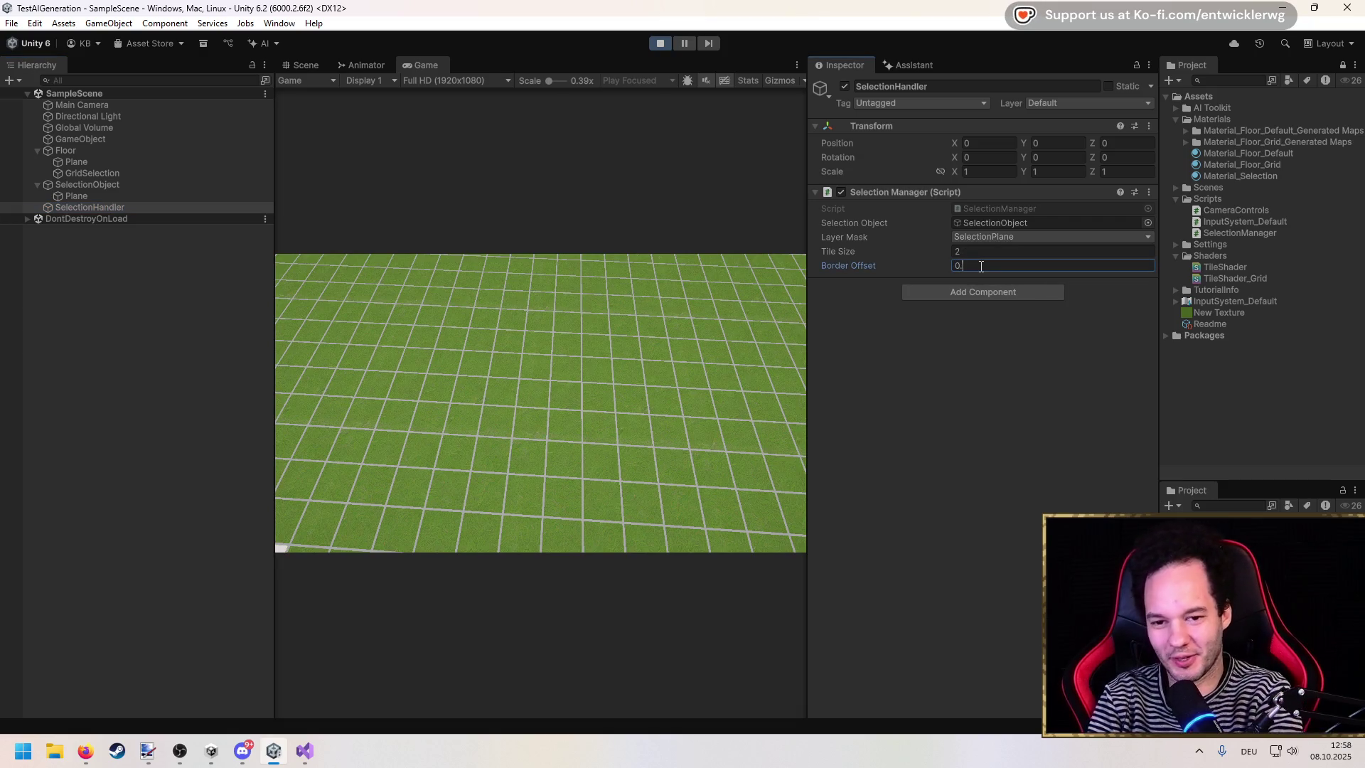
{"action": "type", "text": "01"}
{"action": "left_click", "coordinate": [573, 425]}
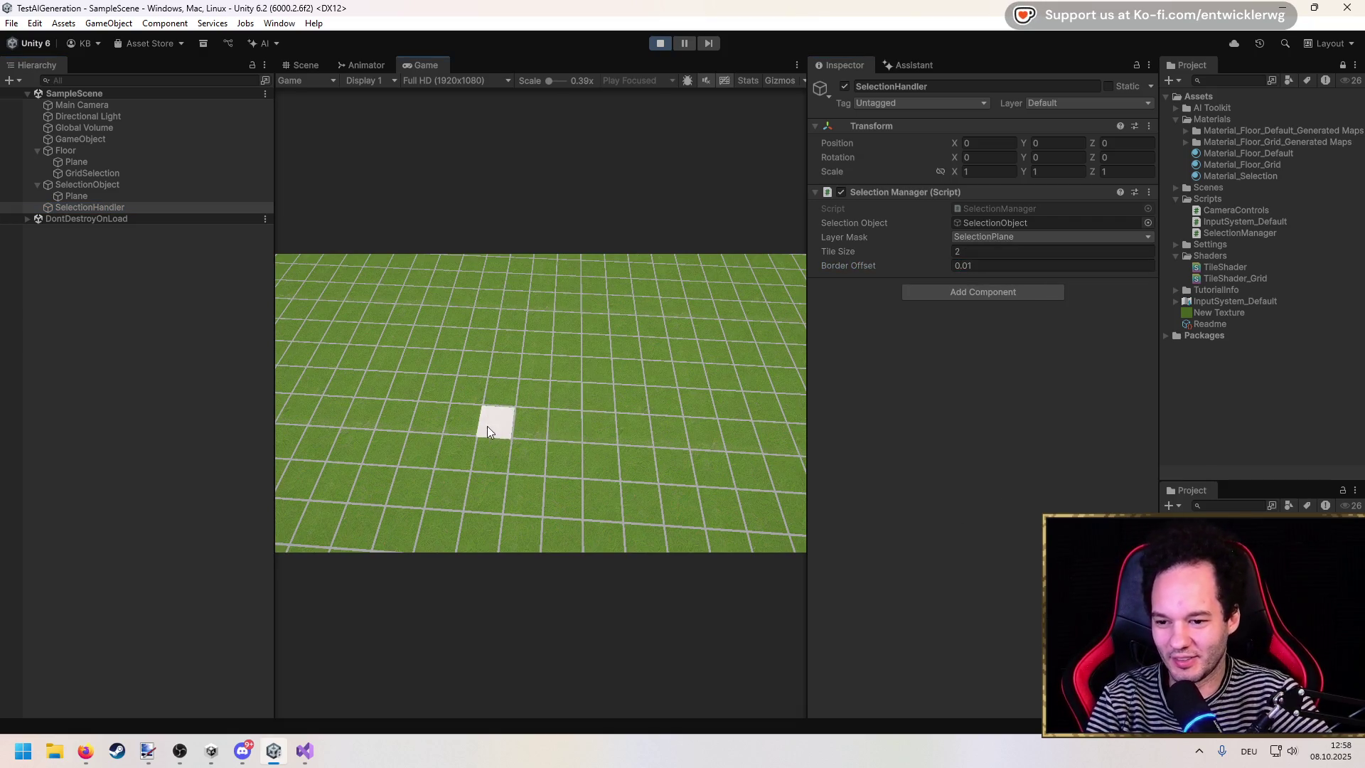
{"action": "double_click", "coordinate": [557, 70]}
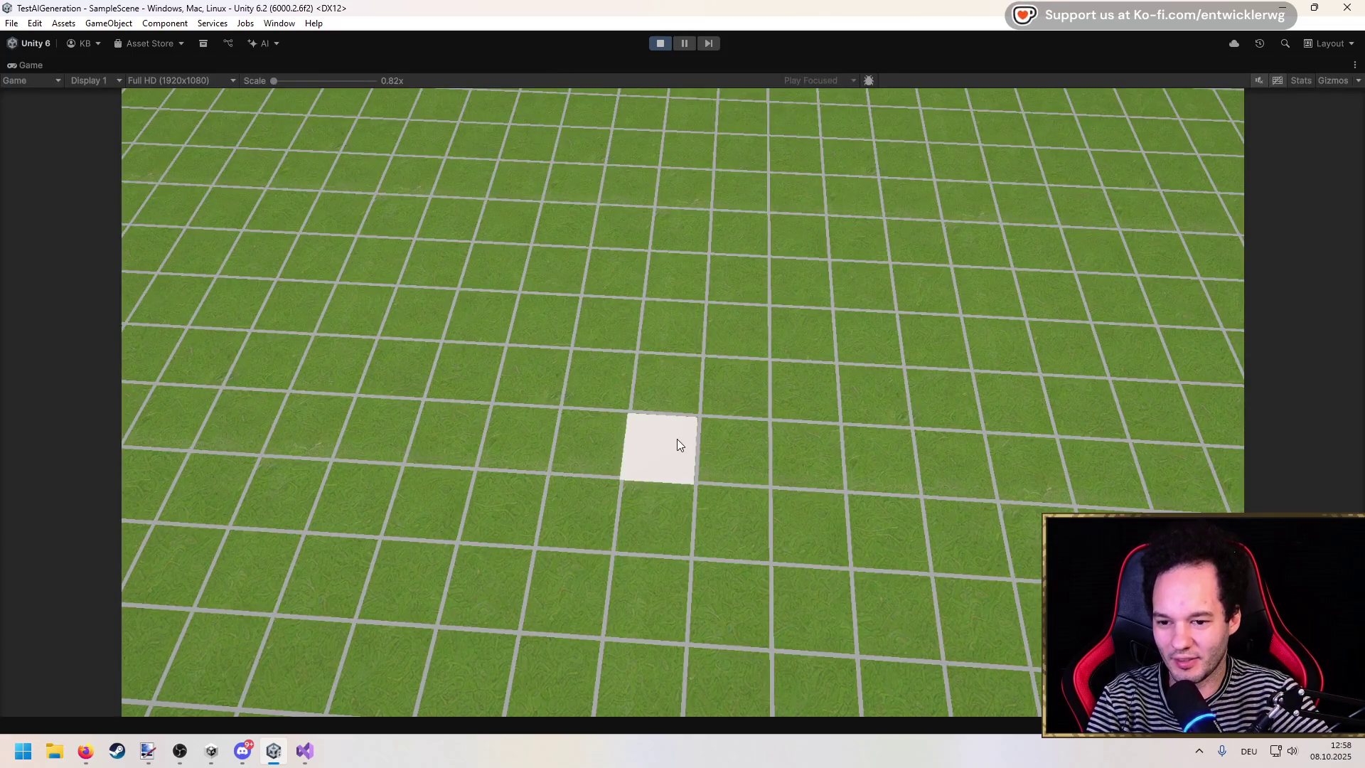
{"action": "double_click", "coordinate": [629, 64]}
Step: Raise the Border Offset to 0.02 and check the tile in the enlarged game view
{"action": "left_click", "coordinate": [977, 265]}
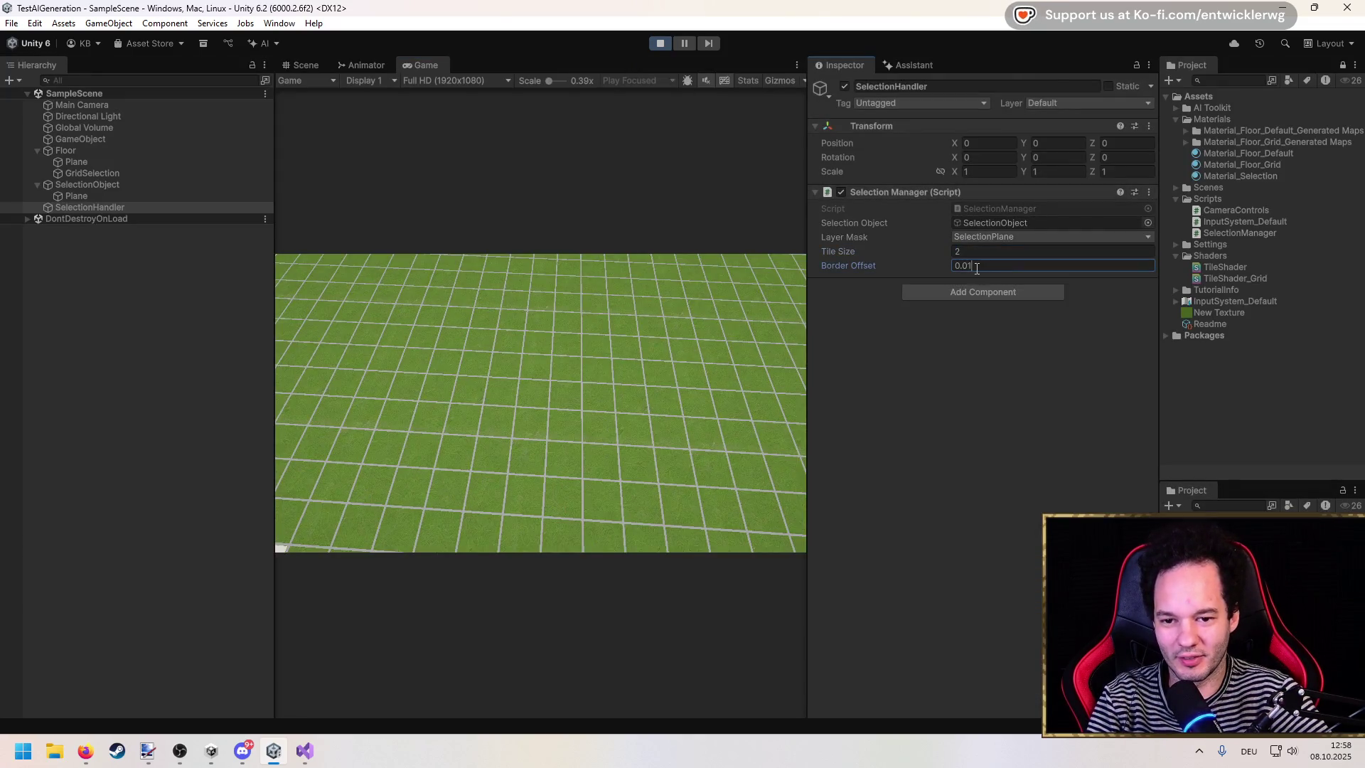
{"action": "type", "text": "2"}
{"action": "left_click", "coordinate": [641, 391]}
{"action": "double_click", "coordinate": [561, 64]}
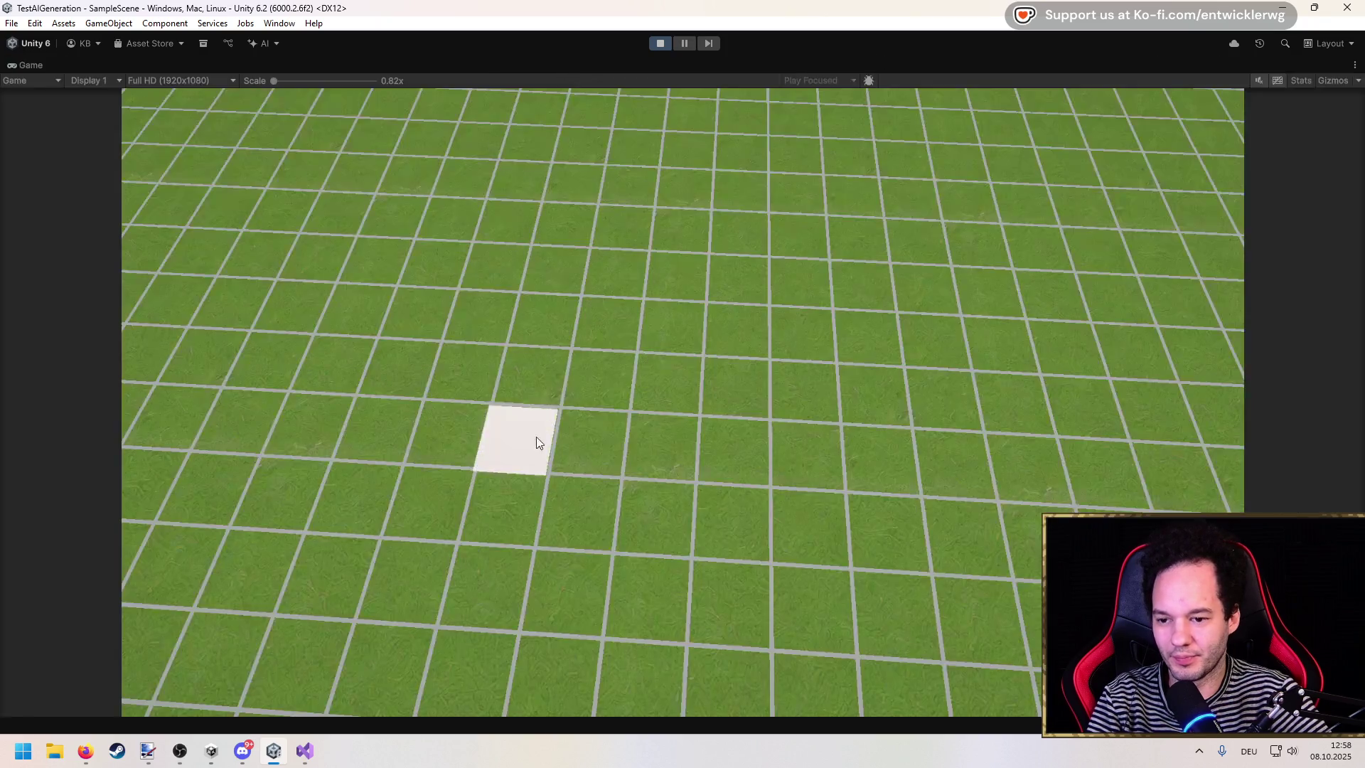
{"action": "double_click", "coordinate": [560, 58]}
Step: Make the Border Offset negative, -0.02, and check the tile again
{"action": "left_click", "coordinate": [998, 265]}
{"action": "key", "text": "Home"}
{"action": "type", "text": "-"}
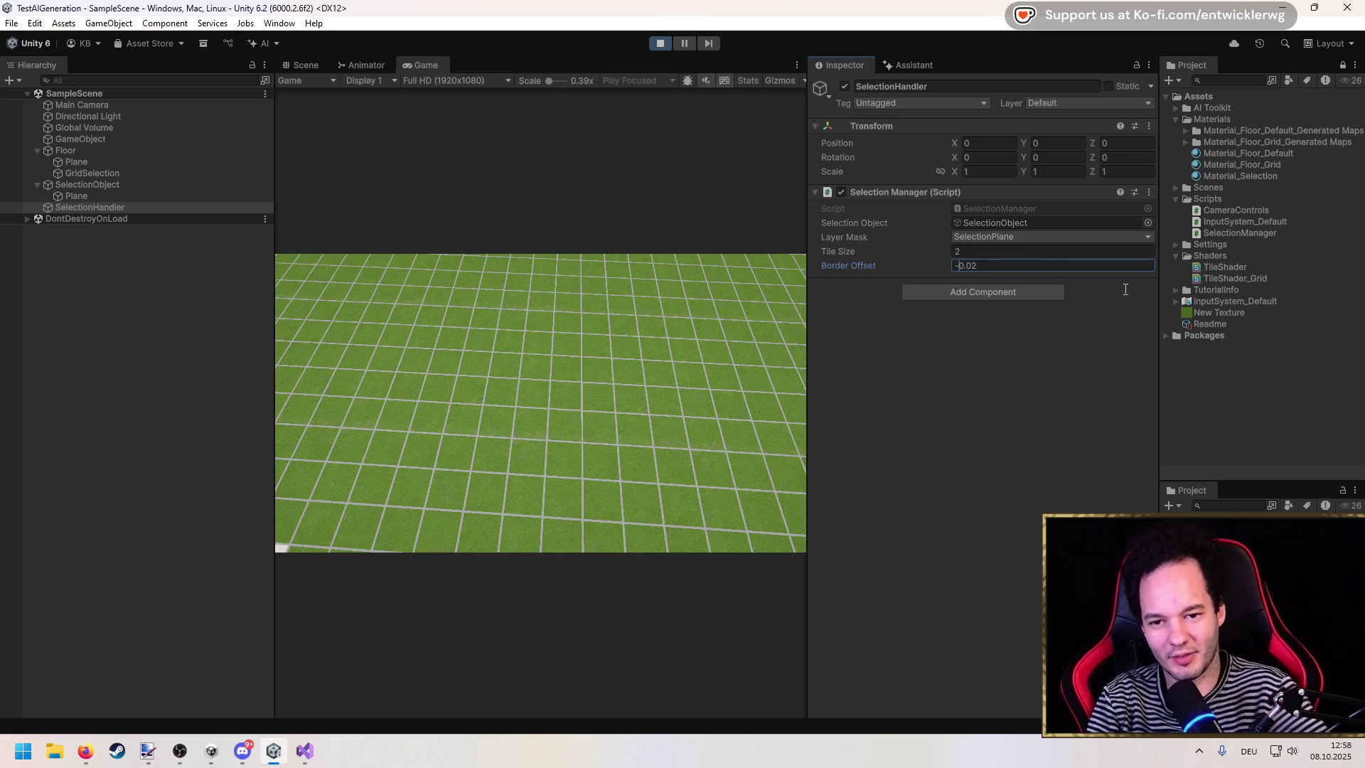
{"action": "key", "text": "Return"}
{"action": "double_click", "coordinate": [425, 65]}
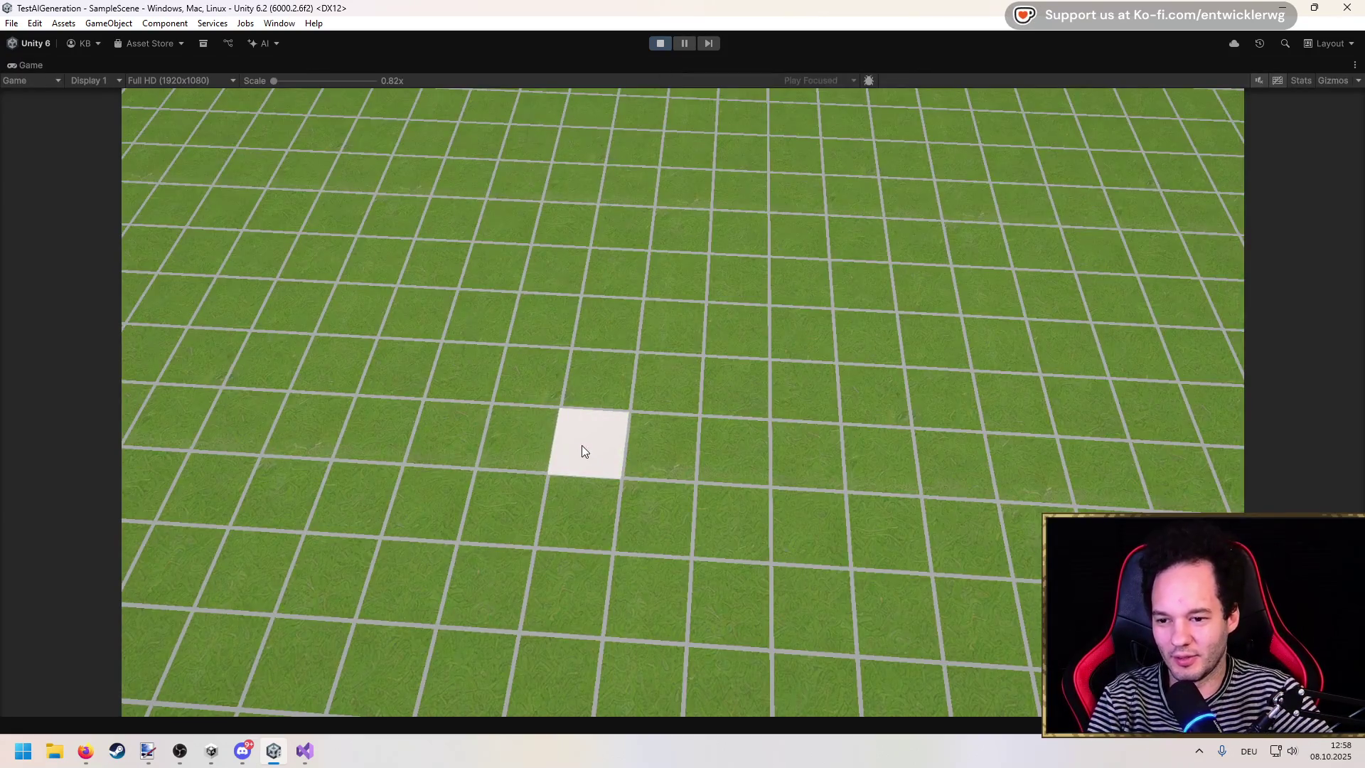
{"action": "double_click", "coordinate": [553, 66]}
Step: Set the Border Offset to -0.04, check the tile, then stop play mode
{"action": "left_click", "coordinate": [985, 265]}
{"action": "key", "text": "BackSpace"}
{"action": "type", "text": "4"}
{"action": "key", "text": "Return"}
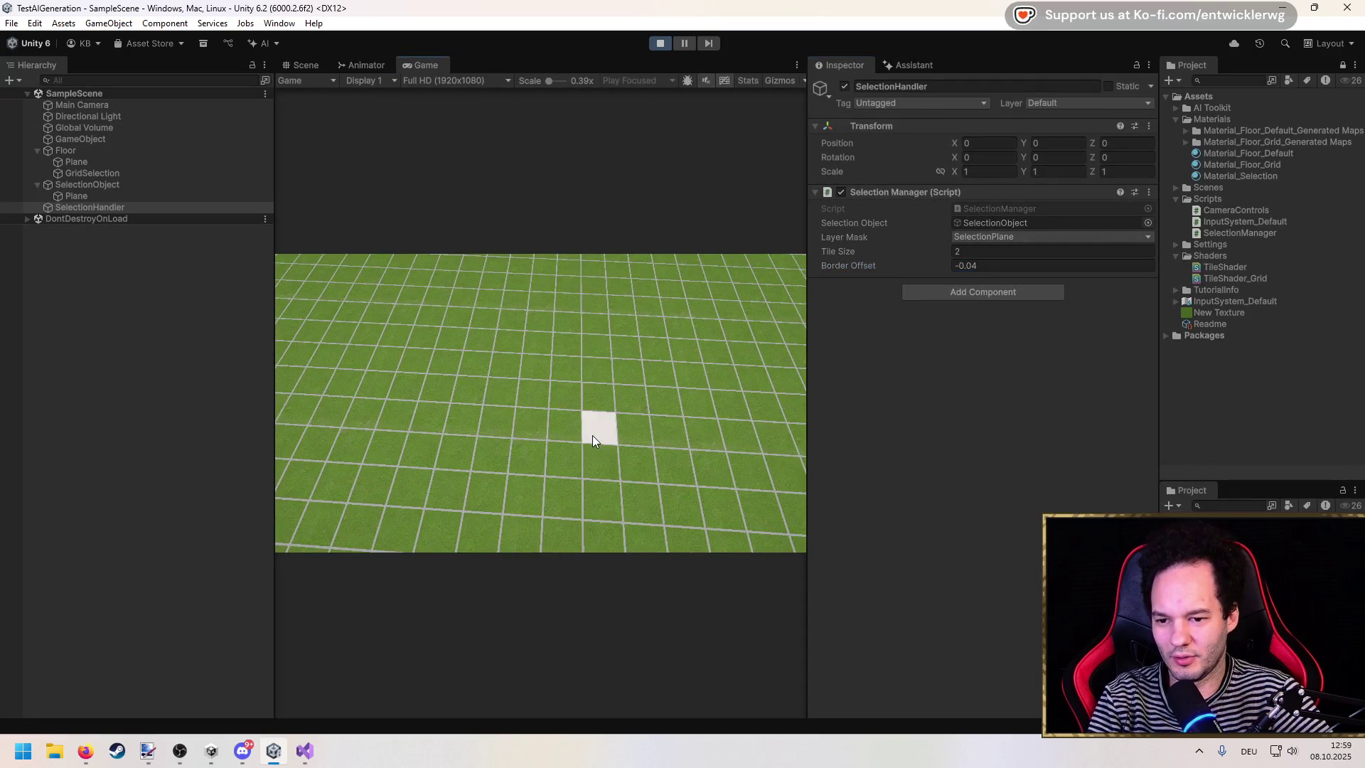
{"action": "double_click", "coordinate": [562, 59]}
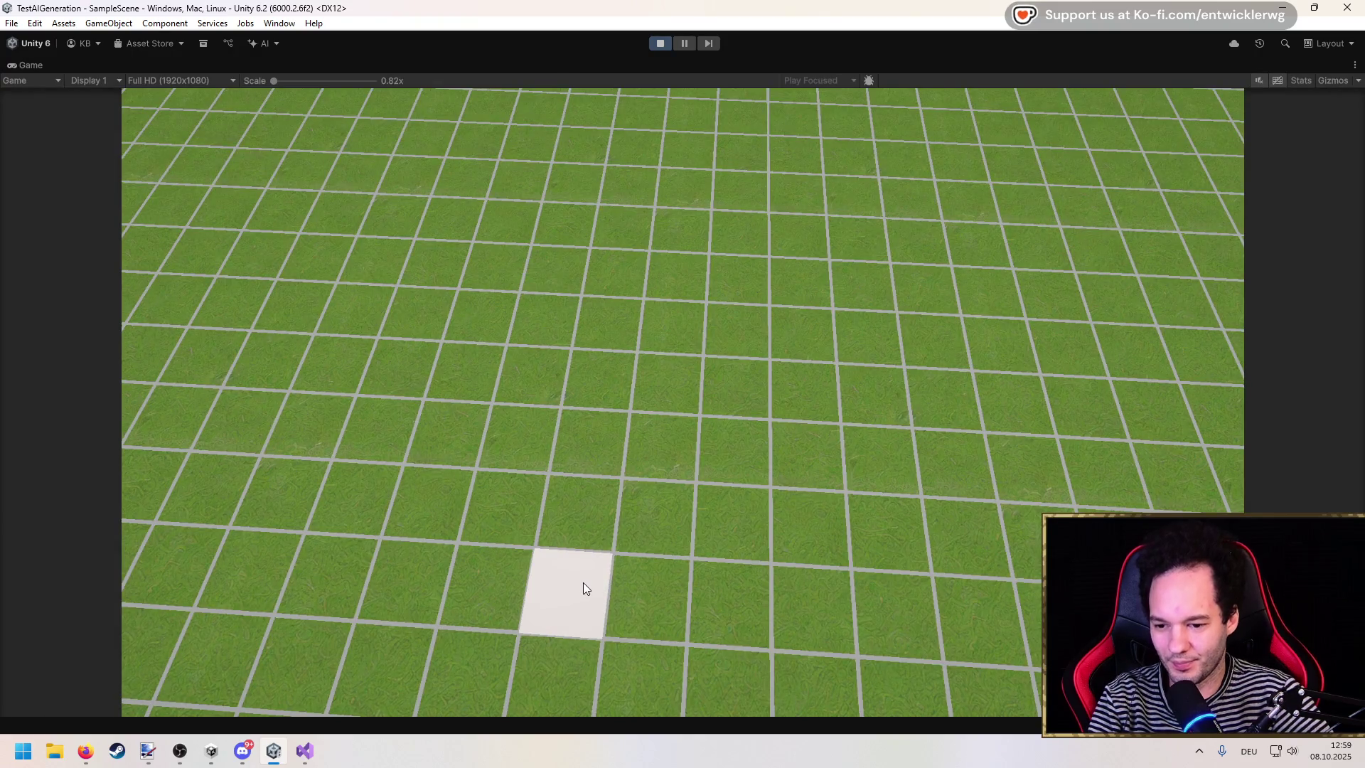
{"action": "double_click", "coordinate": [620, 71]}
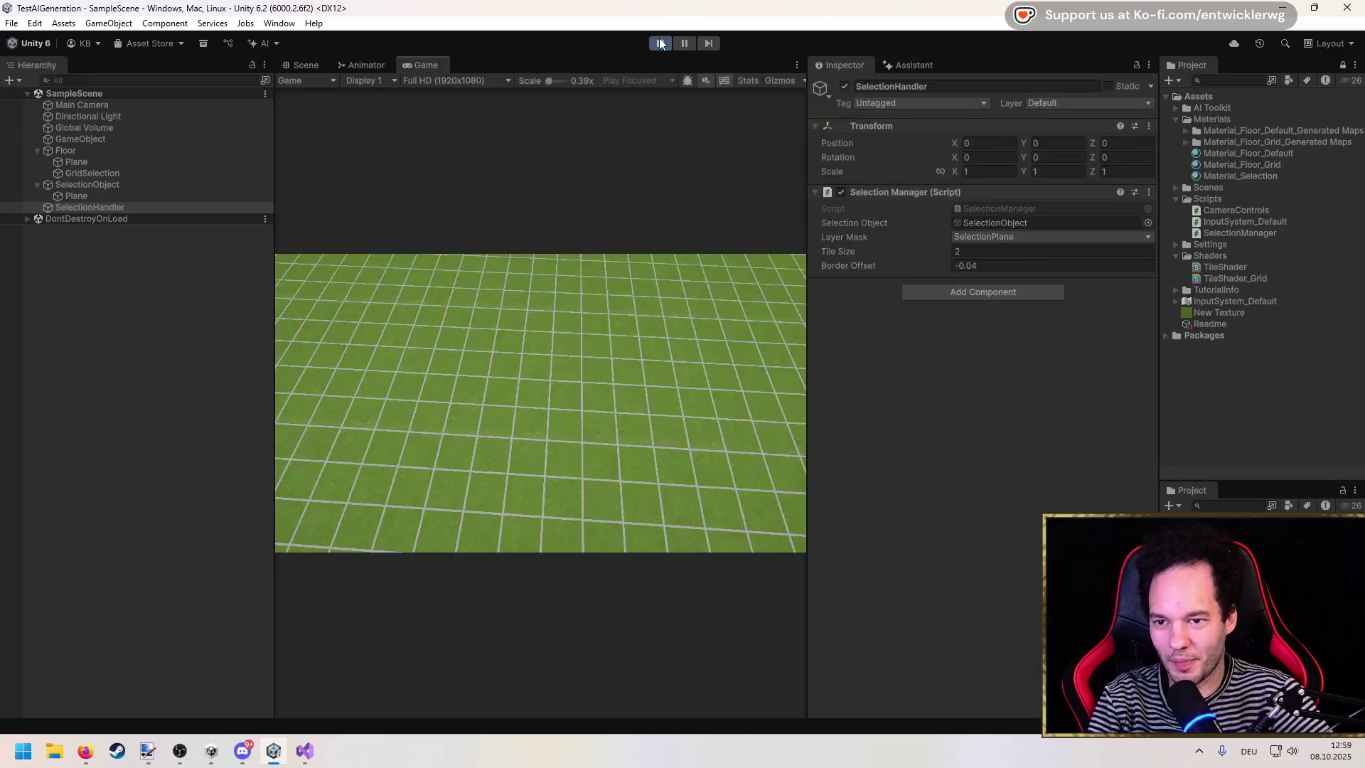
{"action": "key", "text": "ctrl+p"}
Step: Re-enter a Border Offset of -0.04 now that play mode has ended
{"action": "left_click", "coordinate": [995, 265]}
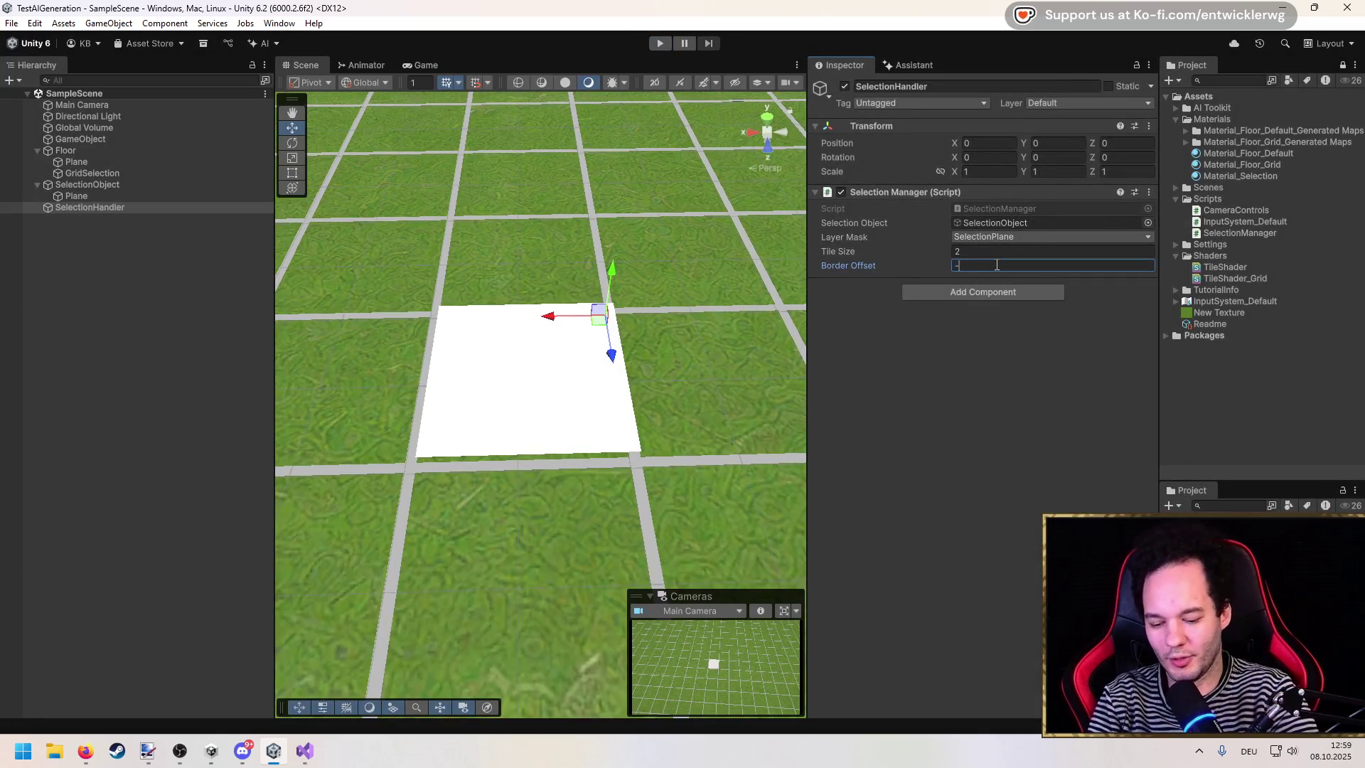
{"action": "type", "text": "0.04"}
{"action": "left_click", "coordinate": [927, 432]}
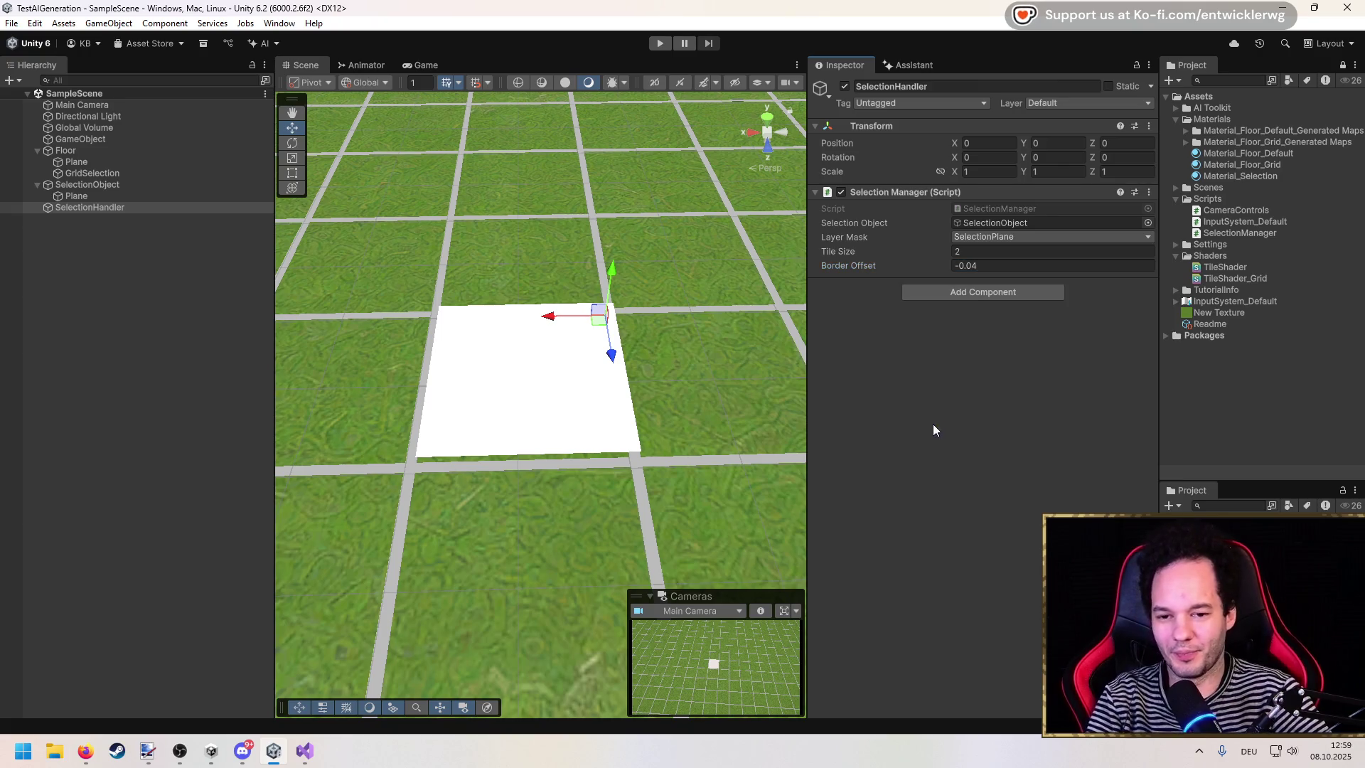
{"action": "scroll", "coordinate": [452, 316], "scroll_direction": "down", "scroll_amount": 10}
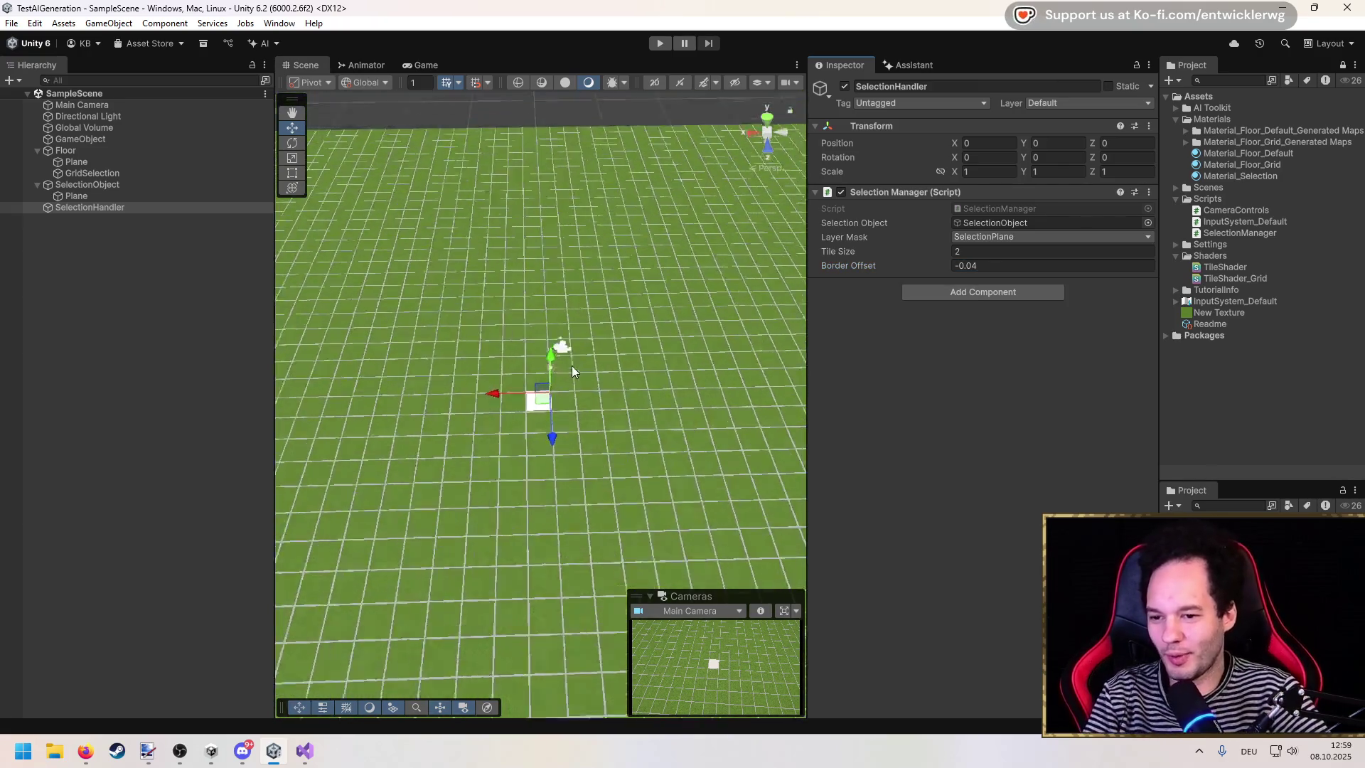
{"action": "scroll", "coordinate": [526, 344], "scroll_direction": "up", "scroll_amount": 5}
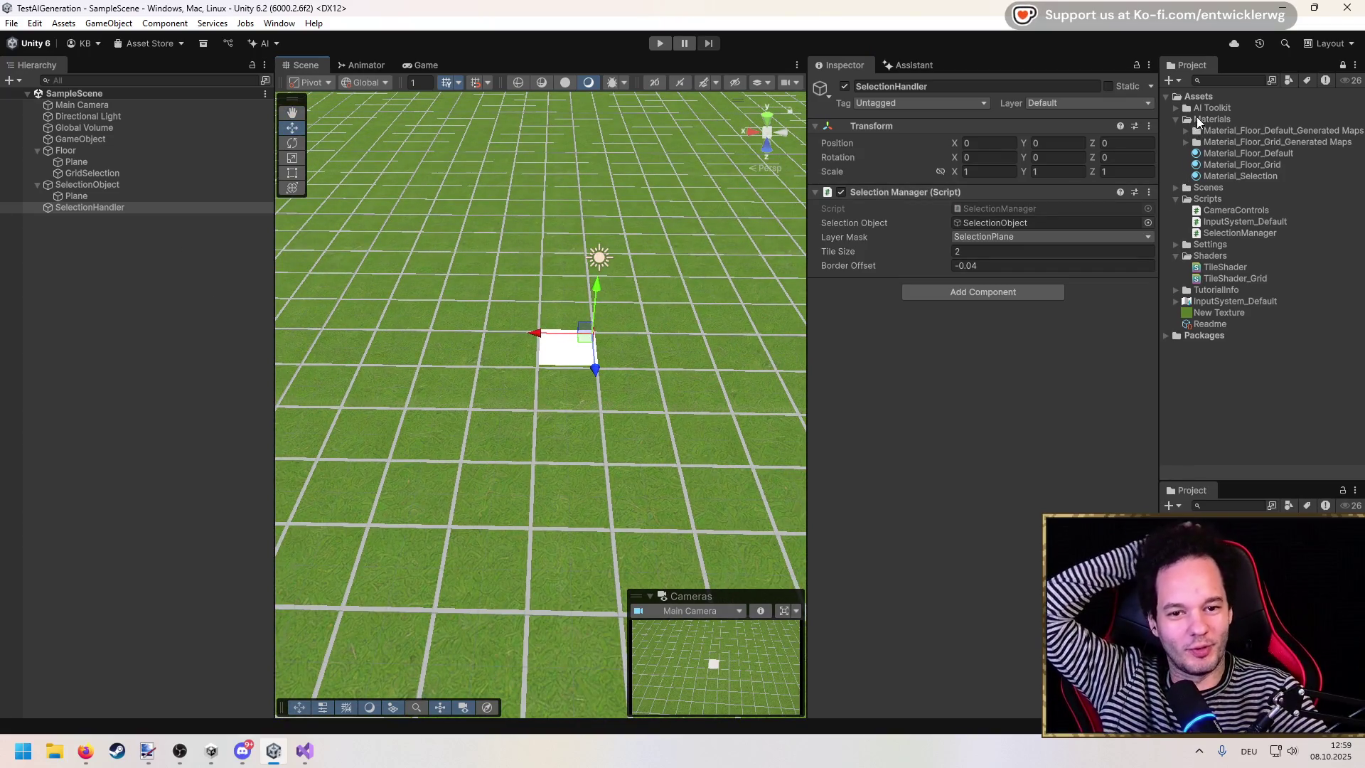
Step: Collapse the Materials, Scripts and Shaders folders and show the AI Generate New options
{"action": "left_click", "coordinate": [1198, 121]}
{"action": "left_click", "coordinate": [1177, 119]}
{"action": "left_click", "coordinate": [1176, 144]}
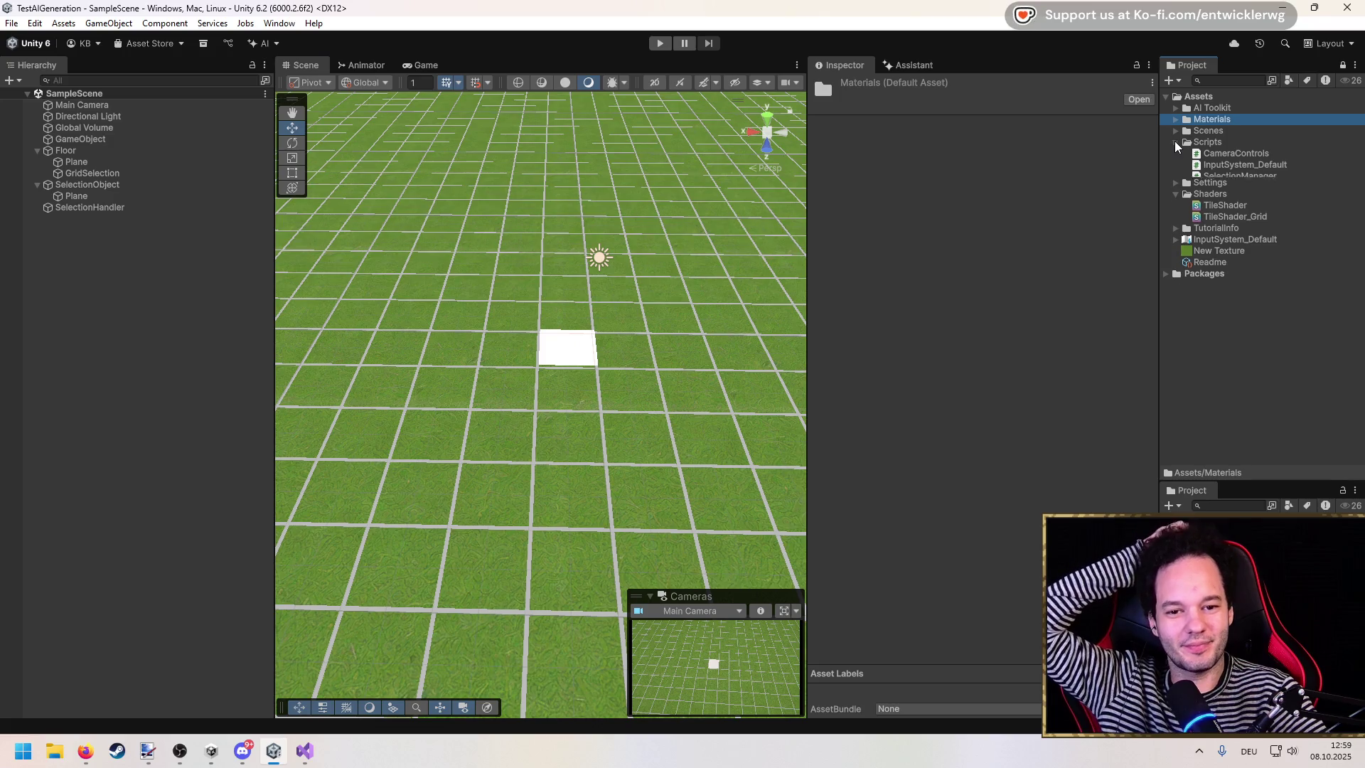
{"action": "left_click", "coordinate": [1177, 165]}
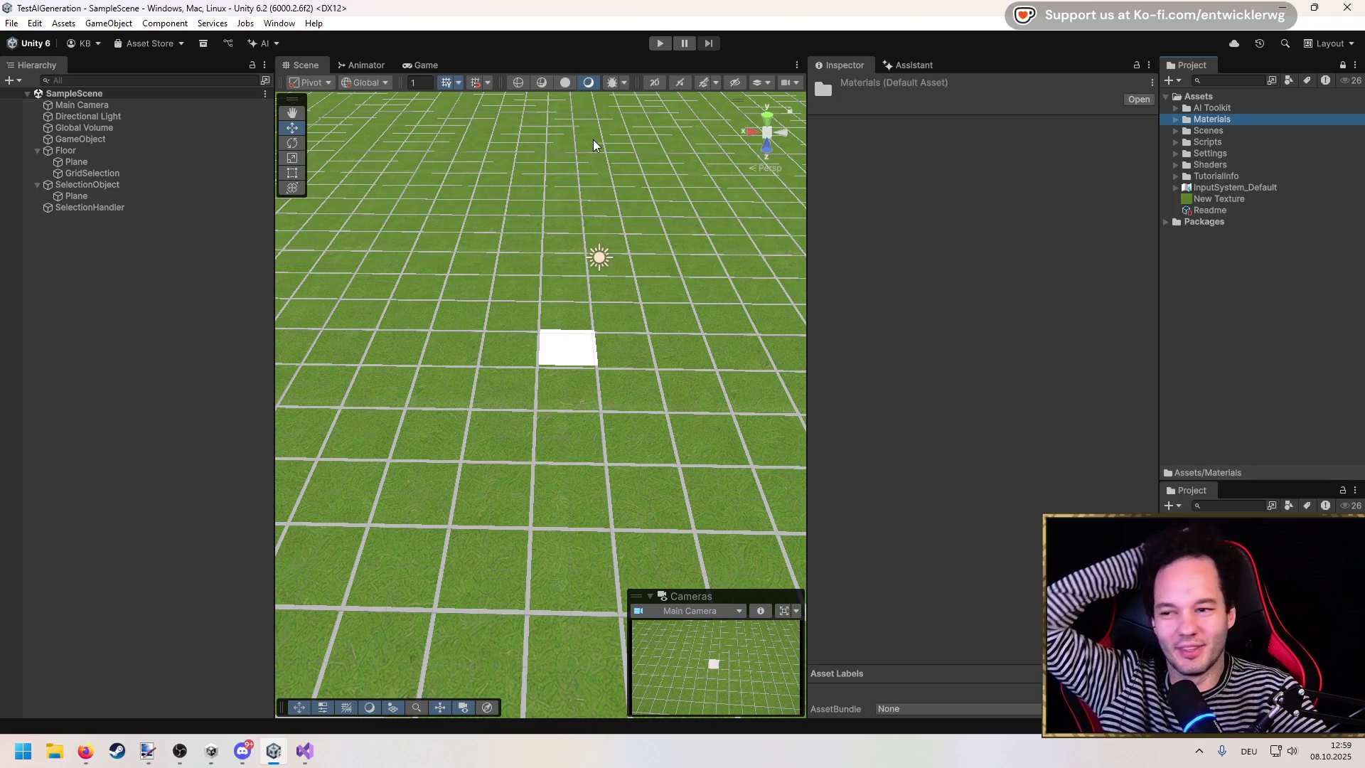
{"action": "left_click", "coordinate": [266, 43]}
{"action": "mouse_move", "coordinate": [307, 182]}
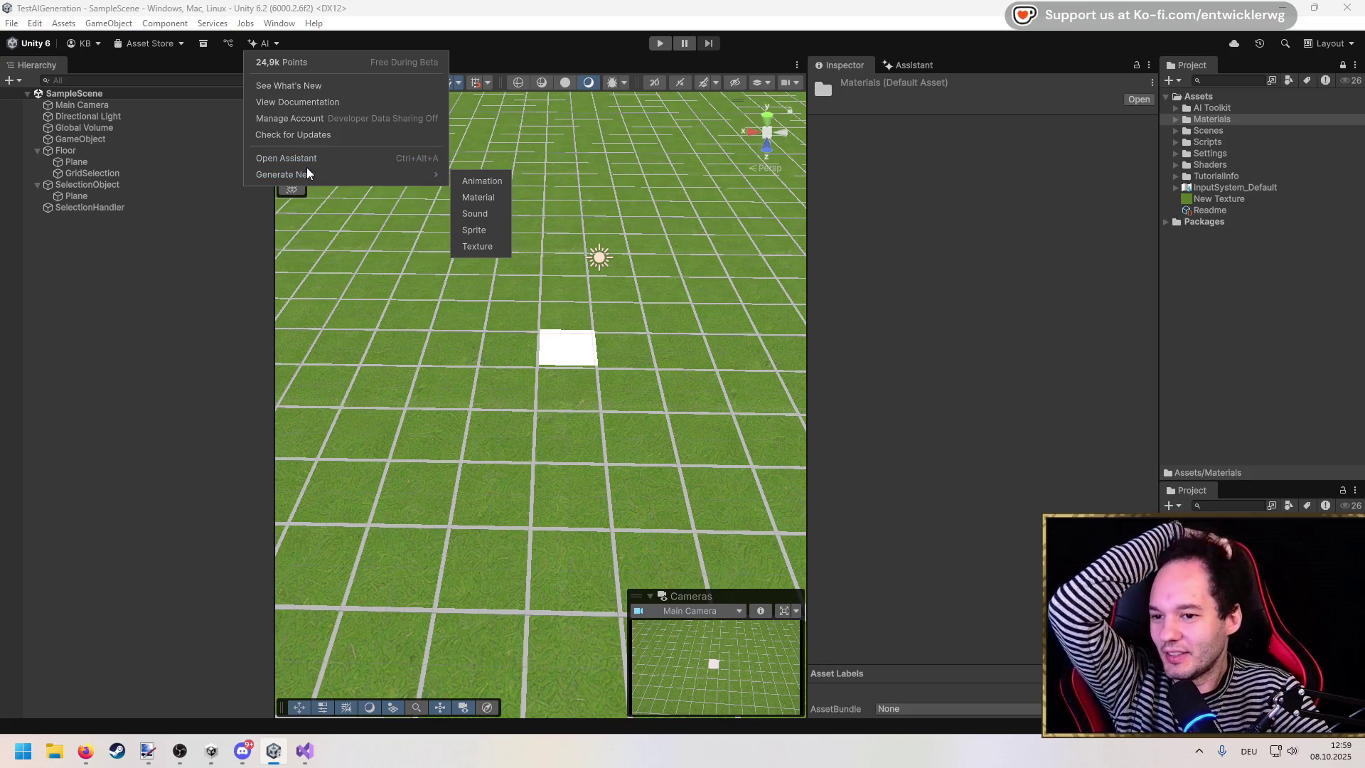
Step: Create a New Animation asset via AI generation, close its generator, and delete it
{"action": "left_click", "coordinate": [481, 181]}
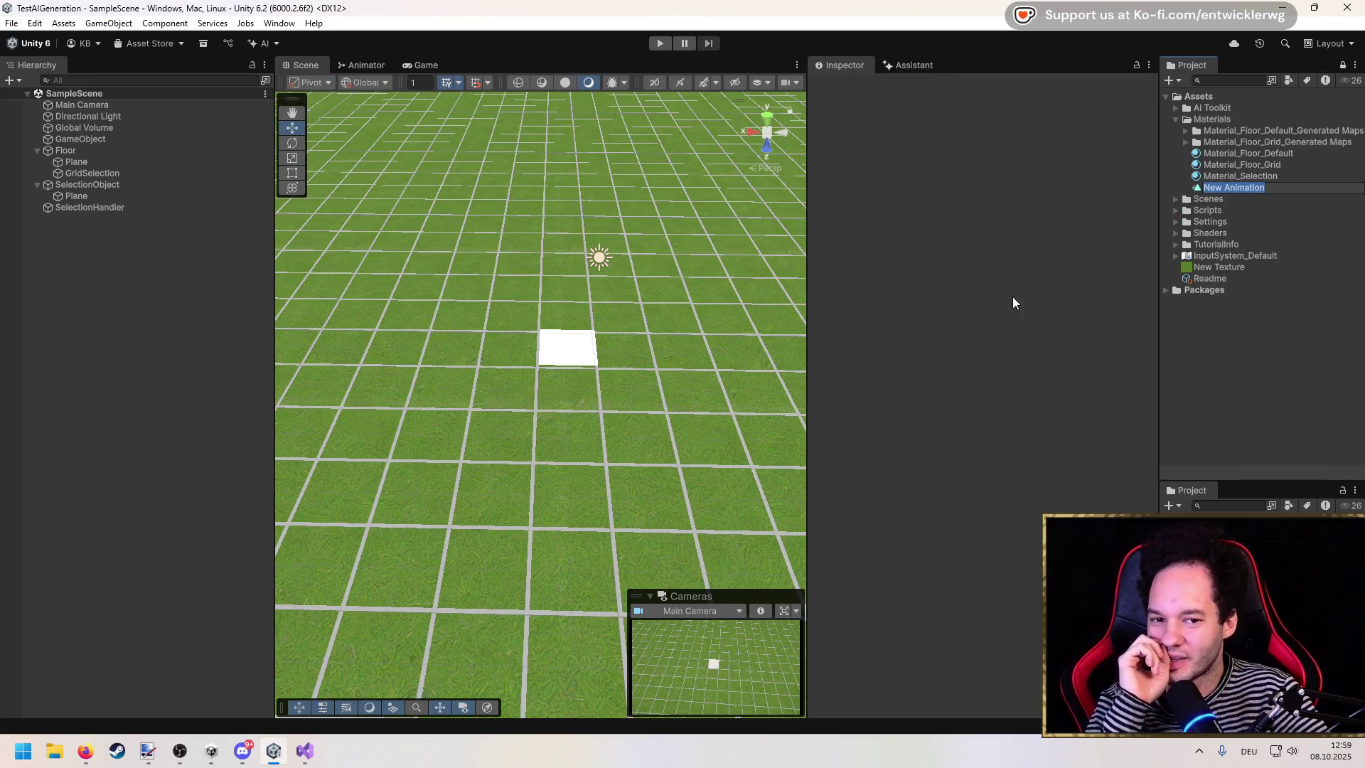
{"action": "key", "text": "Return"}
{"action": "mouse_move", "coordinate": [1074, 304]}
{"action": "left_mouse_down"}
{"action": "mouse_move", "coordinate": [804, 233]}
{"action": "mouse_move", "coordinate": [394, 162]}
{"action": "left_mouse_up"}
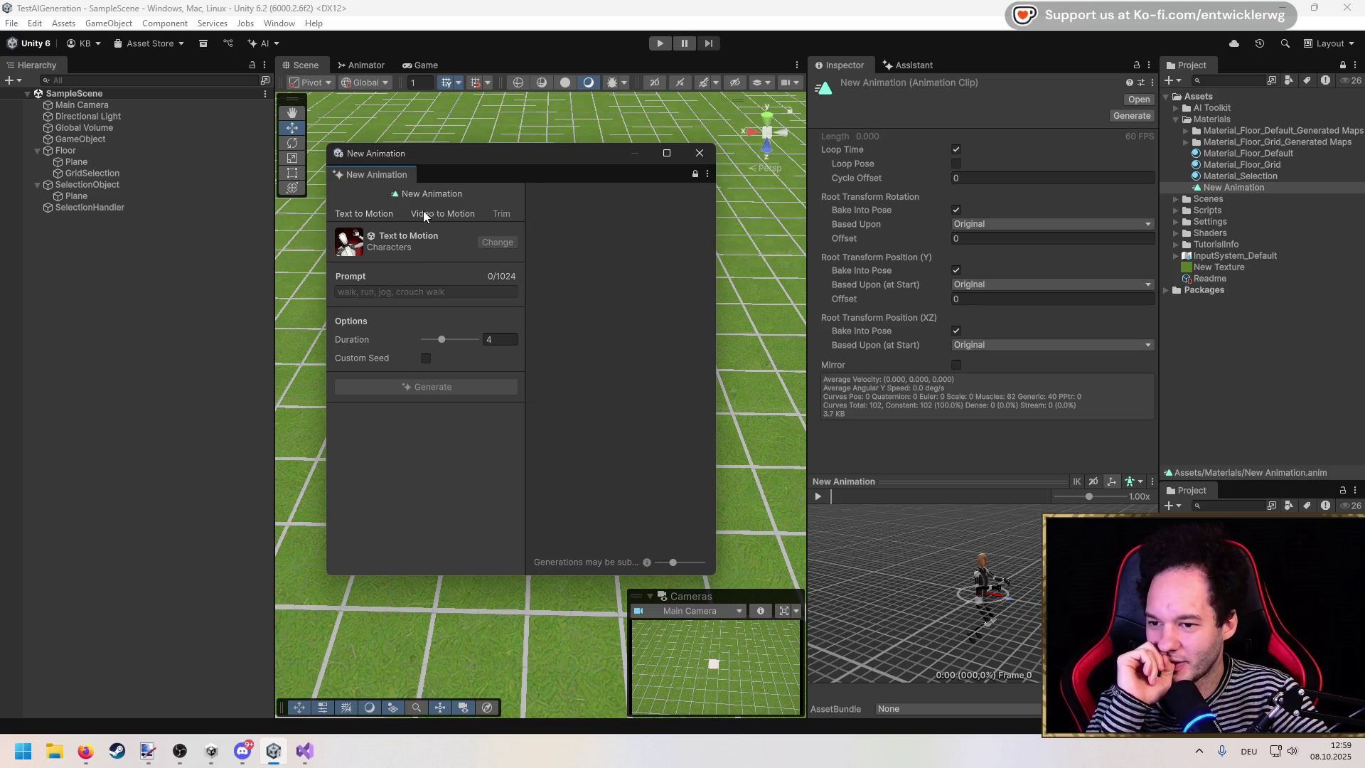
{"action": "left_click", "coordinate": [699, 153]}
{"action": "left_click", "coordinate": [1270, 187]}
{"action": "key", "text": "Delete"}
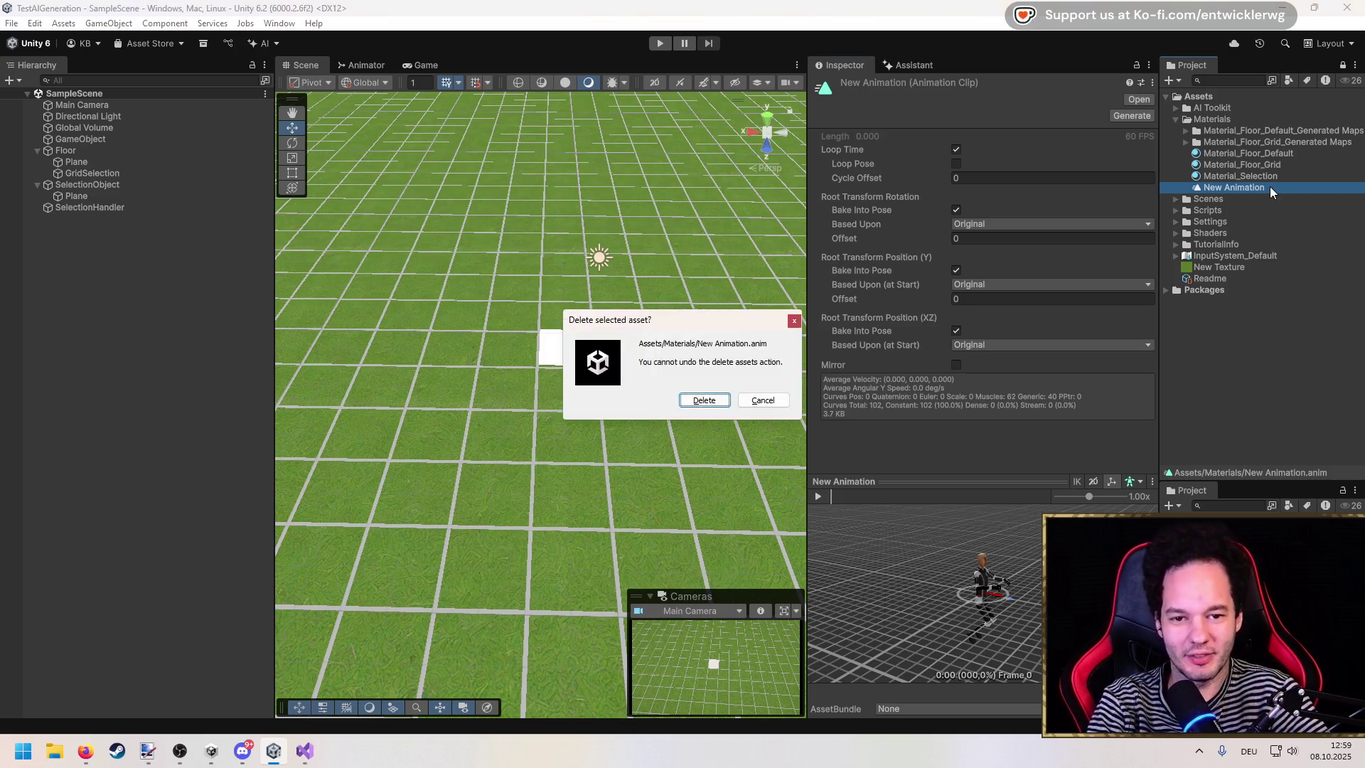
{"action": "key", "text": "Return"}
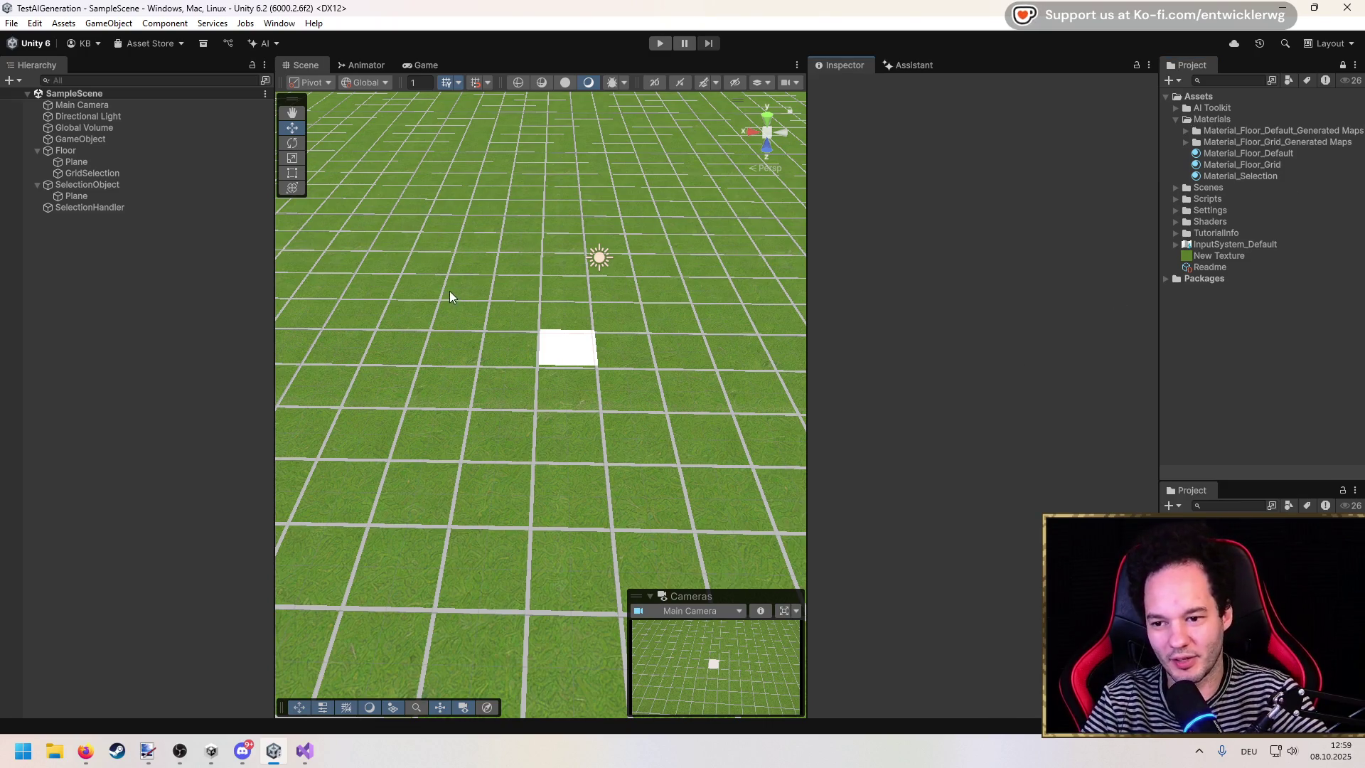
Step: Start play mode and switch to the Unity Manual AI menu page in Firefox
{"action": "scroll", "coordinate": [455, 292], "scroll_direction": "down", "scroll_amount": 5}
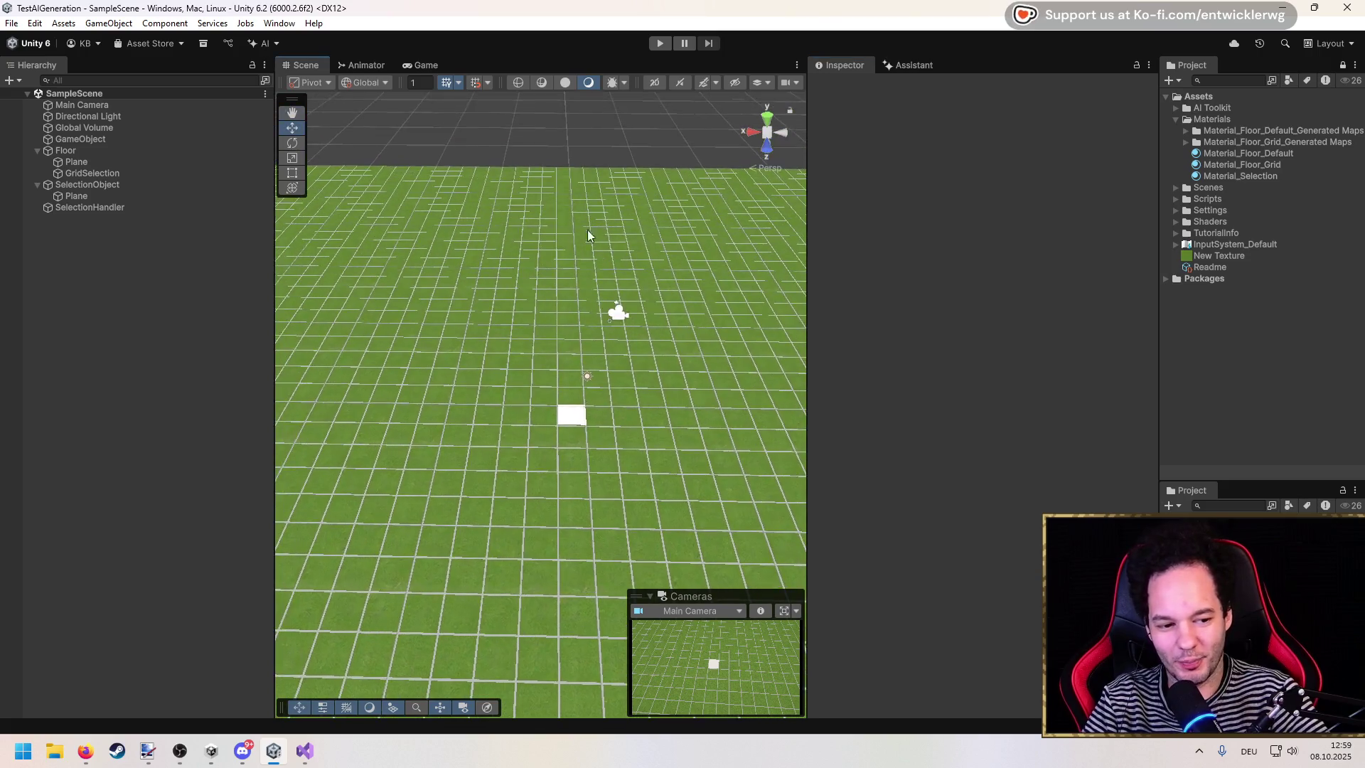
{"action": "scroll", "coordinate": [587, 236], "scroll_direction": "up", "scroll_amount": 8}
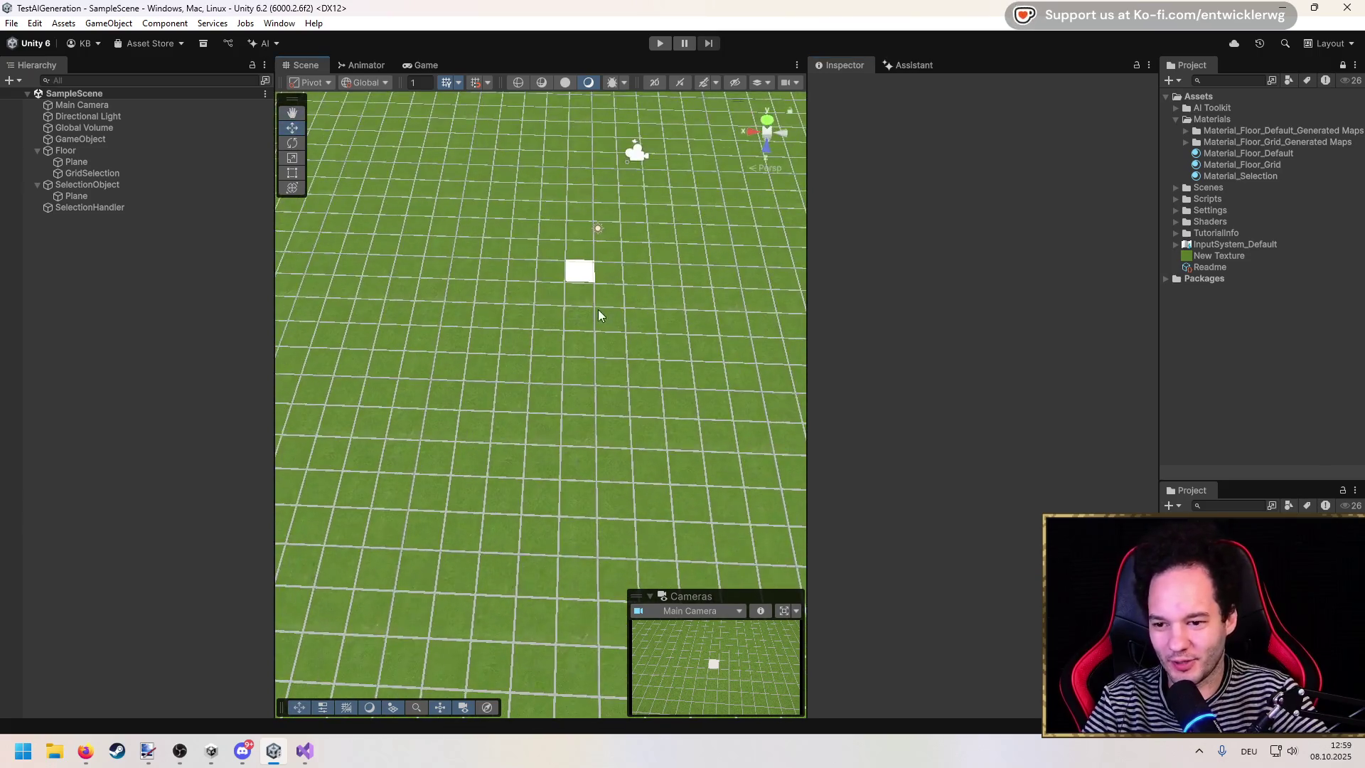
{"action": "scroll", "coordinate": [528, 272], "scroll_direction": "up", "scroll_amount": 1}
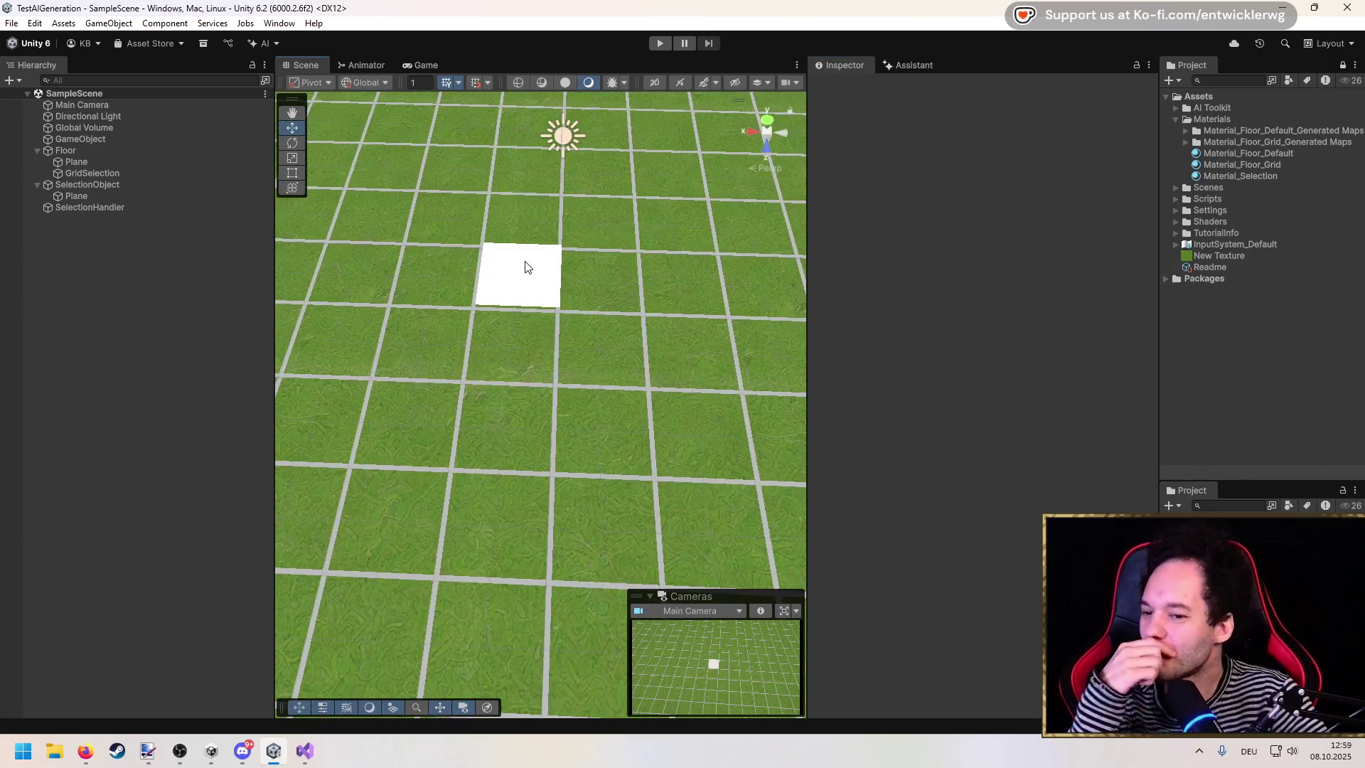
{"action": "left_click", "coordinate": [661, 43]}
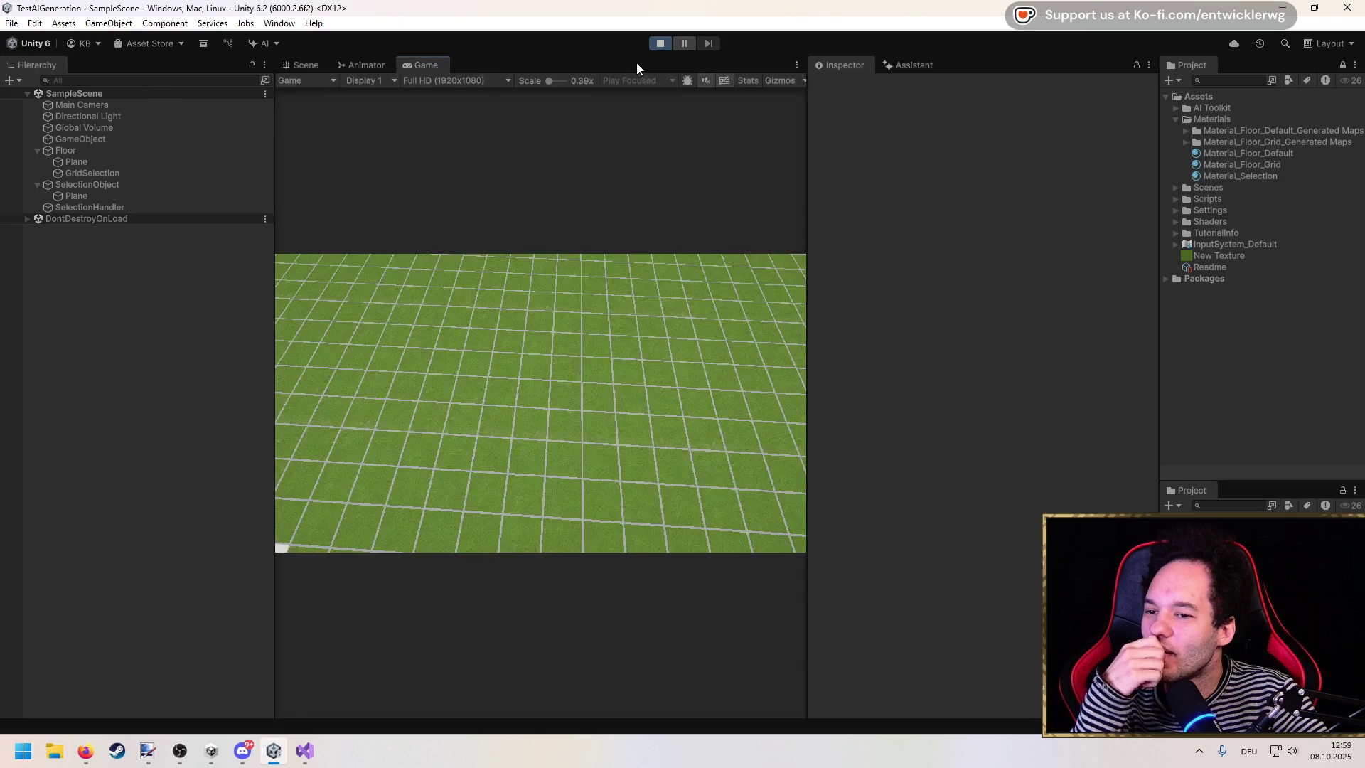
{"action": "key", "text": "alt+Tab"}
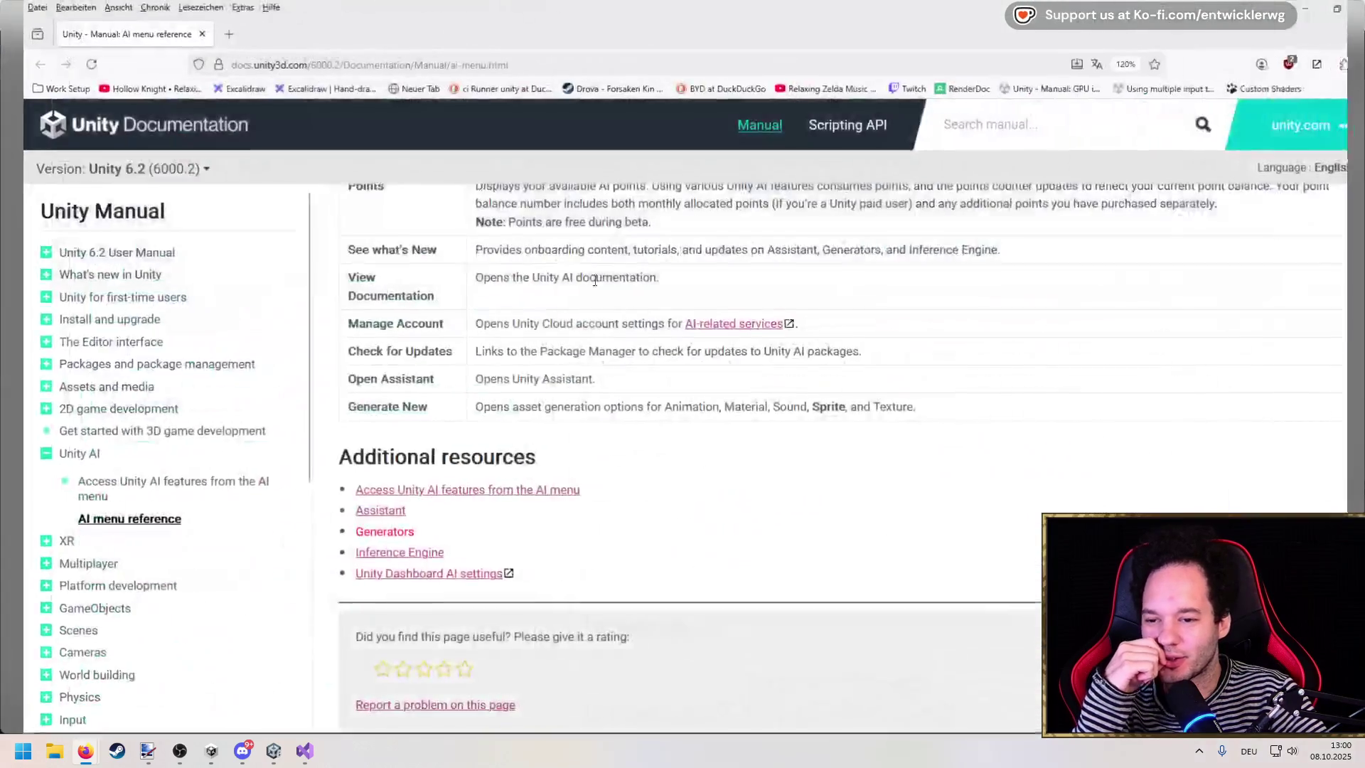
Step: Read the About Generators page in a new tab, then return to Unity
{"action": "left_click", "coordinate": [360, 531]}
{"action": "scroll", "coordinate": [362, 455], "scroll_direction": "down", "scroll_amount": 4}
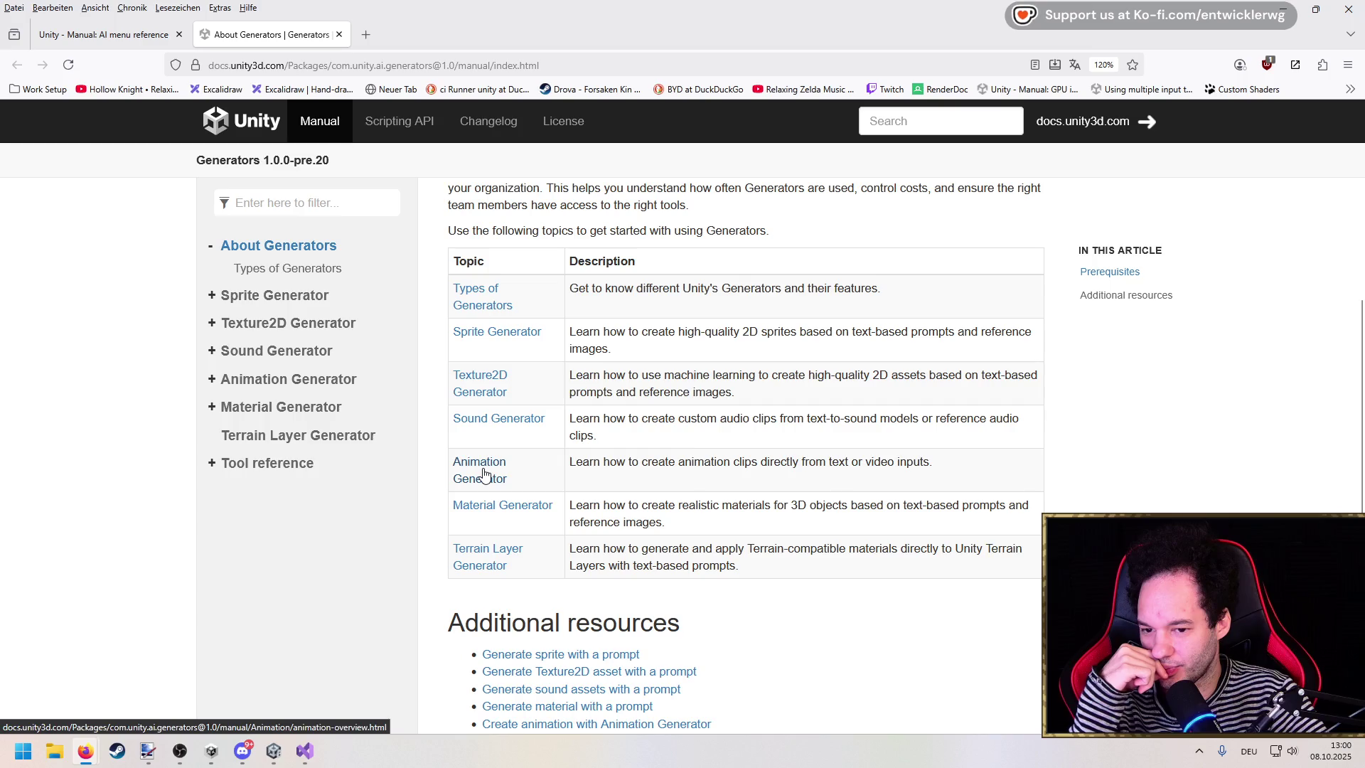
{"action": "scroll", "coordinate": [512, 472], "scroll_direction": "down", "scroll_amount": 3}
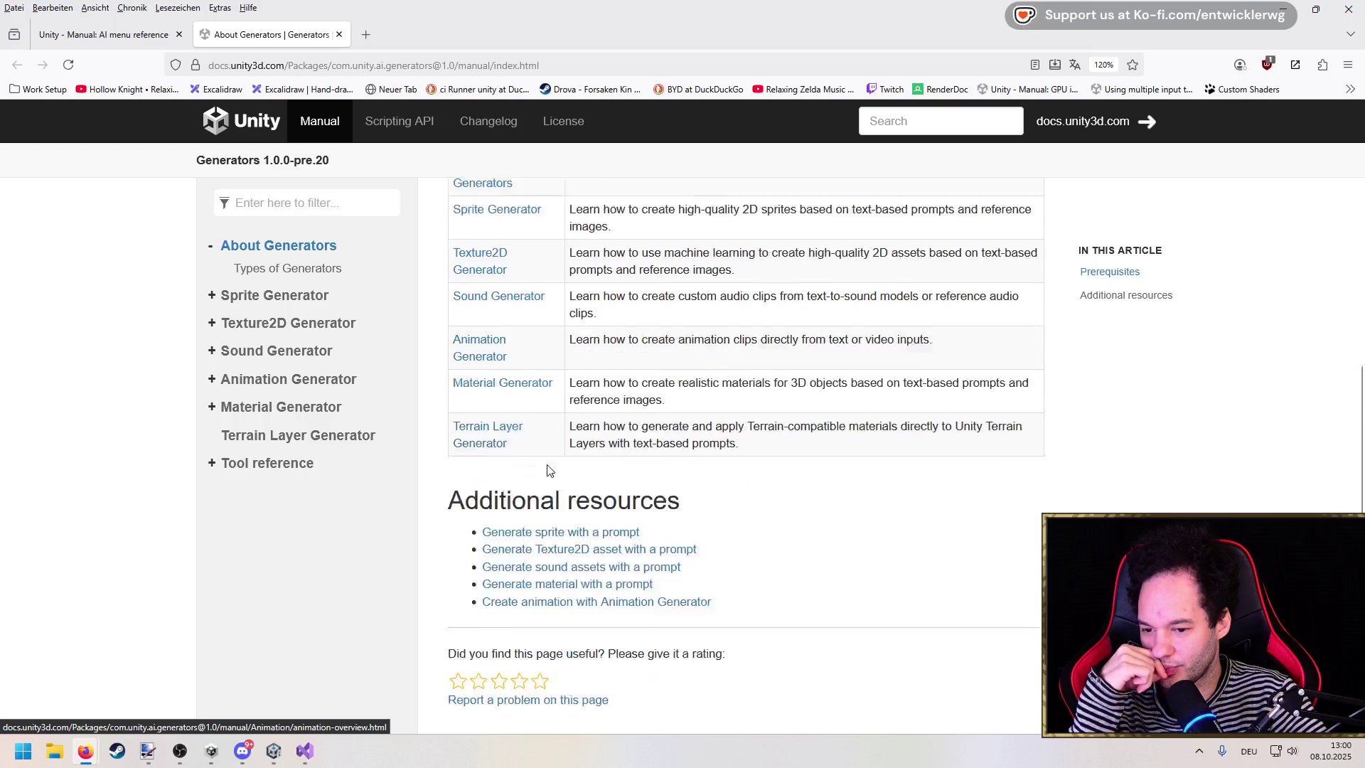
{"action": "scroll", "coordinate": [752, 504], "scroll_direction": "up", "scroll_amount": 6}
{"action": "scroll", "coordinate": [751, 503], "scroll_direction": "down", "scroll_amount": 2}
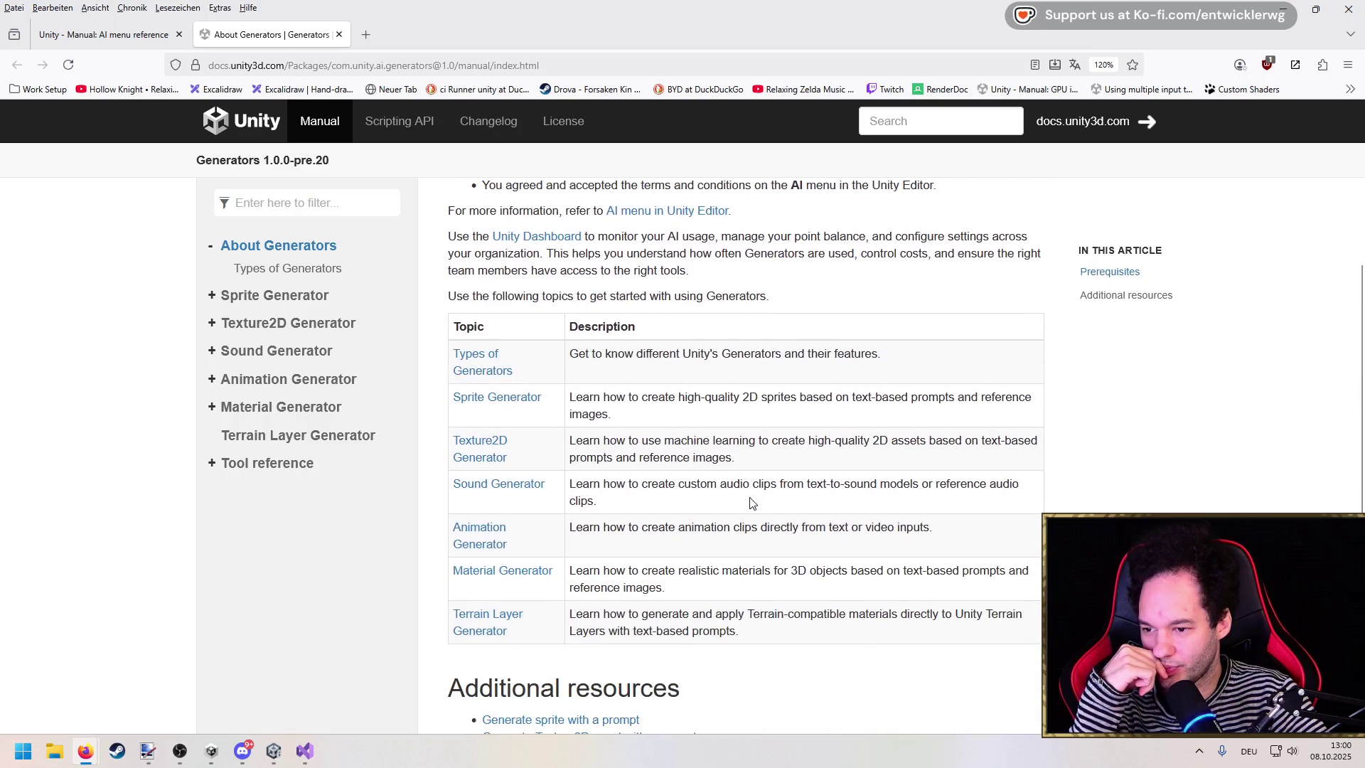
{"action": "scroll", "coordinate": [727, 503], "scroll_direction": "down", "scroll_amount": 1}
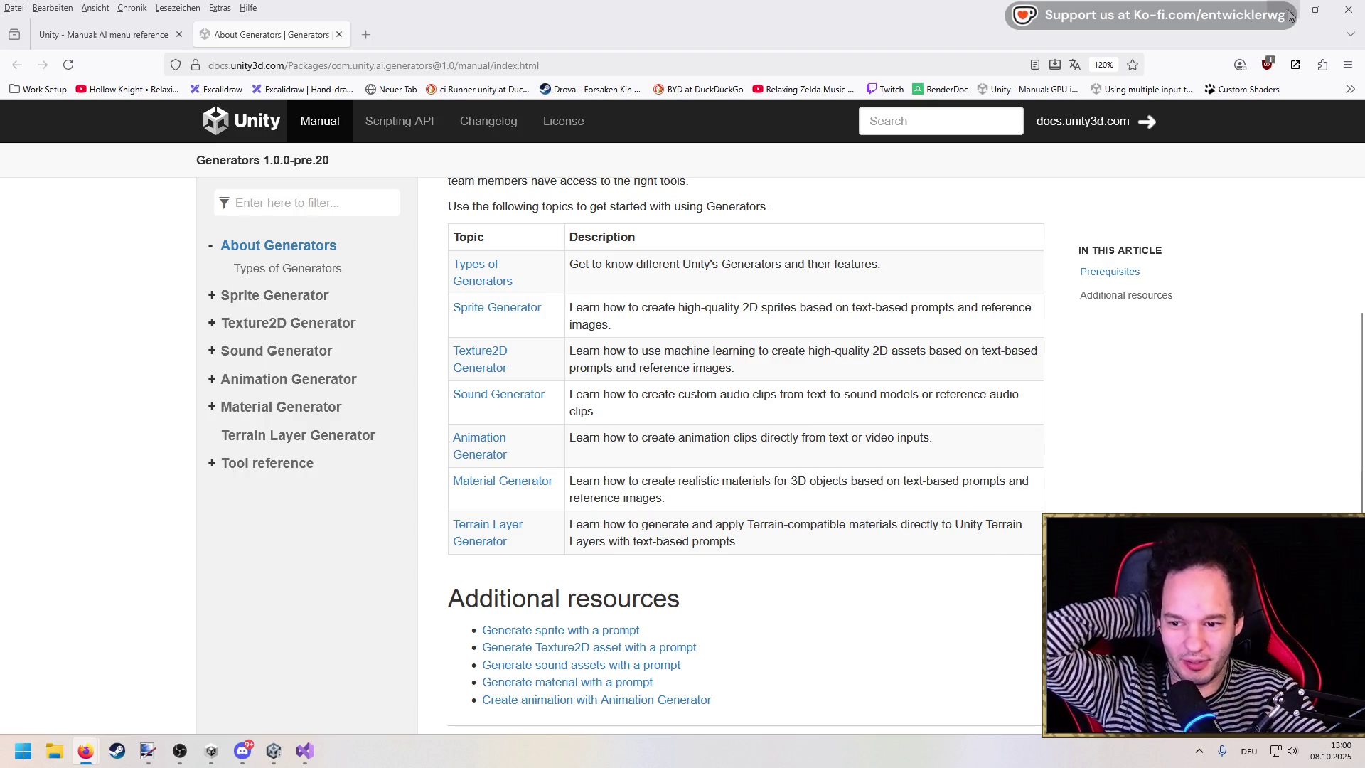
{"action": "key", "text": "alt+Tab"}
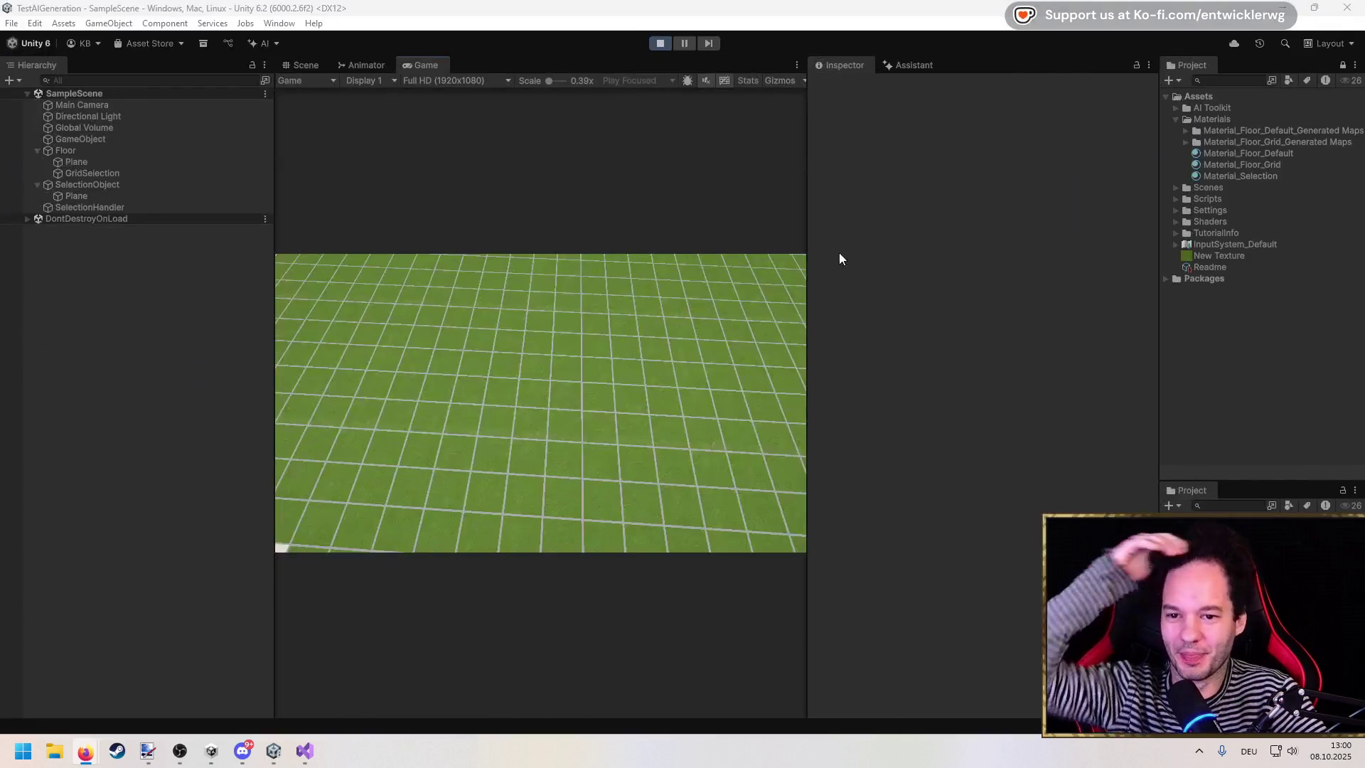
Step: Stop the game and set the Main Camera's projection to Orthographic
{"action": "left_click", "coordinate": [661, 45]}
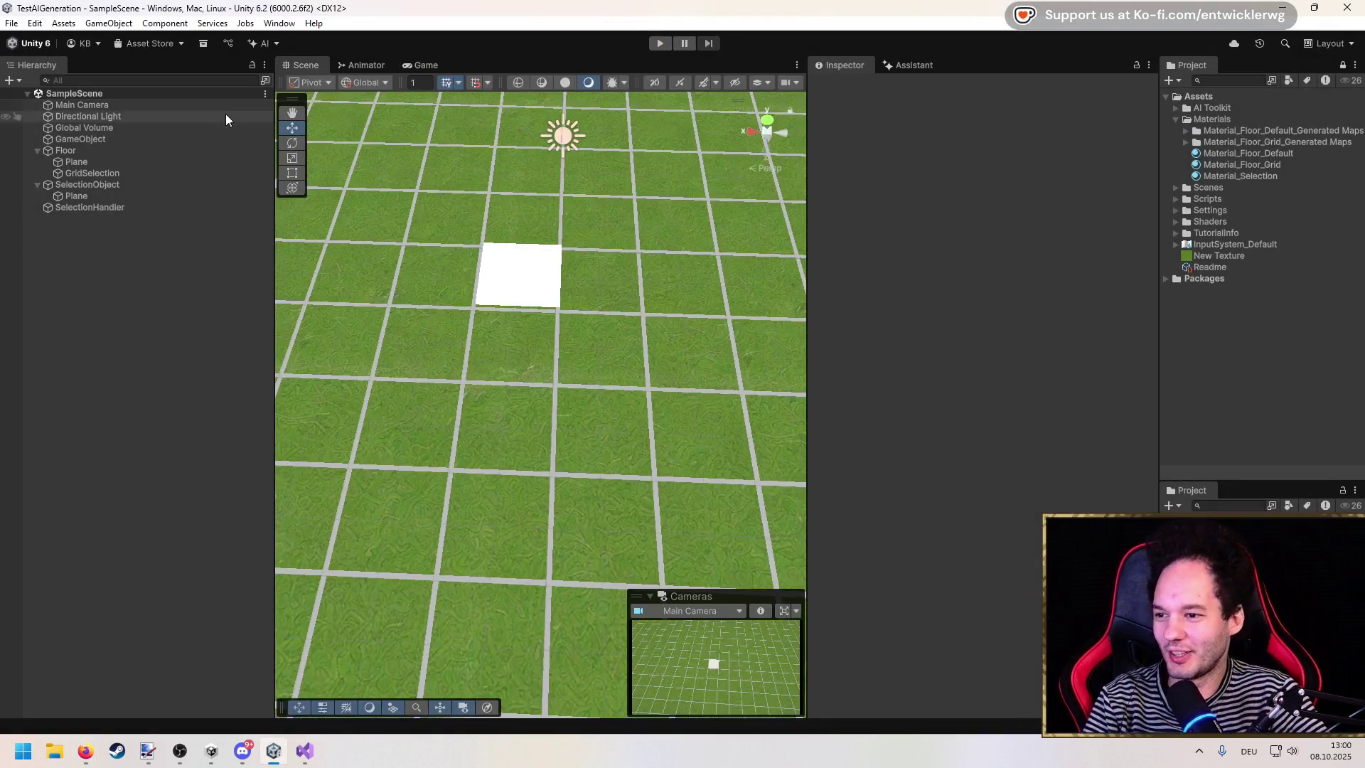
{"action": "left_click", "coordinate": [83, 137]}
{"action": "left_click", "coordinate": [84, 105]}
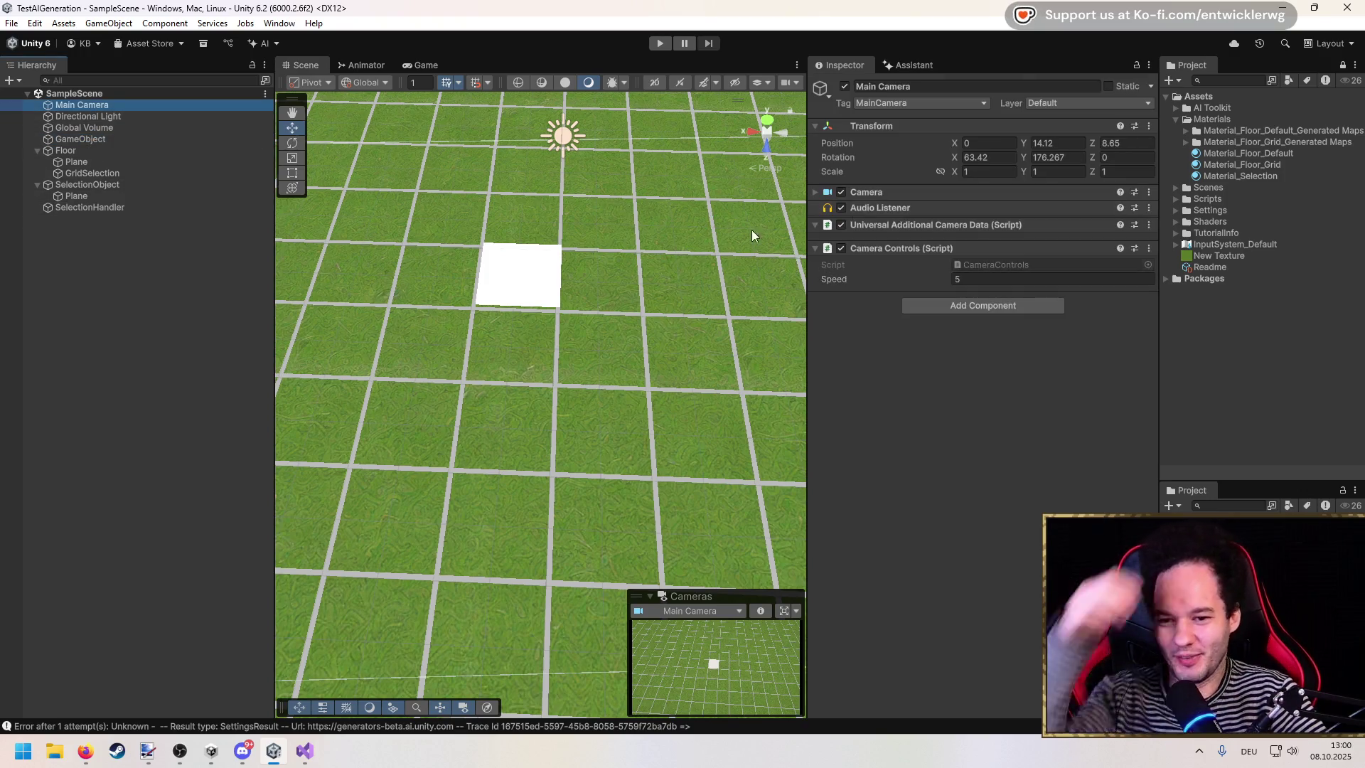
{"action": "left_click", "coordinate": [817, 193]}
{"action": "left_click", "coordinate": [966, 243]}
{"action": "left_click", "coordinate": [974, 271]}
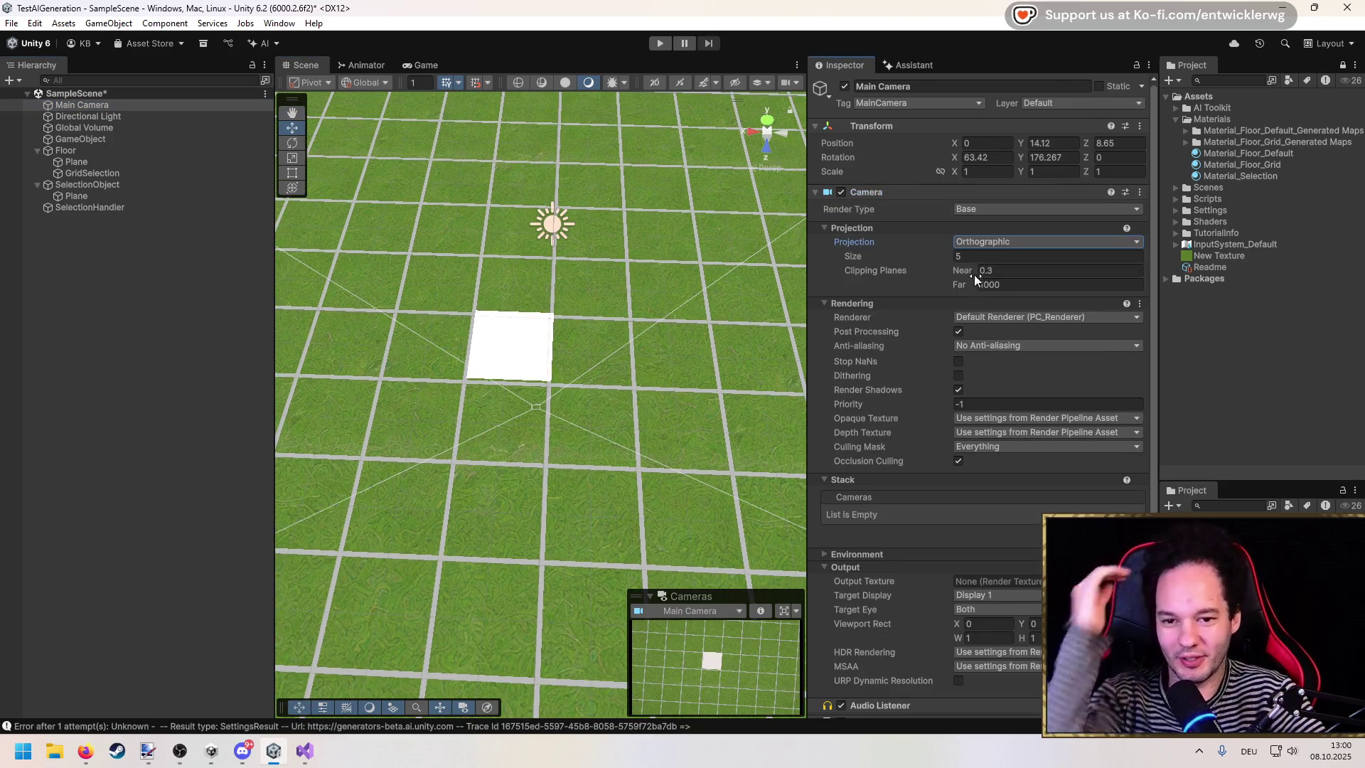
Step: Zero the Main Camera's X and Y rotation and frame it in the scene
{"action": "double_click", "coordinate": [1045, 157]}
{"action": "type", "text": "0"}
{"action": "double_click", "coordinate": [975, 157]}
{"action": "type", "text": "0"}
{"action": "left_click", "coordinate": [111, 108]}
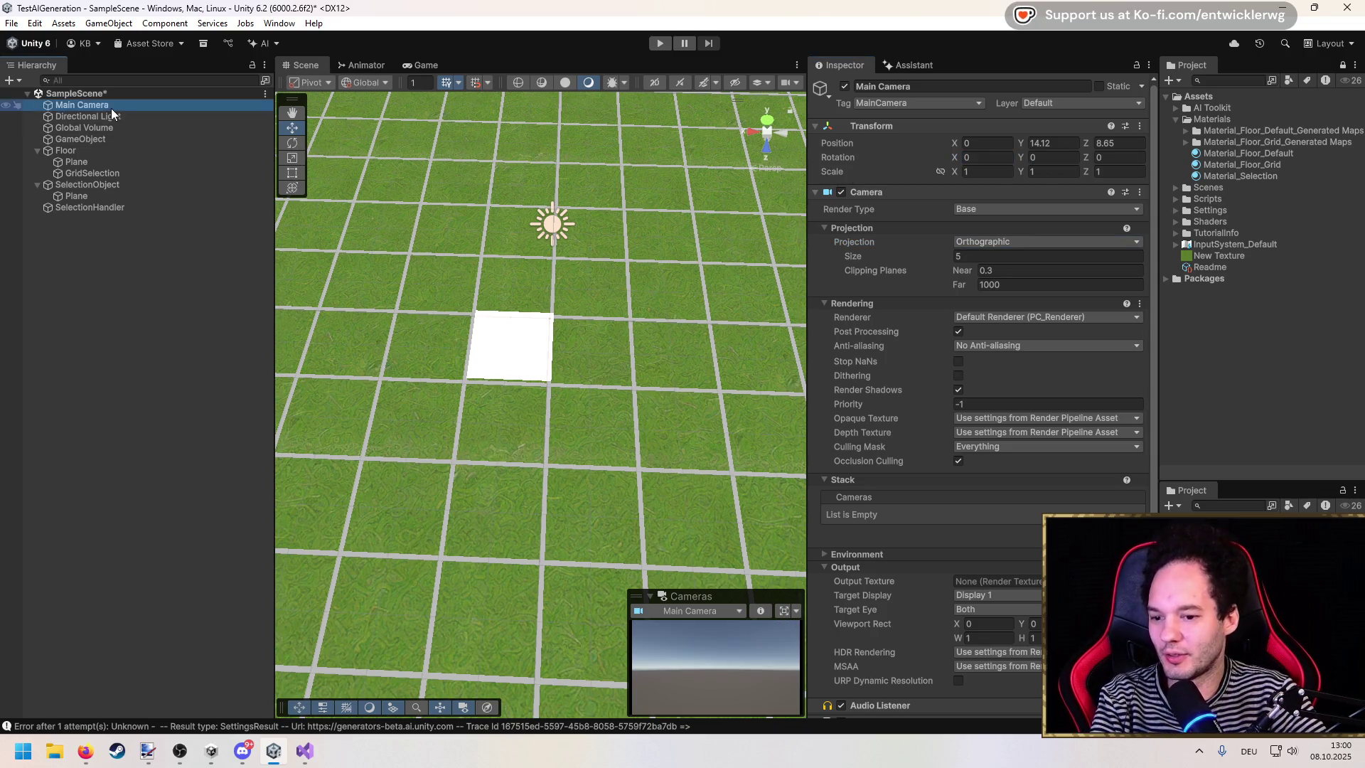
{"action": "double_click", "coordinate": [111, 108]}
Step: Tilt the camera down to X rotation 90 and open the CameraControls.cs script
{"action": "left_click", "coordinate": [295, 172]}
{"action": "left_click", "coordinate": [292, 188]}
{"action": "mouse_move", "coordinate": [602, 249]}
{"action": "left_mouse_down"}
{"action": "mouse_move", "coordinate": [720, 287]}
{"action": "mouse_move", "coordinate": [782, 270]}
{"action": "left_mouse_up"}
{"action": "left_click", "coordinate": [992, 162]}
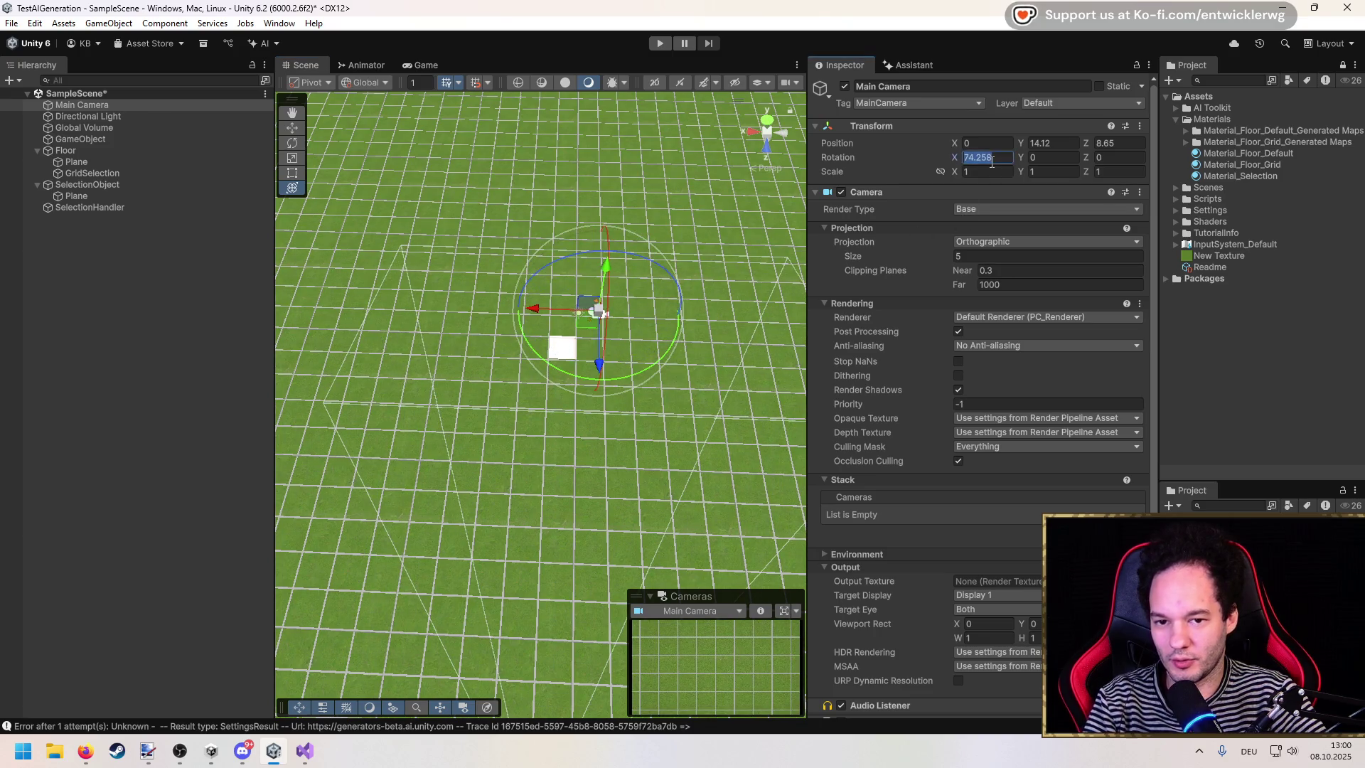
{"action": "type", "text": "90"}
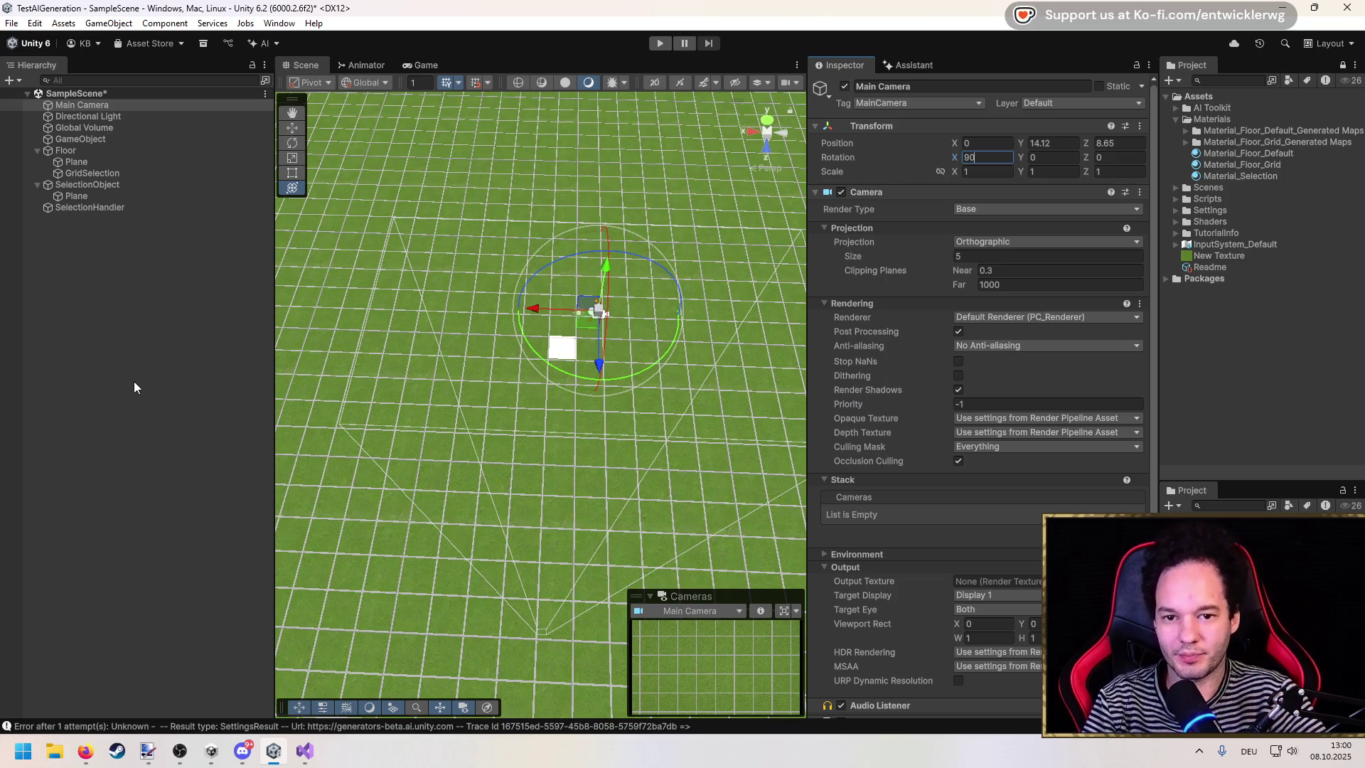
{"action": "left_click", "coordinate": [134, 381]}
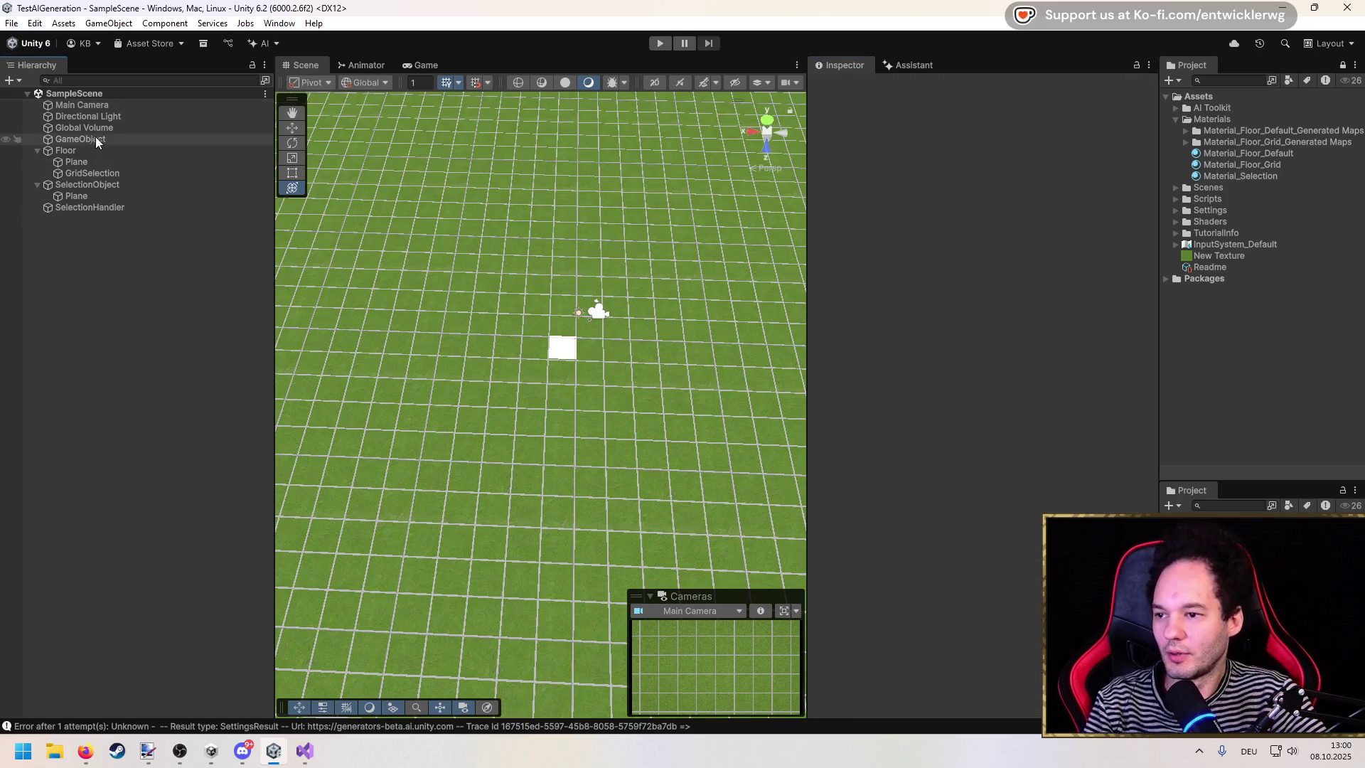
{"action": "left_click", "coordinate": [92, 105]}
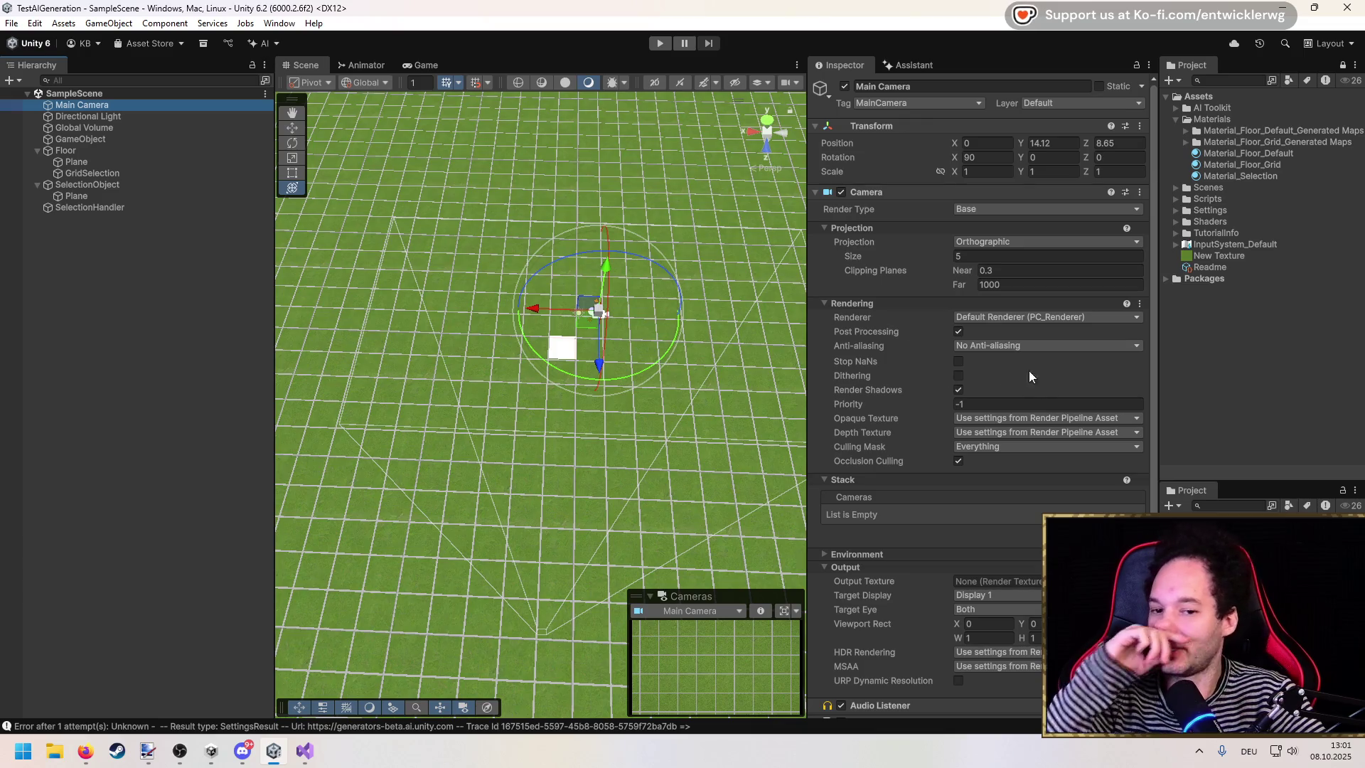
{"action": "scroll", "coordinate": [995, 398], "scroll_direction": "down", "scroll_amount": 5}
{"action": "double_click", "coordinate": [1008, 657]}
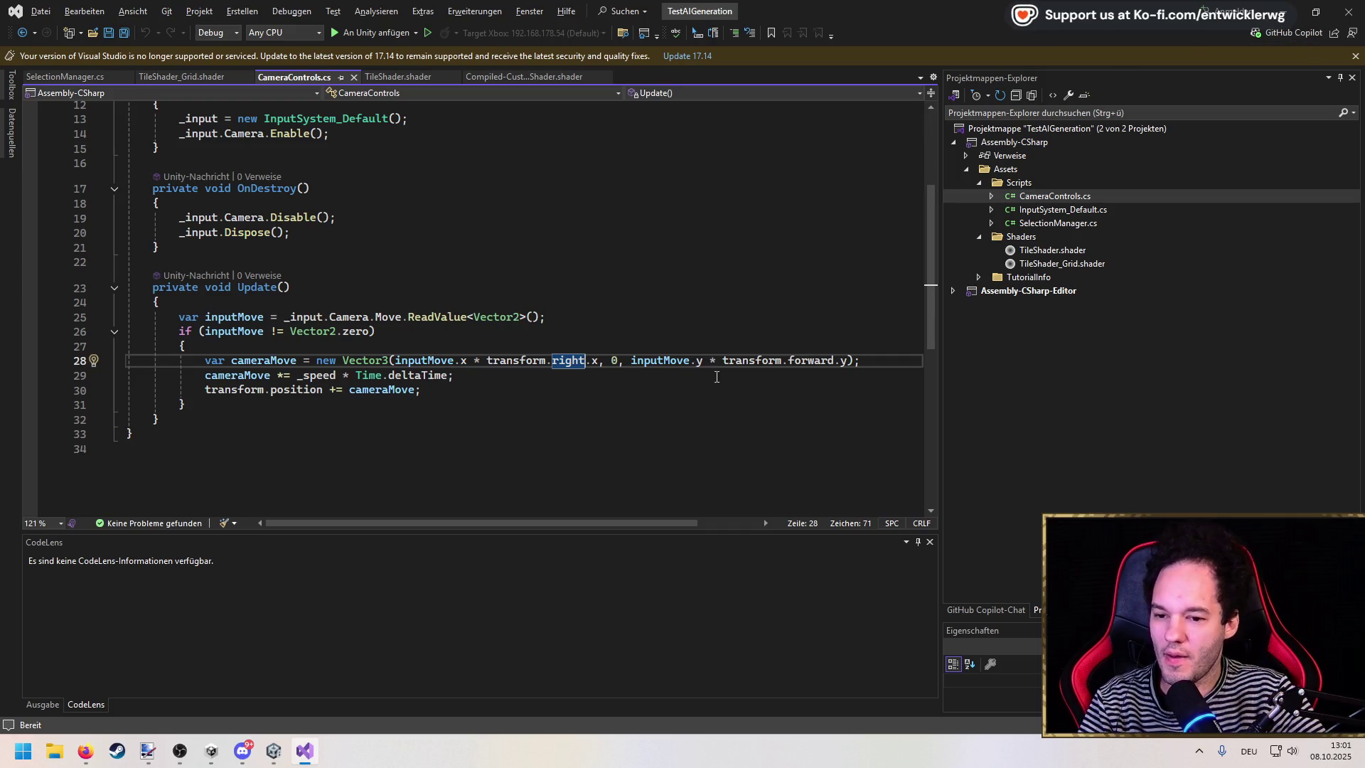
Step: Change transform.forward.y to transform.up.y on line 28 and save CameraControls.cs
{"action": "double_click", "coordinate": [803, 361]}
{"action": "type", "text": "up"}
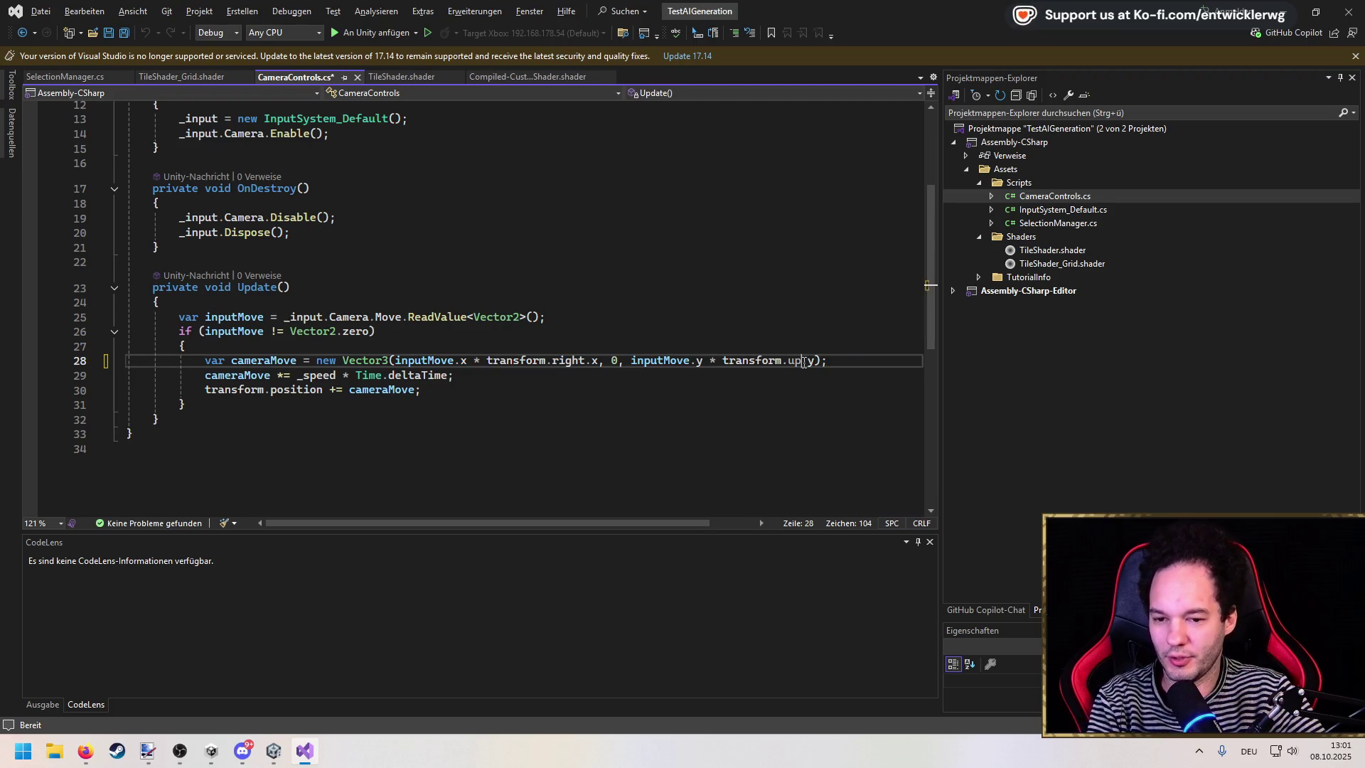
{"action": "key", "text": "ctrl+s"}
{"action": "double_click", "coordinate": [567, 361]}
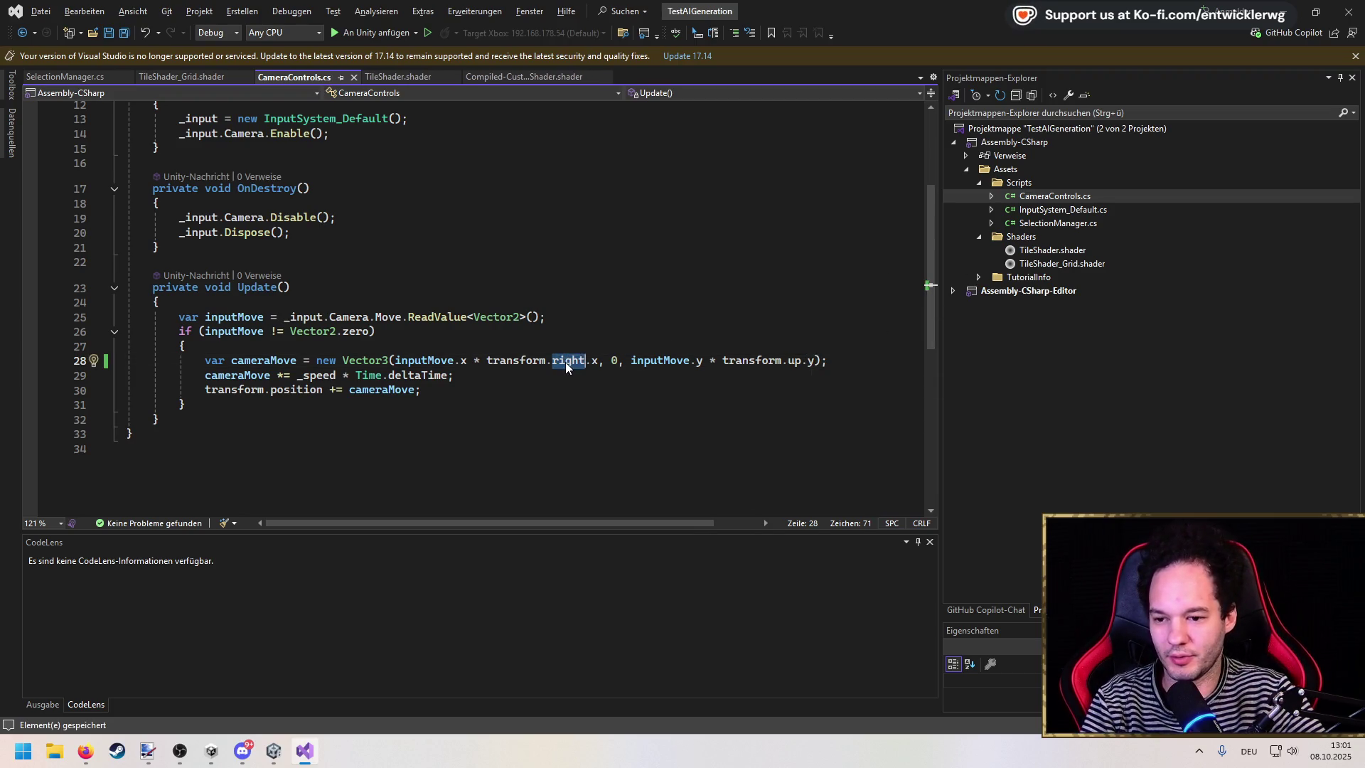
{"action": "left_click", "coordinate": [590, 288]}
{"action": "key", "text": "alt+Tab"}
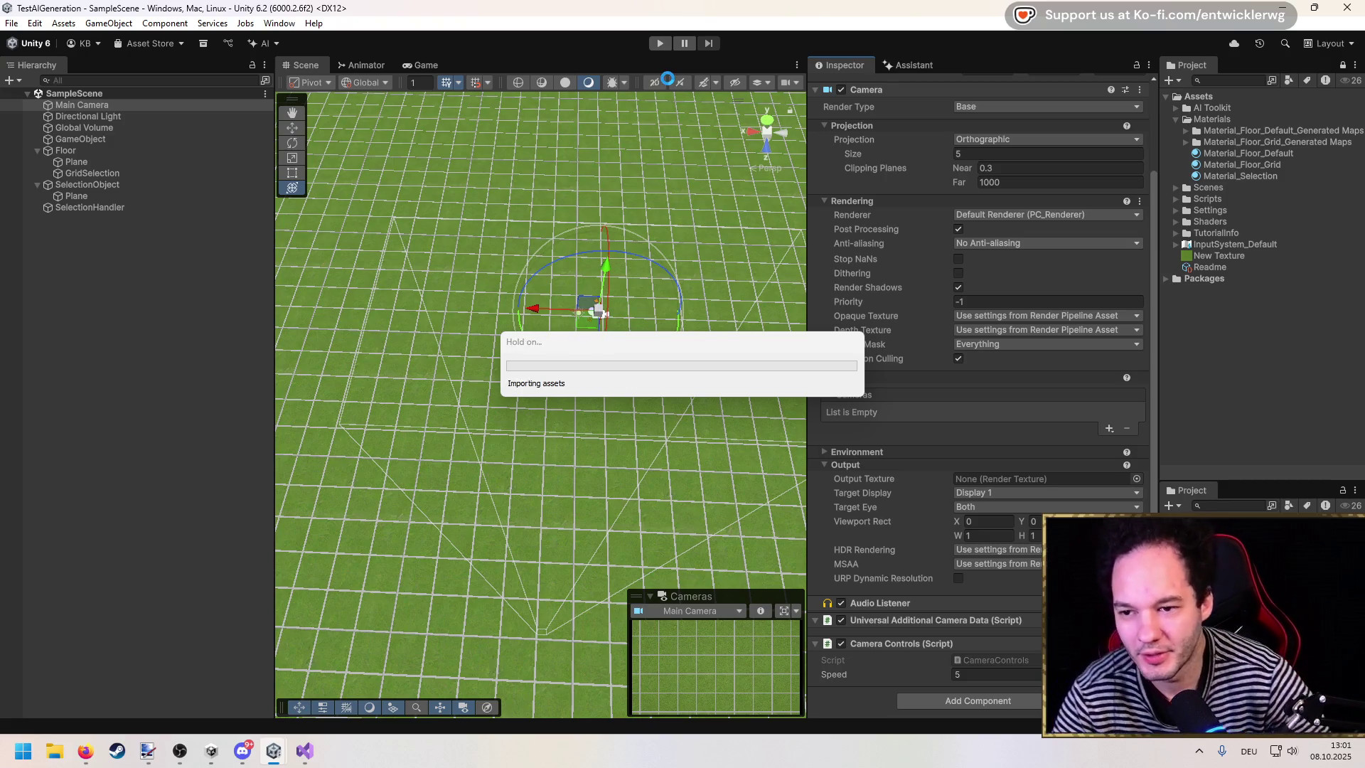
Step: Run the game maximized, pan the top-down camera with A and D, then stop
{"action": "left_click", "coordinate": [655, 40]}
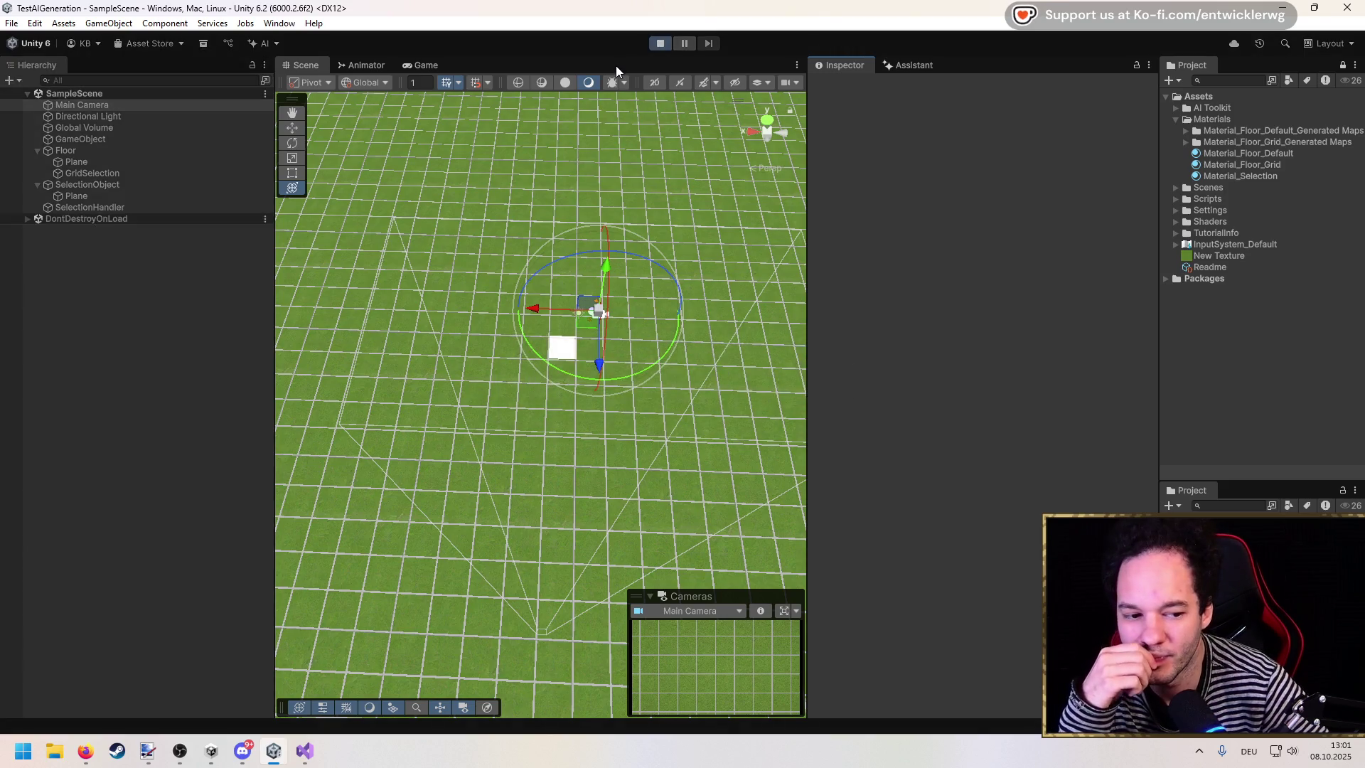
{"action": "key", "text": "shift+space"}
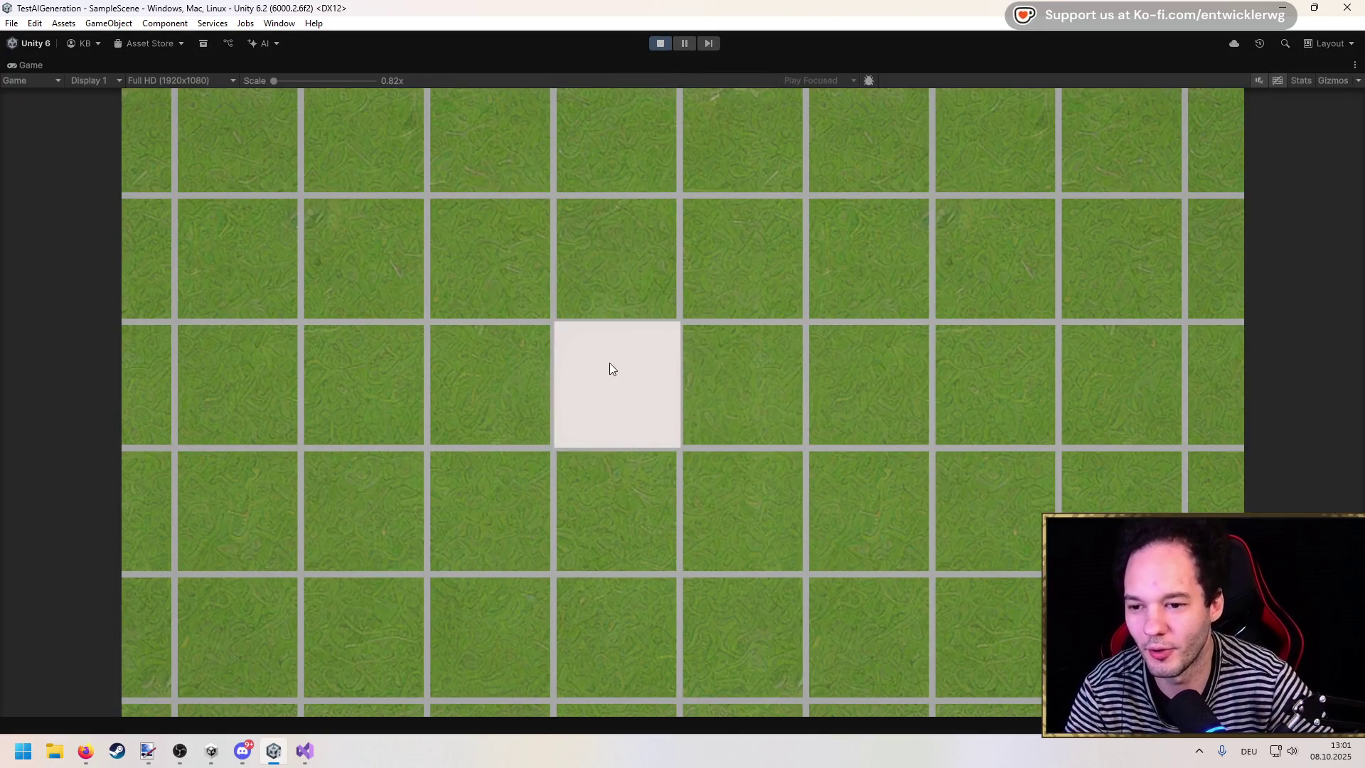
{"action": "key", "text": "a"}
{"action": "key", "text": "d"}
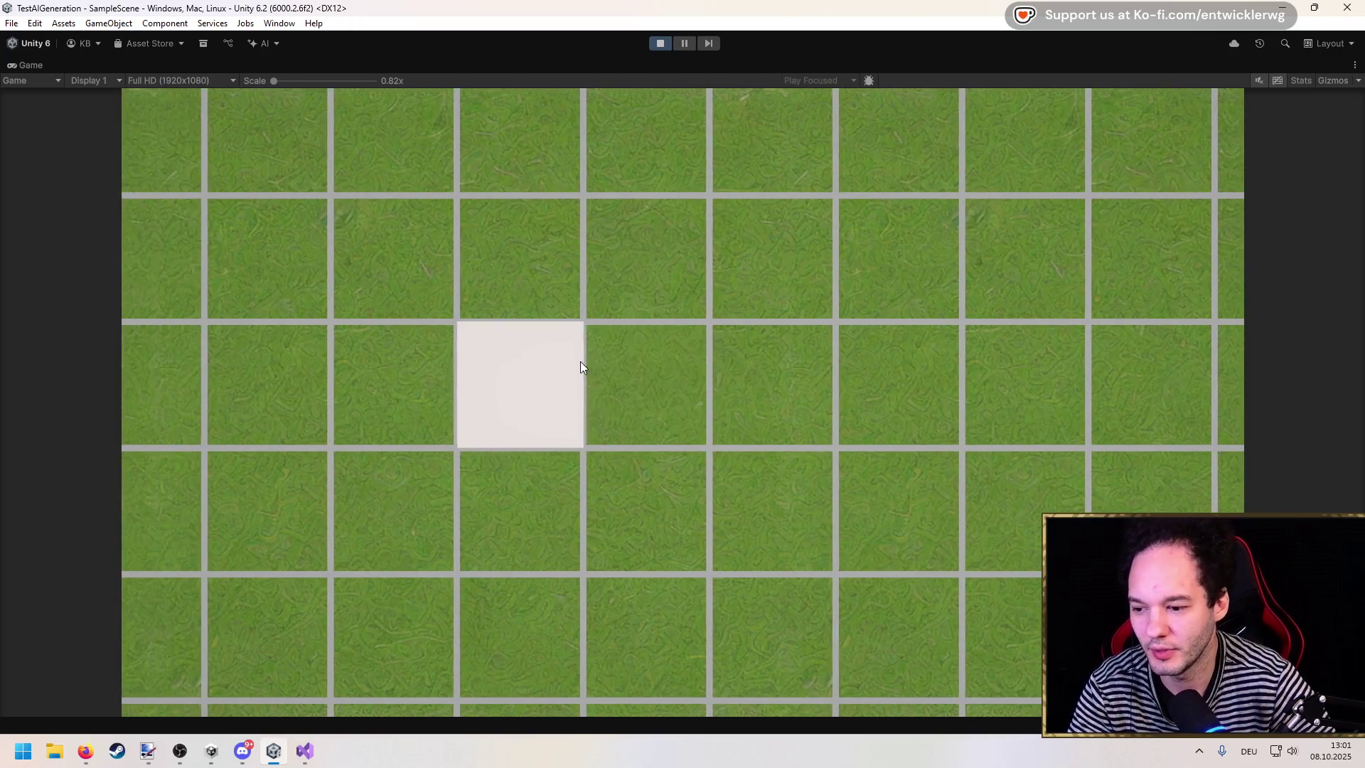
{"action": "left_click", "coordinate": [658, 43]}
{"action": "key", "text": "alt+Tab"}
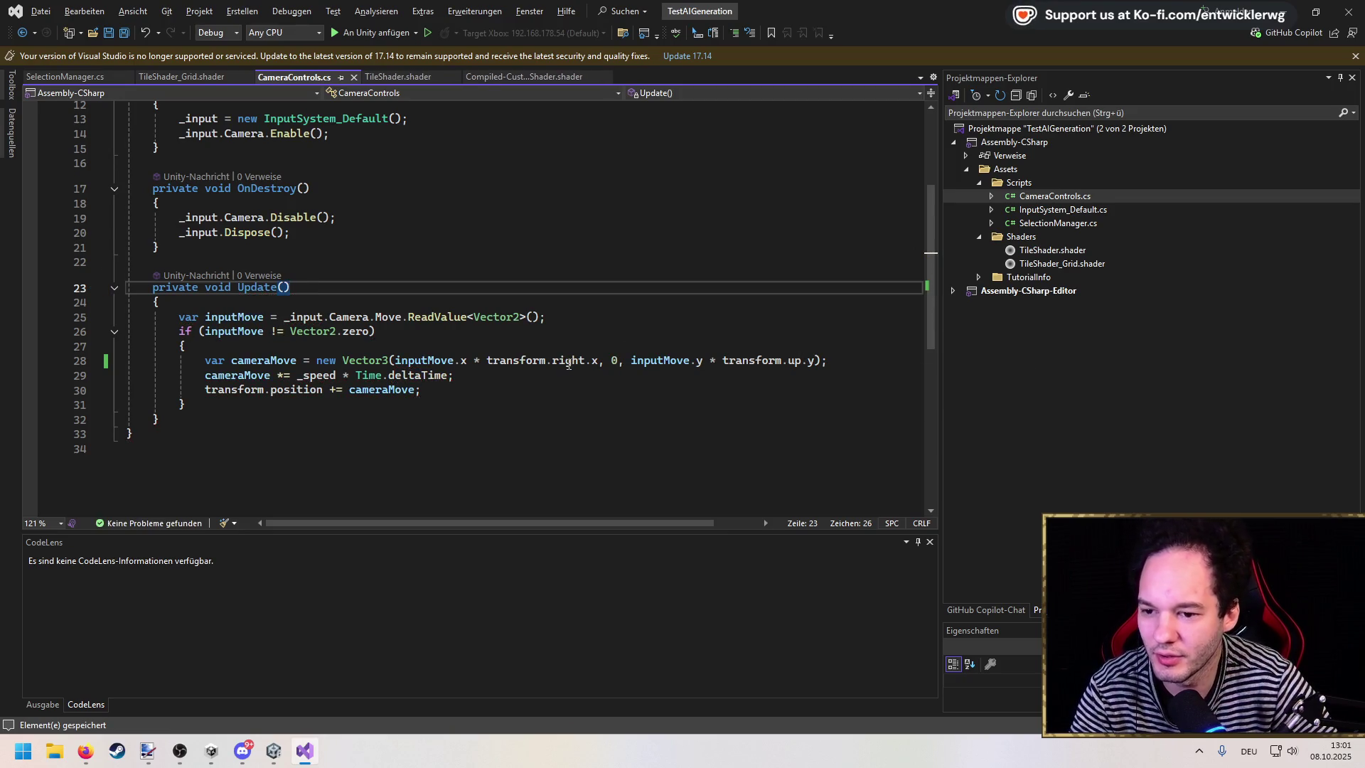
Step: Inspect the right and up terms on line 28 without editing them
{"action": "double_click", "coordinate": [568, 360]}
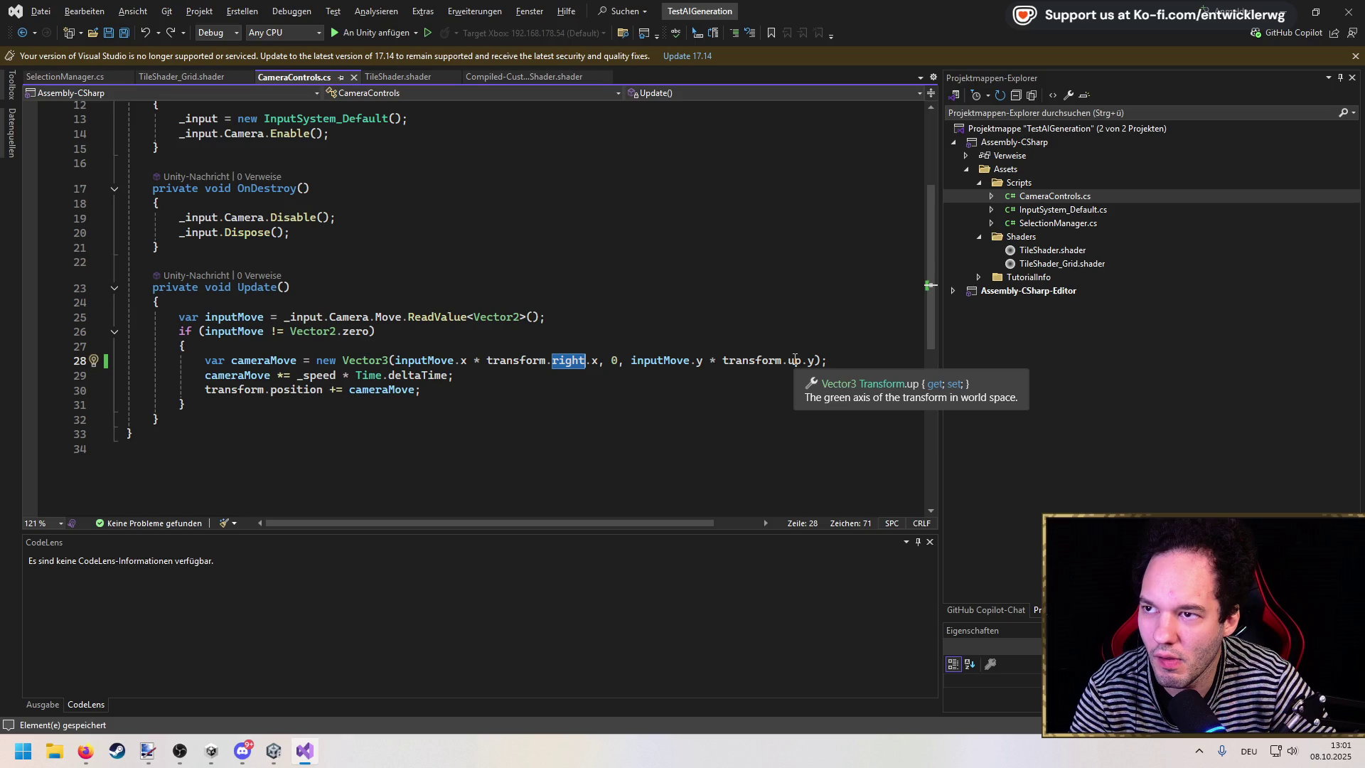
{"action": "double_click", "coordinate": [795, 361]}
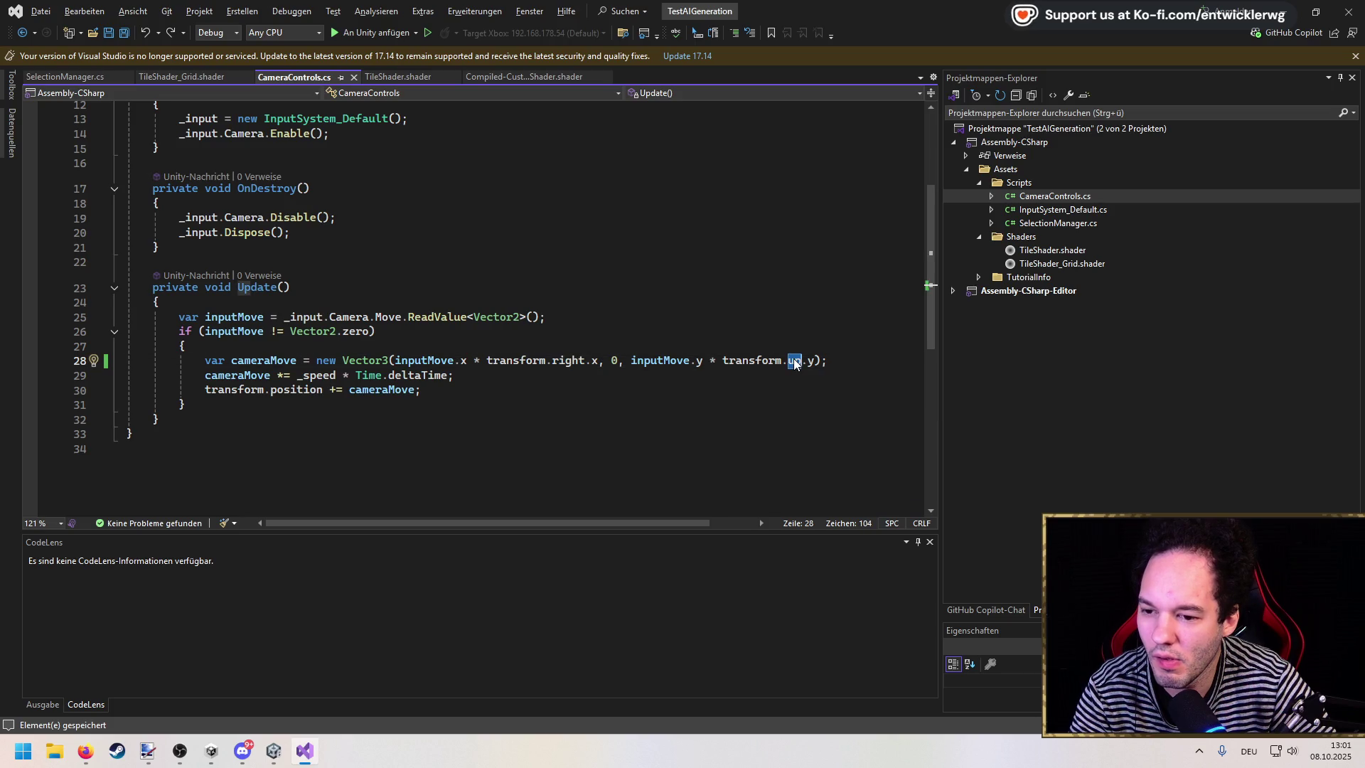
{"action": "key", "text": "alt+Tab"}
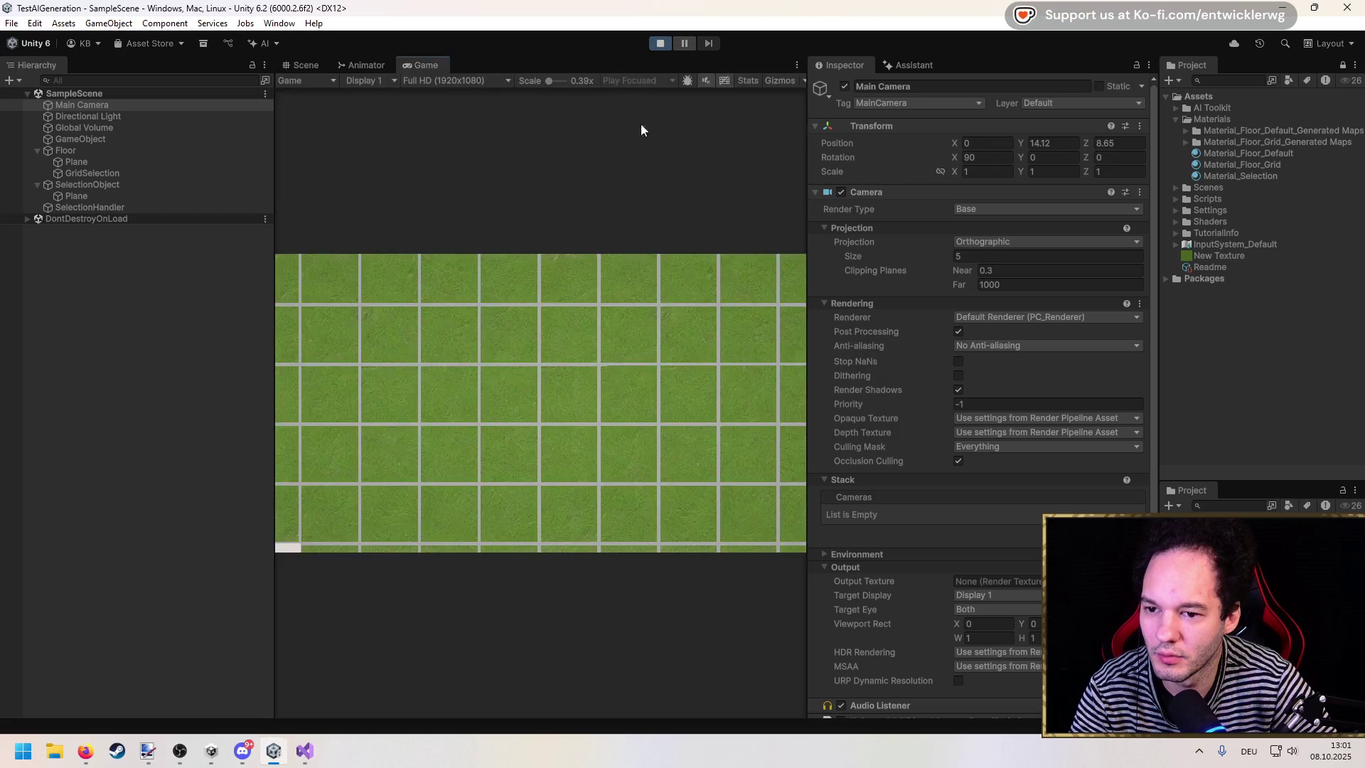
Step: Pan with D, then drag the Main Camera sideways in Scene view with the Move tool
{"action": "key", "text": "d"}
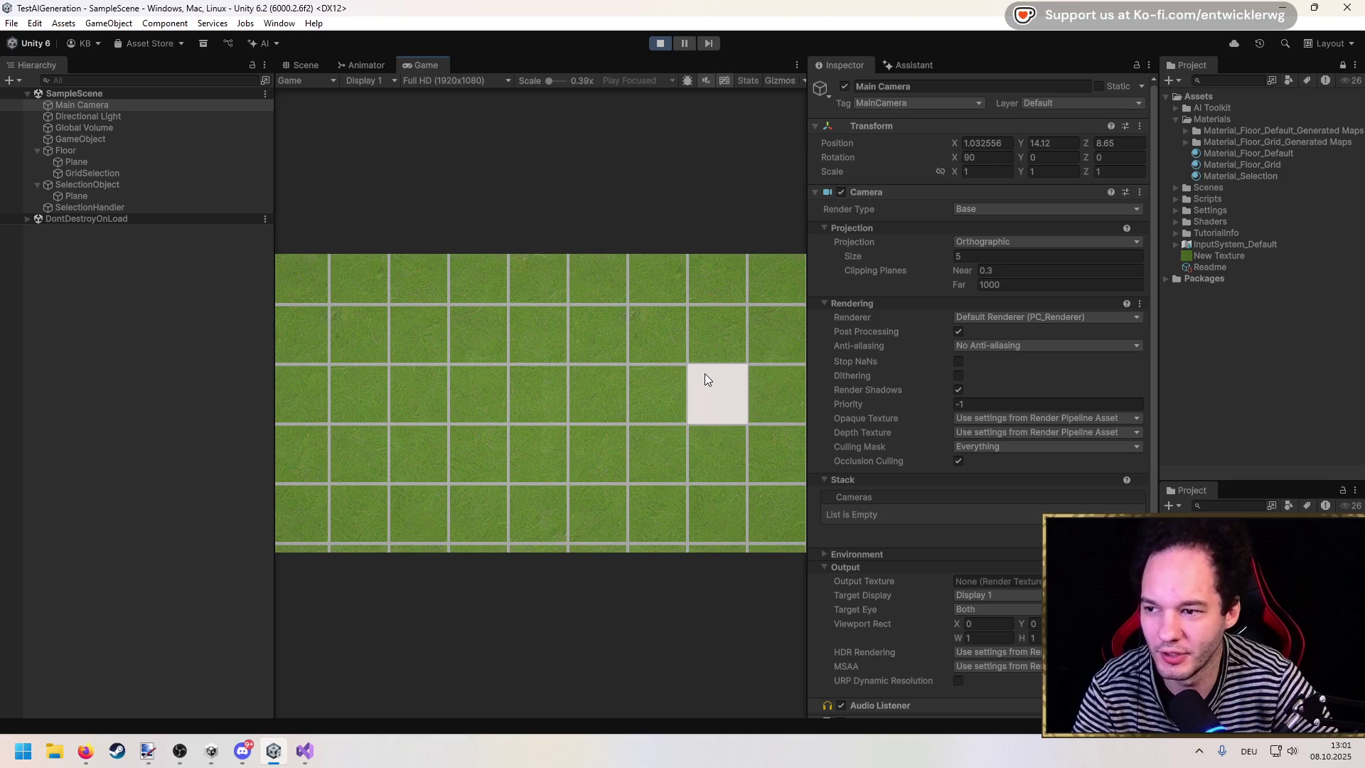
{"action": "mouse_move", "coordinate": [305, 750]}
{"action": "left_click", "coordinate": [310, 689]}
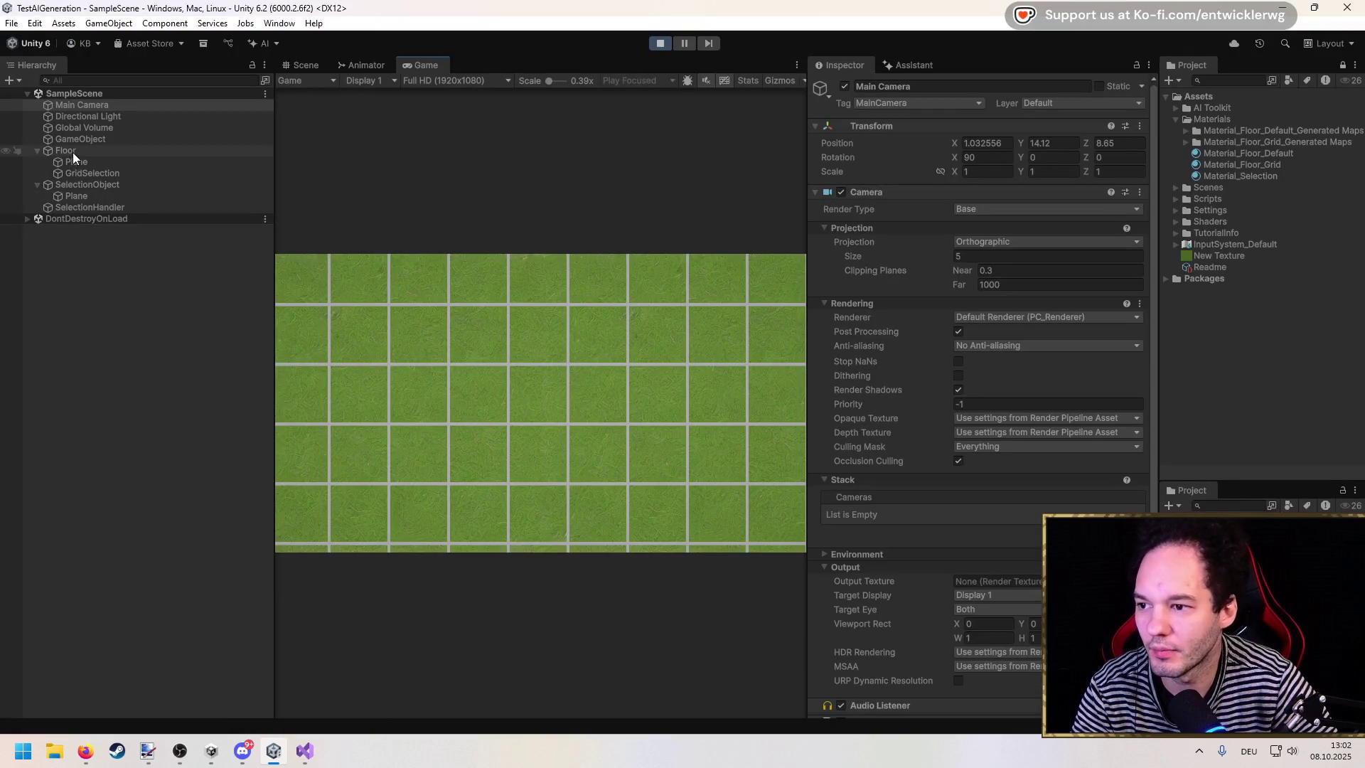
{"action": "left_click", "coordinate": [304, 62]}
{"action": "left_click", "coordinate": [100, 104]}
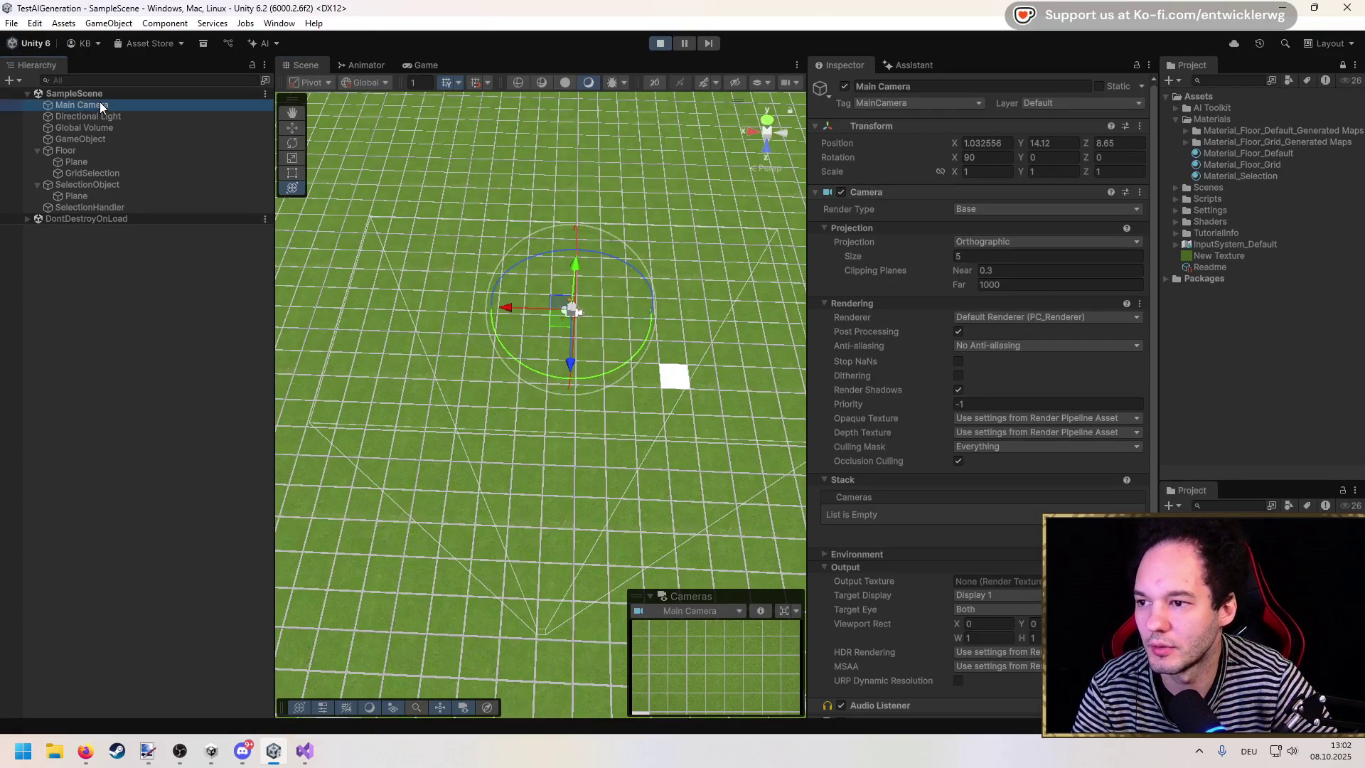
{"action": "key", "text": "w"}
{"action": "mouse_move", "coordinate": [571, 362]}
{"action": "left_mouse_down"}
{"action": "mouse_move", "coordinate": [603, 190]}
{"action": "mouse_move", "coordinate": [608, 359]}
{"action": "left_mouse_up"}
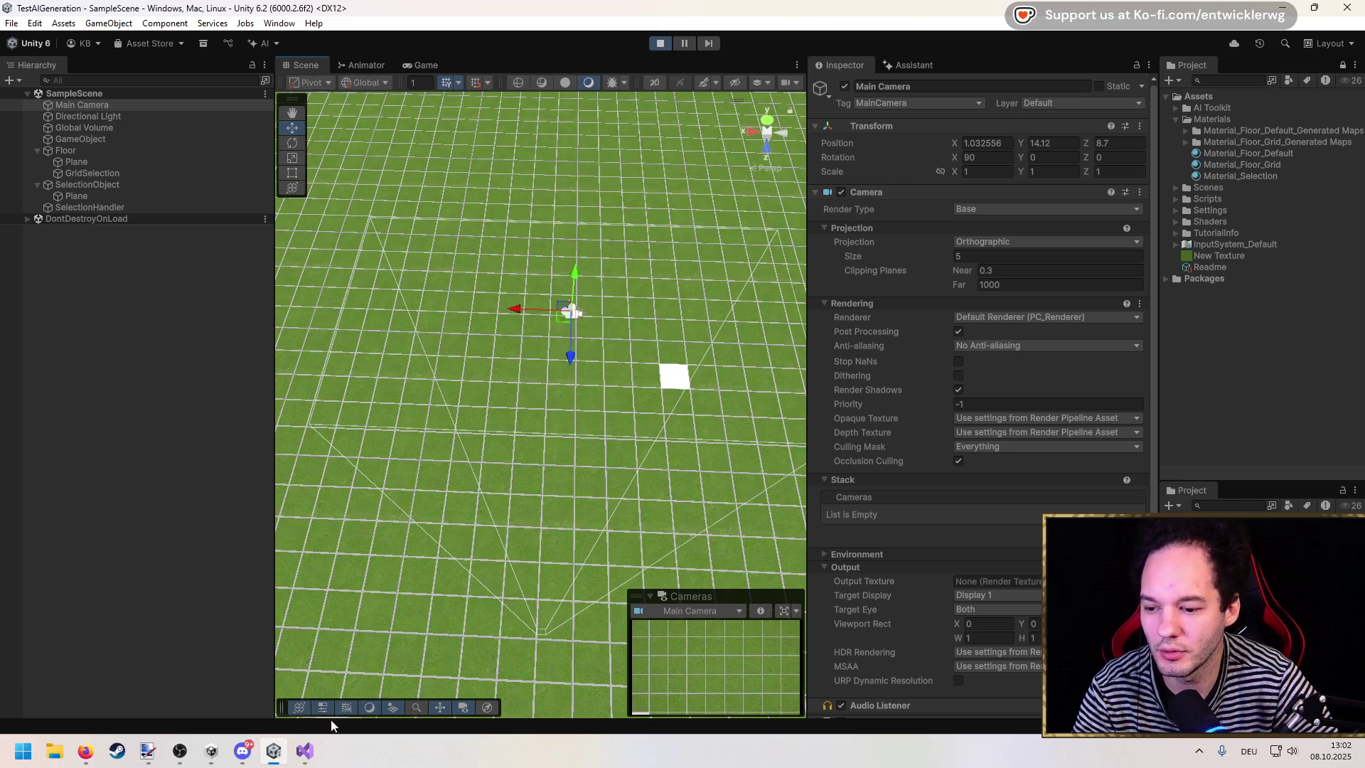
{"action": "left_click", "coordinate": [305, 752]}
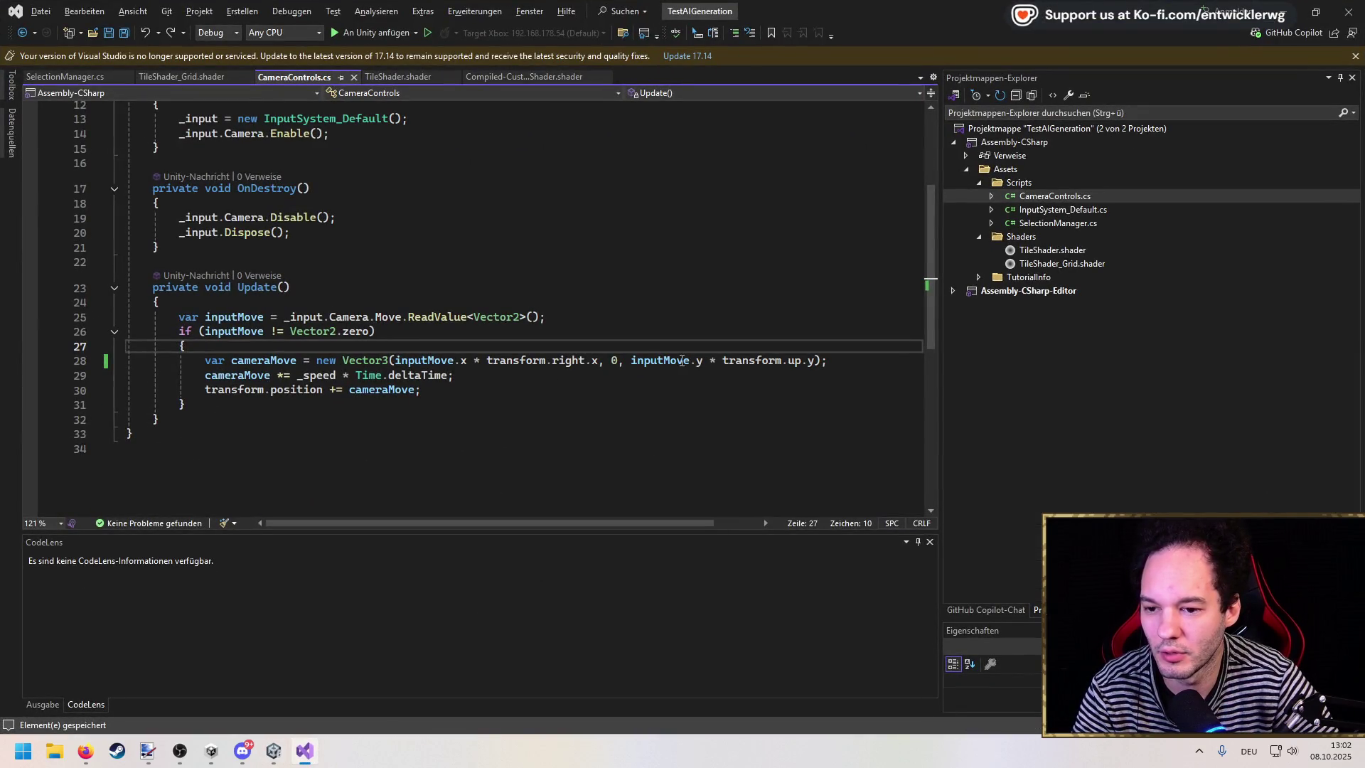
Step: Set a breakpoint on CameraControls.cs line 28 and start debugging attached to Unity
{"action": "left_click_drag", "start_coordinate": [629, 360], "coordinate": [815, 360]}
{"action": "left_click", "coordinate": [761, 361]}
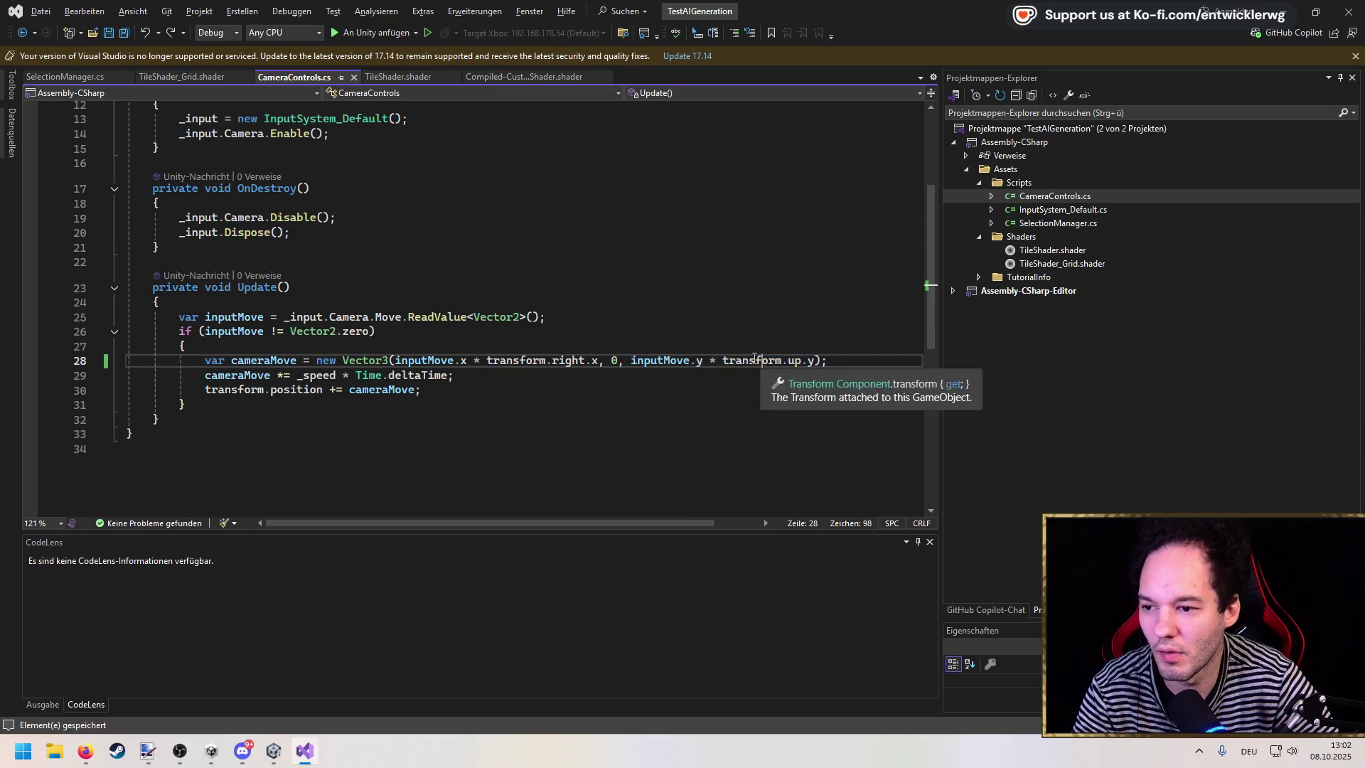
{"action": "left_click", "coordinate": [29, 360]}
{"action": "key", "text": "F5"}
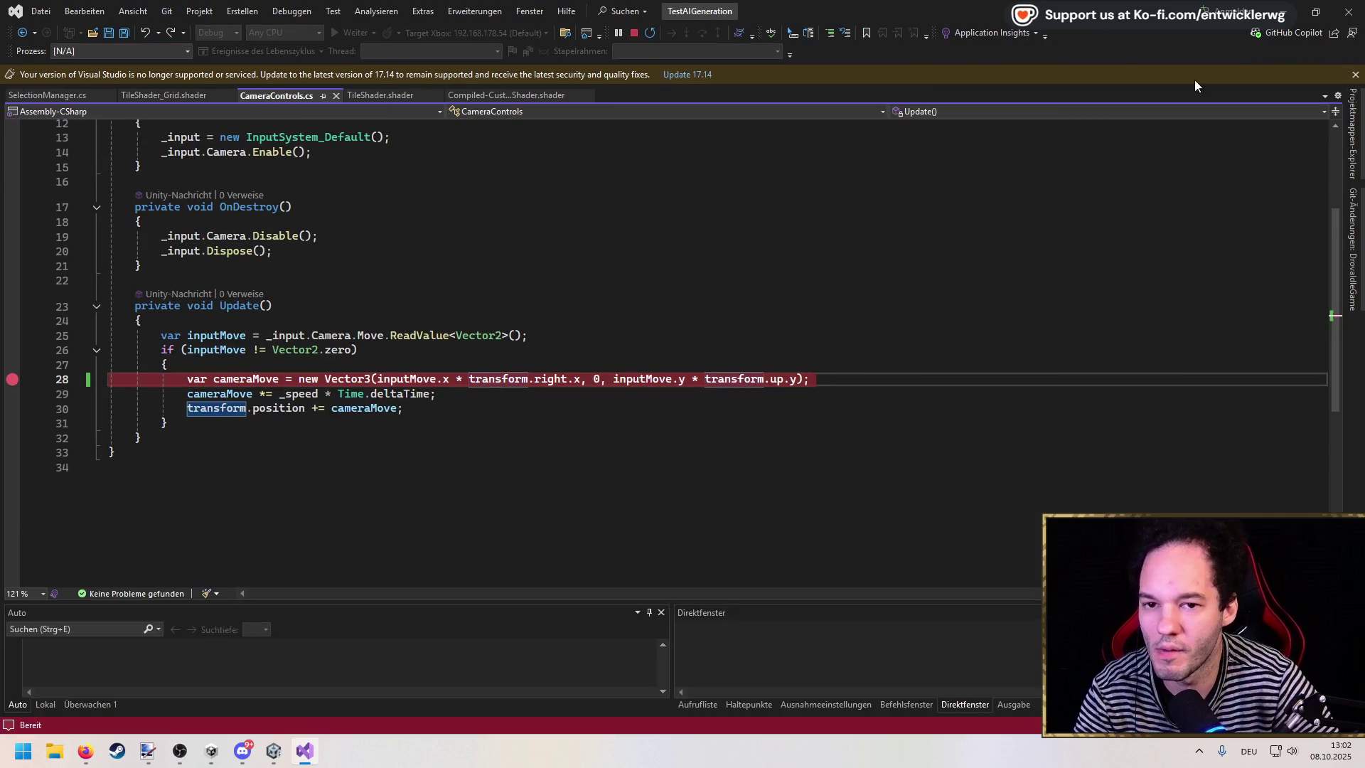
Step: Send W input in the game, check transform.up is (0, 0, 1), and stop debugging
{"action": "left_click", "coordinate": [1284, 16]}
{"action": "left_click", "coordinate": [402, 61]}
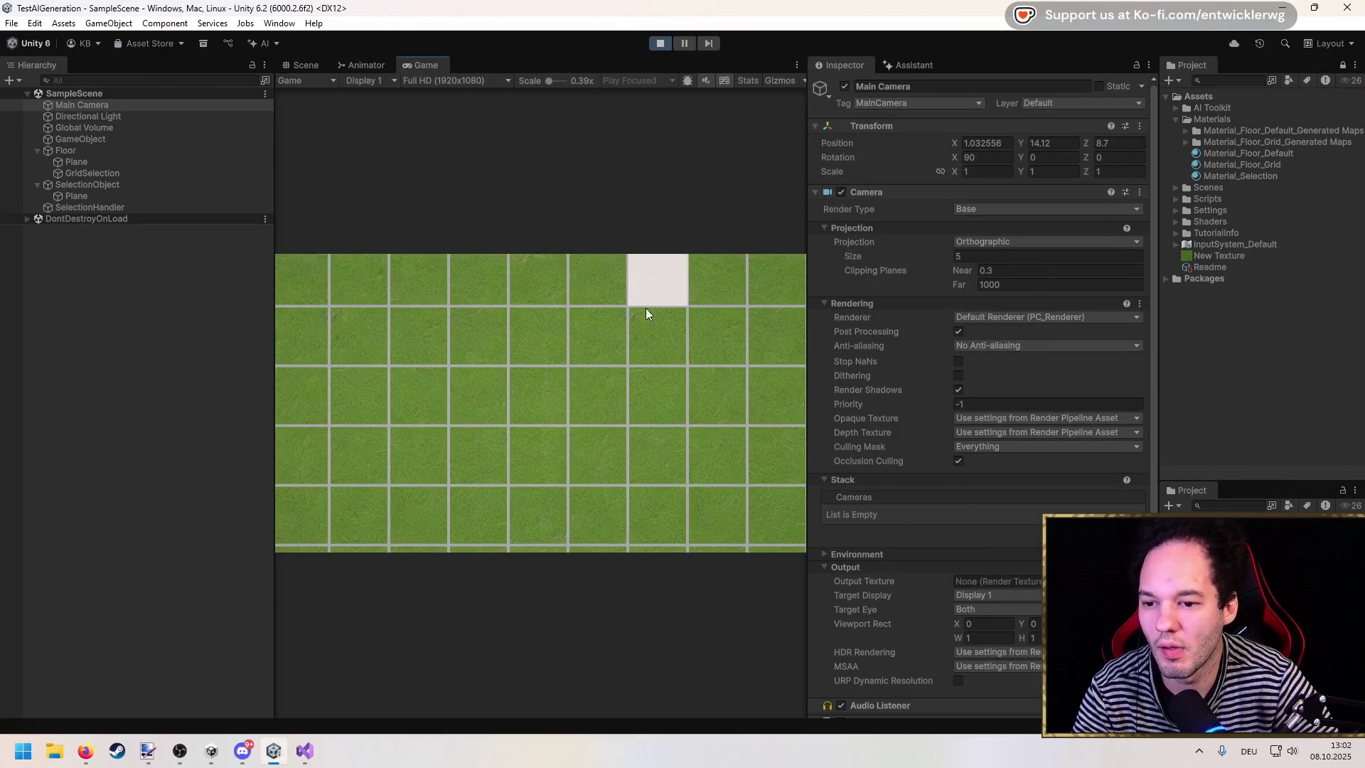
{"action": "type", "text": "ww"}
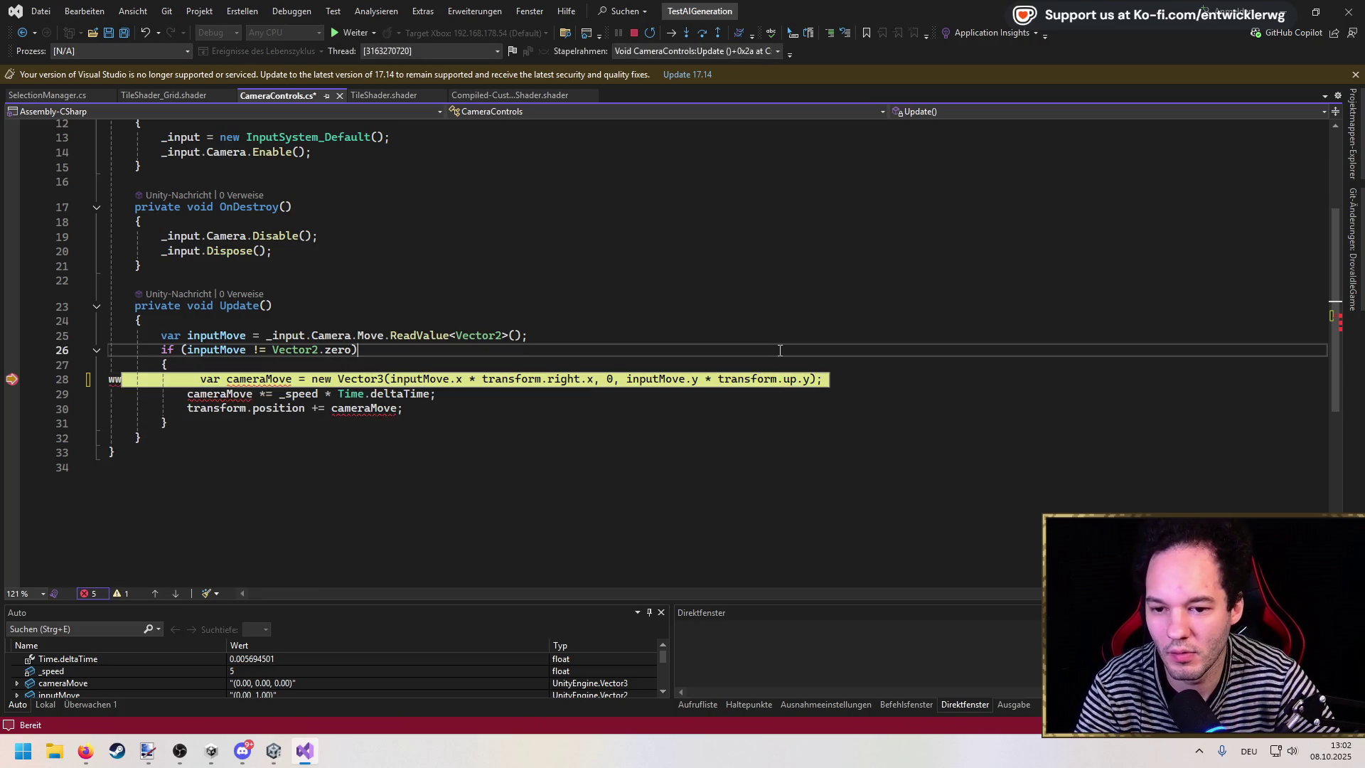
{"action": "mouse_move", "coordinate": [778, 379]}
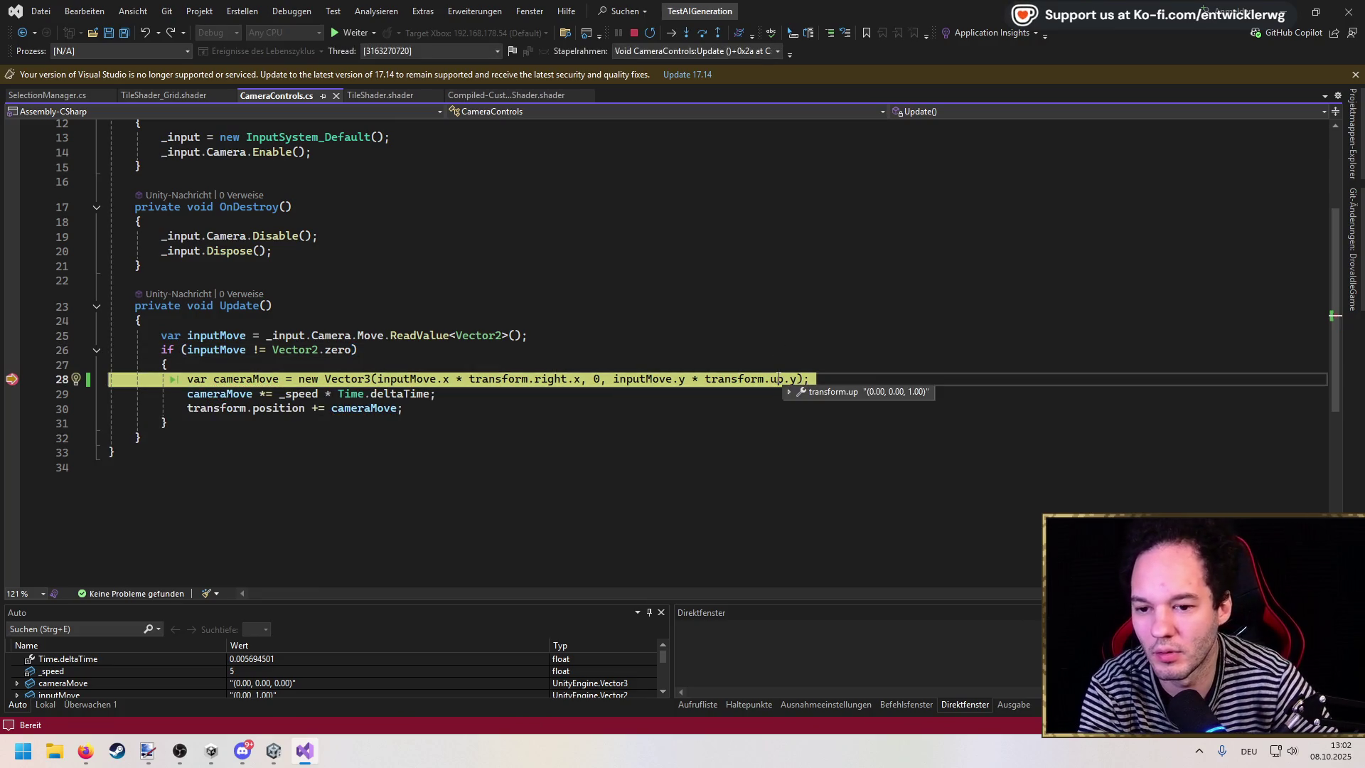
{"action": "key", "text": "shift+F5"}
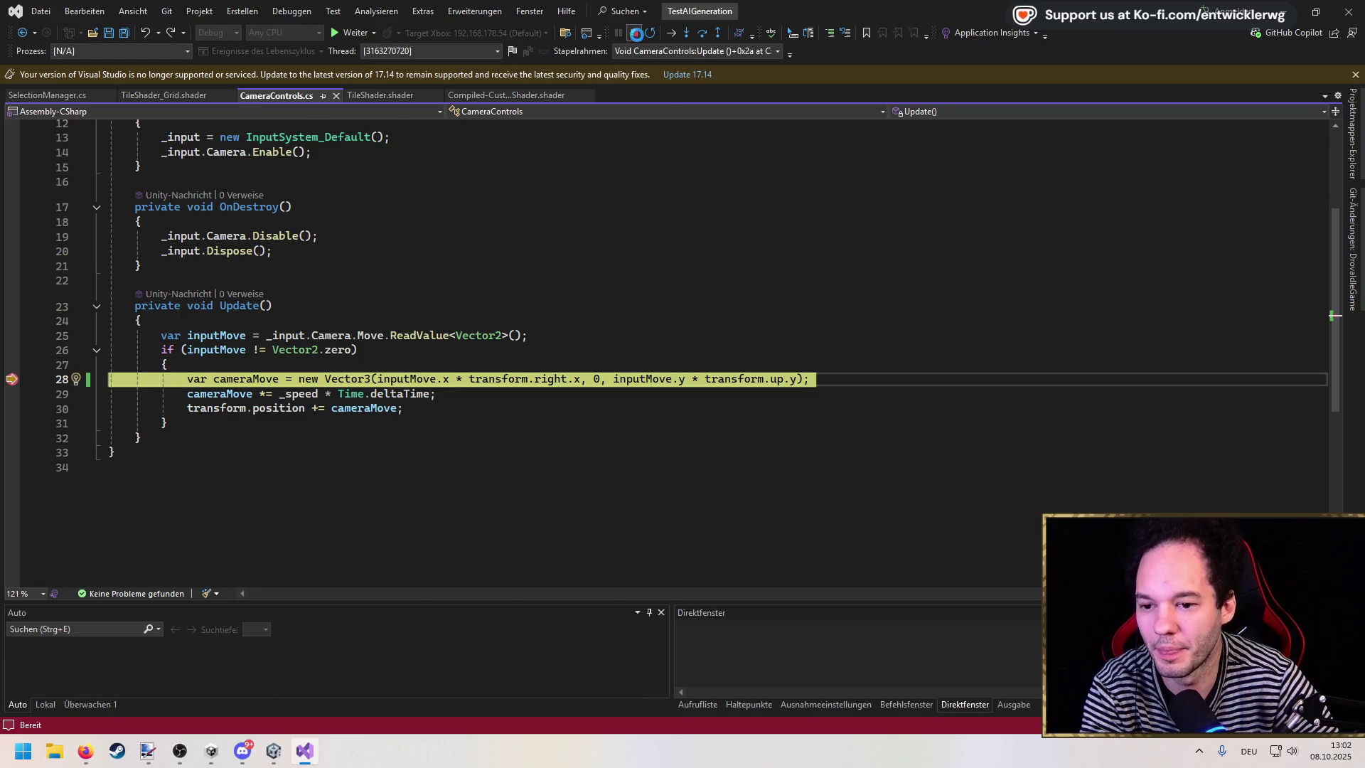
{"action": "left_click", "coordinate": [591, 361]}
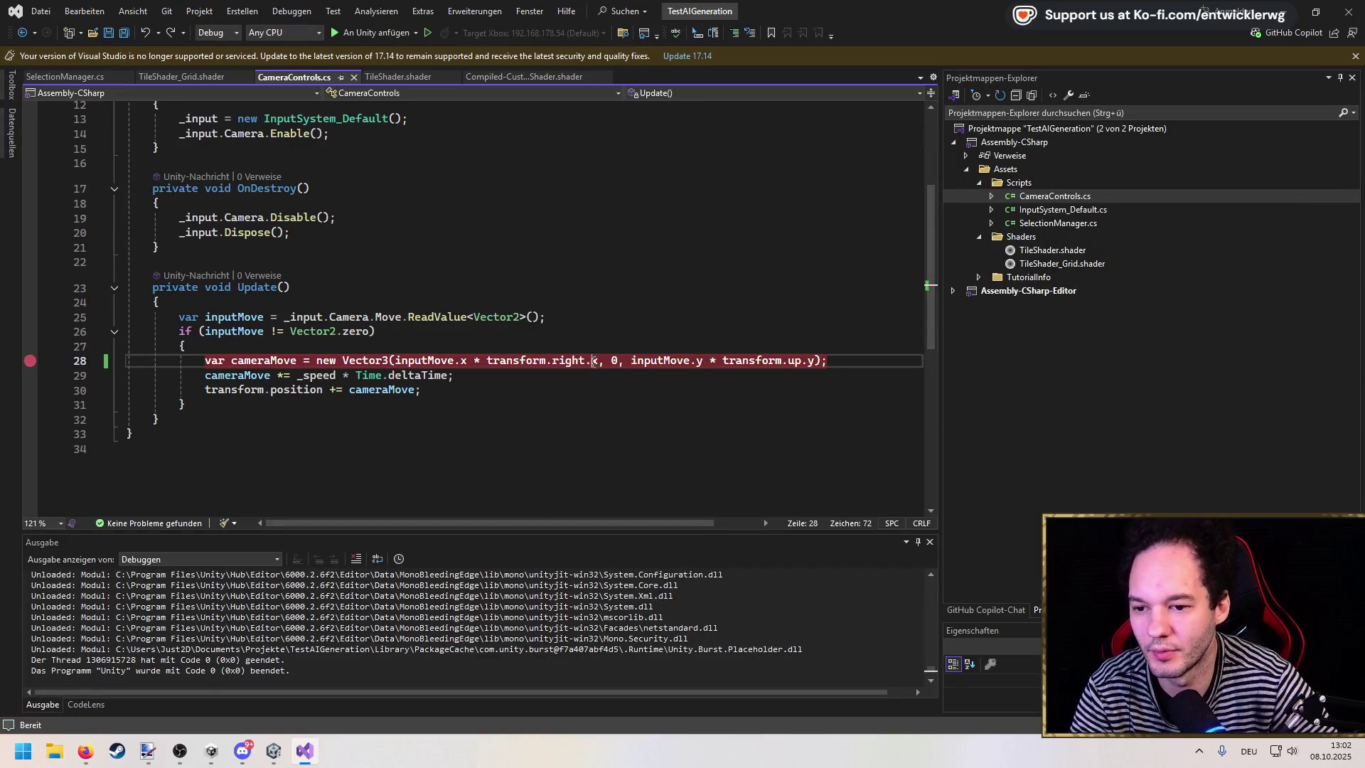
Step: Change transform.up.y to transform.up.z on line 28 and save the script
{"action": "double_click", "coordinate": [810, 360]}
{"action": "type", "text": "z"}
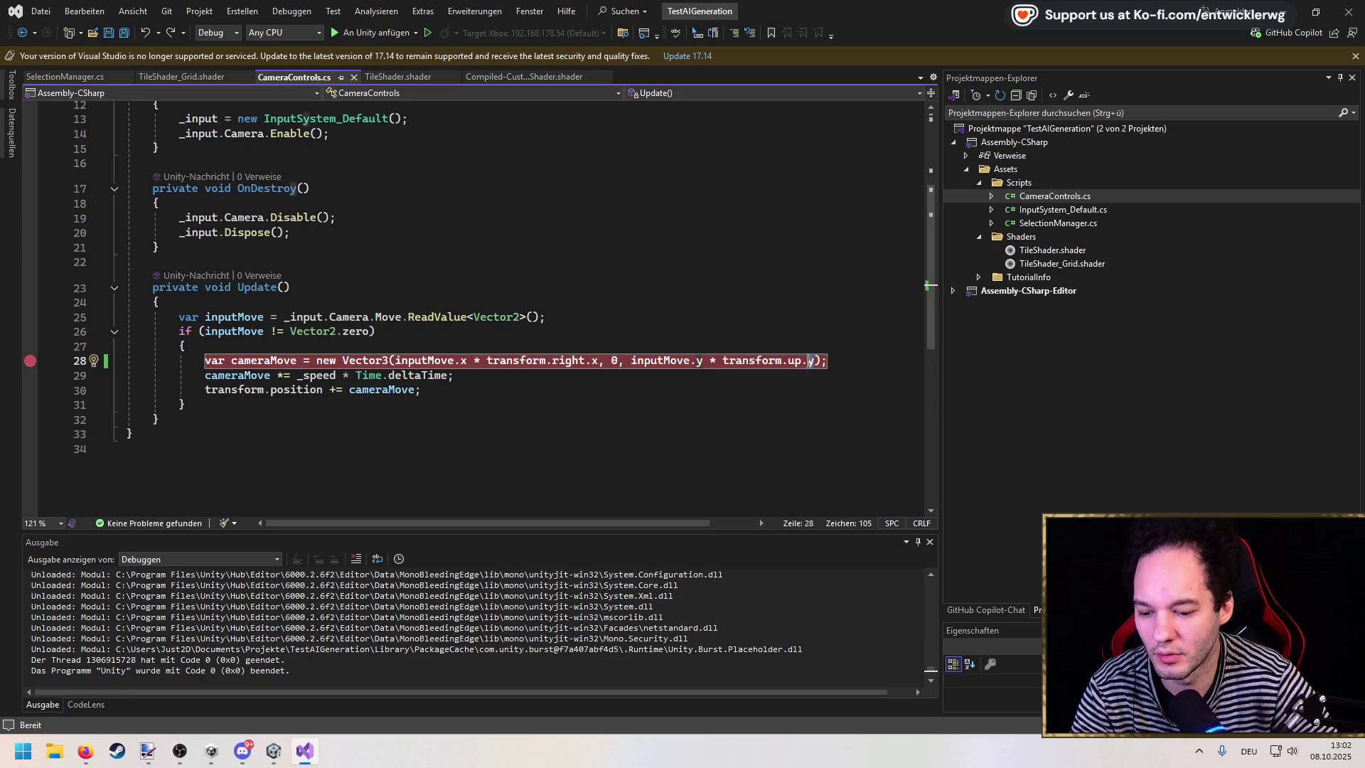
{"action": "left_click", "coordinate": [793, 305]}
{"action": "key", "text": "ctrl+s"}
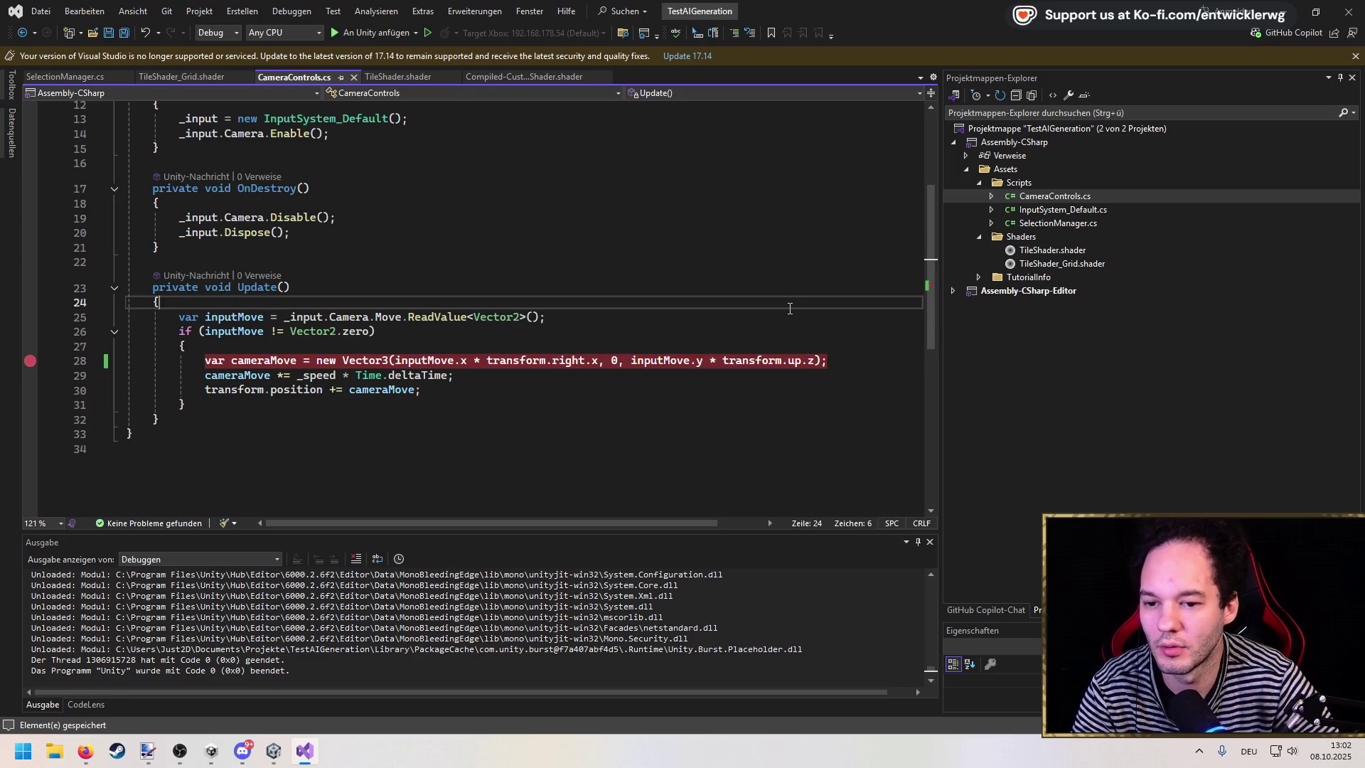
Step: Strip the transform multipliers so line 28 reads new Vector3(inputMove.x, 0, inputMove.y)
{"action": "mouse_move", "coordinate": [599, 364]}
{"action": "left_click_drag", "start_coordinate": [599, 365], "coordinate": [486, 362]}
{"action": "type", "text": "1.0f"}
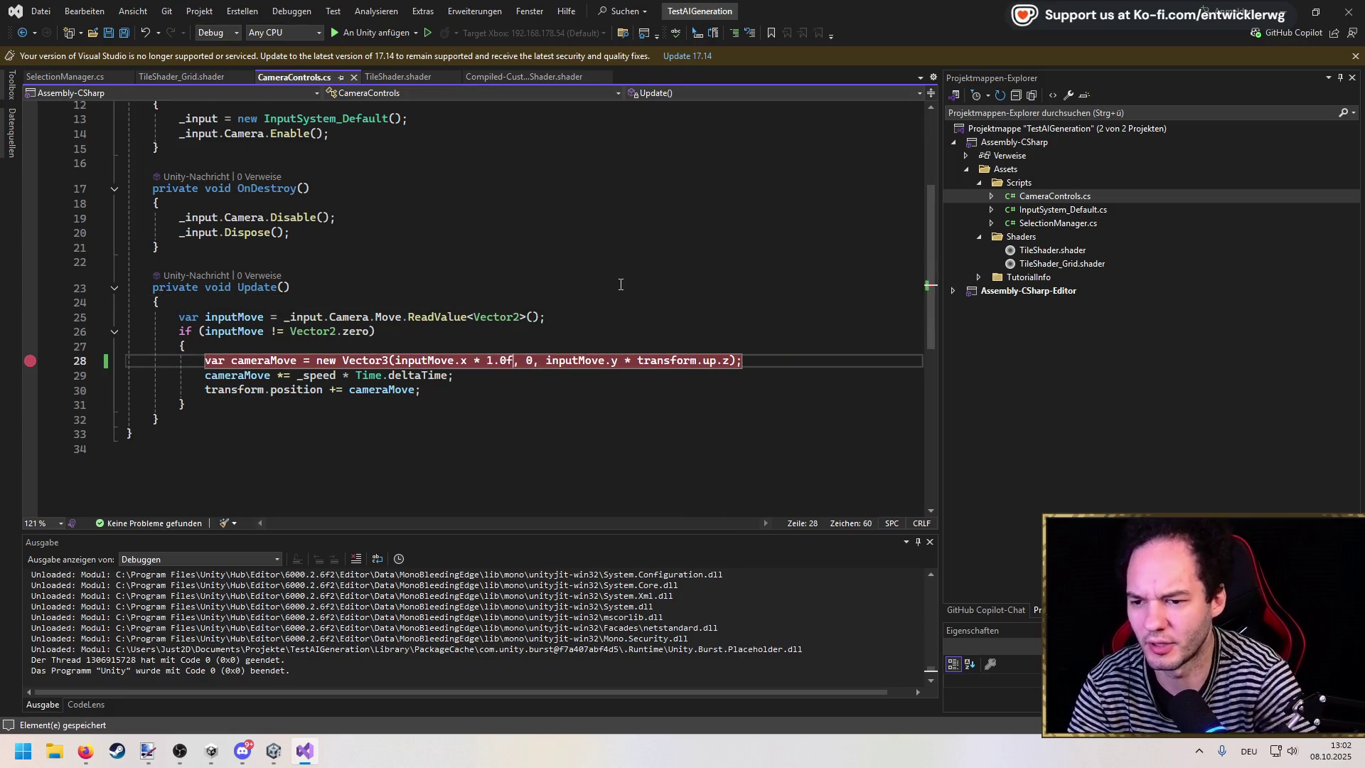
{"action": "left_click_drag", "start_coordinate": [467, 361], "coordinate": [512, 360]}
{"action": "key", "text": "BackSpace"}
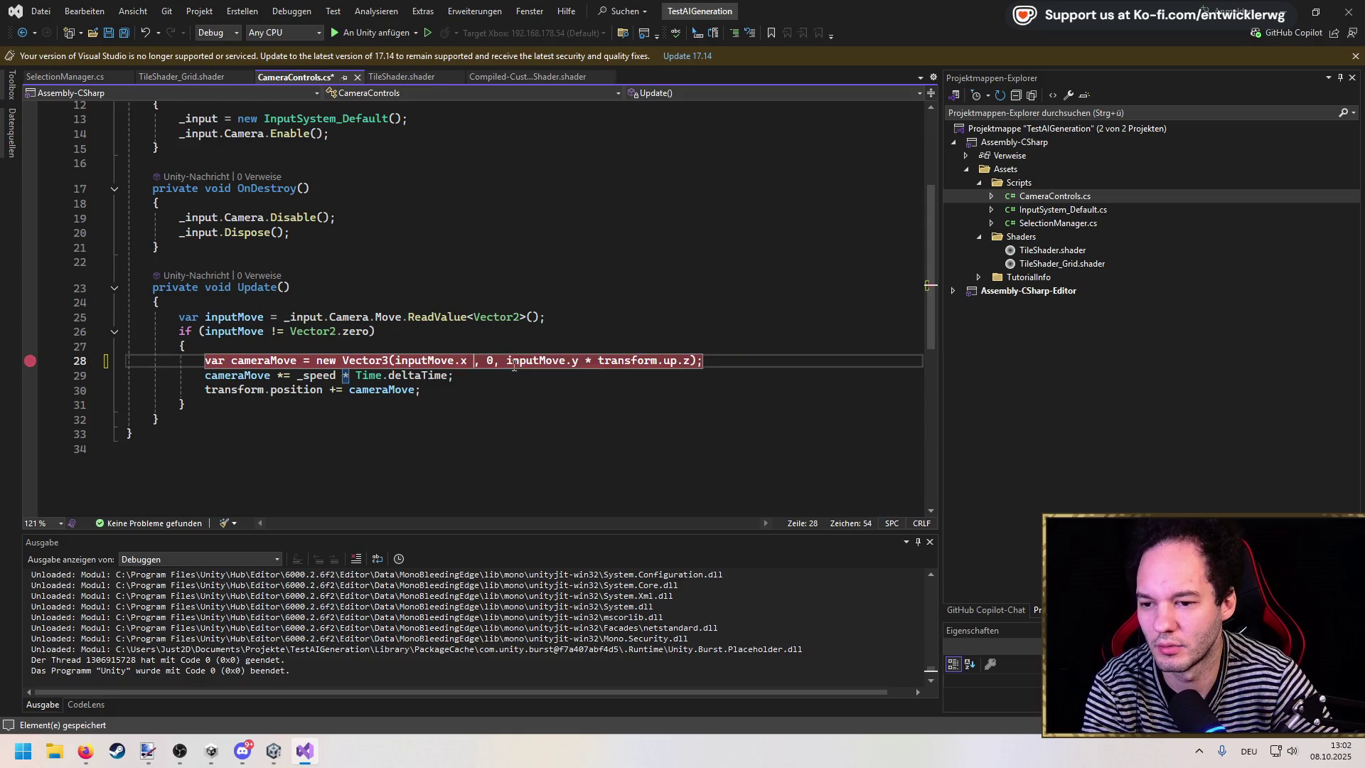
{"action": "left_click_drag", "start_coordinate": [684, 362], "coordinate": [577, 360]}
{"action": "key", "text": "BackSpace"}
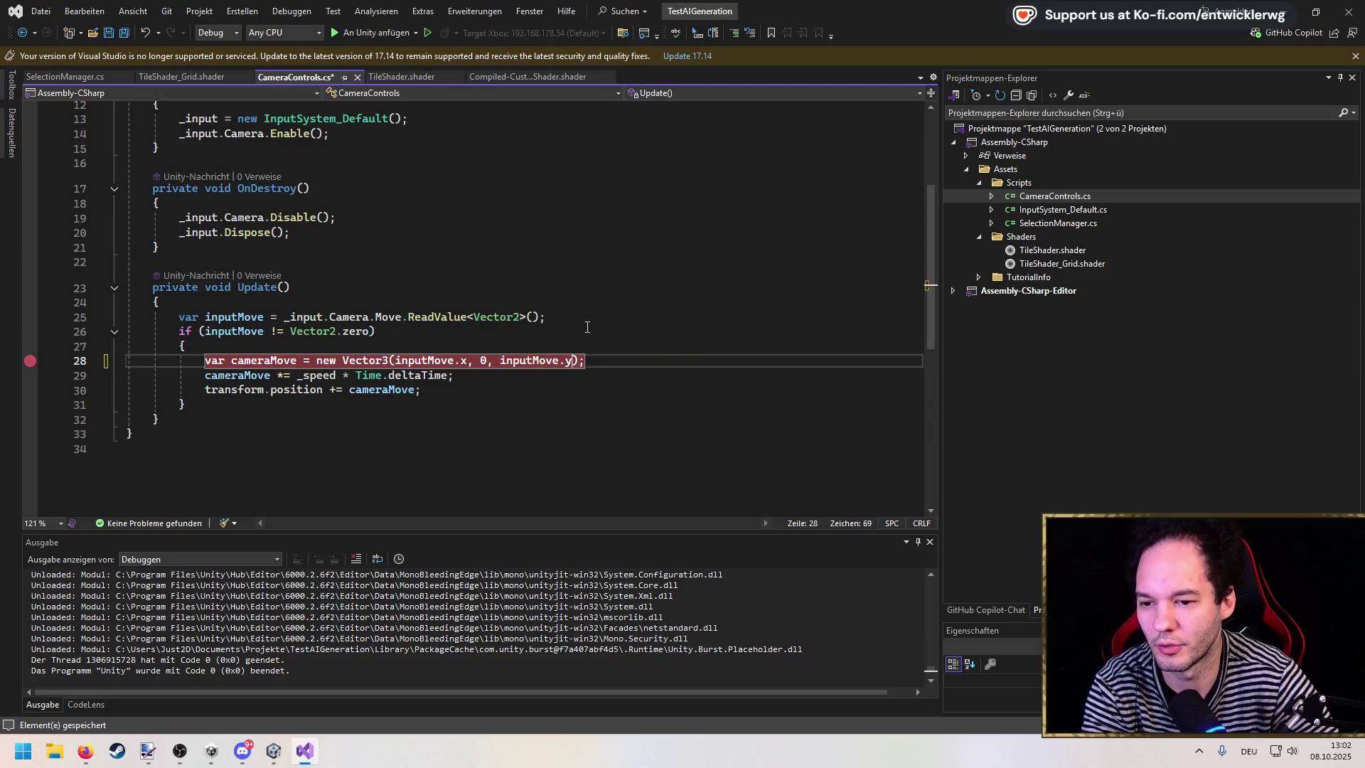
{"action": "key", "text": "Up"}
{"action": "key", "text": "Up"}
Step: Remove the breakpoint on line 28 and return to Unity
{"action": "left_click", "coordinate": [30, 360]}
{"action": "left_click", "coordinate": [284, 287]}
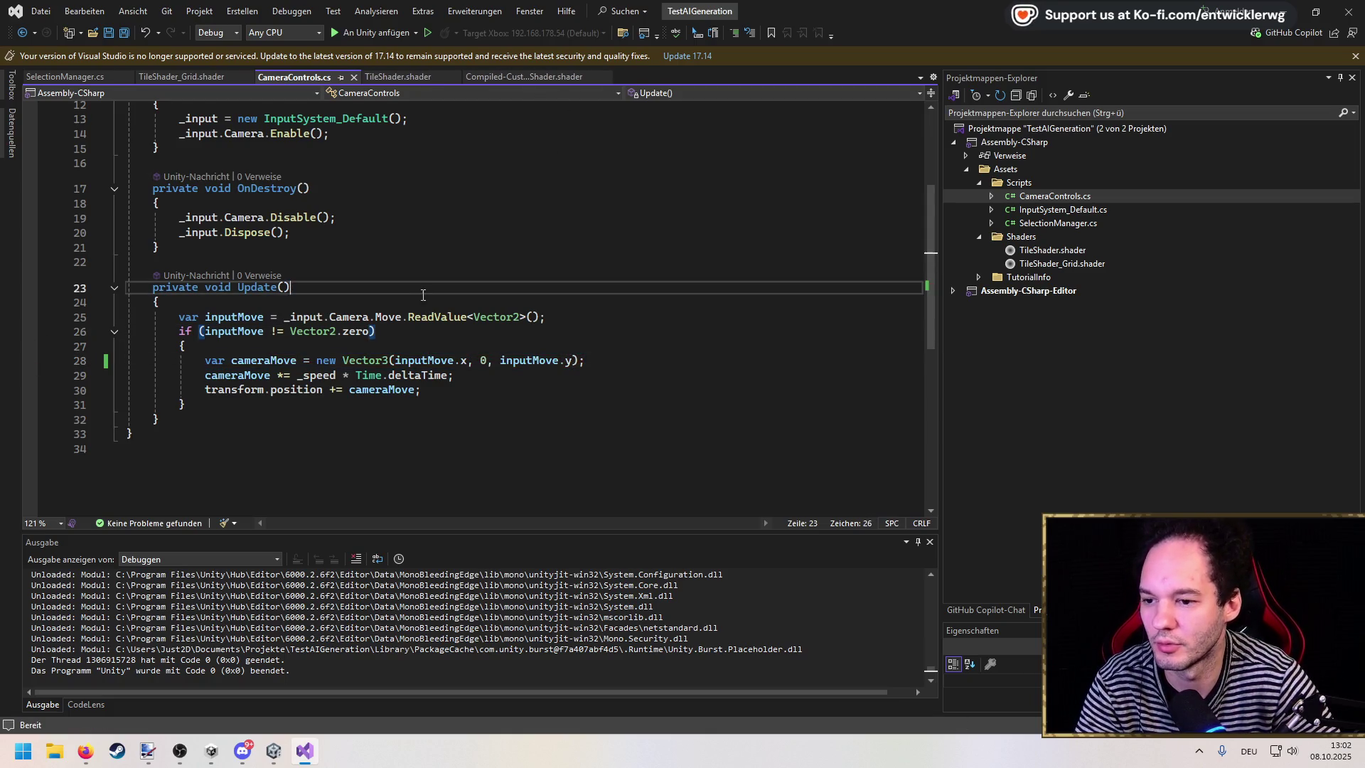
{"action": "key", "text": "alt+Tab"}
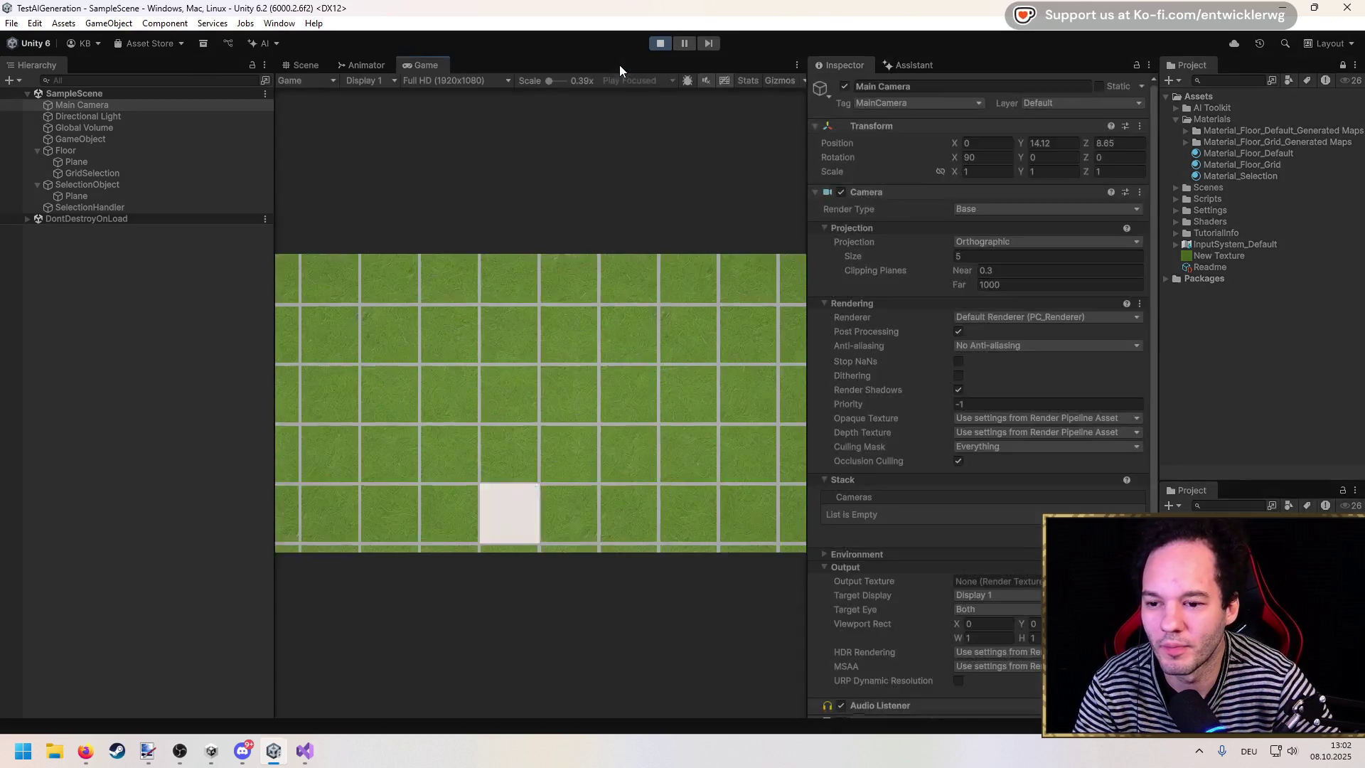
Step: Test the fixed camera panning in the enlarged Game view, then stop play
{"action": "double_click", "coordinate": [619, 65]}
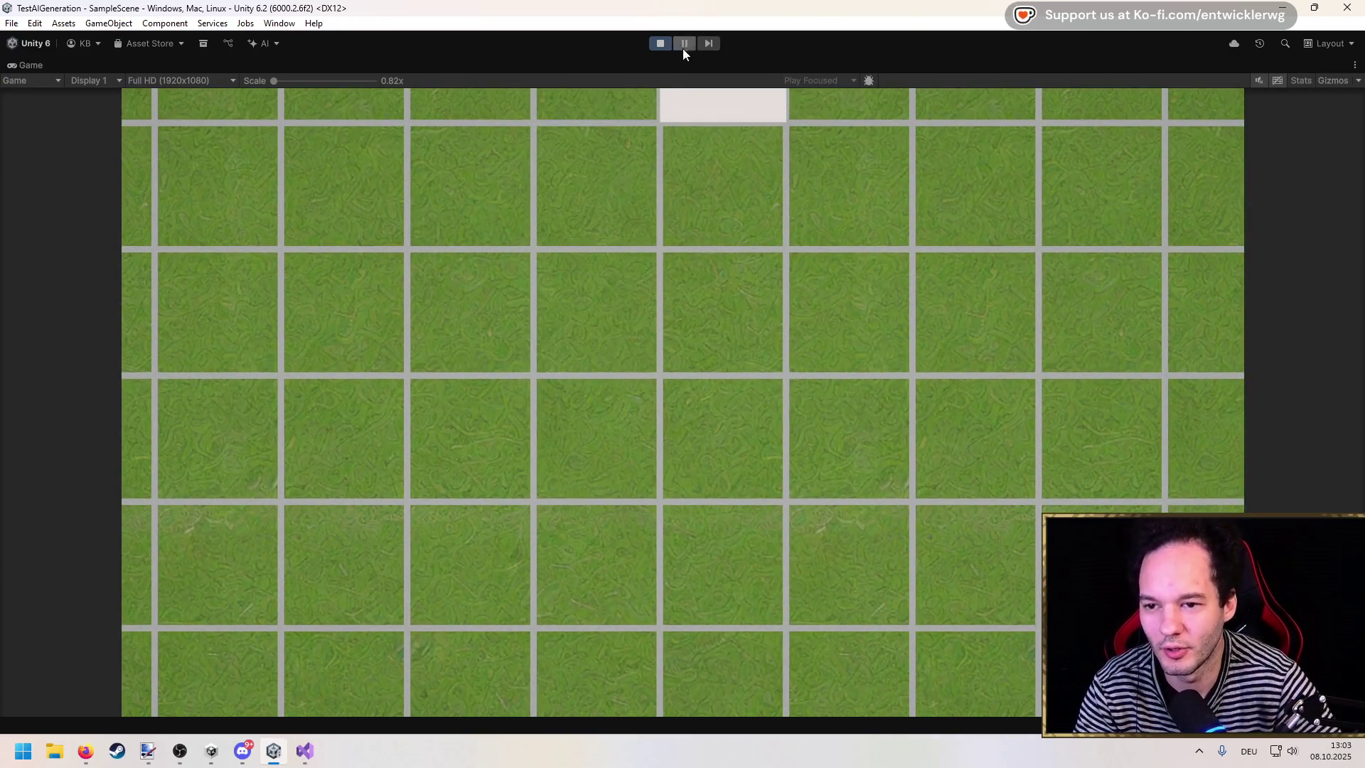
{"action": "left_click", "coordinate": [656, 44]}
{"action": "left_click", "coordinate": [104, 101]}
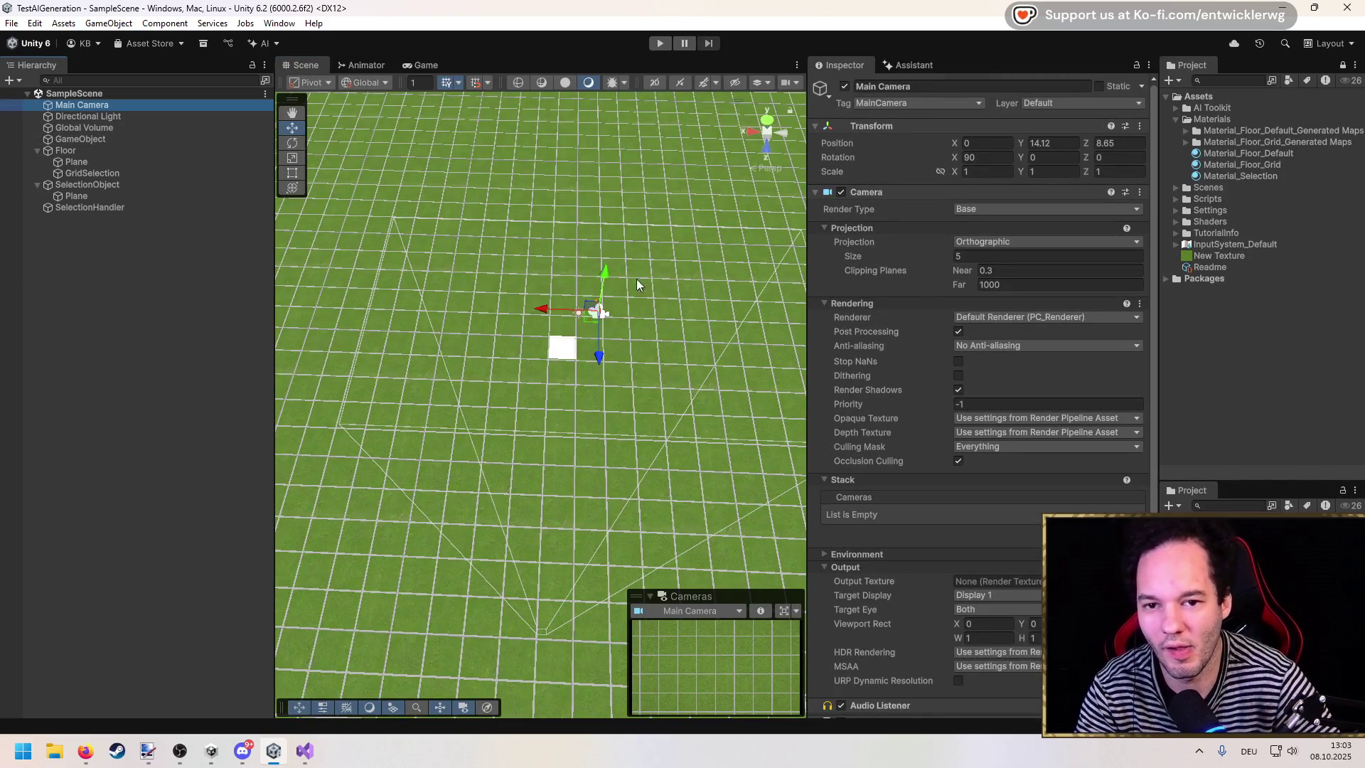
Step: Raise the Main Camera to Y 14.63 and drag its orthographic Size up toward 10
{"action": "left_click_drag", "start_coordinate": [601, 280], "coordinate": [654, 276]}
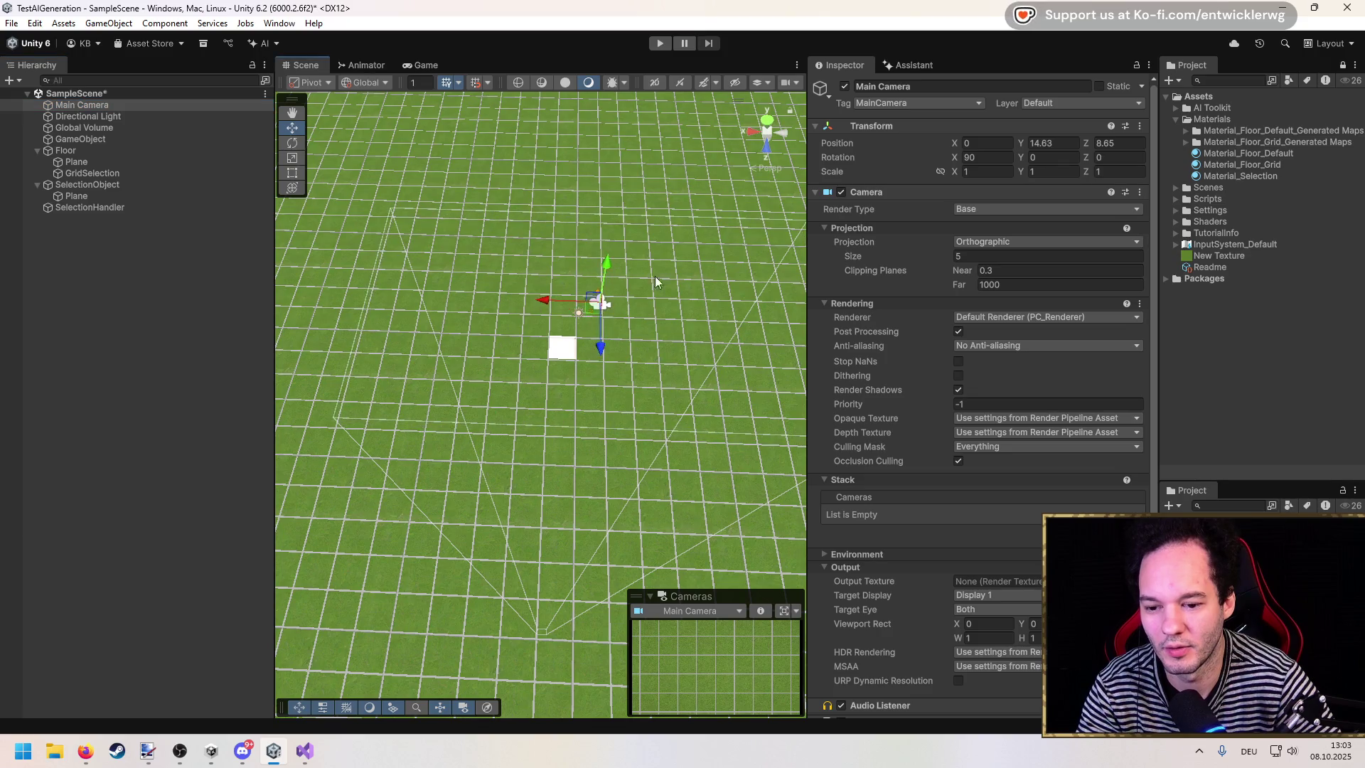
{"action": "left_click", "coordinate": [931, 254]}
{"action": "left_click_drag", "start_coordinate": [931, 253], "coordinate": [1047, 254]}
Step: Set the Main Camera's Size to 16 and check the wider grid in a maximized play test
{"action": "left_click", "coordinate": [1076, 254]}
{"action": "type", "text": "16"}
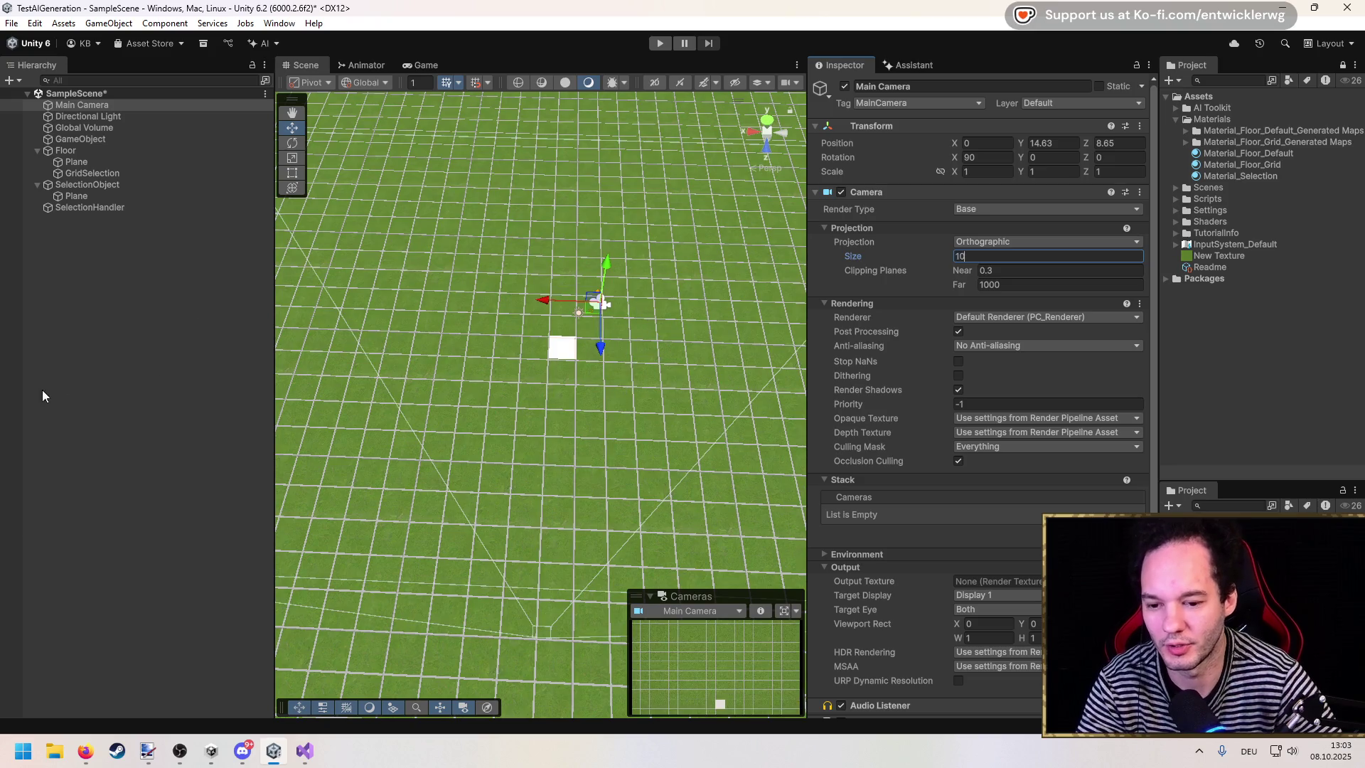
{"action": "left_click", "coordinate": [41, 391]}
{"action": "left_click", "coordinate": [658, 43]}
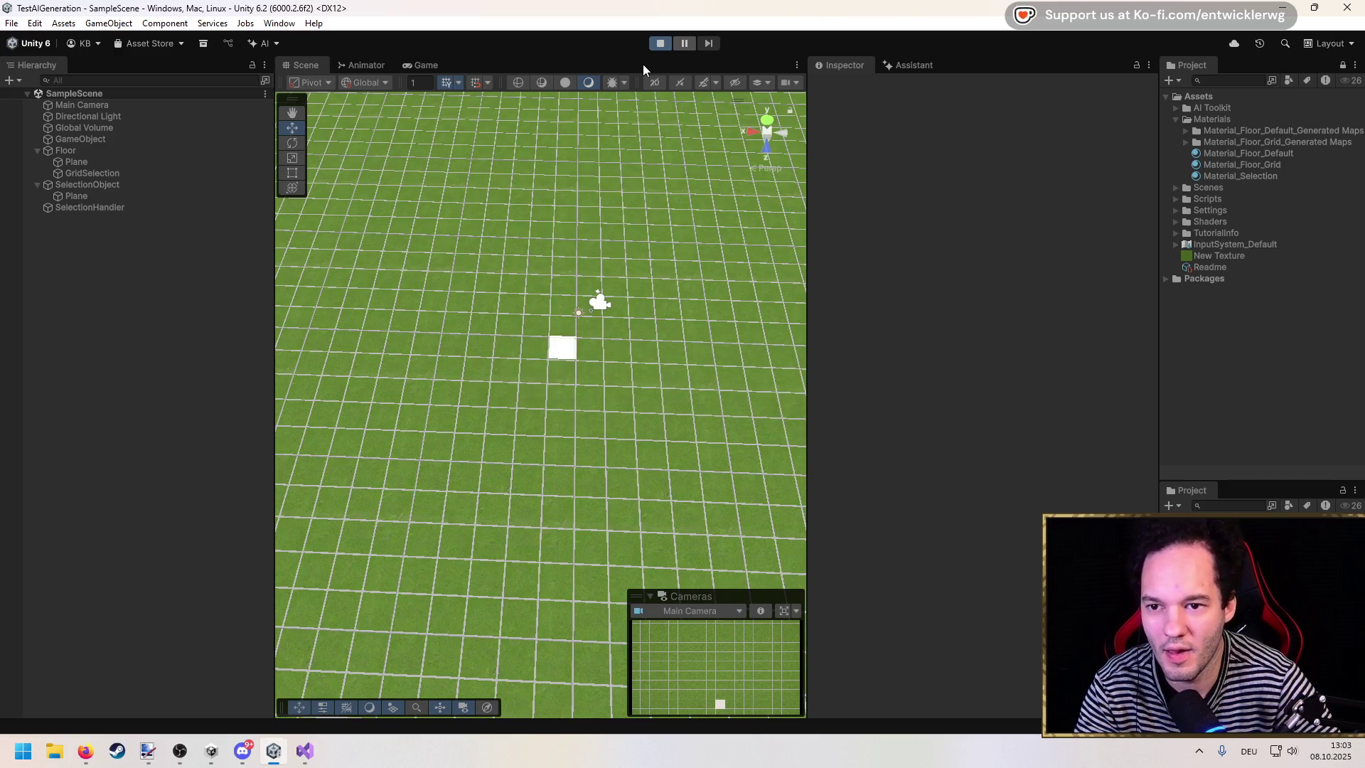
{"action": "key", "text": "shift+space"}
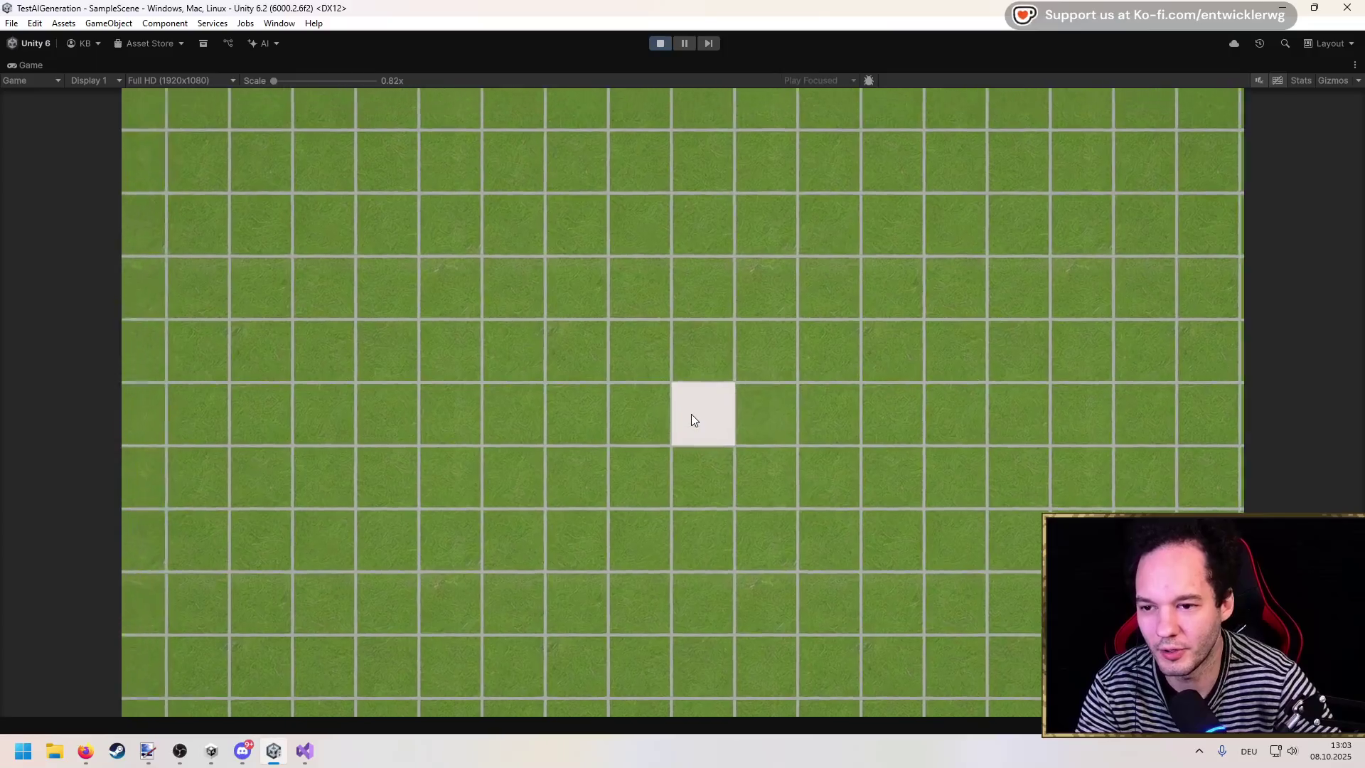
{"action": "left_click", "coordinate": [659, 43]}
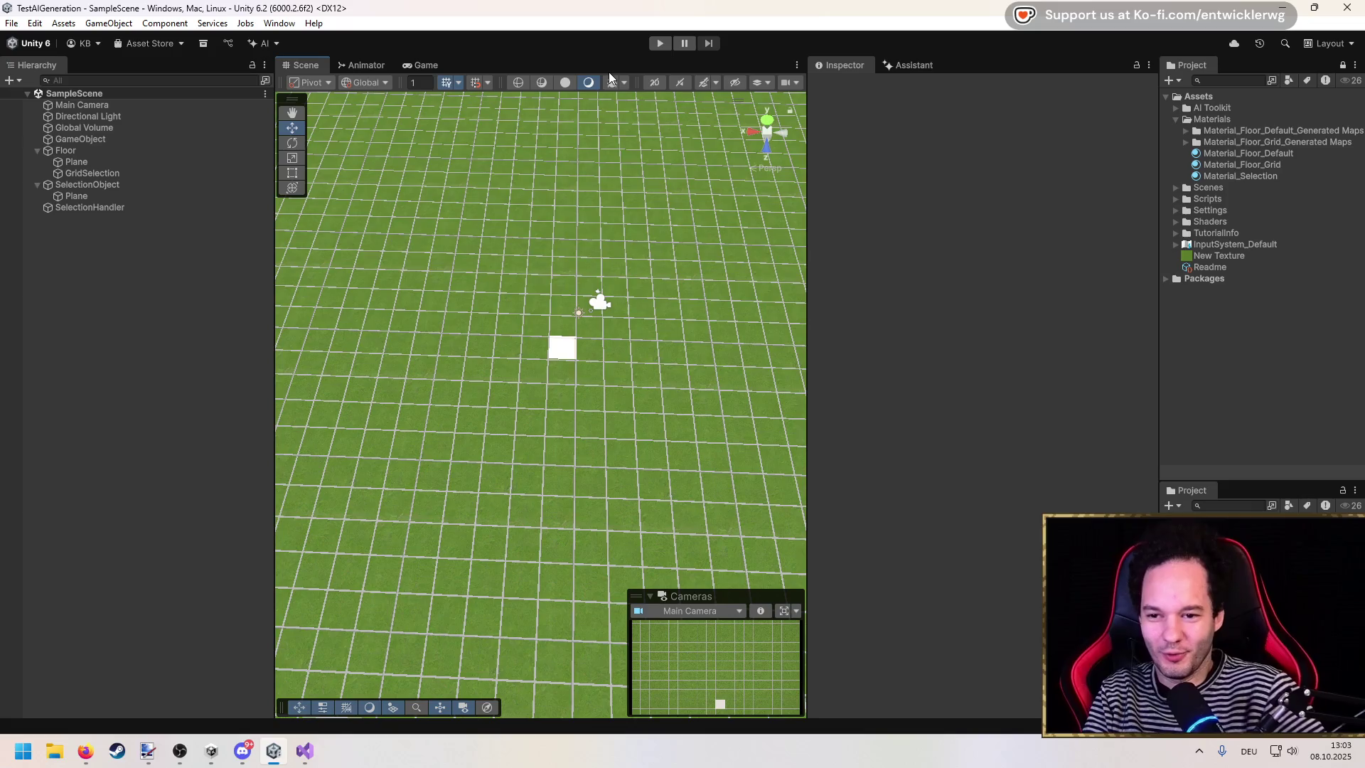
{"action": "left_click", "coordinate": [1176, 119]}
Step: Create a new folder named Sprites in Assets
{"action": "right_click", "coordinate": [1187, 100]}
{"action": "mouse_move", "coordinate": [1189, 160]}
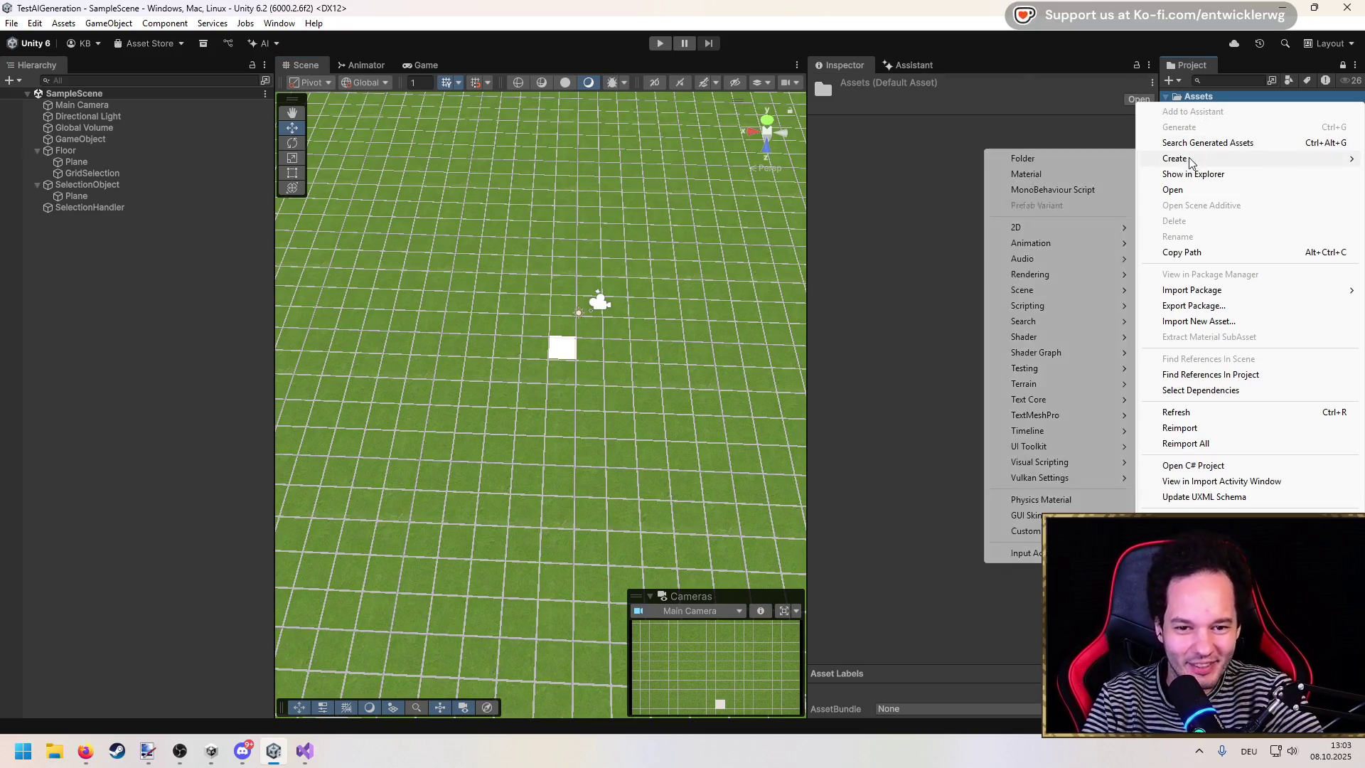
{"action": "left_click", "coordinate": [1066, 159]}
{"action": "type", "text": "Sprites"}
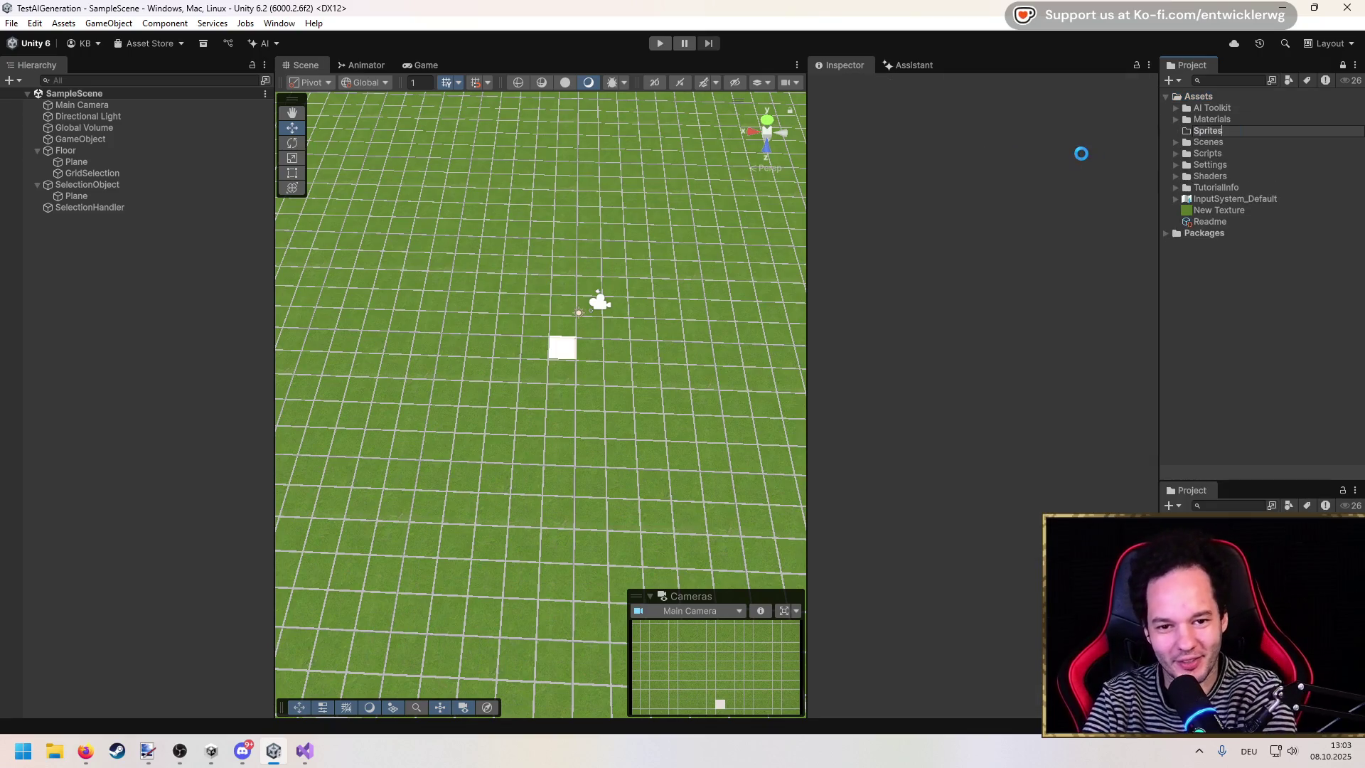
{"action": "key", "text": "Return"}
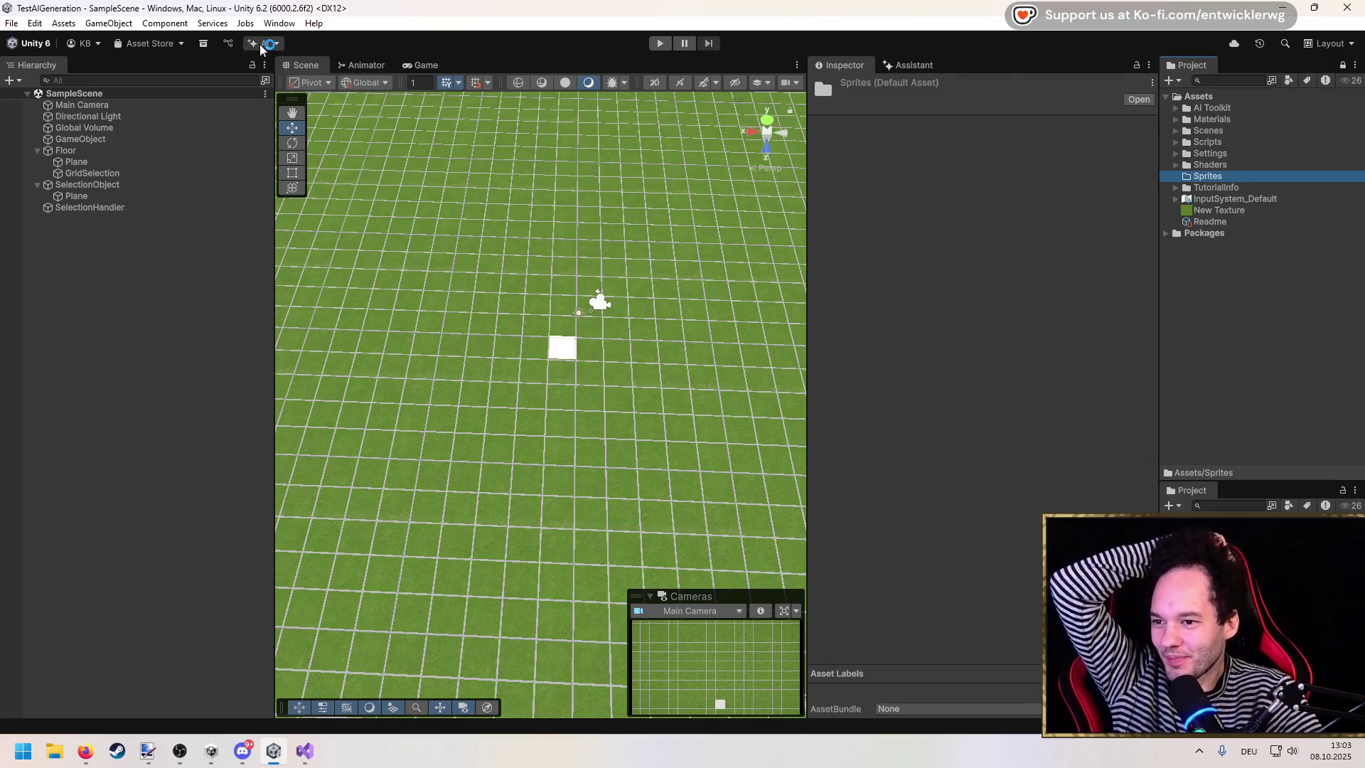
Step: Generate a new AI sprite asset named Tree_Birch in the Sprites folder
{"action": "left_click", "coordinate": [264, 44]}
{"action": "mouse_move", "coordinate": [306, 175]}
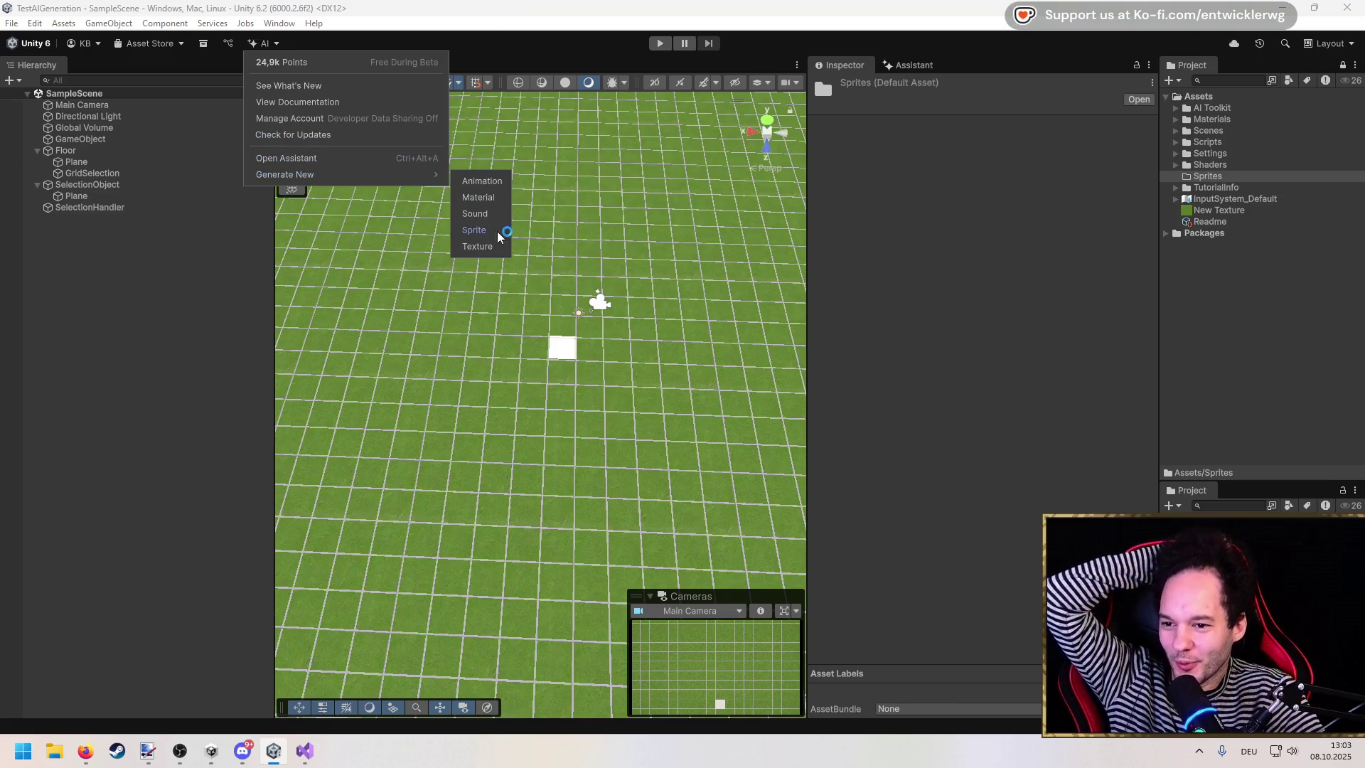
{"action": "left_click", "coordinate": [489, 237]}
{"action": "type", "text": "Tree_Birch"}
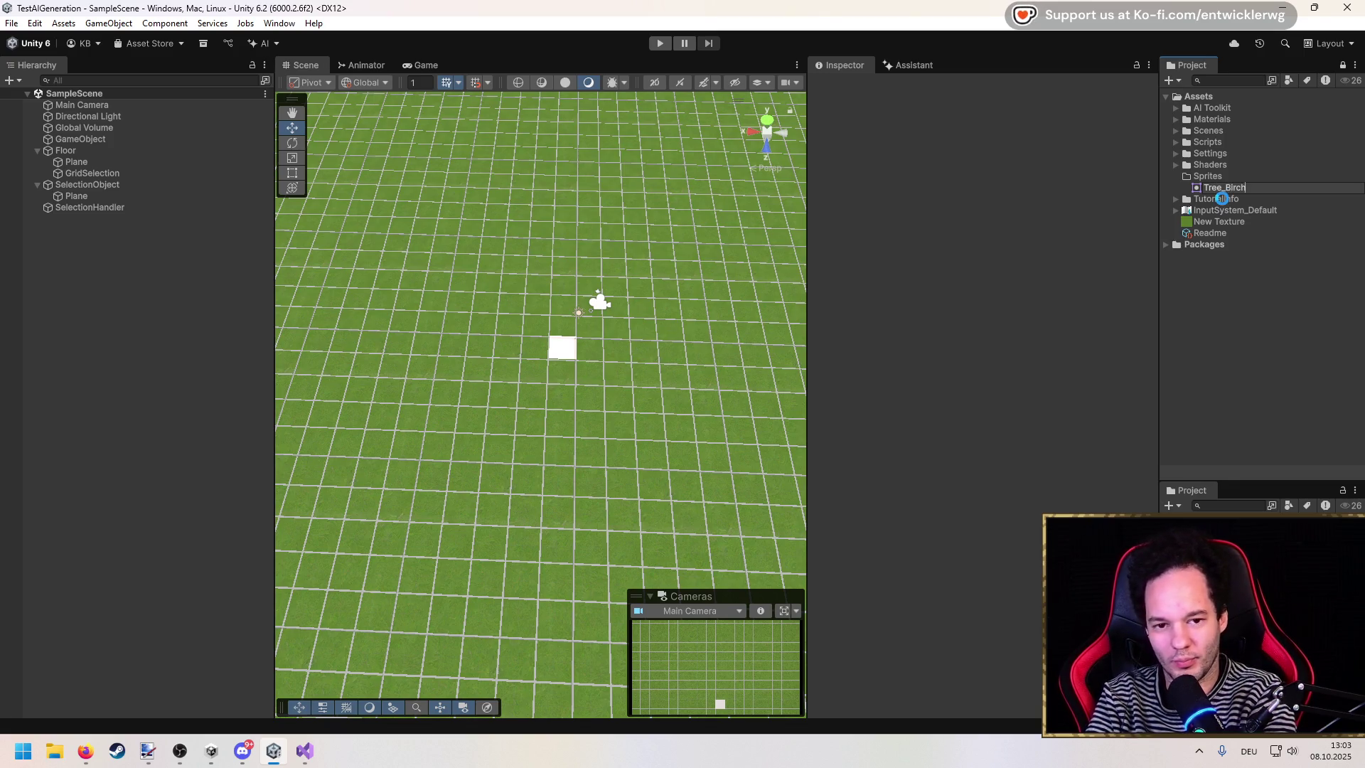
{"action": "key", "text": "Return"}
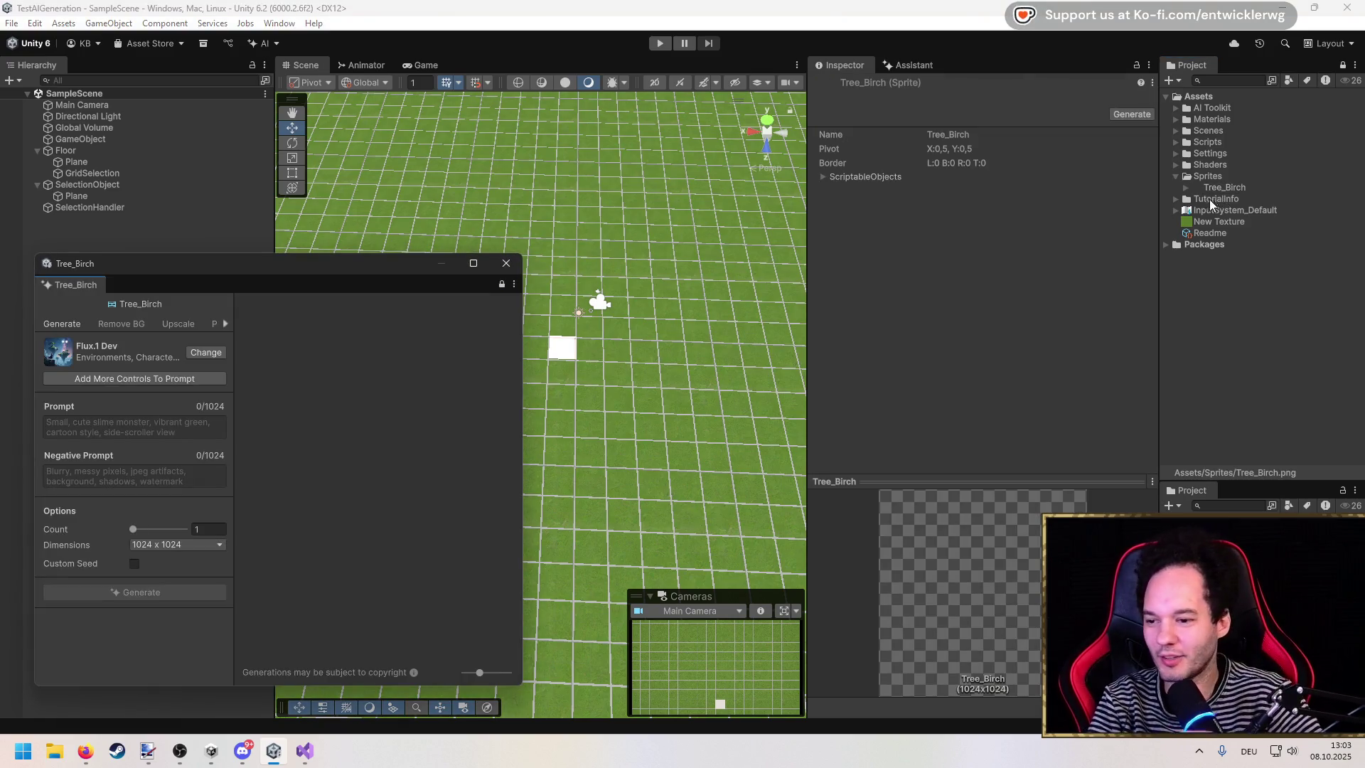
Step: Browse the AI model gallery's Casual Environments samples and clear the Environments tag filter
{"action": "mouse_move", "coordinate": [308, 263]}
{"action": "left_mouse_down"}
{"action": "mouse_move", "coordinate": [395, 283]}
{"action": "mouse_move", "coordinate": [478, 241]}
{"action": "left_mouse_up"}
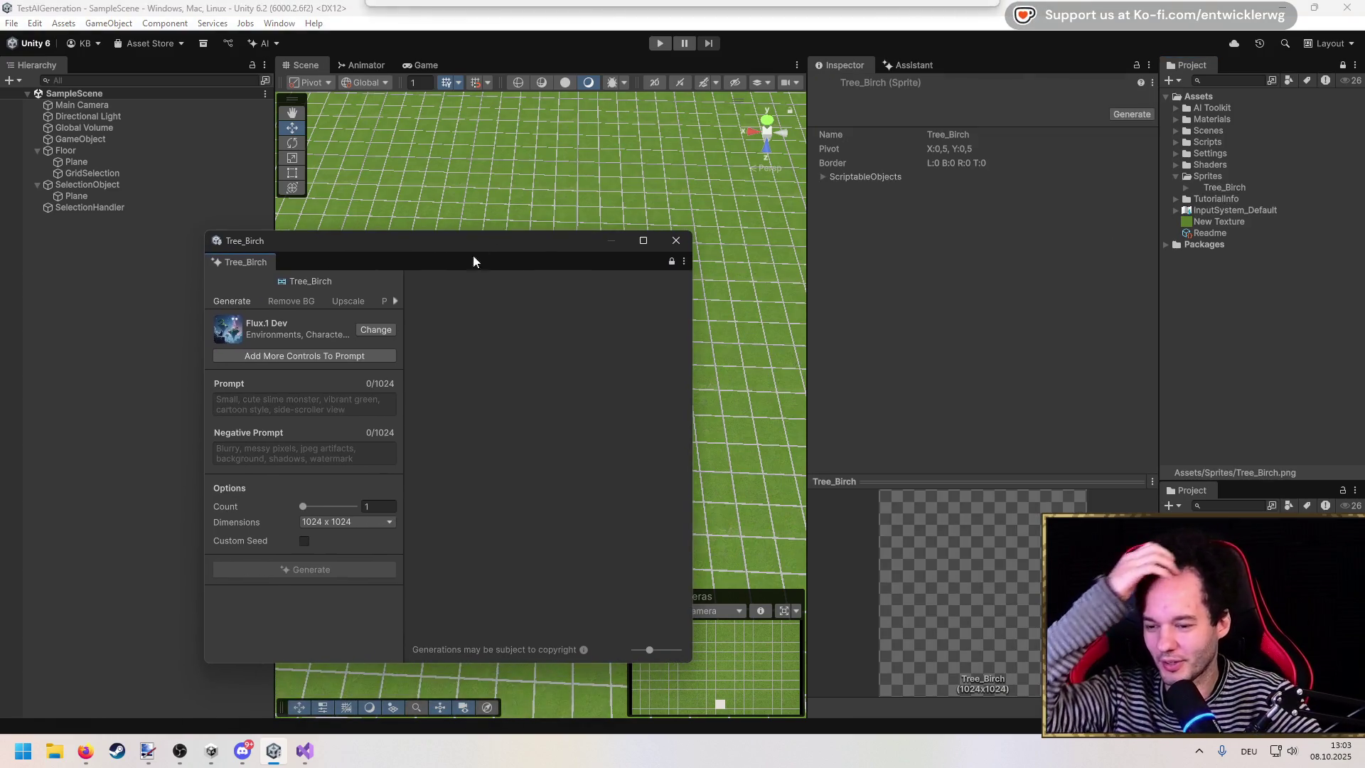
{"action": "left_click", "coordinate": [384, 328]}
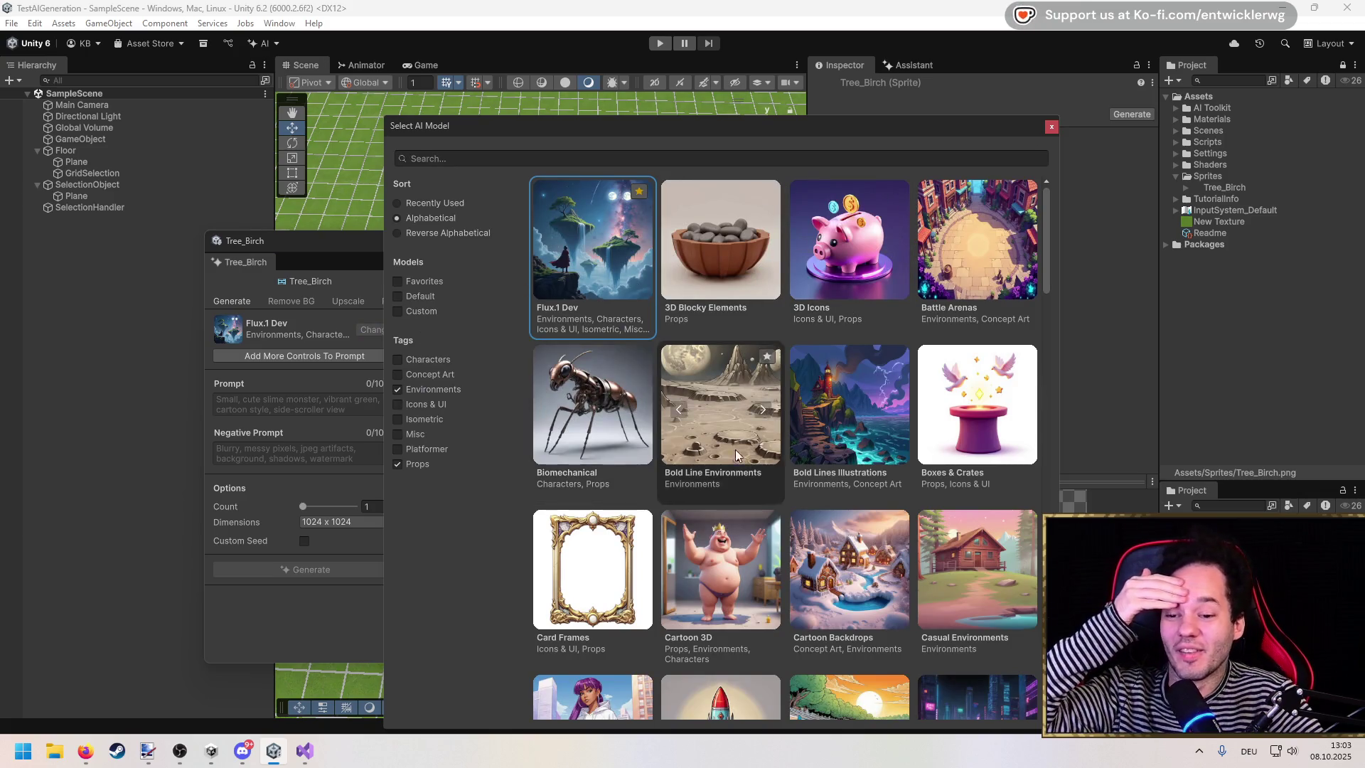
{"action": "left_click_drag", "start_coordinate": [1044, 253], "coordinate": [1047, 313]}
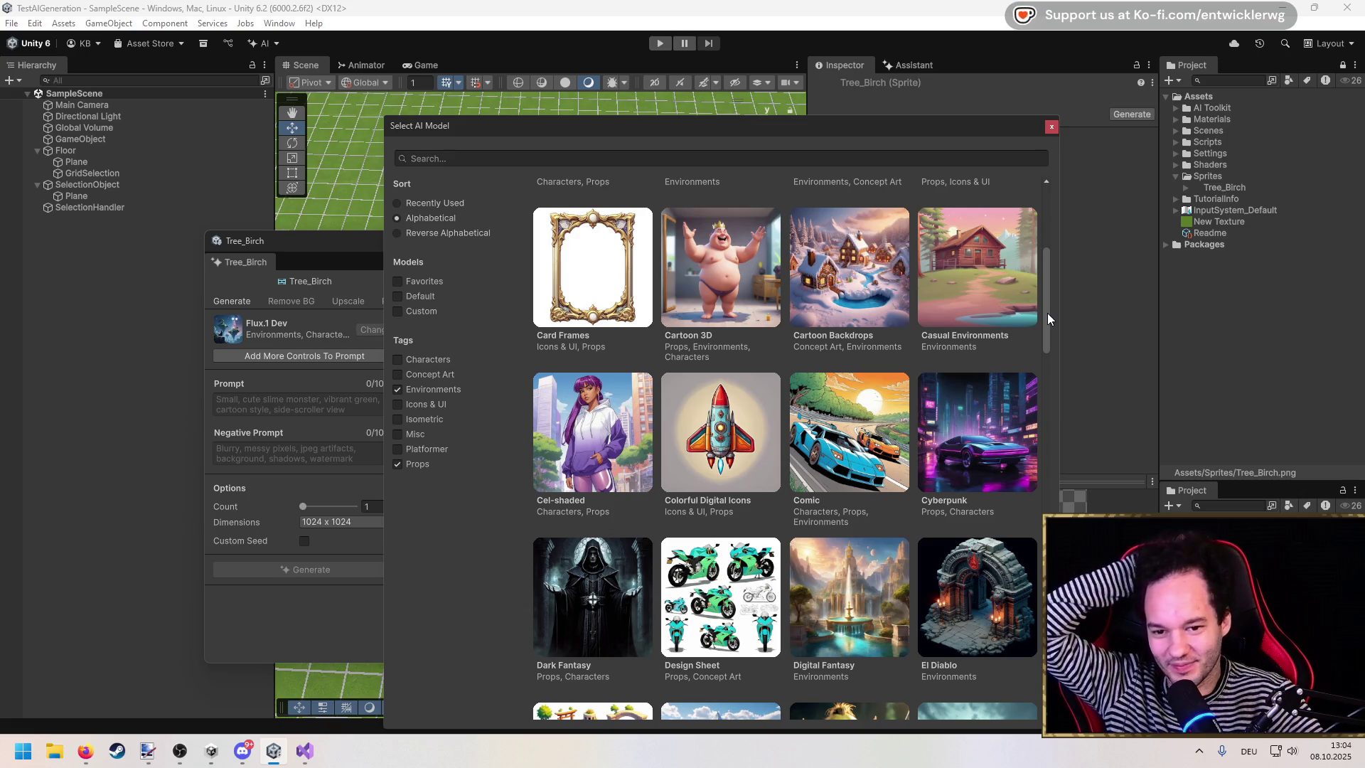
{"action": "left_click", "coordinate": [1019, 272]}
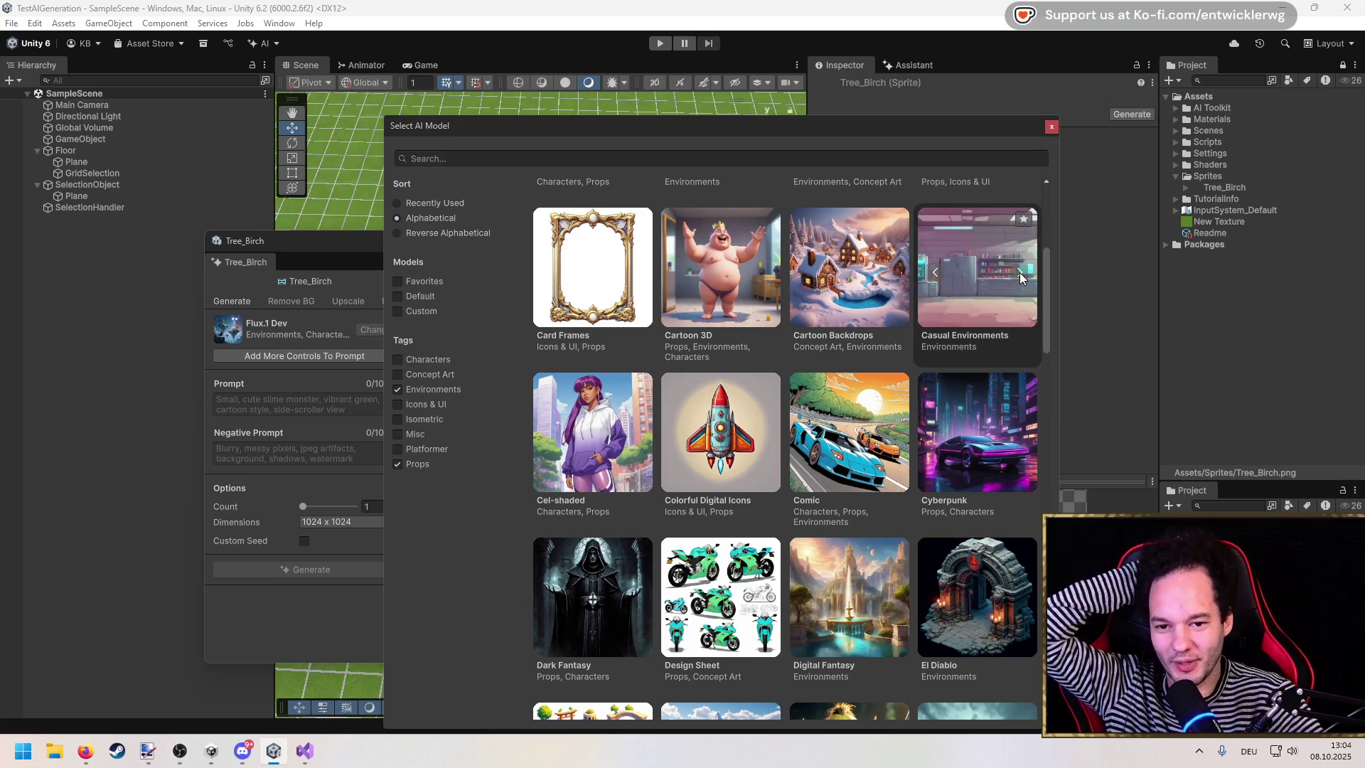
{"action": "left_click_drag", "start_coordinate": [1041, 283], "coordinate": [1045, 342]}
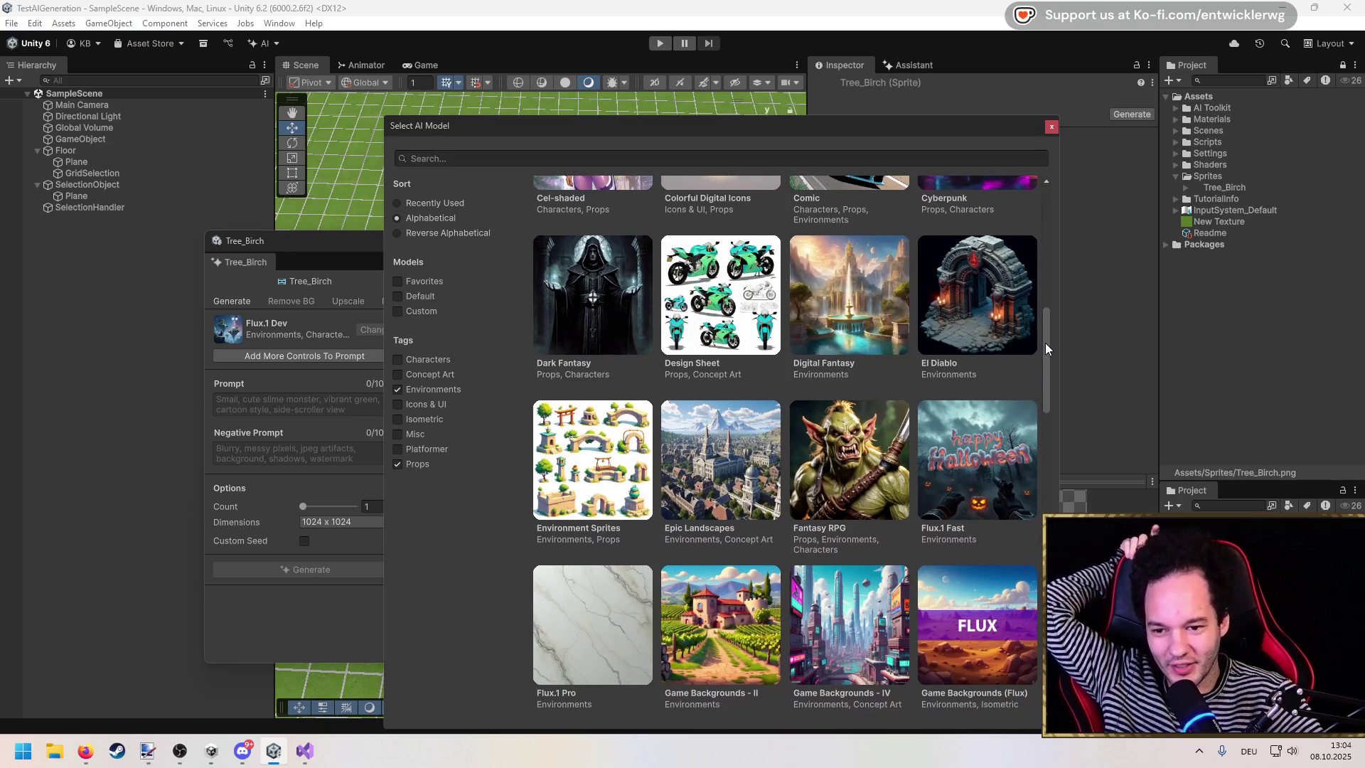
{"action": "left_click", "coordinate": [398, 389]}
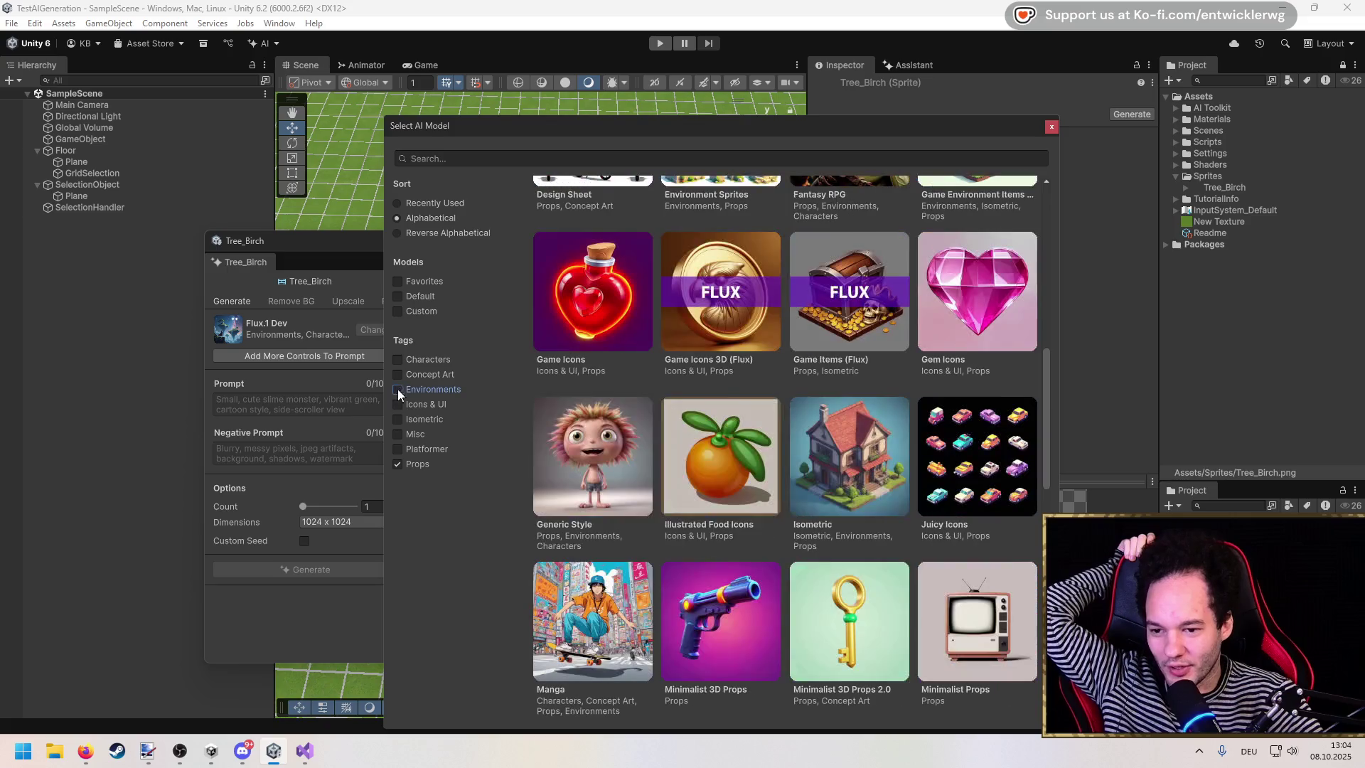
Step: Preview Strategy Game Map and Platformer Props samples, then choose Platformer Props as the model
{"action": "left_click_drag", "start_coordinate": [1046, 386], "coordinate": [1047, 425]}
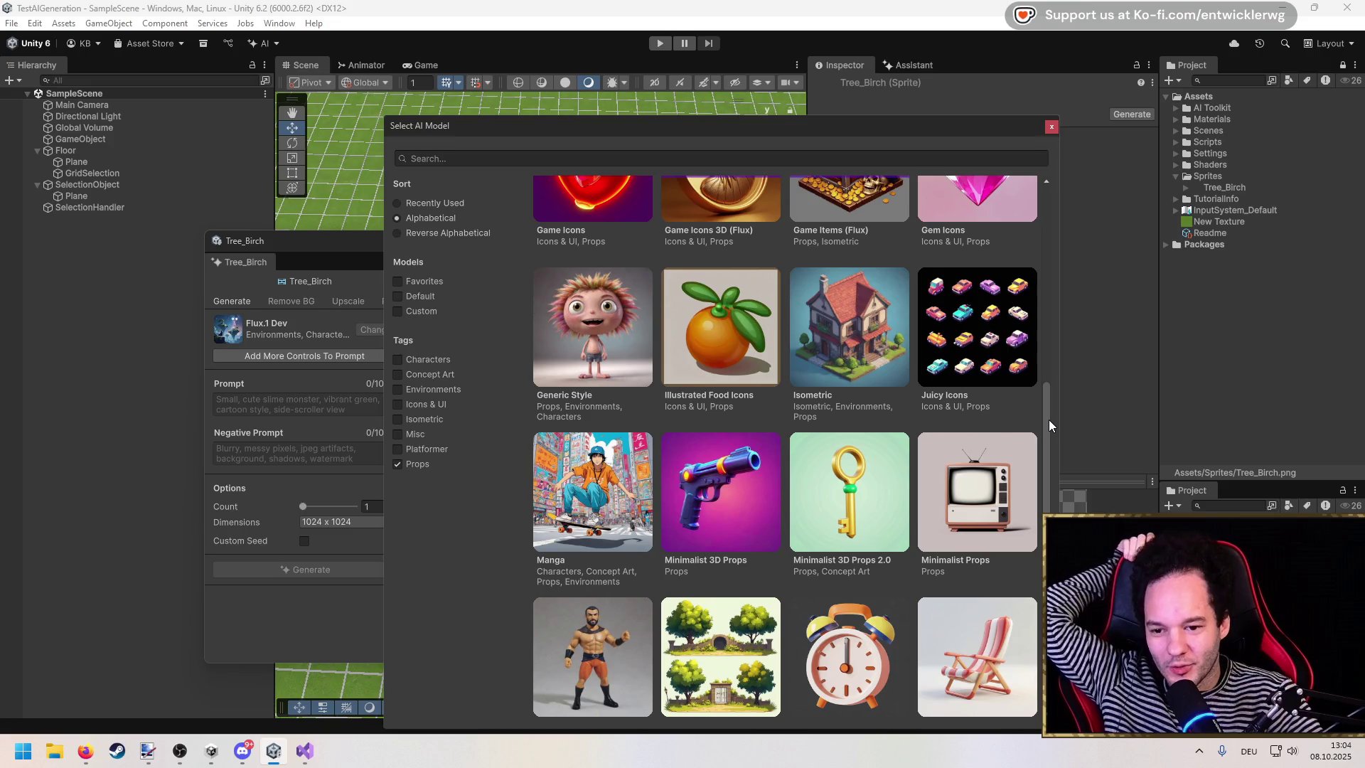
{"action": "left_click_drag", "start_coordinate": [1049, 420], "coordinate": [1056, 526]}
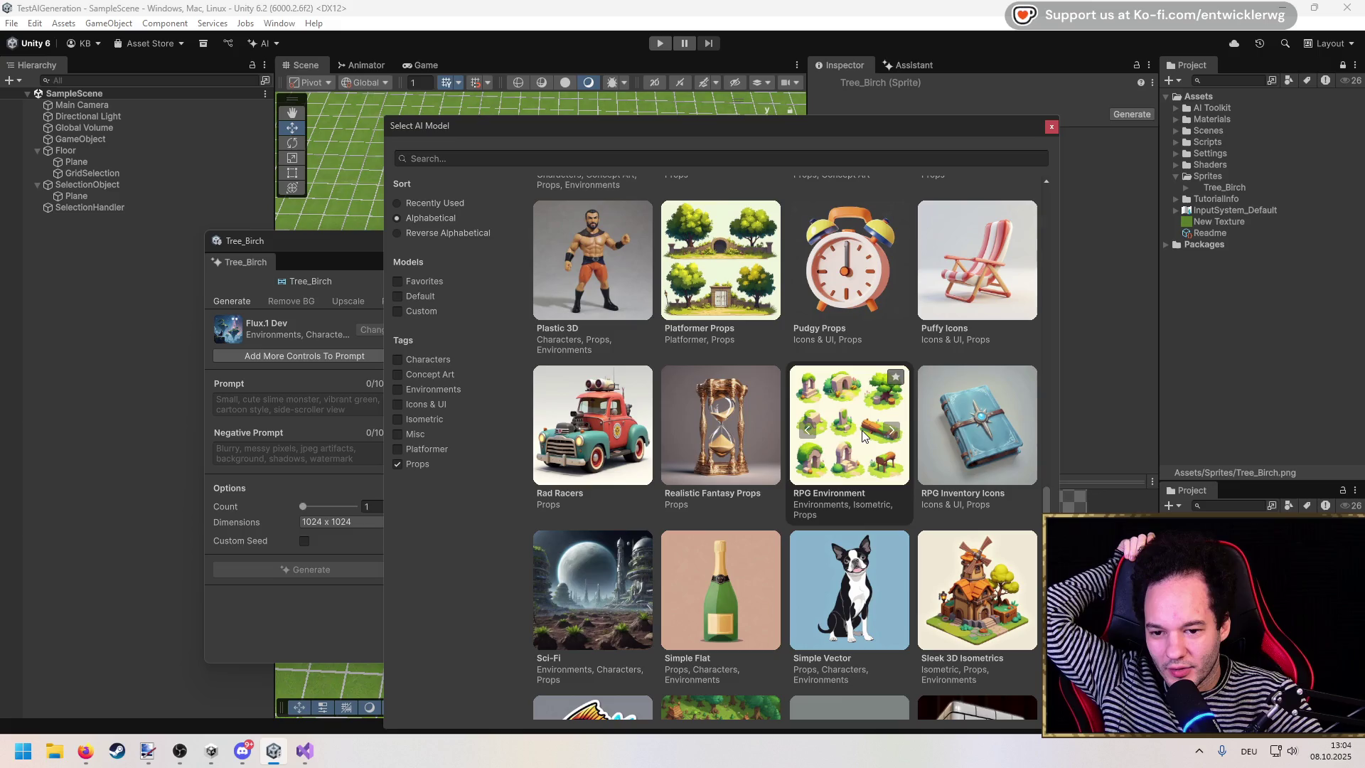
{"action": "scroll", "coordinate": [861, 430], "scroll_direction": "down", "scroll_amount": 3}
{"action": "scroll", "coordinate": [972, 444], "scroll_direction": "down", "scroll_amount": 2}
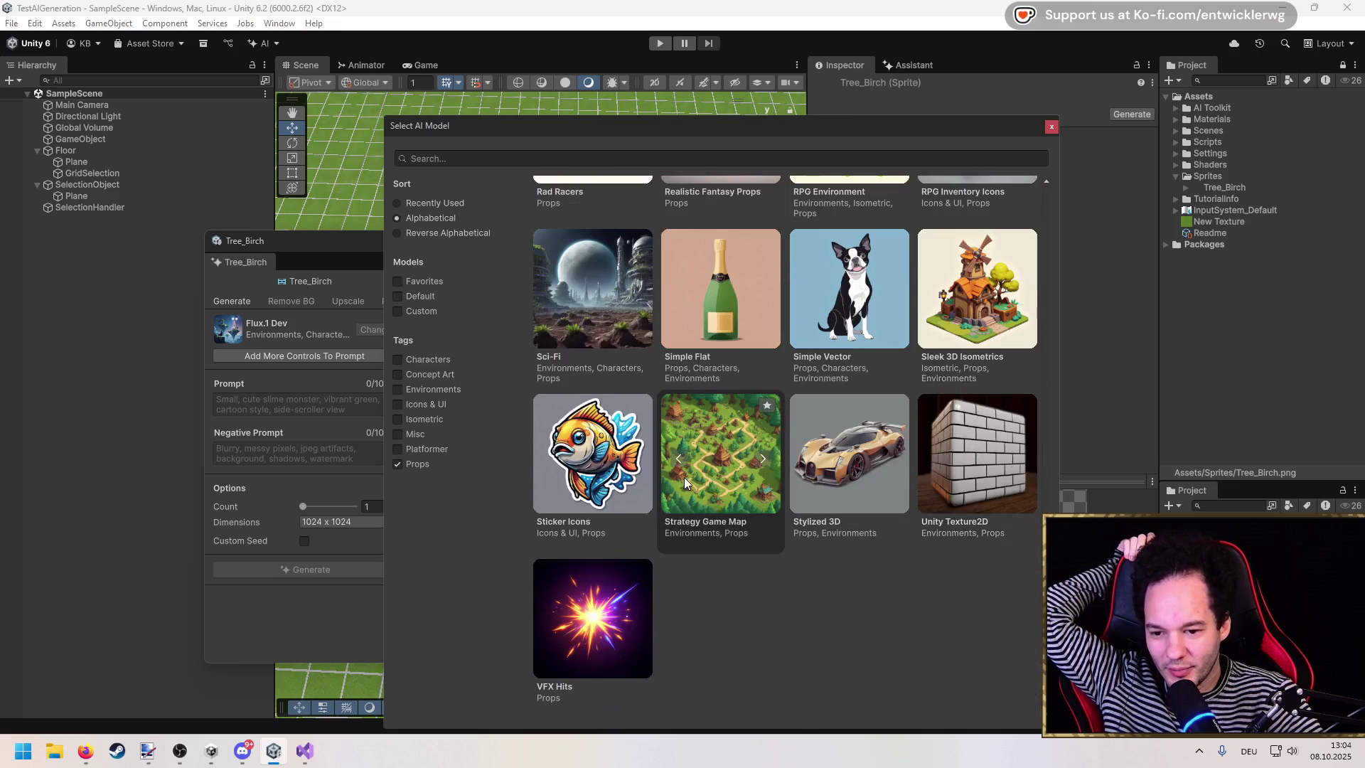
{"action": "left_click", "coordinate": [765, 458]}
{"action": "left_click", "coordinate": [765, 458]}
{"action": "left_click", "coordinate": [766, 459]}
{"action": "left_click", "coordinate": [765, 458]}
{"action": "left_click", "coordinate": [766, 458]}
{"action": "left_click", "coordinate": [765, 458]}
{"action": "left_click", "coordinate": [765, 457]}
{"action": "scroll", "coordinate": [766, 458], "scroll_direction": "up", "scroll_amount": 8}
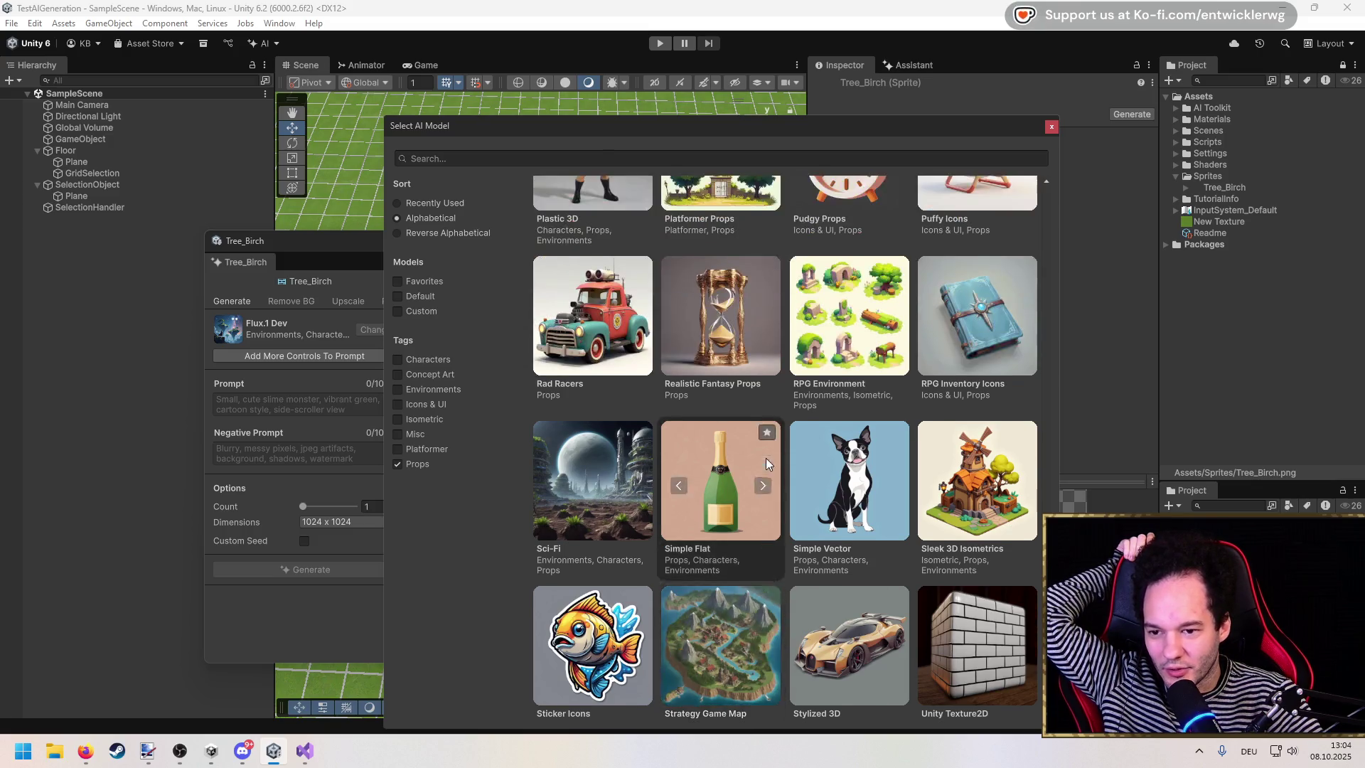
{"action": "left_click", "coordinate": [763, 426]}
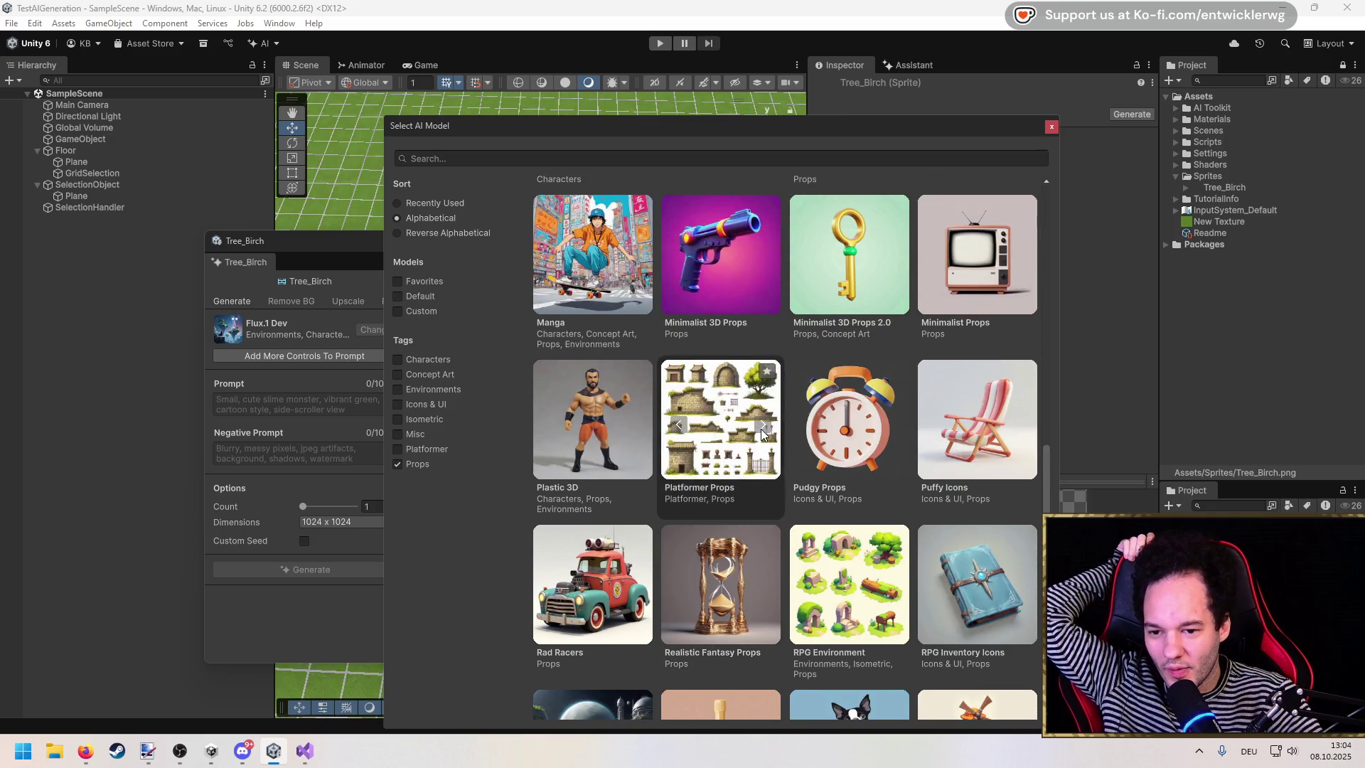
{"action": "left_click", "coordinate": [721, 434]}
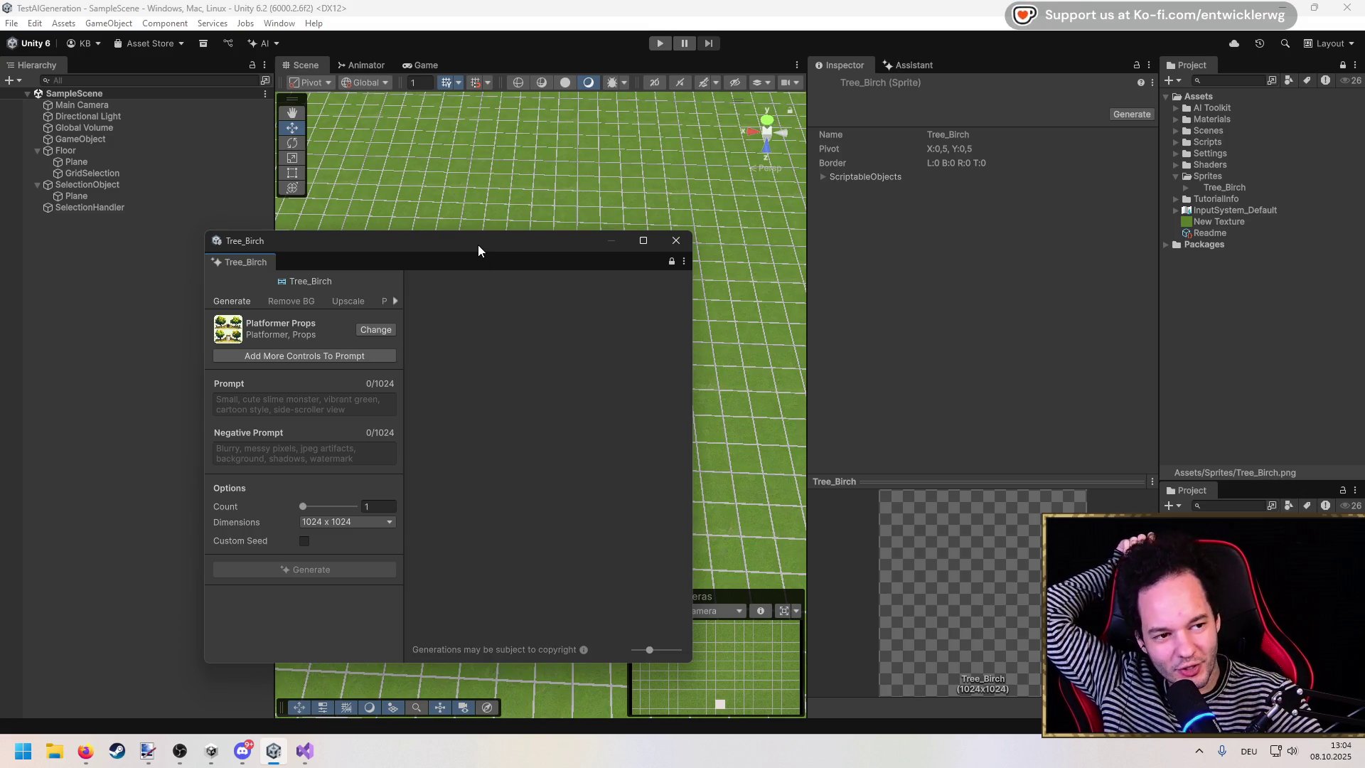
Step: Switch the Tree_Birch generator's model back to Flux.1 Dev
{"action": "left_click", "coordinate": [376, 329]}
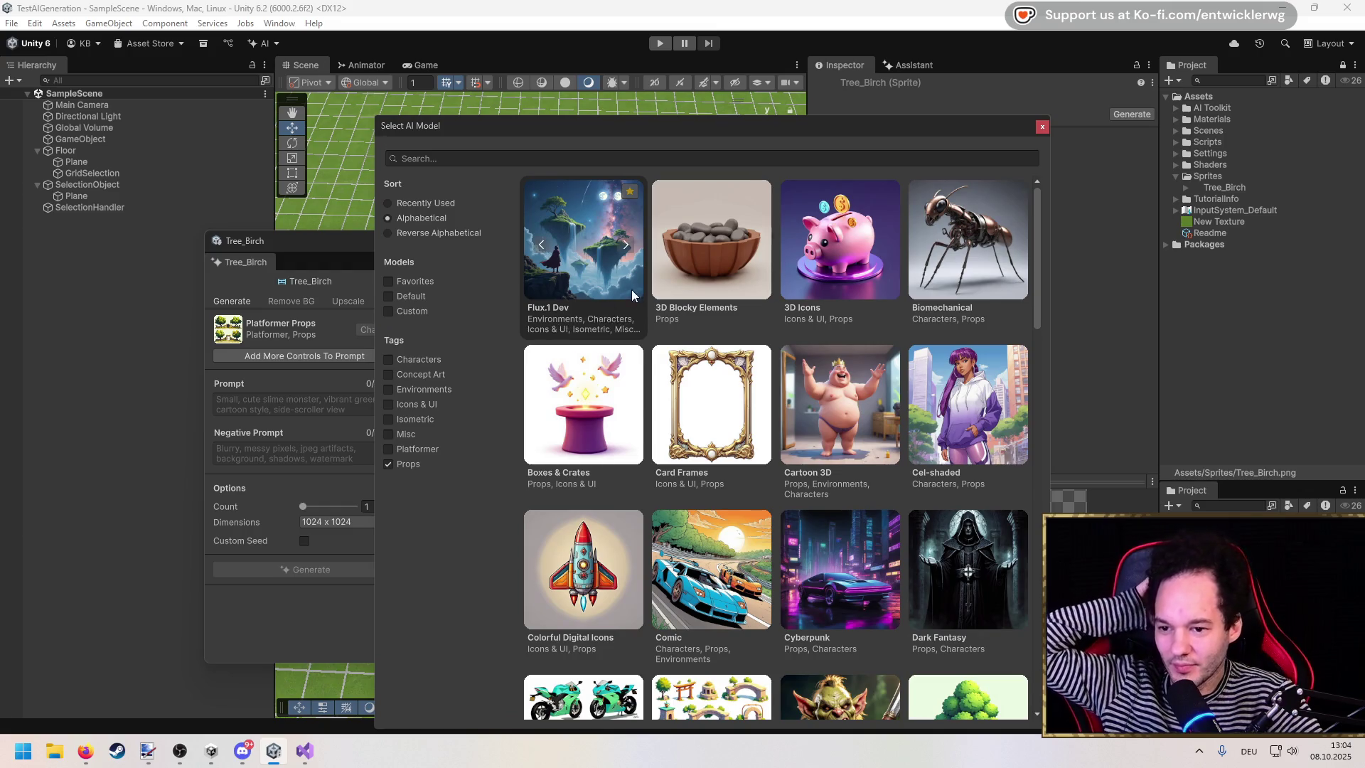
{"action": "left_click", "coordinate": [631, 314]}
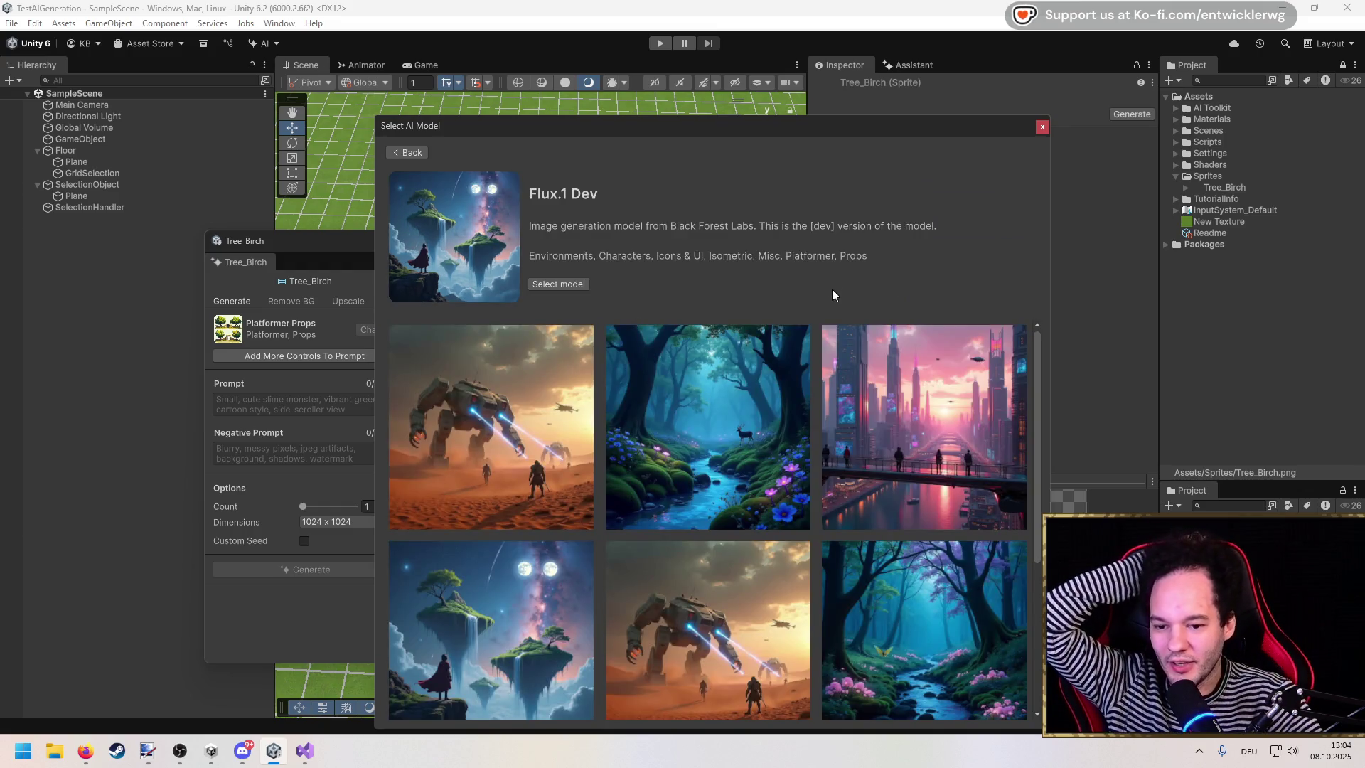
{"action": "left_click", "coordinate": [559, 283]}
{"action": "left_click_drag", "start_coordinate": [392, 213], "coordinate": [408, 178]}
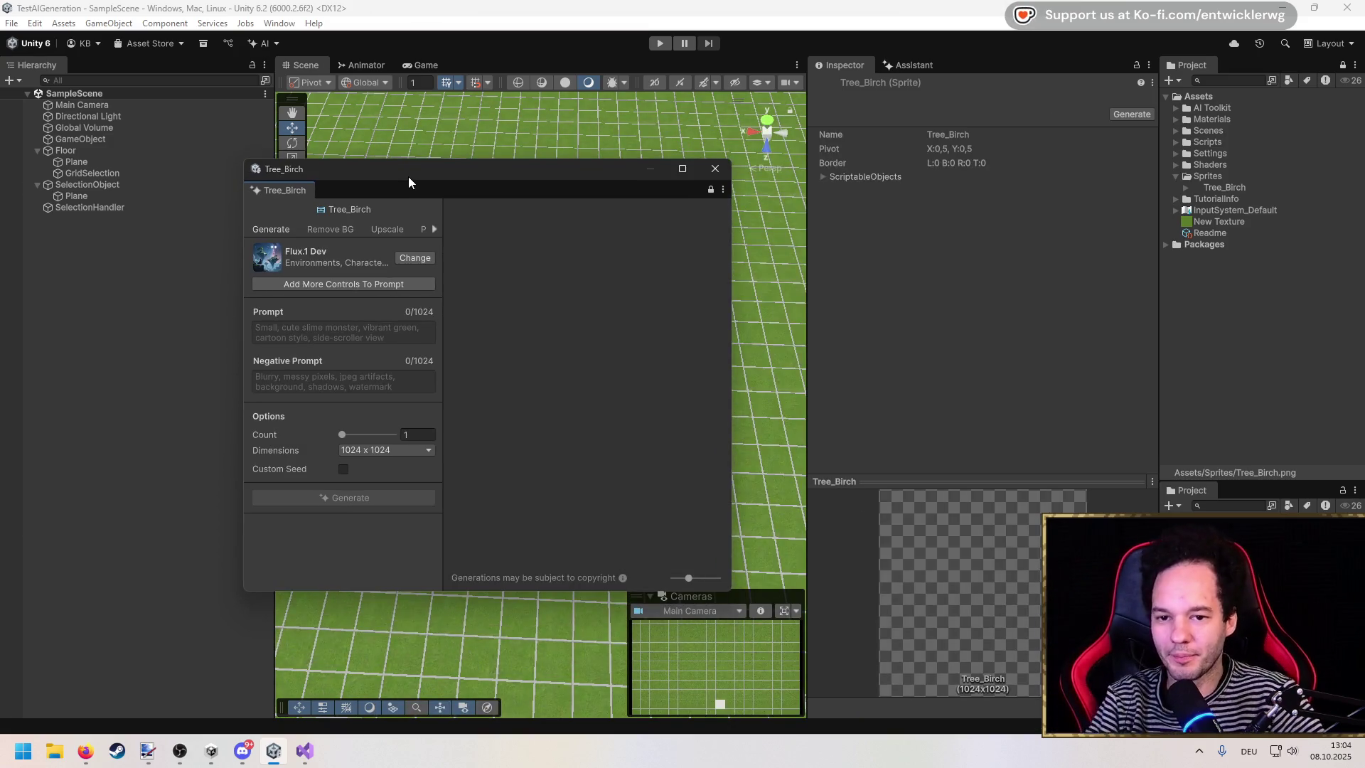
Step: Write a prompt asking for a birch tree sprite for use in a top-down game
{"action": "left_click", "coordinate": [355, 324]}
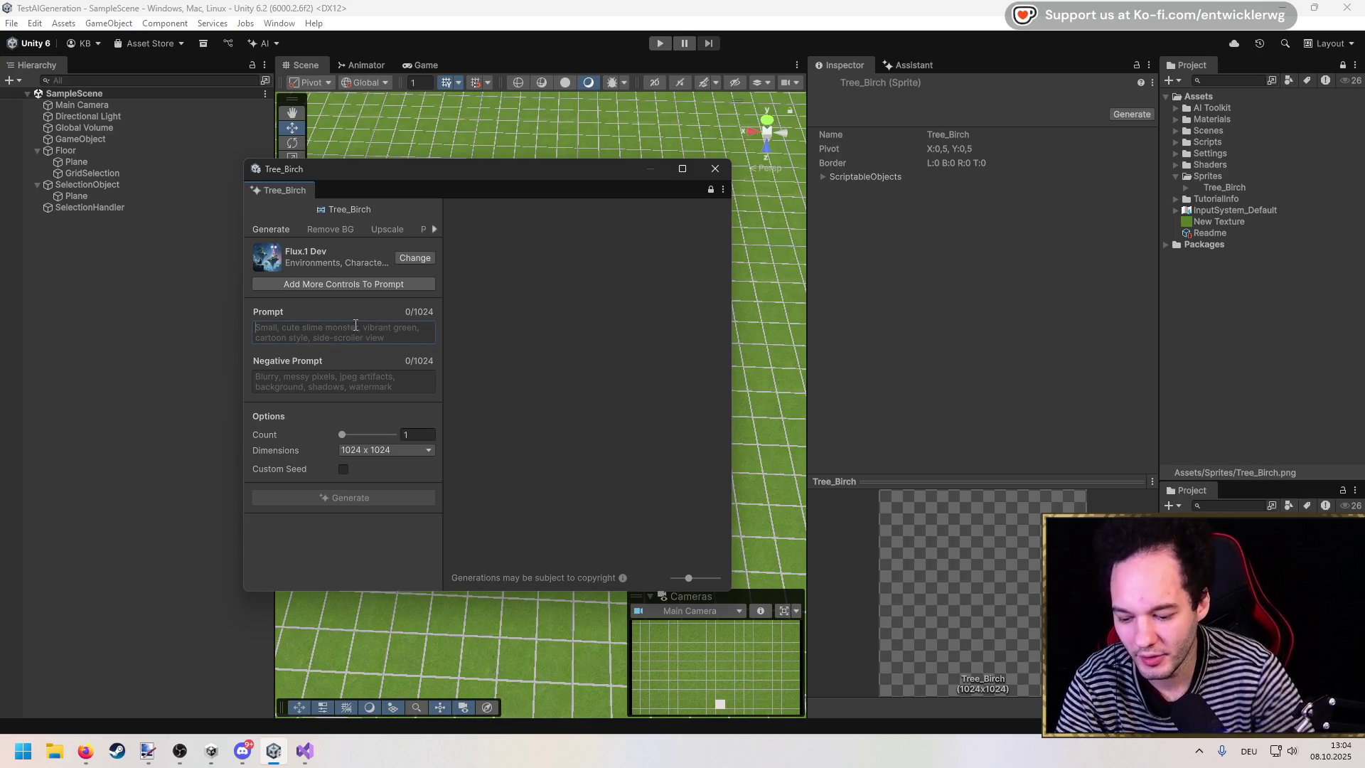
{"action": "type", "text": "Create a birch tre"}
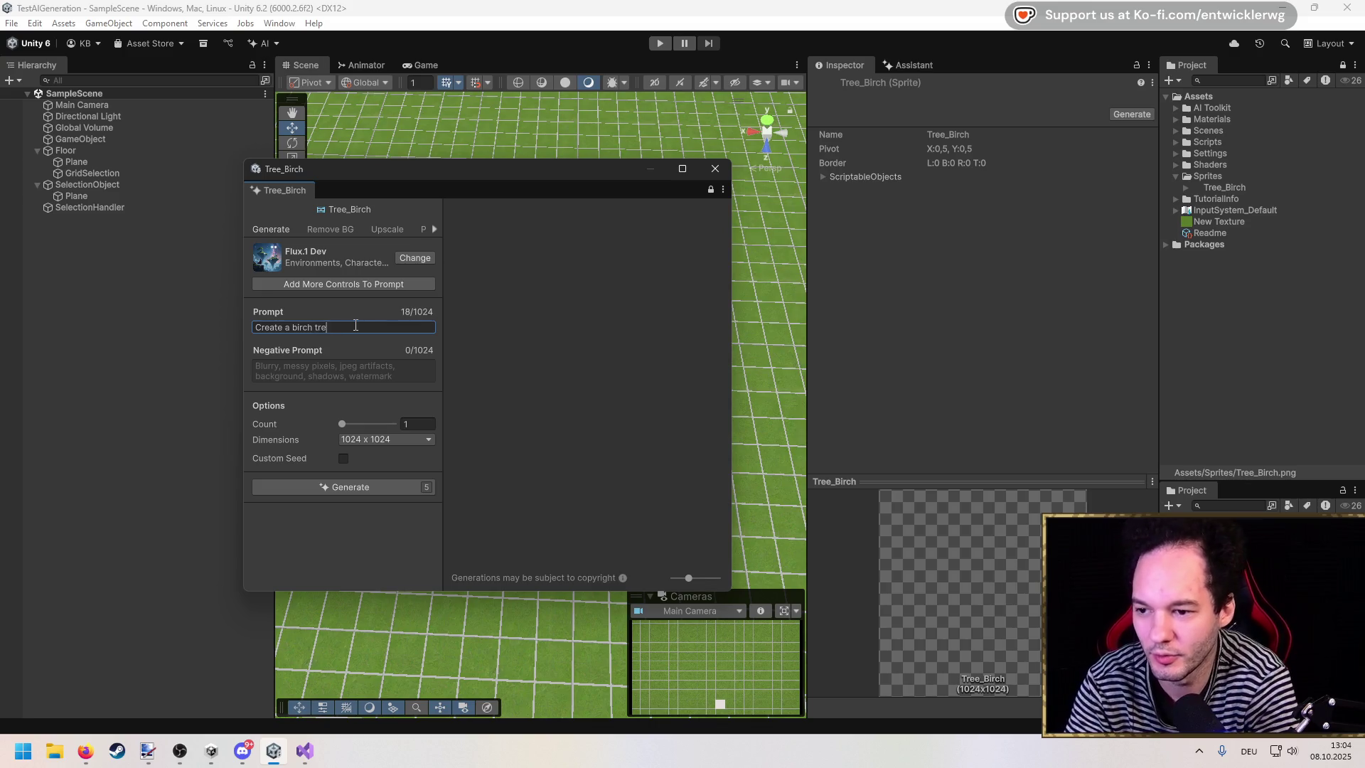
{"action": "type", "text": "e for use in a"}
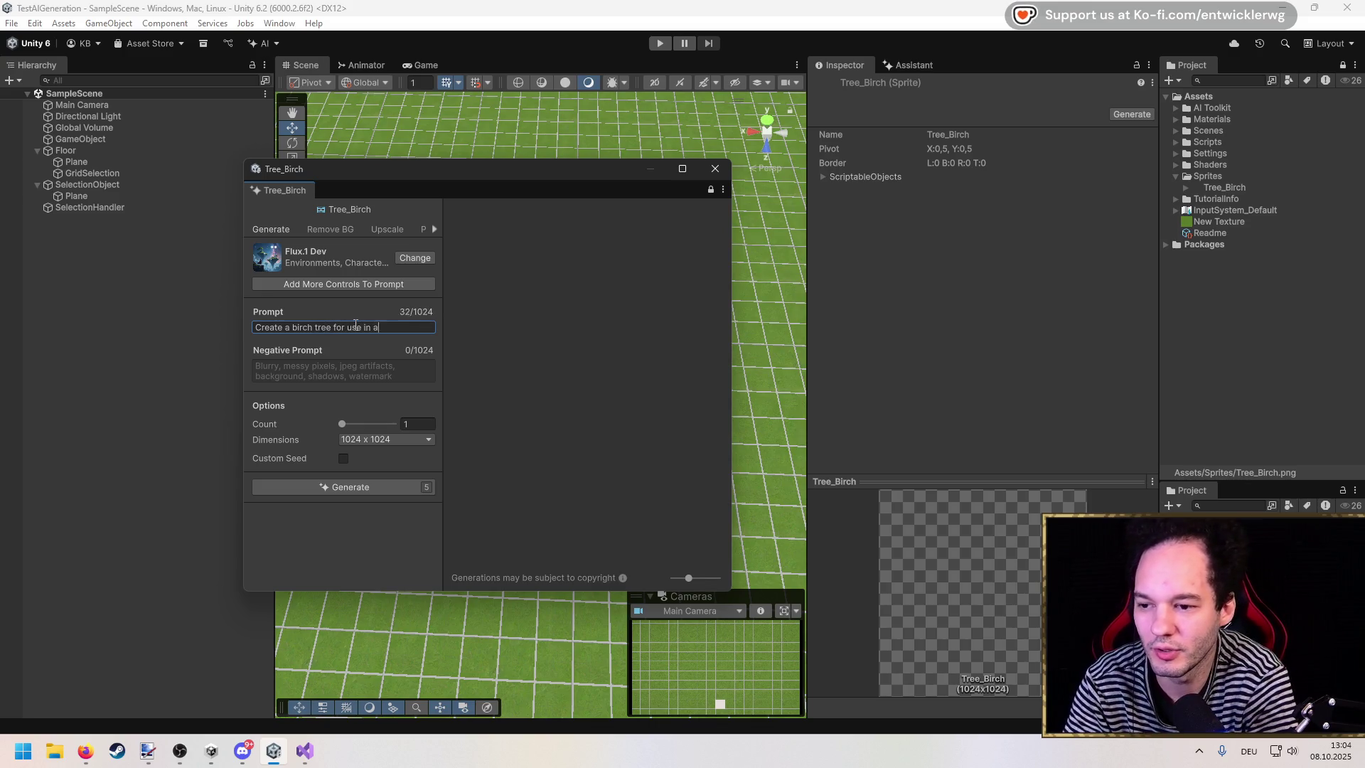
{"action": "key", "text": "BackSpace"}
{"action": "key", "text": "BackSpace"}
{"action": "key", "text": "BackSpace"}
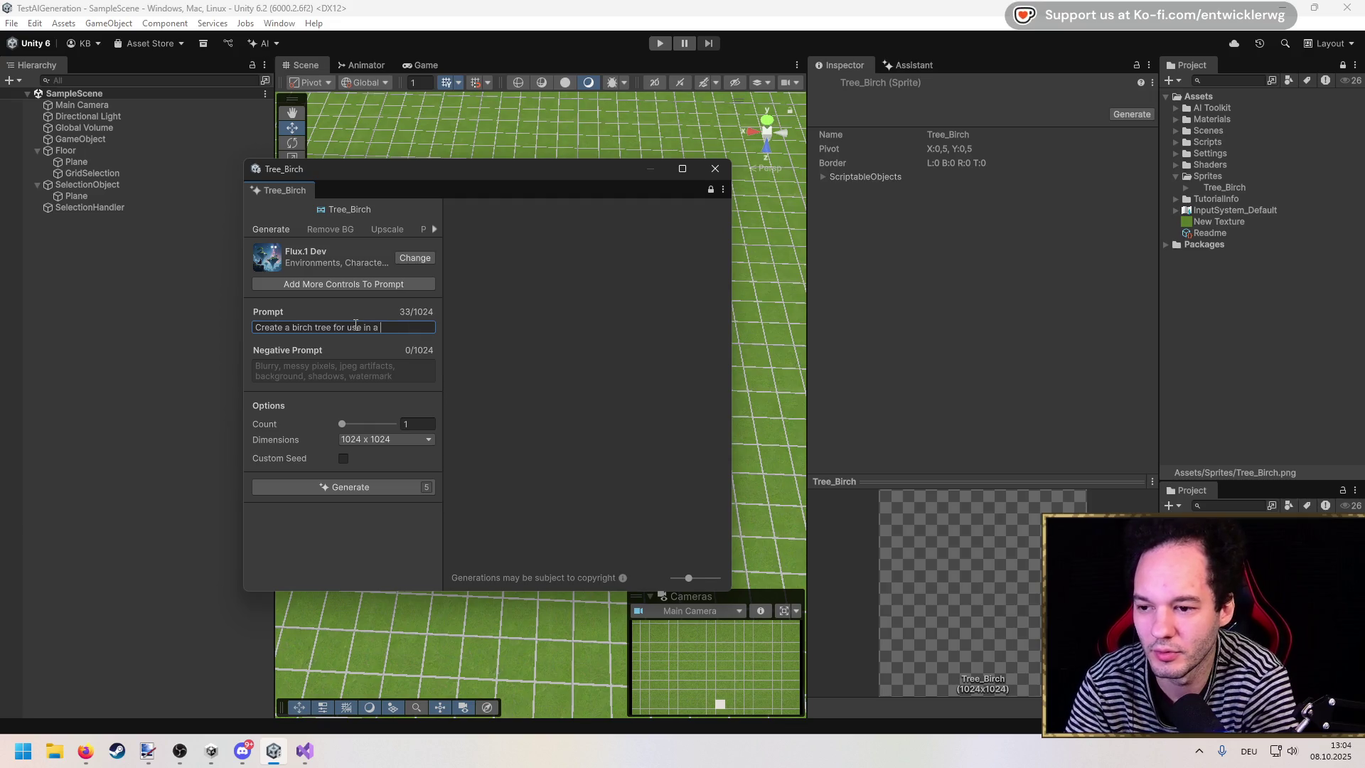
{"action": "type", "text": "game. "}
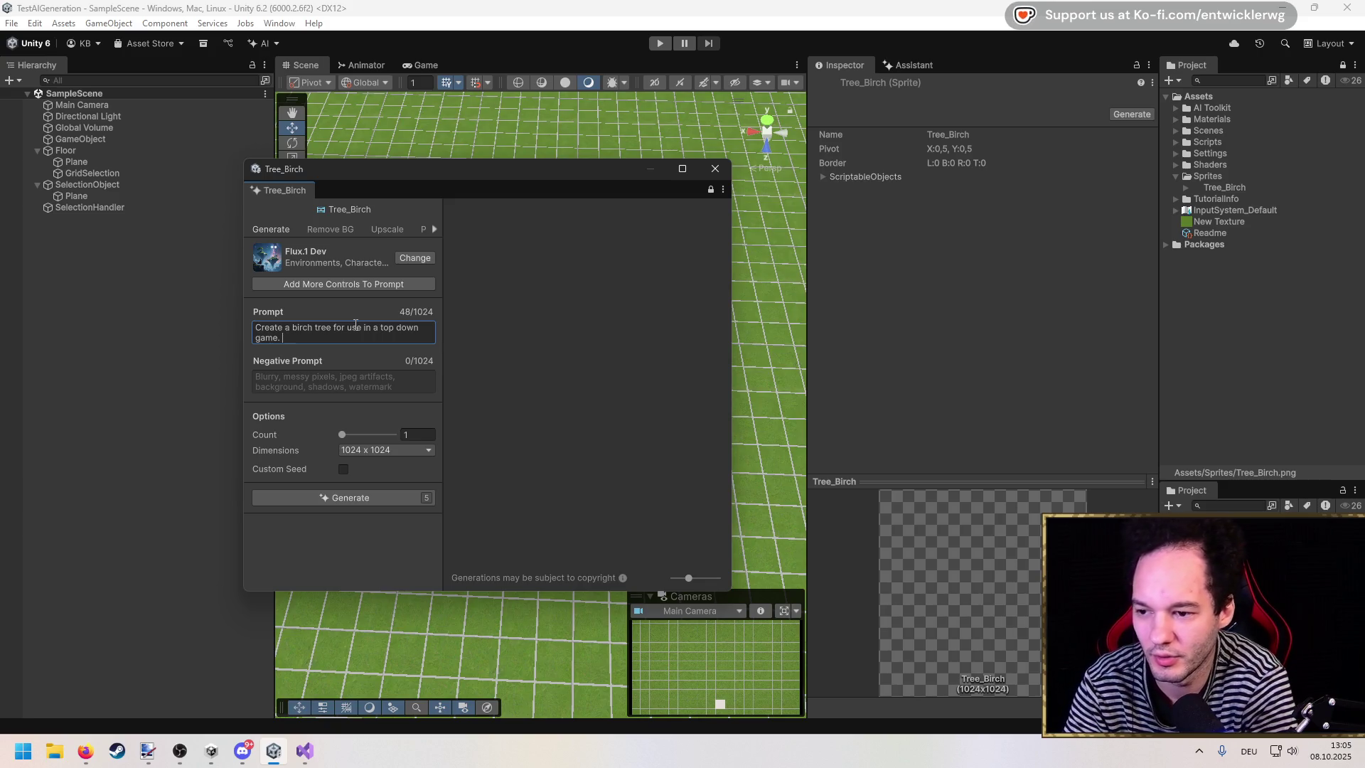
{"action": "type", "text": "Sprite should be"}
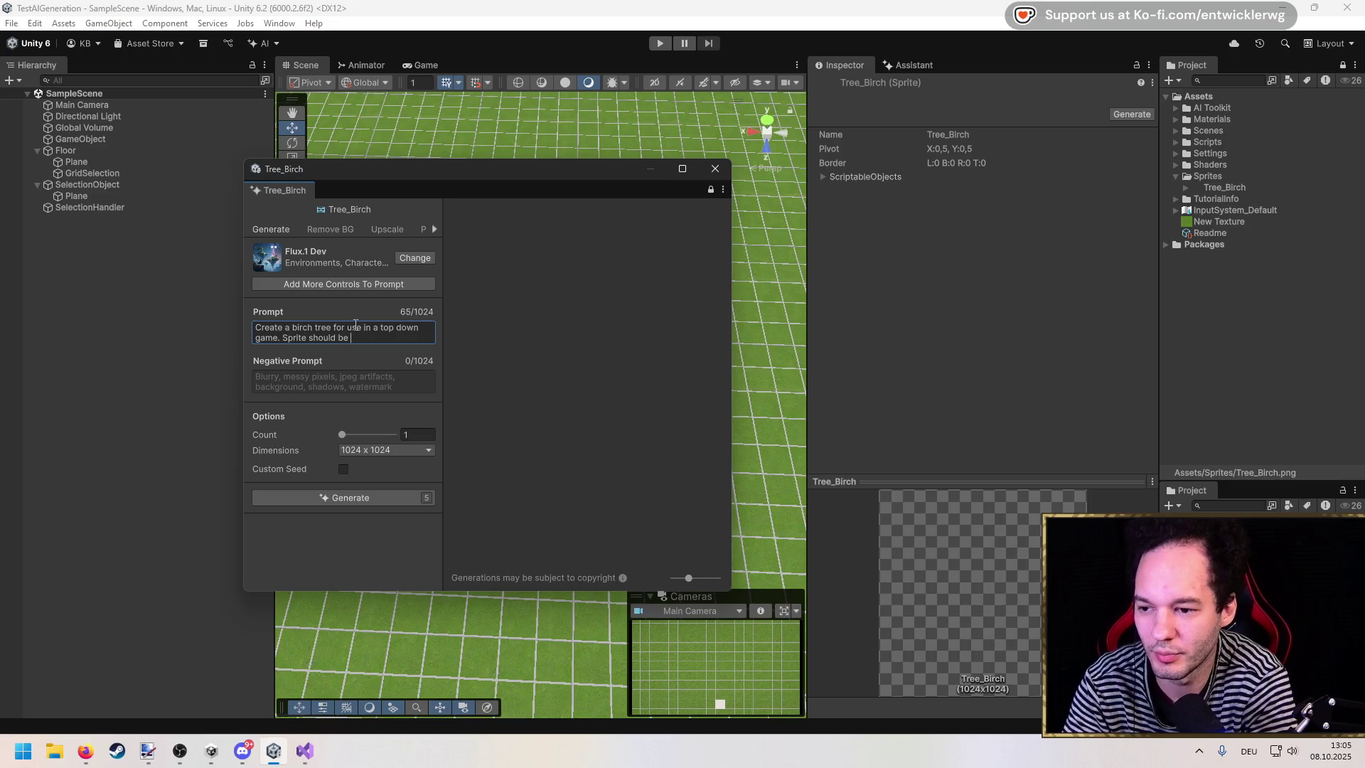
{"action": "key", "text": "BackSpace"}
{"action": "key", "text": "BackSpace"}
{"action": "key", "text": "BackSpace"}
{"action": "type", "text": "d i"}
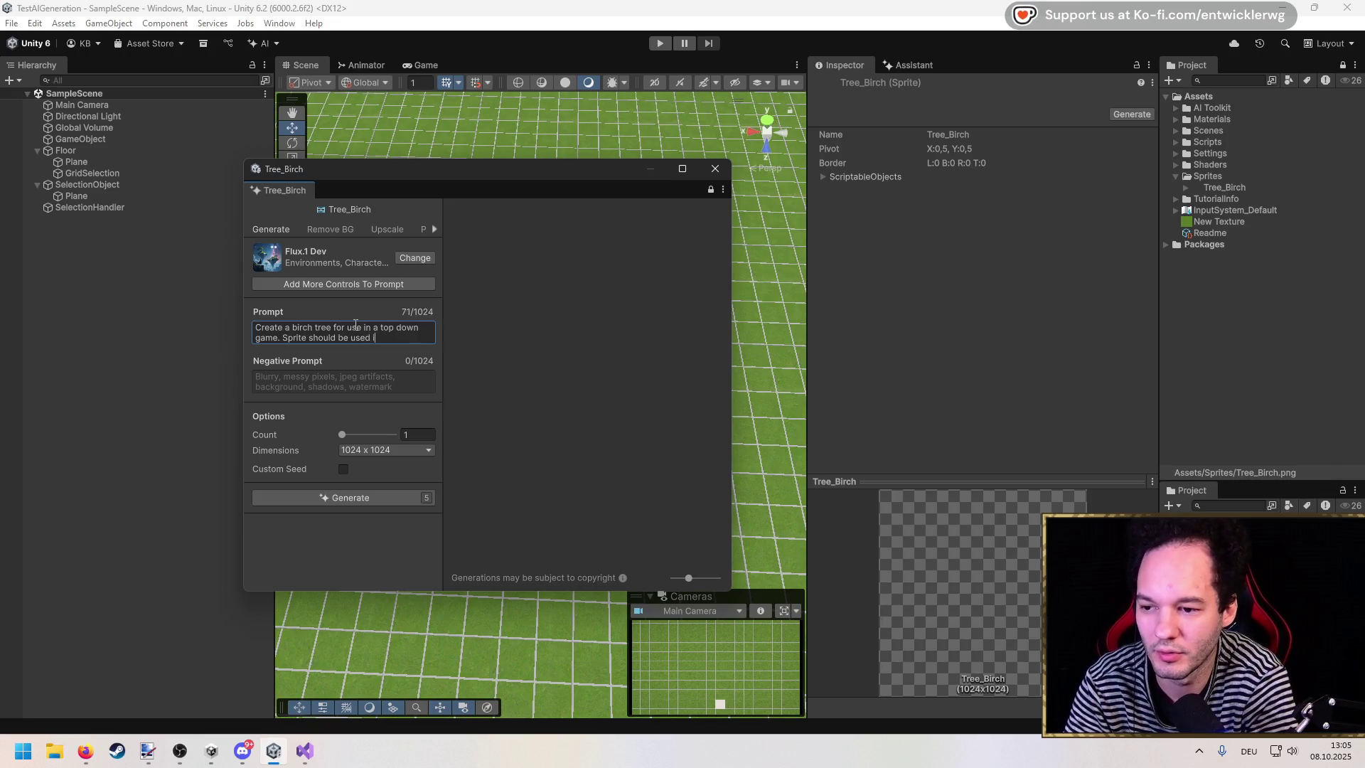
{"action": "type", "text": "n a Sp"}
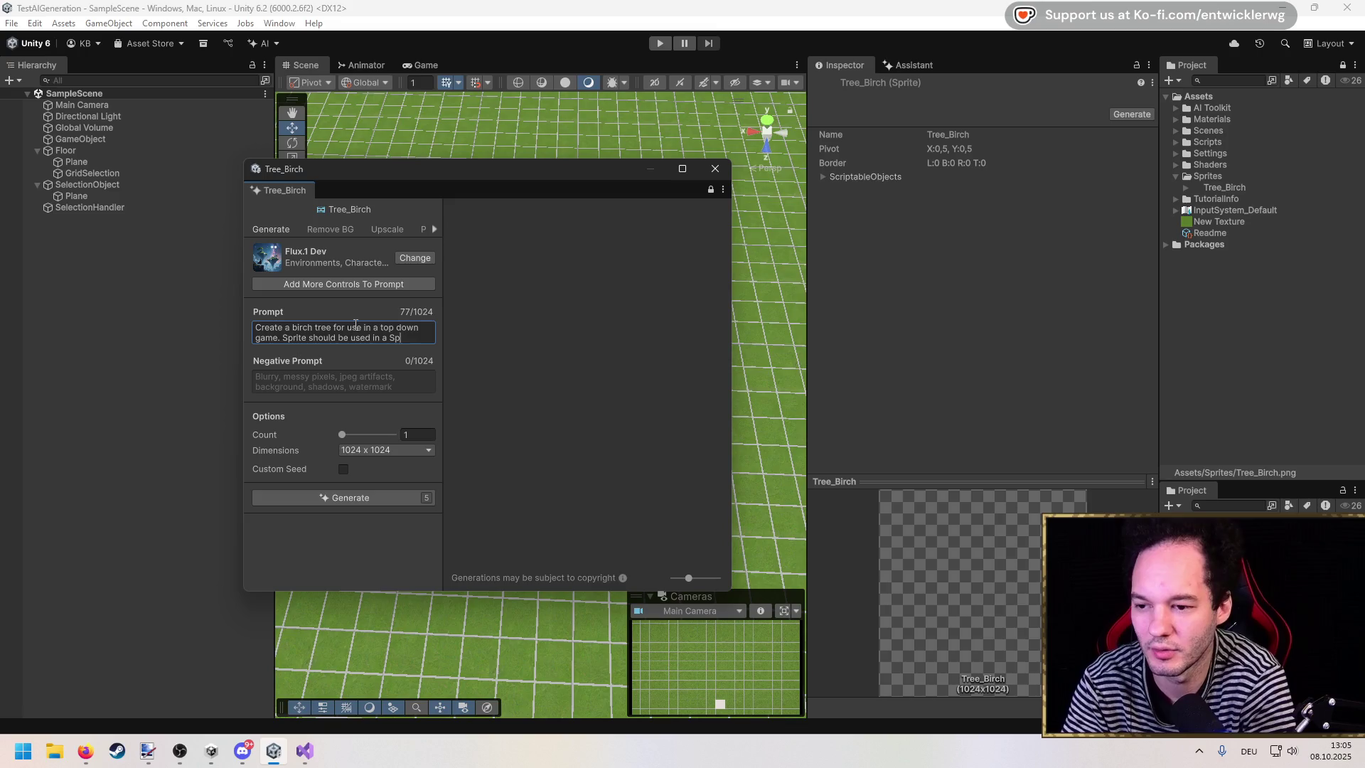
{"action": "type", "text": "riteRenderer."}
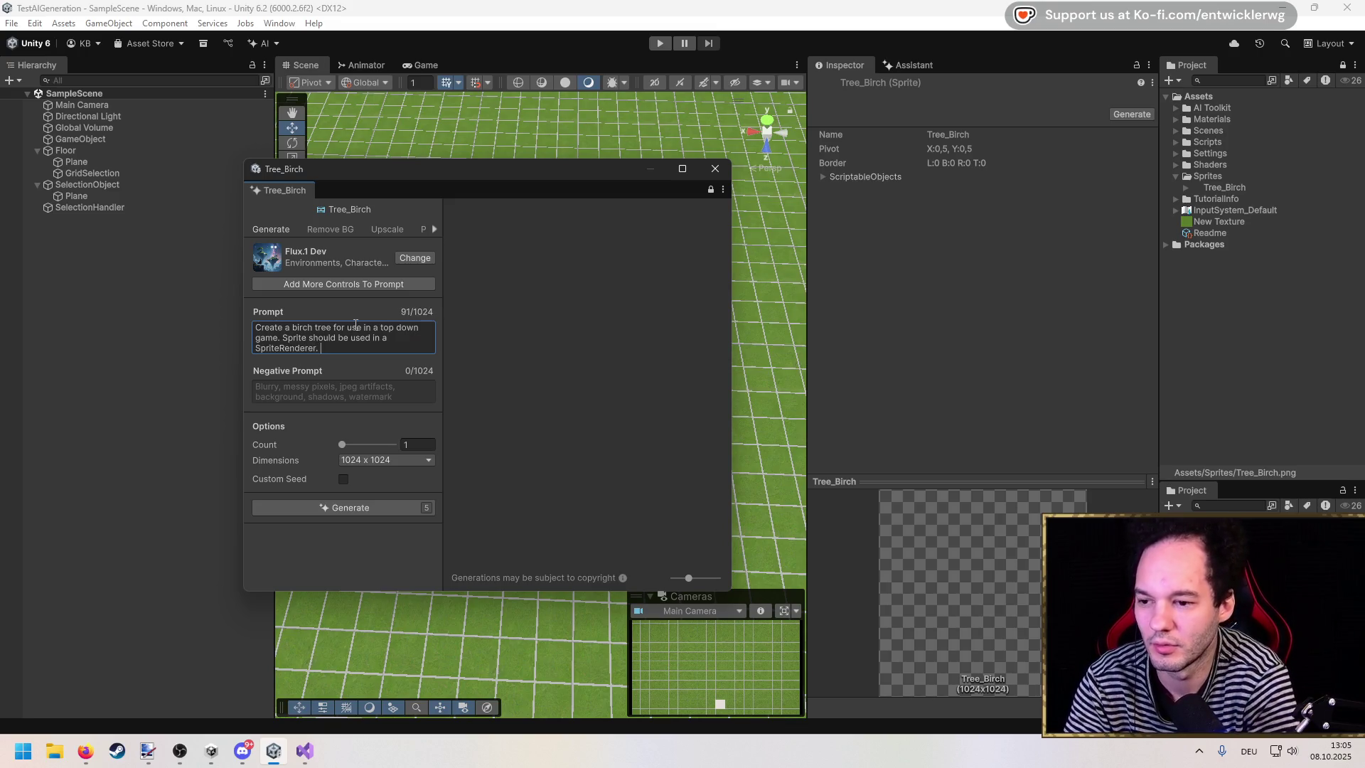
Step: Keep image dimensions at 1024 x 1024 and leave Custom Seed off
{"action": "left_click", "coordinate": [366, 459]}
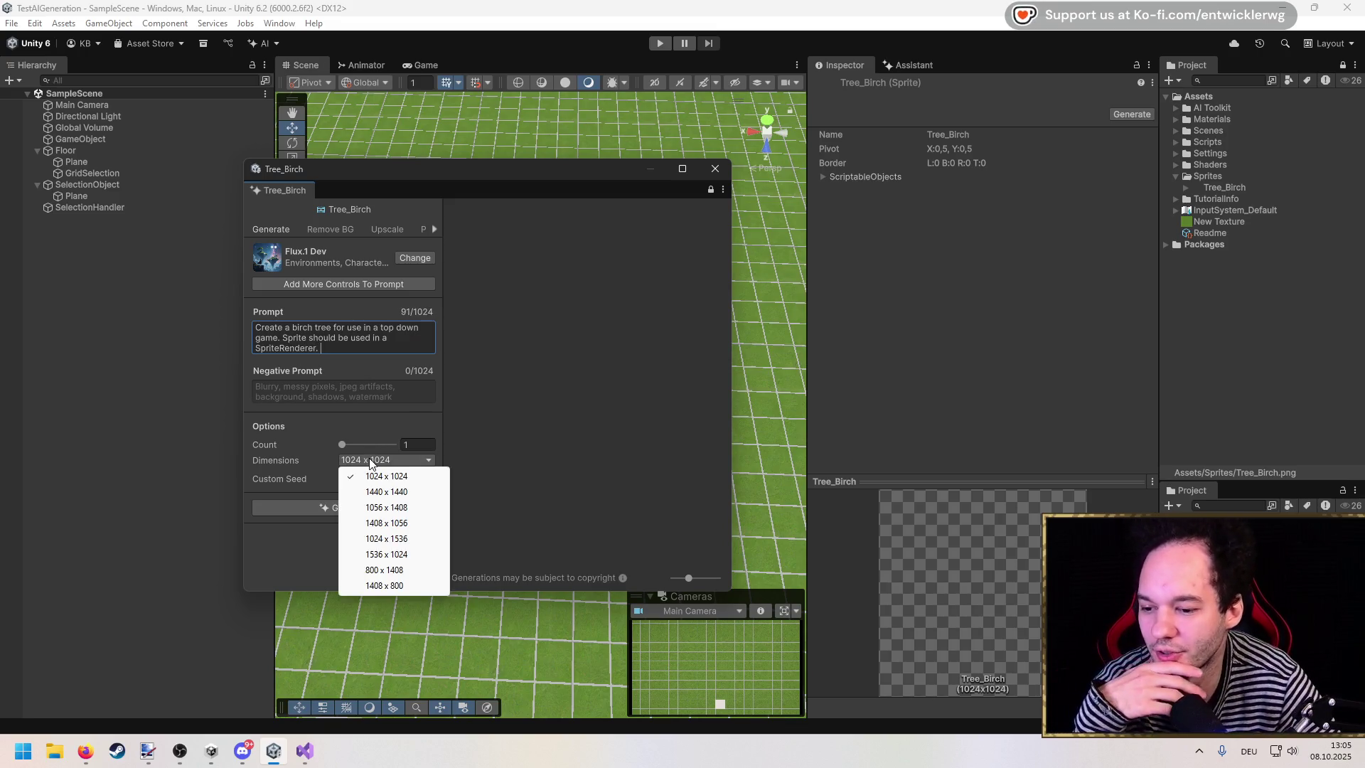
{"action": "left_click", "coordinate": [291, 461]}
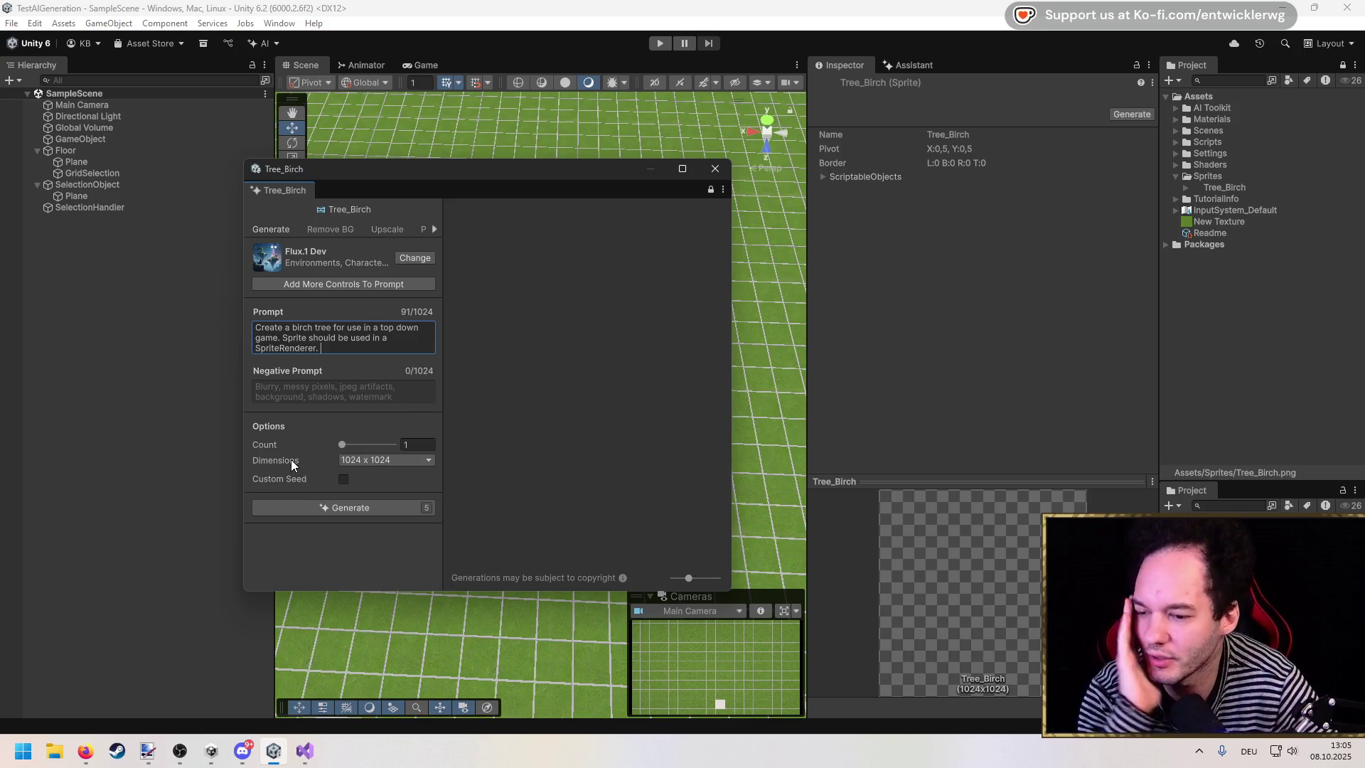
{"action": "left_click", "coordinate": [363, 460]}
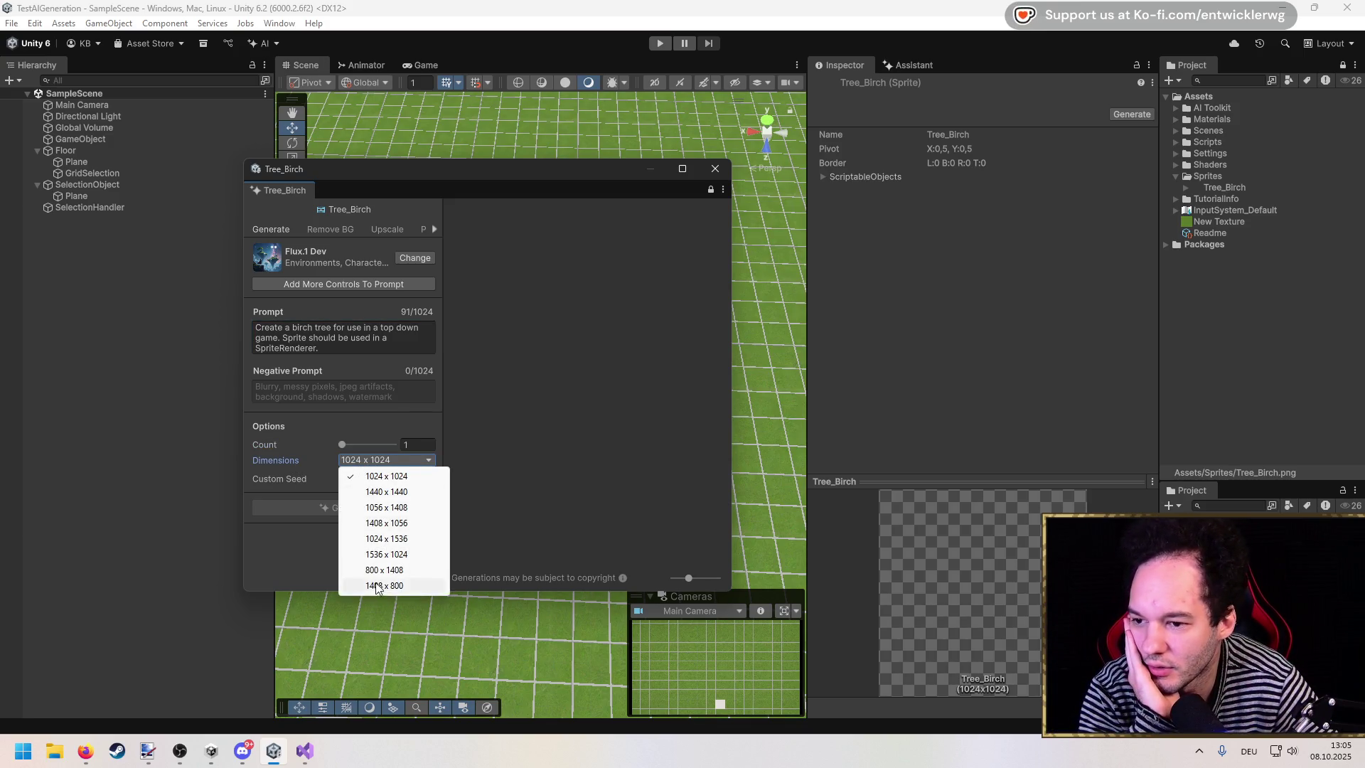
{"action": "left_click", "coordinate": [303, 478]}
{"action": "left_click", "coordinate": [306, 479]}
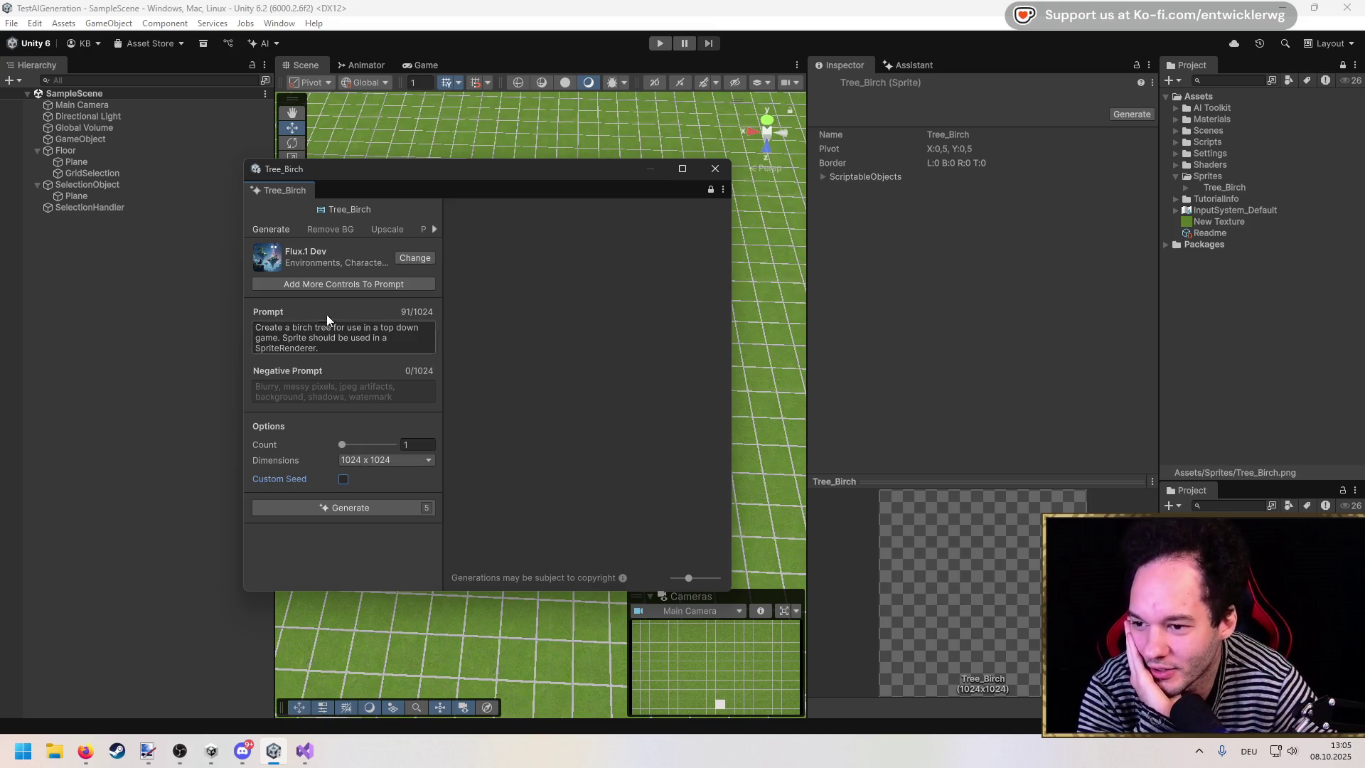
Step: Change the model to Environment Sprites, keeping 1024 x 1024 dimensions
{"action": "left_click", "coordinate": [420, 253]}
{"action": "scroll", "coordinate": [764, 398], "scroll_direction": "down", "scroll_amount": 5}
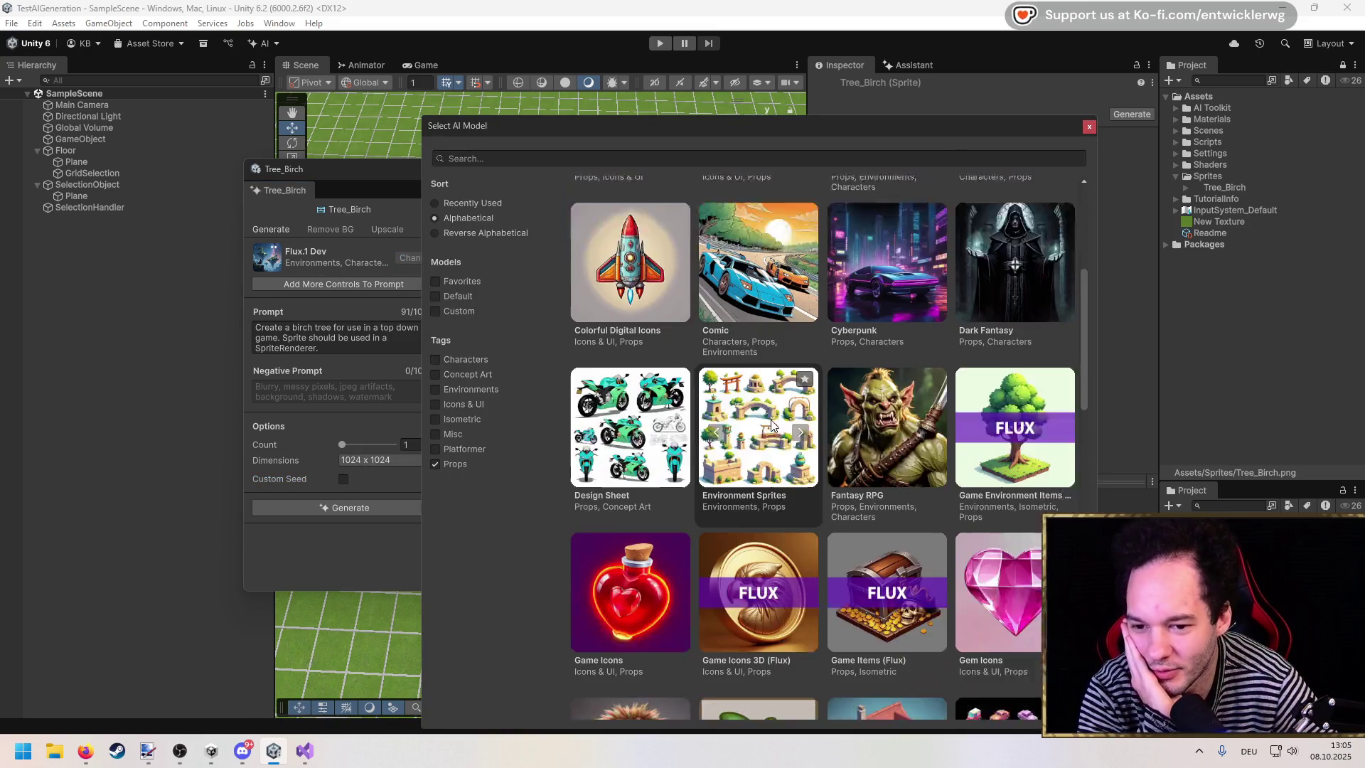
{"action": "left_click", "coordinate": [754, 356]}
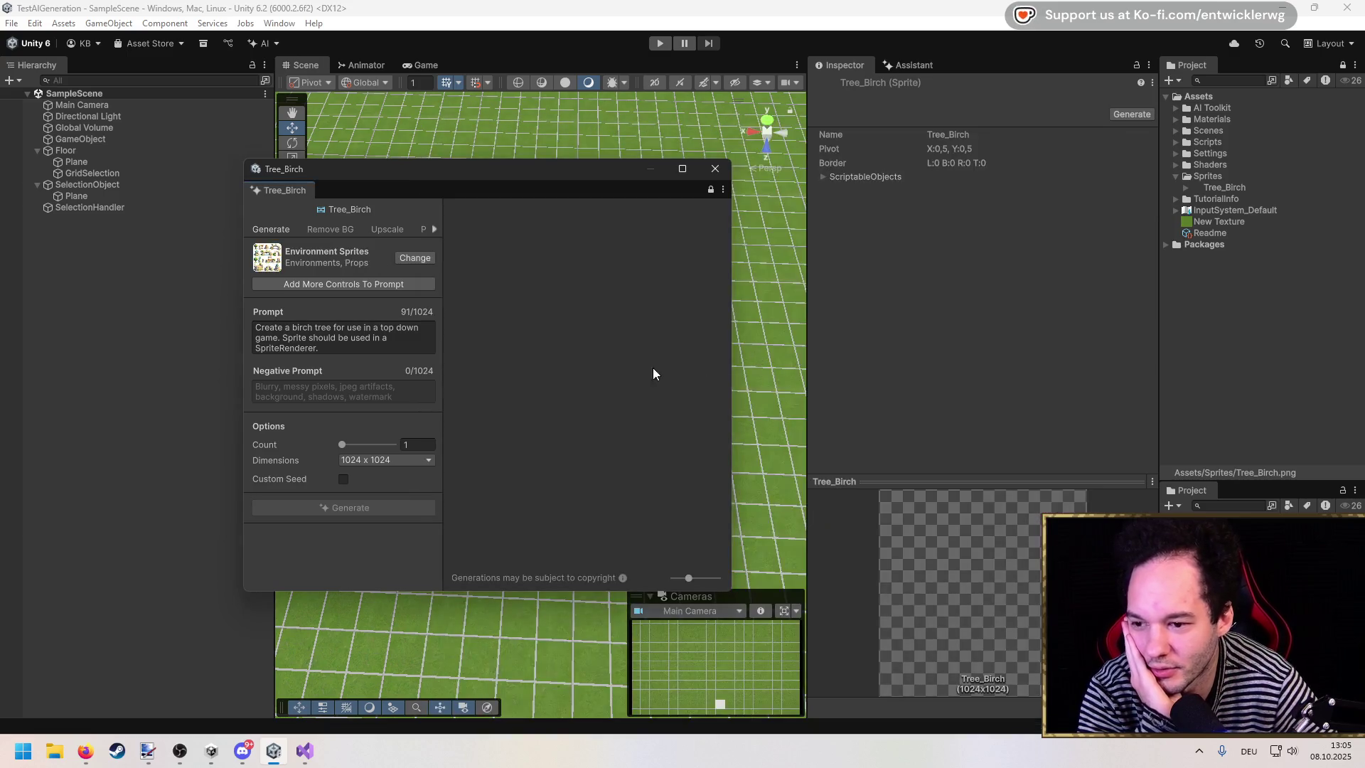
{"action": "left_click", "coordinate": [370, 461]}
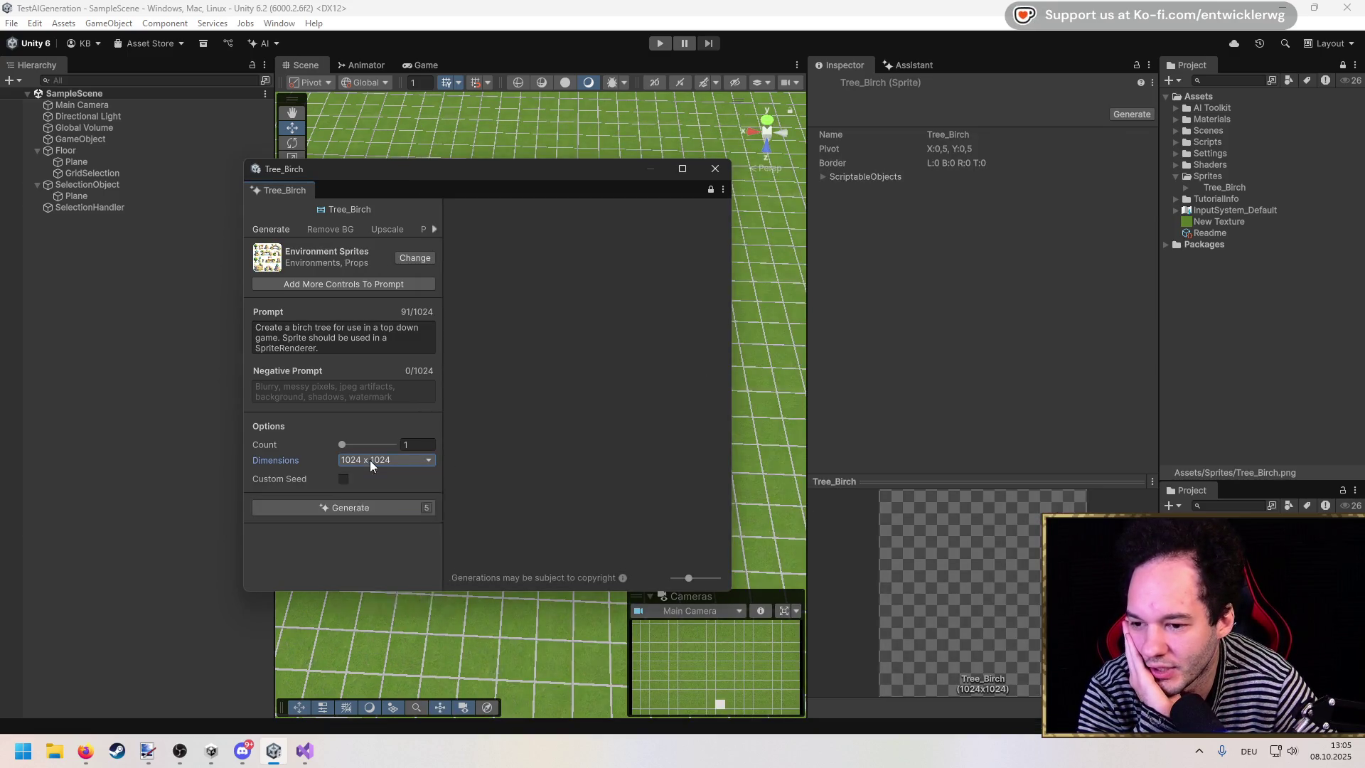
{"action": "left_click", "coordinate": [292, 420]}
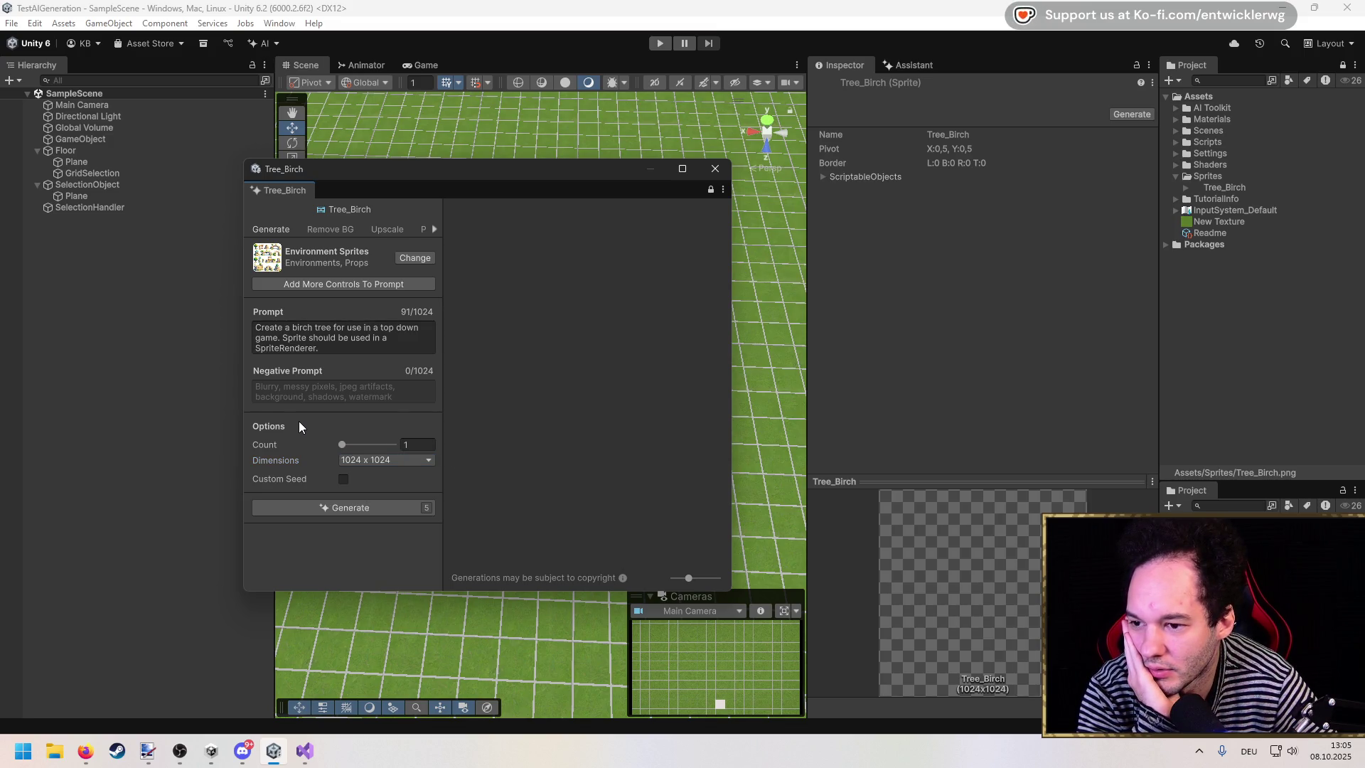
{"action": "left_click", "coordinate": [359, 279]}
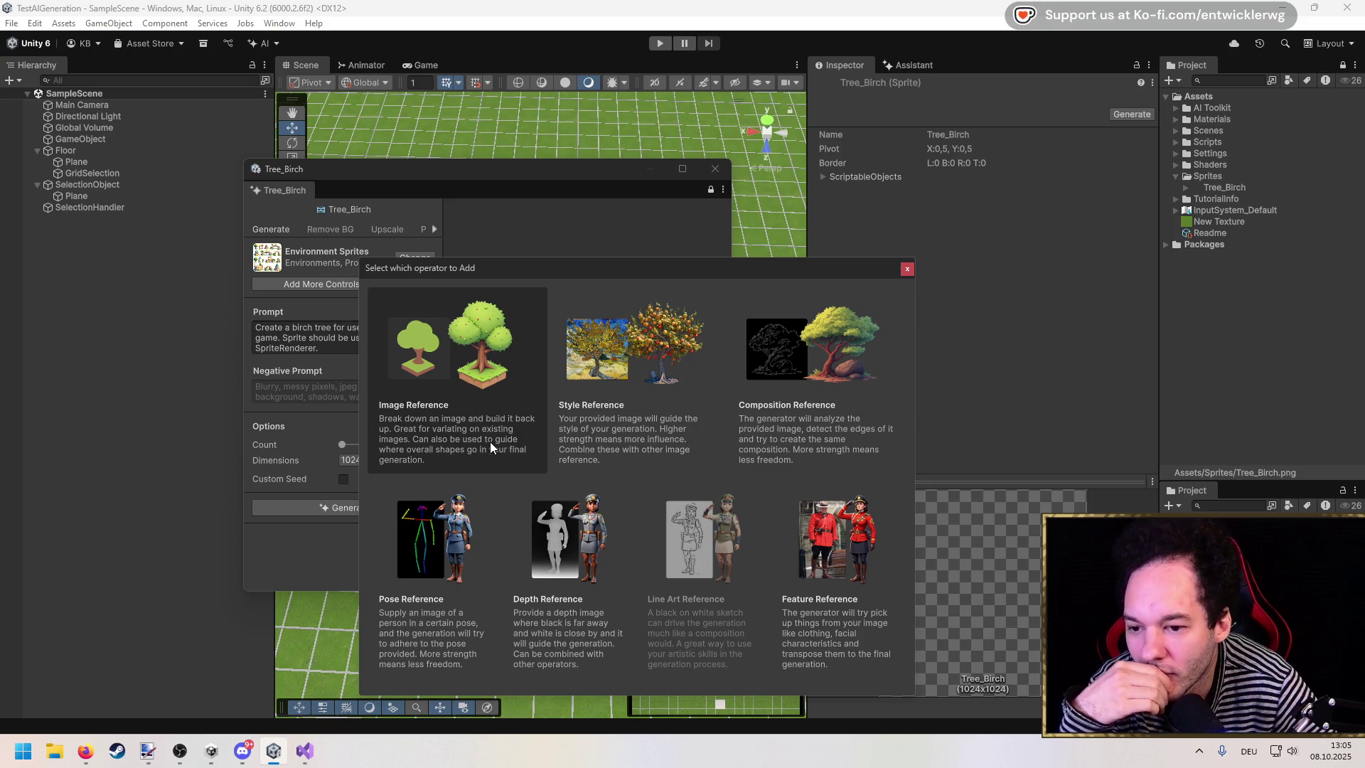
Step: Add an Image Reference and open its doodle canvas beside the generator panel
{"action": "left_click", "coordinate": [431, 435]}
{"action": "scroll", "coordinate": [396, 353], "scroll_direction": "down", "scroll_amount": 3}
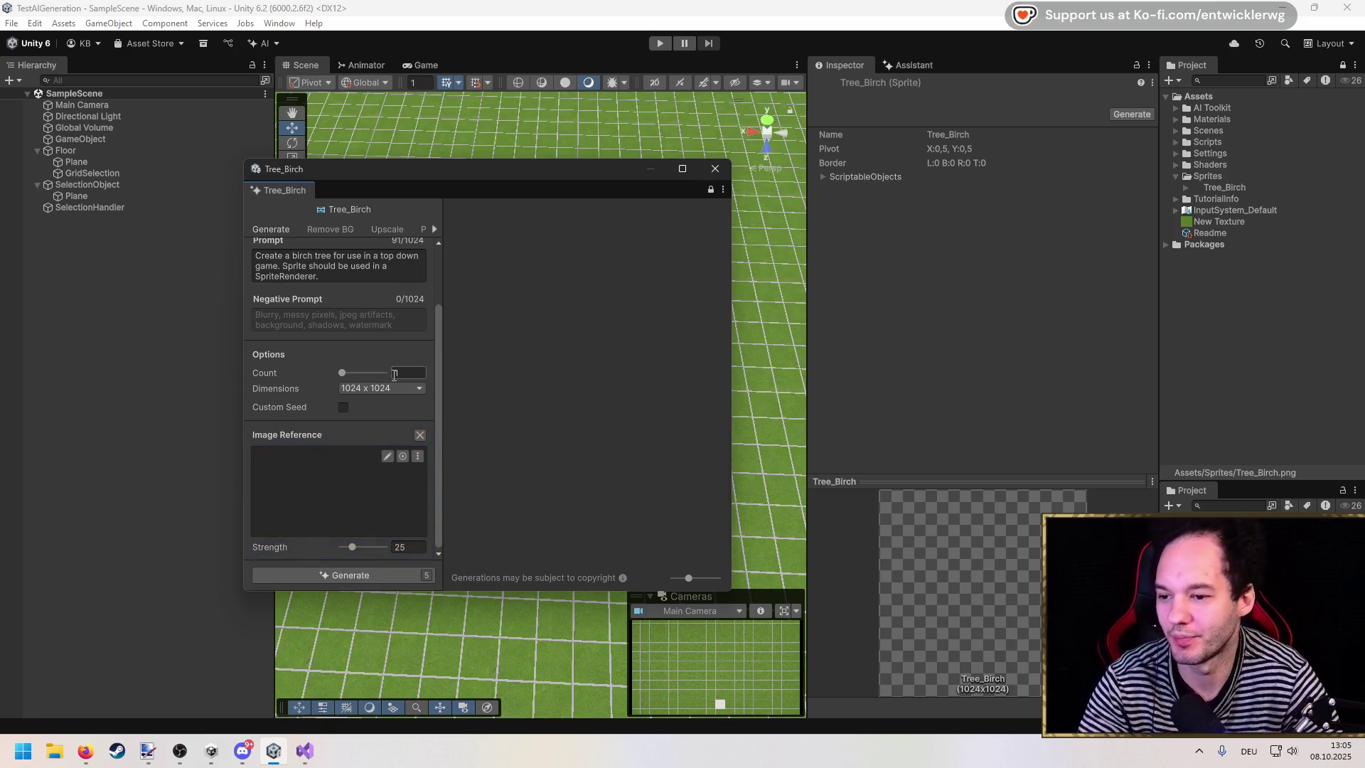
{"action": "left_click", "coordinate": [388, 456]}
{"action": "left_click_drag", "start_coordinate": [605, 333], "coordinate": [607, 208]}
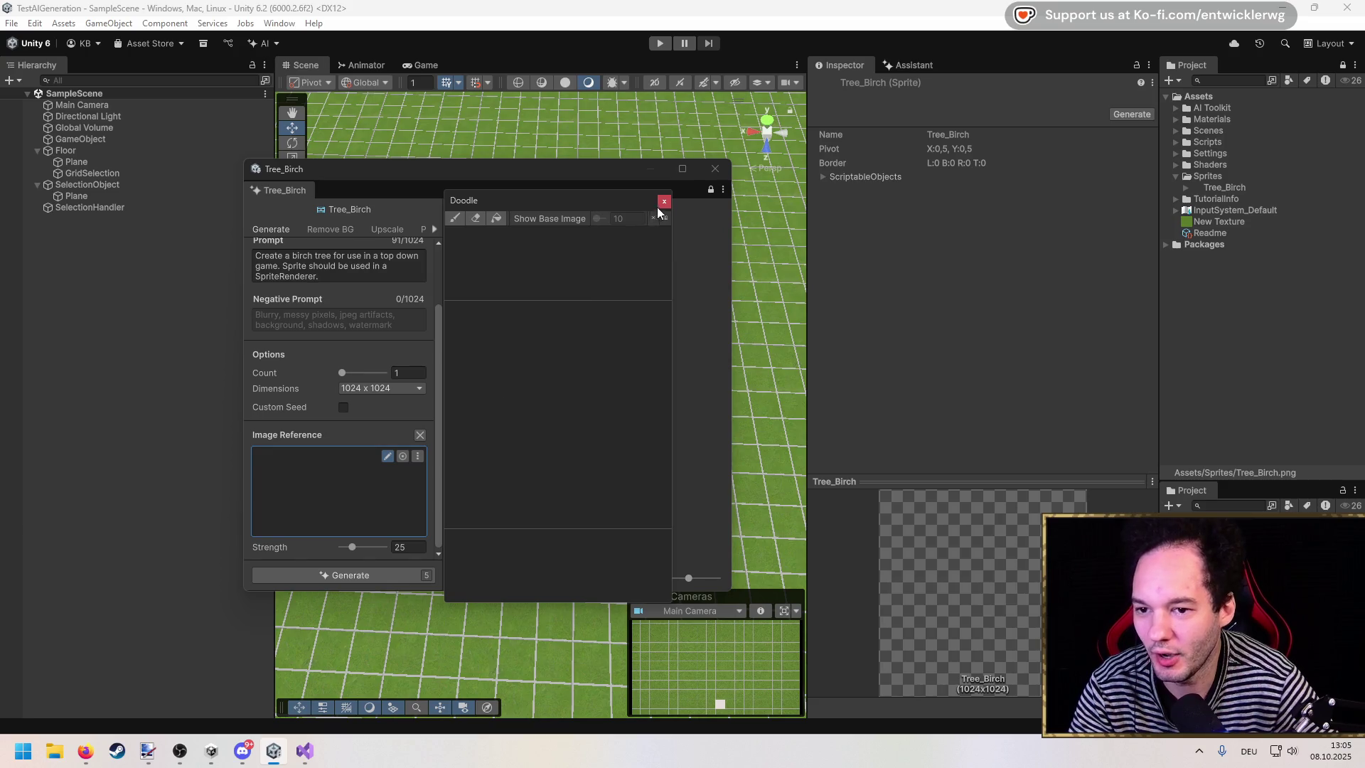
{"action": "left_click", "coordinate": [663, 202]}
{"action": "left_click", "coordinate": [388, 456]}
{"action": "mouse_move", "coordinate": [672, 328]}
{"action": "left_mouse_down"}
{"action": "mouse_move", "coordinate": [904, 344]}
{"action": "mouse_move", "coordinate": [784, 342]}
{"action": "left_mouse_up"}
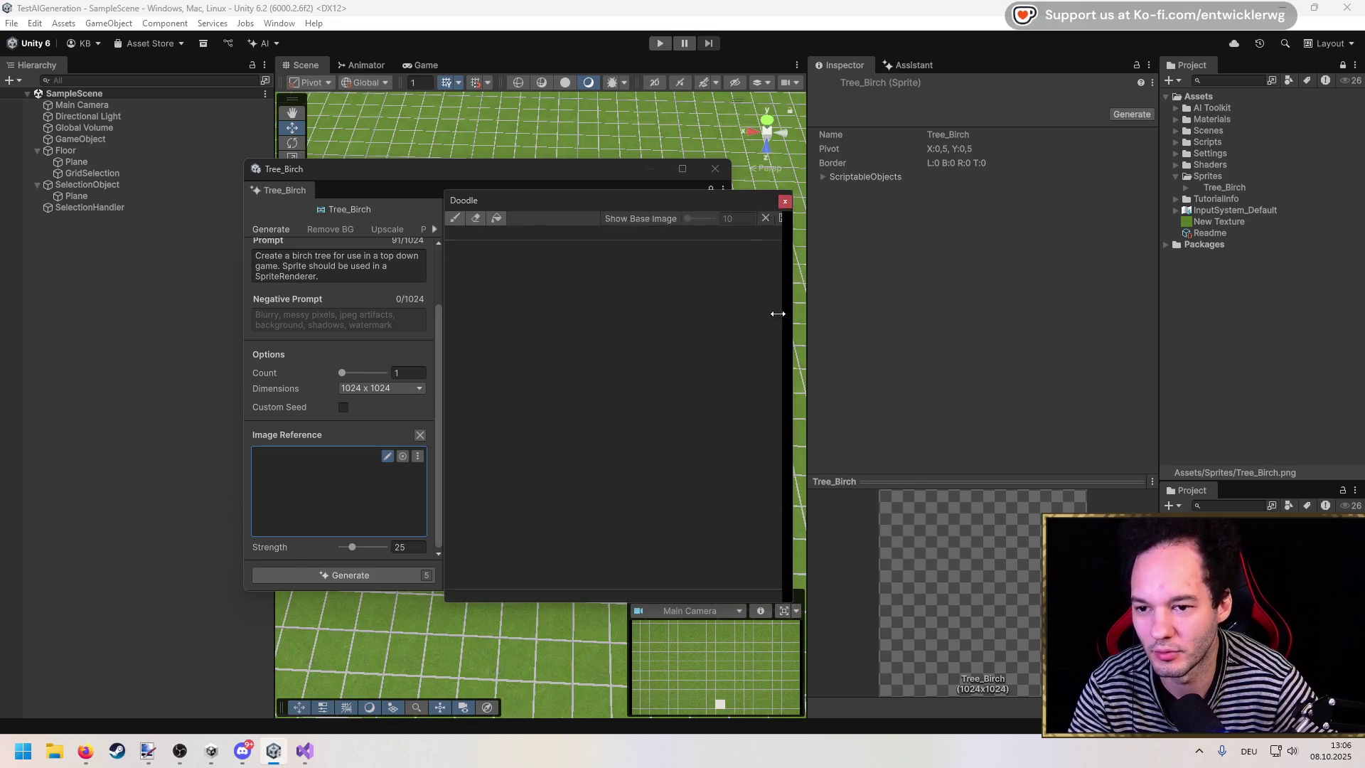
{"action": "left_click_drag", "start_coordinate": [781, 306], "coordinate": [665, 341]}
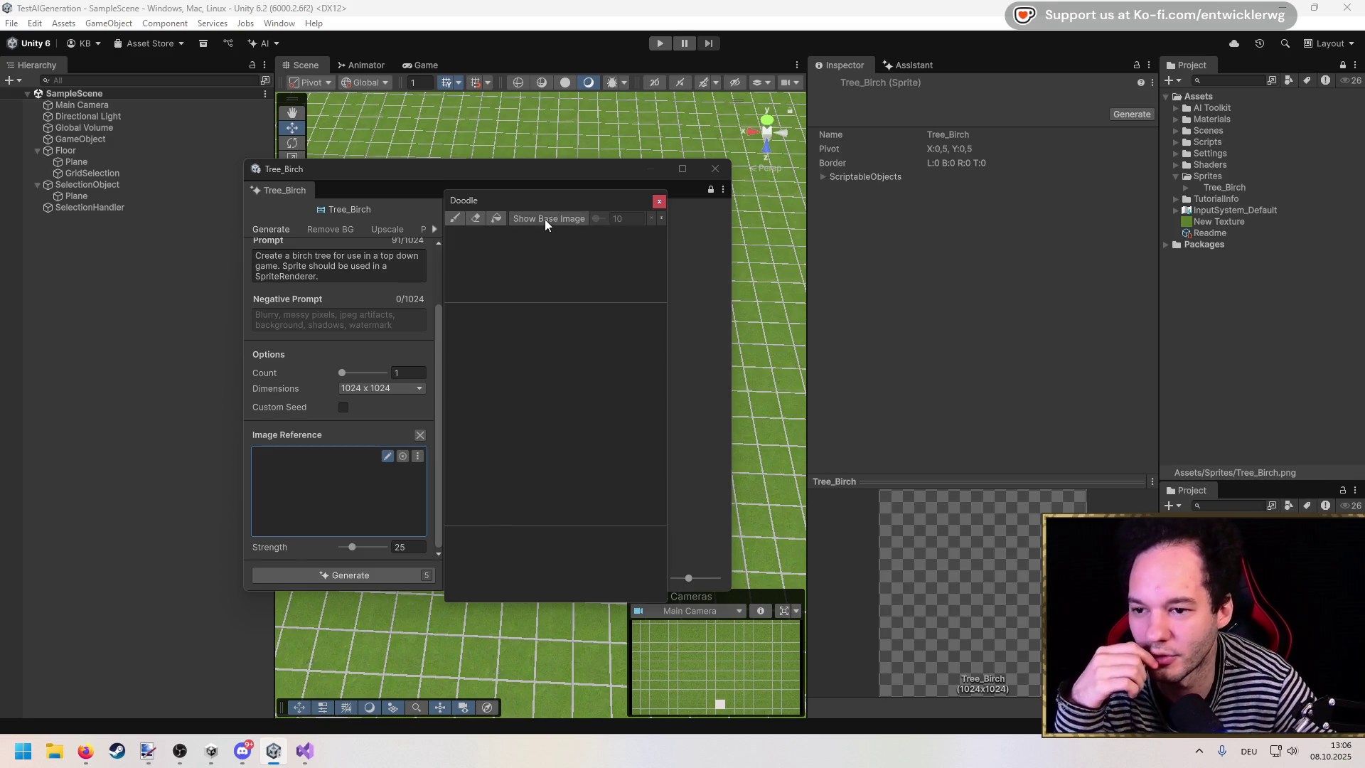
Step: Paint a brown tree trunk on the doodle with the brush
{"action": "left_click", "coordinate": [460, 218]}
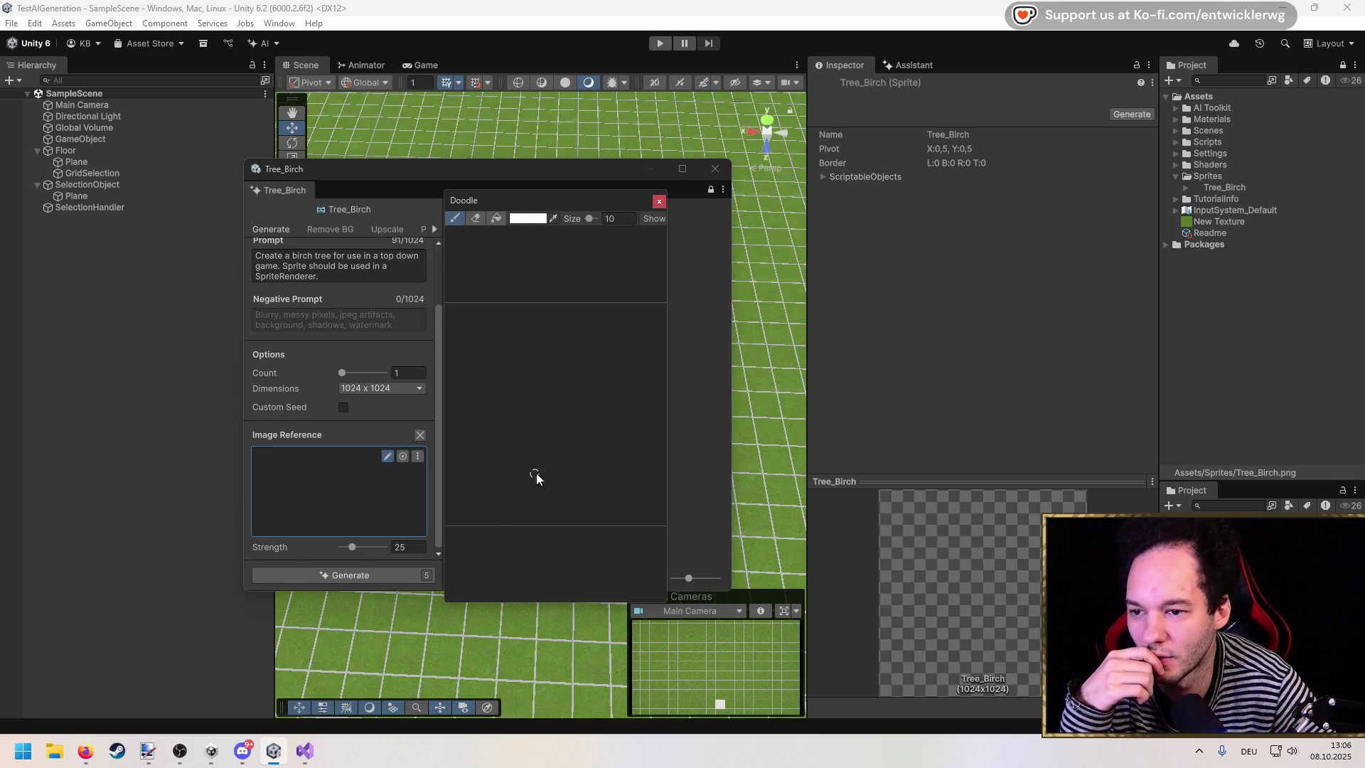
{"action": "left_click", "coordinate": [531, 219]}
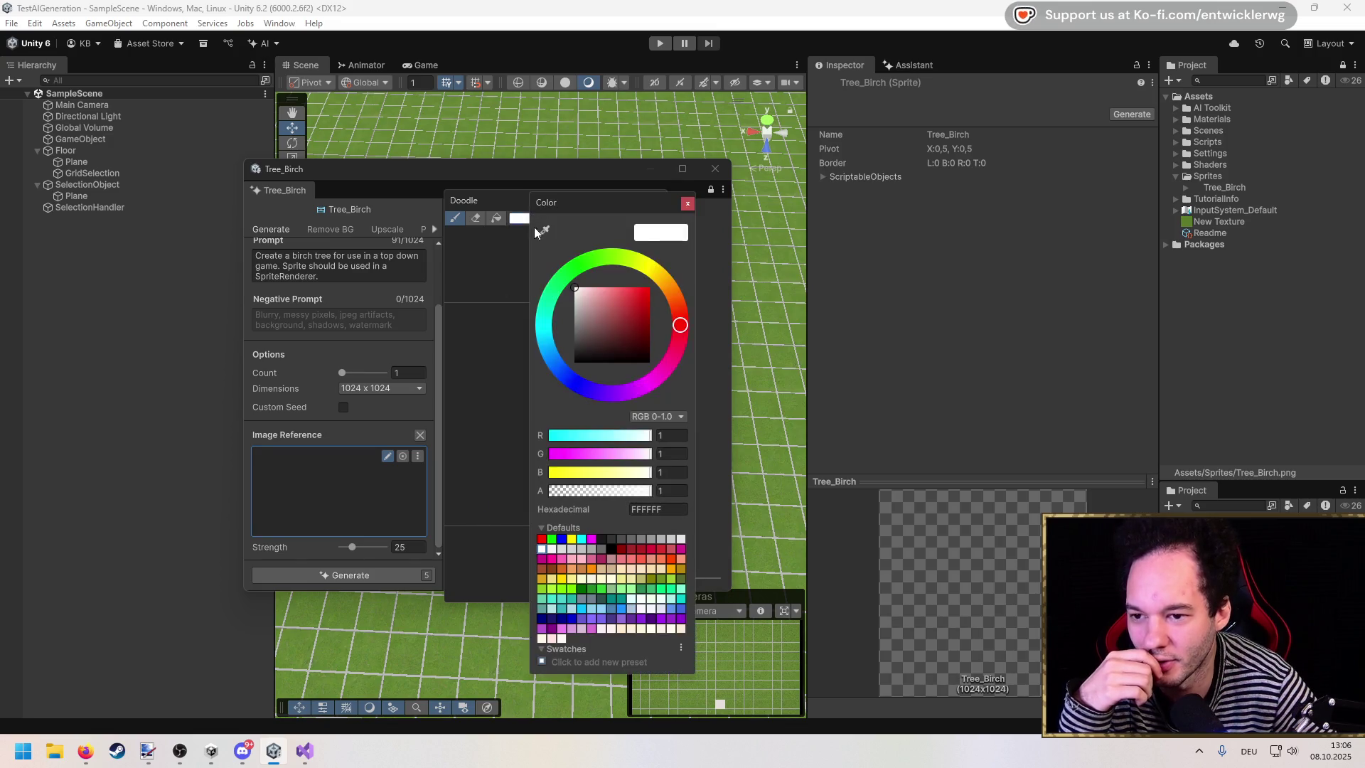
{"action": "left_click", "coordinate": [666, 283]}
{"action": "left_click_drag", "start_coordinate": [609, 317], "coordinate": [653, 324]}
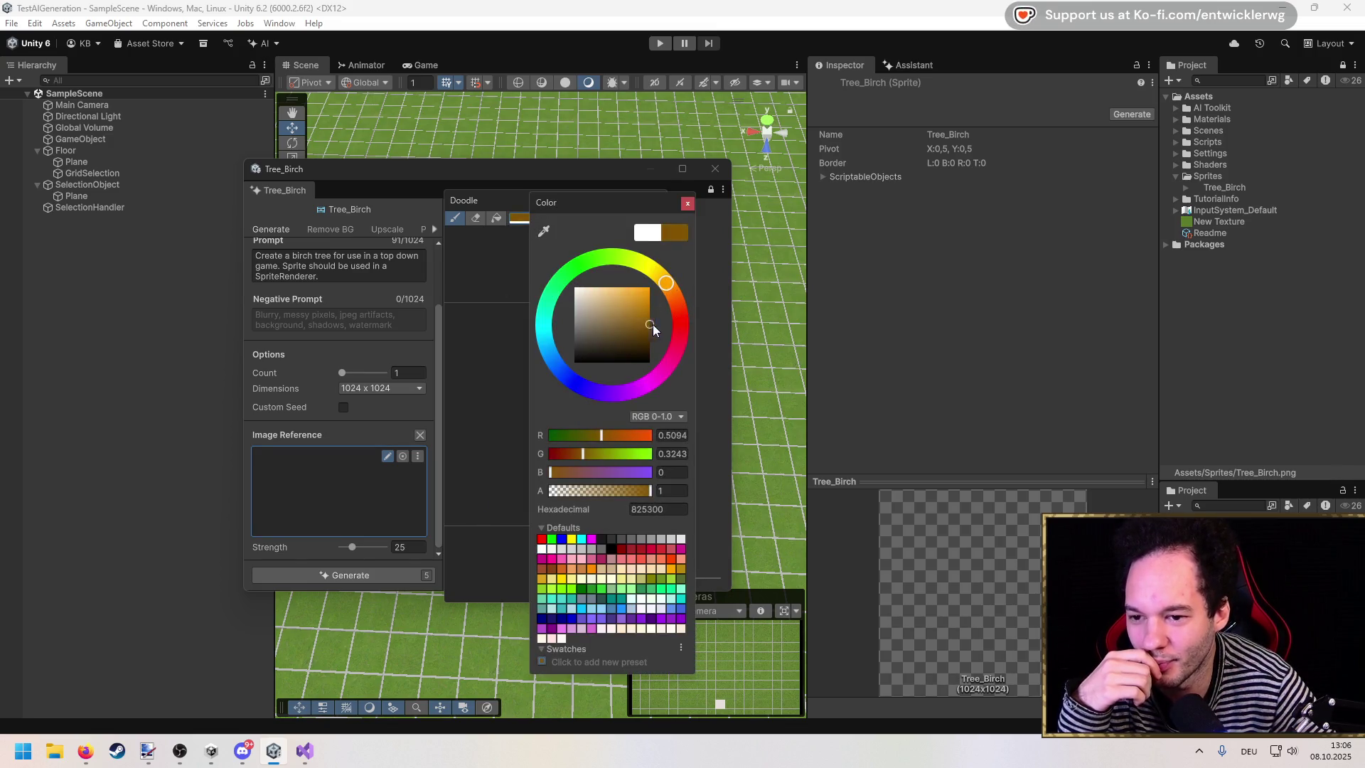
{"action": "left_click", "coordinate": [687, 204]}
{"action": "left_click_drag", "start_coordinate": [496, 509], "coordinate": [534, 474]}
{"action": "mouse_move", "coordinate": [613, 503]}
{"action": "left_mouse_down"}
{"action": "mouse_move", "coordinate": [579, 472]}
{"action": "mouse_move", "coordinate": [575, 438]}
{"action": "left_mouse_up"}
{"action": "left_click_drag", "start_coordinate": [538, 483], "coordinate": [552, 423]}
Step: Paint a green crown on top of the trunk
{"action": "left_click", "coordinate": [531, 216]}
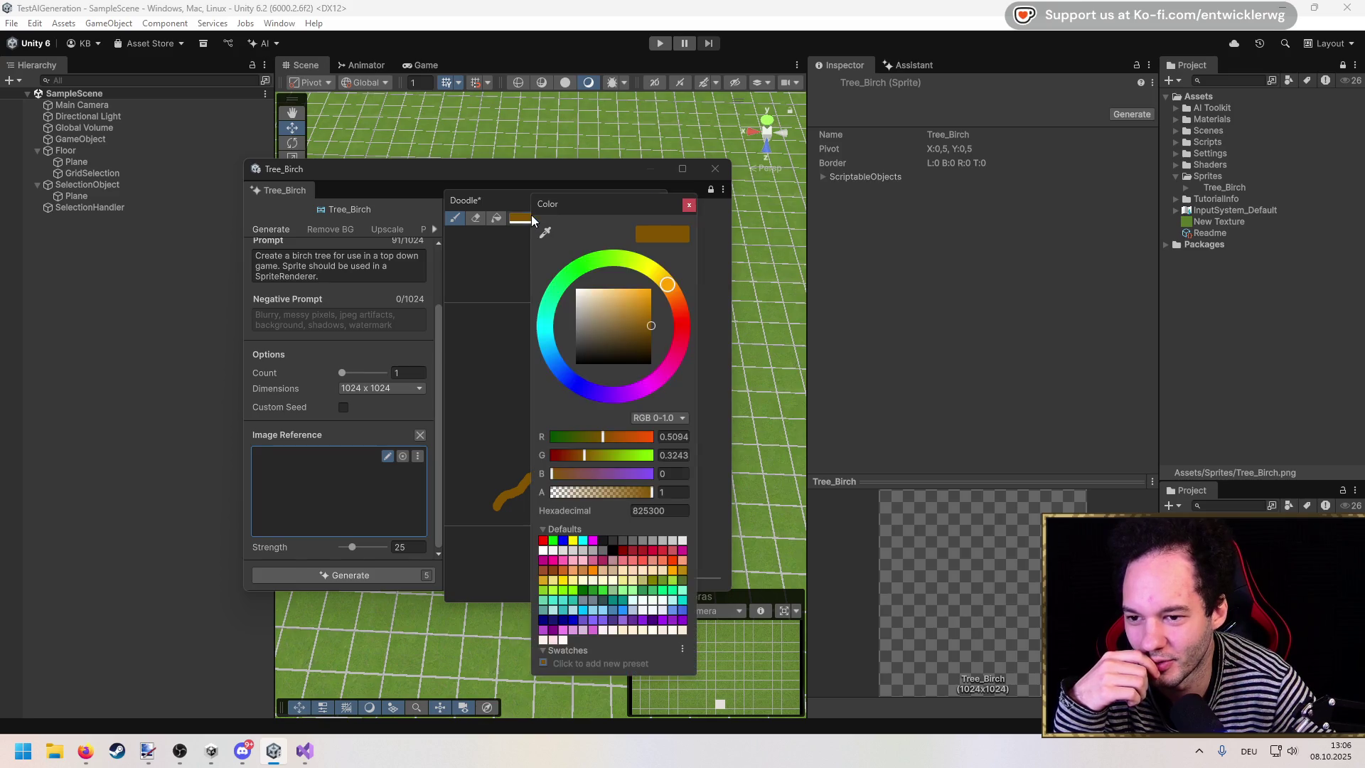
{"action": "left_click_drag", "start_coordinate": [591, 266], "coordinate": [563, 276]}
{"action": "left_click", "coordinate": [689, 204]}
{"action": "mouse_move", "coordinate": [534, 414]}
{"action": "left_mouse_down"}
{"action": "mouse_move", "coordinate": [526, 321]}
{"action": "mouse_move", "coordinate": [615, 352]}
{"action": "mouse_move", "coordinate": [593, 426]}
{"action": "left_mouse_up"}
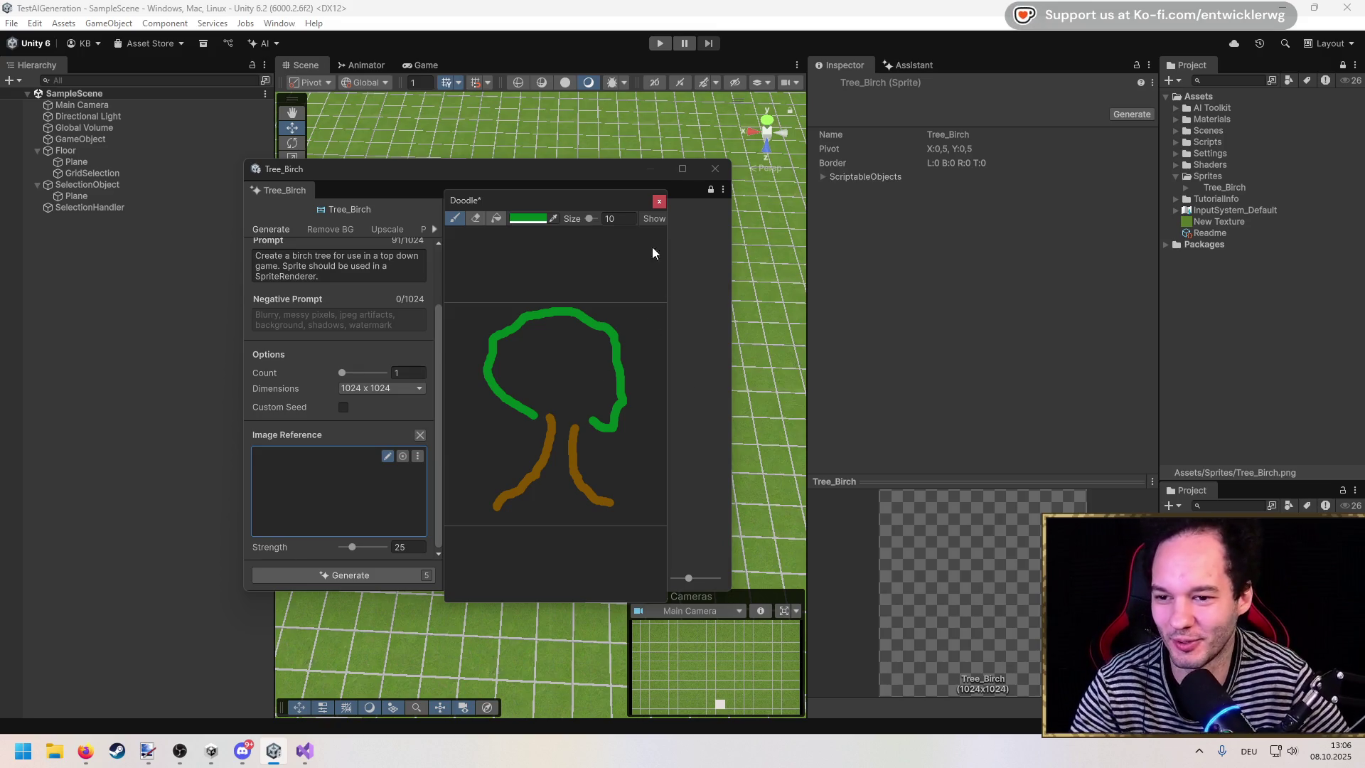
Step: Close the doodle window and save the sketch as the image reference
{"action": "left_click_drag", "start_coordinate": [595, 198], "coordinate": [599, 183]}
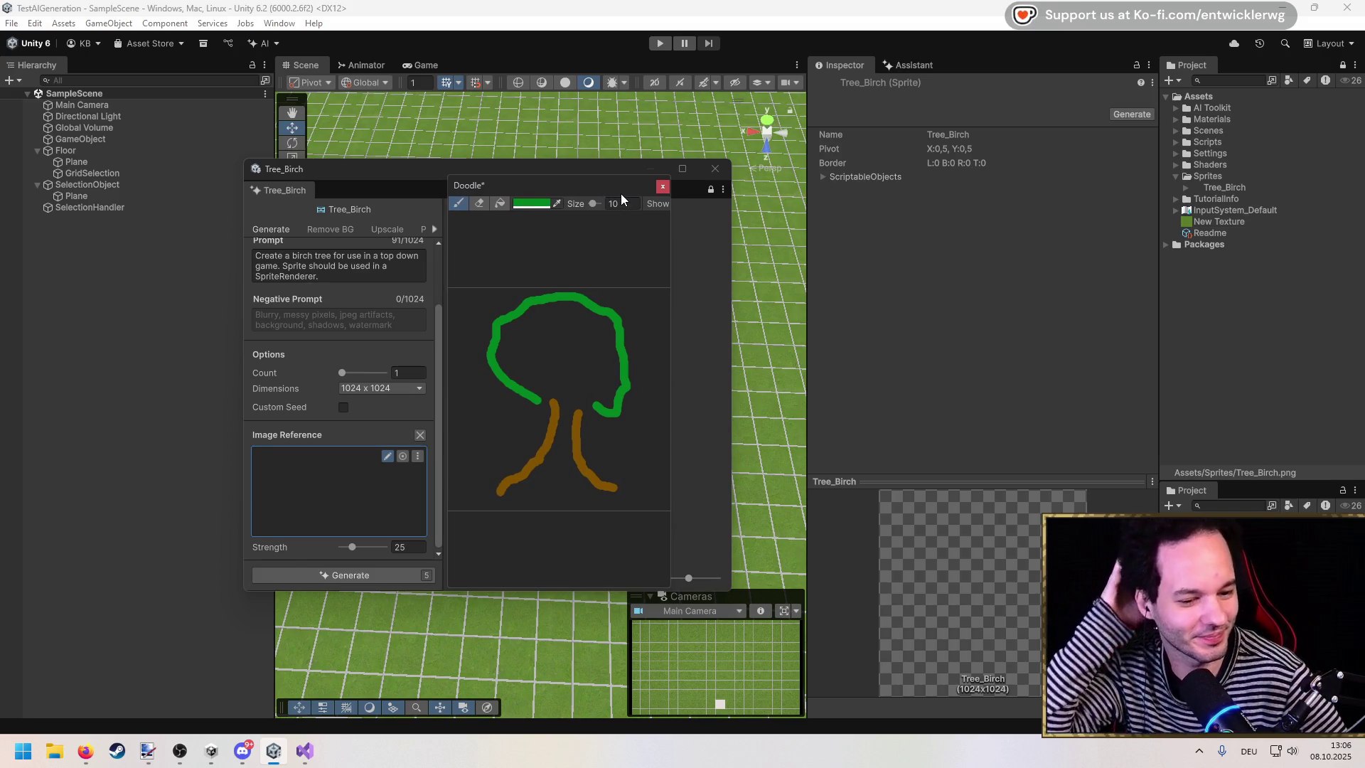
{"action": "left_click_drag", "start_coordinate": [602, 188], "coordinate": [612, 187]}
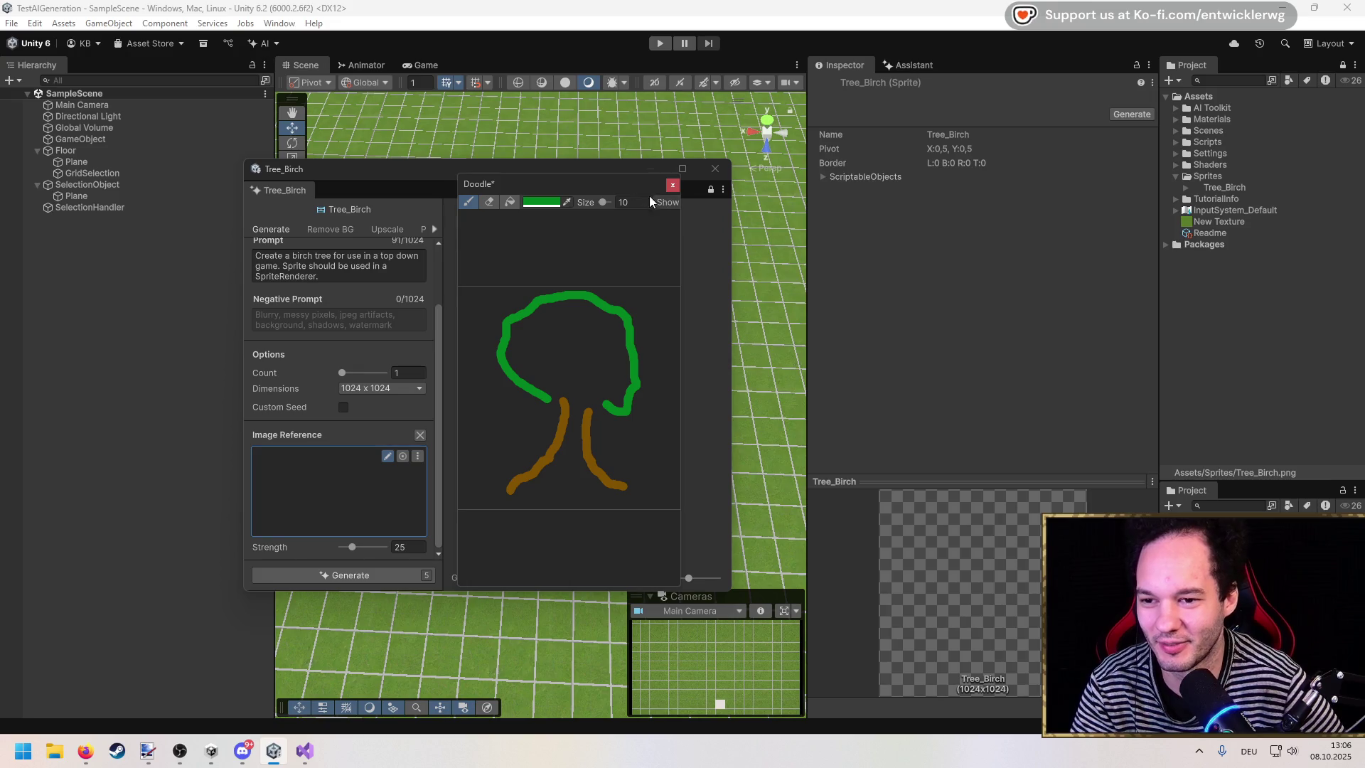
{"action": "mouse_move", "coordinate": [684, 221]}
{"action": "left_mouse_down"}
{"action": "mouse_move", "coordinate": [721, 222]}
{"action": "mouse_move", "coordinate": [647, 224]}
{"action": "mouse_move", "coordinate": [662, 225]}
{"action": "left_mouse_up"}
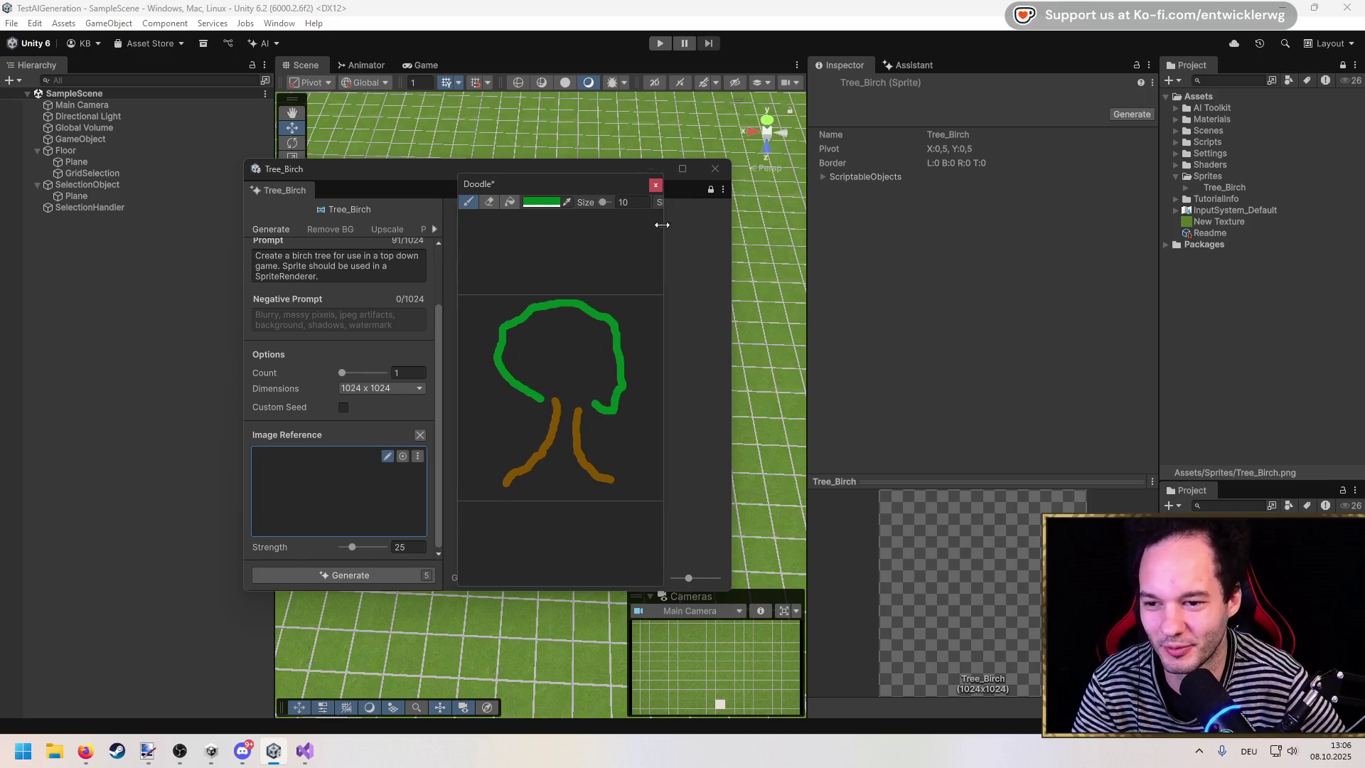
{"action": "left_click_drag", "start_coordinate": [595, 186], "coordinate": [597, 185]}
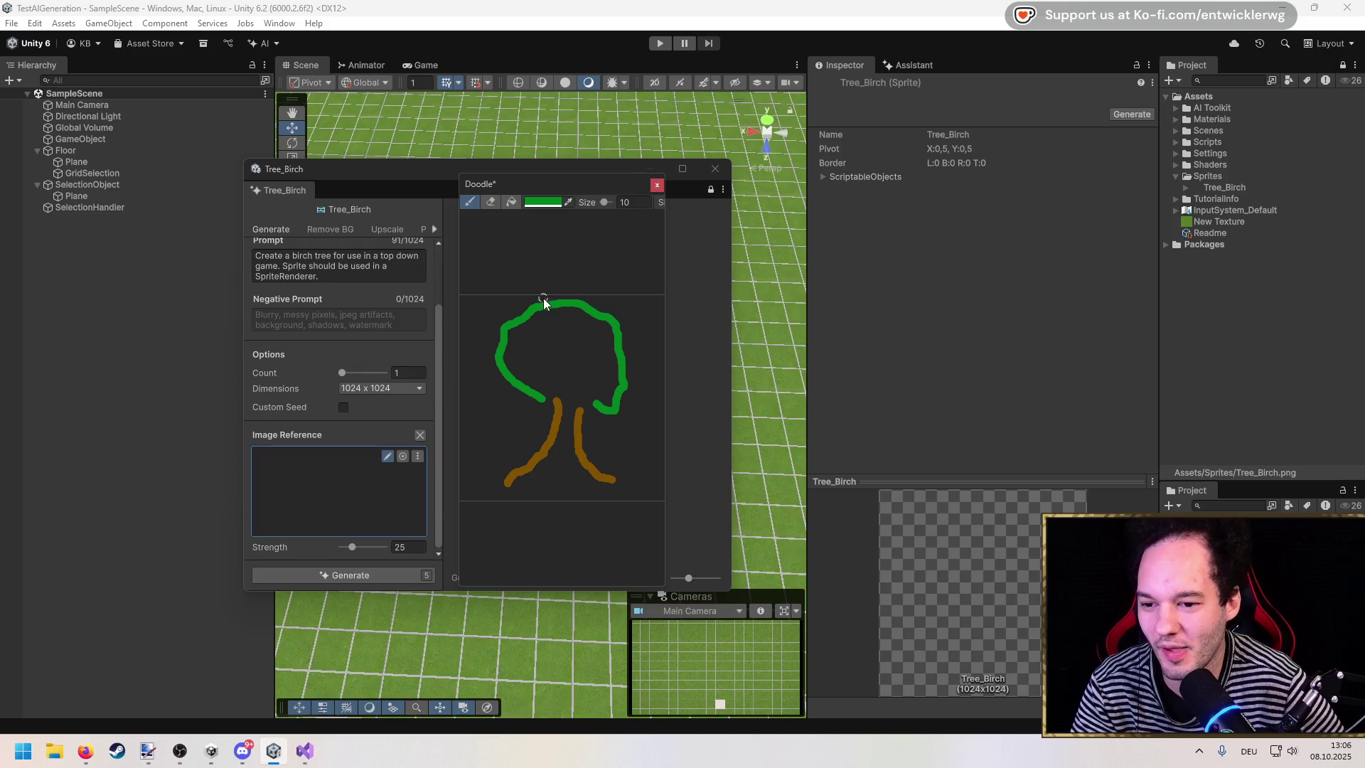
{"action": "left_click", "coordinate": [657, 186]}
{"action": "left_click", "coordinate": [666, 399]}
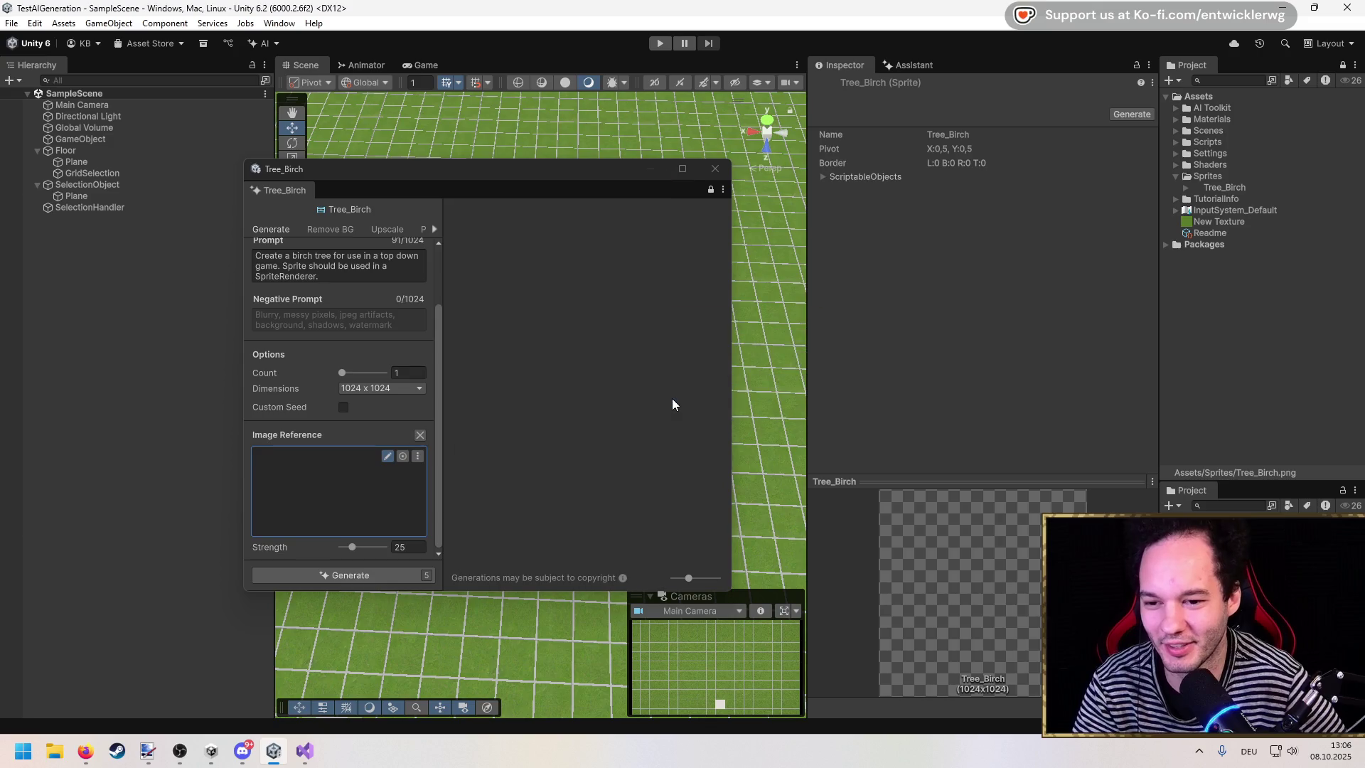
Step: Generate sketch-guided trees, regenerate at reference Strength 2, and apply the yellow-orange autumn tree
{"action": "left_click", "coordinate": [373, 574]}
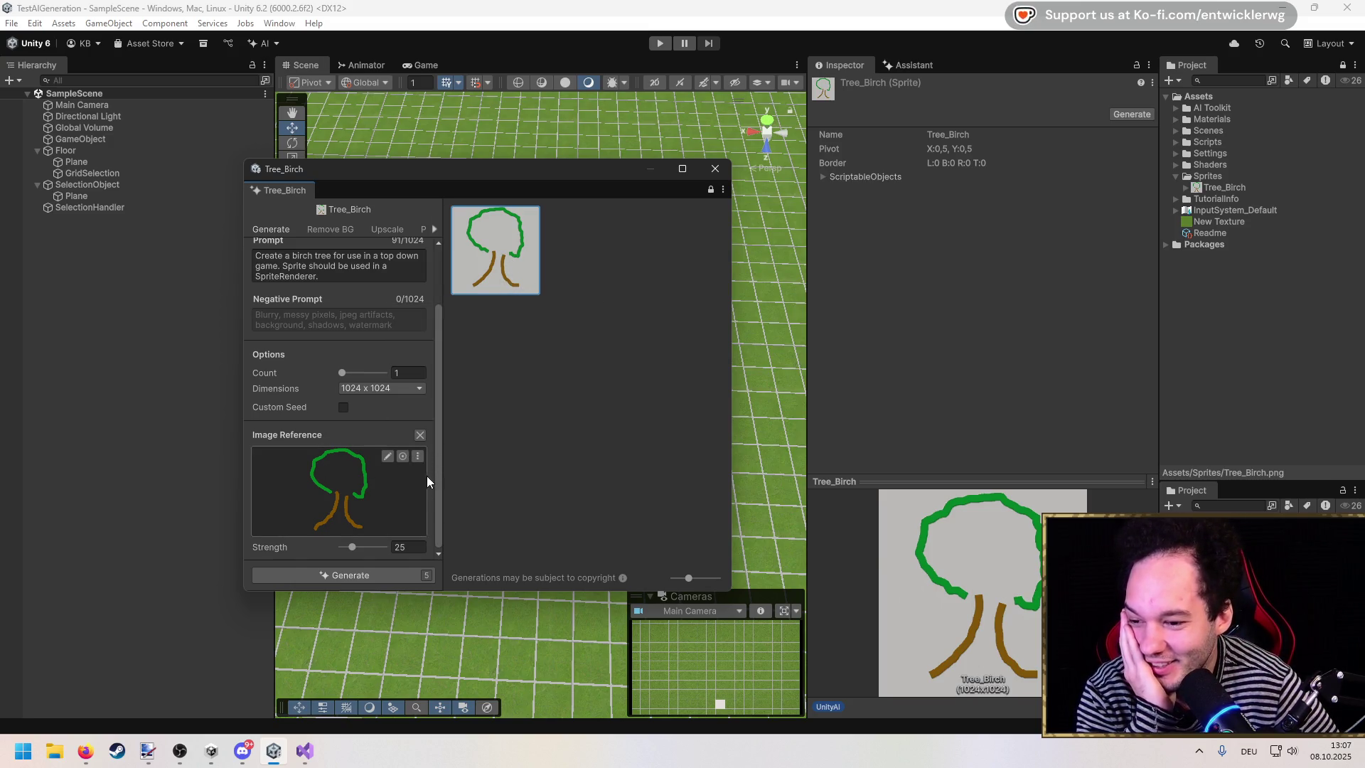
{"action": "left_click", "coordinate": [343, 575]}
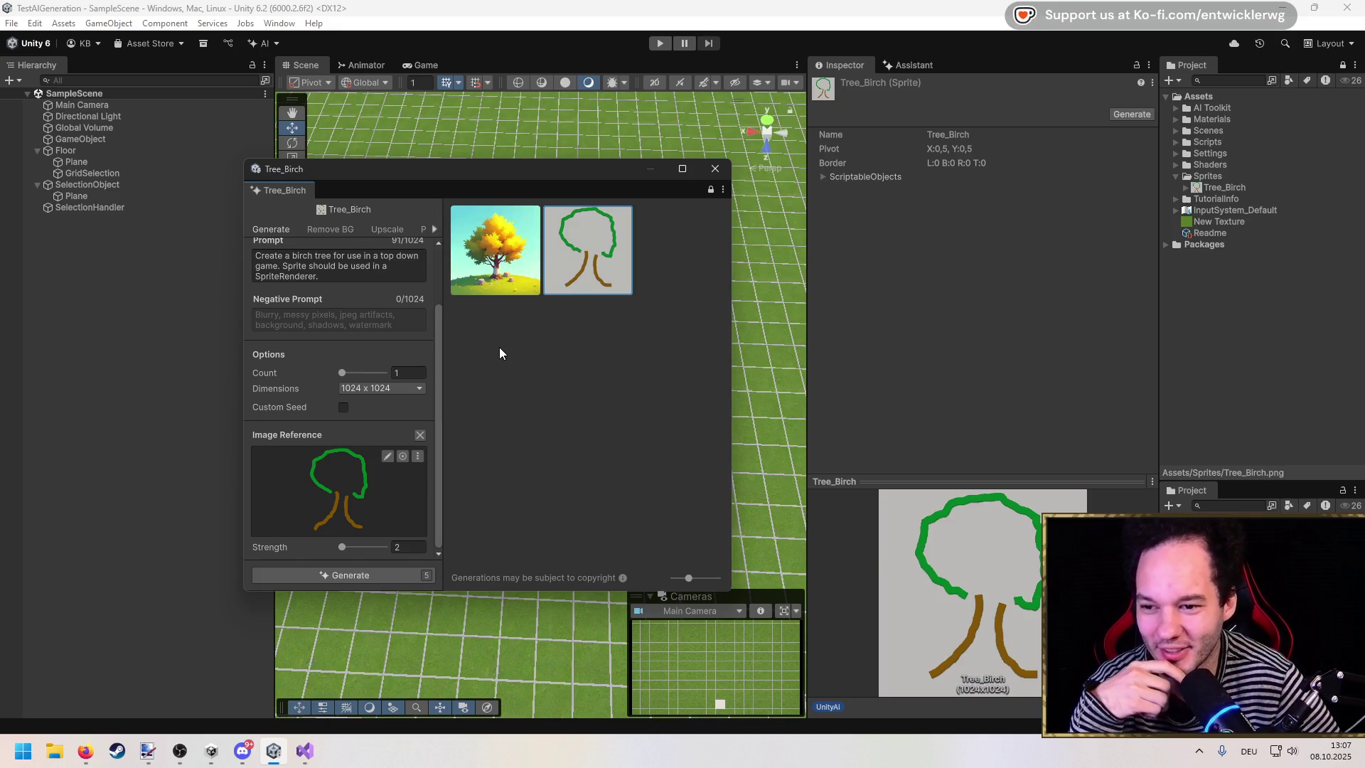
{"action": "left_click", "coordinate": [503, 272]}
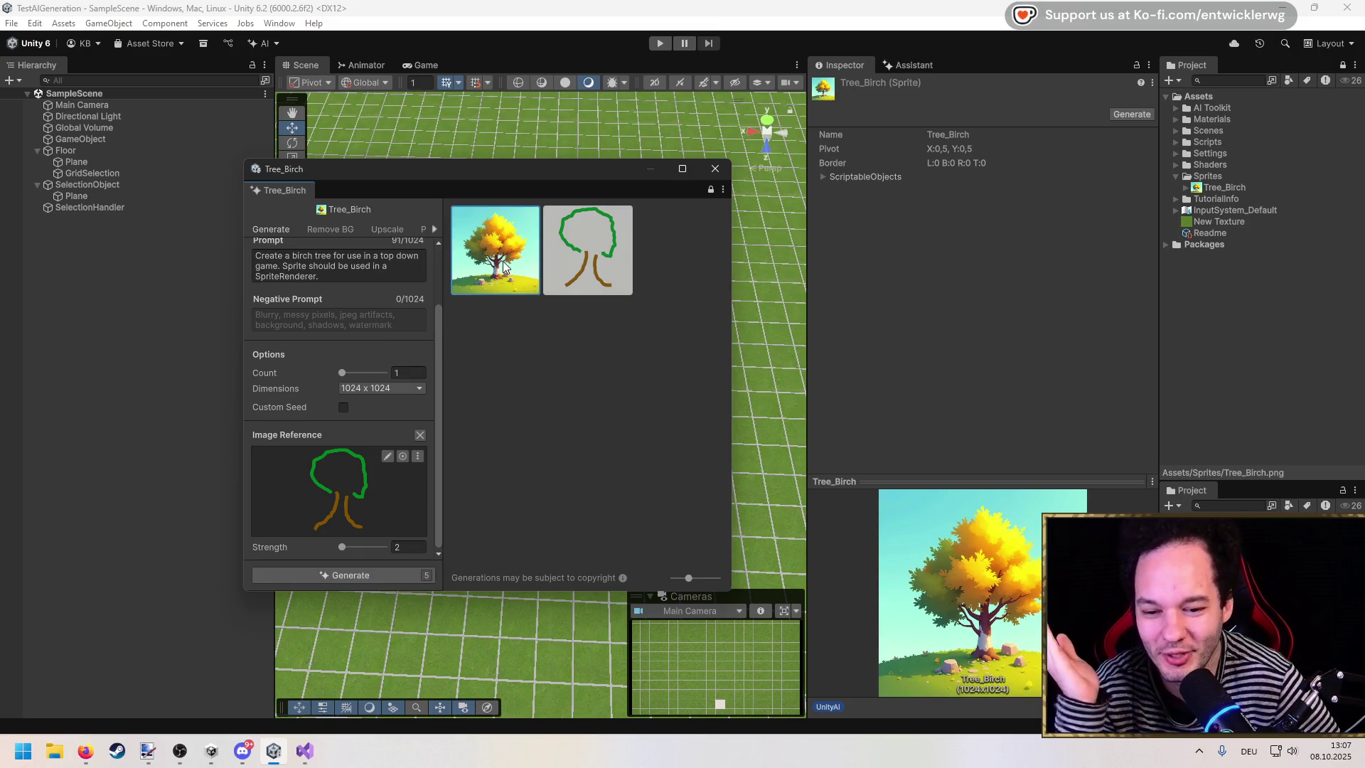
{"action": "left_click", "coordinate": [391, 279]}
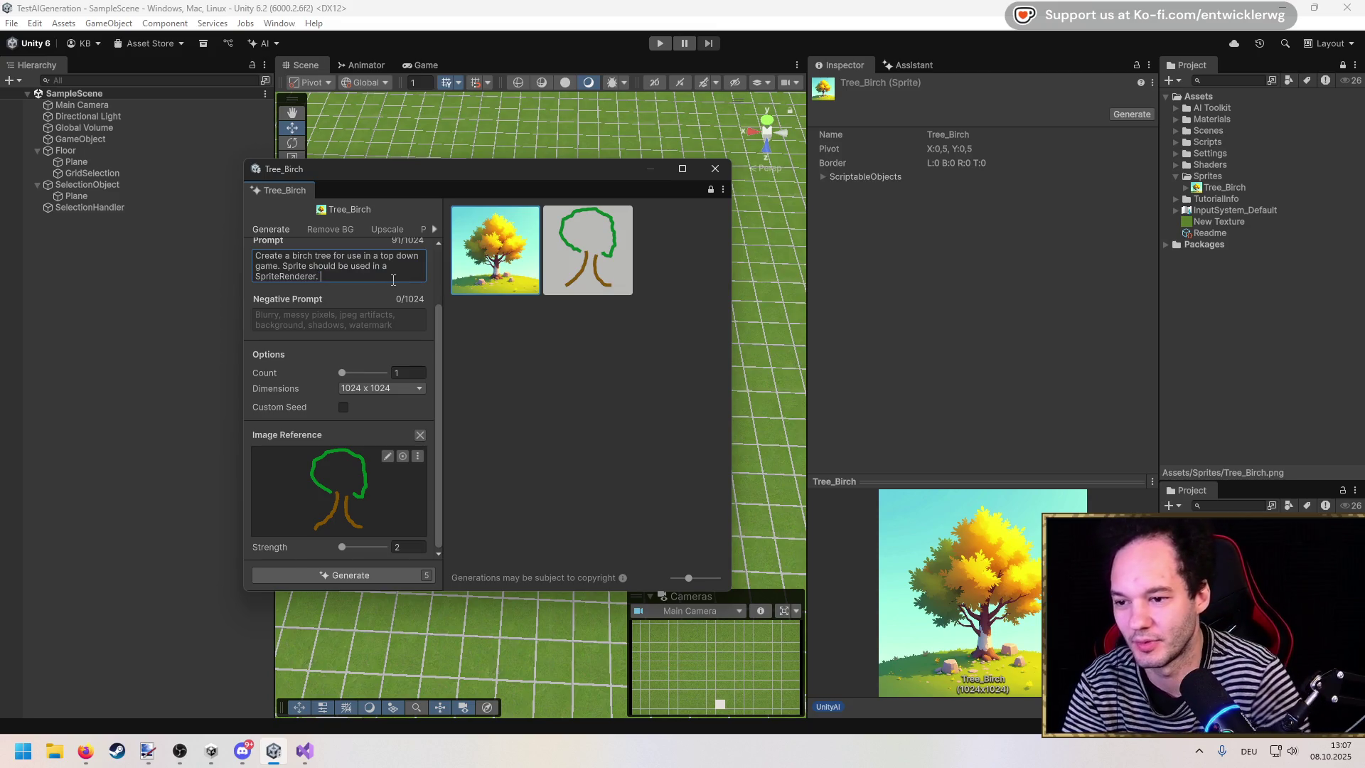
Step: Append 'only the tree', transparent background and no additional assets to the prompt, then generate
{"action": "left_click", "coordinate": [393, 279]}
{"action": "left_click", "coordinate": [384, 278]}
{"action": "type", "text": "Only the tree."}
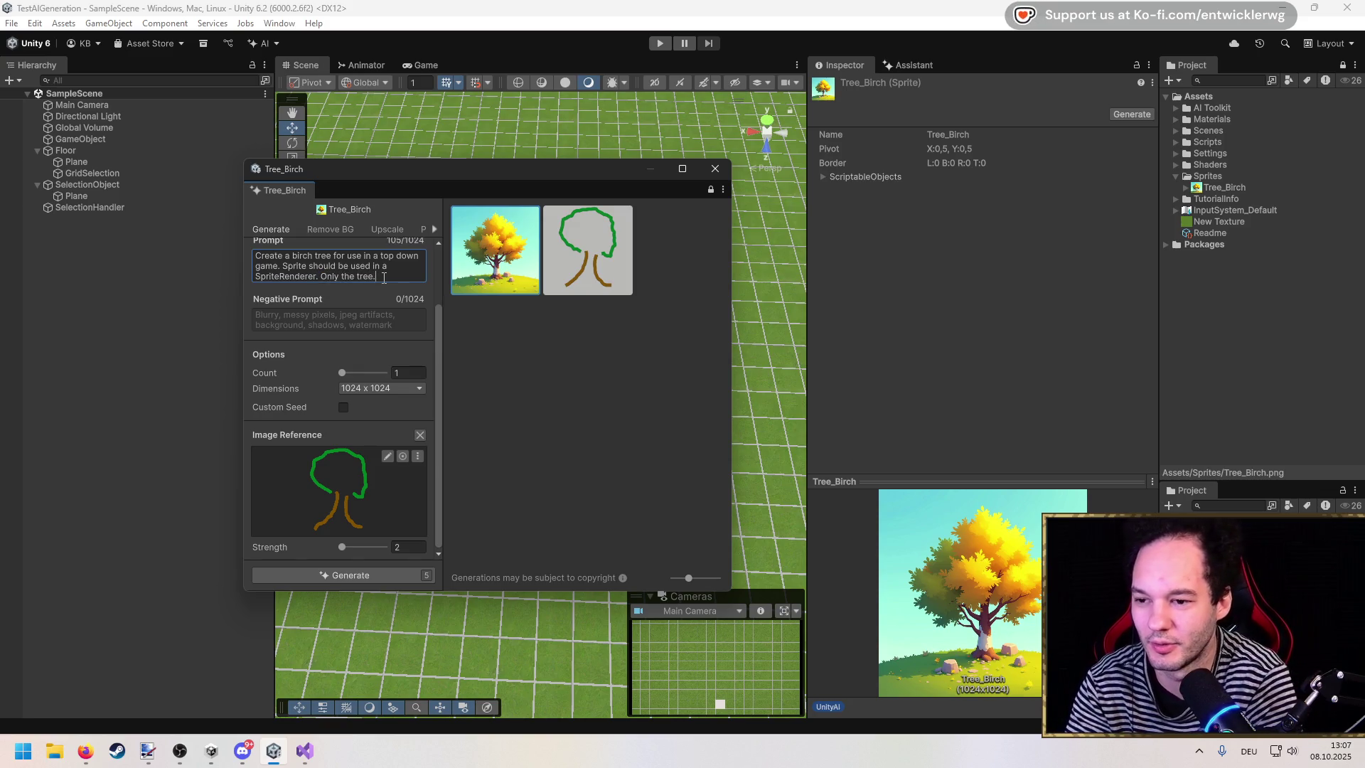
{"action": "key", "text": "BackSpace"}
{"action": "type", "text": " and"}
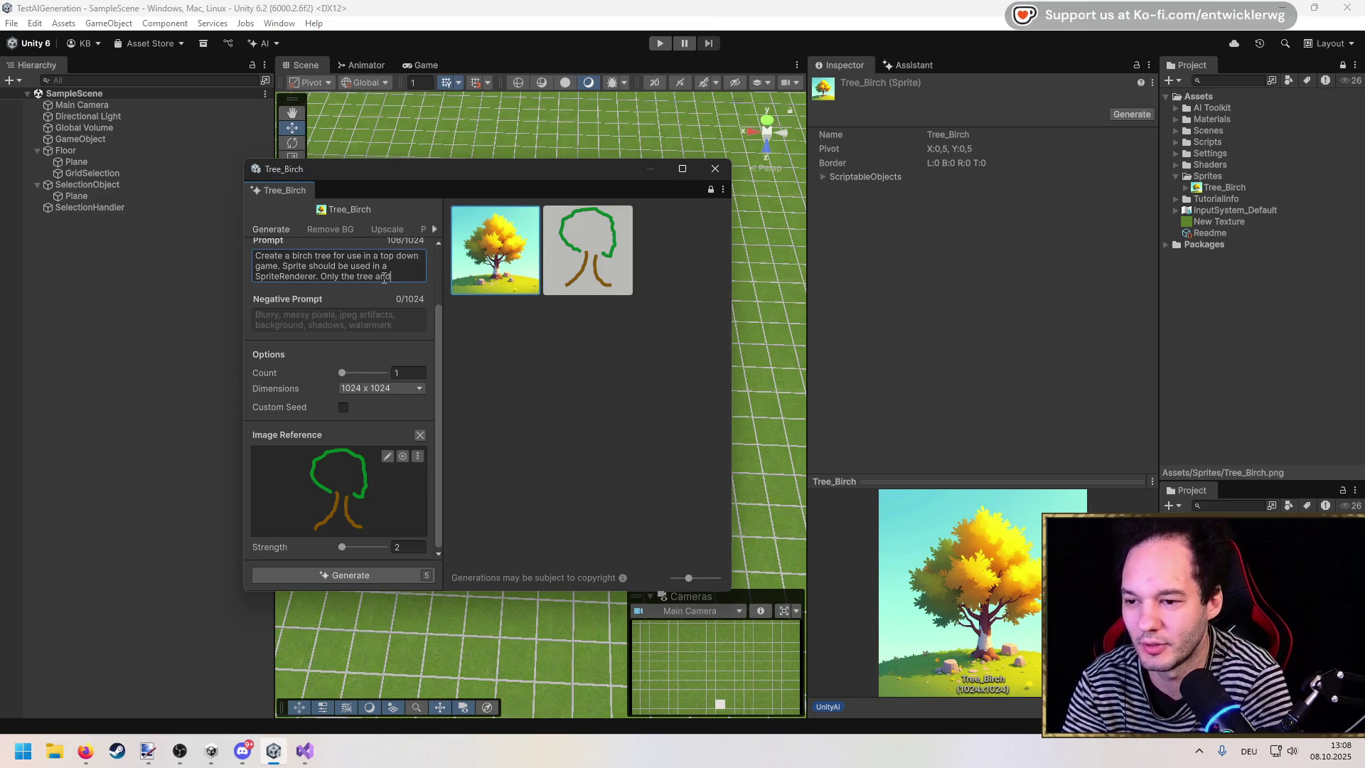
{"action": "type", "text": " no background"}
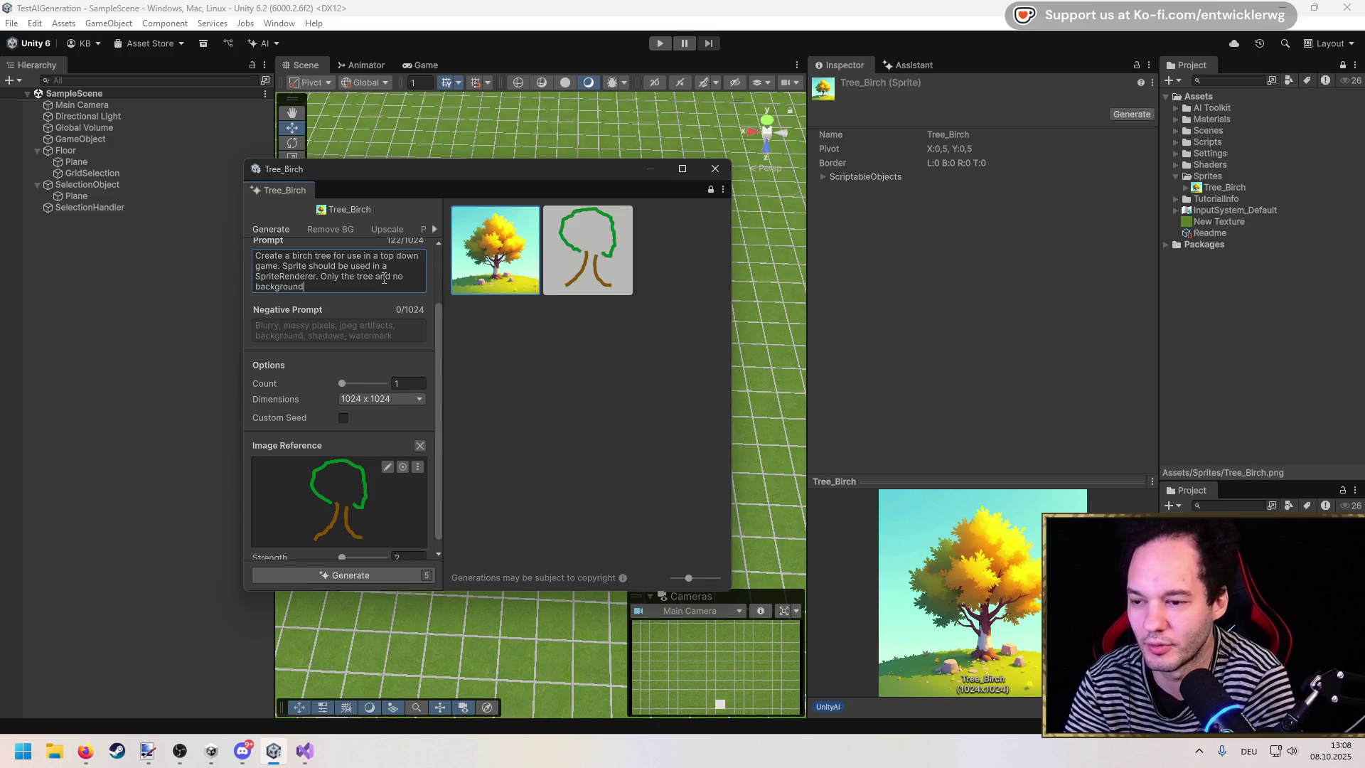
{"action": "key", "text": "ctrl+shift+Left"}
{"action": "key", "text": "ctrl+shift+Left"}
{"action": "key", "text": "BackSpace"}
{"action": "key", "text": "BackSpace"}
{"action": "key", "text": "BackSpace"}
{"action": "type", "text": ", tha"}
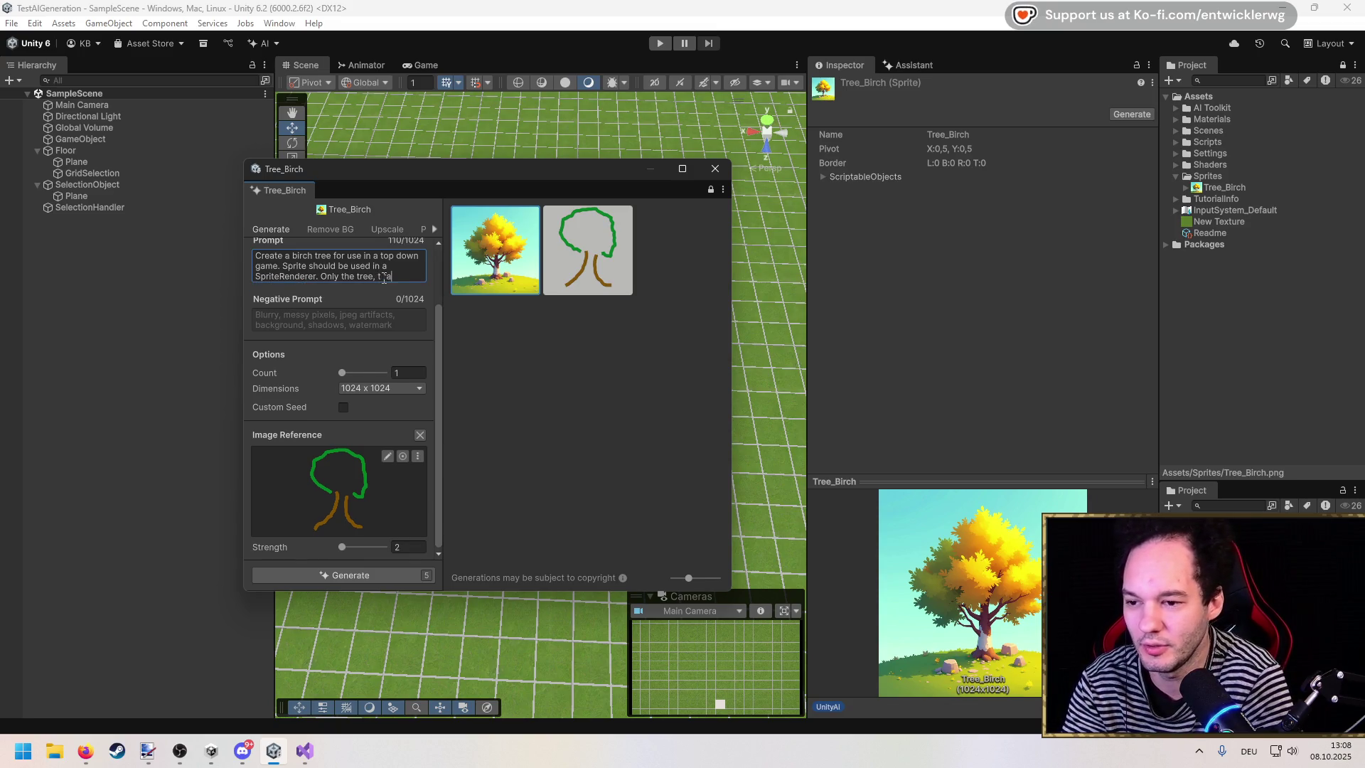
{"action": "type", "text": "arent background"}
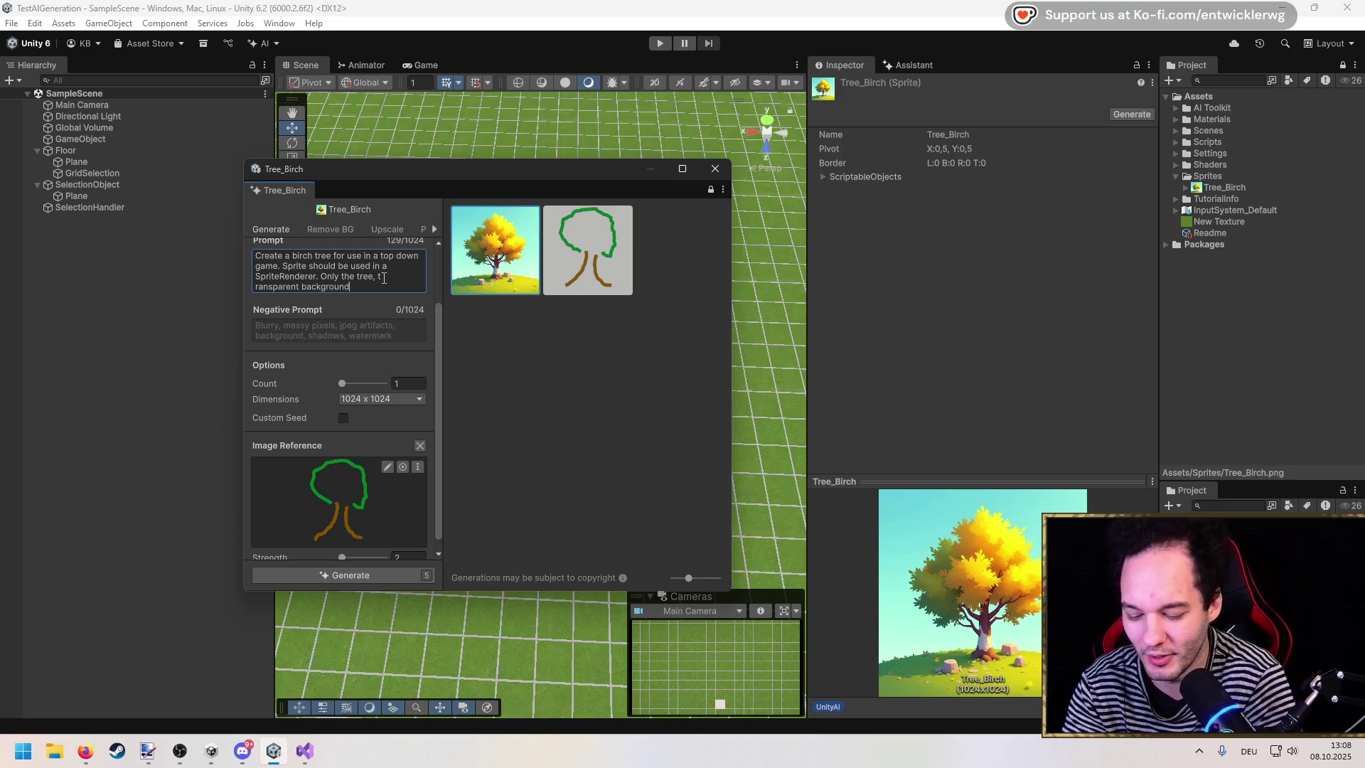
{"action": "type", "text": "ditional assets jus"}
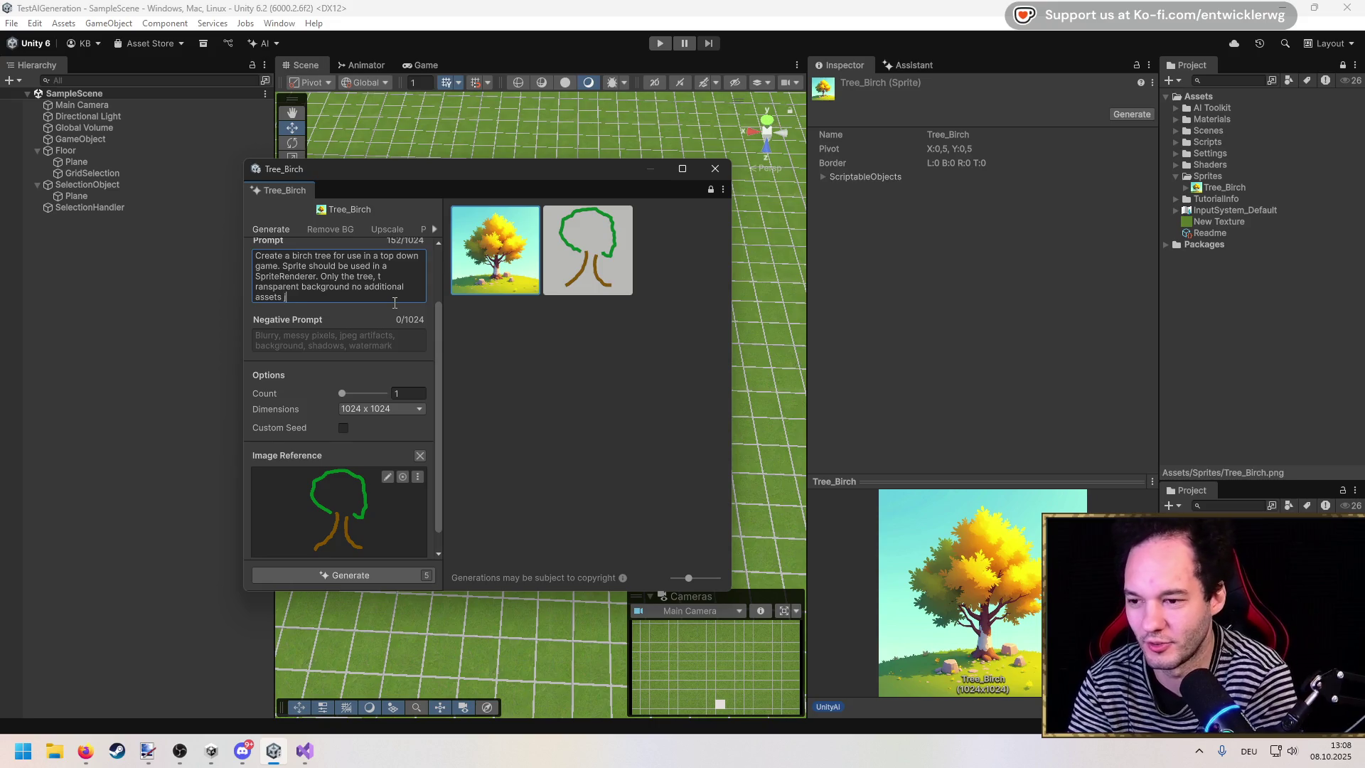
{"action": "type", "text": "t the tree"}
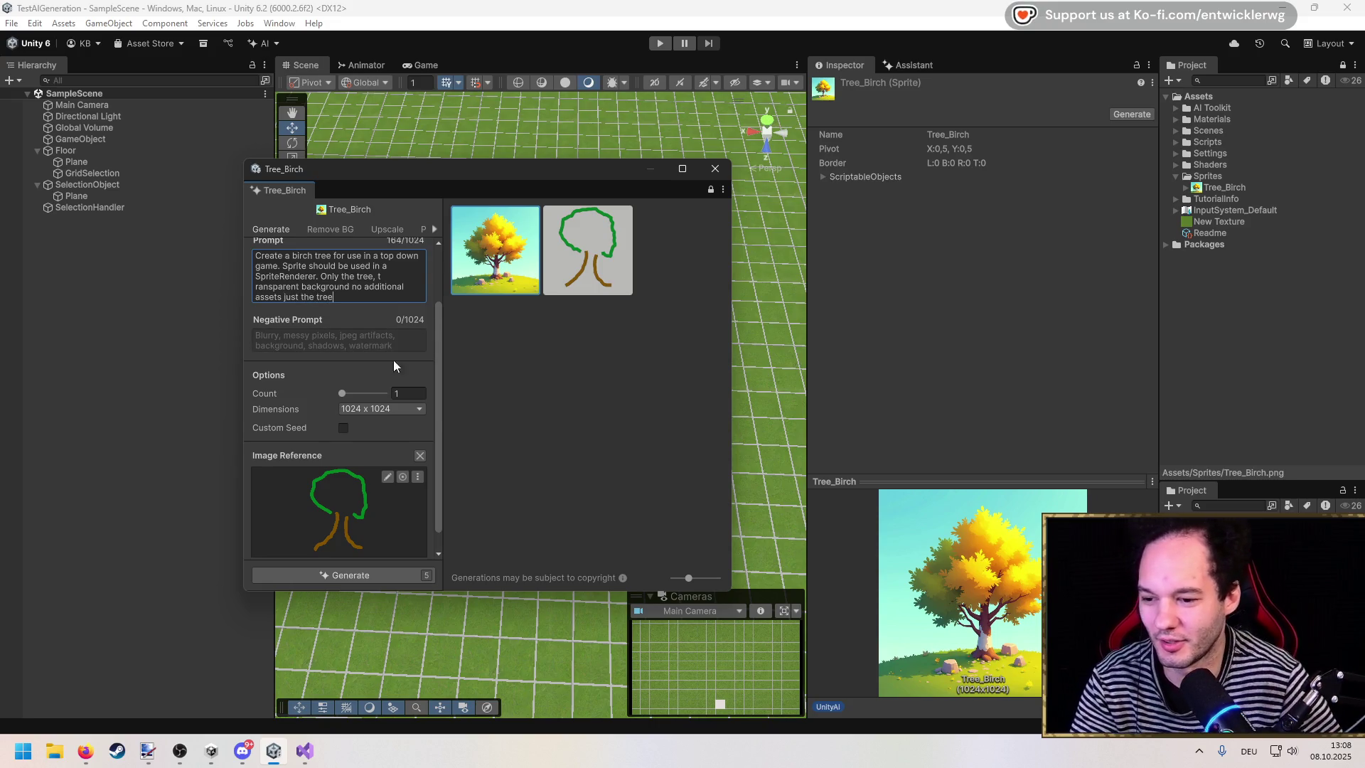
{"action": "scroll", "coordinate": [394, 360], "scroll_direction": "down", "scroll_amount": 1}
{"action": "left_click", "coordinate": [353, 577]}
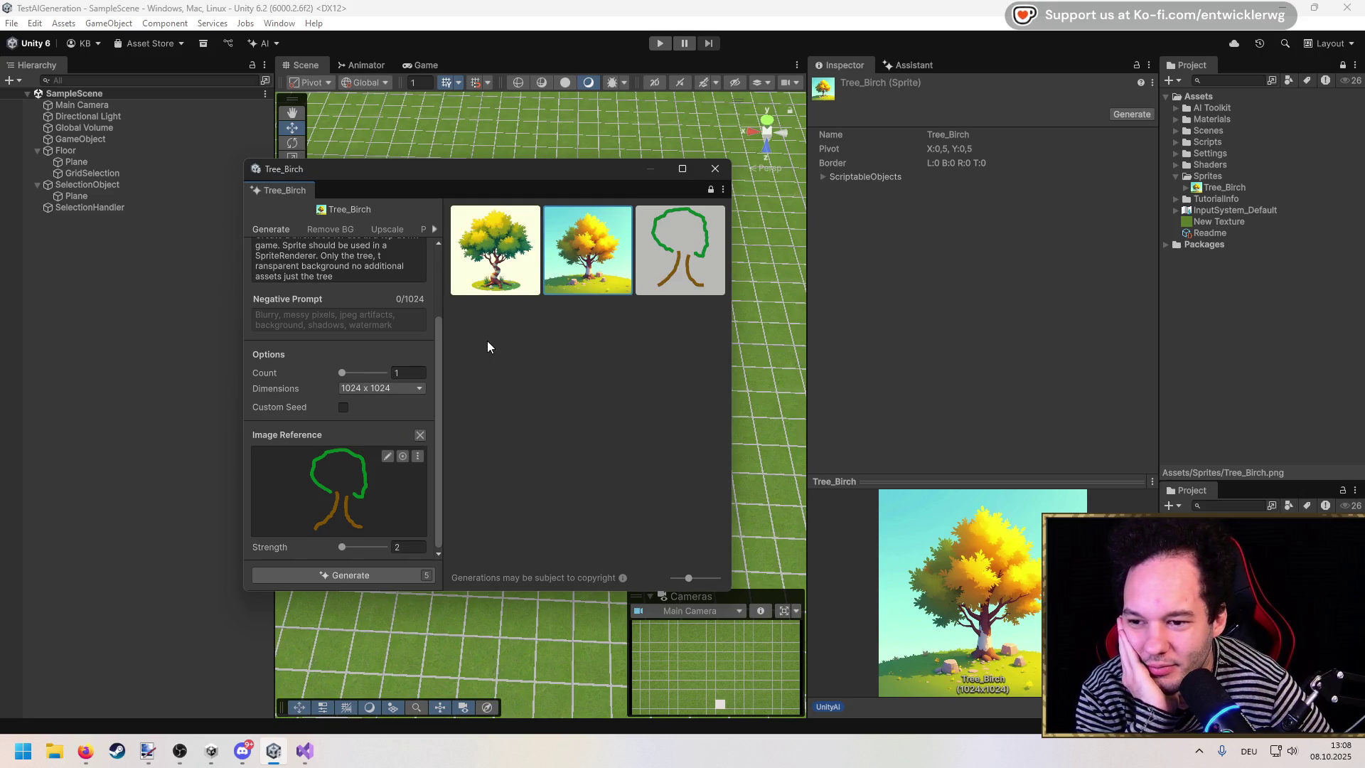
Step: Apply the pale-background tree as the sprite and review the extra prompt controls
{"action": "left_click", "coordinate": [506, 255]}
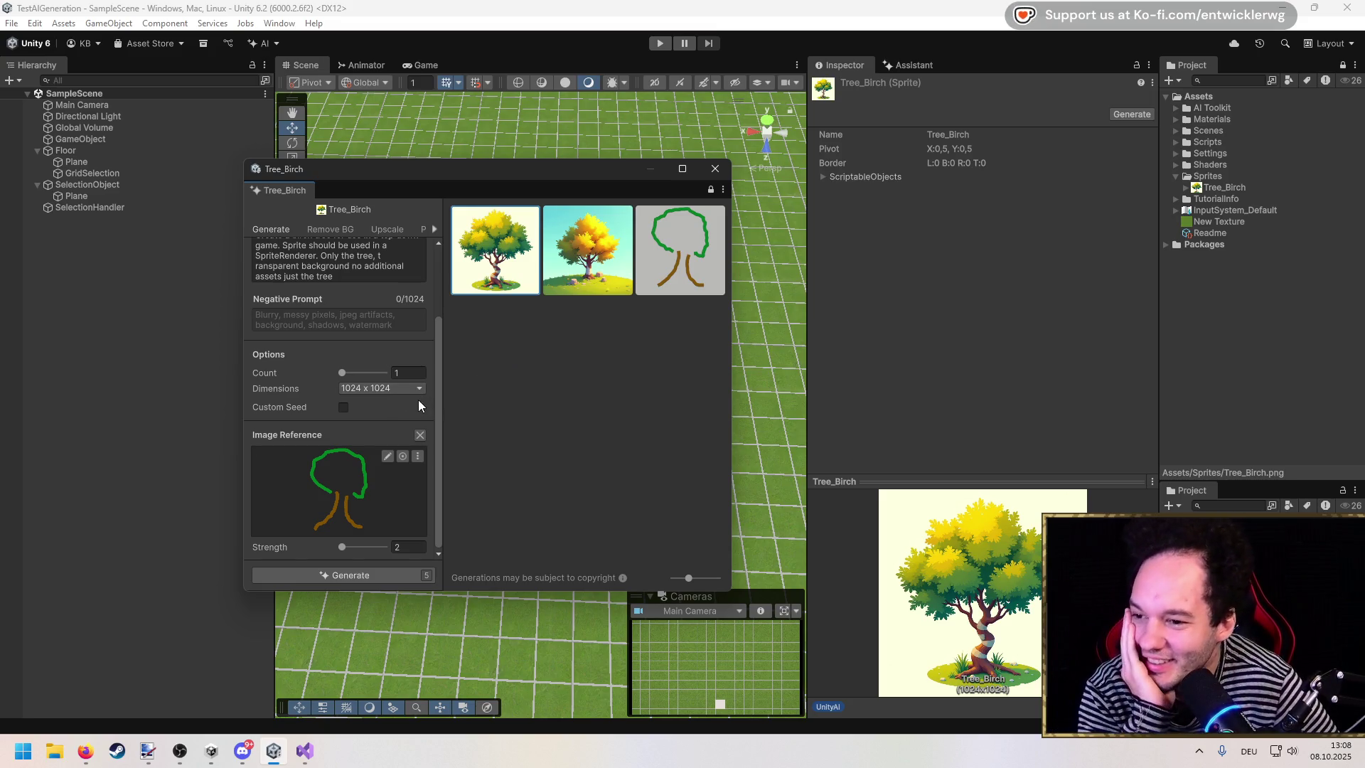
{"action": "scroll", "coordinate": [418, 400], "scroll_direction": "up", "scroll_amount": 3}
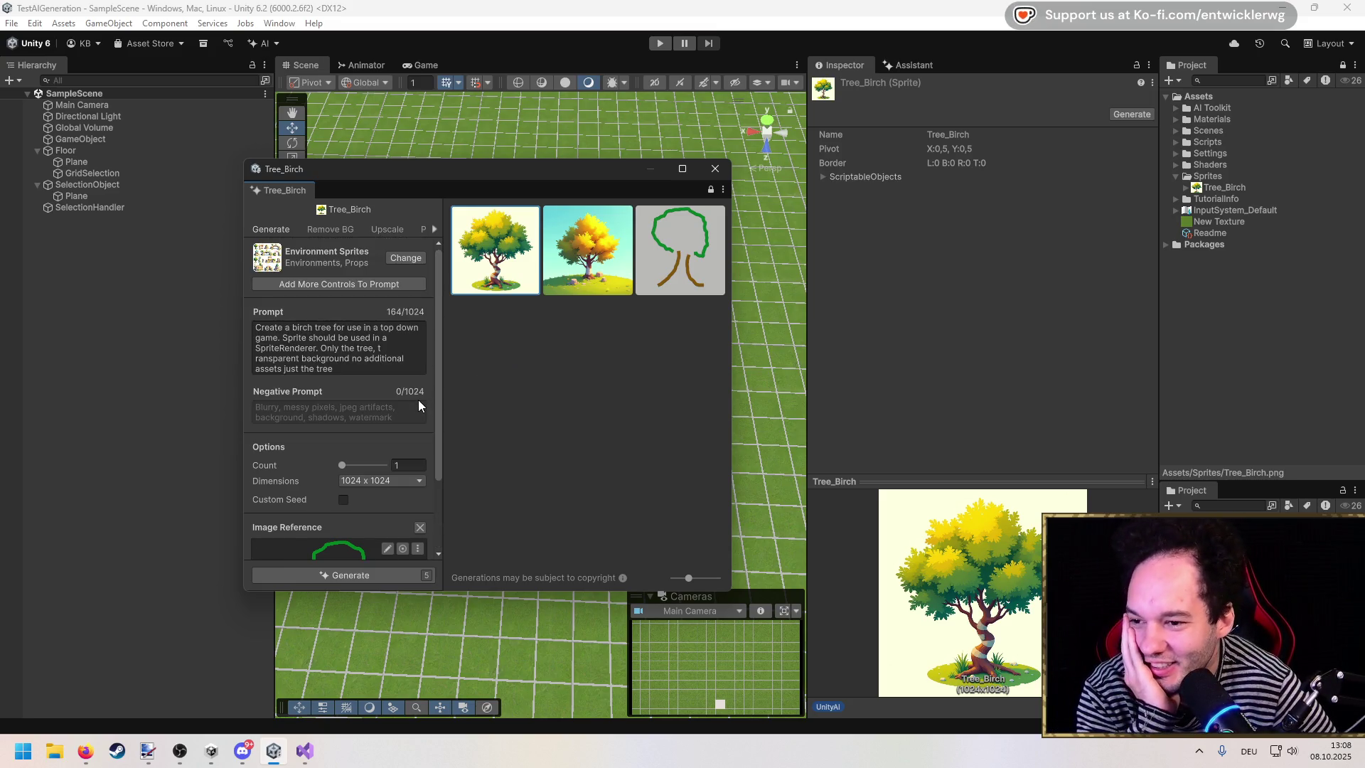
{"action": "left_click", "coordinate": [332, 284]}
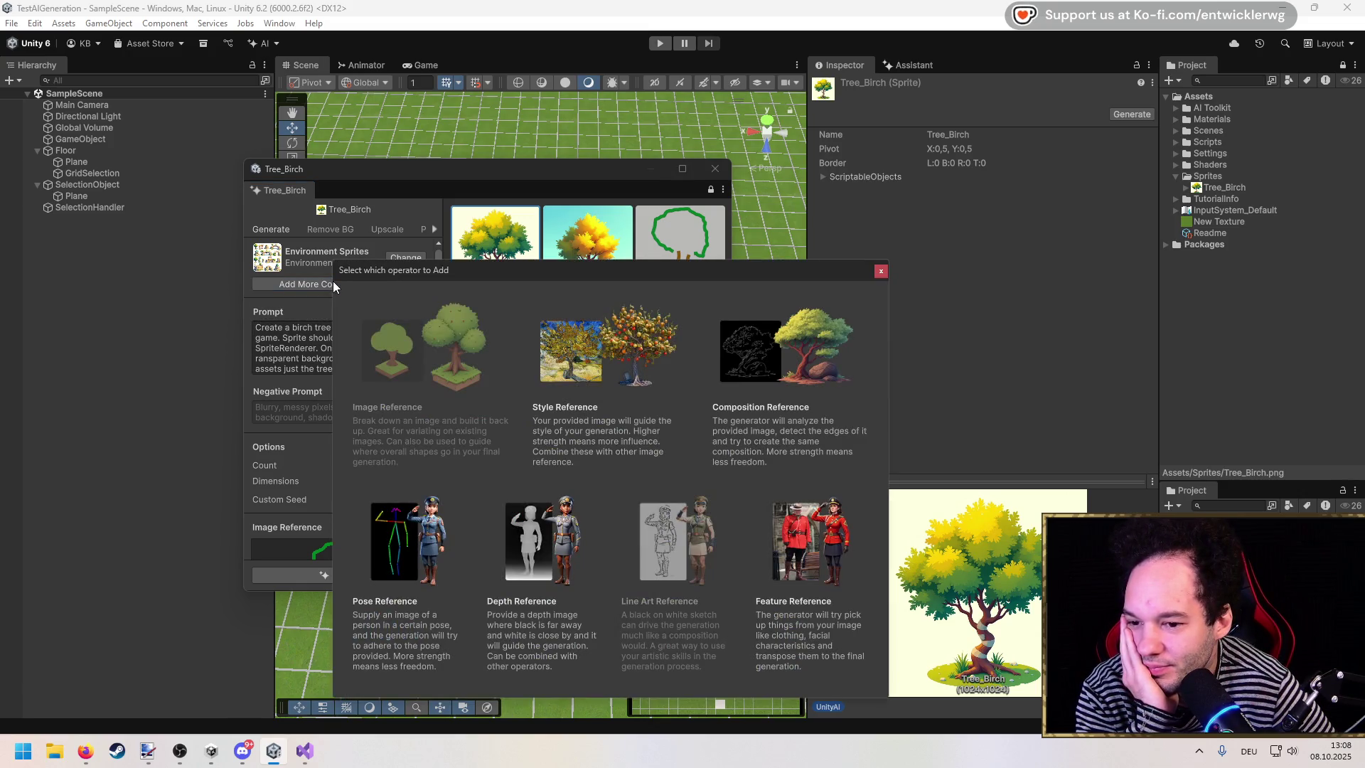
{"action": "left_click", "coordinate": [880, 276]}
Step: Remove the sketch Image Reference and generate new tree variations, previewing the orange autumn tree
{"action": "scroll", "coordinate": [381, 398], "scroll_direction": "down", "scroll_amount": 3}
{"action": "left_click", "coordinate": [424, 435]}
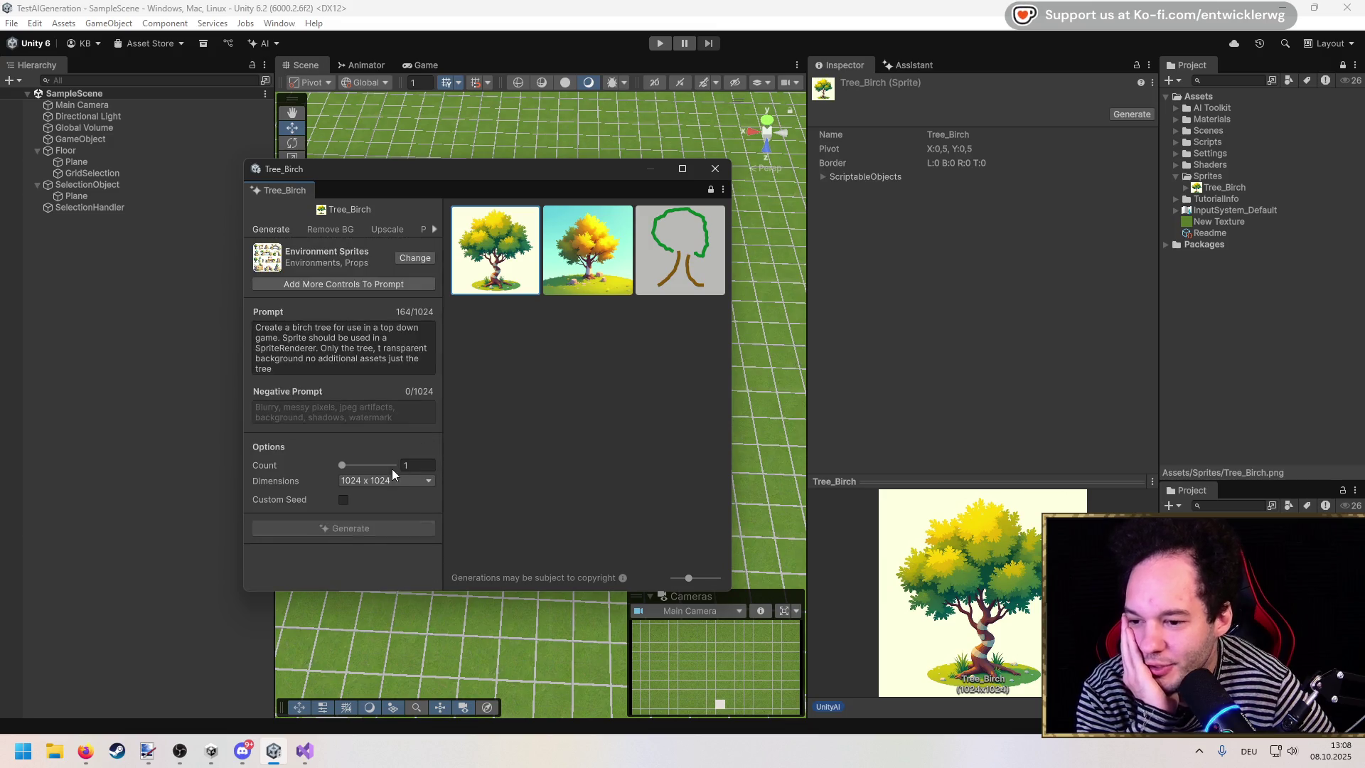
{"action": "left_click", "coordinate": [373, 529]}
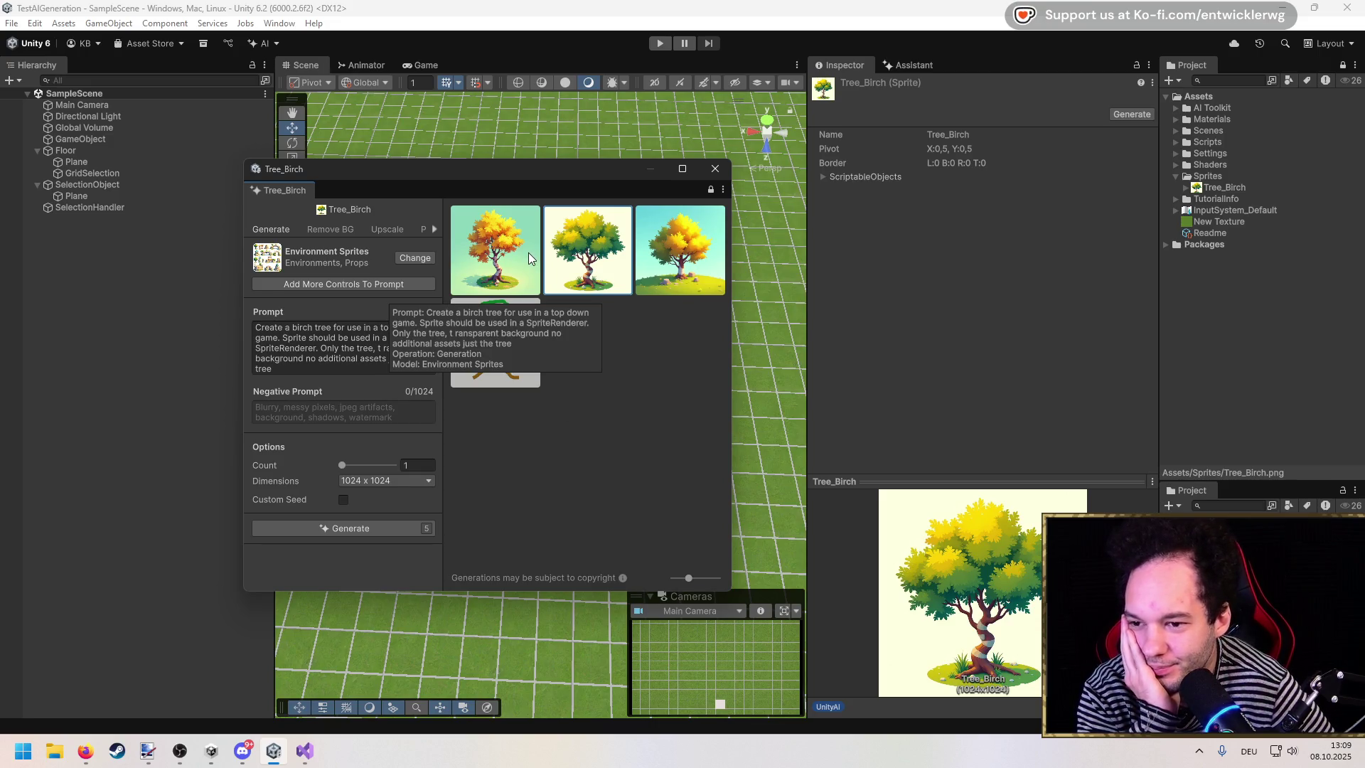
{"action": "left_click", "coordinate": [514, 245]}
Step: Browse the Select AI Model gallery and pick Game Environment Items (Flux)
{"action": "left_click", "coordinate": [415, 258]}
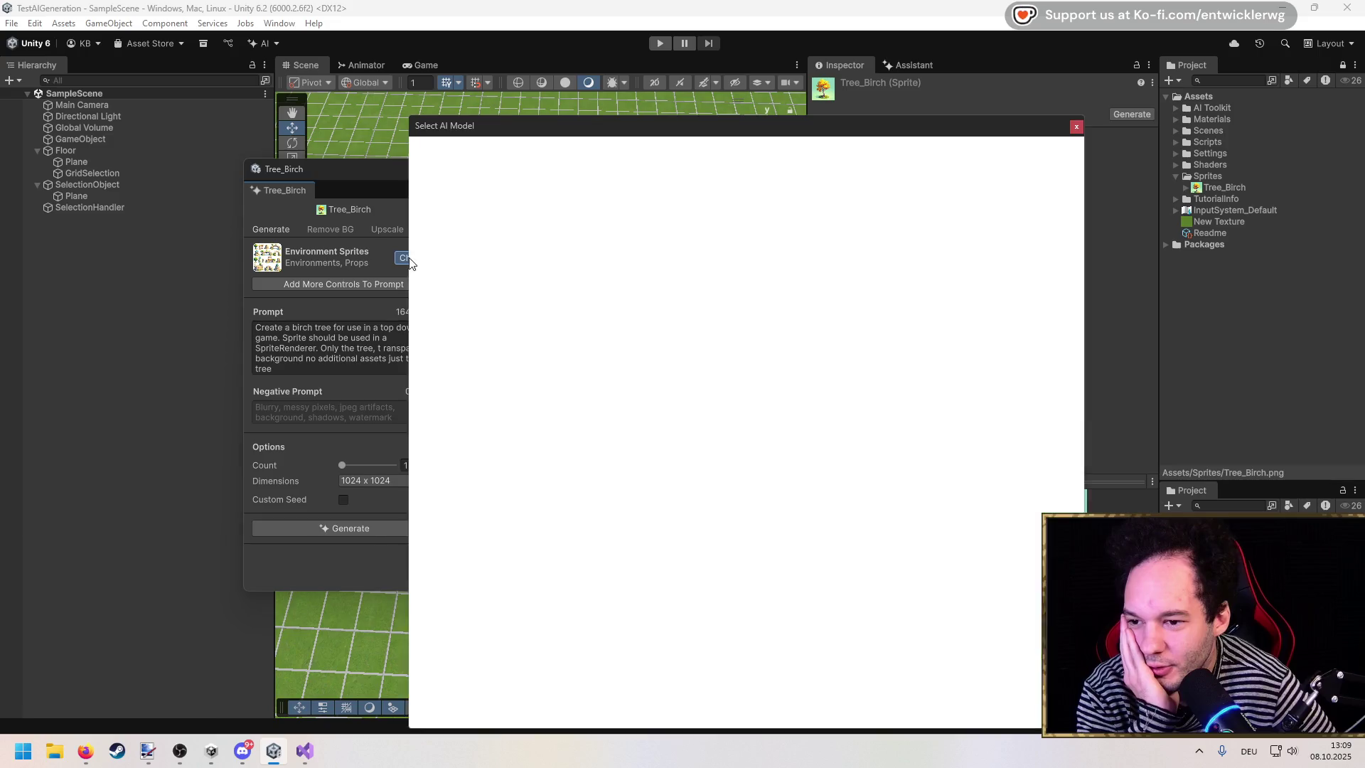
{"action": "scroll", "coordinate": [714, 388], "scroll_direction": "down", "scroll_amount": 8}
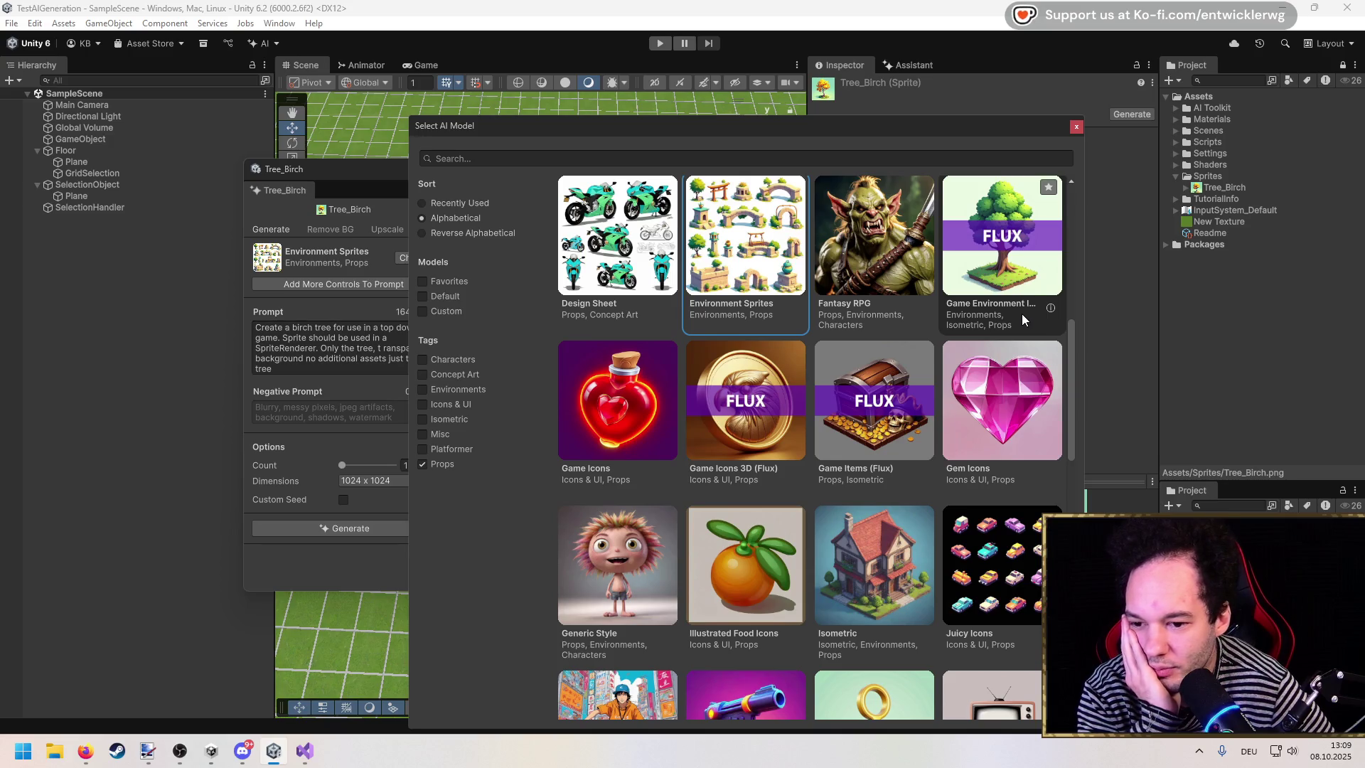
{"action": "scroll", "coordinate": [1021, 320], "scroll_direction": "down", "scroll_amount": 4}
{"action": "scroll", "coordinate": [1020, 319], "scroll_direction": "down", "scroll_amount": 2}
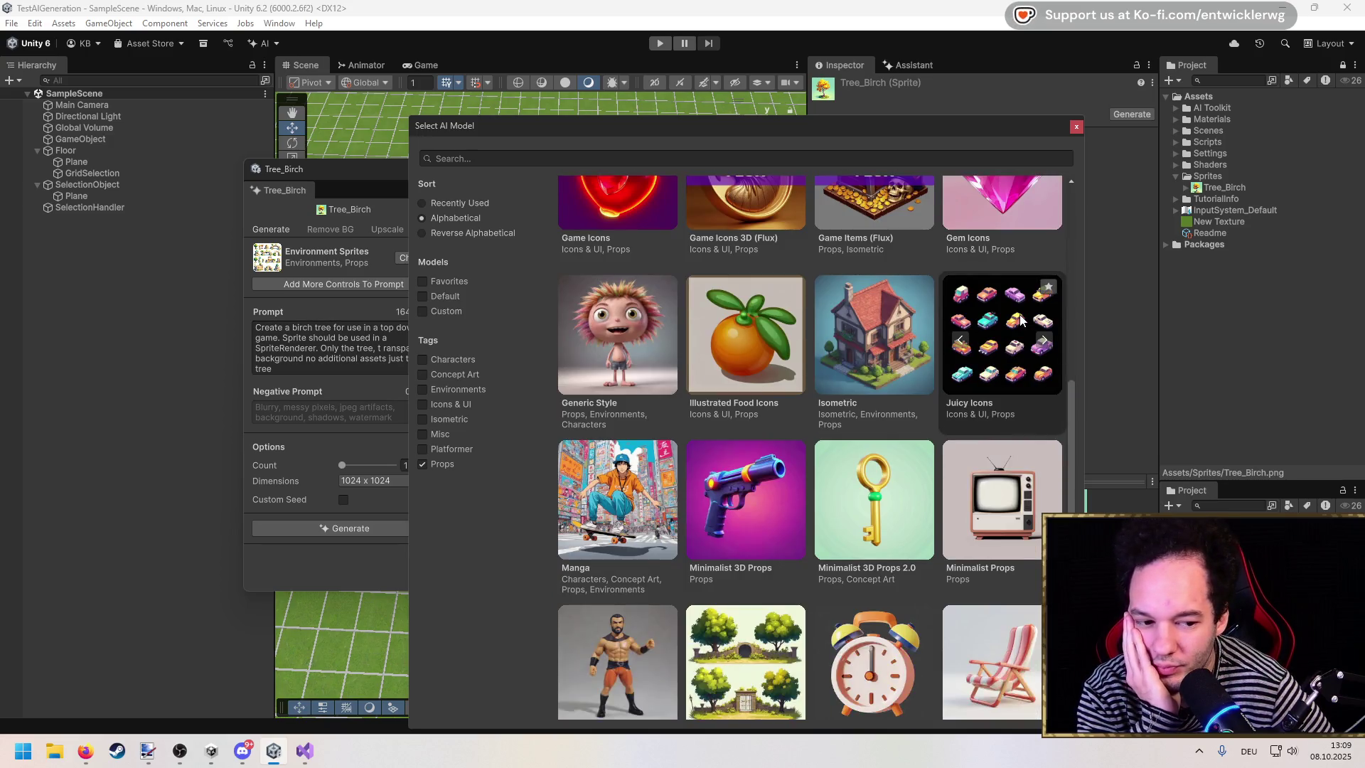
{"action": "scroll", "coordinate": [1014, 320], "scroll_direction": "down", "scroll_amount": 10}
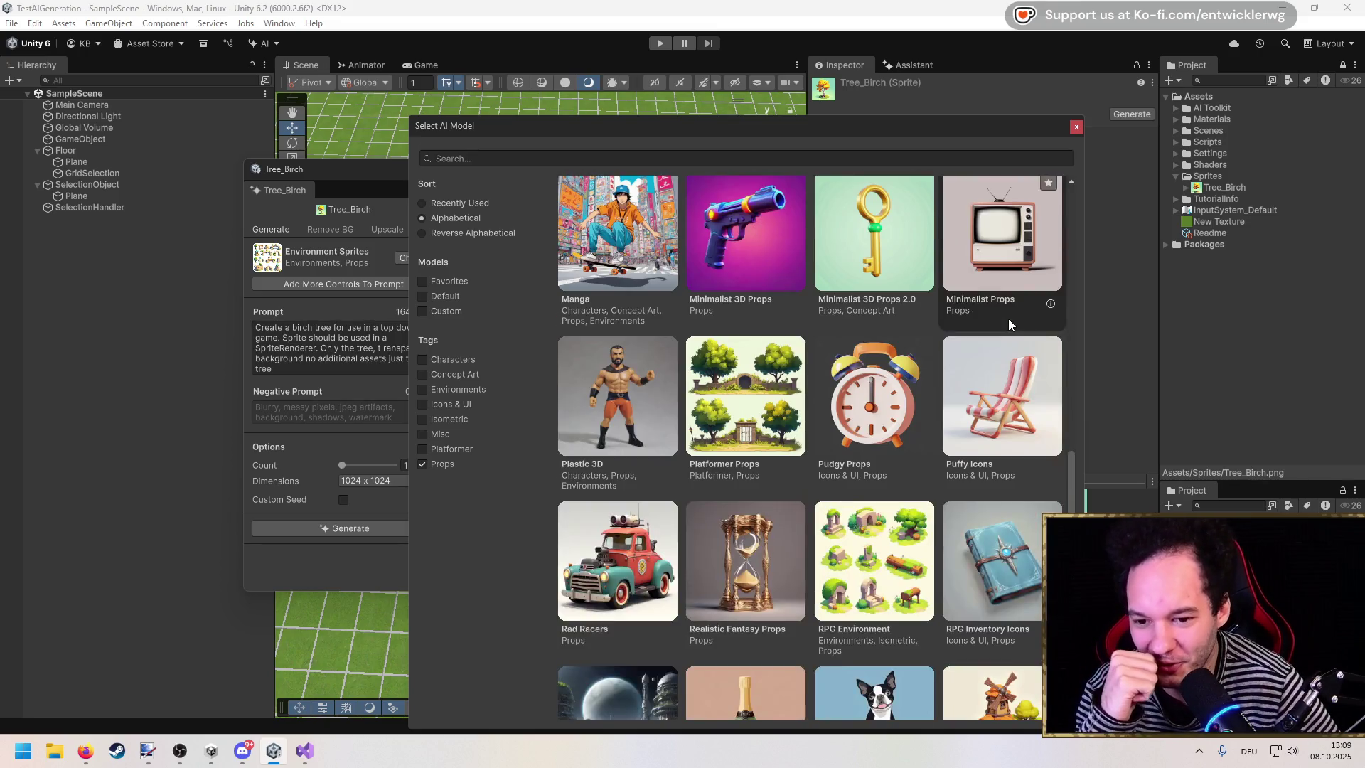
{"action": "scroll", "coordinate": [1005, 321], "scroll_direction": "down", "scroll_amount": 3}
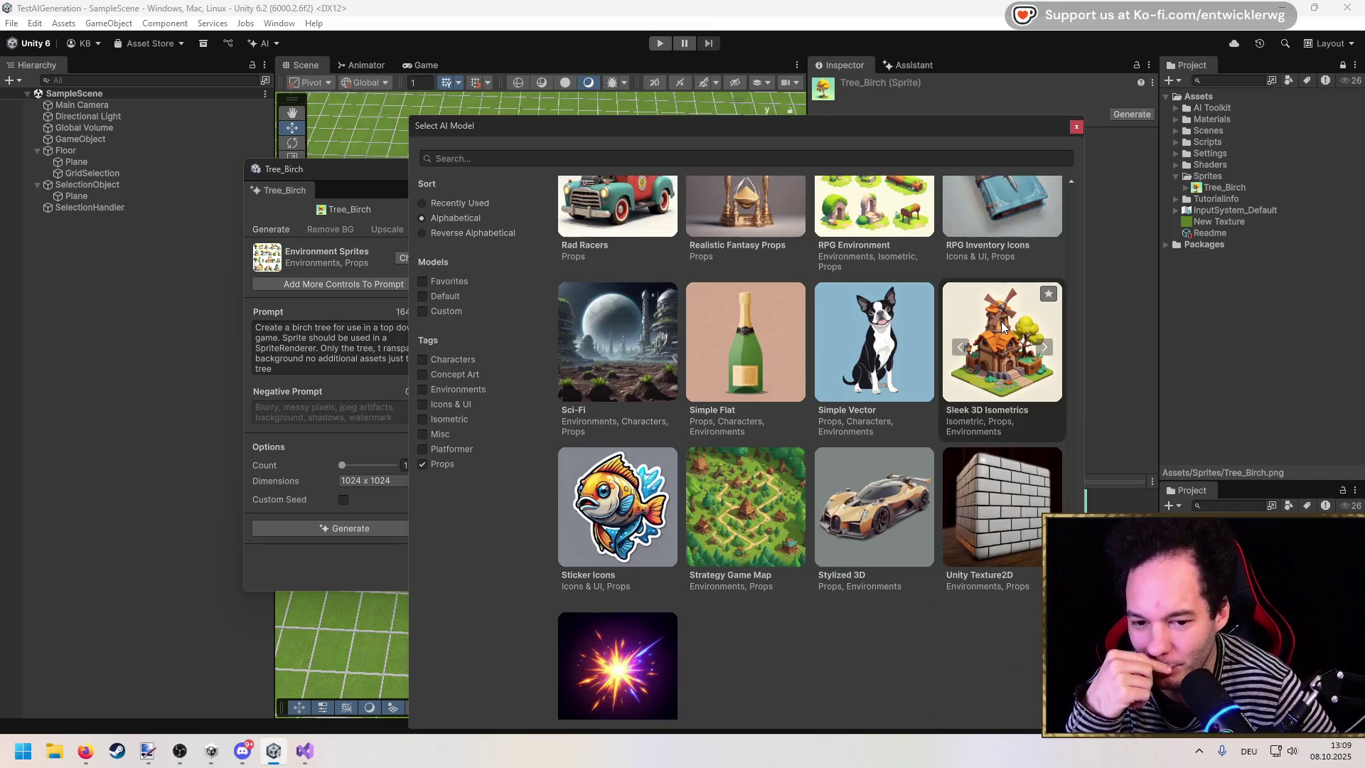
{"action": "scroll", "coordinate": [996, 321], "scroll_direction": "up", "scroll_amount": 15}
{"action": "scroll", "coordinate": [968, 355], "scroll_direction": "down", "scroll_amount": 18}
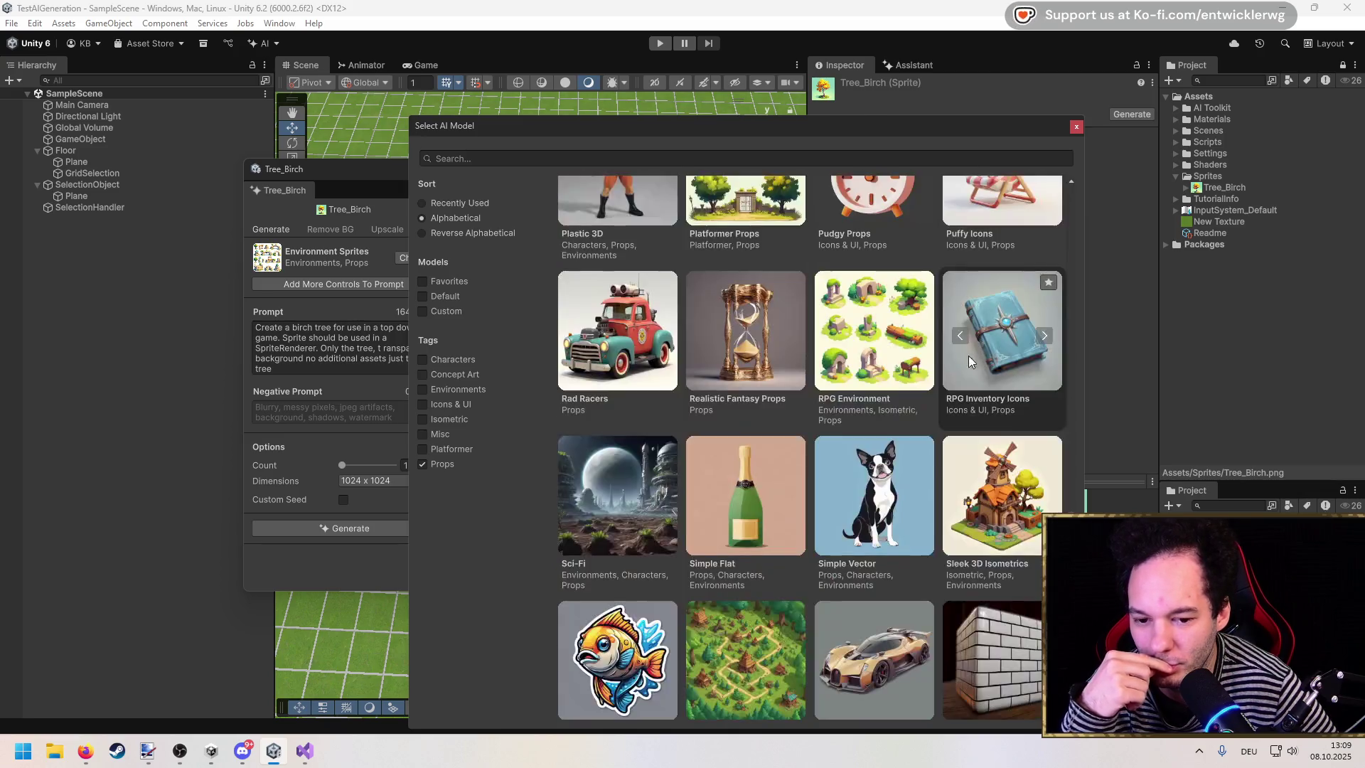
{"action": "scroll", "coordinate": [972, 366], "scroll_direction": "up", "scroll_amount": 20}
{"action": "scroll", "coordinate": [971, 366], "scroll_direction": "up", "scroll_amount": 8}
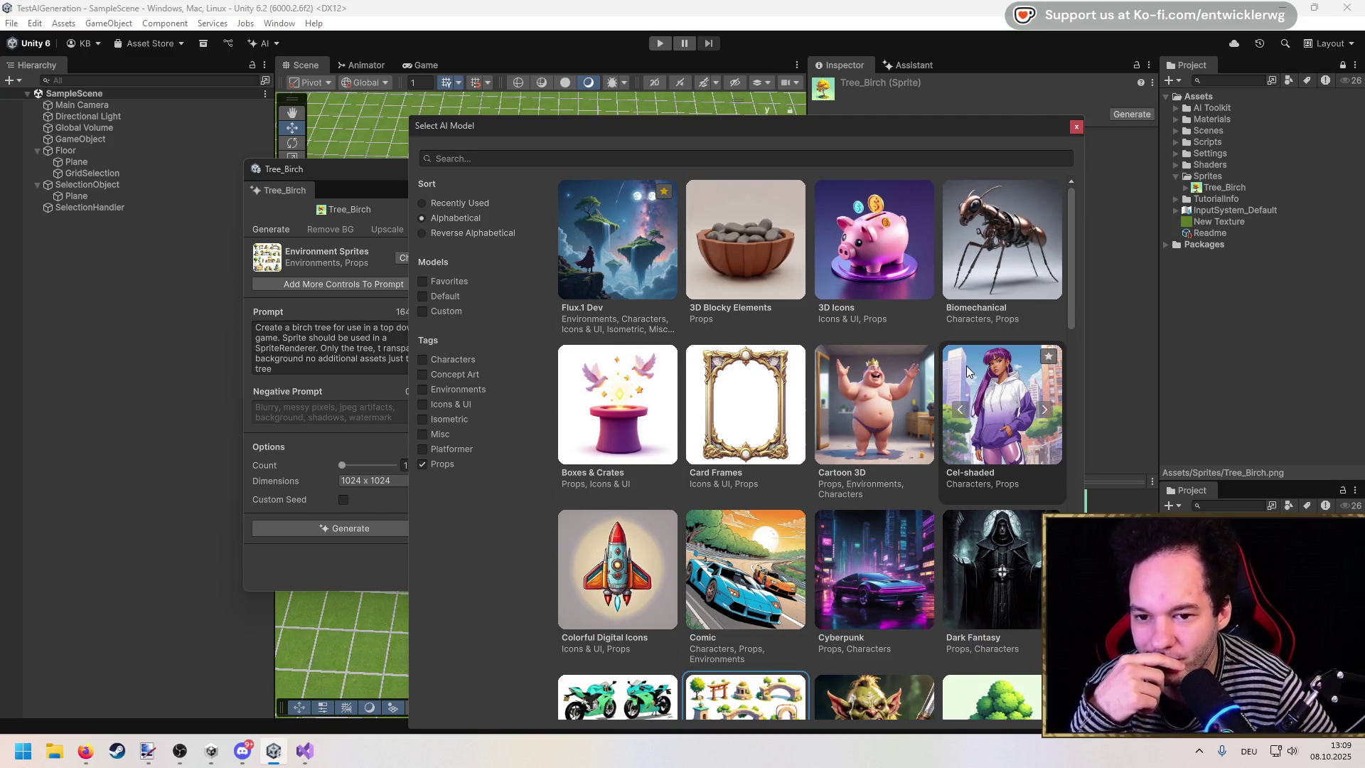
{"action": "scroll", "coordinate": [966, 366], "scroll_direction": "down", "scroll_amount": 6}
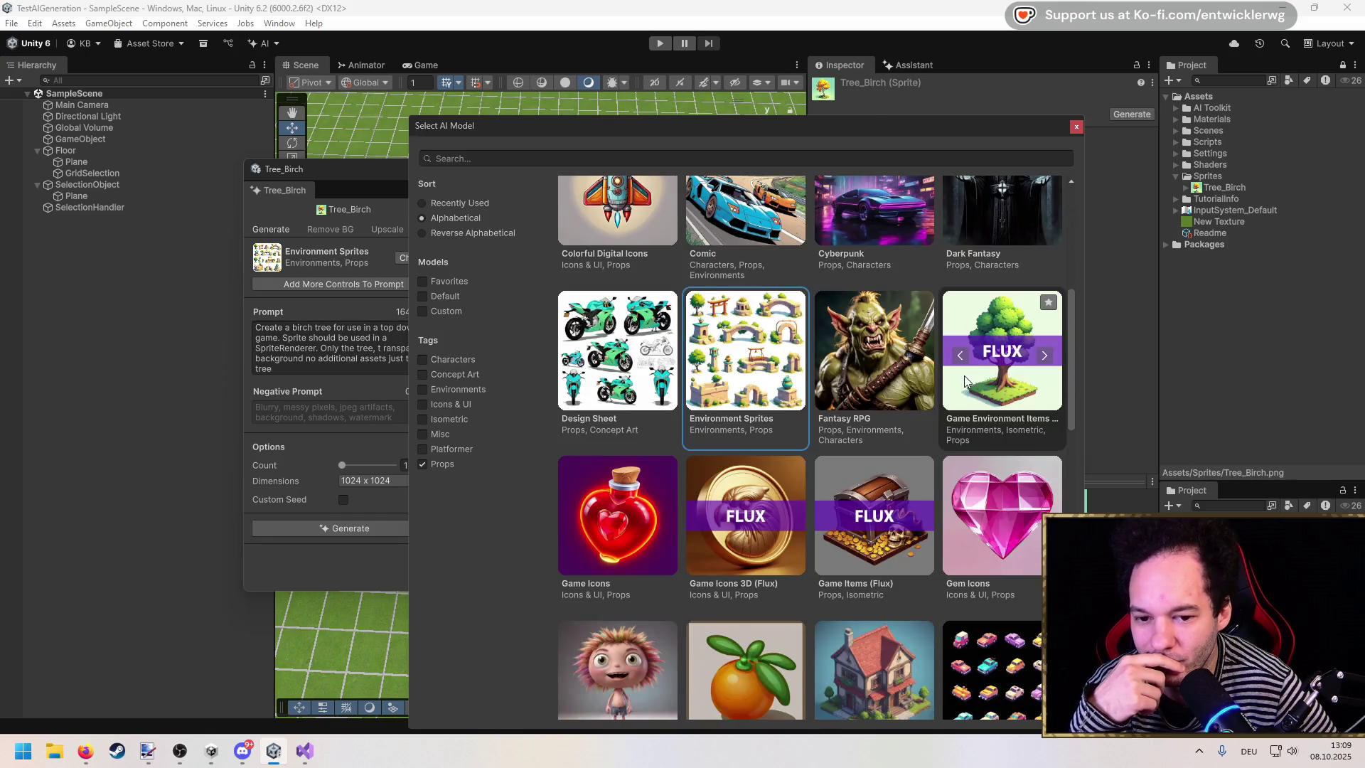
{"action": "left_click", "coordinate": [1022, 386]}
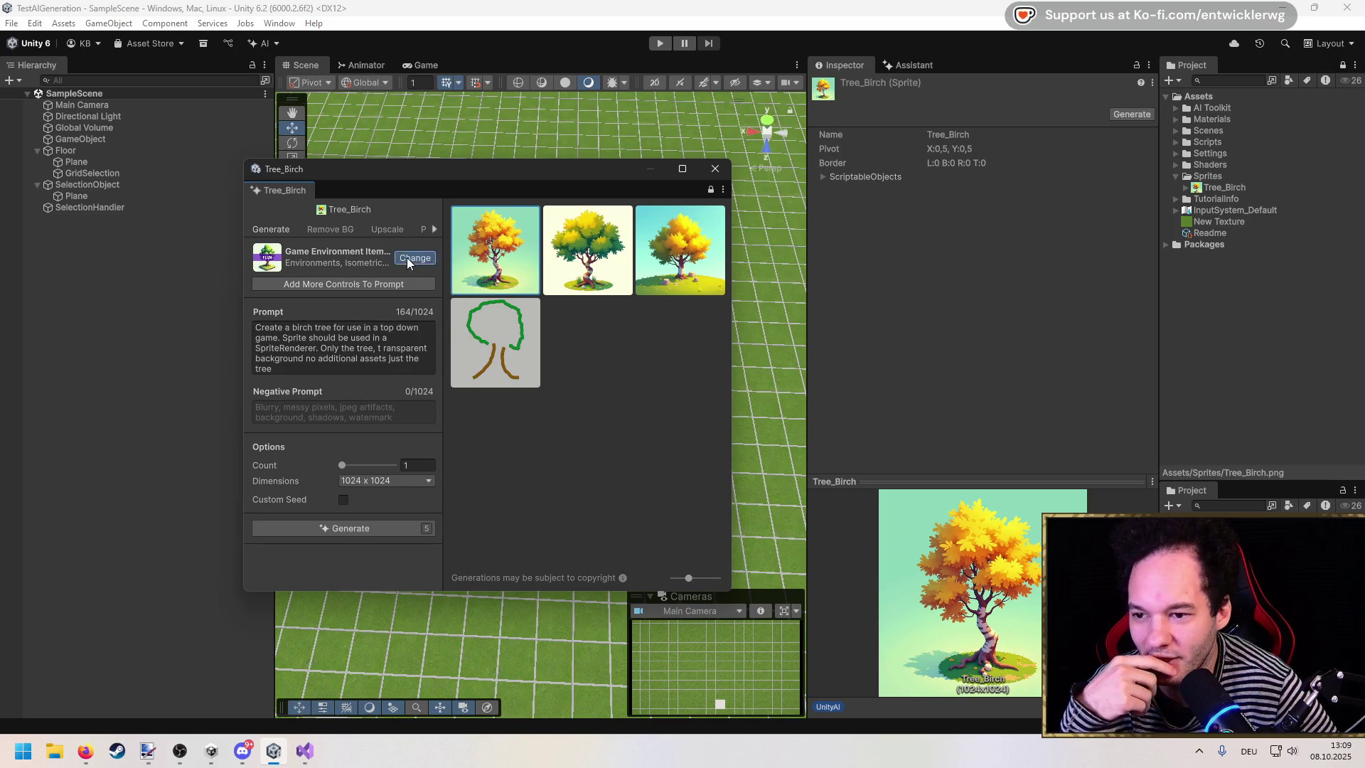
Step: Review the Game Environment Items (Flux) model details before going back to the list
{"action": "left_click", "coordinate": [406, 258]}
{"action": "scroll", "coordinate": [934, 497], "scroll_direction": "down", "scroll_amount": 6}
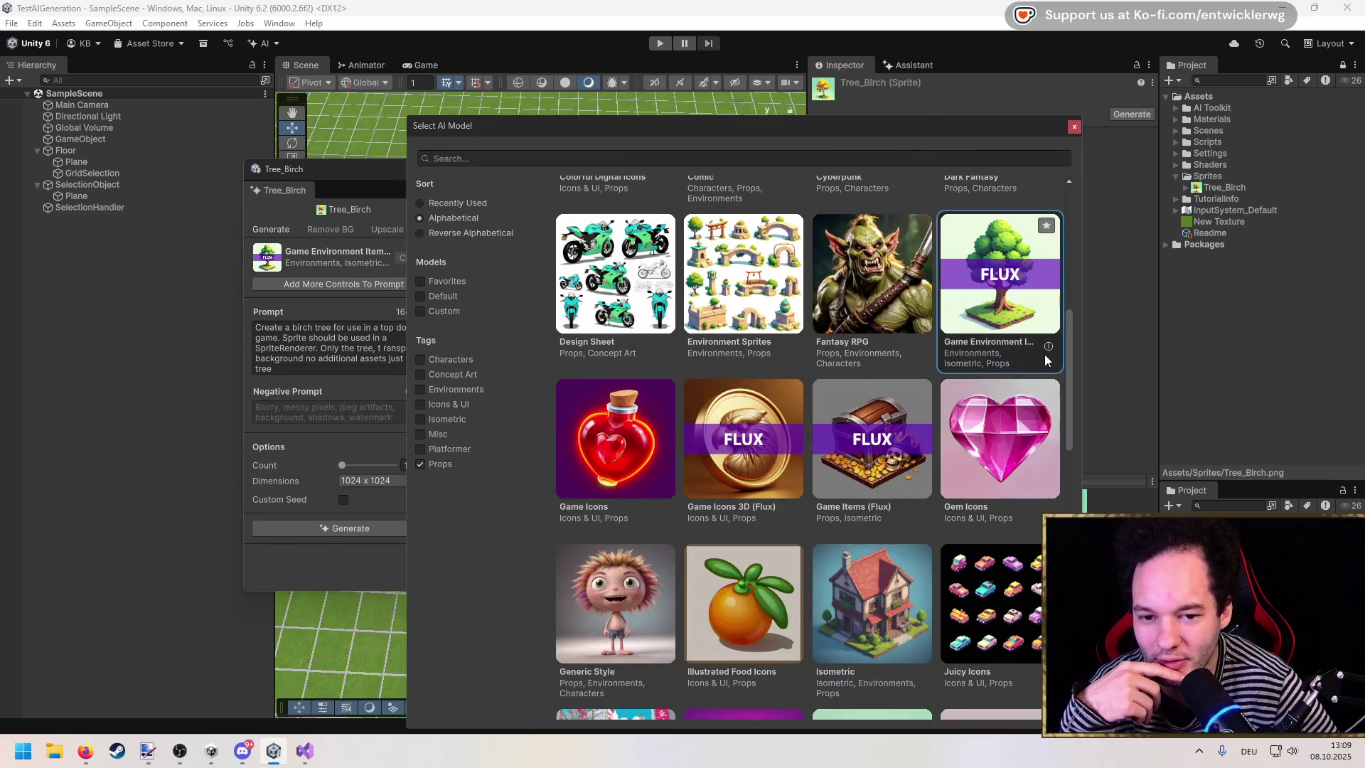
{"action": "left_click", "coordinate": [1045, 351]}
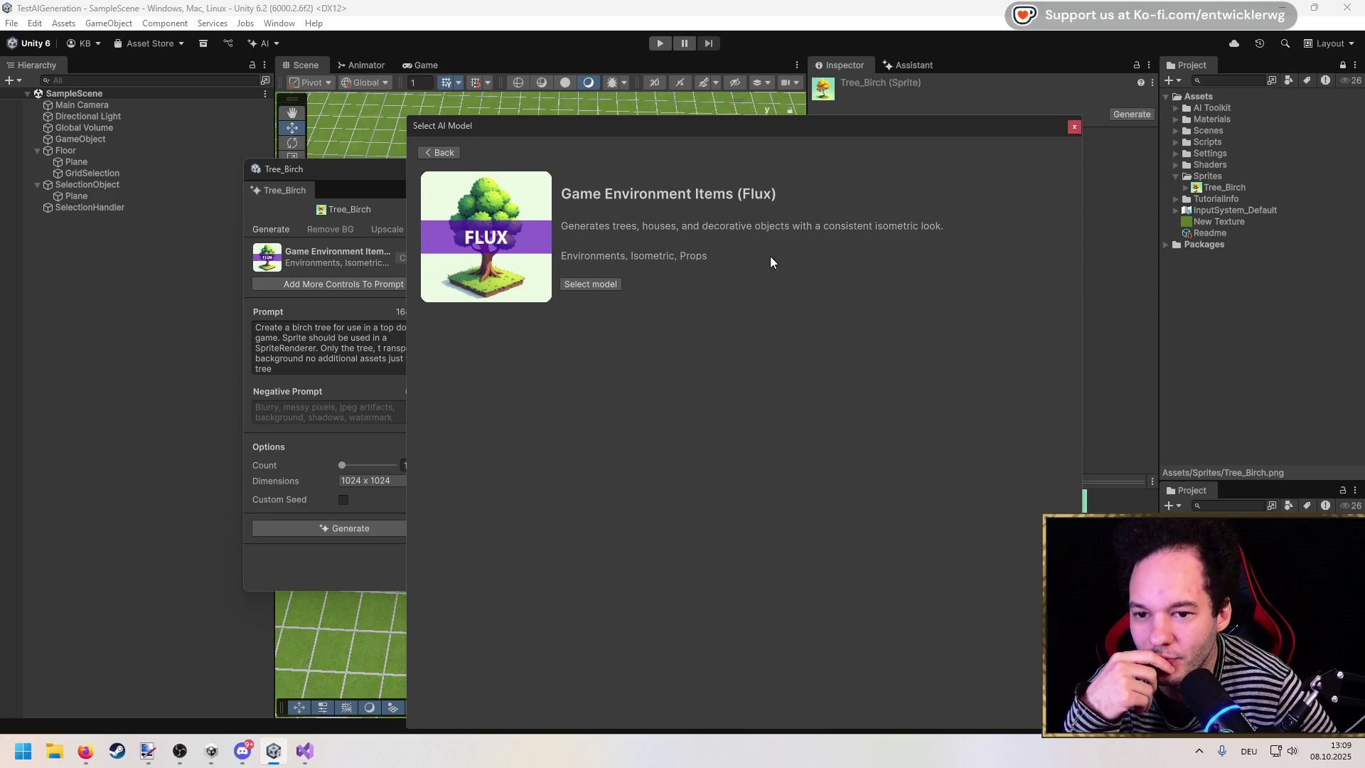
{"action": "left_click", "coordinate": [413, 154]}
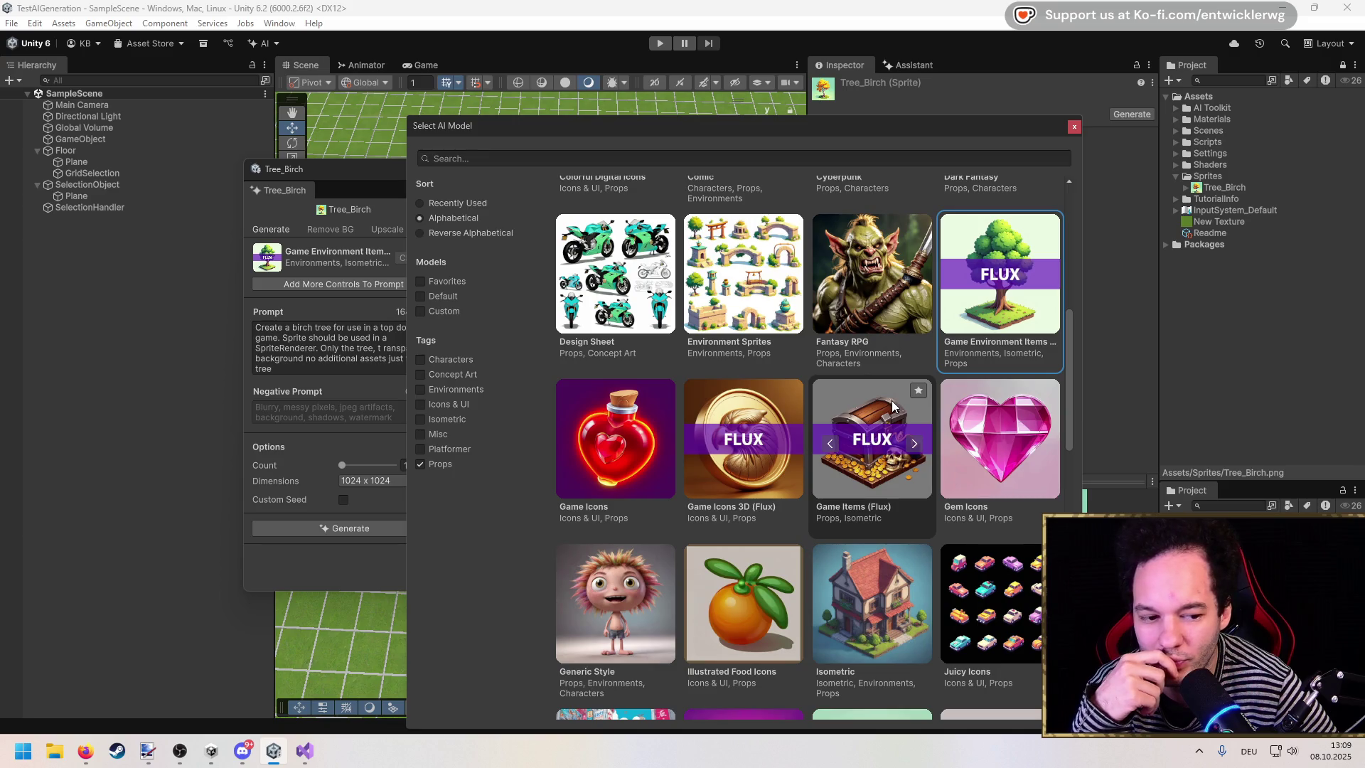
Step: Choose the Isometric model, review its samples, and confirm it with Select model
{"action": "scroll", "coordinate": [881, 390], "scroll_direction": "down", "scroll_amount": 2}
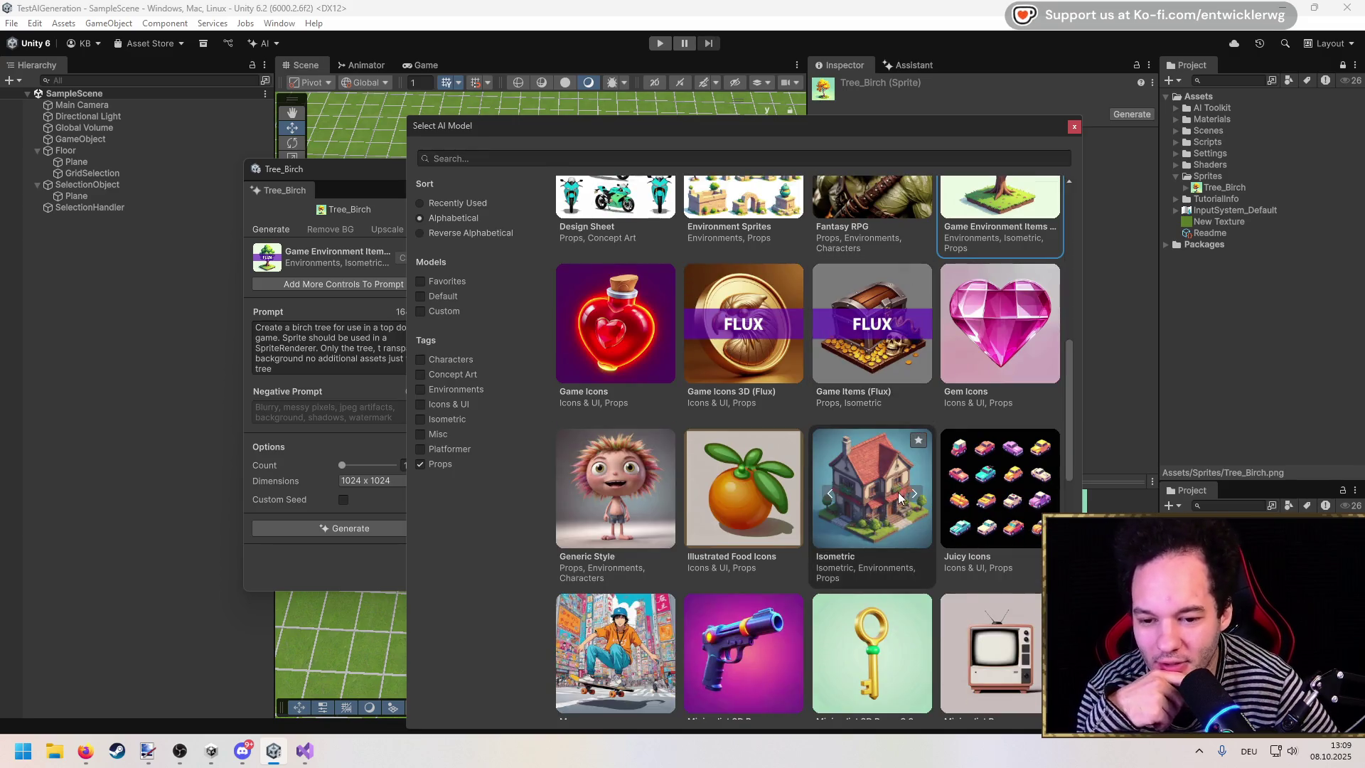
{"action": "double_click", "coordinate": [913, 493]}
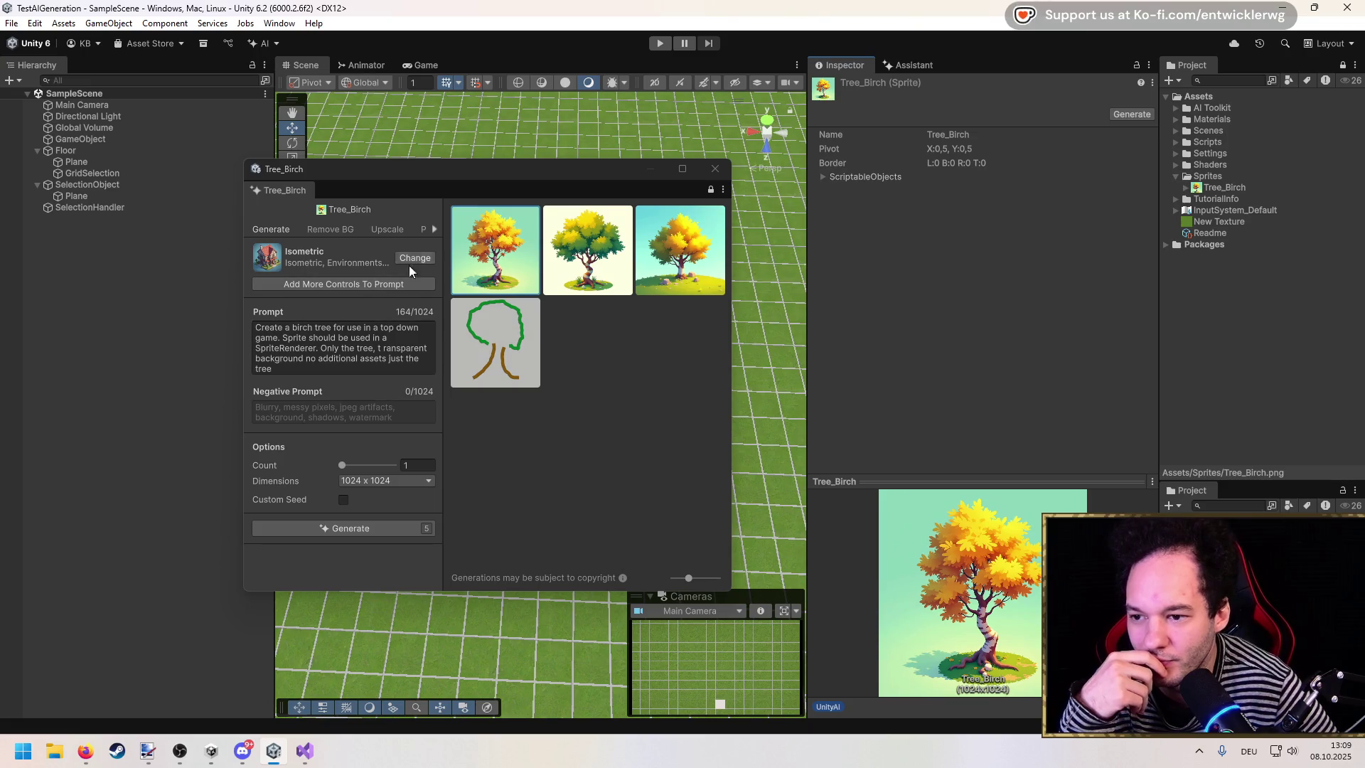
{"action": "left_click", "coordinate": [411, 257]}
{"action": "scroll", "coordinate": [880, 559], "scroll_direction": "down", "scroll_amount": 5}
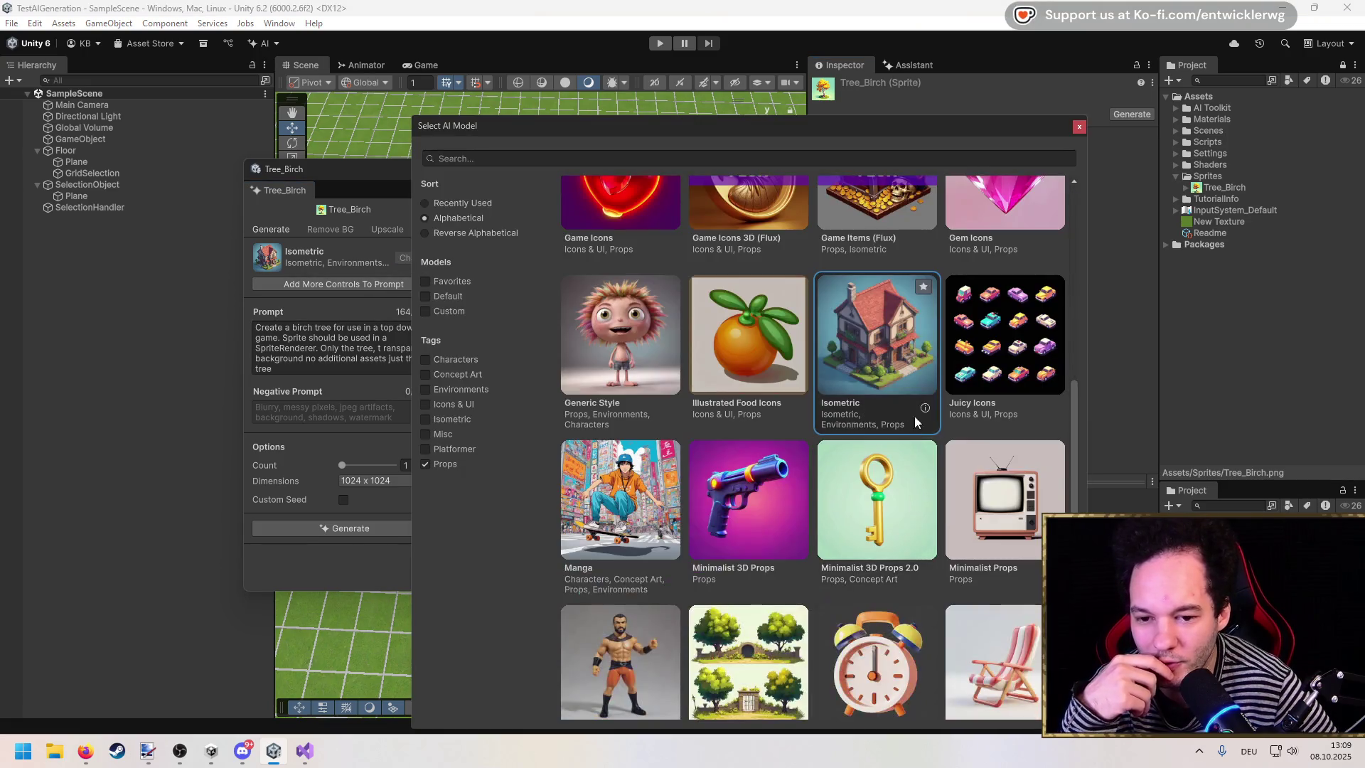
{"action": "left_click", "coordinate": [924, 410]}
{"action": "scroll", "coordinate": [846, 449], "scroll_direction": "down", "scroll_amount": 5}
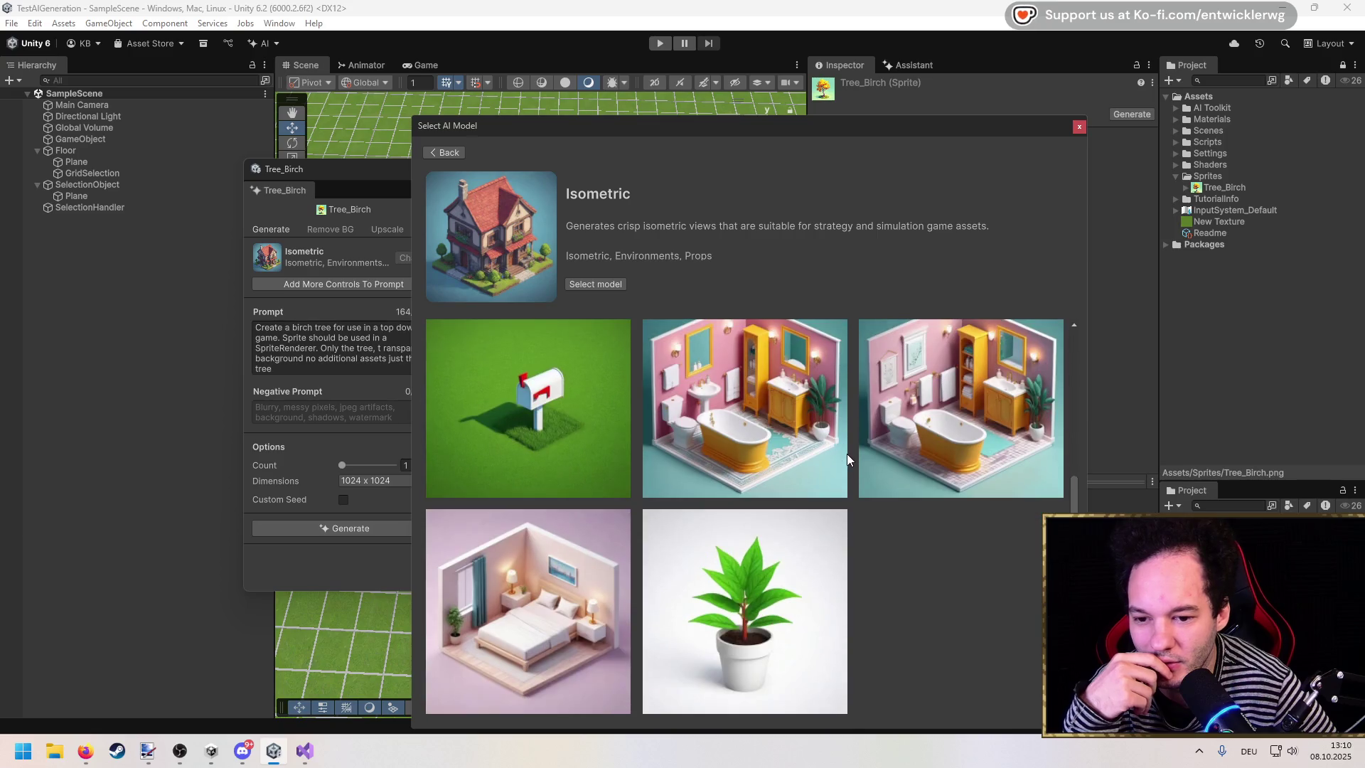
{"action": "scroll", "coordinate": [758, 663], "scroll_direction": "up", "scroll_amount": 3}
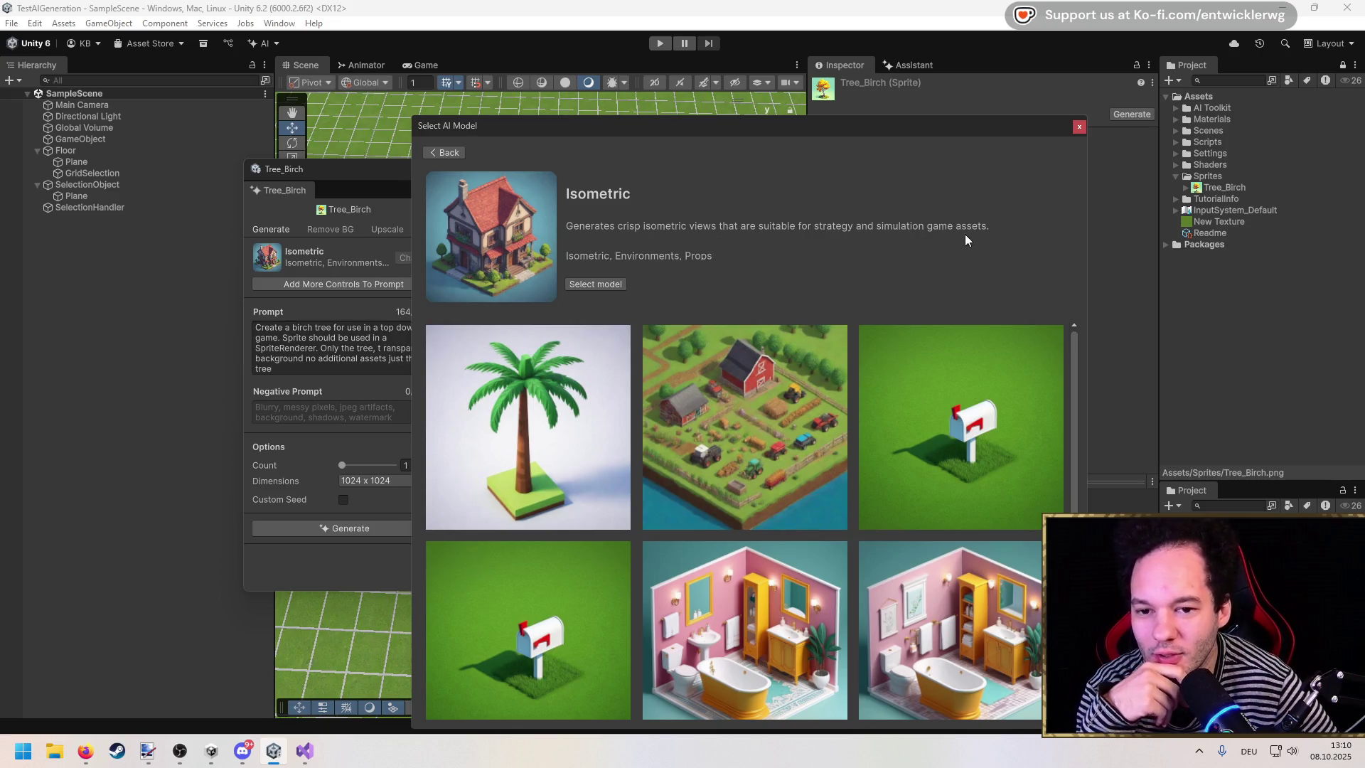
{"action": "left_click", "coordinate": [607, 283]}
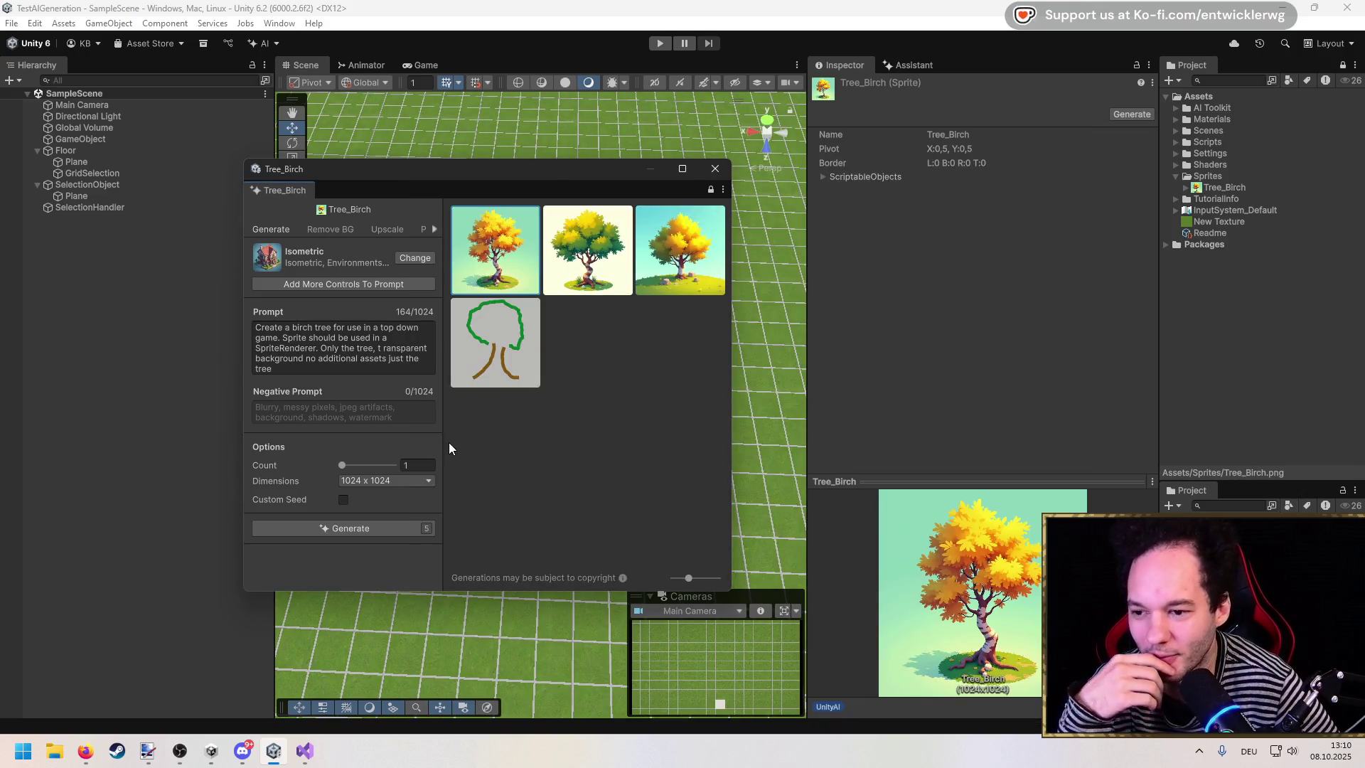
Step: Generate an Isometric tree sheet, apply it to Tree_Birch, and show its texture import settings
{"action": "left_click", "coordinate": [364, 529]}
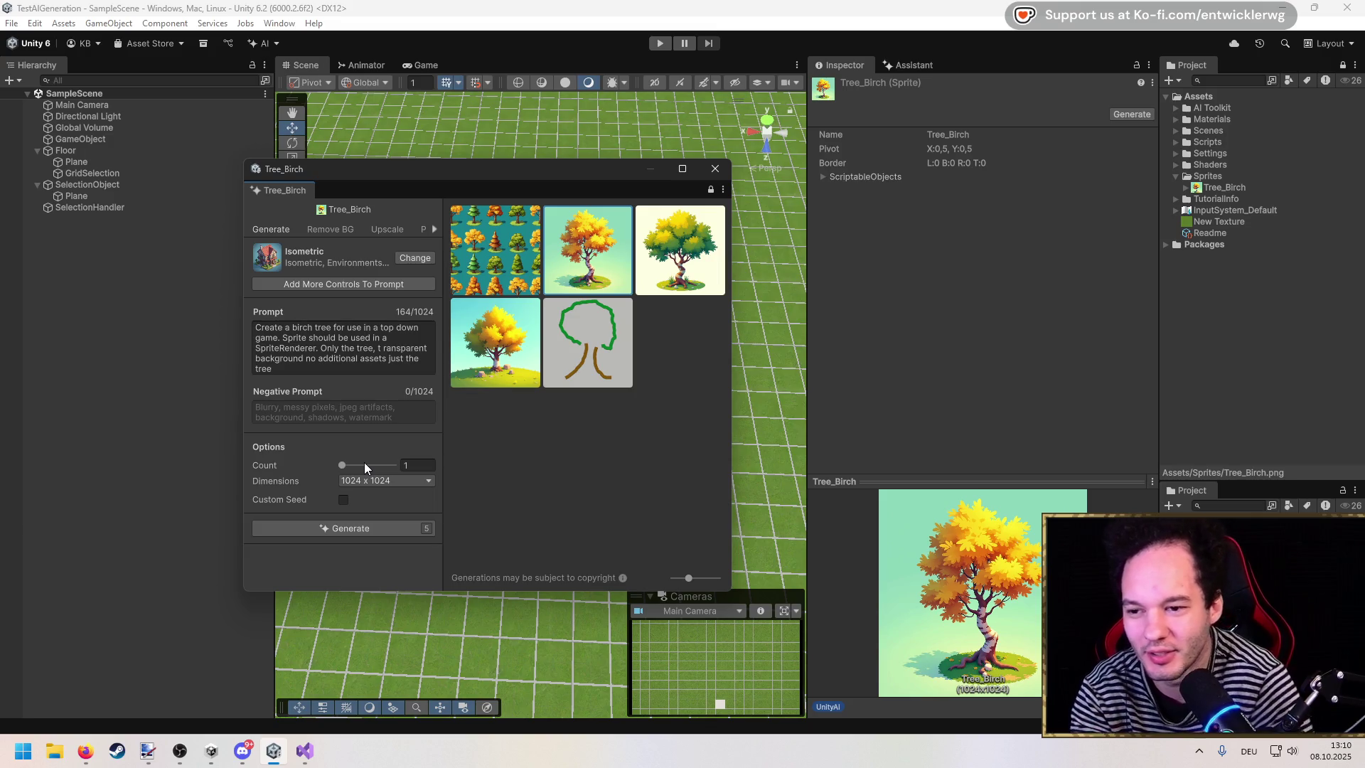
{"action": "left_click", "coordinate": [497, 250]}
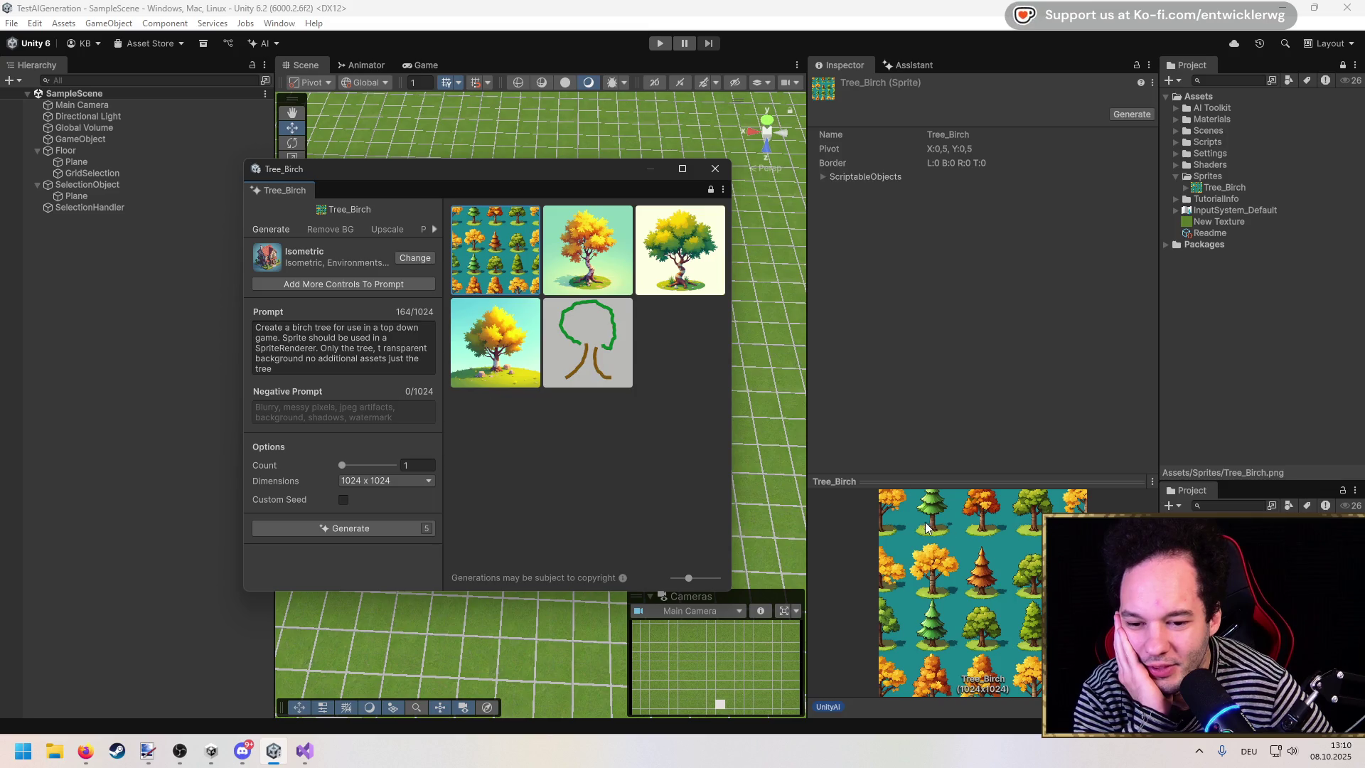
{"action": "left_click", "coordinate": [1234, 188]}
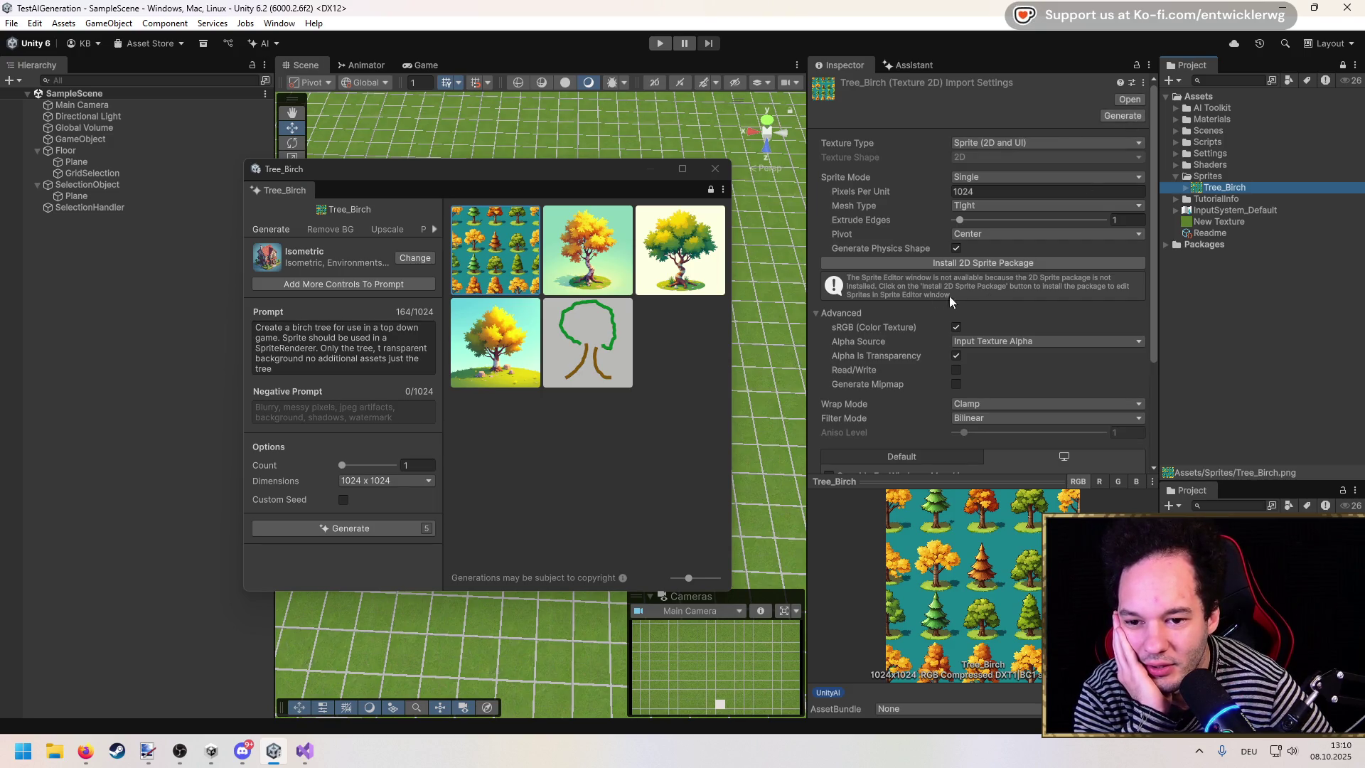
Step: Install the 2D Sprite package from the Tree_Birch Inspector and wait out script compilation
{"action": "left_click", "coordinate": [959, 265]}
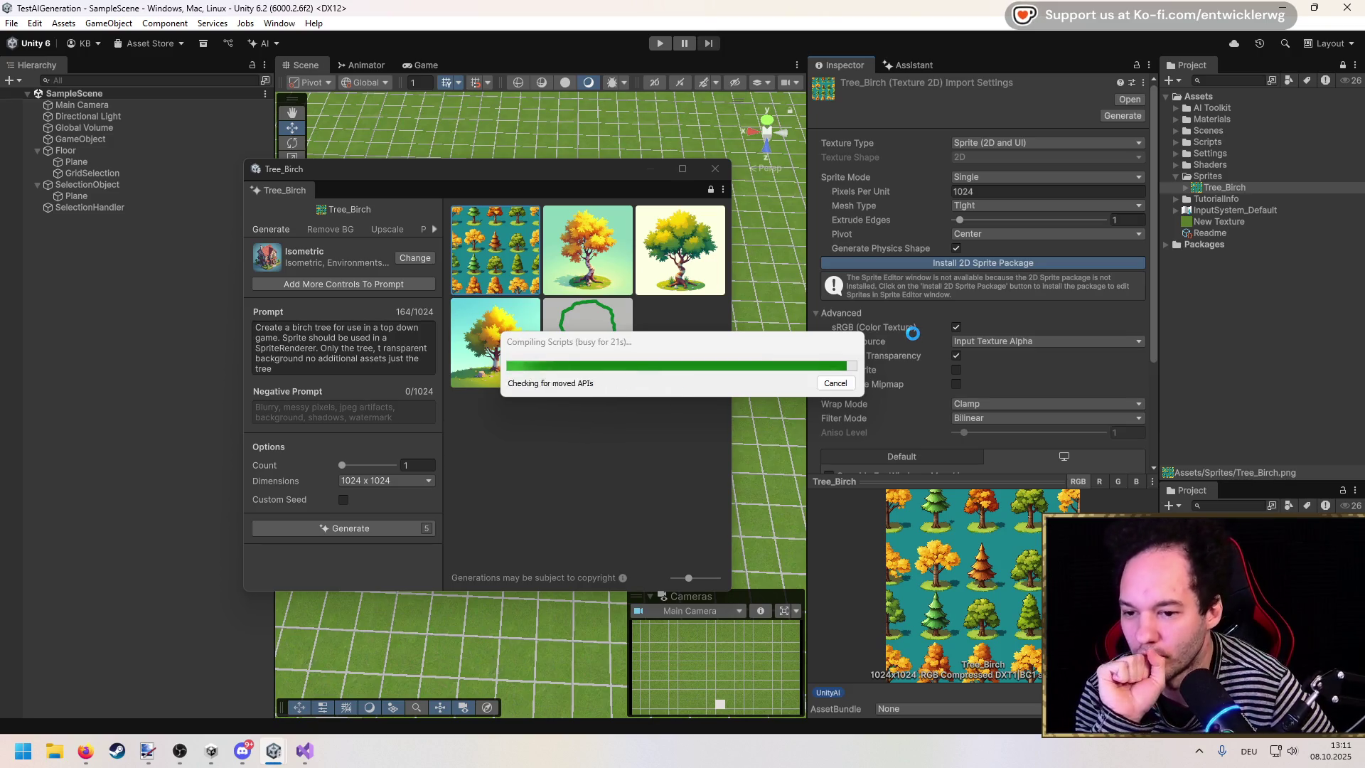
{"action": "left_click_drag", "start_coordinate": [799, 347], "coordinate": [596, 455]}
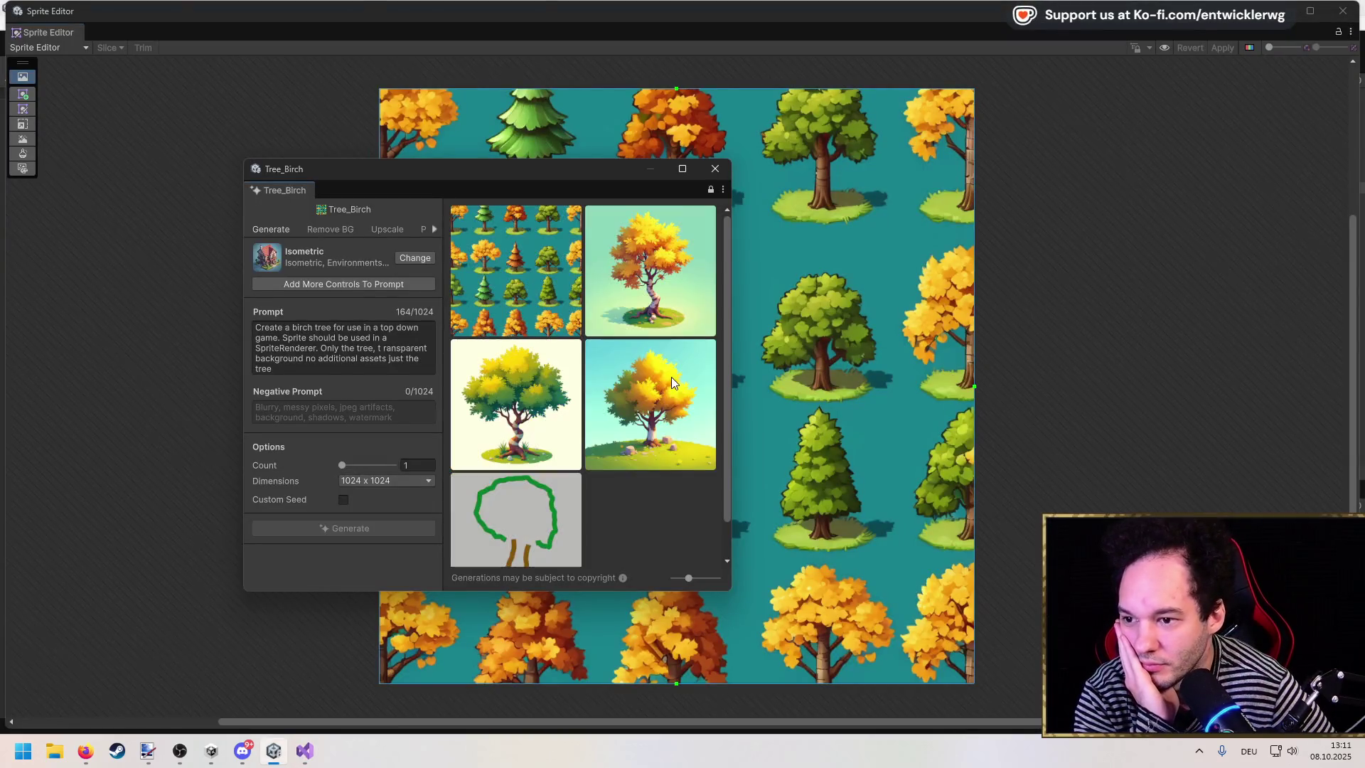
{"action": "mouse_move", "coordinate": [619, 170]}
{"action": "left_mouse_down"}
{"action": "mouse_move", "coordinate": [463, 296]}
{"action": "mouse_move", "coordinate": [286, 349]}
{"action": "left_mouse_up"}
{"action": "scroll", "coordinate": [616, 339], "scroll_direction": "up", "scroll_amount": 5}
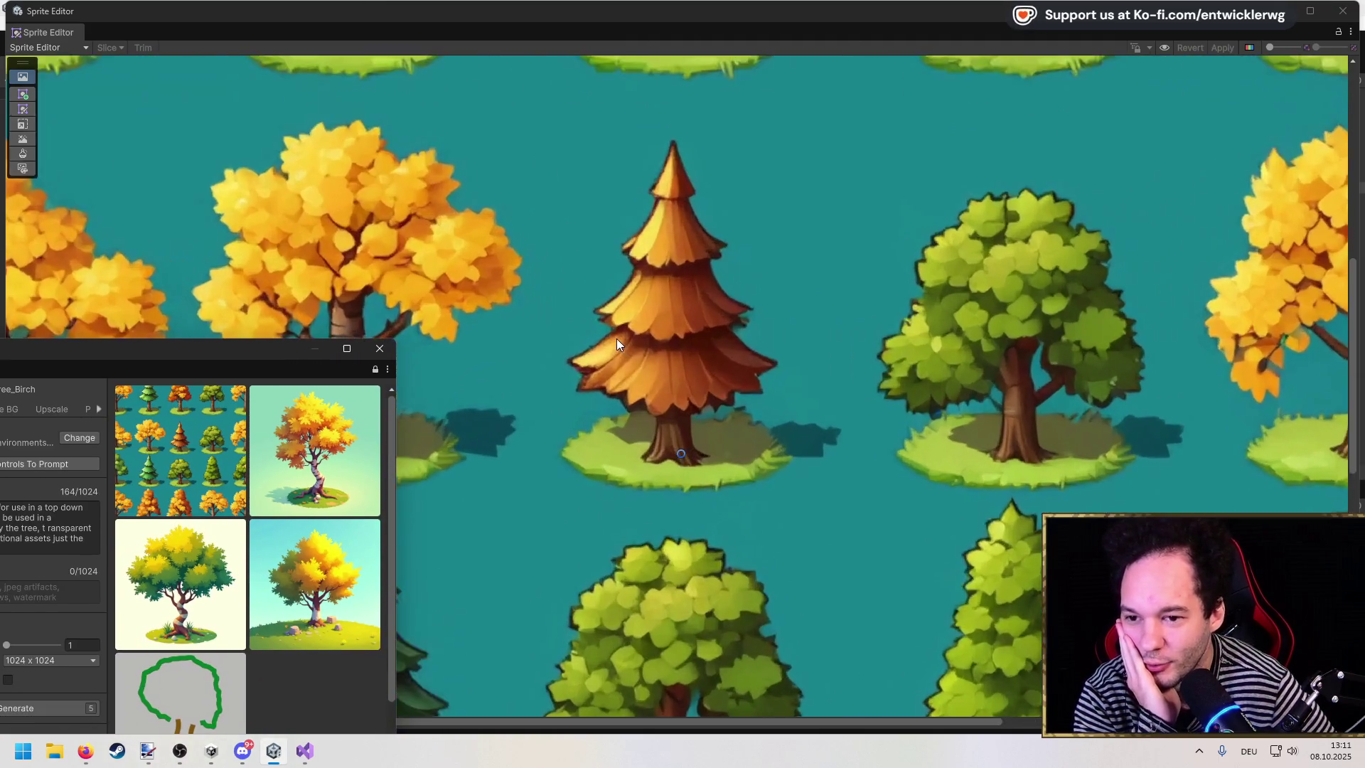
{"action": "scroll", "coordinate": [616, 338], "scroll_direction": "down", "scroll_amount": 4}
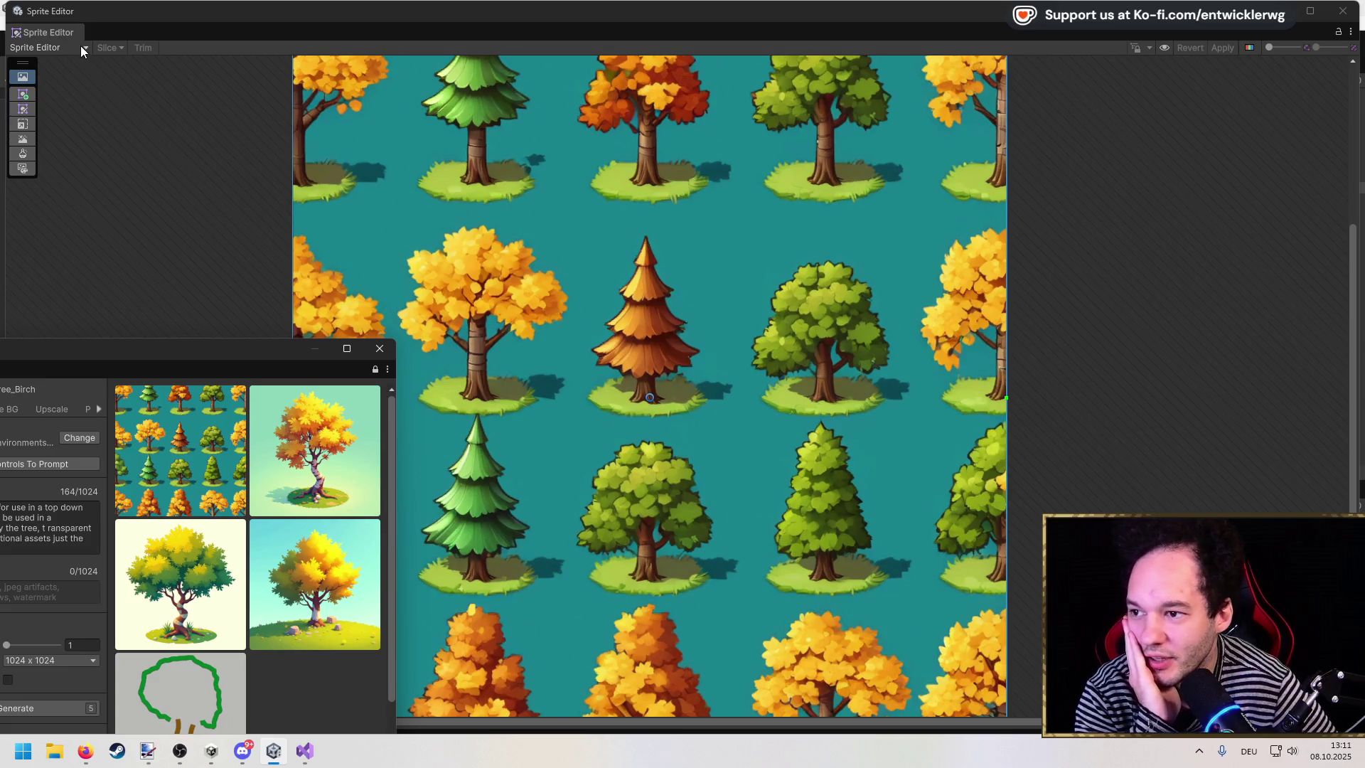
{"action": "left_click", "coordinate": [79, 46]}
{"action": "left_click_drag", "start_coordinate": [1306, 11], "coordinate": [1306, 52]}
{"action": "left_click", "coordinate": [1342, 47]}
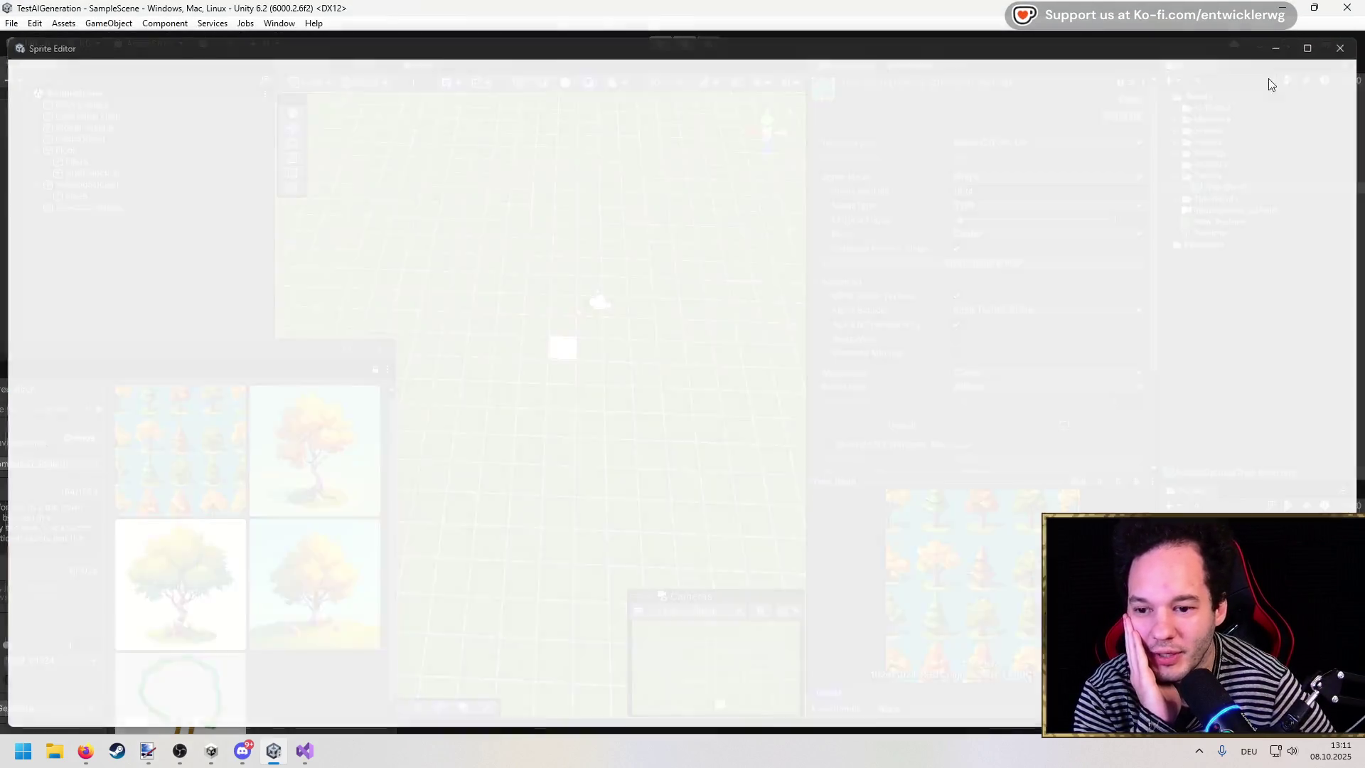
{"action": "left_click", "coordinate": [305, 414]}
Step: Append 'Sliceable' to the birch tree prompt and generate a new isometric tree
{"action": "left_click", "coordinate": [304, 415]}
{"action": "type", "text": "tree. Sliceable"}
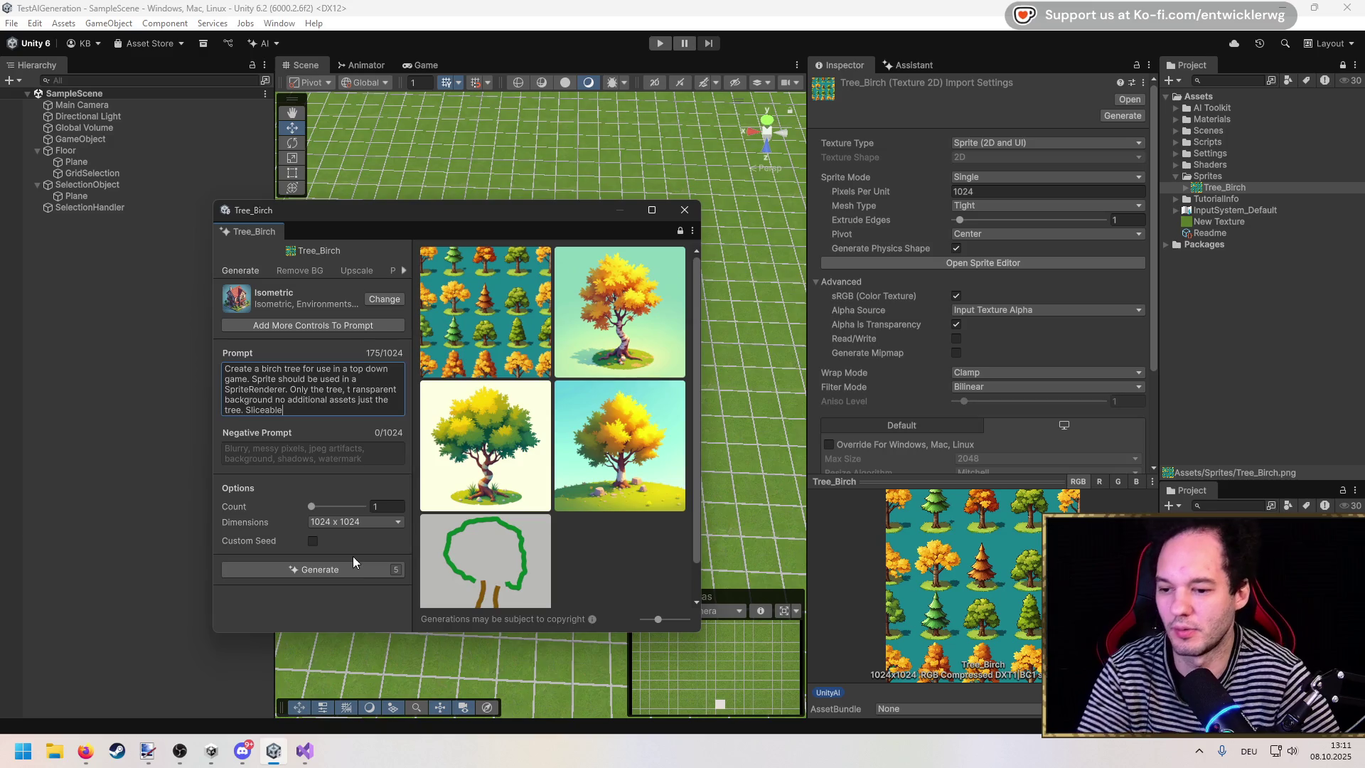
{"action": "left_click", "coordinate": [357, 569]}
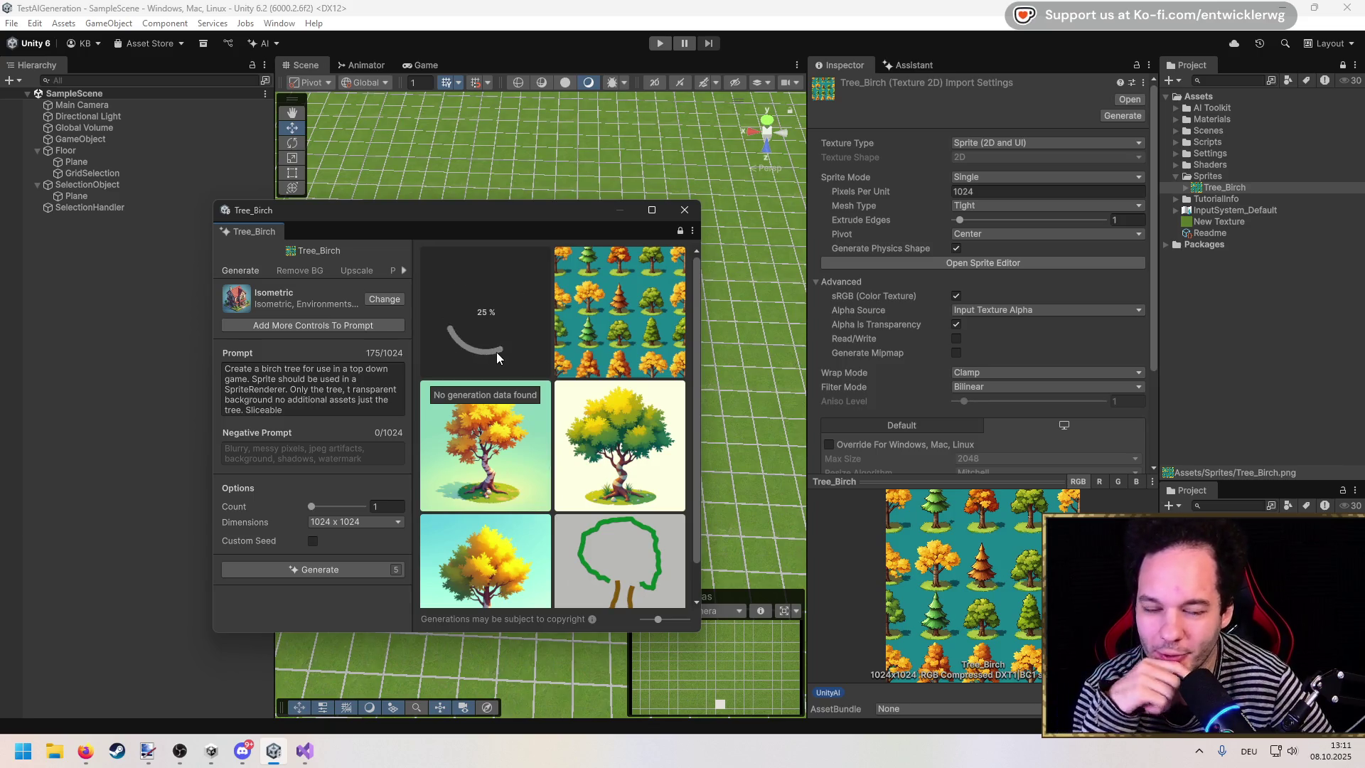
{"action": "left_click_drag", "start_coordinate": [530, 208], "coordinate": [556, 181]}
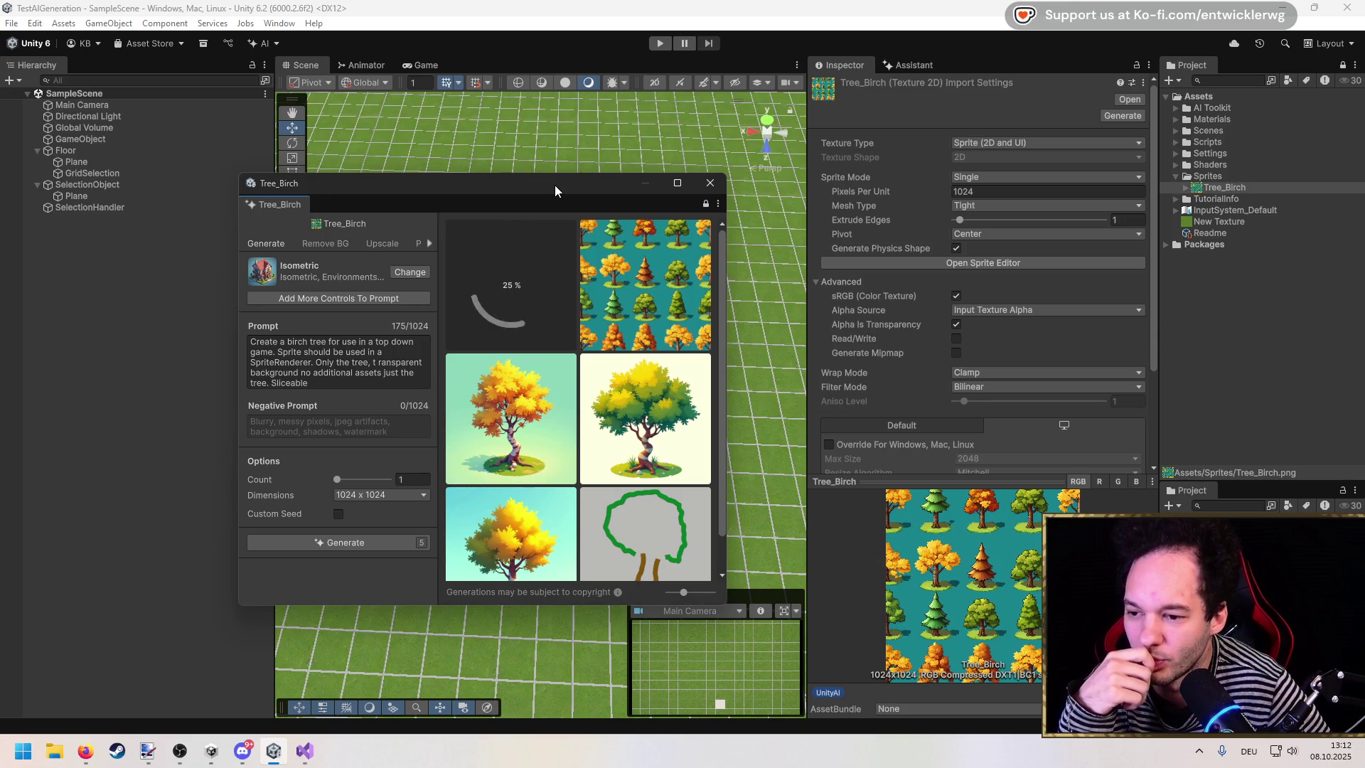
{"action": "scroll", "coordinate": [581, 368], "scroll_direction": "down", "scroll_amount": 1}
{"action": "scroll", "coordinate": [581, 368], "scroll_direction": "up", "scroll_amount": 1}
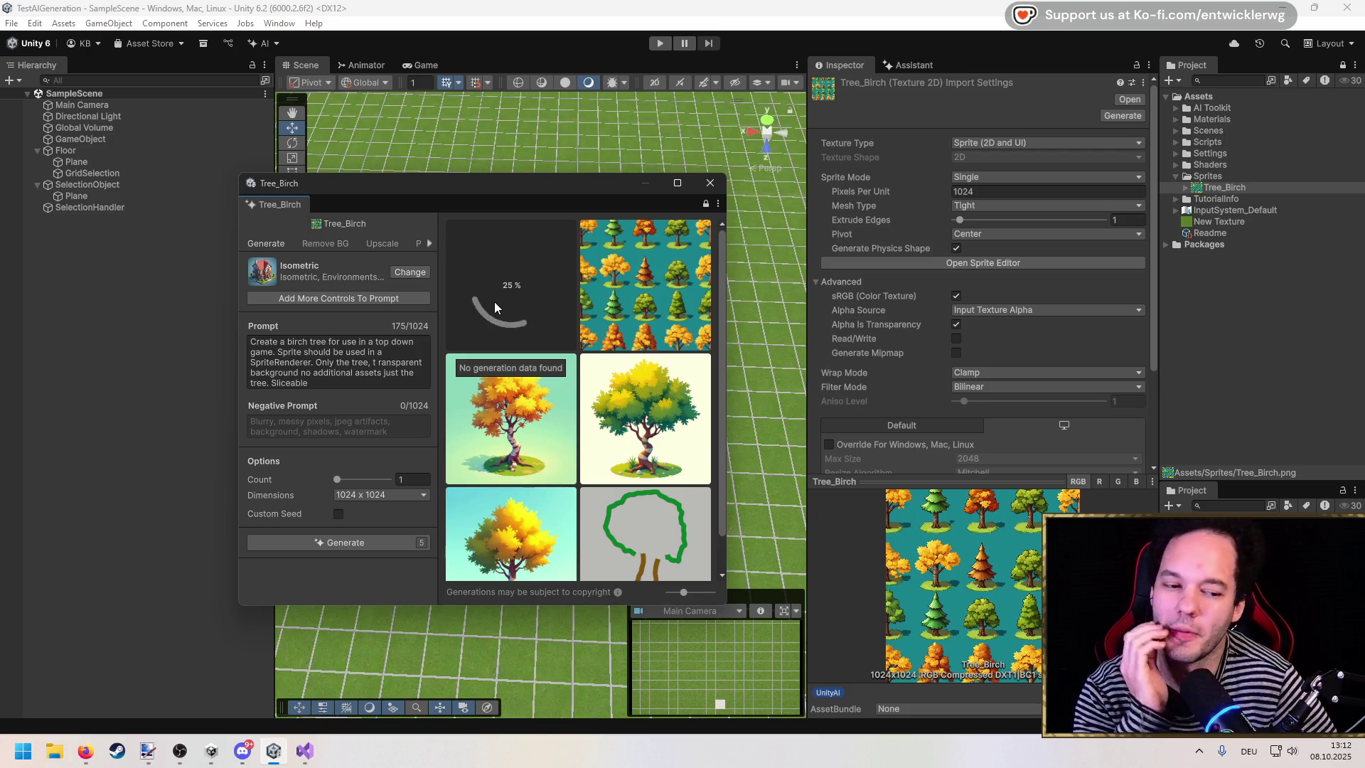
{"action": "mouse_move", "coordinate": [514, 188]}
{"action": "left_mouse_down"}
{"action": "mouse_move", "coordinate": [568, 168]}
{"action": "mouse_move", "coordinate": [572, 152]}
{"action": "mouse_move", "coordinate": [536, 150]}
{"action": "mouse_move", "coordinate": [418, 223]}
{"action": "mouse_move", "coordinate": [358, 232]}
{"action": "left_mouse_up"}
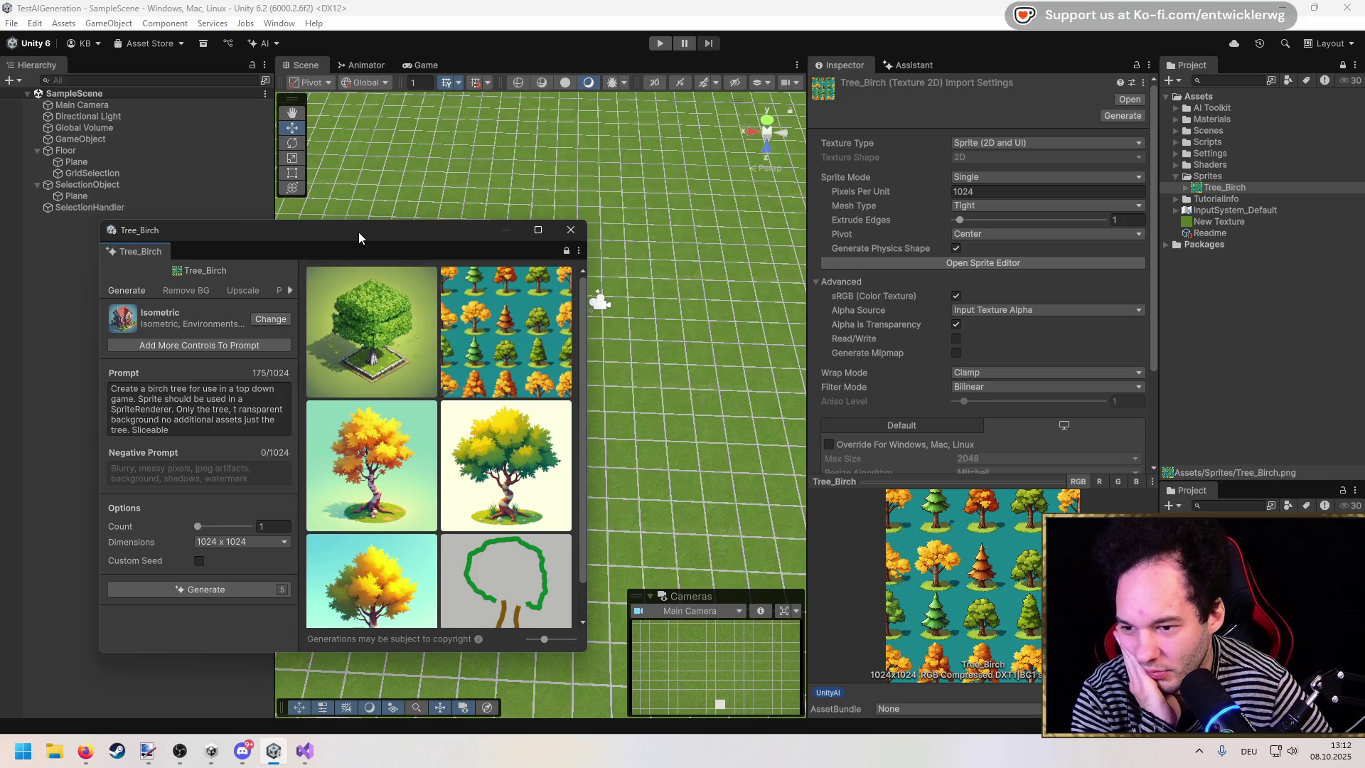
Step: Apply the new single isometric tree to the Tree_Birch asset, confirming the replacement
{"action": "left_click", "coordinate": [386, 367]}
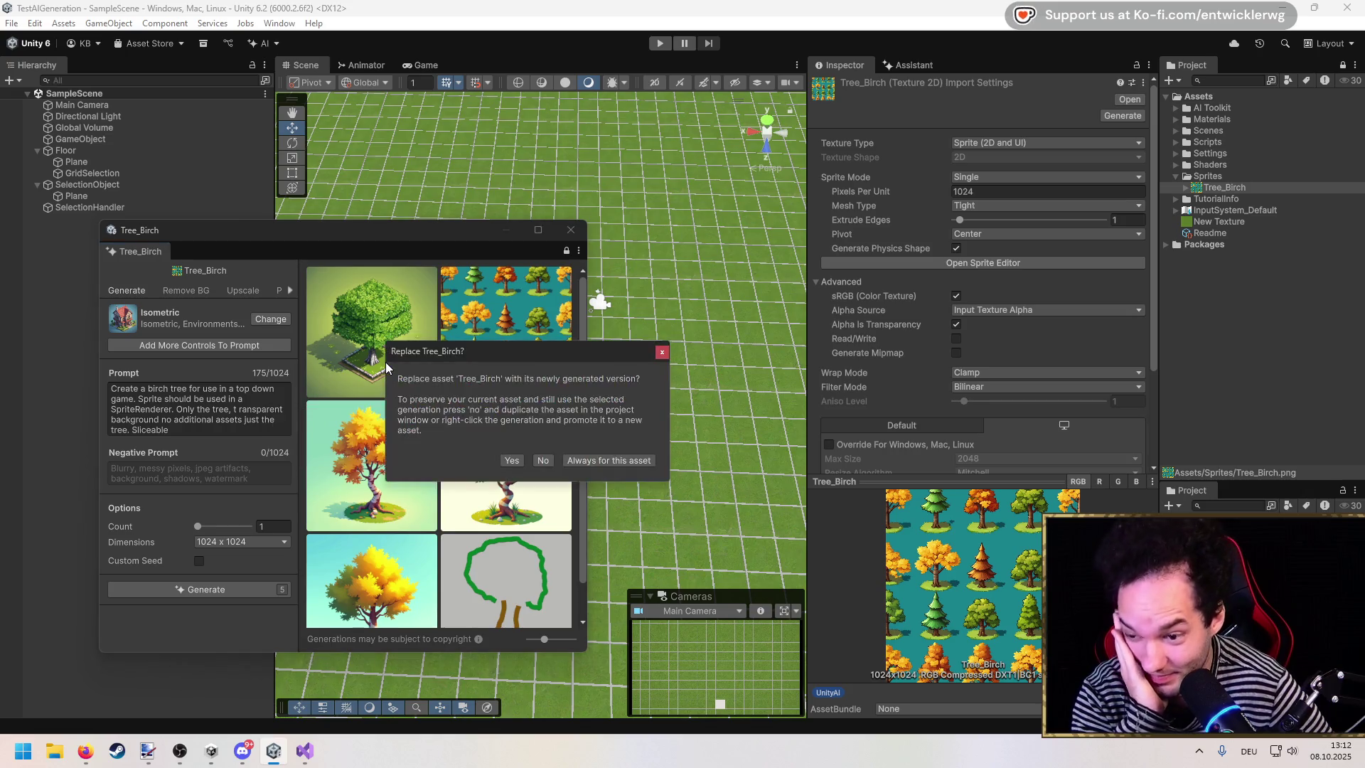
{"action": "left_click", "coordinate": [511, 460]}
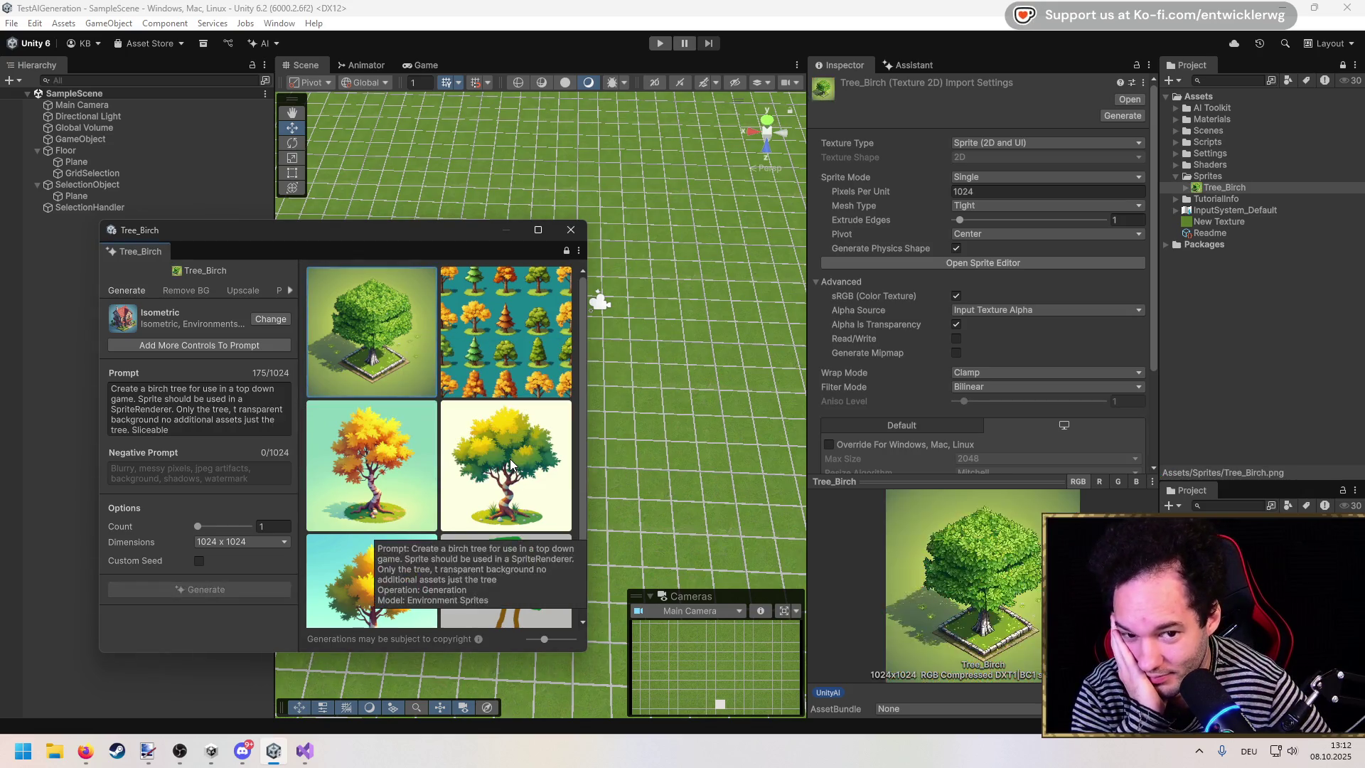
{"action": "left_click", "coordinate": [432, 268]}
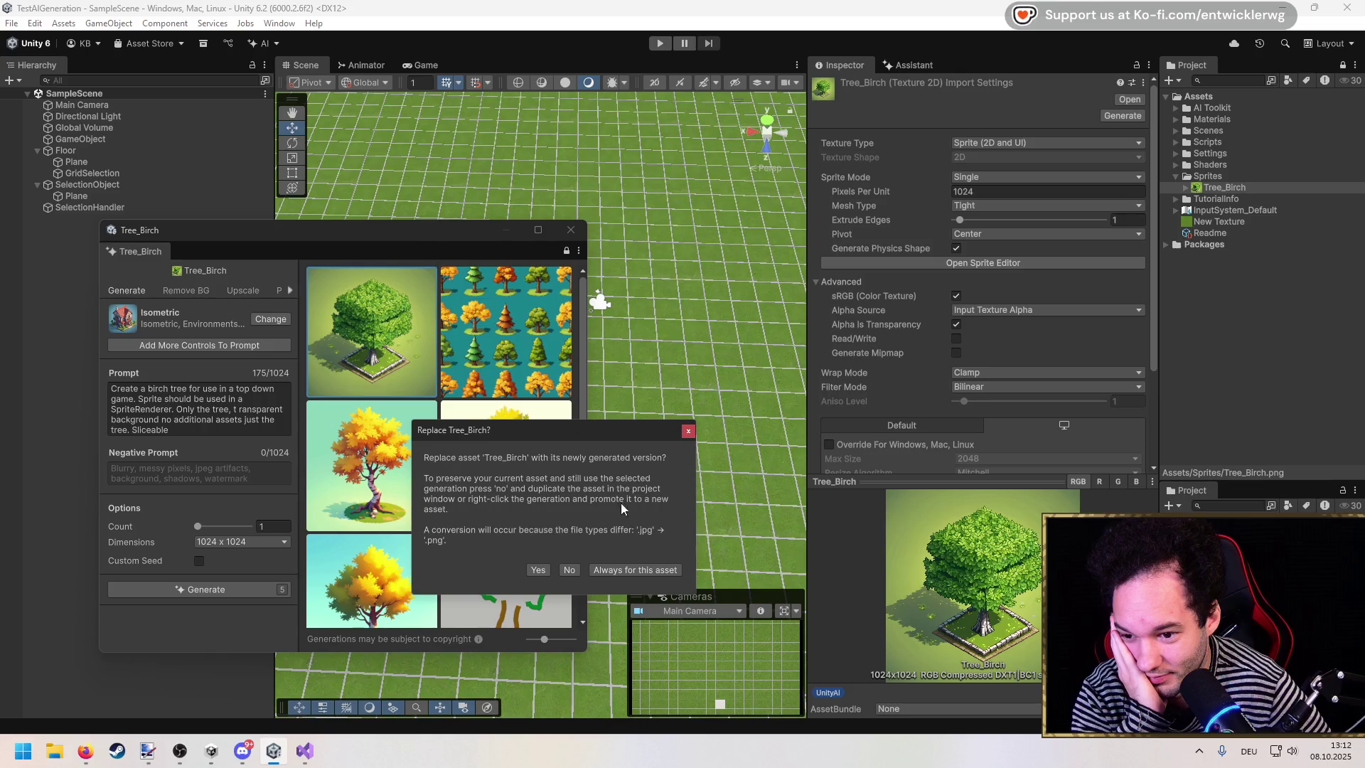
{"action": "left_click", "coordinate": [561, 570]}
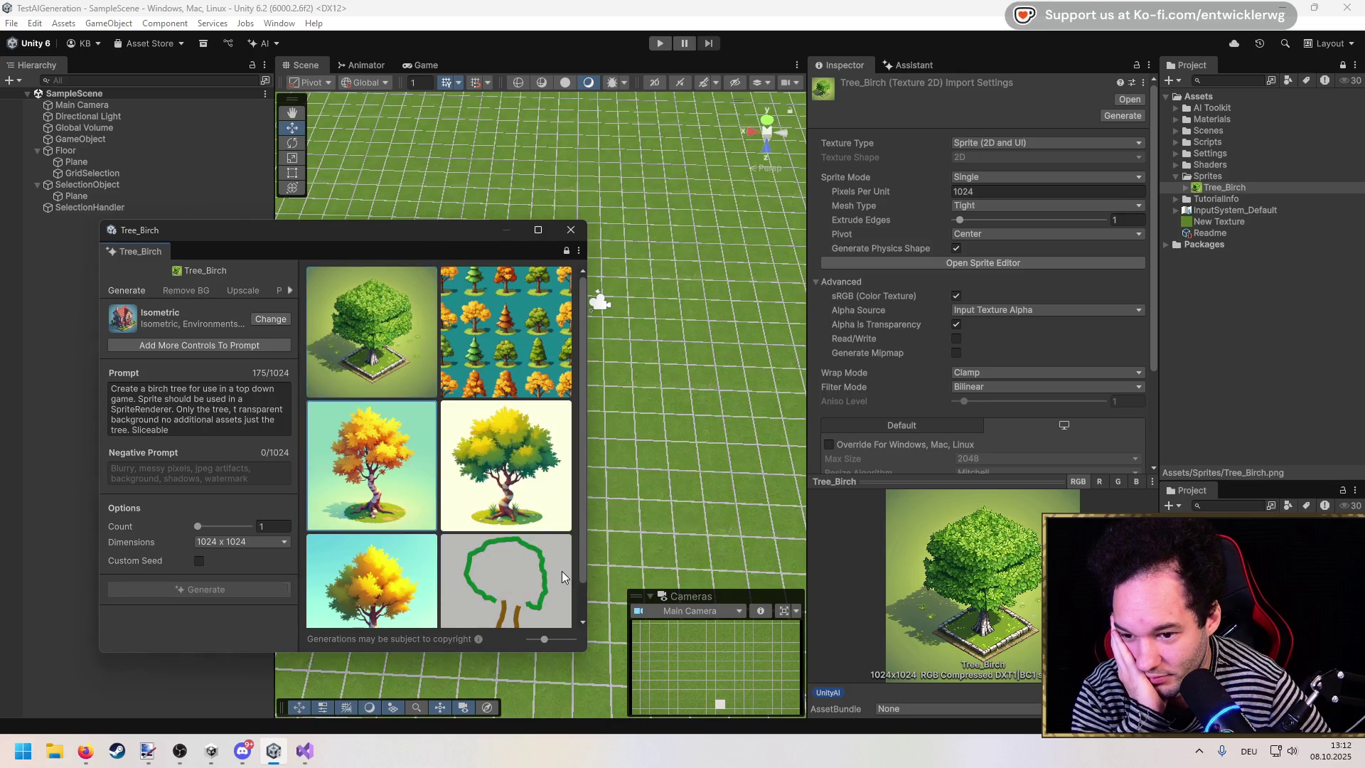
{"action": "mouse_move", "coordinate": [414, 231]}
{"action": "left_mouse_down"}
{"action": "mouse_move", "coordinate": [369, 404]}
{"action": "mouse_move", "coordinate": [275, 579]}
{"action": "left_mouse_up"}
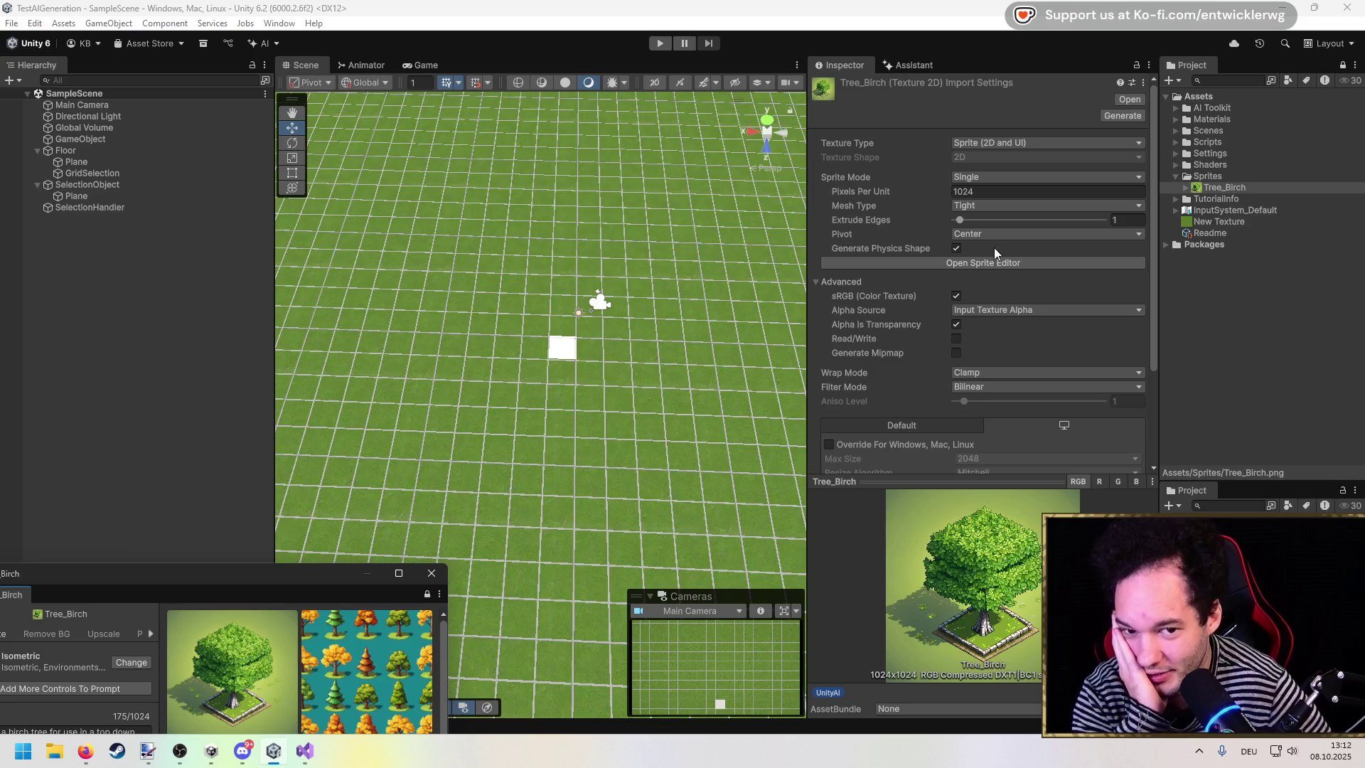
Step: Drop Tree_Birch into the scene, set Rotation X to 90, and slide it toward the white tile
{"action": "left_click_drag", "start_coordinate": [1228, 190], "coordinate": [200, 345]}
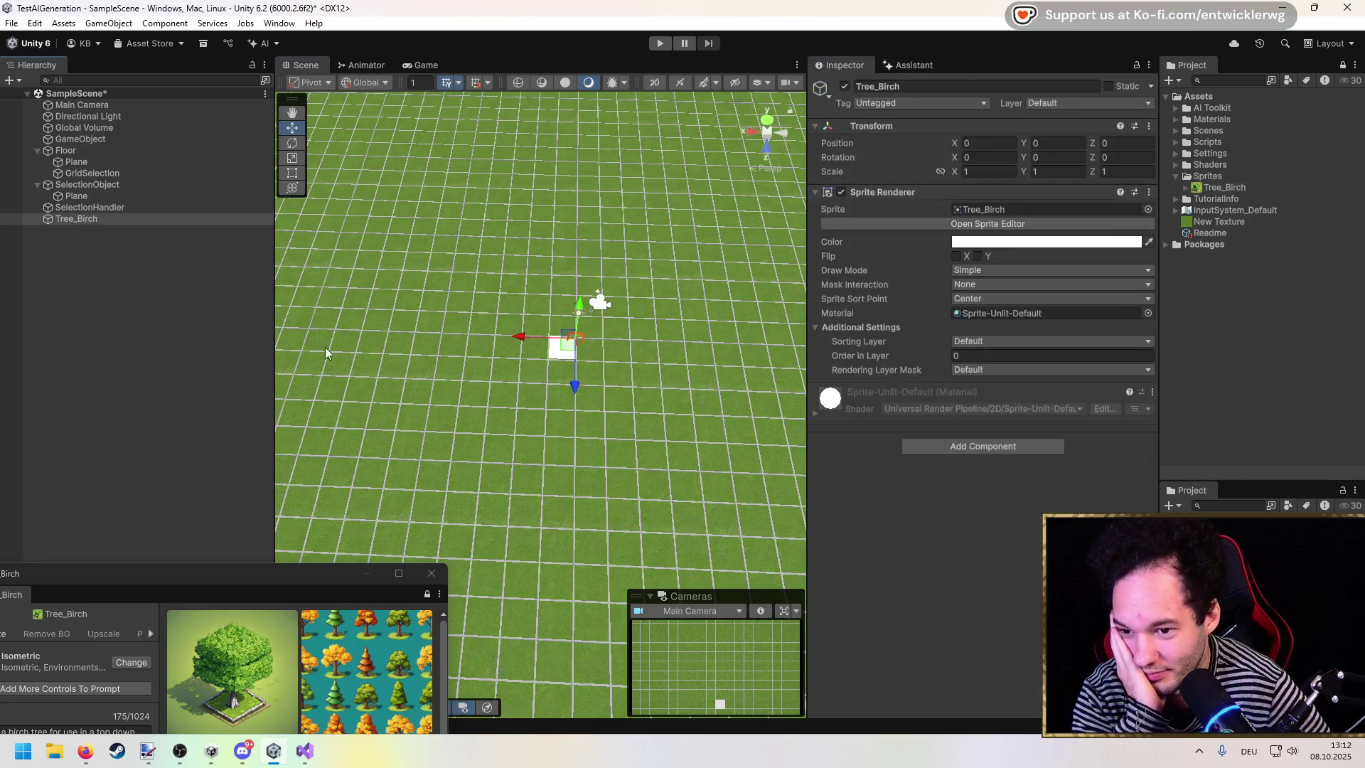
{"action": "scroll", "coordinate": [587, 346], "scroll_direction": "up", "scroll_amount": 2}
{"action": "mouse_move", "coordinate": [588, 291]}
{"action": "left_mouse_down"}
{"action": "mouse_move", "coordinate": [601, 228]}
{"action": "mouse_move", "coordinate": [723, 276]}
{"action": "mouse_move", "coordinate": [644, 269]}
{"action": "left_mouse_up"}
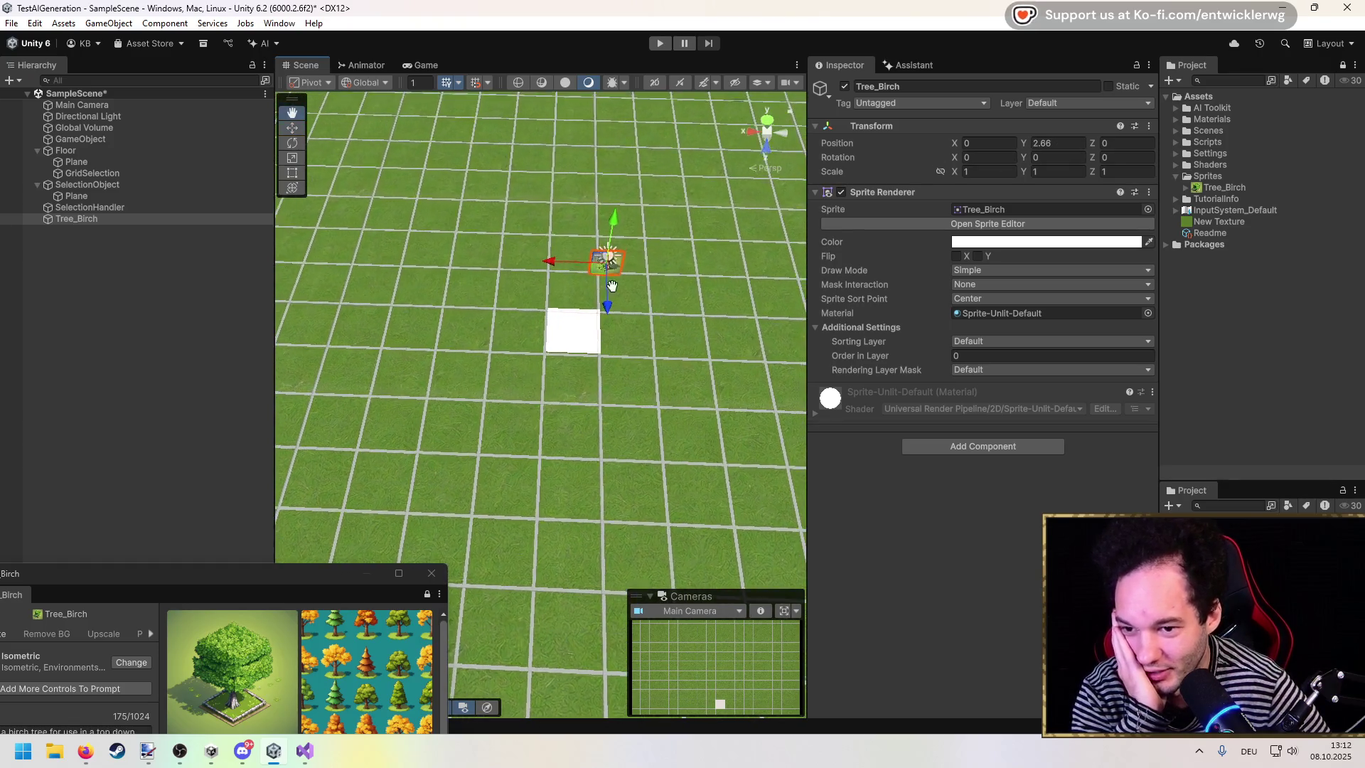
{"action": "left_click", "coordinate": [987, 158]}
{"action": "type", "text": "90"}
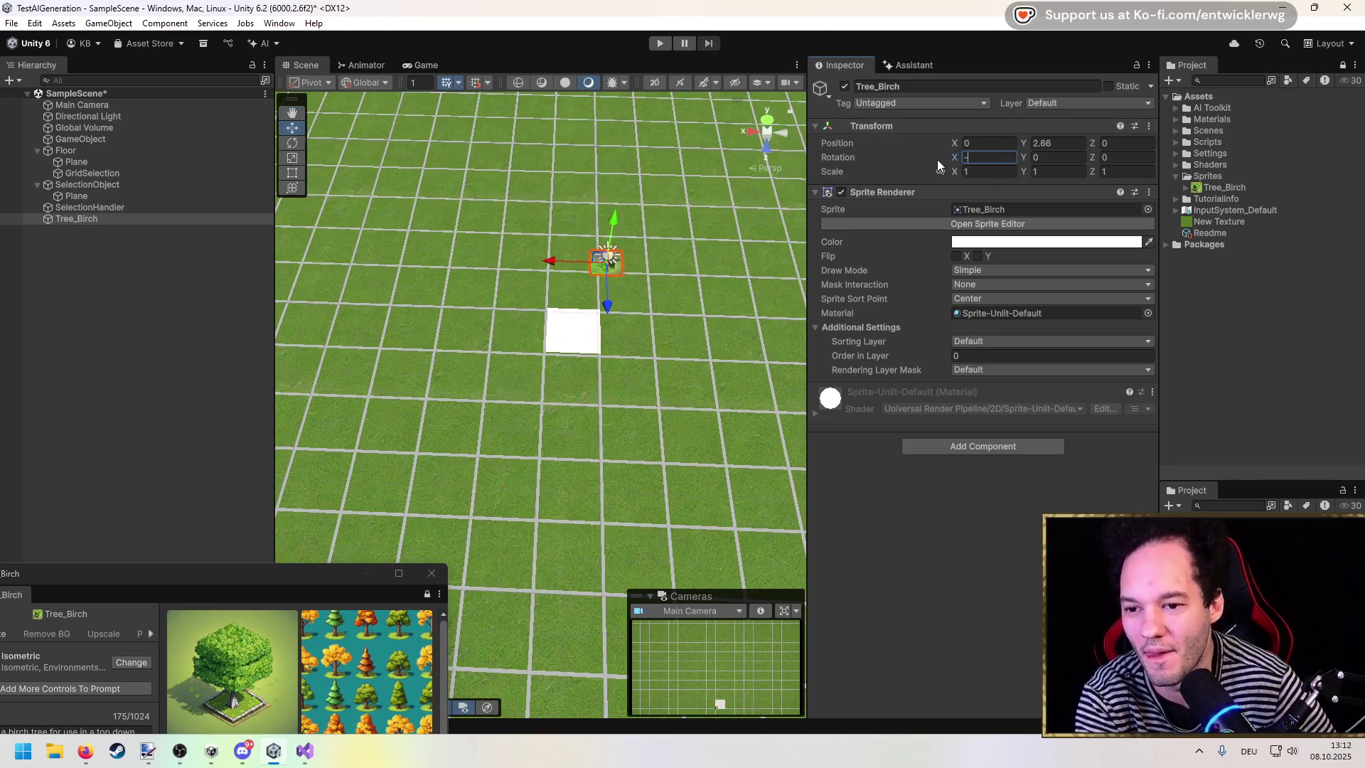
{"action": "type", "text": "980"}
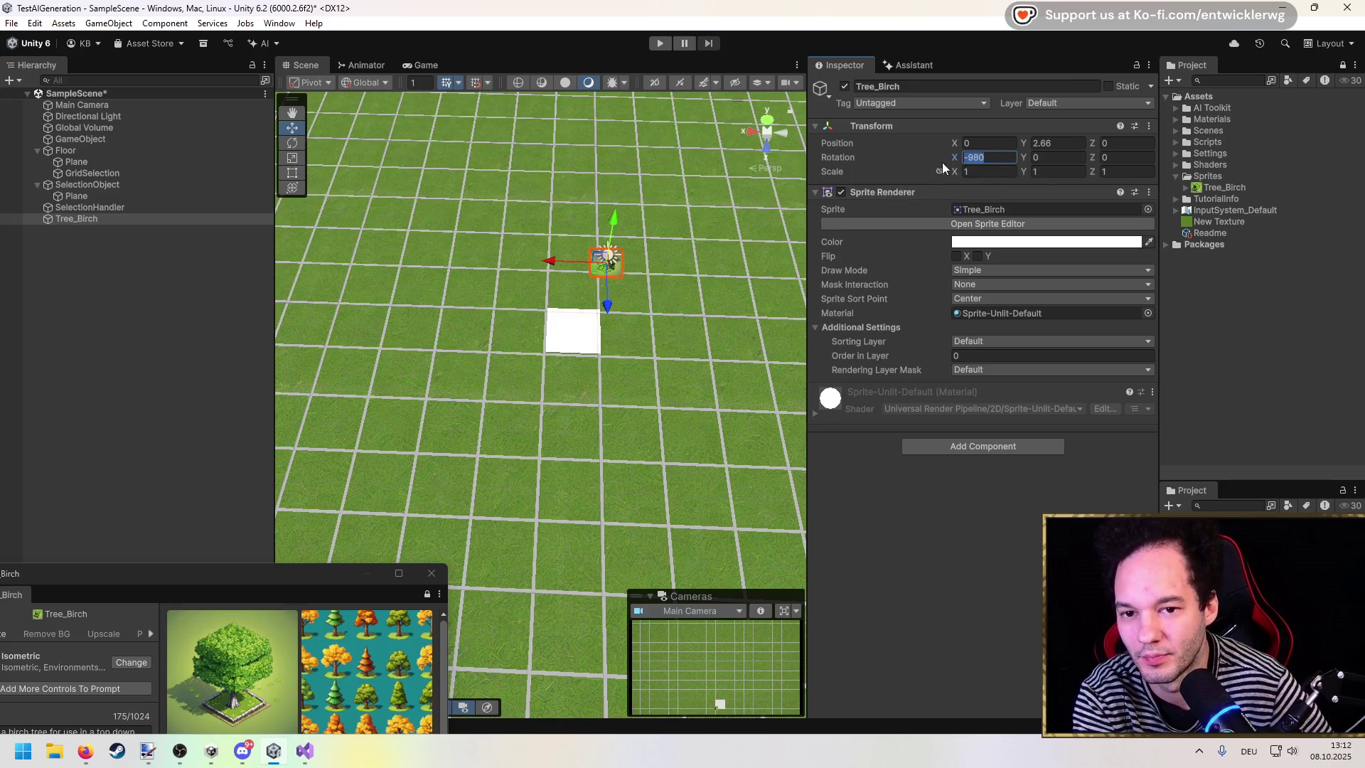
{"action": "type", "text": "90"}
{"action": "key", "text": "Return"}
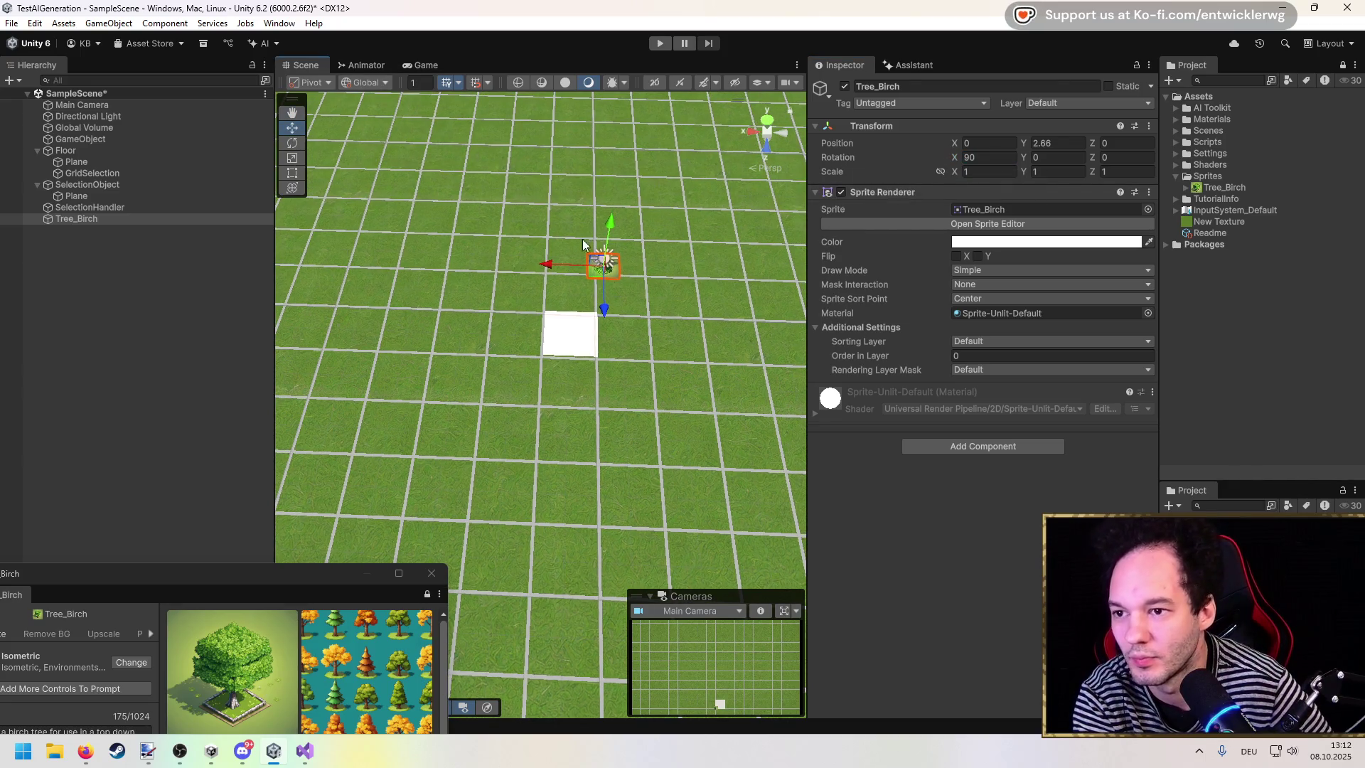
{"action": "mouse_move", "coordinate": [556, 260]}
{"action": "left_mouse_down"}
{"action": "mouse_move", "coordinate": [509, 263]}
{"action": "mouse_move", "coordinate": [576, 307]}
{"action": "mouse_move", "coordinate": [614, 293]}
{"action": "left_mouse_up"}
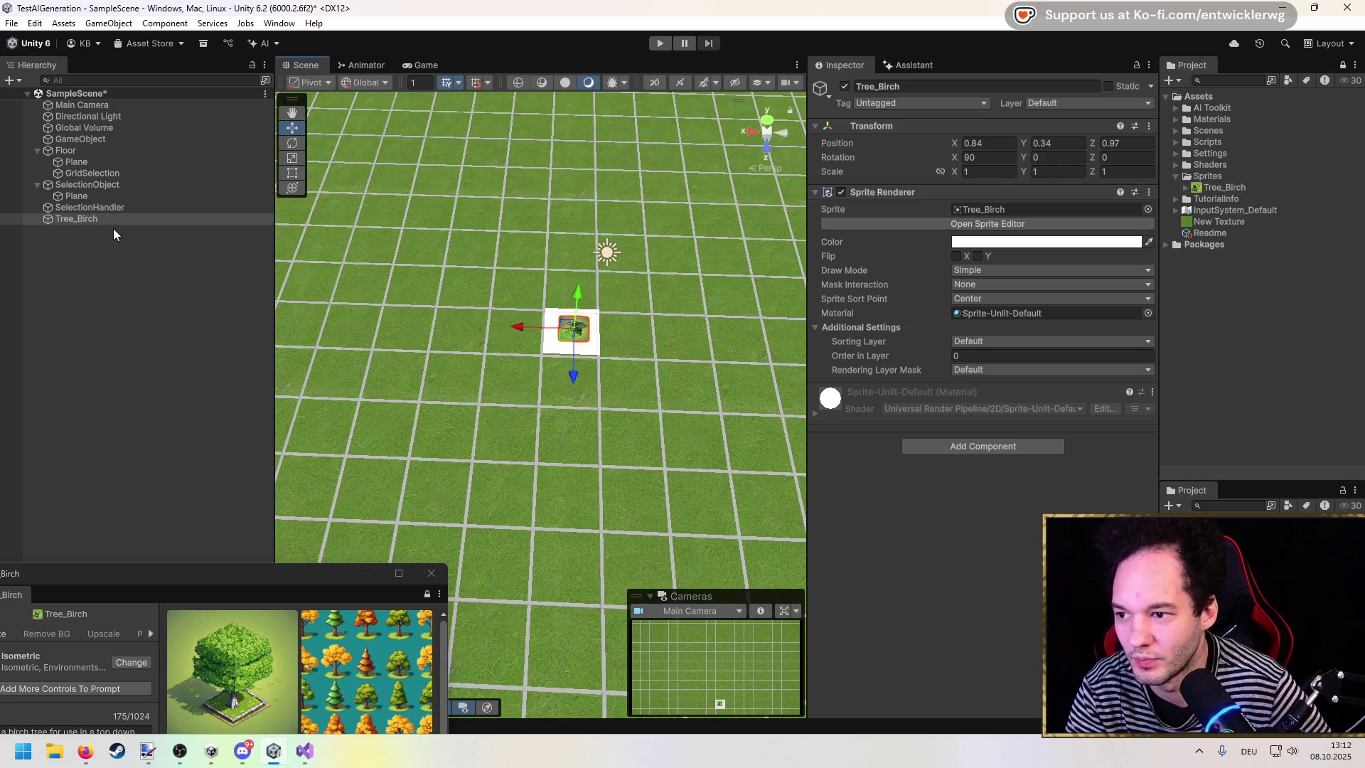
Step: Frame Tree_Birch, shift it along Z onto the white tile, and save the scene
{"action": "double_click", "coordinate": [105, 218]}
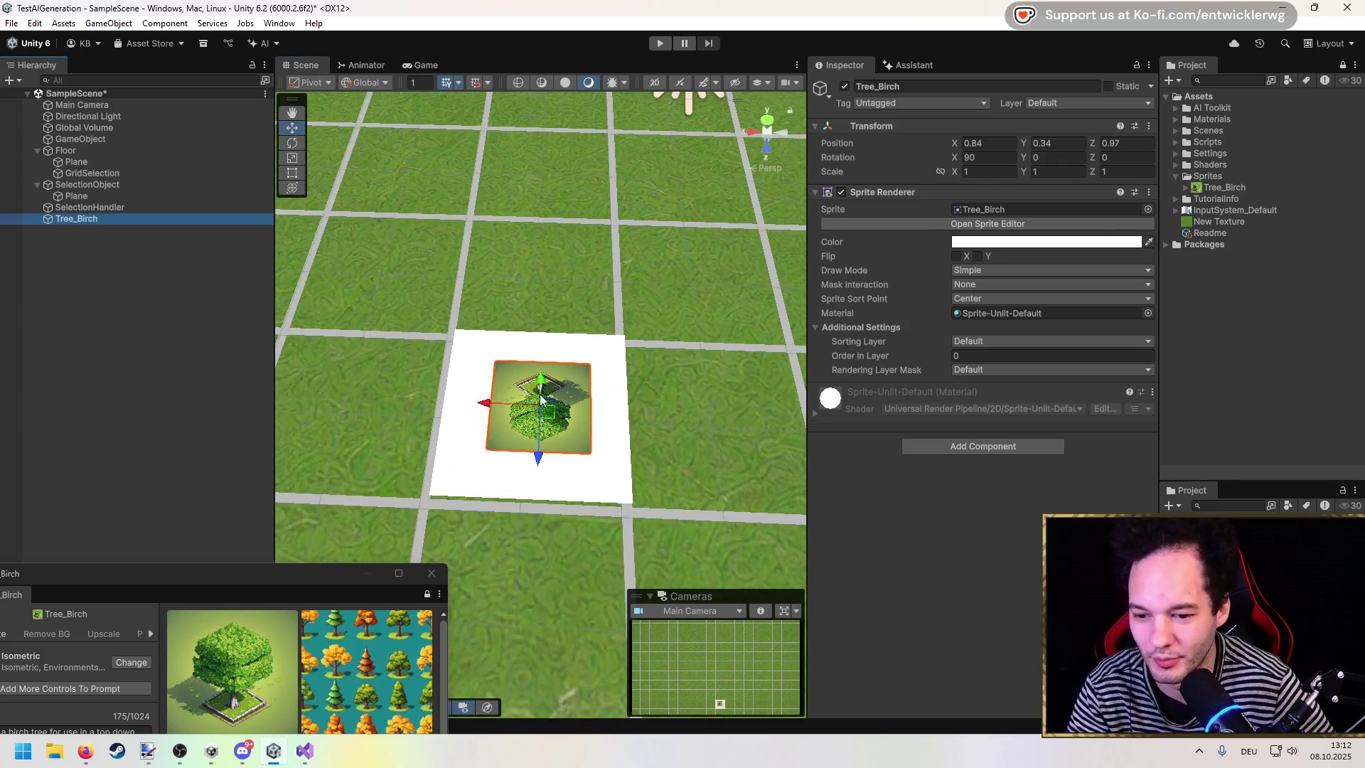
{"action": "left_click_drag", "start_coordinate": [540, 451], "coordinate": [543, 477]}
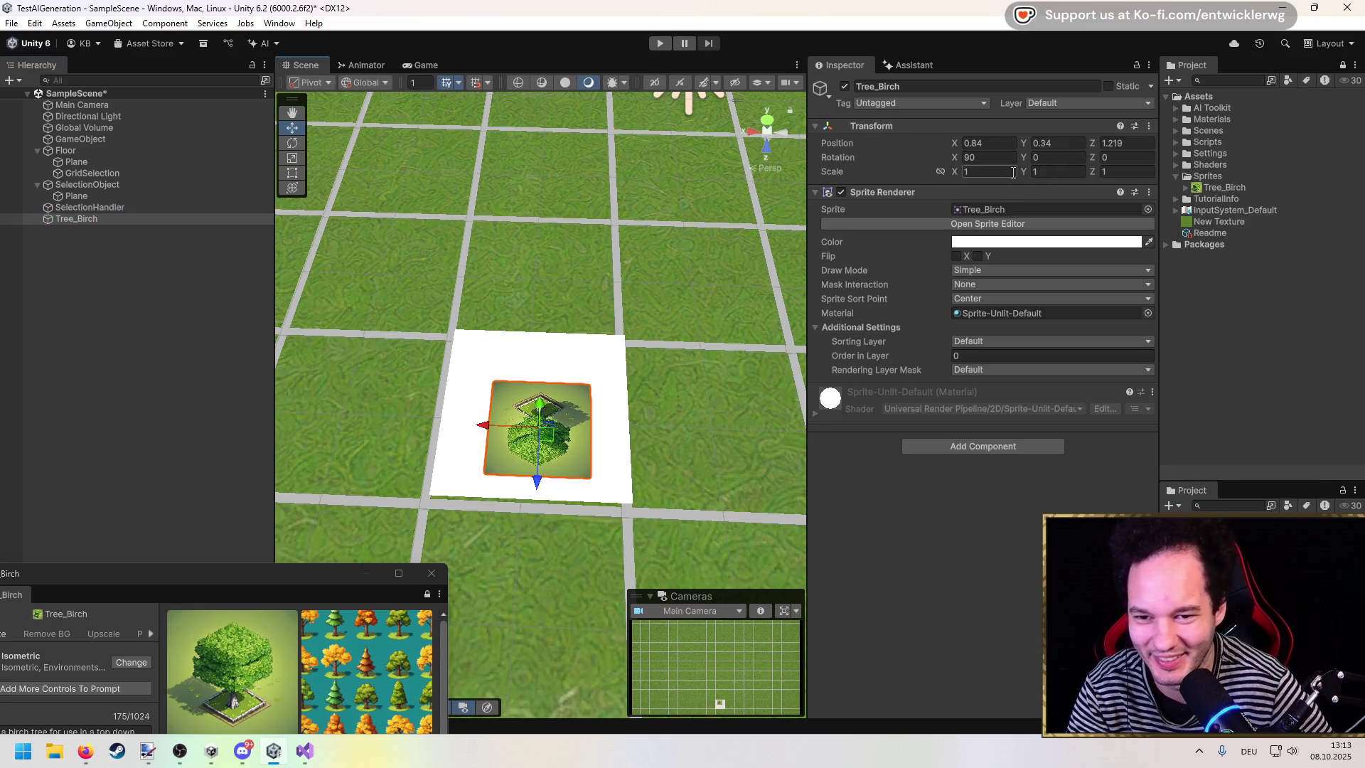
{"action": "left_click", "coordinate": [1224, 189]}
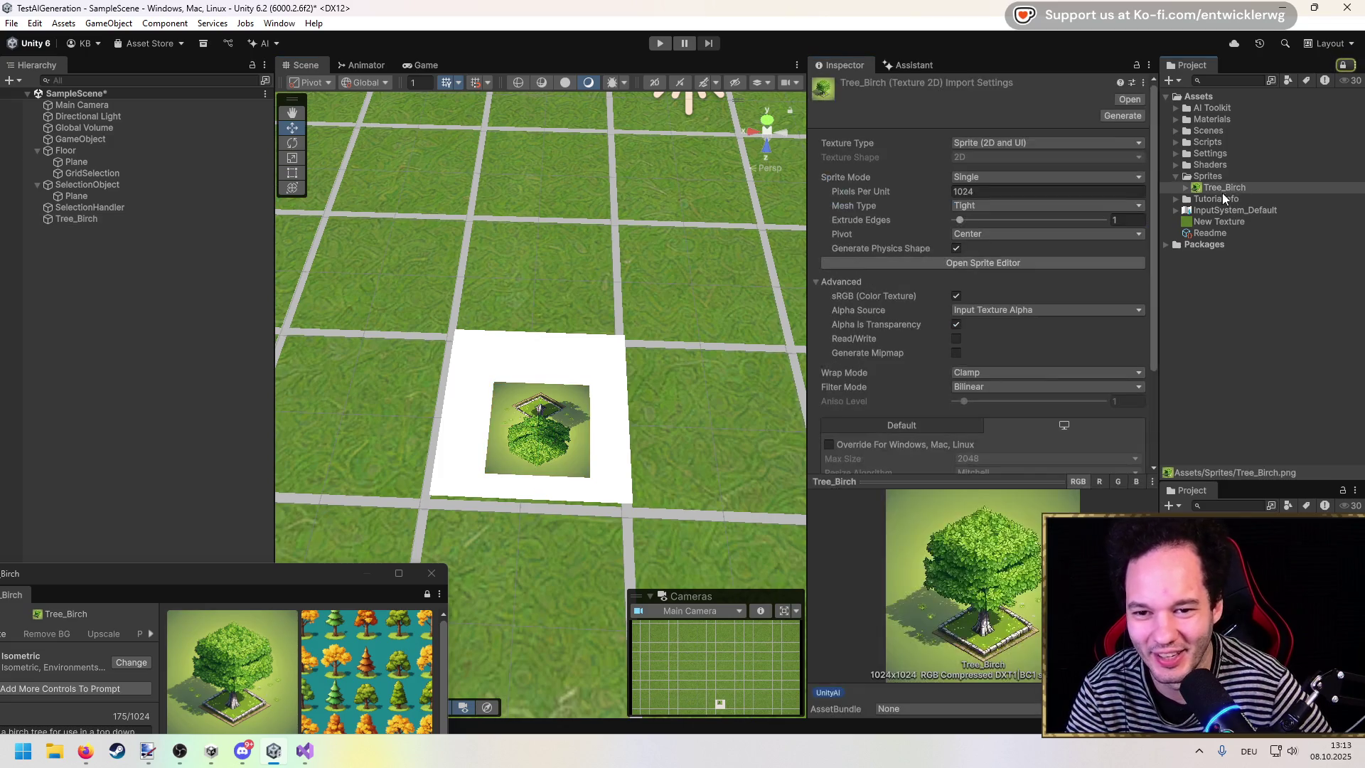
{"action": "key", "text": "ctrl+s"}
{"action": "scroll", "coordinate": [452, 468], "scroll_direction": "down", "scroll_amount": 5}
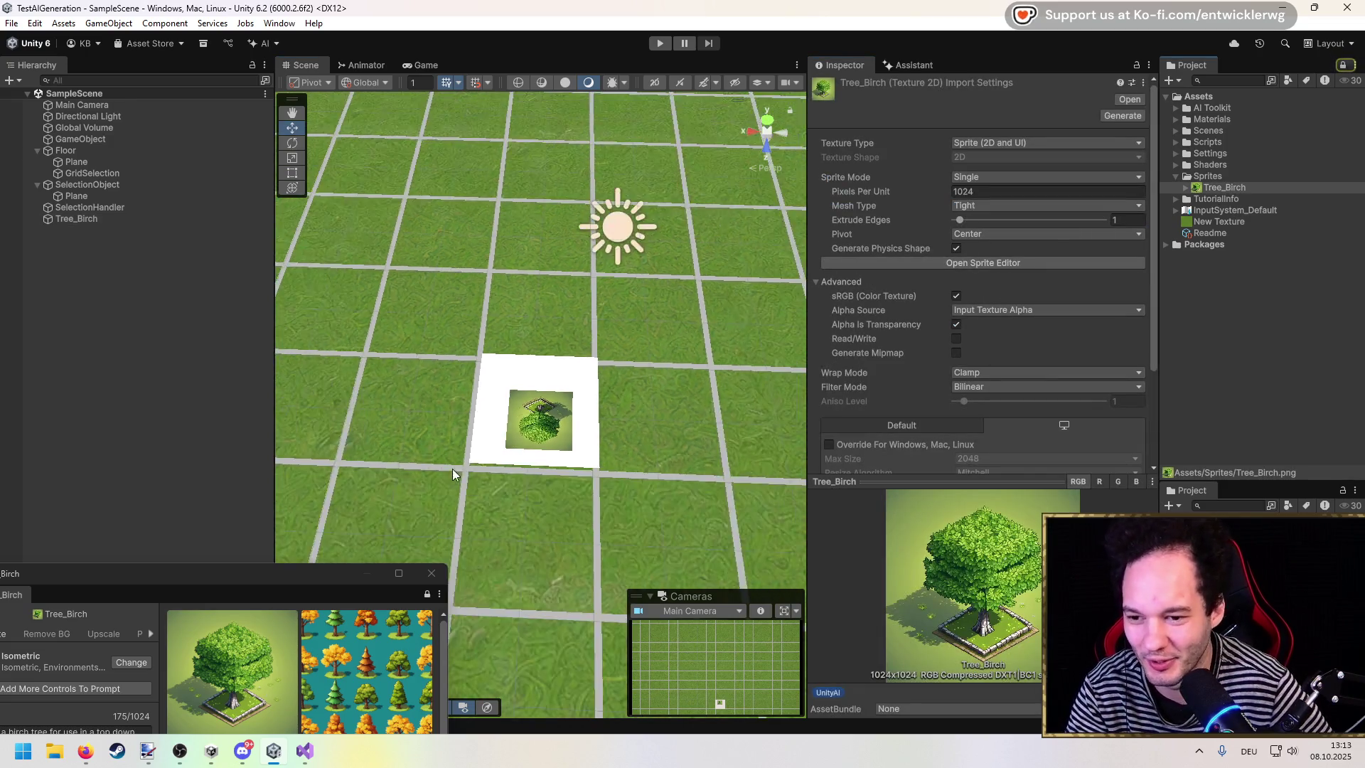
{"action": "scroll", "coordinate": [523, 445], "scroll_direction": "up", "scroll_amount": 10}
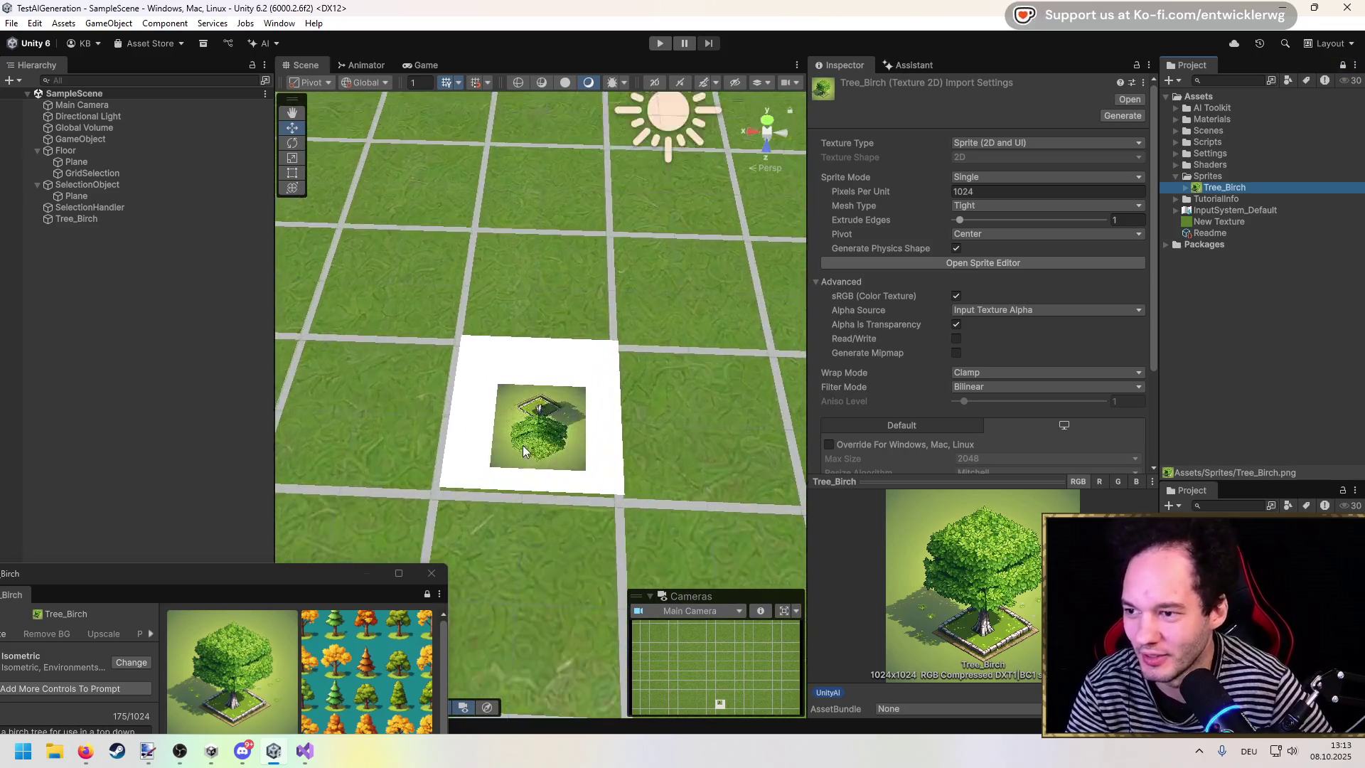
{"action": "scroll", "coordinate": [528, 450], "scroll_direction": "down", "scroll_amount": 5}
{"action": "scroll", "coordinate": [531, 455], "scroll_direction": "up", "scroll_amount": 3}
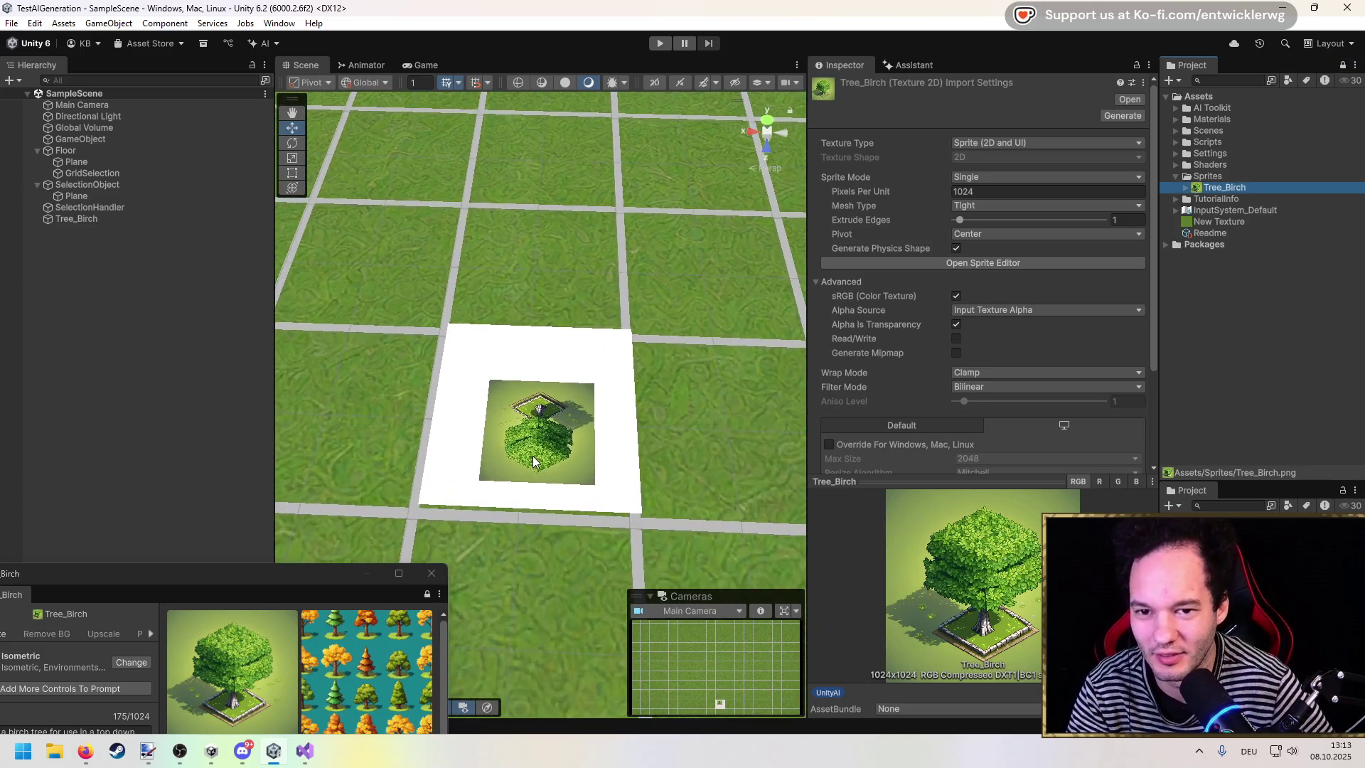
{"action": "left_click_drag", "start_coordinate": [260, 591], "coordinate": [241, 592]}
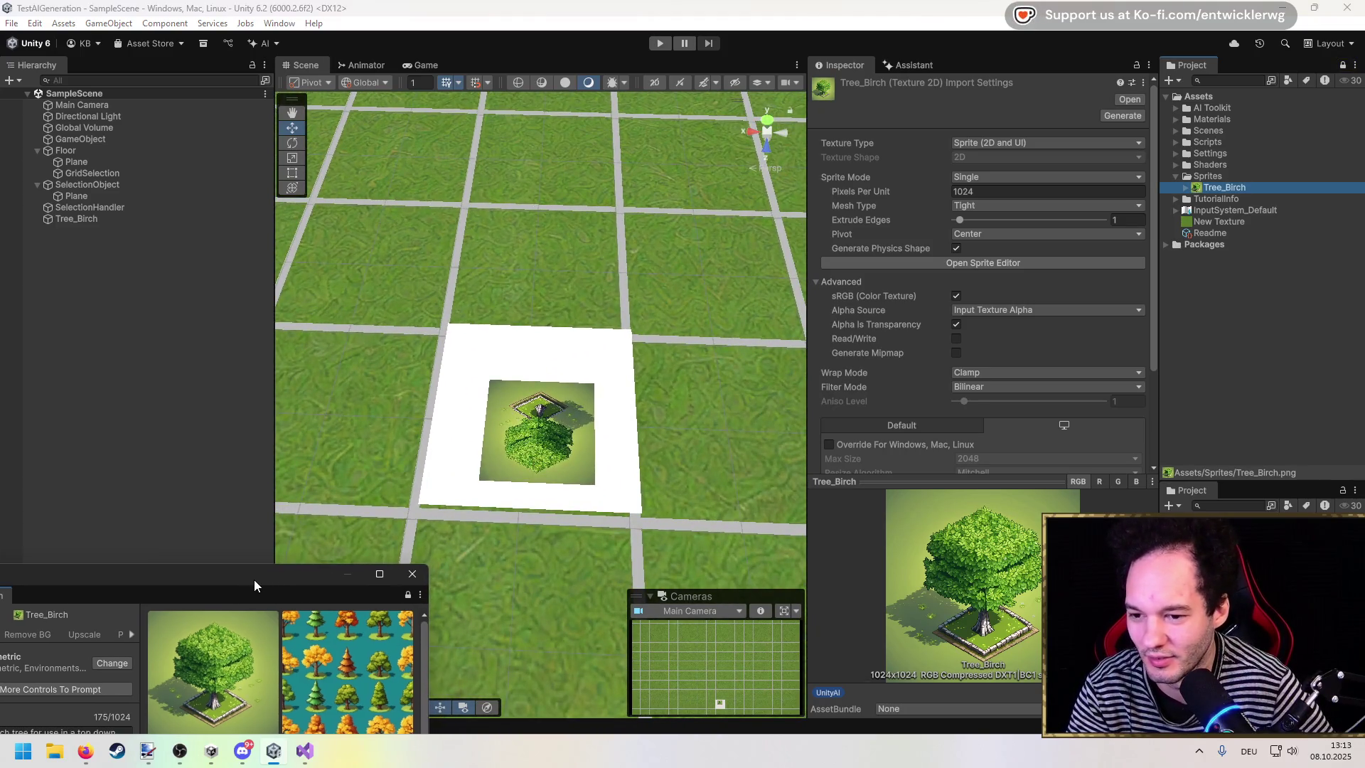
Step: Stretch Tree_Birch with the Rect tool to cover the white tile, then enter play mode
{"action": "left_click", "coordinate": [74, 187]}
{"action": "left_click", "coordinate": [74, 196]}
{"action": "left_click", "coordinate": [74, 185]}
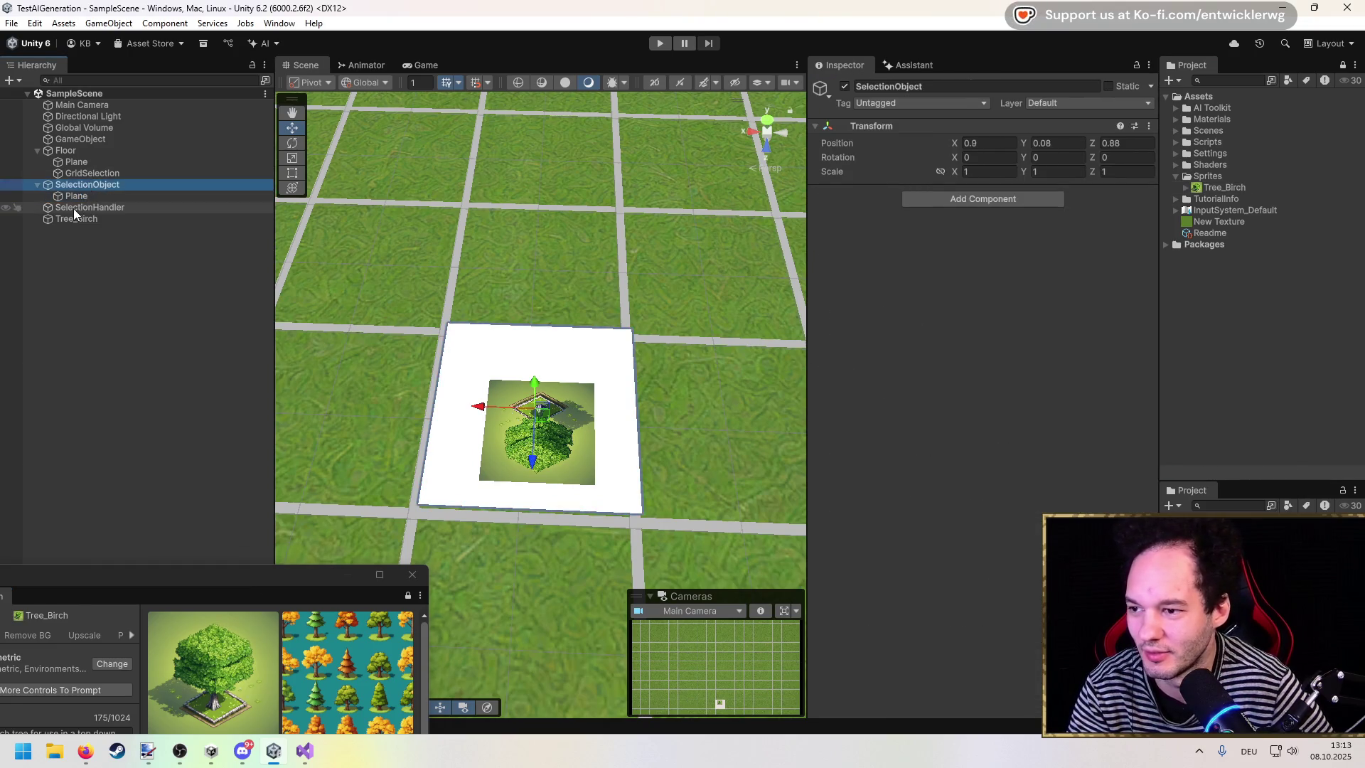
{"action": "left_click", "coordinate": [80, 218]}
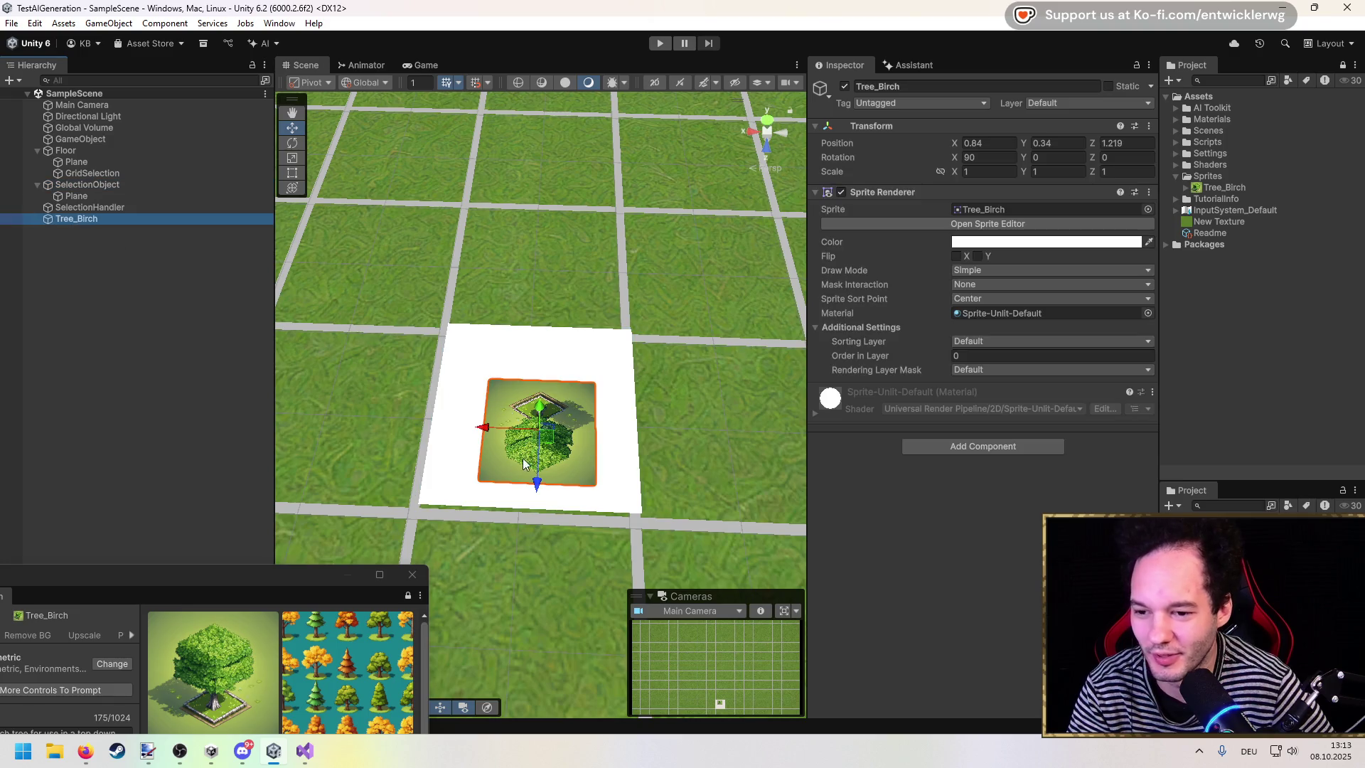
{"action": "left_click", "coordinate": [89, 218]}
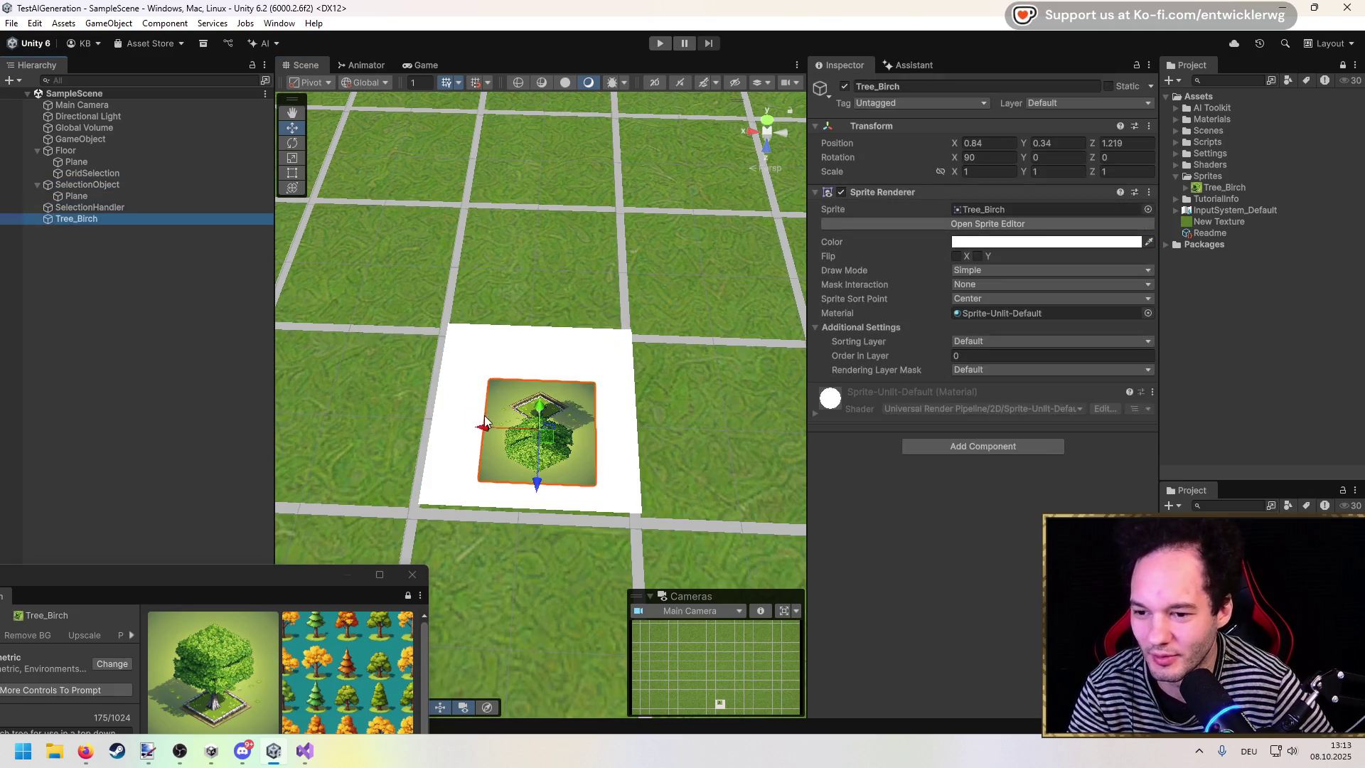
{"action": "left_click_drag", "start_coordinate": [485, 432], "coordinate": [428, 431]}
{"action": "left_click_drag", "start_coordinate": [473, 486], "coordinate": [474, 506]}
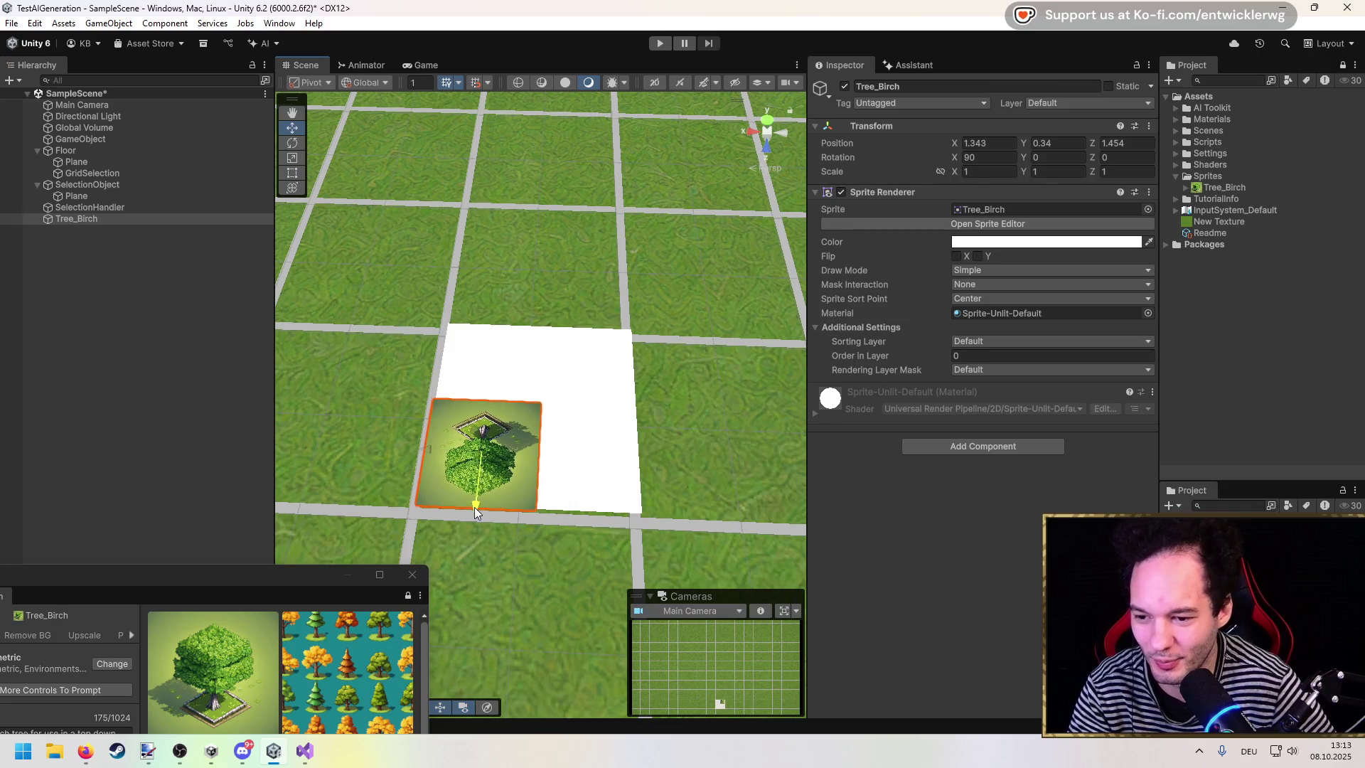
{"action": "left_click", "coordinate": [298, 173]}
{"action": "left_click_drag", "start_coordinate": [540, 402], "coordinate": [625, 337]}
{"action": "left_click", "coordinate": [112, 365]}
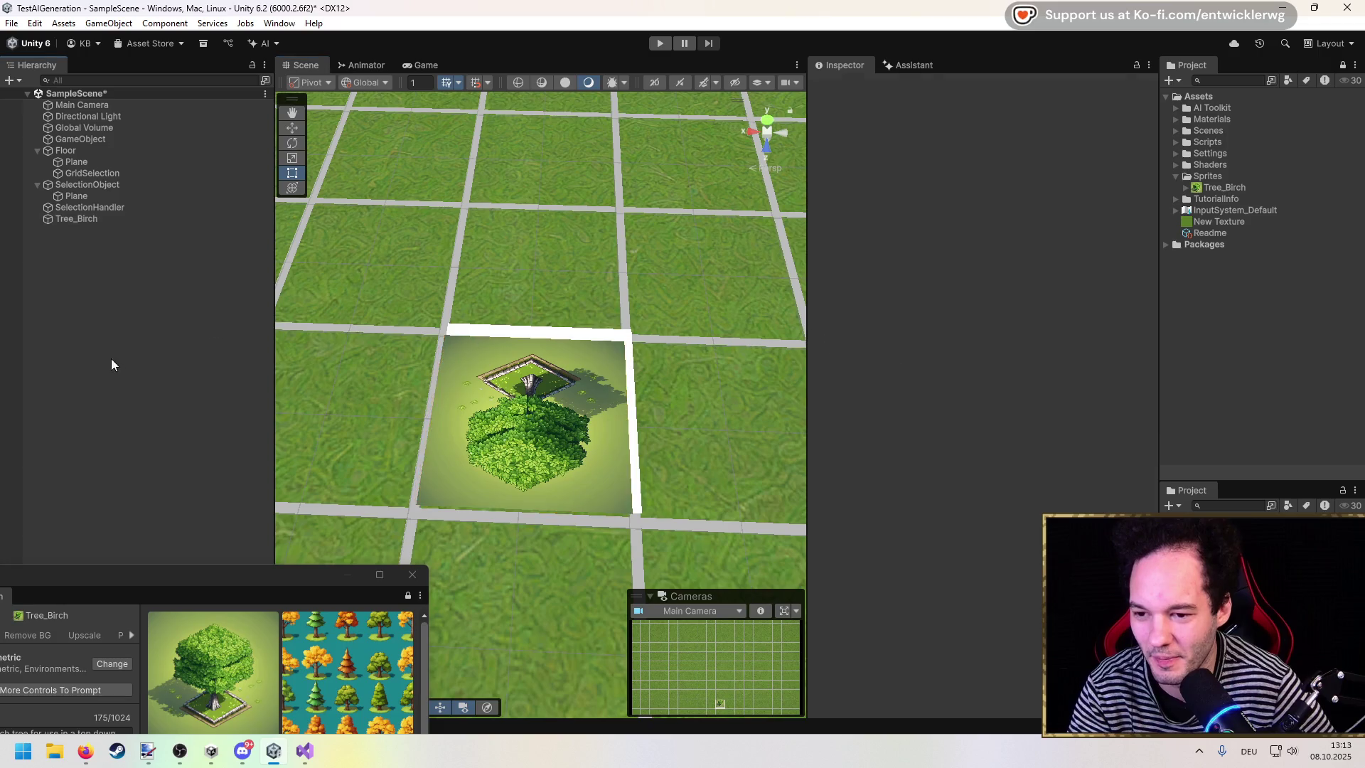
{"action": "left_click", "coordinate": [652, 44]}
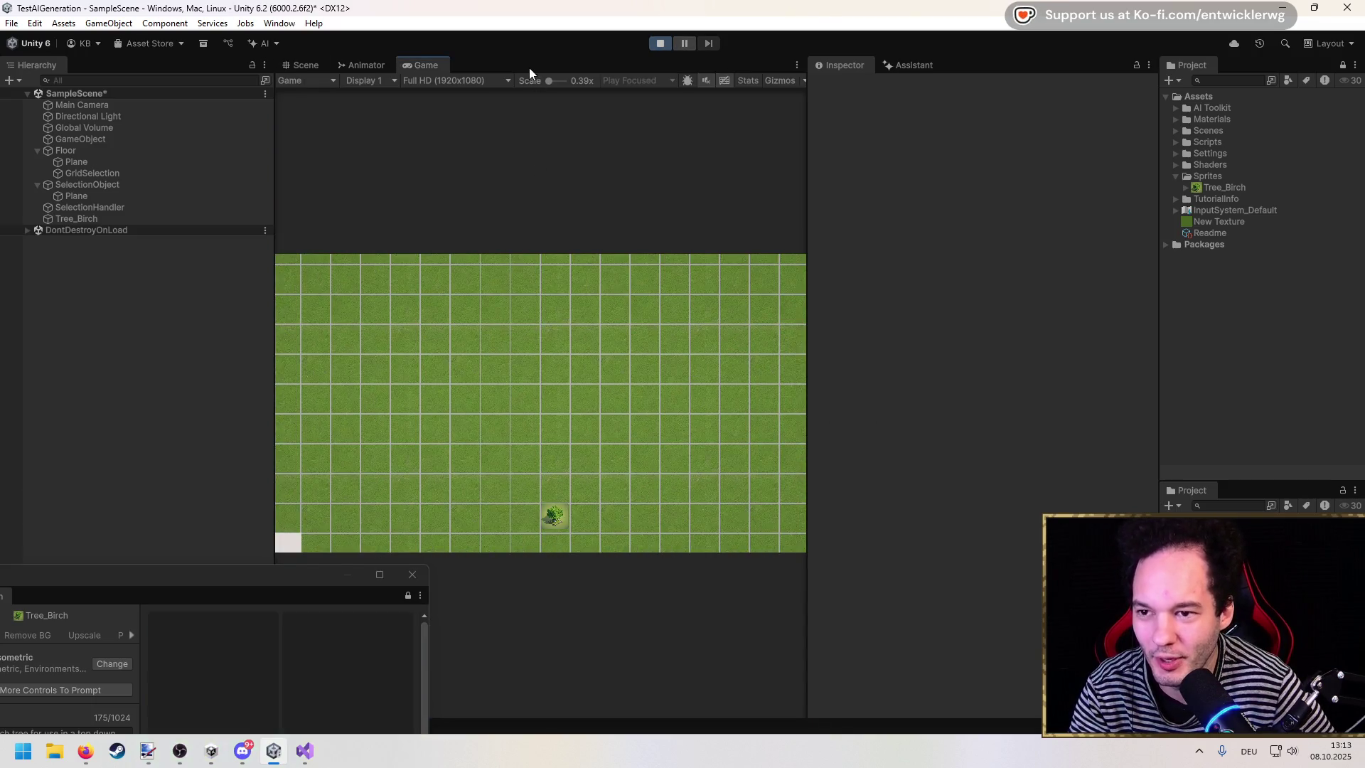
{"action": "double_click", "coordinate": [530, 65]}
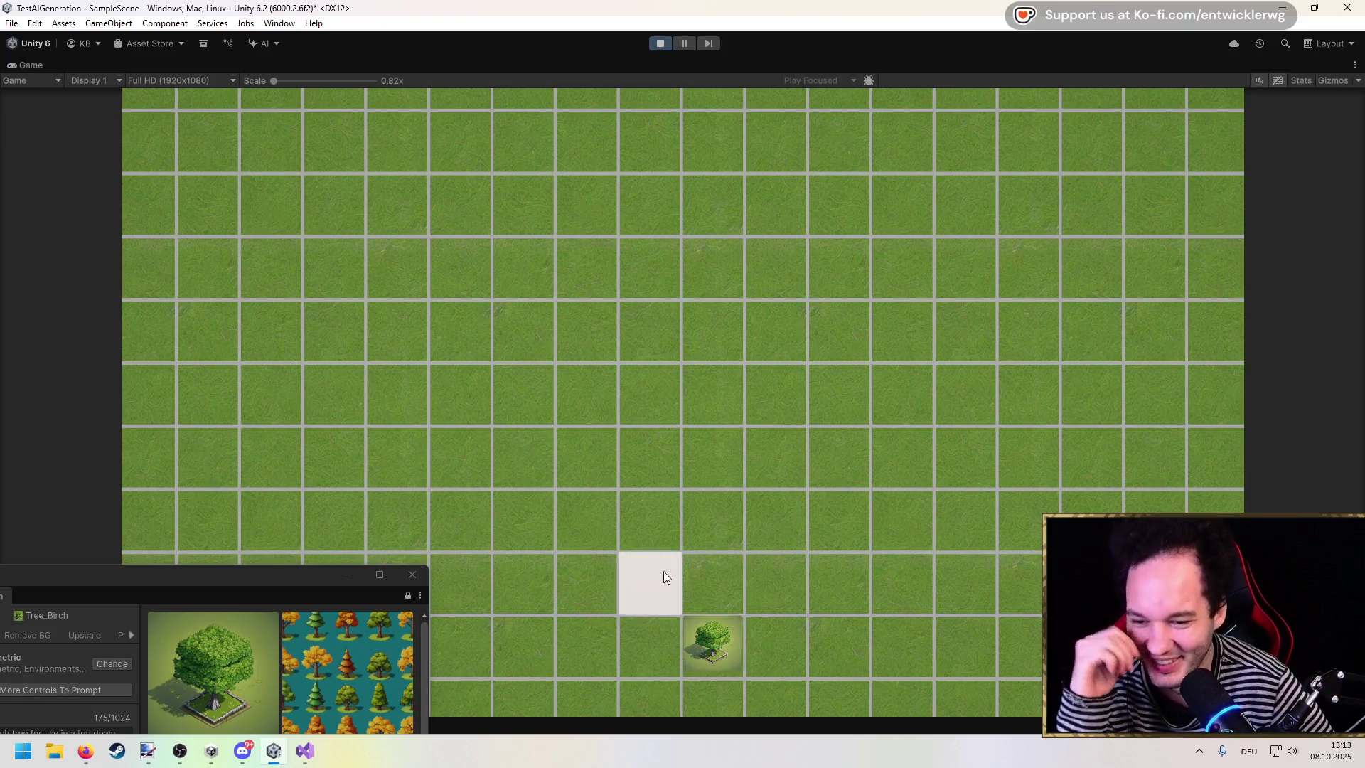
{"action": "left_click", "coordinate": [659, 44]}
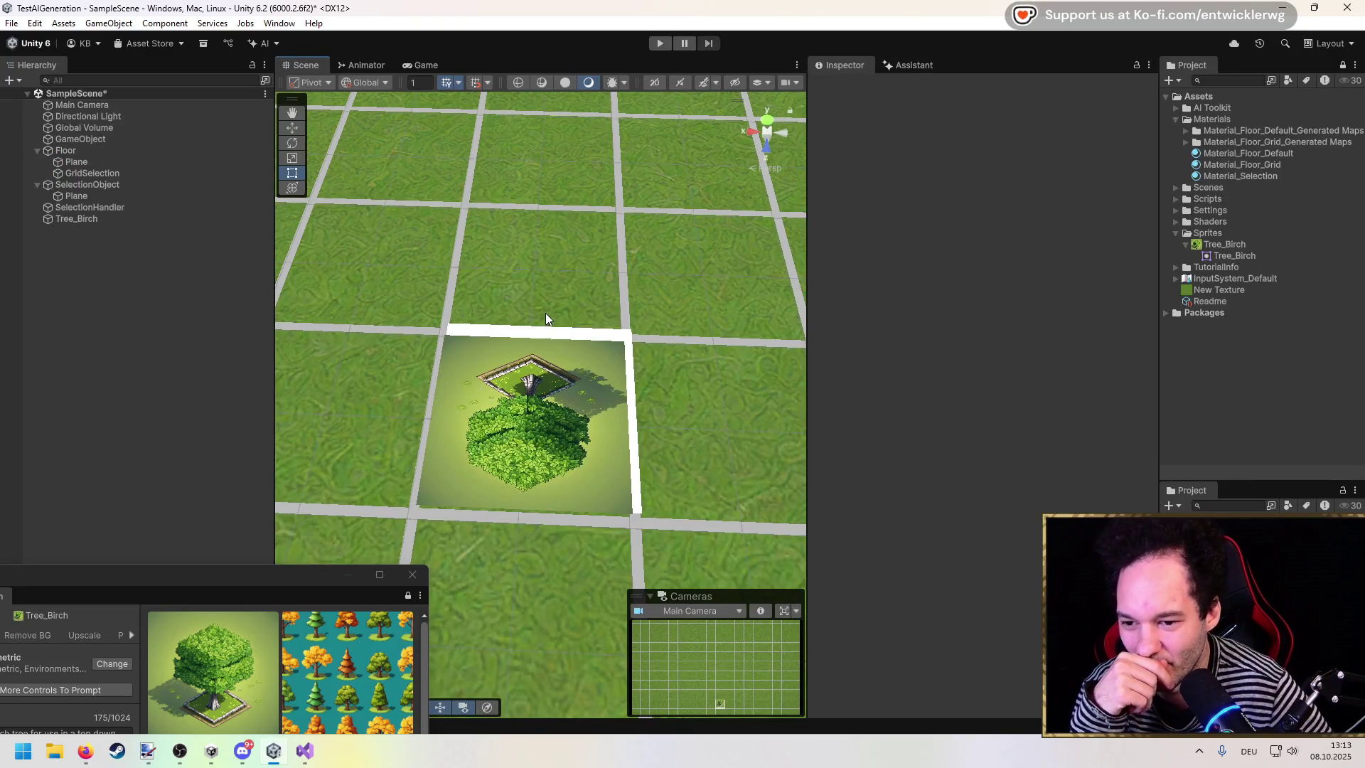
Step: Replace 'NO BACKGROUND' in the Tree_Birch prompt with 'WHITE BACKGROUND', starting the no-shadows wording
{"action": "mouse_move", "coordinate": [299, 585]}
{"action": "left_mouse_down"}
{"action": "mouse_move", "coordinate": [449, 242]}
{"action": "mouse_move", "coordinate": [519, 244]}
{"action": "left_mouse_up"}
{"action": "mouse_move", "coordinate": [450, 365]}
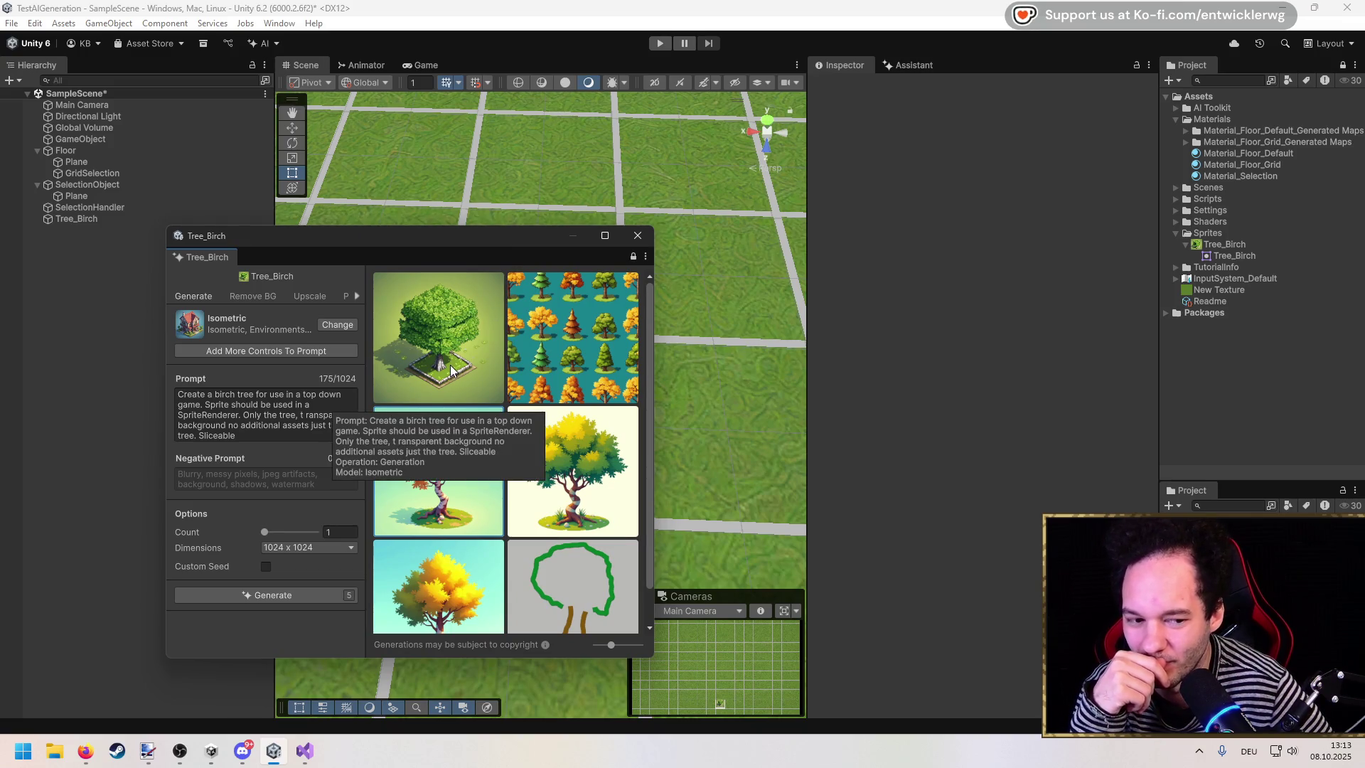
{"action": "double_click", "coordinate": [266, 433]}
{"action": "left_click", "coordinate": [266, 433]}
{"action": "left_click", "coordinate": [278, 432]}
{"action": "type", "text": ". NO BACKGROUND"}
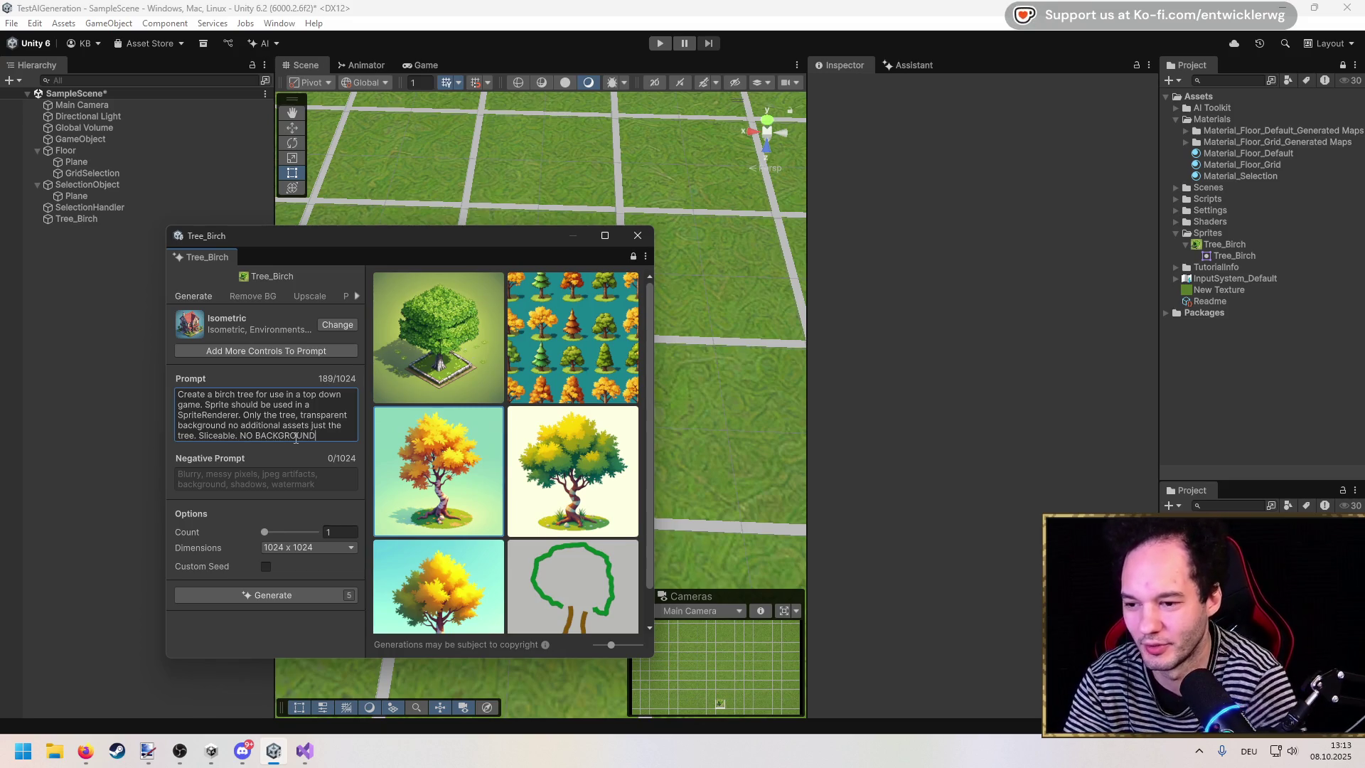
{"action": "left_click_drag", "start_coordinate": [326, 433], "coordinate": [240, 435]}
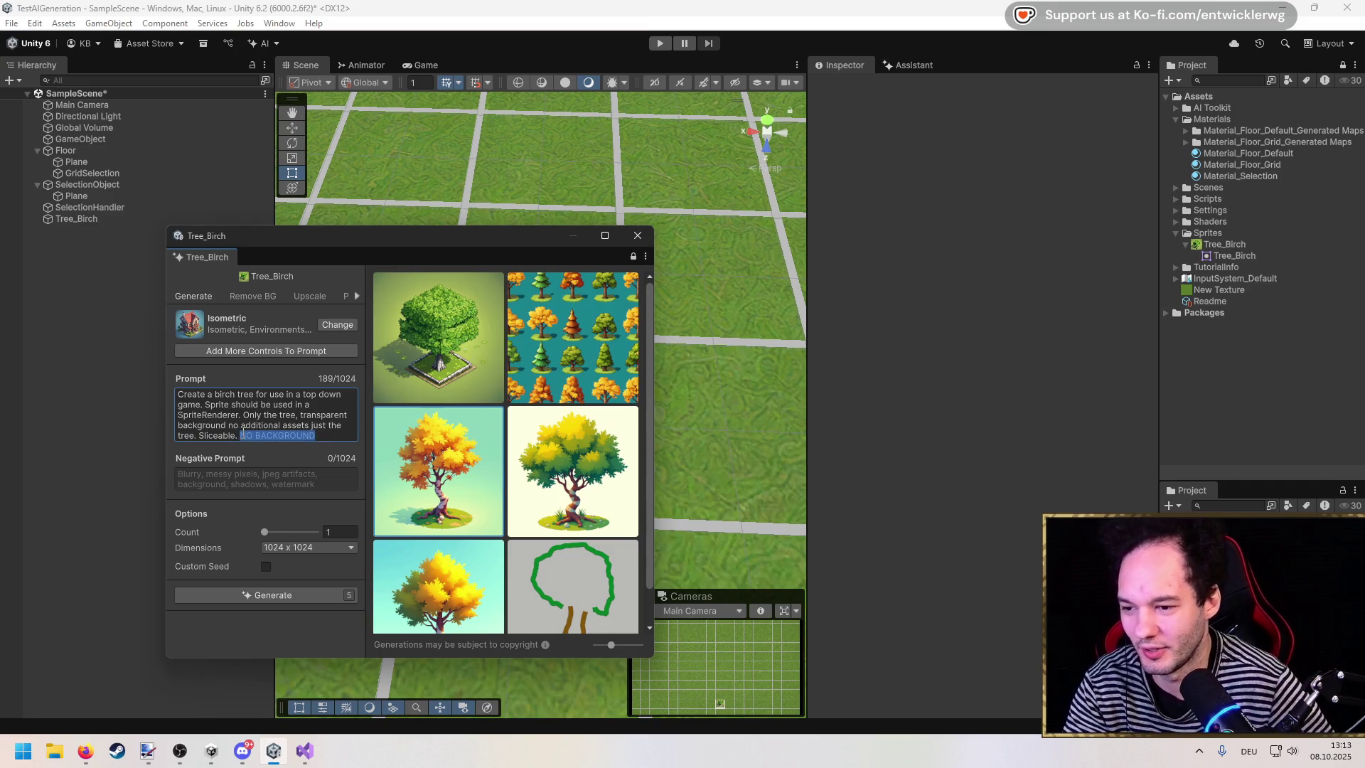
{"action": "type", "text": "WHITE "}
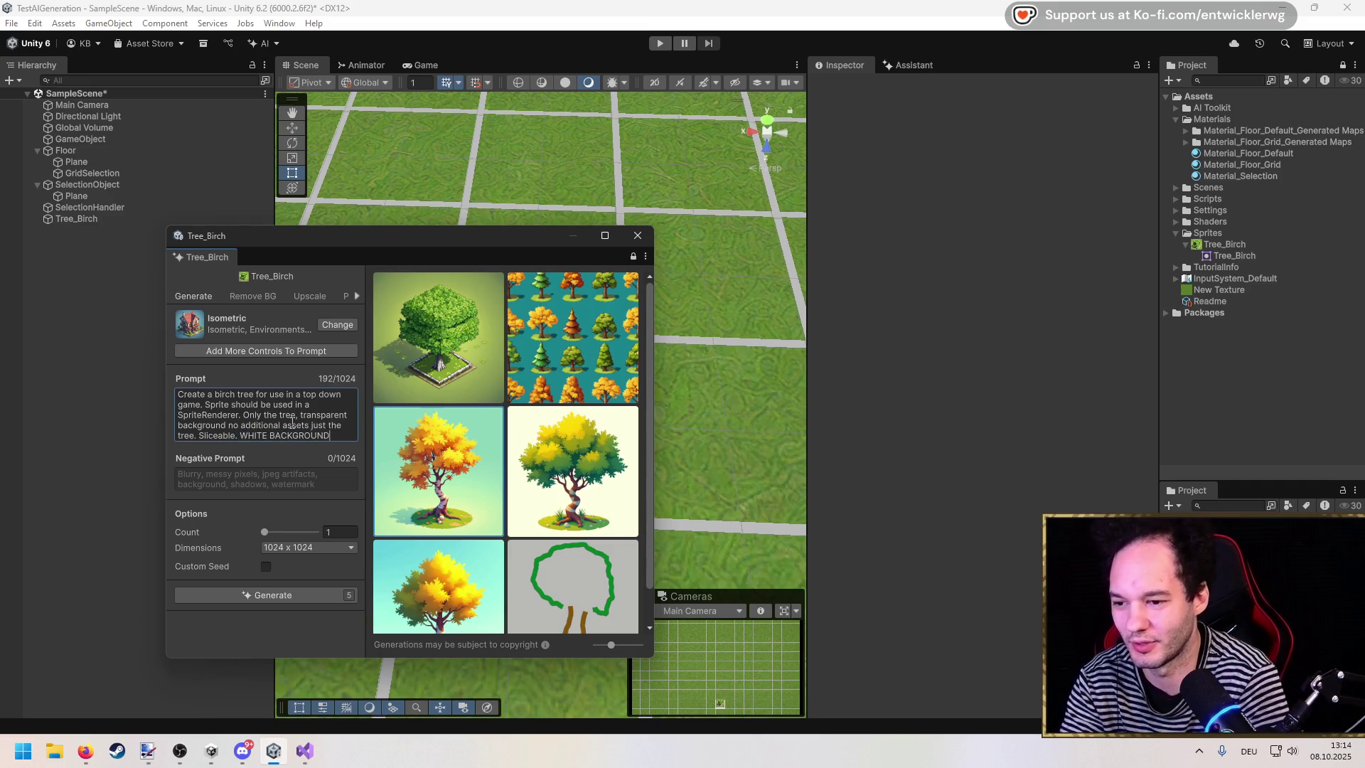
{"action": "type", "text": " SHADOWS."}
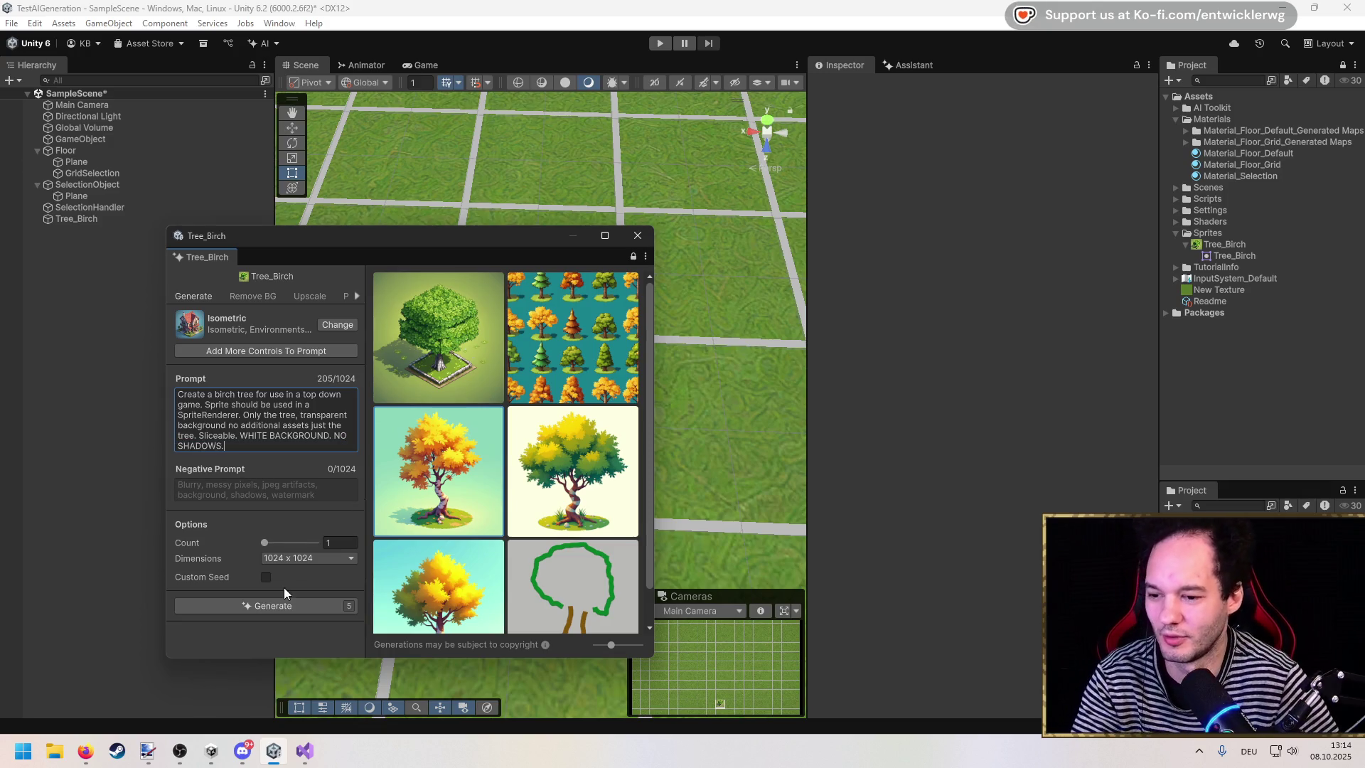
Step: Generate a new Tree_Birch sprite from the 'WHITE BACKGROUND. NO SHADOWS.' prompt
{"action": "left_click", "coordinate": [284, 601]}
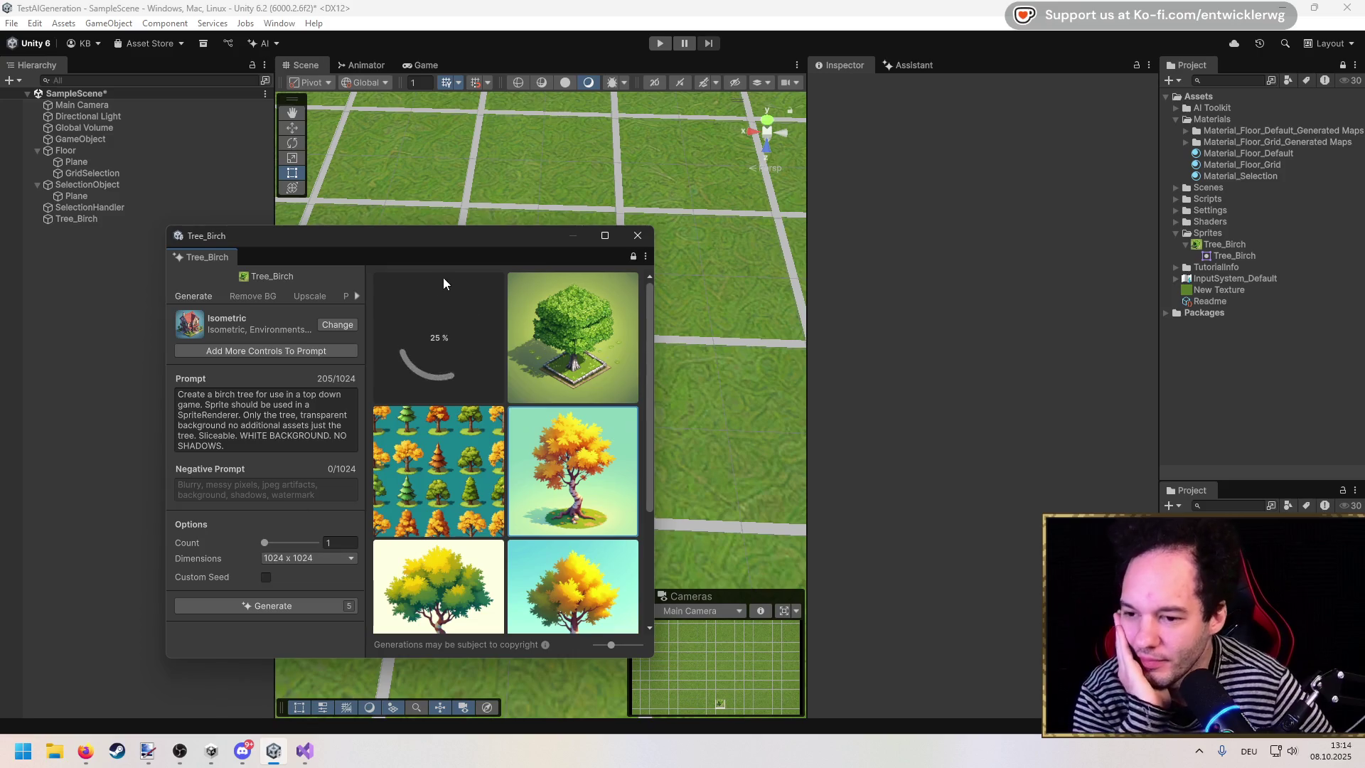
{"action": "left_click_drag", "start_coordinate": [471, 240], "coordinate": [542, 195]}
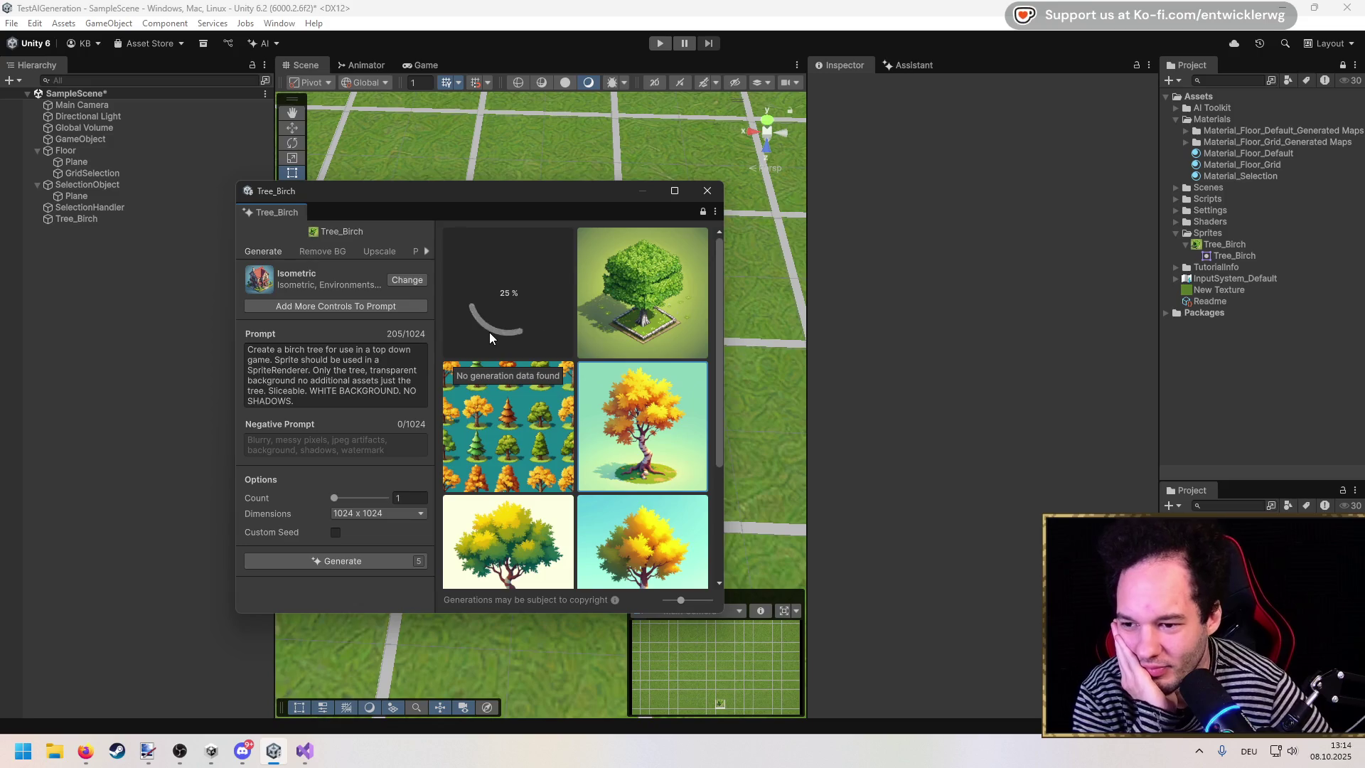
{"action": "mouse_move", "coordinate": [724, 342]}
{"action": "left_mouse_down"}
{"action": "mouse_move", "coordinate": [901, 356]}
{"action": "mouse_move", "coordinate": [718, 366]}
{"action": "mouse_move", "coordinate": [701, 391]}
{"action": "left_mouse_up"}
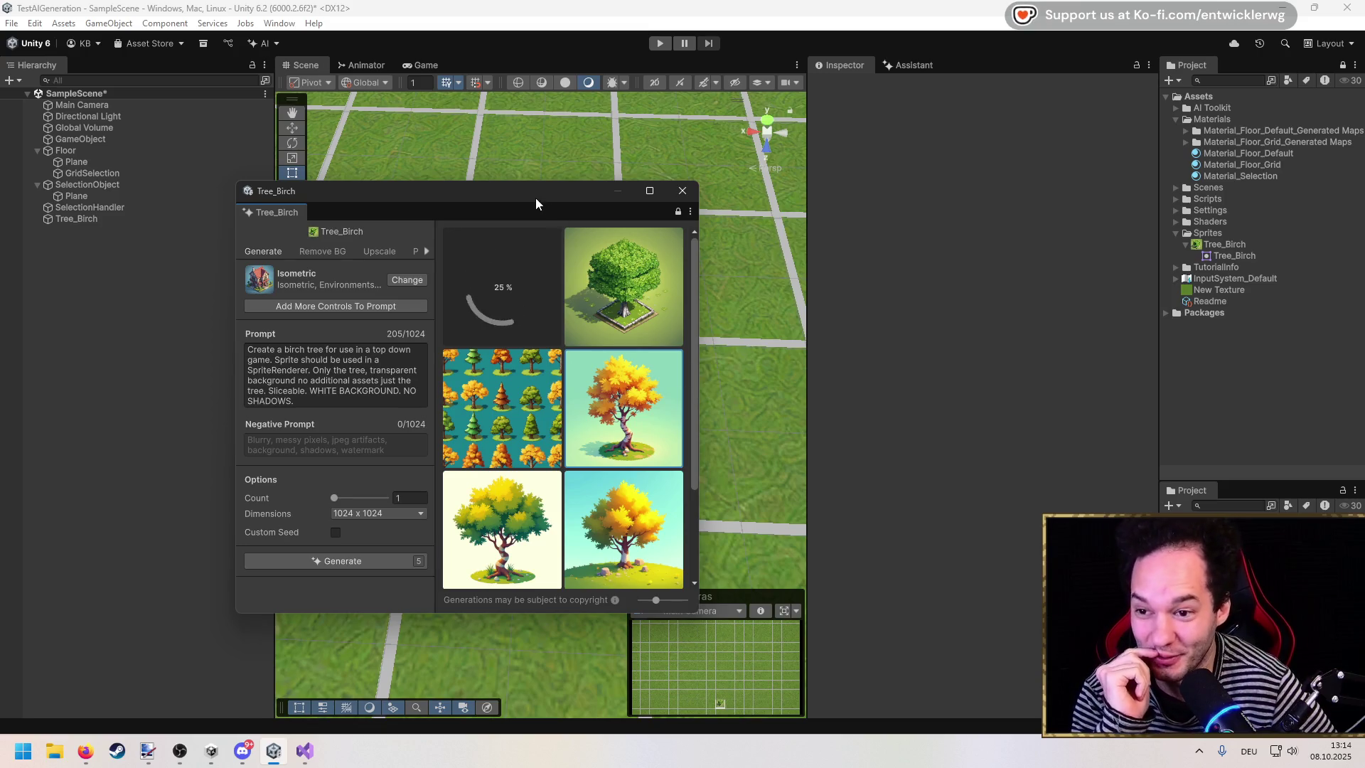
{"action": "left_click_drag", "start_coordinate": [521, 199], "coordinate": [455, 186]}
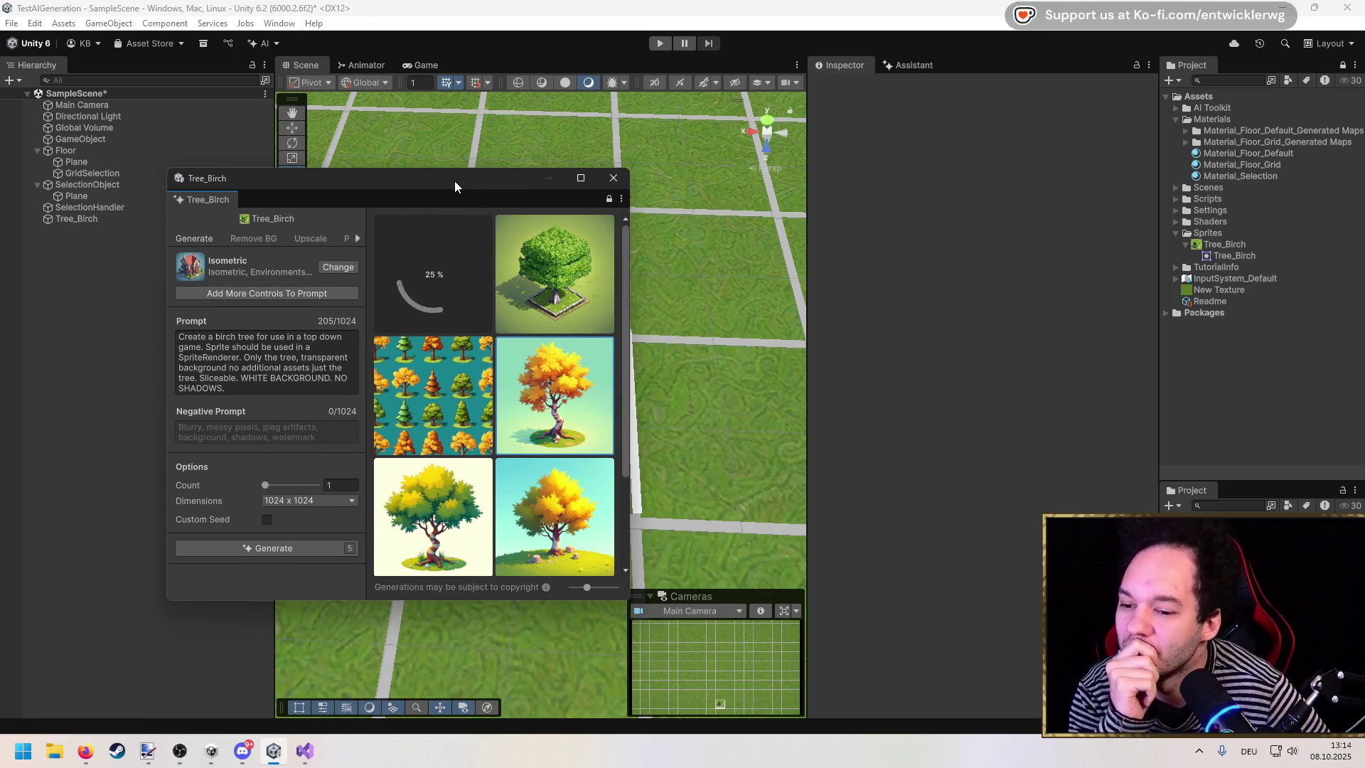
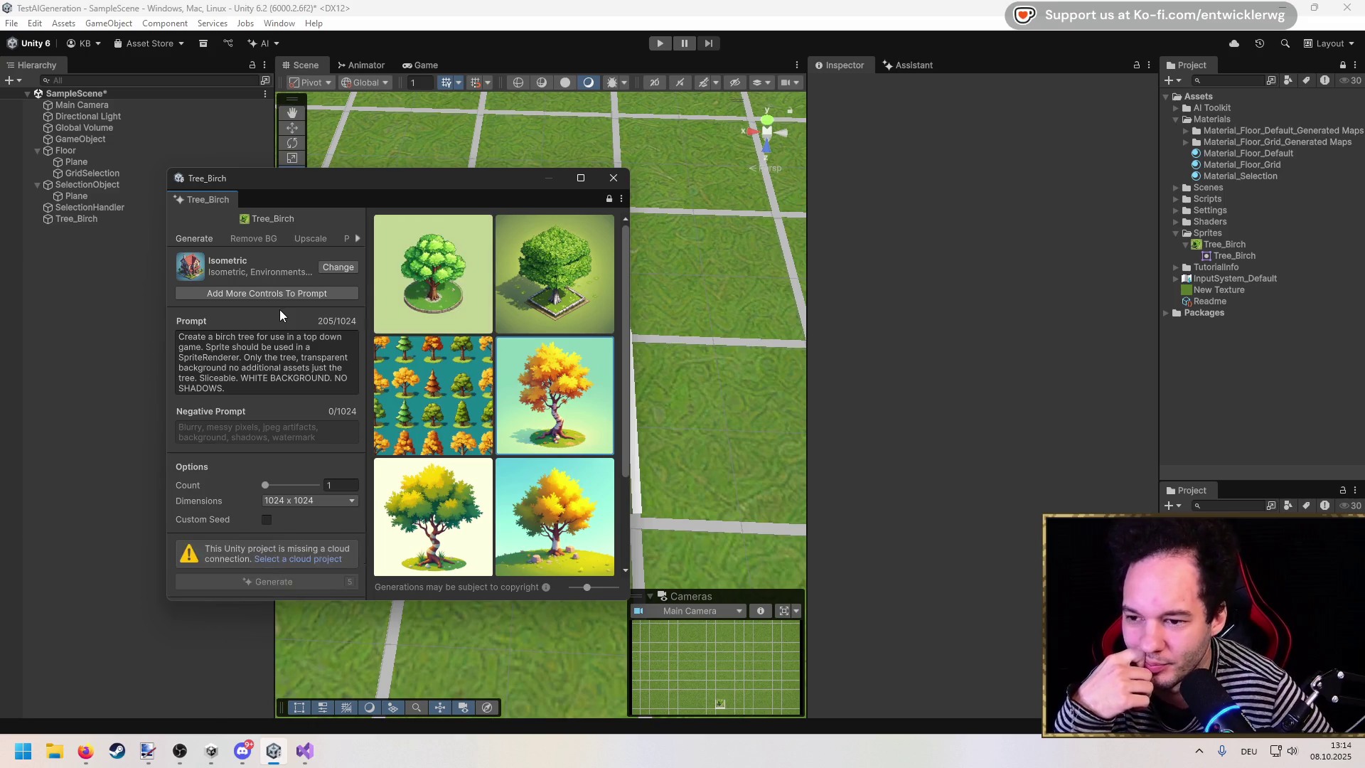
Step: Widen the Tree_Birch generator window so the generated images show in three columns
{"action": "mouse_move", "coordinate": [434, 266]}
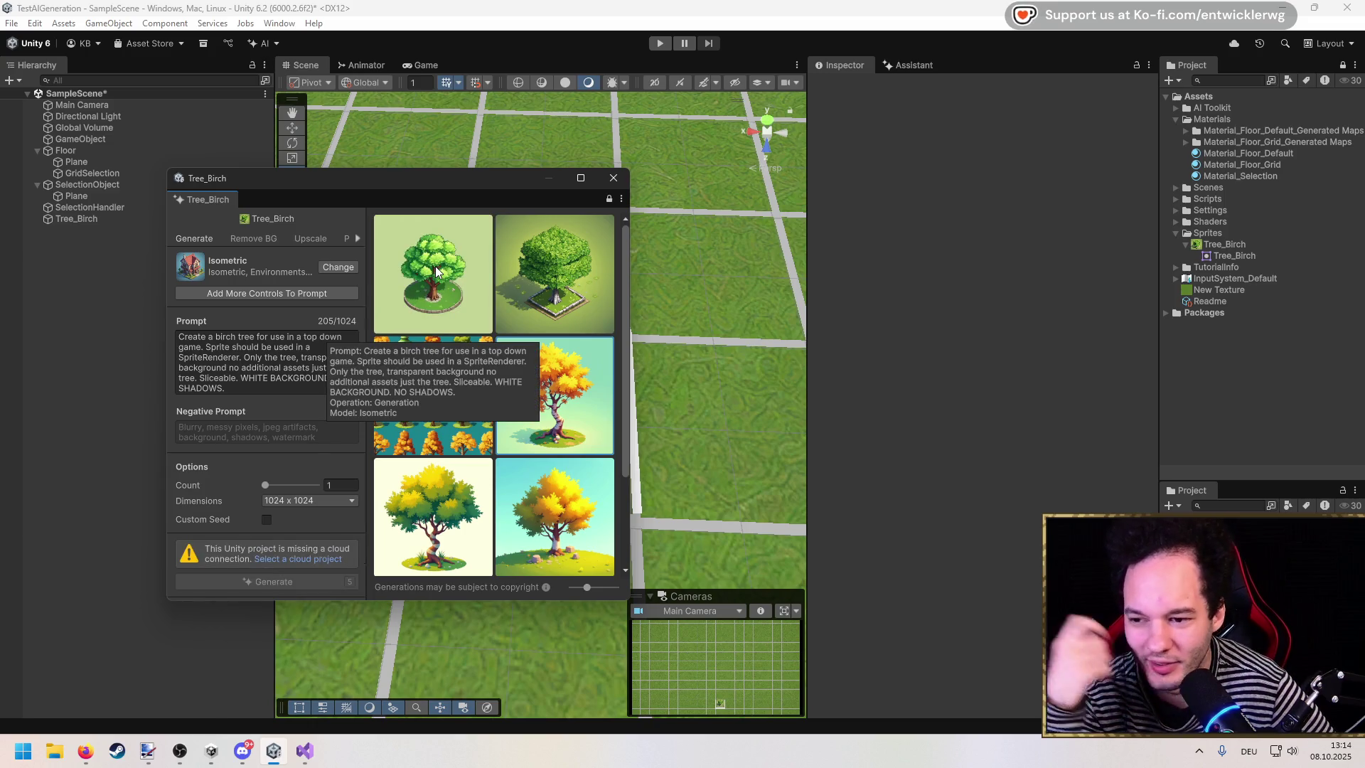
{"action": "left_click", "coordinate": [269, 556]}
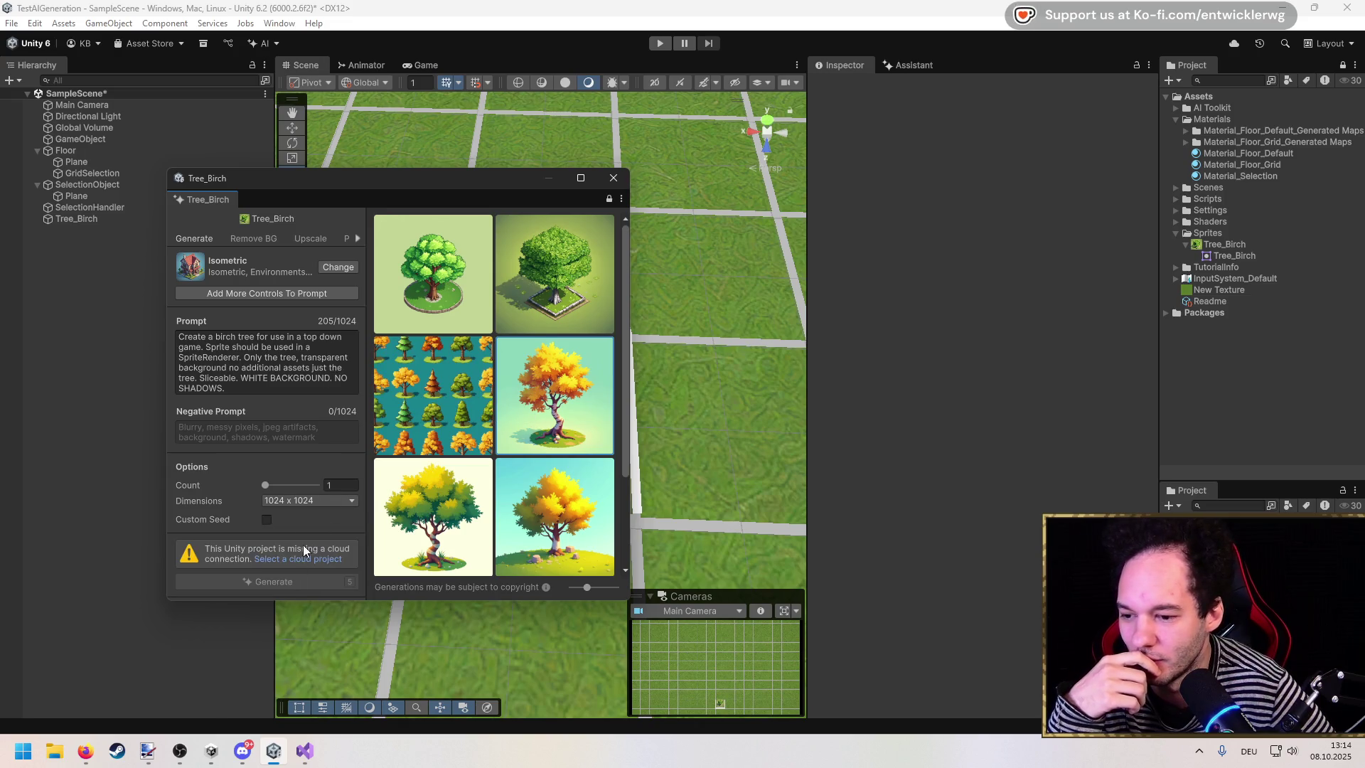
{"action": "mouse_move", "coordinate": [631, 274]}
{"action": "left_mouse_down"}
{"action": "mouse_move", "coordinate": [771, 298]}
{"action": "mouse_move", "coordinate": [707, 313]}
{"action": "left_mouse_up"}
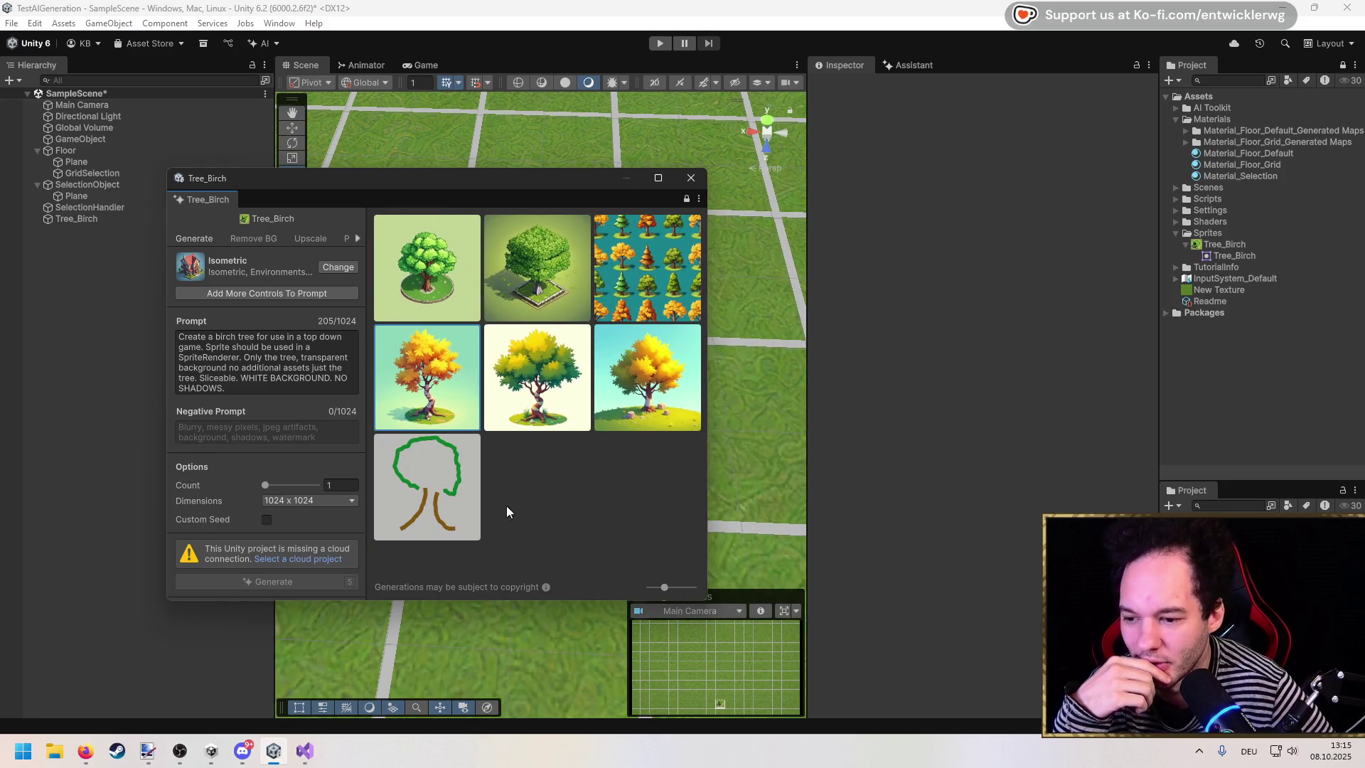
Step: Select a cloud project to clear the warning, then pick the round isometric tree for Tree_Birch
{"action": "left_click", "coordinate": [305, 559]}
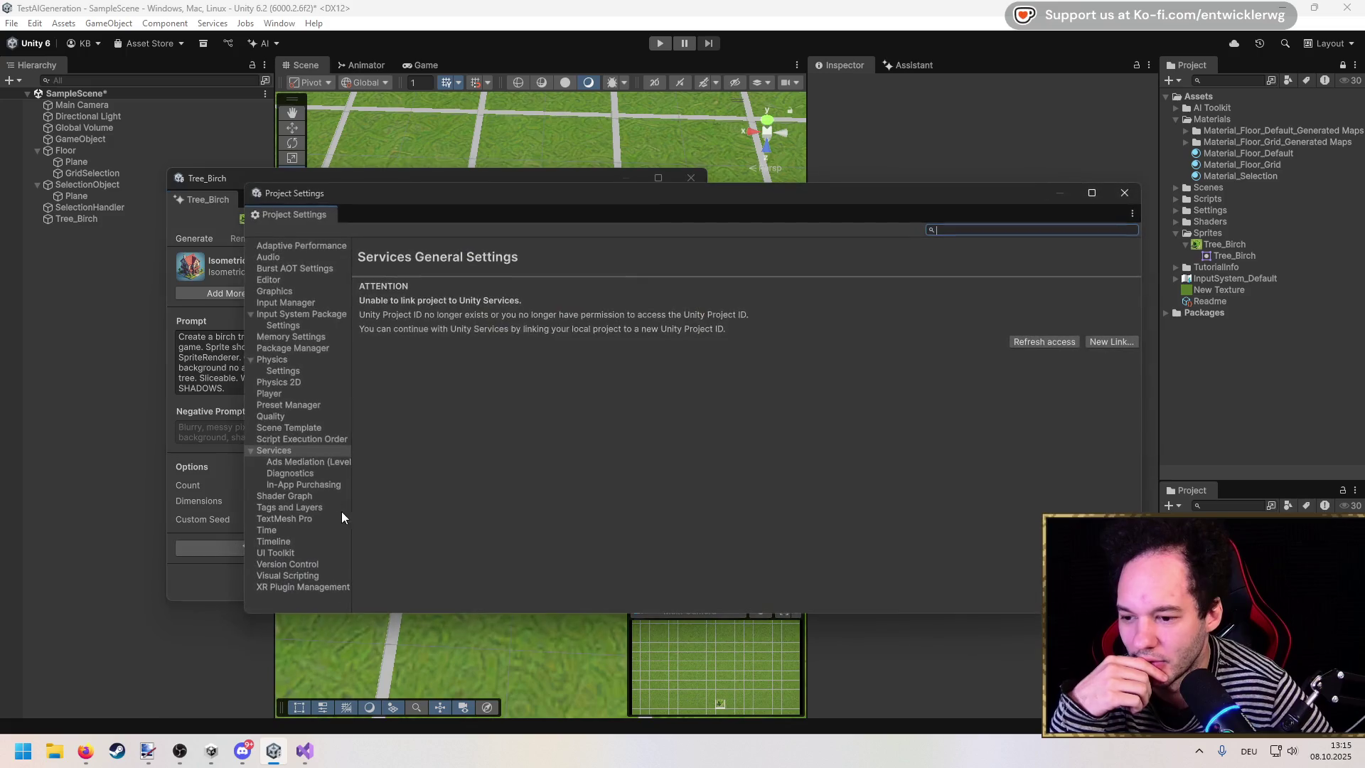
{"action": "left_click", "coordinate": [1128, 201]}
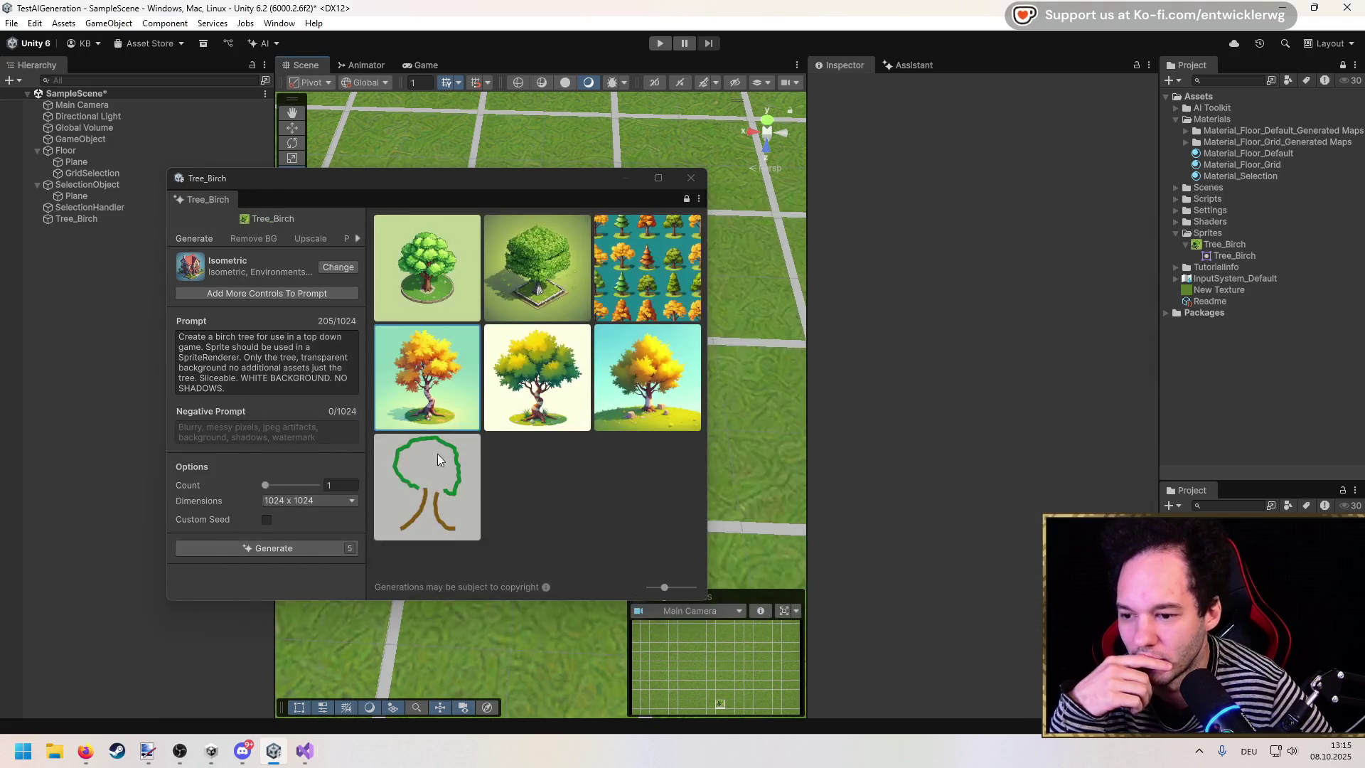
{"action": "mouse_move", "coordinate": [430, 276]}
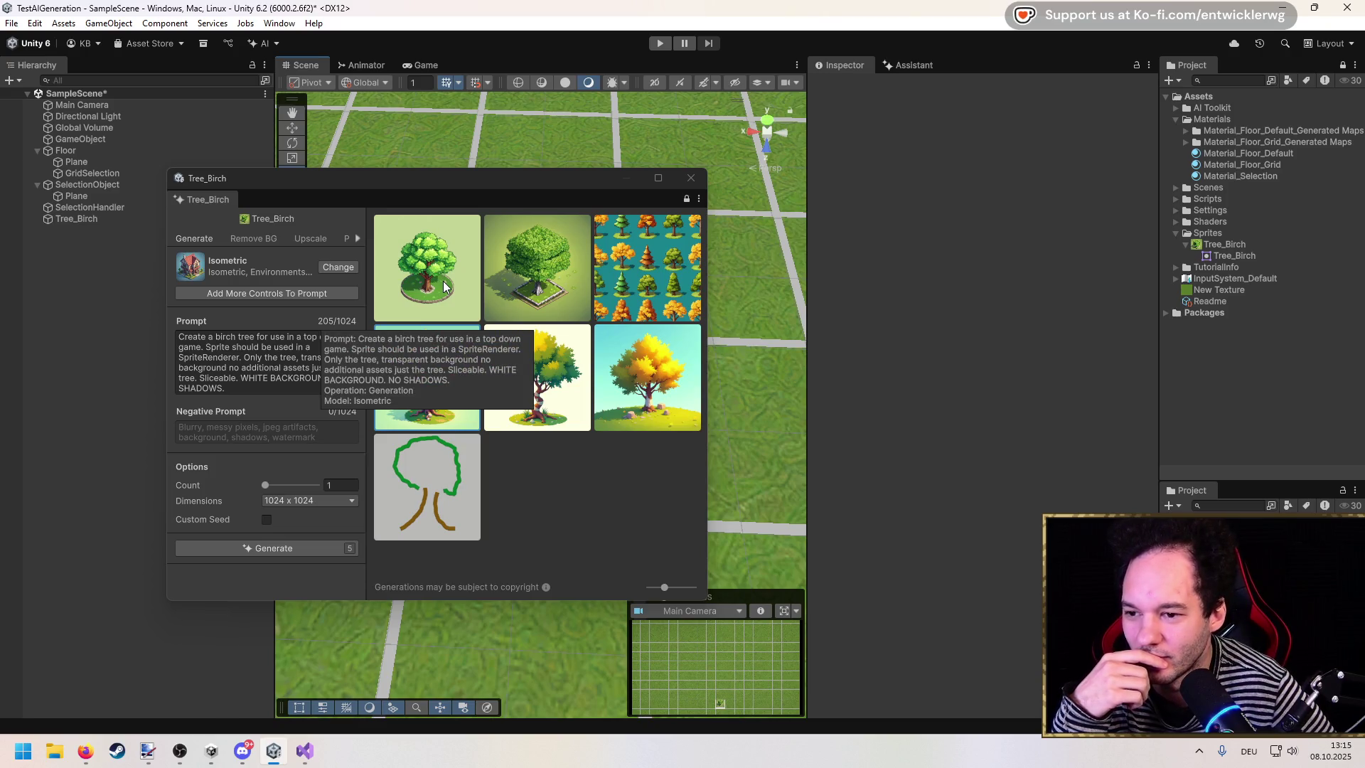
{"action": "left_click", "coordinate": [442, 280]}
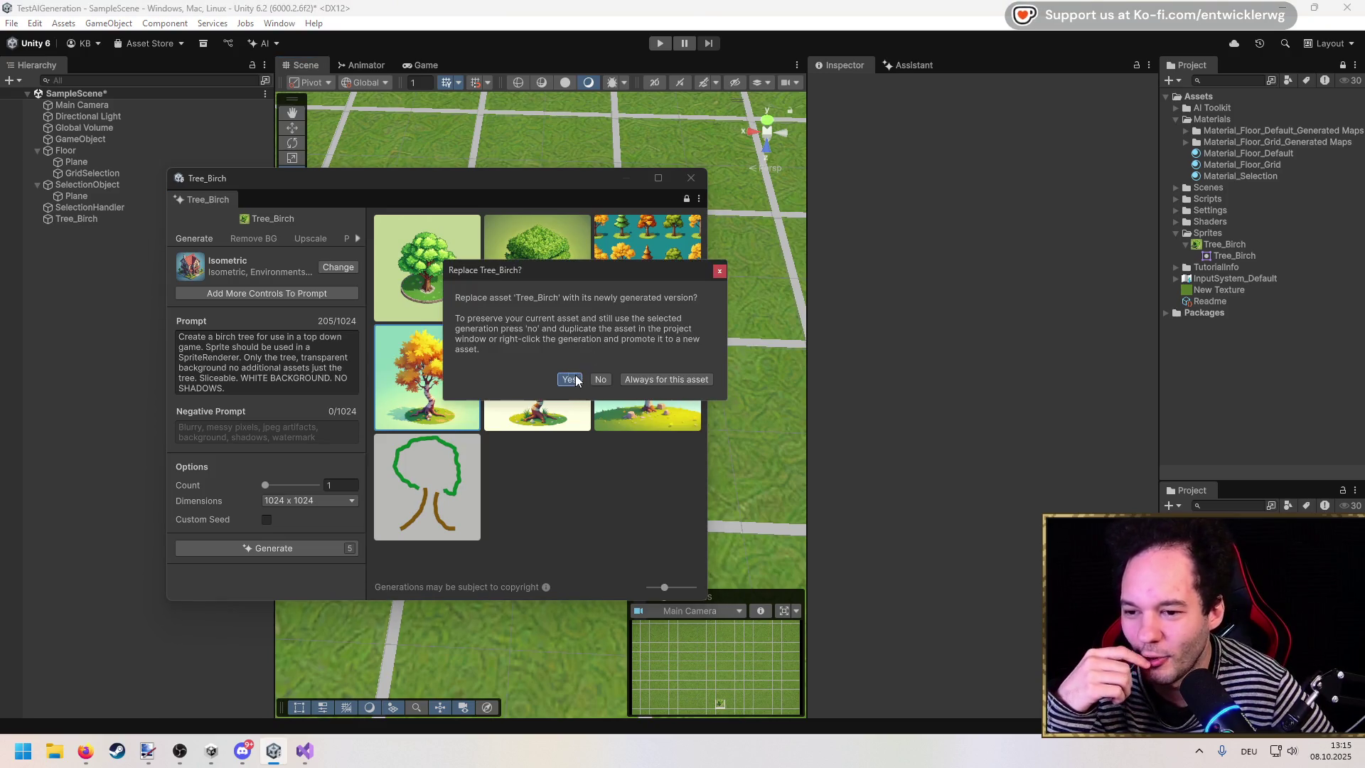
Step: Confirm replacing Tree_Birch with the round isometric tree and show its texture import settings
{"action": "left_click", "coordinate": [570, 378]}
{"action": "mouse_move", "coordinate": [501, 186]}
{"action": "left_mouse_down"}
{"action": "mouse_move", "coordinate": [240, 372]}
{"action": "mouse_move", "coordinate": [164, 369]}
{"action": "mouse_move", "coordinate": [306, 268]}
{"action": "mouse_move", "coordinate": [380, 240]}
{"action": "left_mouse_up"}
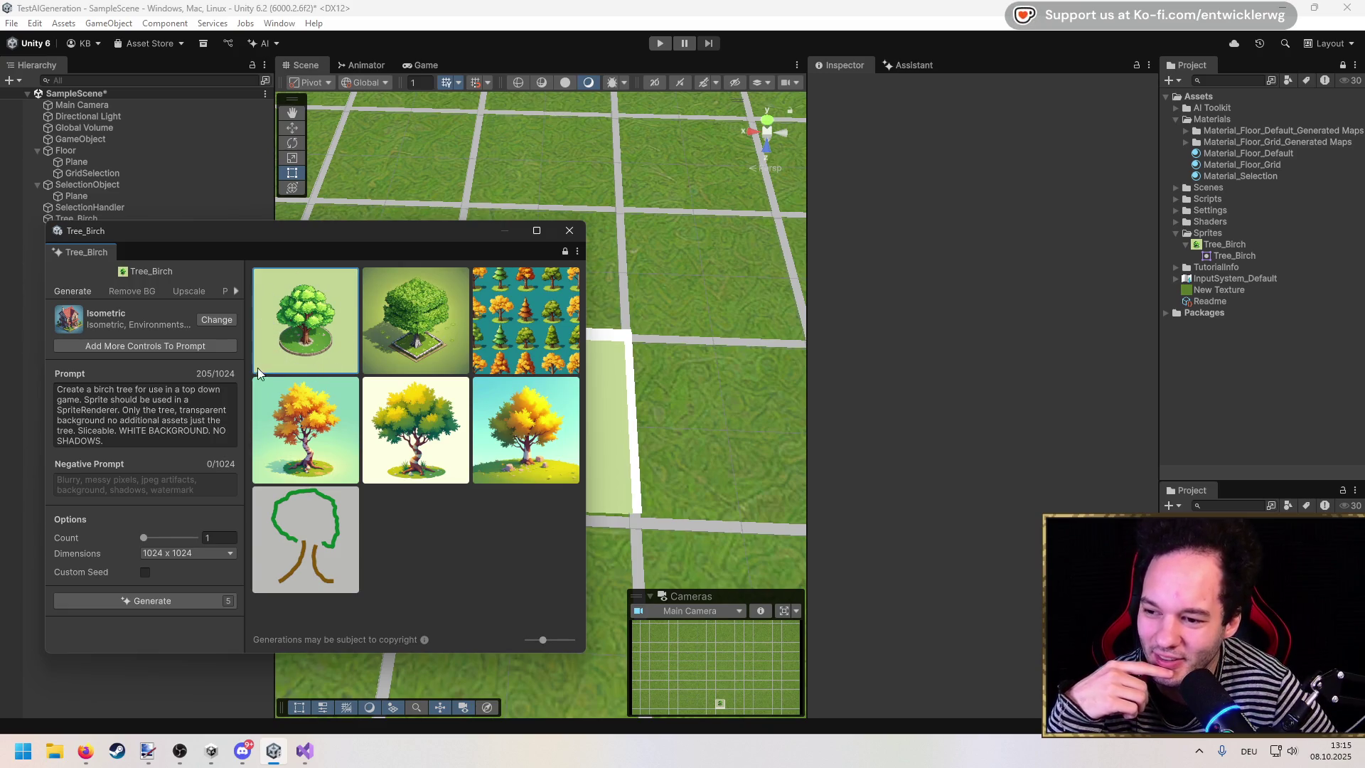
{"action": "left_click", "coordinate": [1210, 244]}
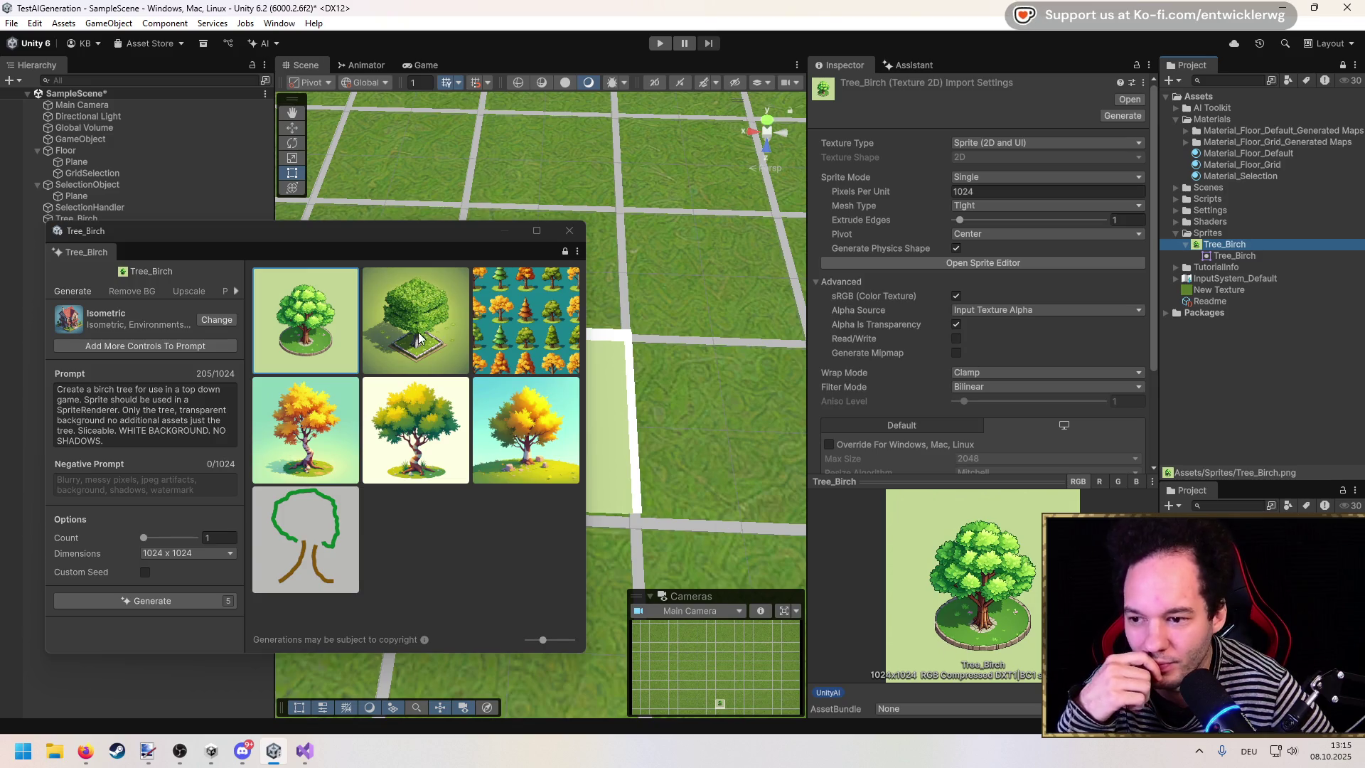
Step: Append a transparent-background request to the birch prompt and generate at 1024 x 1024
{"action": "left_click", "coordinate": [145, 443]}
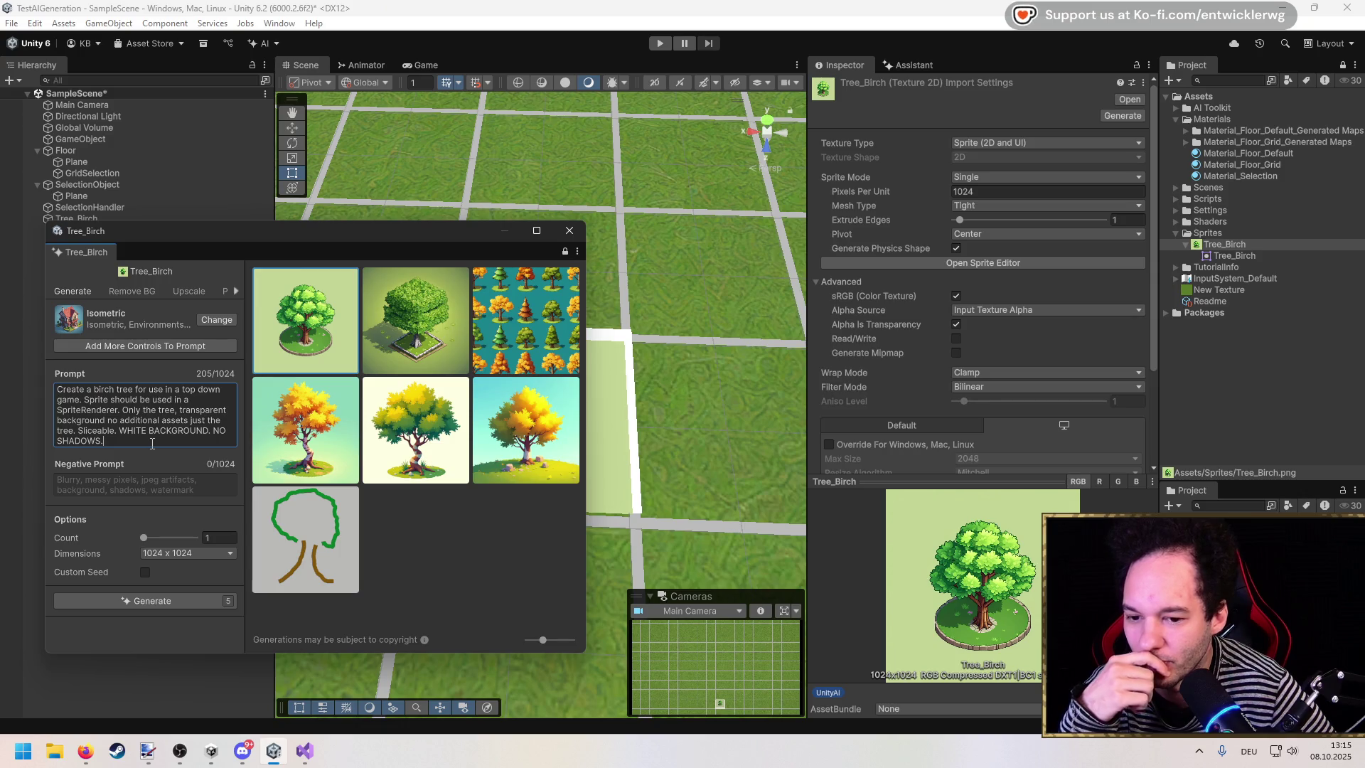
{"action": "type", "text": " TRA"}
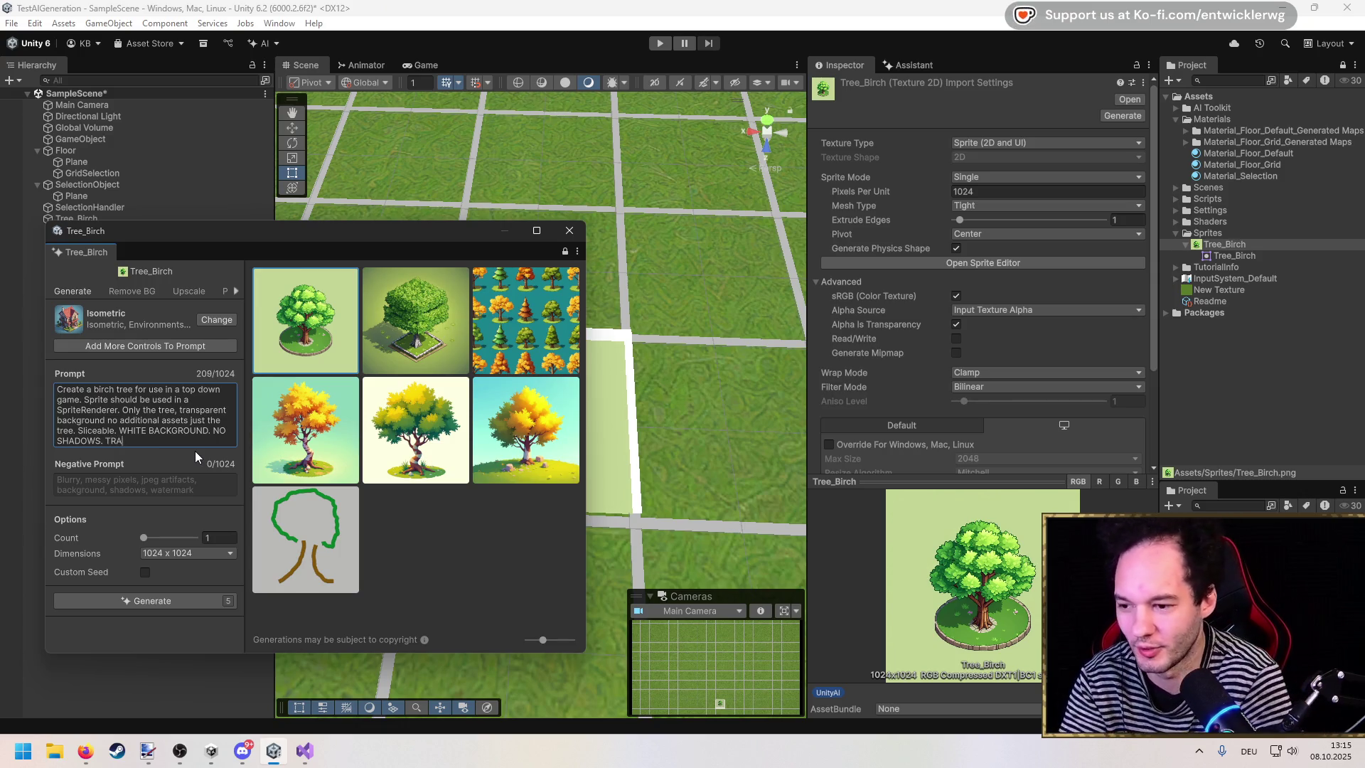
{"action": "type", "text": "SNPARENT BACKGROUND"}
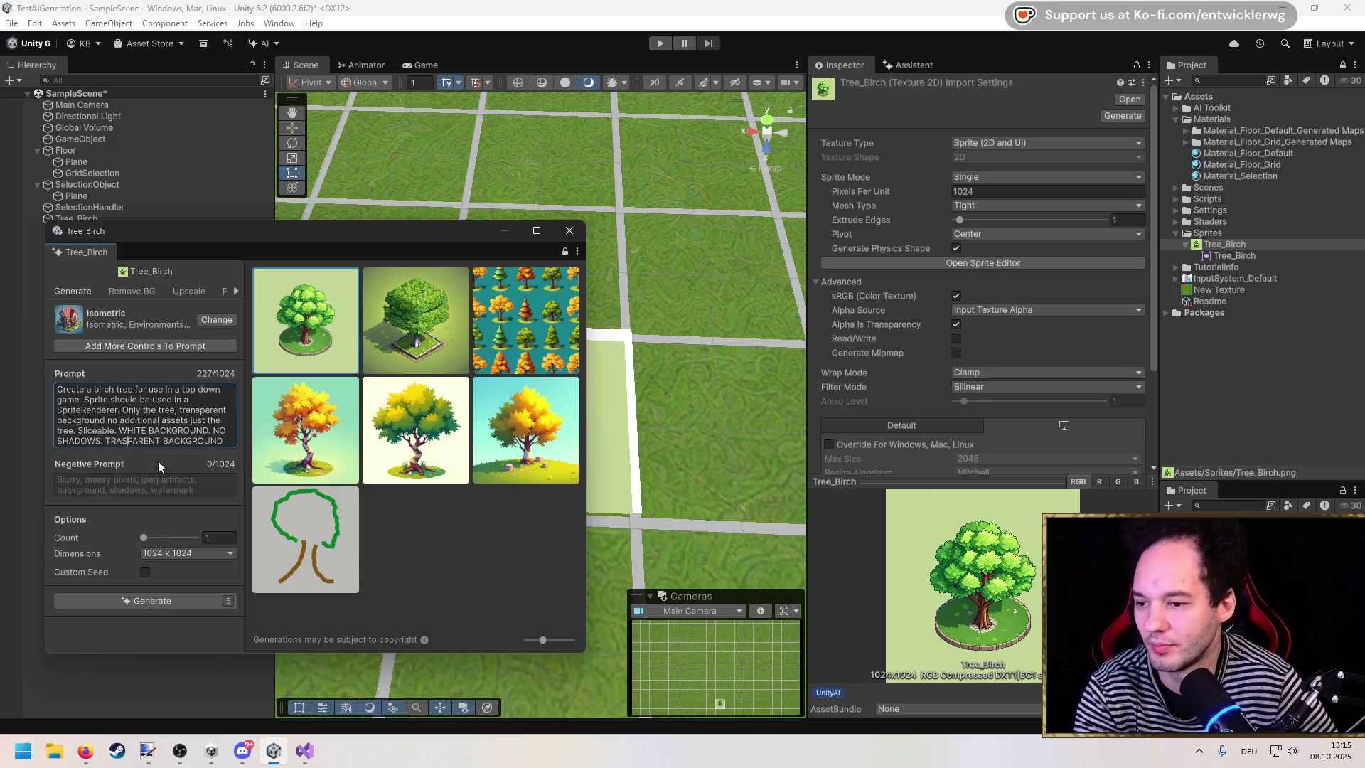
{"action": "left_click", "coordinate": [192, 552]}
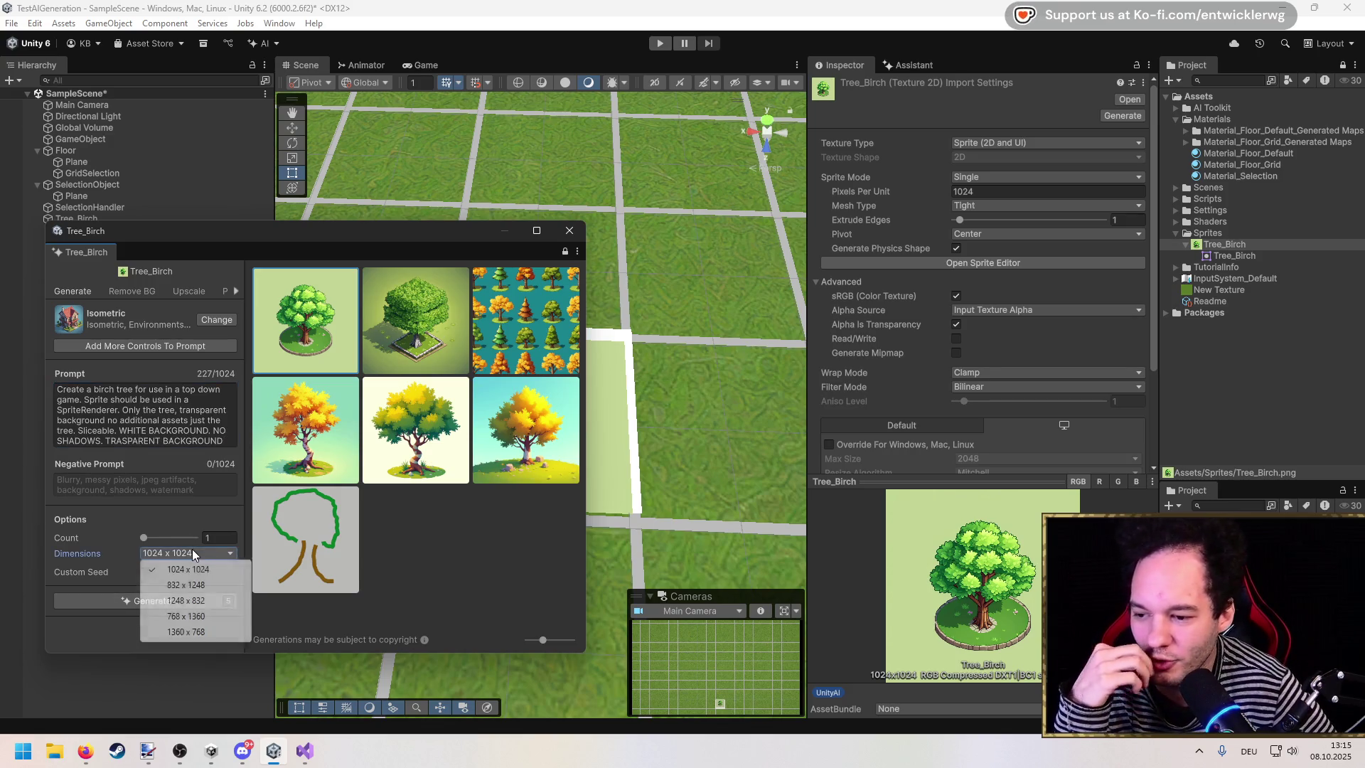
{"action": "left_click", "coordinate": [105, 634]}
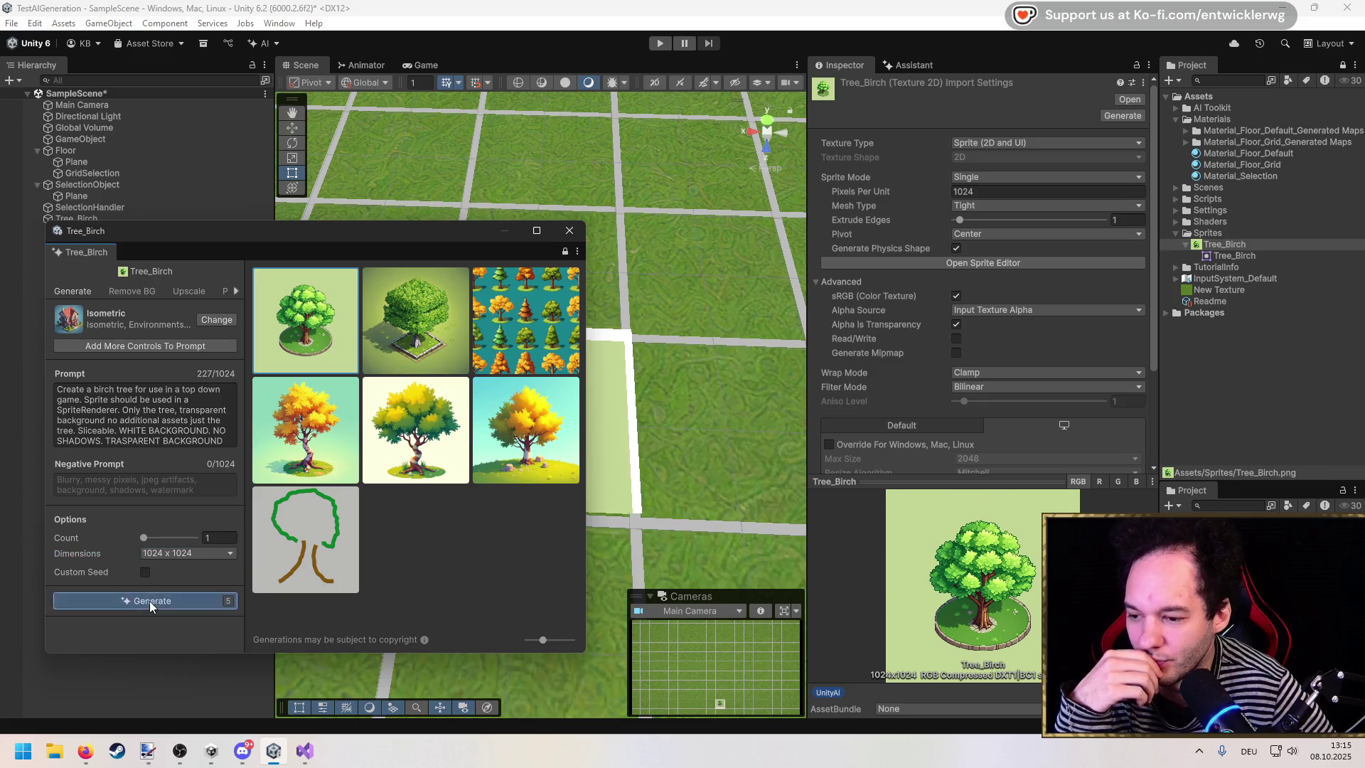
{"action": "left_click", "coordinate": [150, 600]}
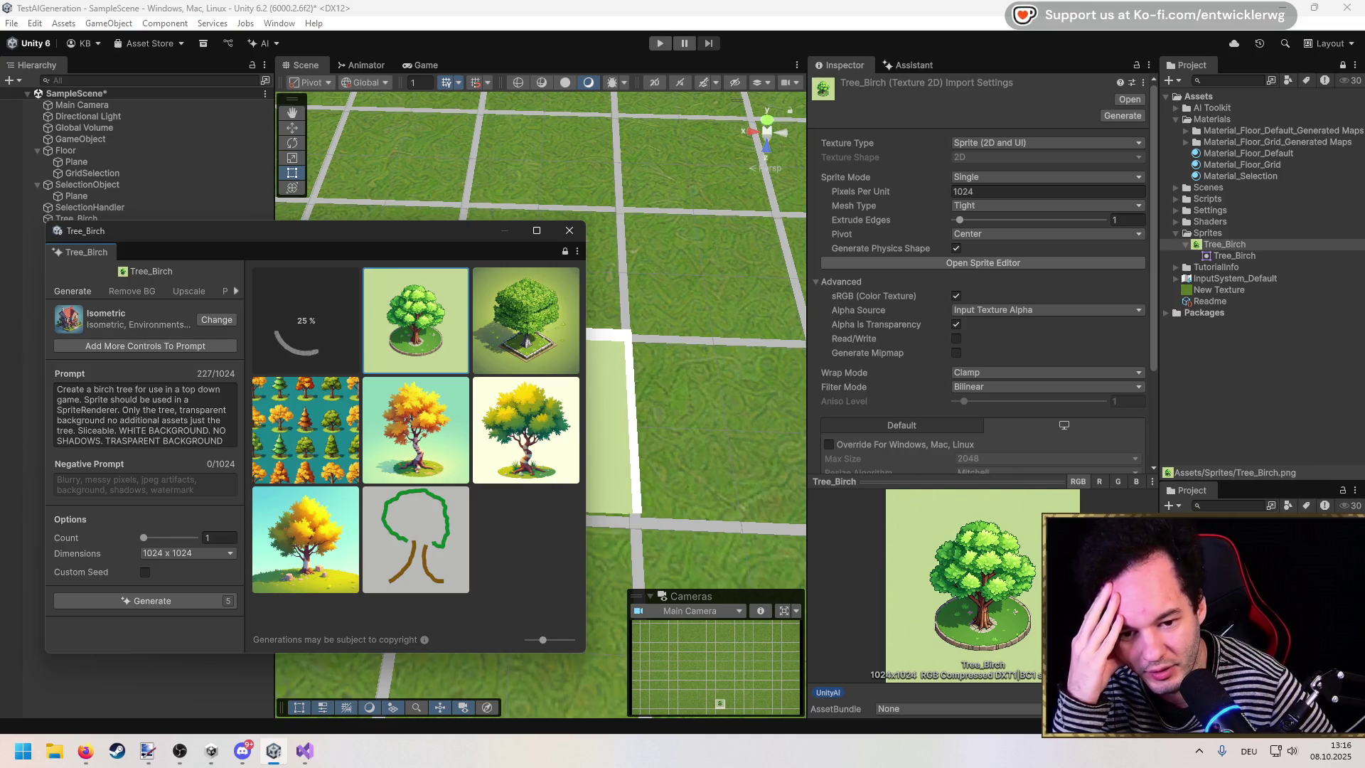
Step: Leave the alpha source unchanged and replace Tree_Birch with the new white-background birch
{"action": "scroll", "coordinate": [945, 327], "scroll_direction": "down", "scroll_amount": 3}
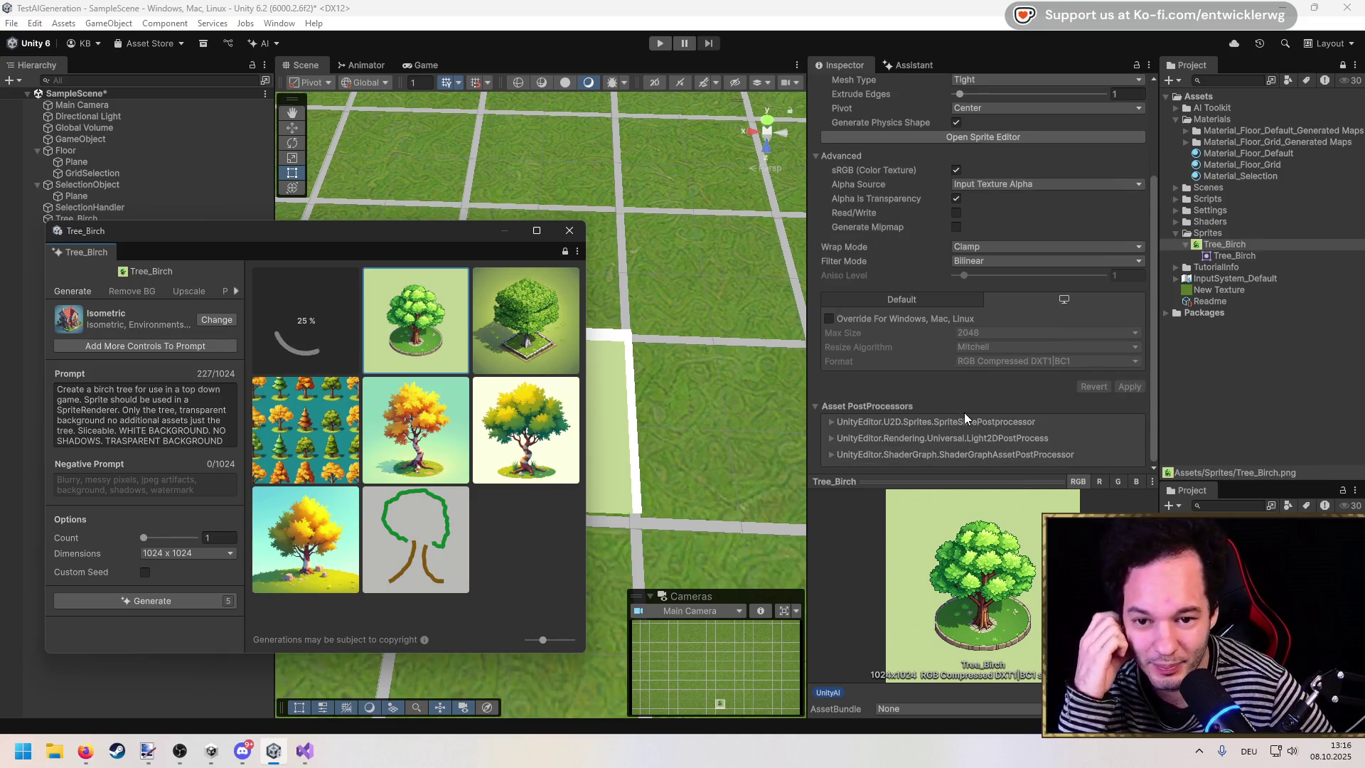
{"action": "scroll", "coordinate": [964, 412], "scroll_direction": "up", "scroll_amount": 3}
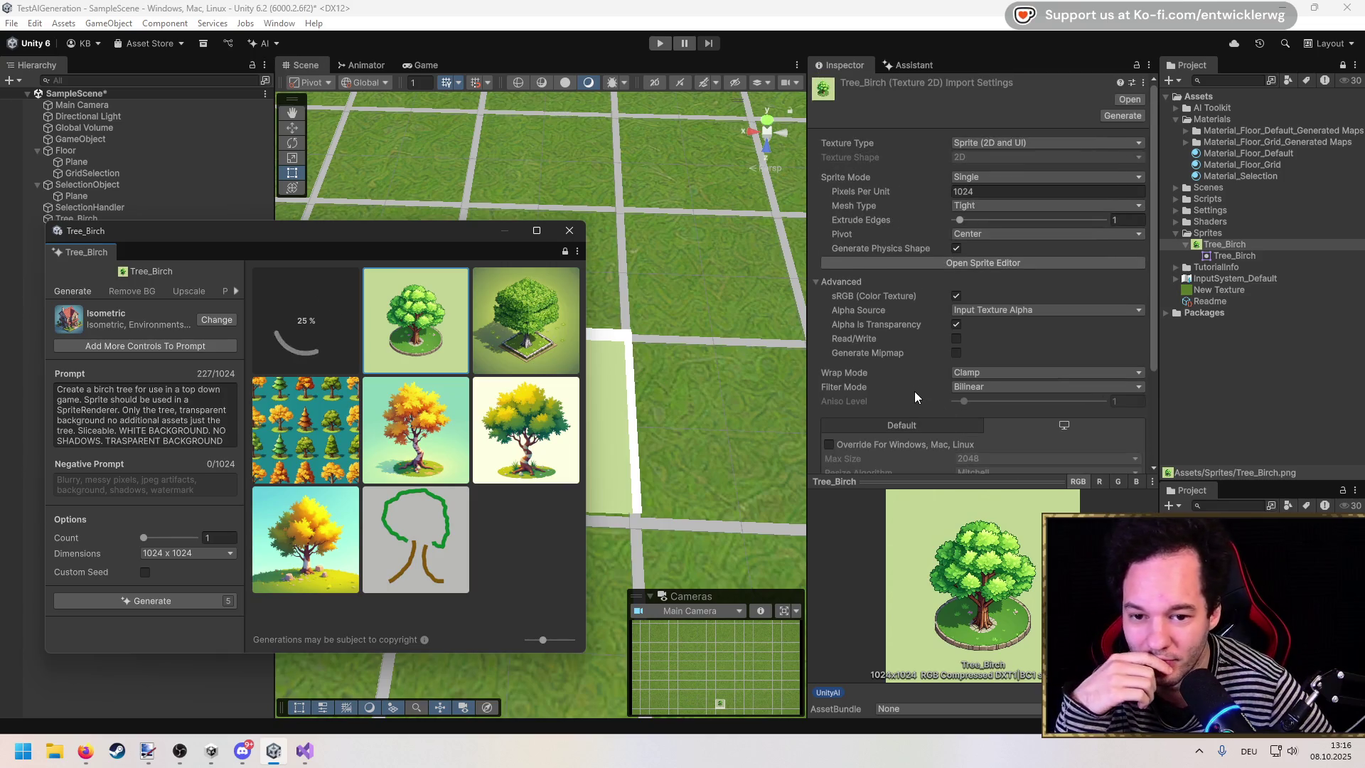
{"action": "left_click", "coordinate": [968, 310]}
{"action": "left_click", "coordinate": [924, 312]}
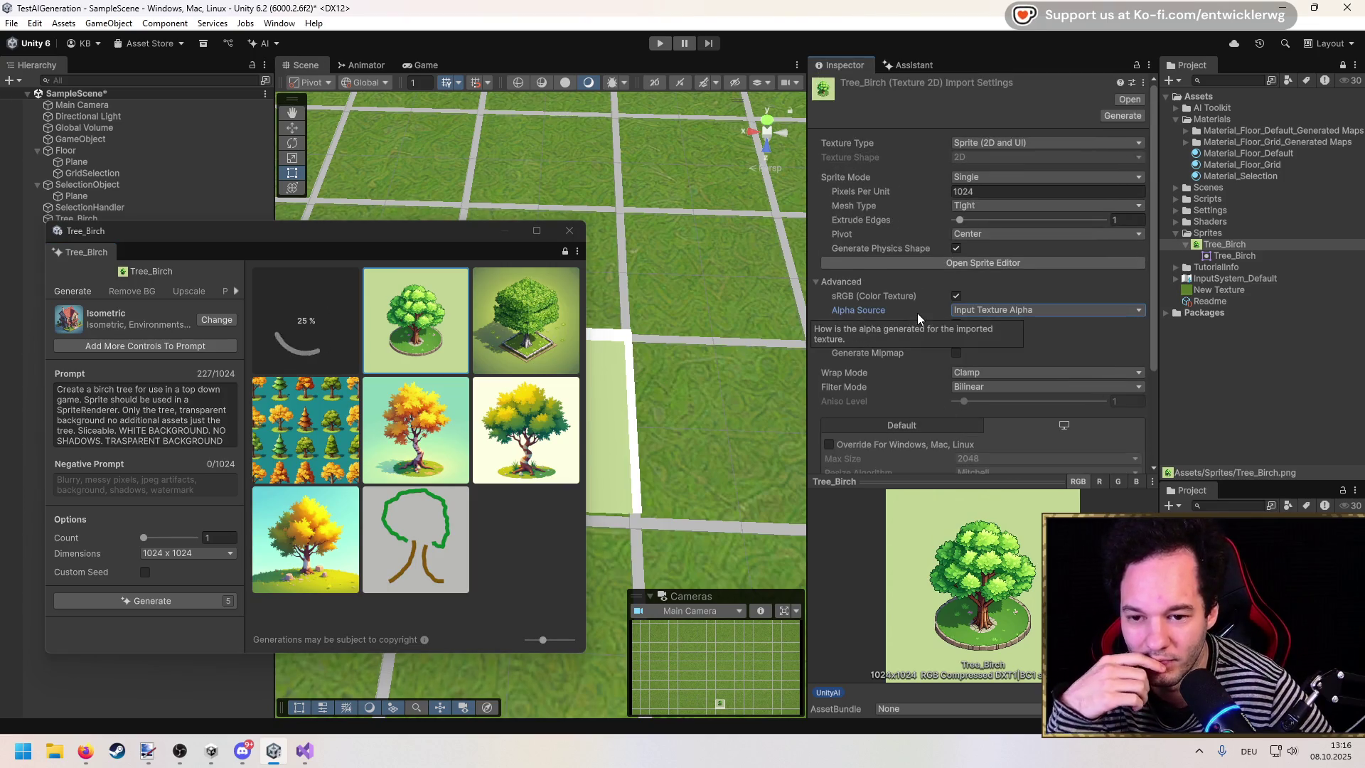
{"action": "left_click_drag", "start_coordinate": [342, 237], "coordinate": [497, 208]}
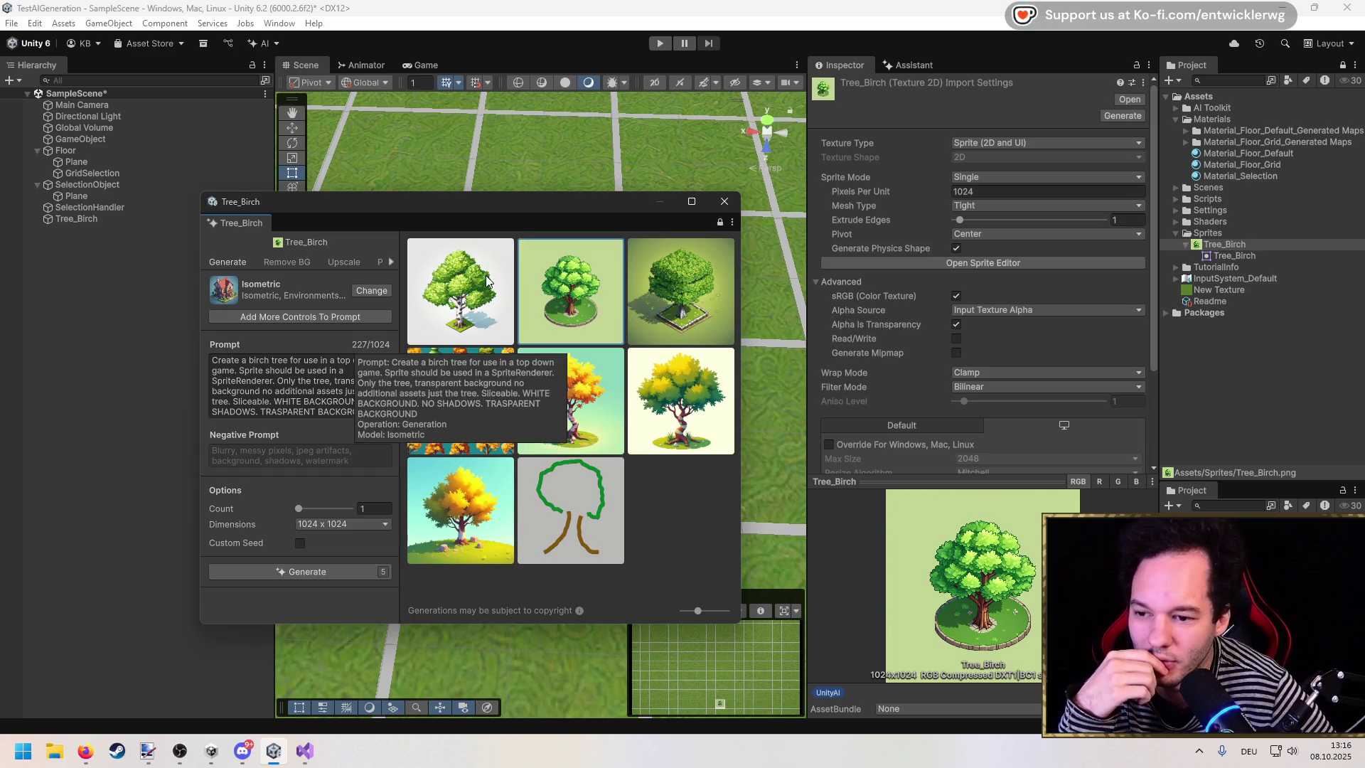
{"action": "double_click", "coordinate": [485, 275]}
{"action": "left_click", "coordinate": [615, 373]}
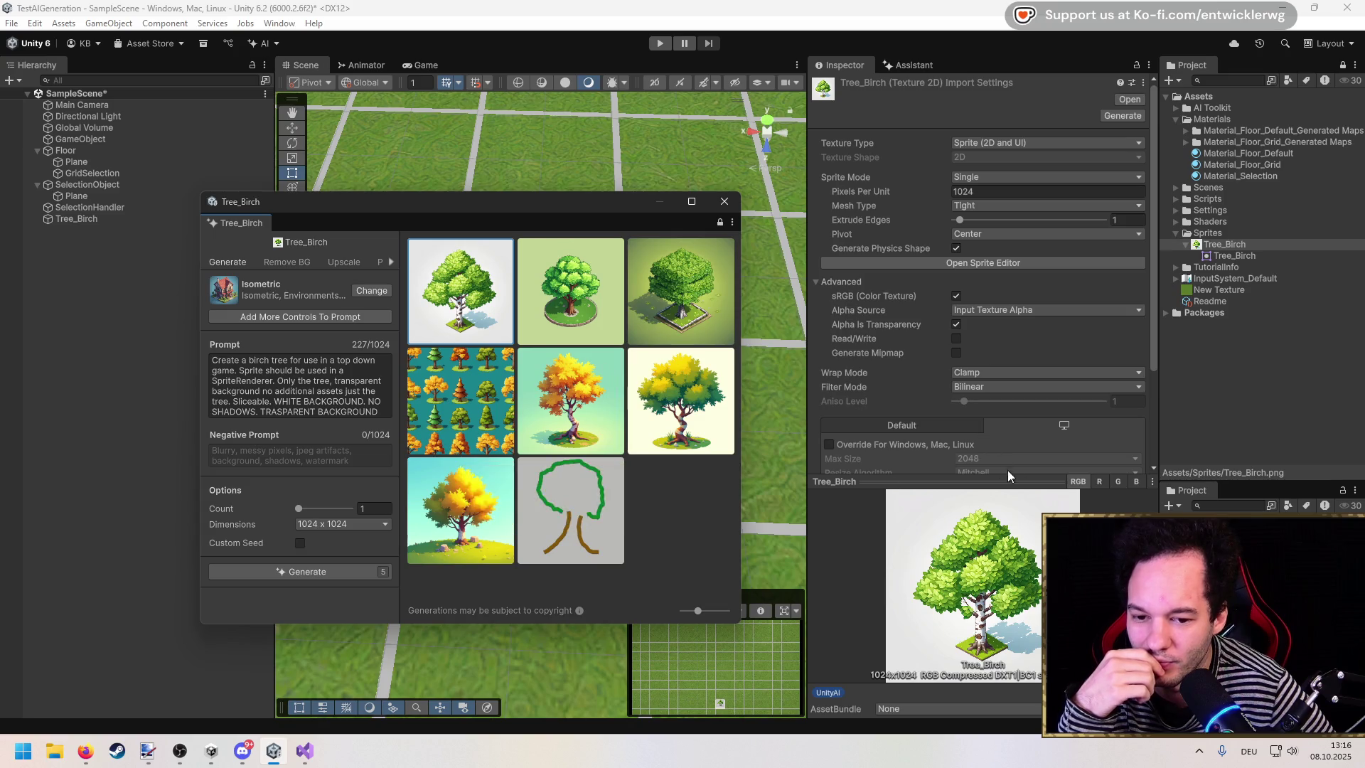
Step: Resize the import settings preview and switch the generator to the background-removal options
{"action": "left_click_drag", "start_coordinate": [1011, 480], "coordinate": [1010, 496]}
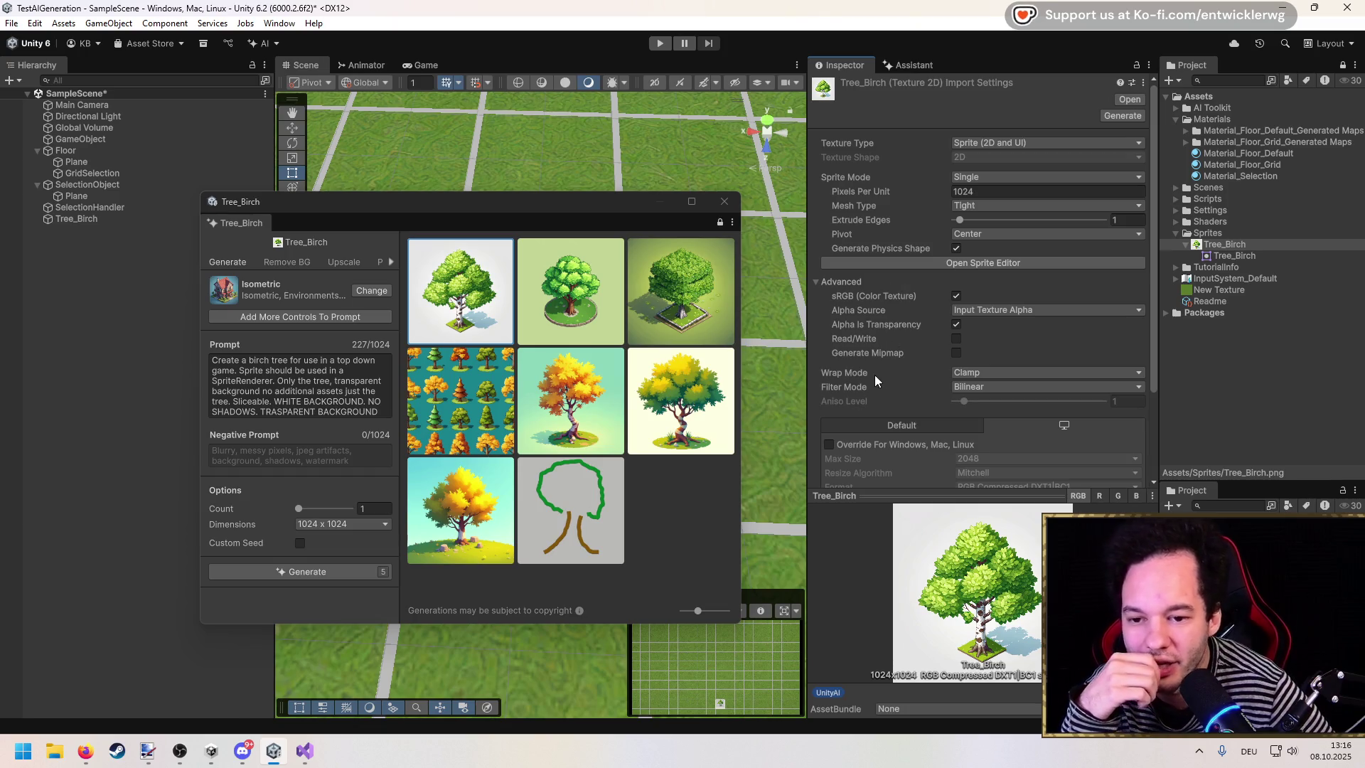
{"action": "scroll", "coordinate": [874, 377], "scroll_direction": "down", "scroll_amount": 3}
{"action": "scroll", "coordinate": [874, 382], "scroll_direction": "up", "scroll_amount": 3}
{"action": "mouse_move", "coordinate": [551, 201]}
{"action": "left_mouse_down"}
{"action": "mouse_move", "coordinate": [497, 402]}
{"action": "mouse_move", "coordinate": [390, 601]}
{"action": "mouse_move", "coordinate": [594, 229]}
{"action": "left_mouse_up"}
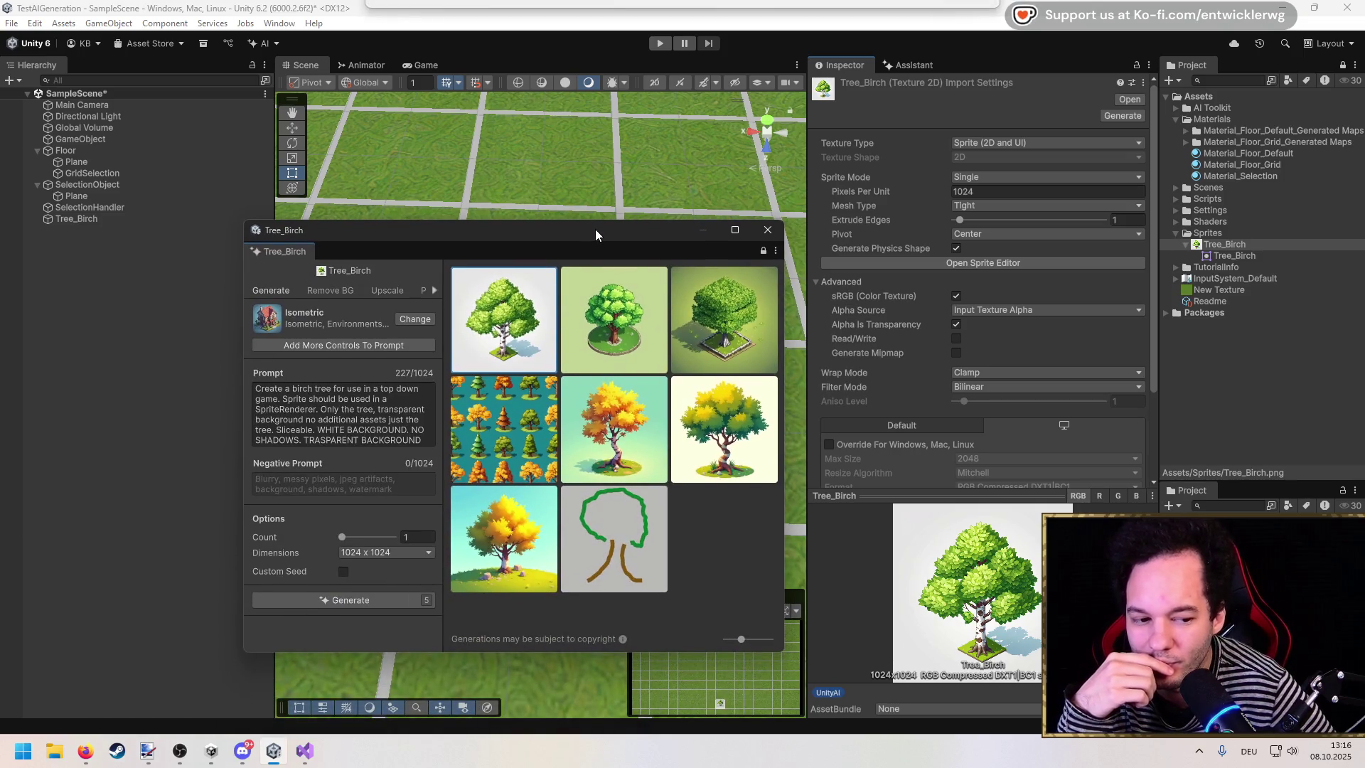
{"action": "left_click", "coordinate": [317, 292]}
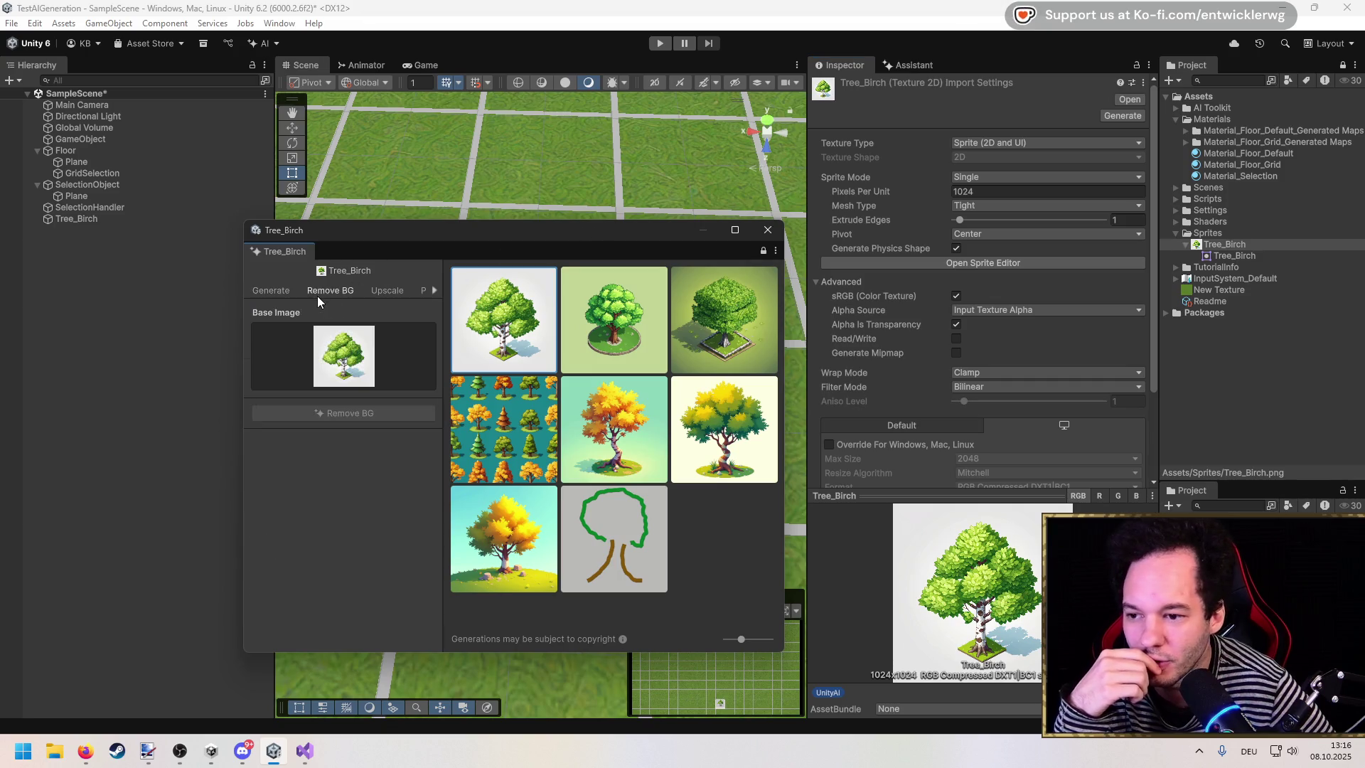
Step: Remove the white background from the birch tree image
{"action": "left_click", "coordinate": [377, 414]}
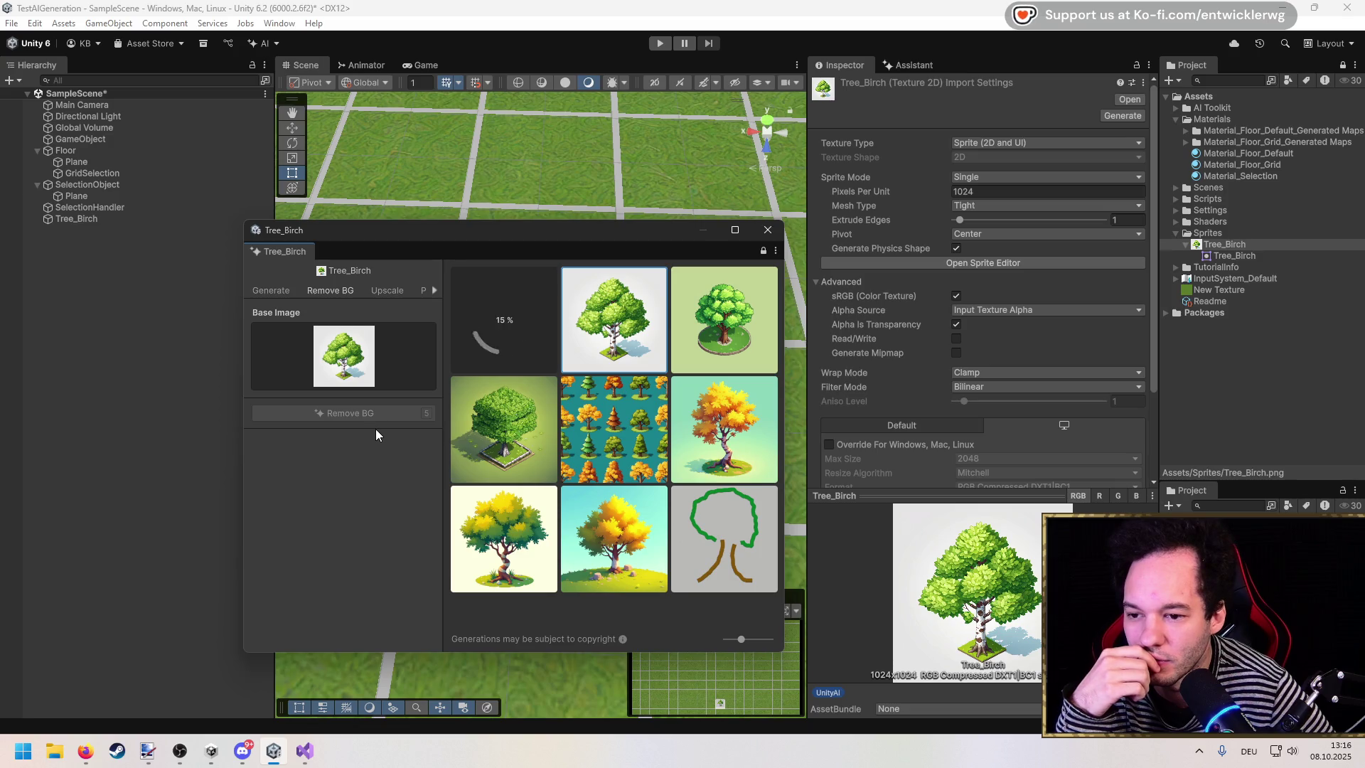
{"action": "left_click", "coordinate": [433, 288]}
{"action": "left_click", "coordinate": [434, 290]}
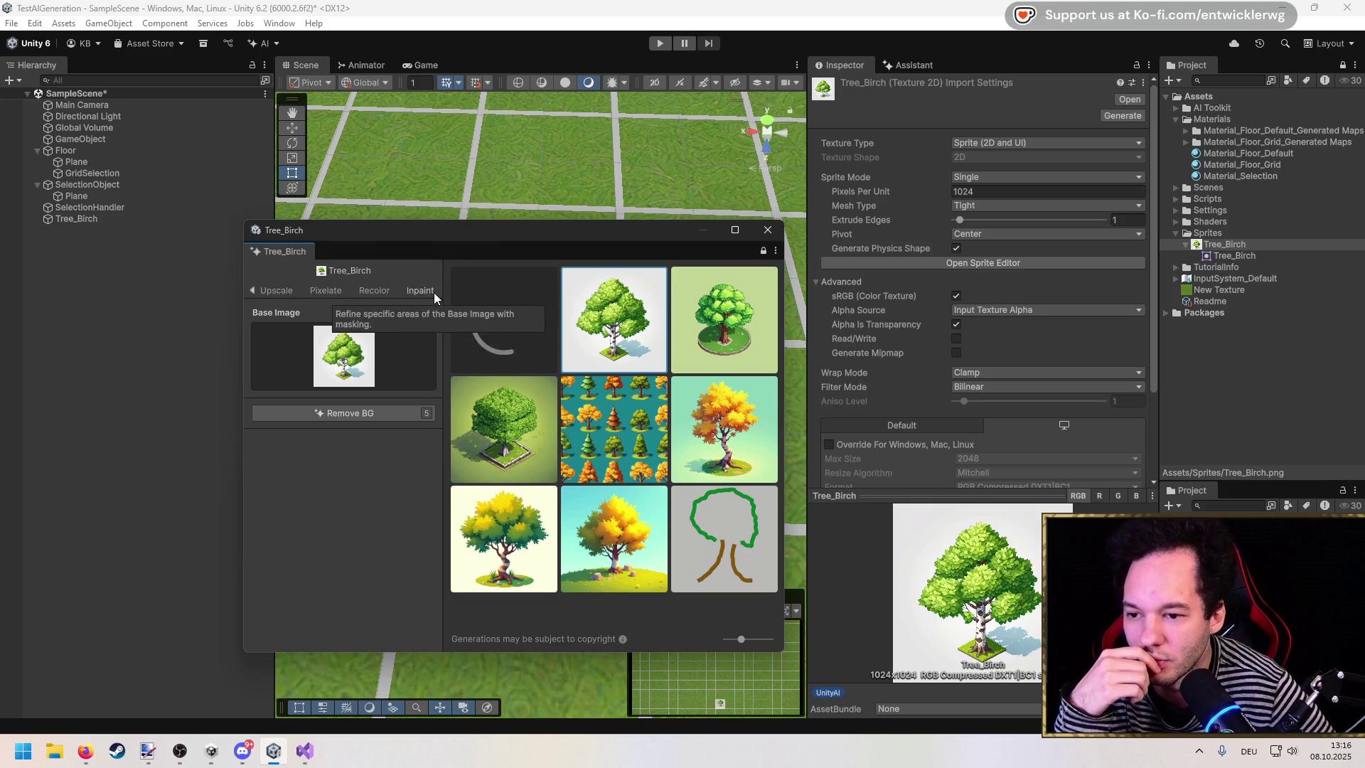
{"action": "left_click", "coordinate": [250, 292]}
{"action": "left_click", "coordinate": [250, 293]}
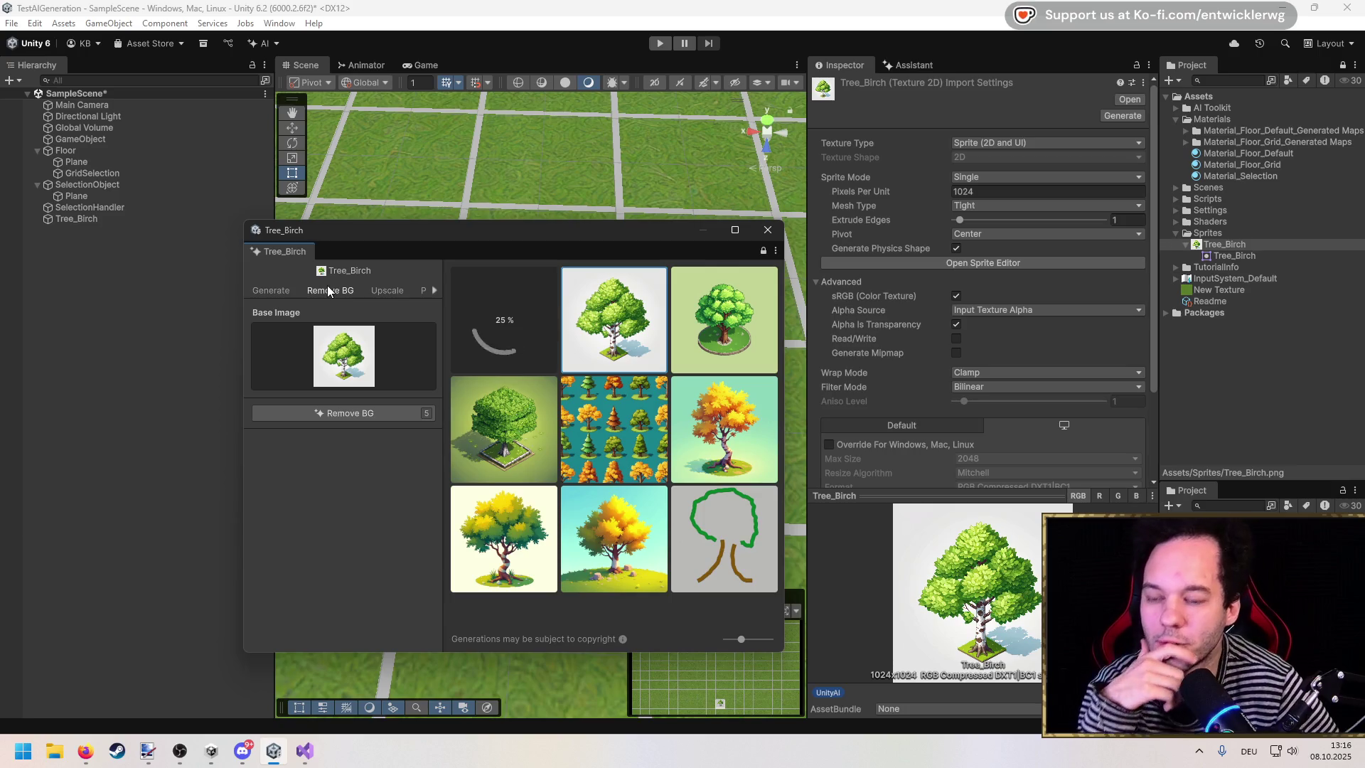
Step: Replace Tree_Birch with the transparent birch and close the generator window
{"action": "left_click", "coordinate": [284, 290]}
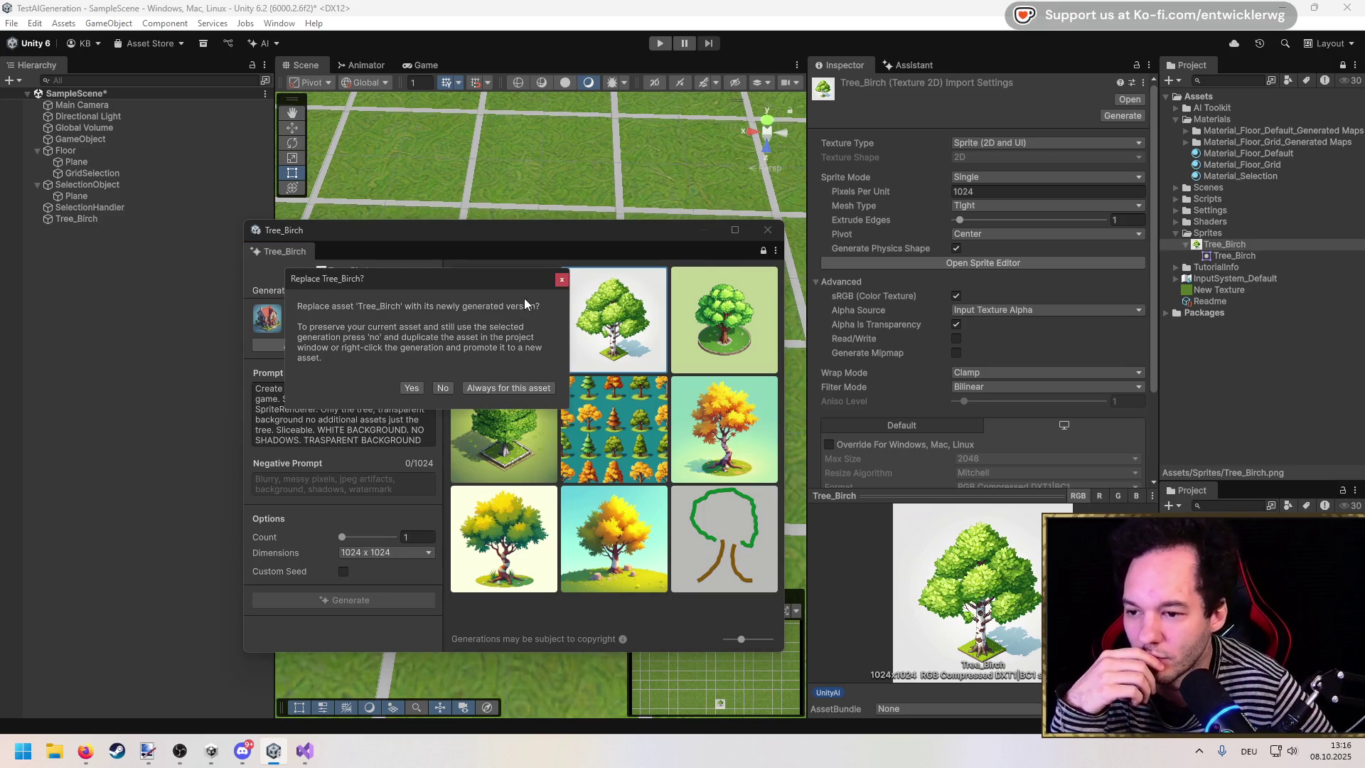
{"action": "left_click_drag", "start_coordinate": [425, 289], "coordinate": [360, 403]}
{"action": "left_click", "coordinate": [346, 501]}
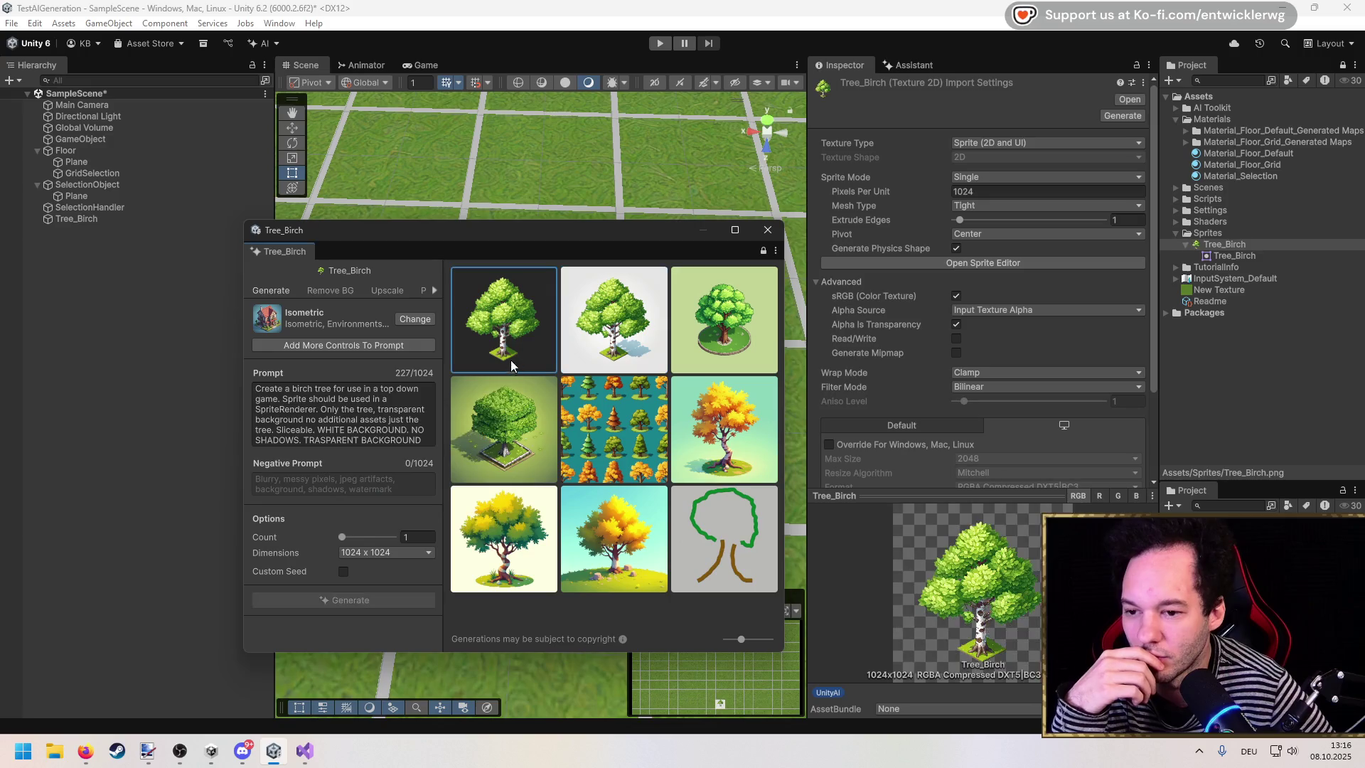
{"action": "left_click", "coordinate": [767, 230]}
Step: Save the scene and assign the Tree_Birch sprite to the Tree_Birch object's renderer
{"action": "key", "text": "ctrl+s"}
{"action": "left_click", "coordinate": [1230, 244]}
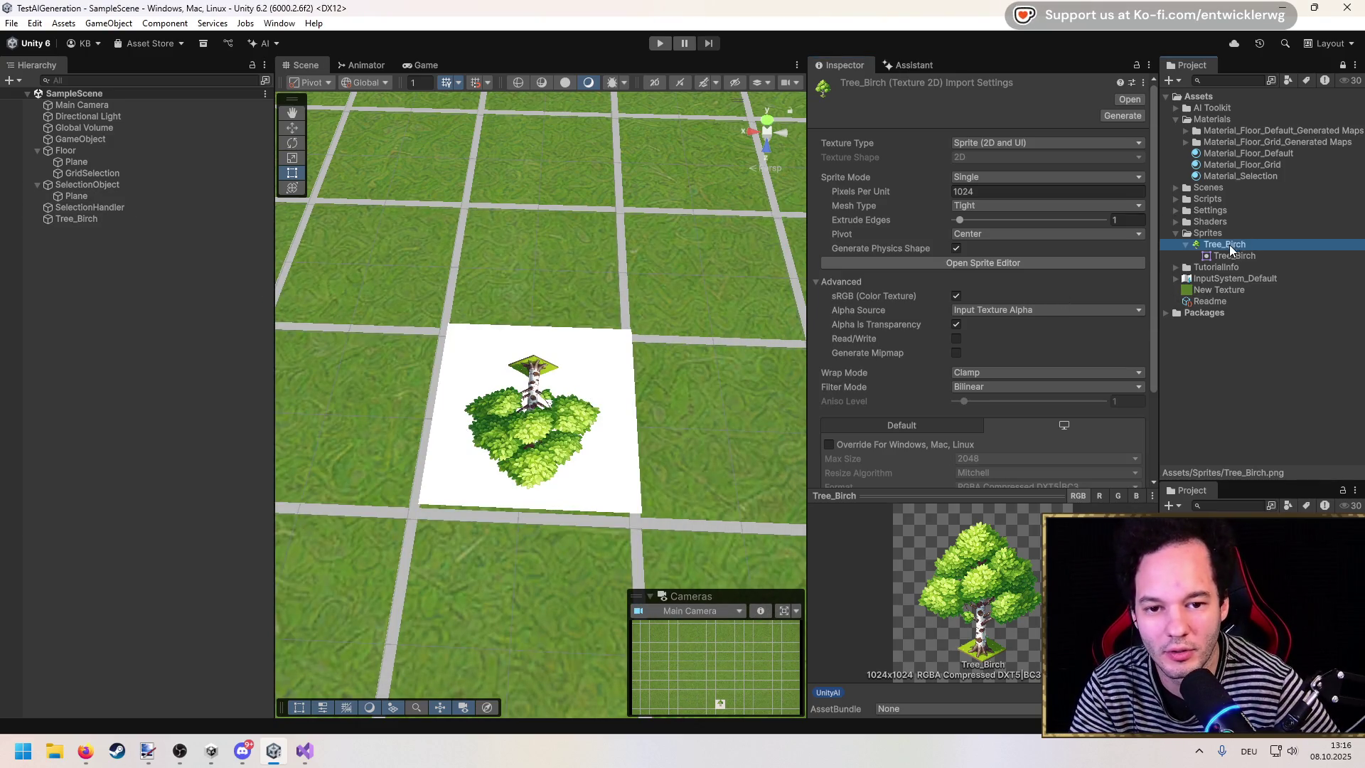
{"action": "left_click", "coordinate": [134, 190]}
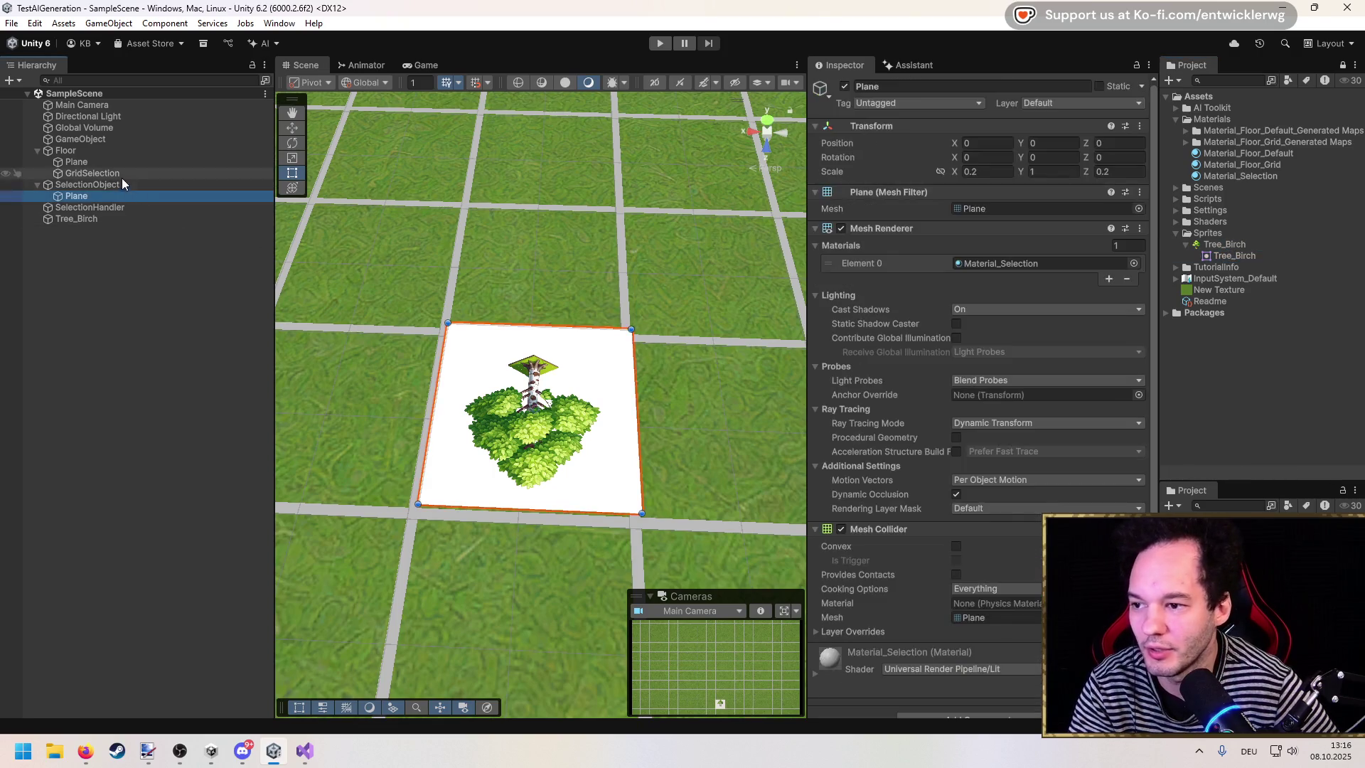
{"action": "left_click", "coordinate": [74, 218]}
{"action": "left_click", "coordinate": [1009, 207]}
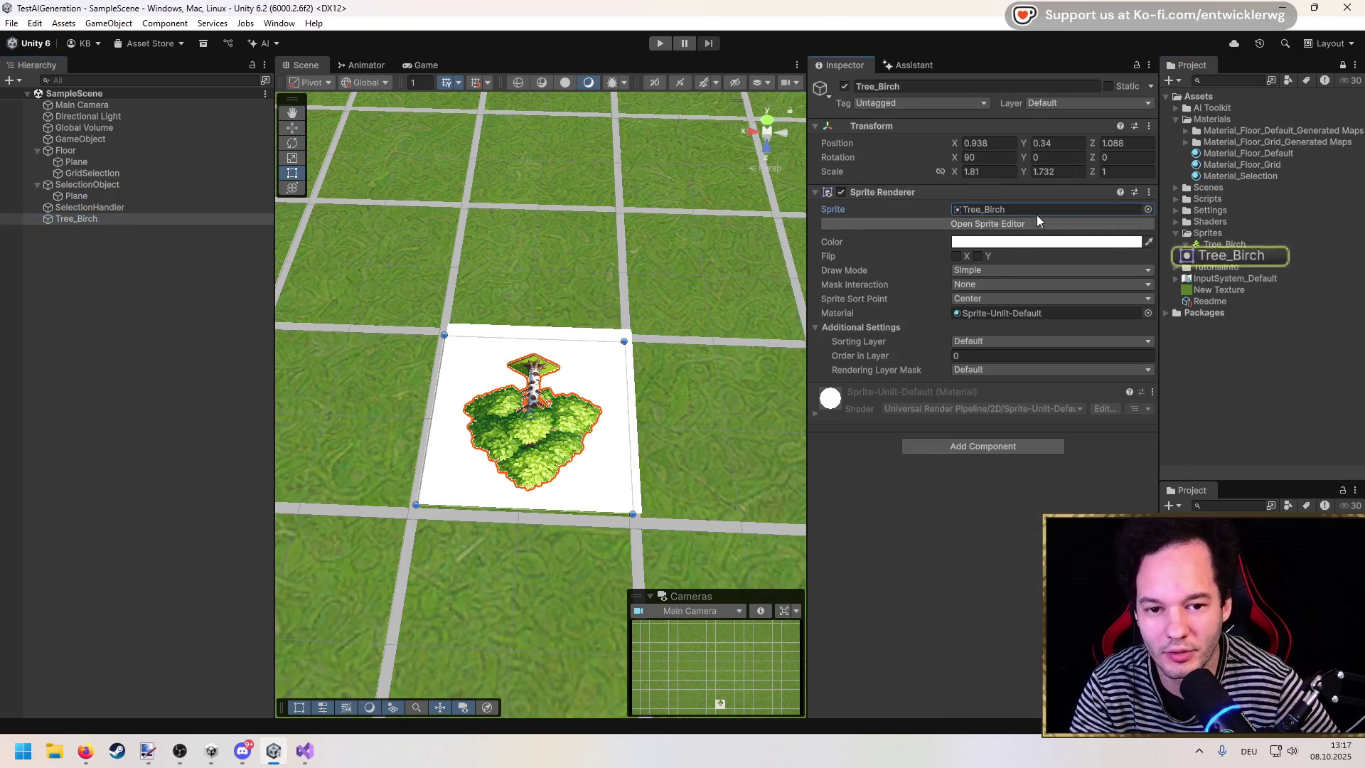
{"action": "left_click_drag", "start_coordinate": [1240, 247], "coordinate": [1050, 221]}
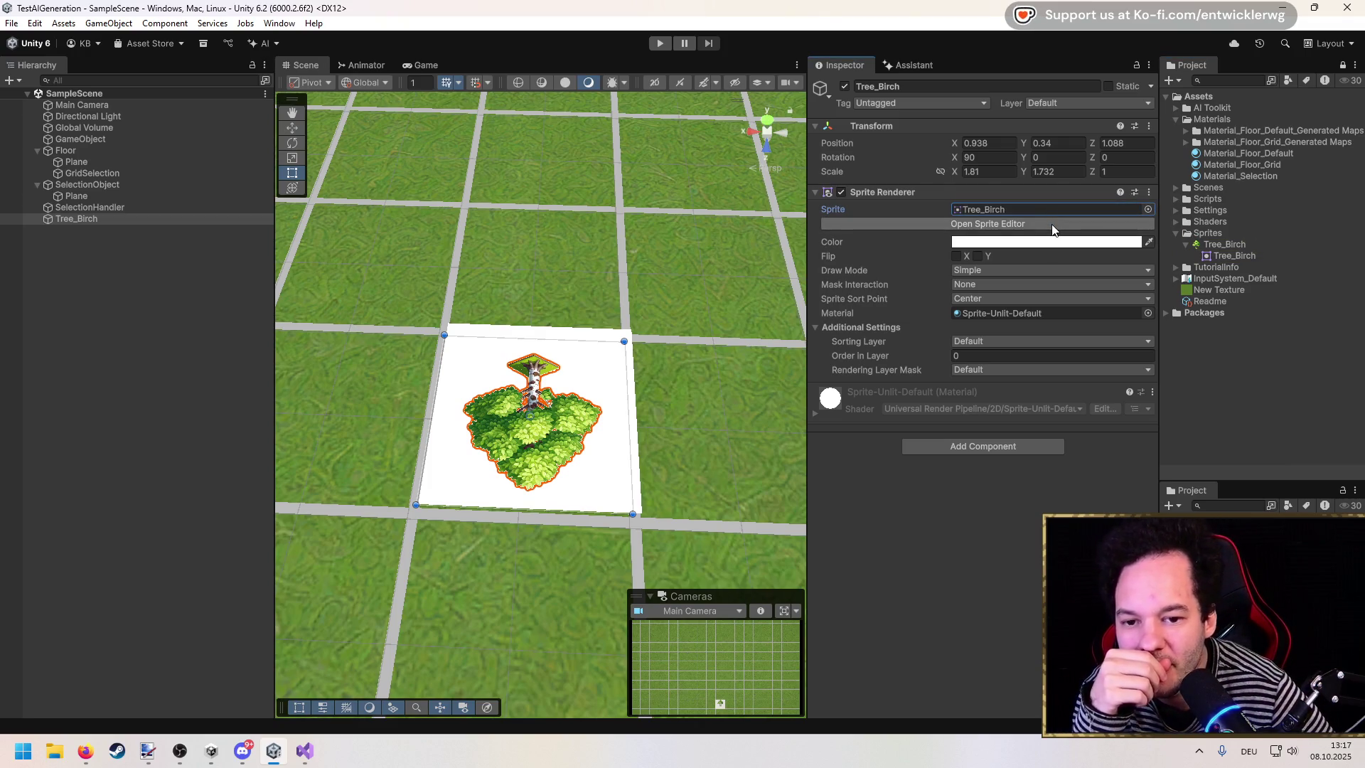
Step: Inspect the Tree_Birch sprite in the Sprite Editor and toggle its renderer to compare
{"action": "left_click", "coordinate": [1052, 224]}
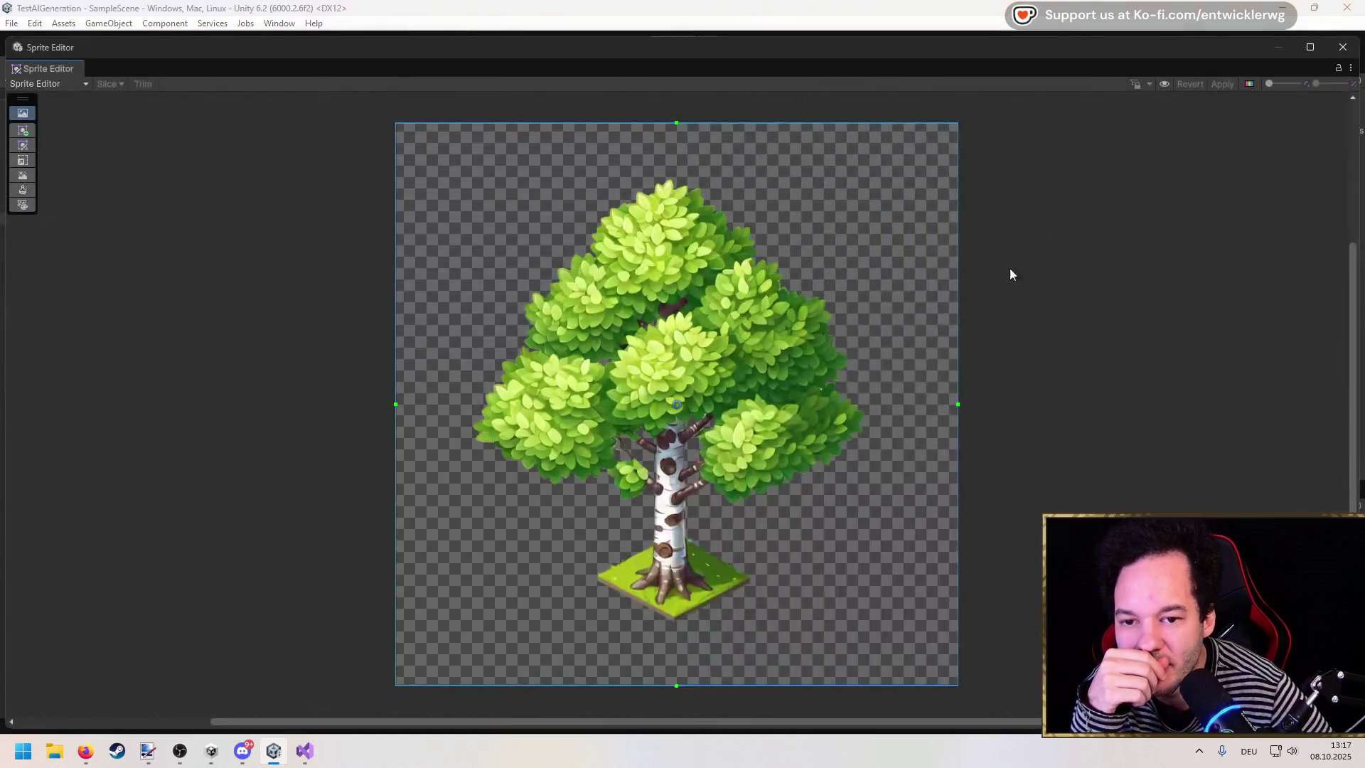
{"action": "left_click", "coordinate": [1343, 47]}
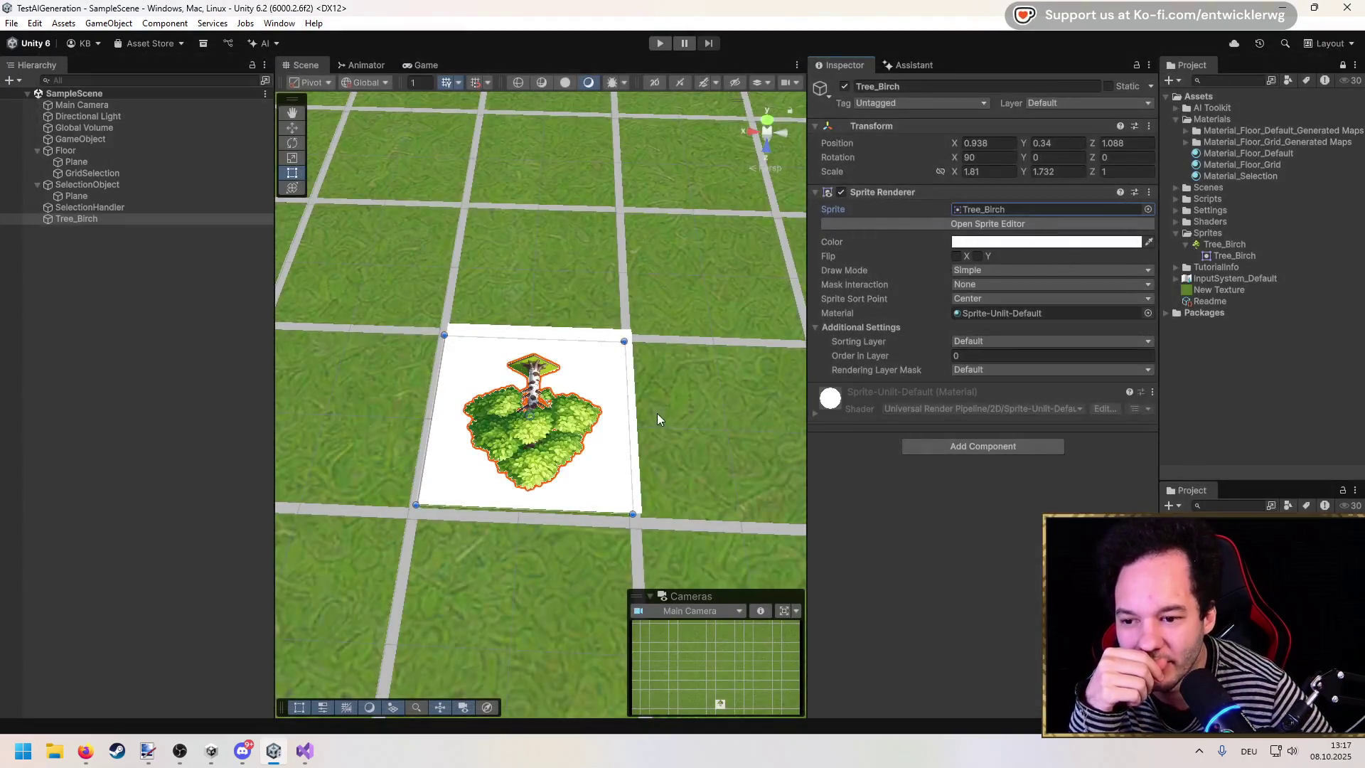
{"action": "left_click", "coordinate": [842, 193]}
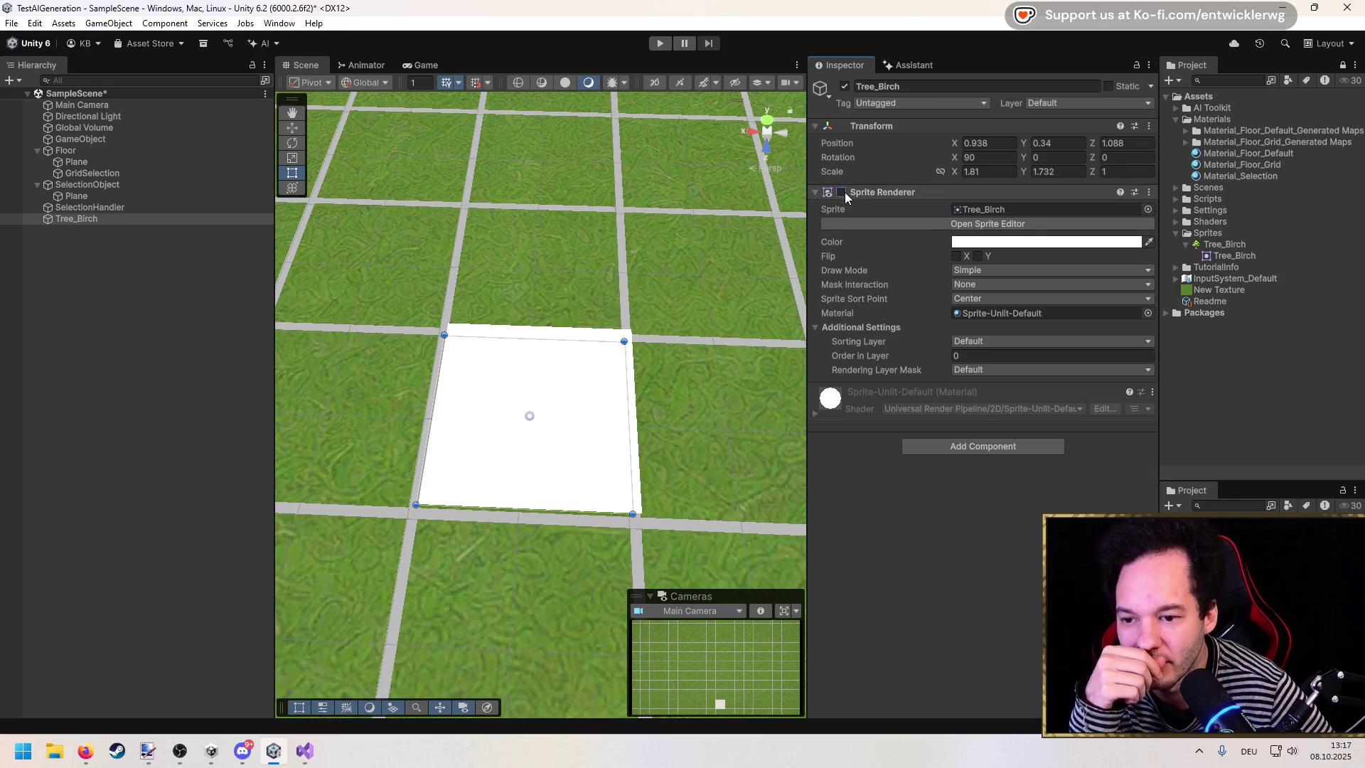
{"action": "left_click", "coordinate": [841, 193]}
Step: Nudge the Tree_Birch object to X 0.945 on its tile, then open the Assets context menu
{"action": "key", "text": "w"}
{"action": "mouse_move", "coordinate": [478, 412]}
{"action": "left_mouse_down"}
{"action": "mouse_move", "coordinate": [305, 402]}
{"action": "mouse_move", "coordinate": [495, 431]}
{"action": "left_mouse_up"}
{"action": "scroll", "coordinate": [491, 369], "scroll_direction": "down", "scroll_amount": 3}
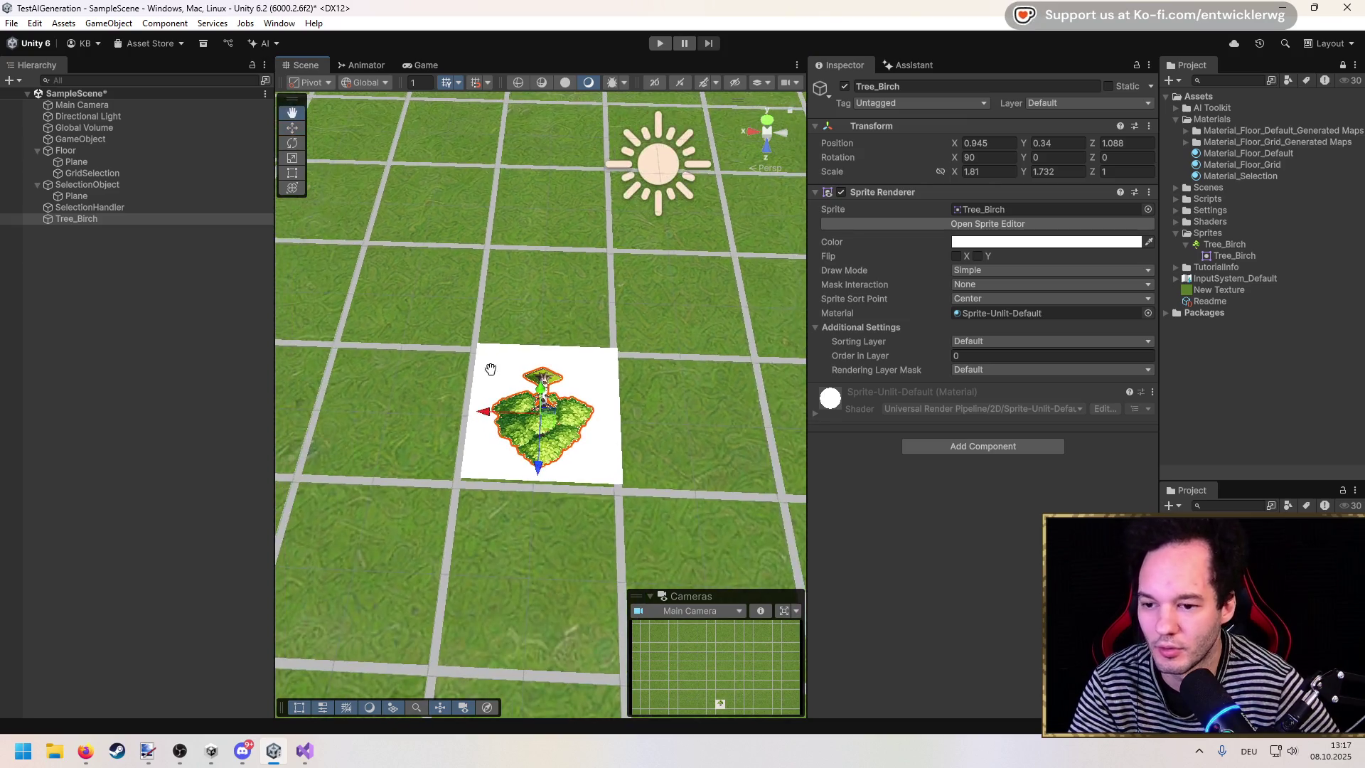
{"action": "left_click", "coordinate": [117, 312]}
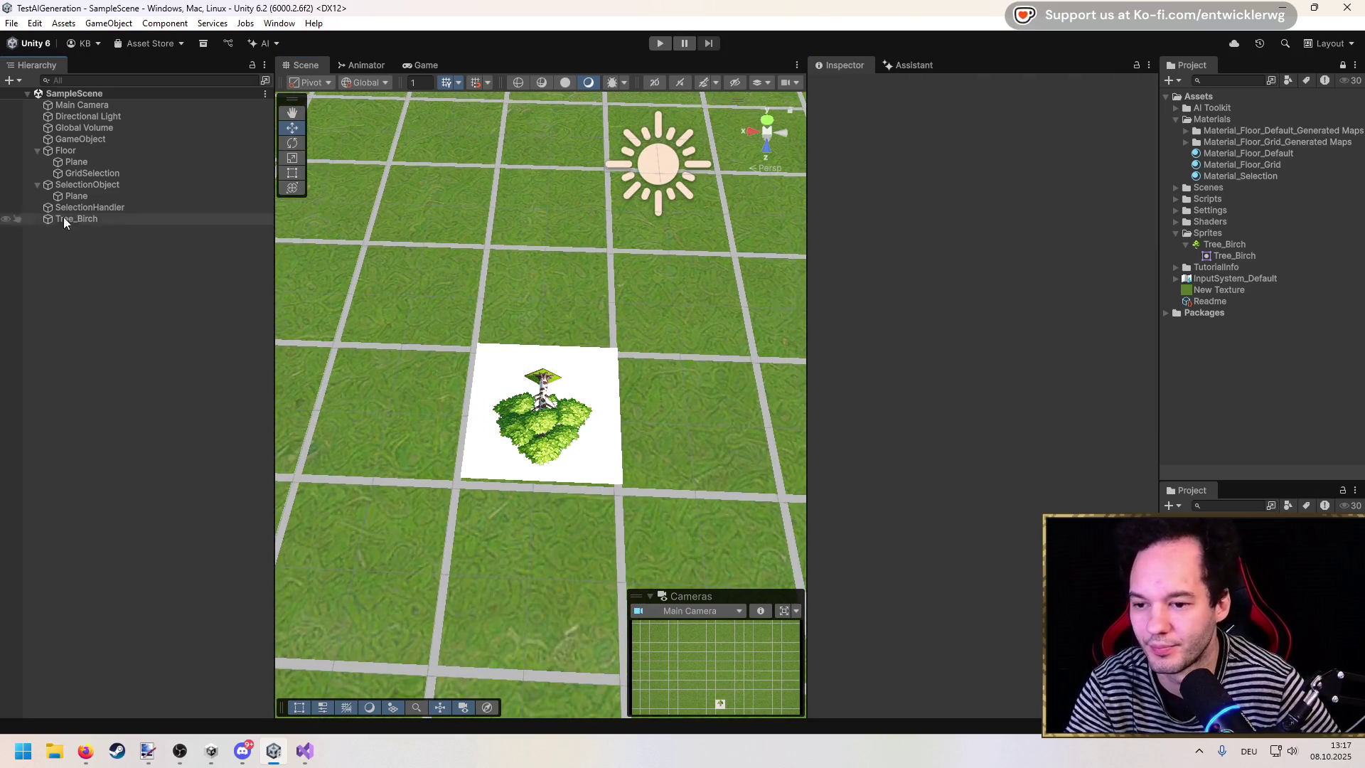
{"action": "left_click", "coordinate": [89, 219]}
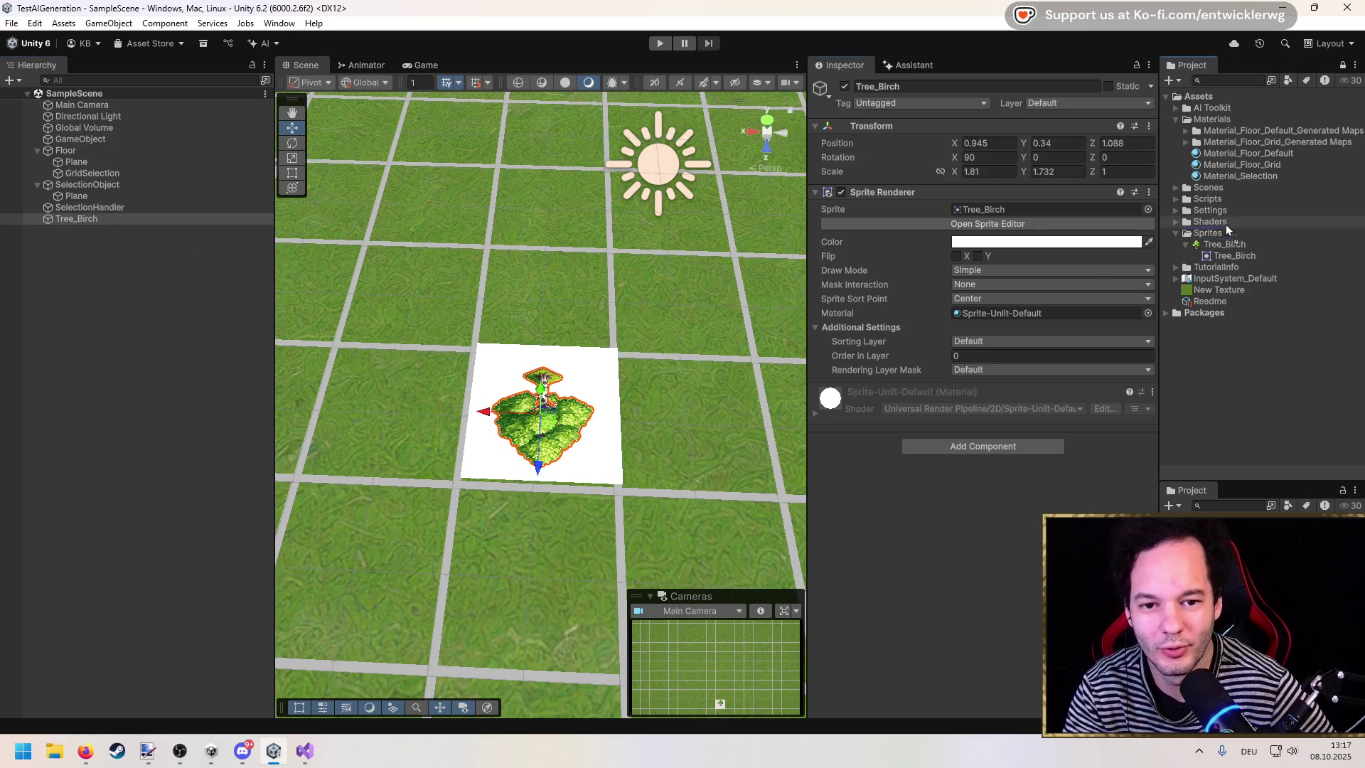
{"action": "left_click", "coordinate": [199, 219]}
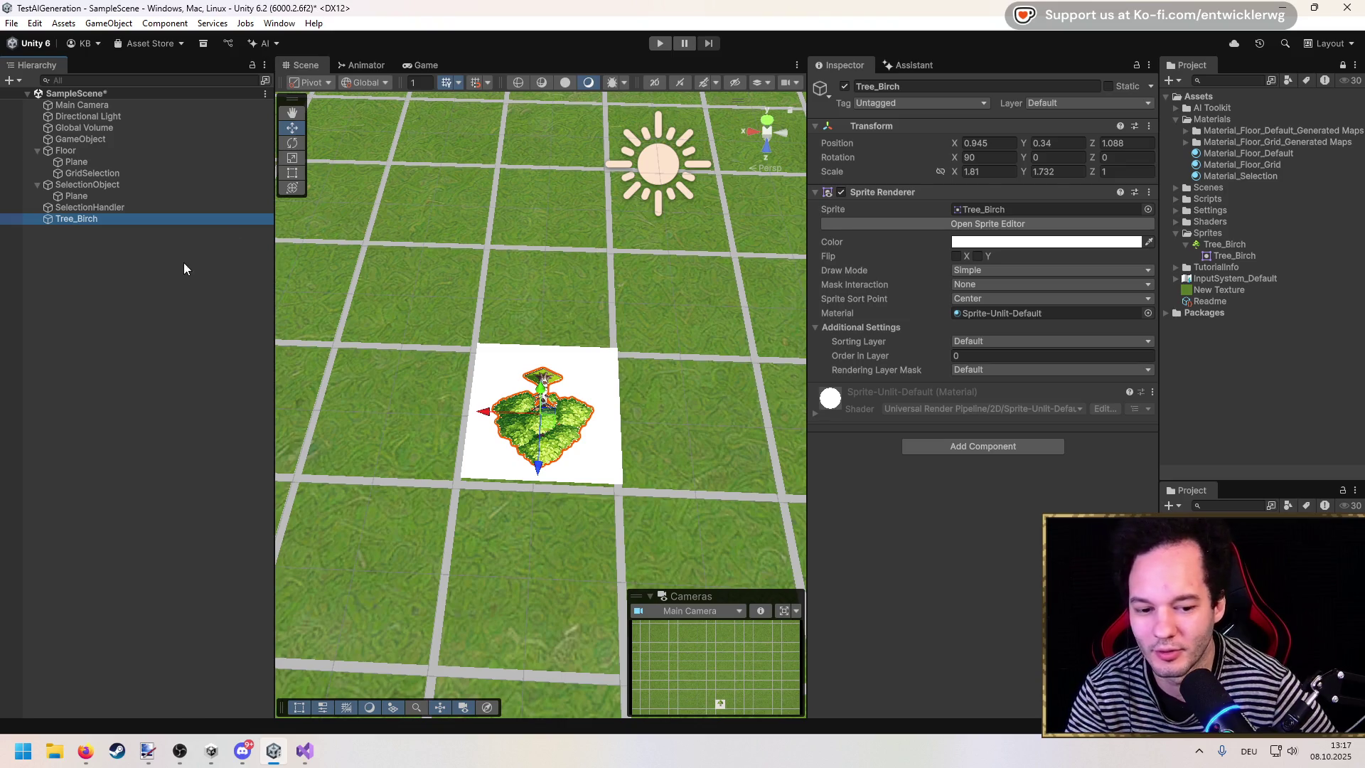
{"action": "right_click", "coordinate": [1198, 97]}
Step: Create a Prefab folder in Assets and make Tree_Birch a prefab inside it
{"action": "mouse_move", "coordinate": [1143, 165]}
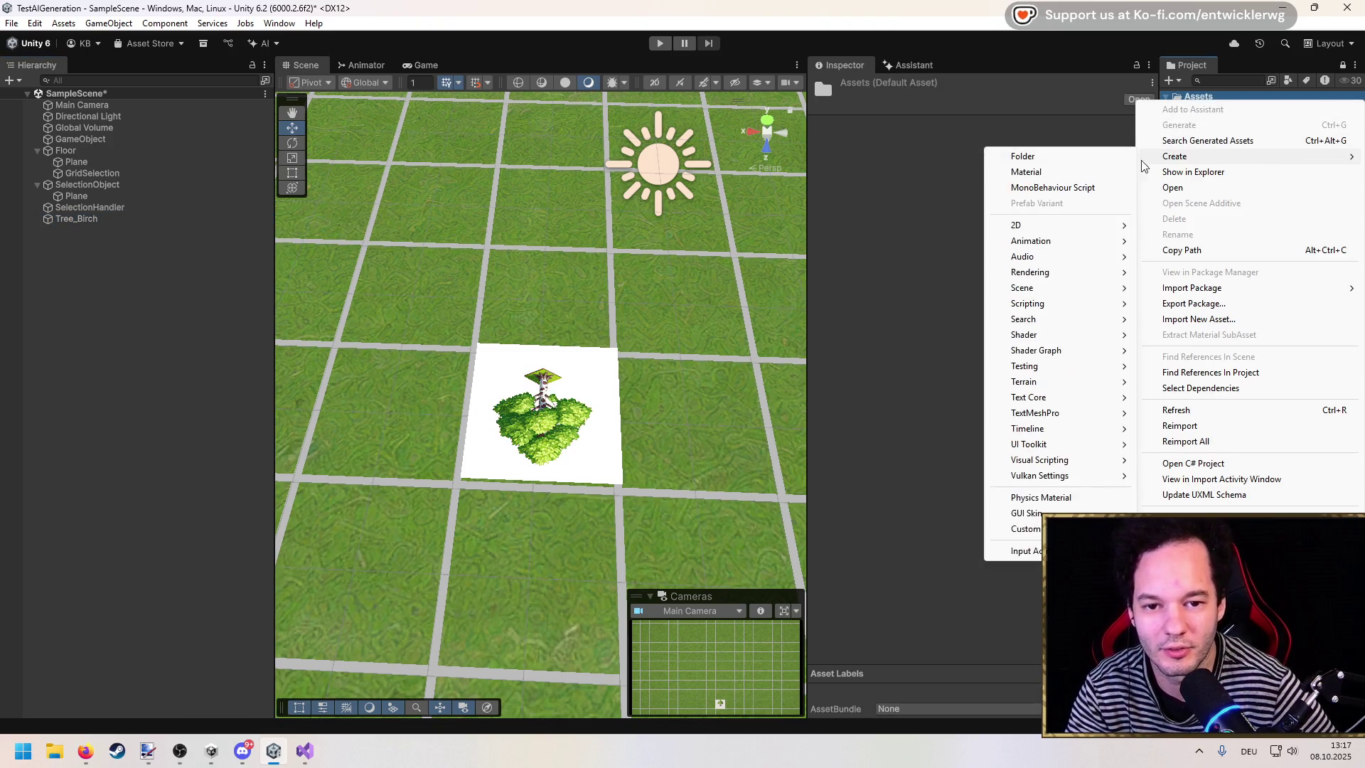
{"action": "left_click", "coordinate": [1073, 159]}
{"action": "type", "text": "Prefab"}
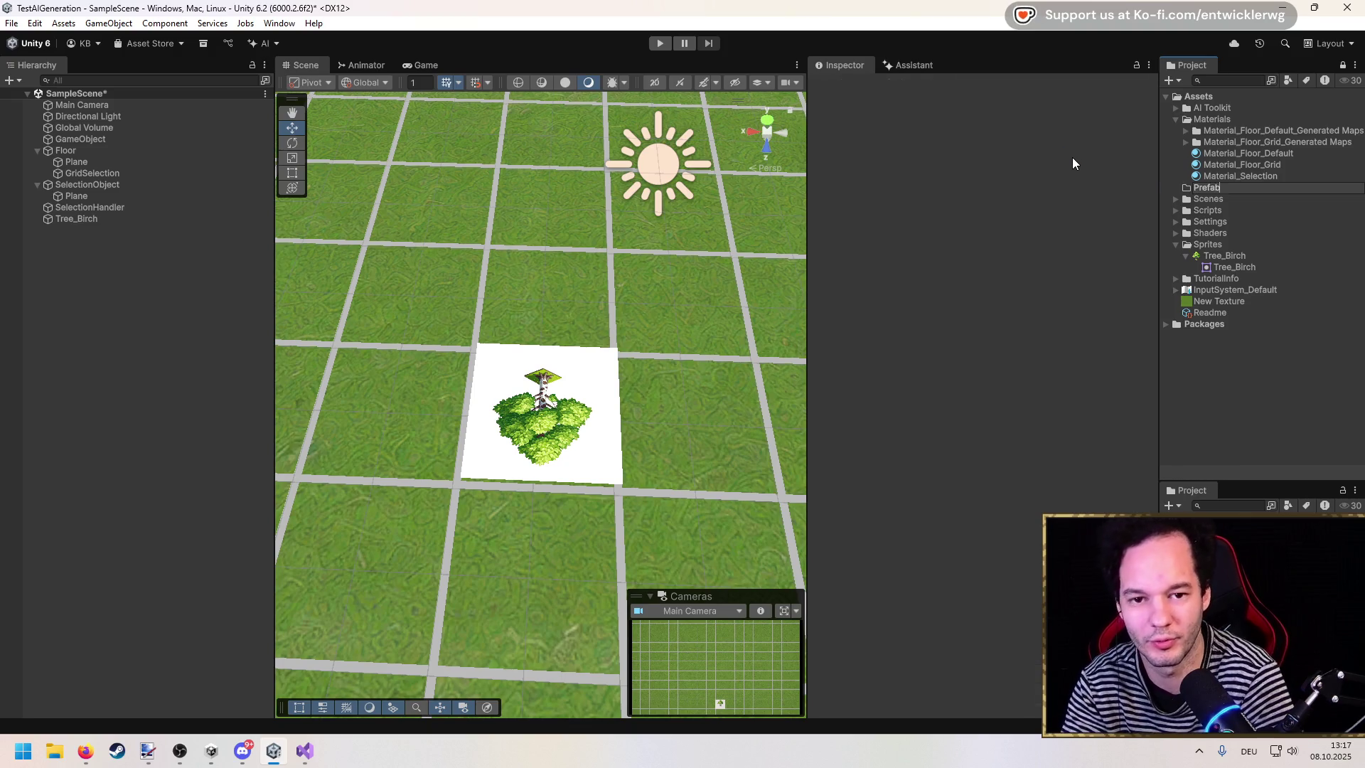
{"action": "key", "text": "Return"}
{"action": "left_click", "coordinate": [1213, 188]}
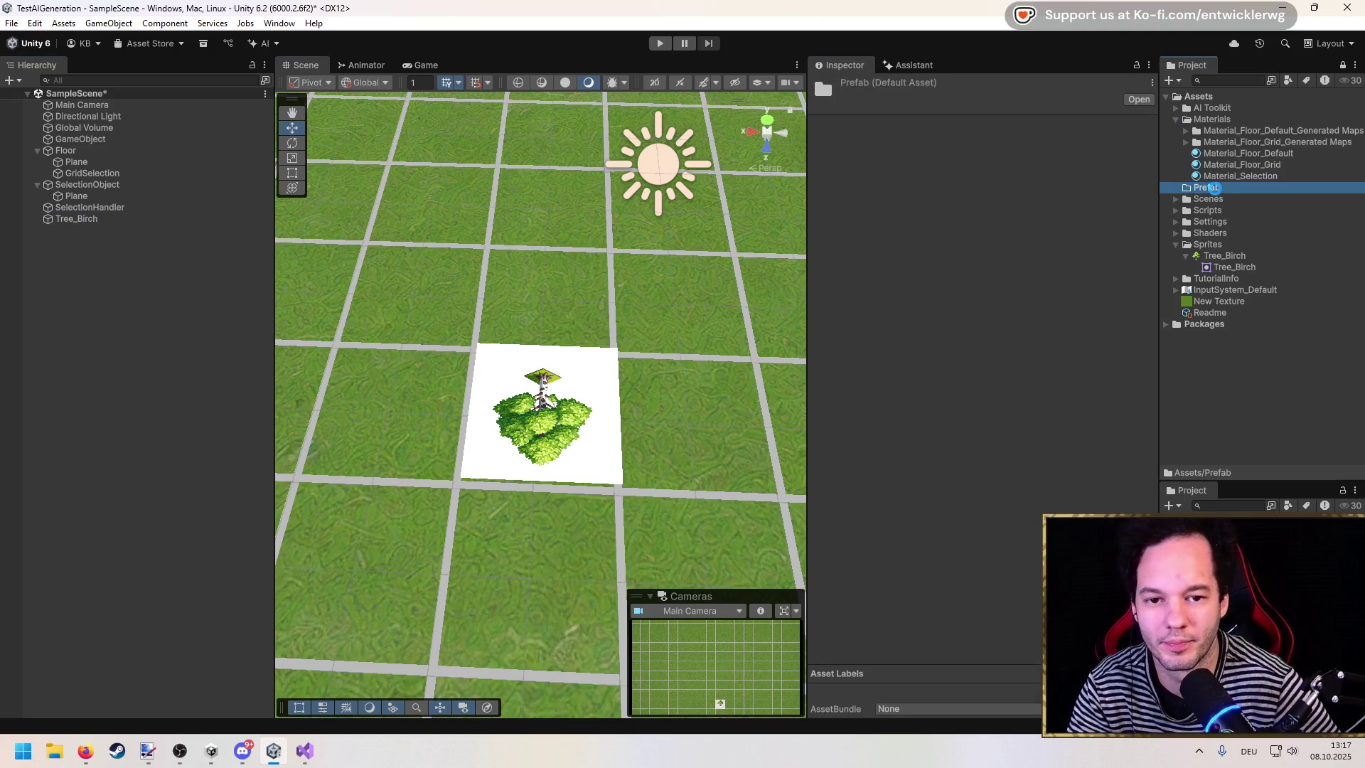
{"action": "left_click_drag", "start_coordinate": [1214, 188], "coordinate": [1213, 187]}
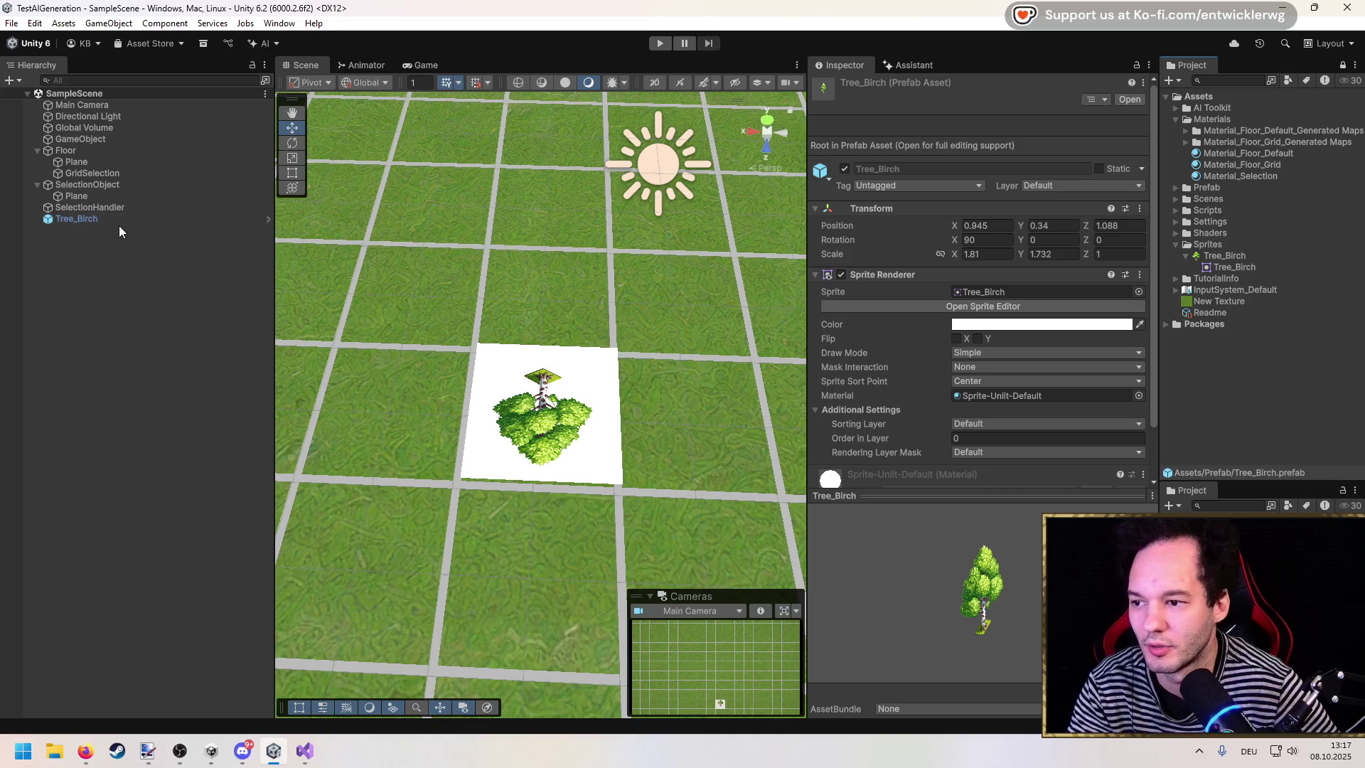
Step: Delete the Tree_Birch instance from the scene and open the SelectionManager script
{"action": "left_click", "coordinate": [118, 223]}
{"action": "left_click_drag", "start_coordinate": [541, 384], "coordinate": [541, 389]}
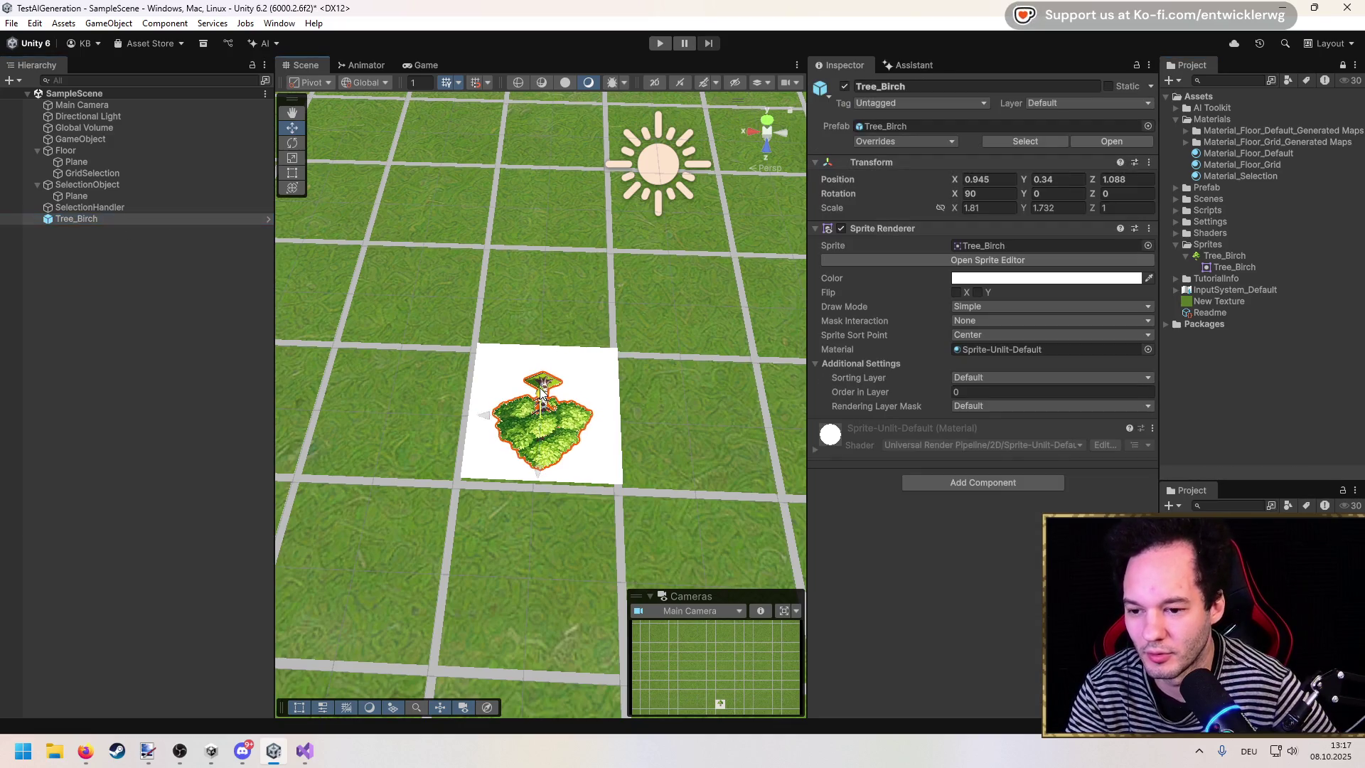
{"action": "key", "text": "ctrl+z"}
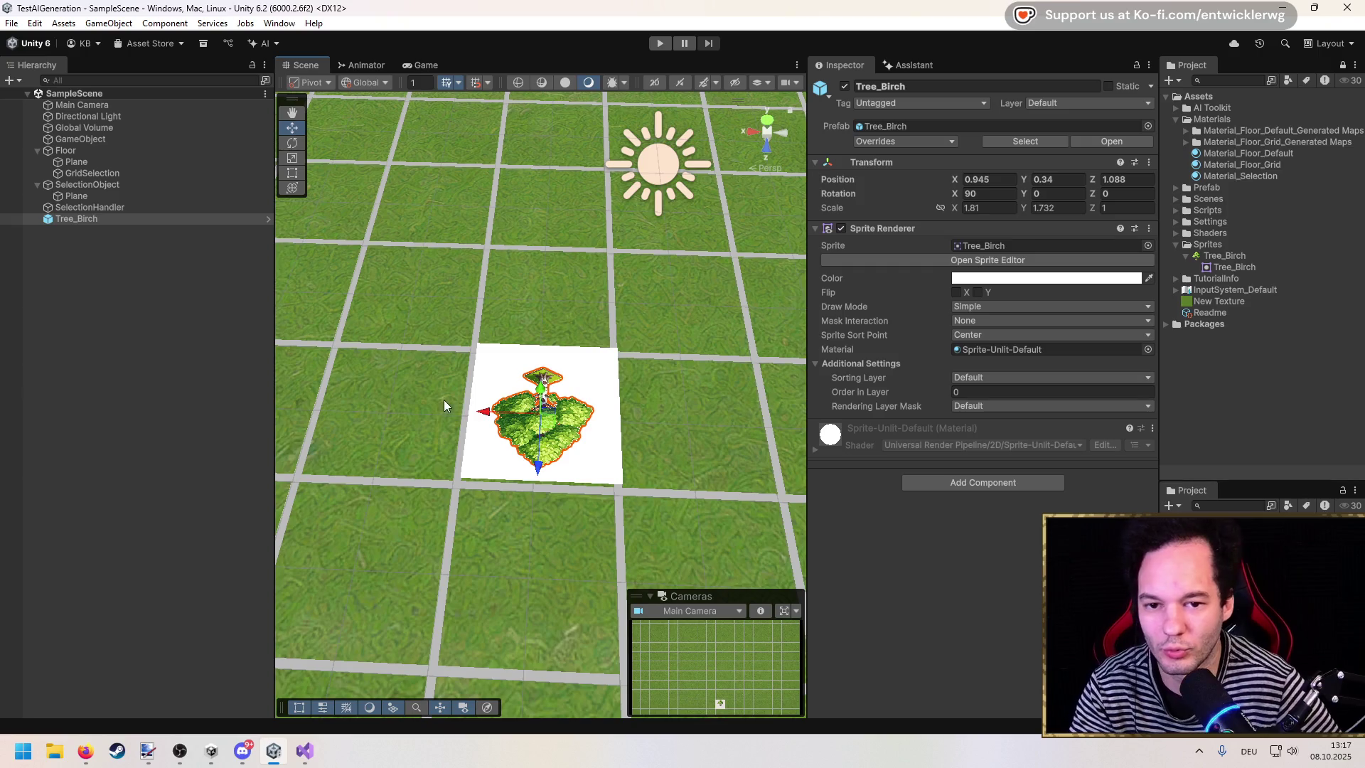
{"action": "left_click", "coordinate": [104, 408]}
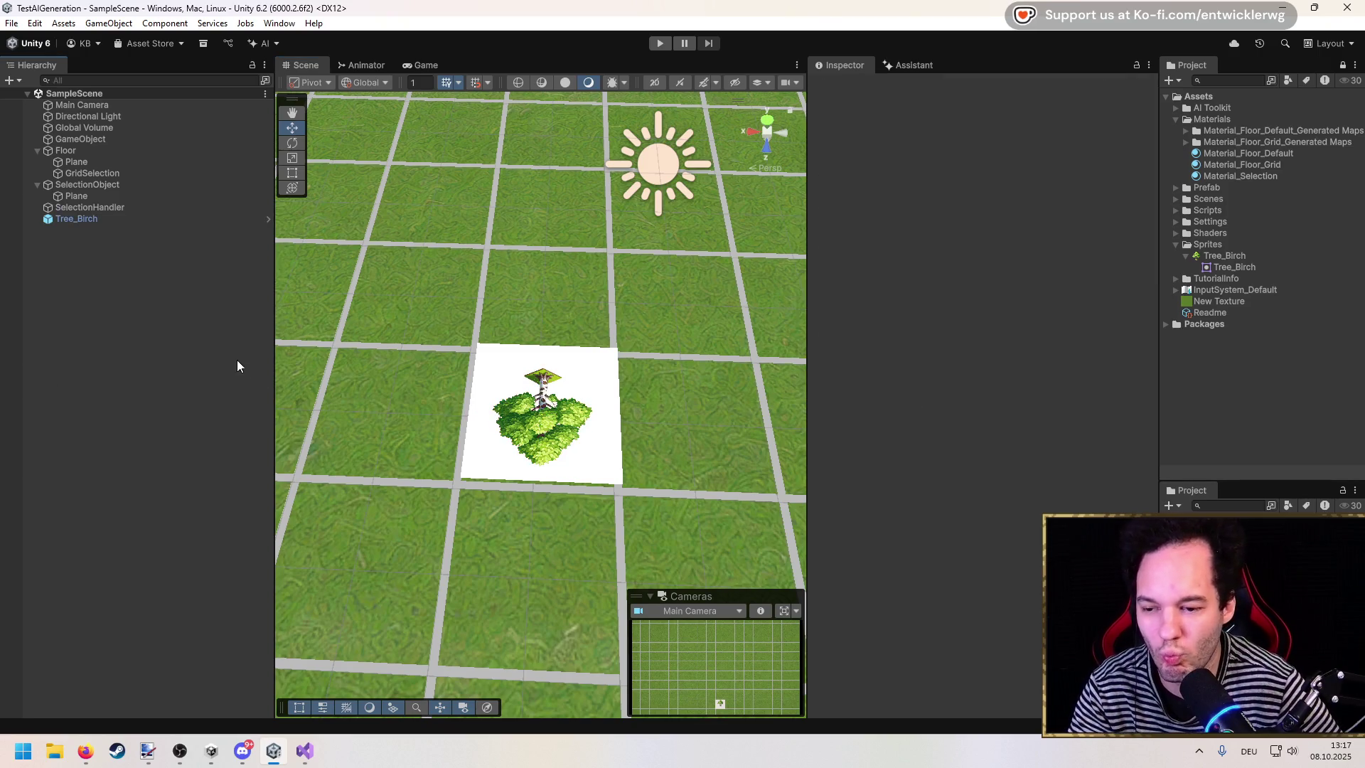
{"action": "left_click", "coordinate": [83, 219]}
{"action": "key", "text": "Delete"}
{"action": "left_click", "coordinate": [94, 206]}
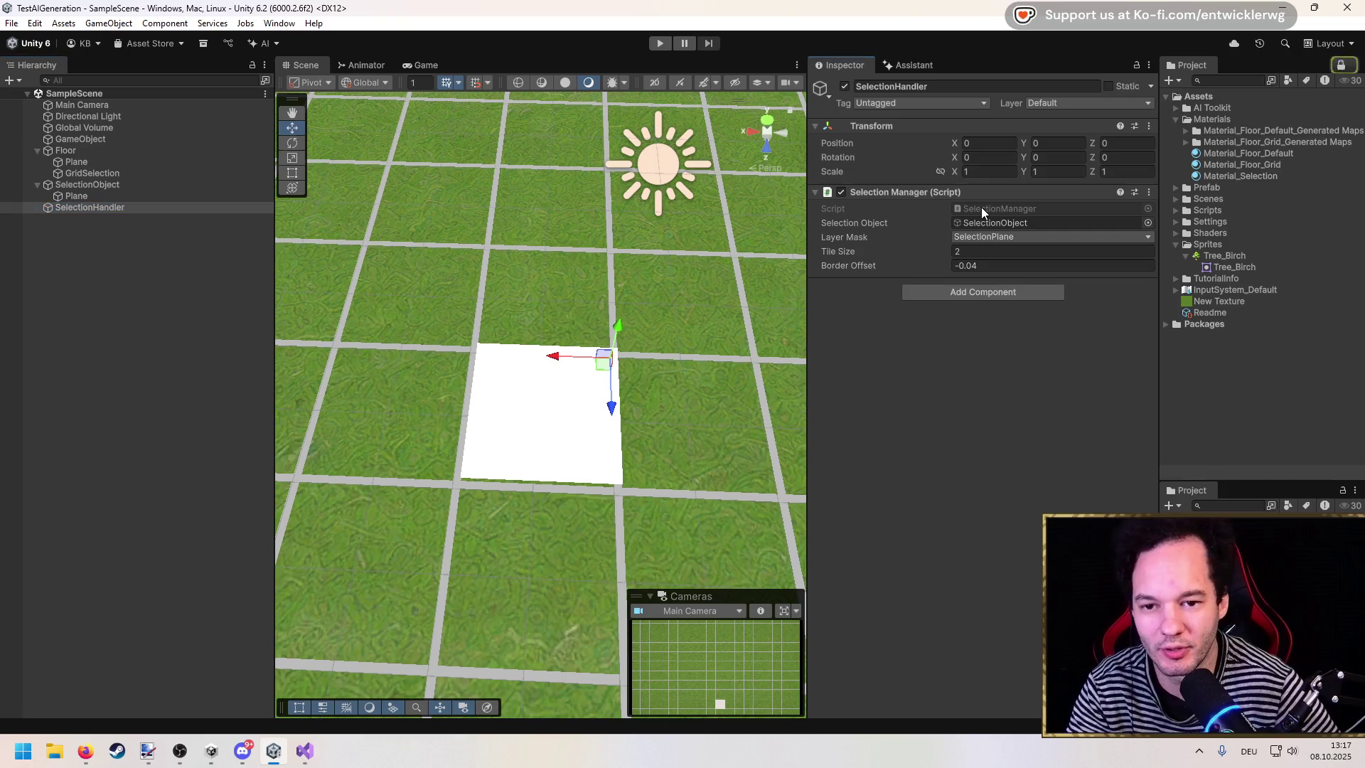
{"action": "double_click", "coordinate": [981, 209]}
{"action": "scroll", "coordinate": [300, 277], "scroll_direction": "up", "scroll_amount": 10}
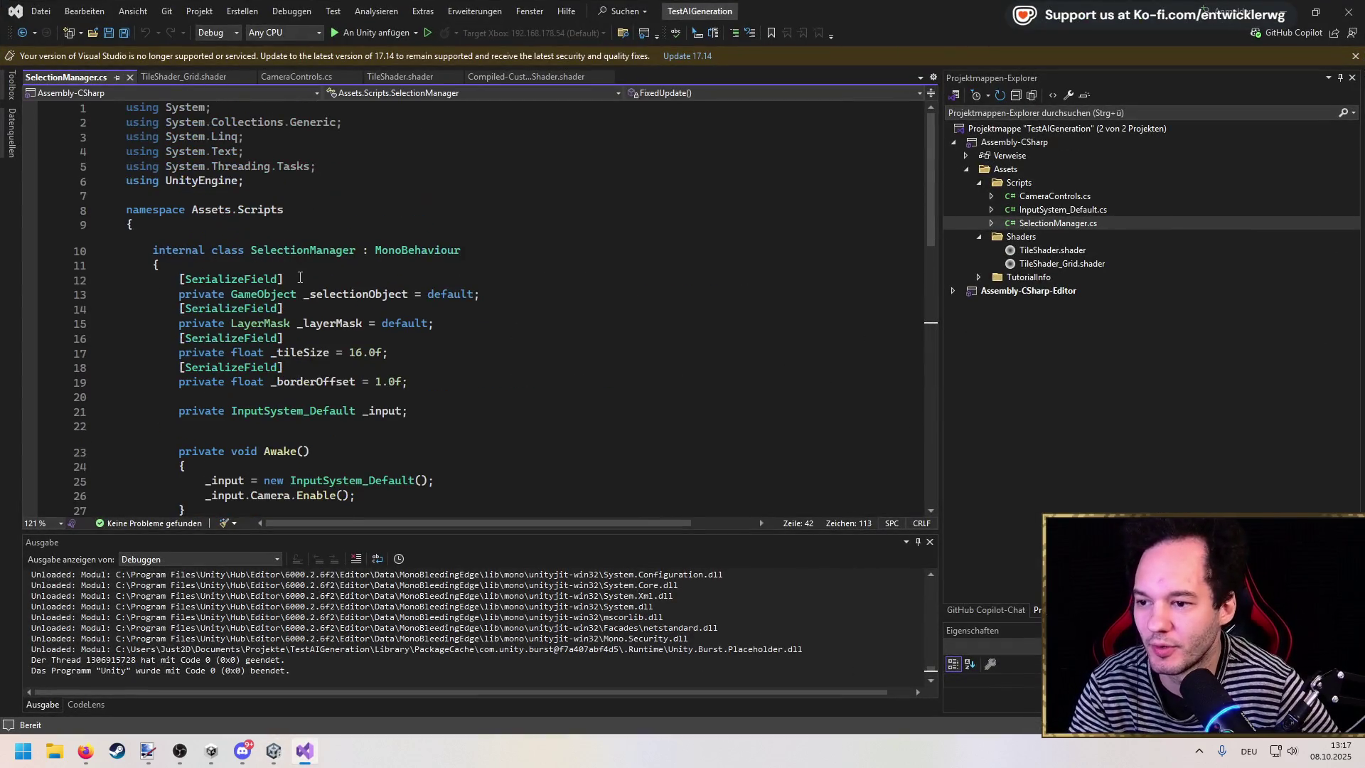
Step: Add '[SerializeField] private GameObject _objectToPlace = default;' to SelectionManager and save it
{"action": "left_click", "coordinate": [300, 277]}
{"action": "key", "text": "ctrl+d"}
{"action": "key", "text": "Return"}
{"action": "type", "text": "private Gam"}
{"action": "key", "text": "Tab"}
{"action": "type", "text": "_object"}
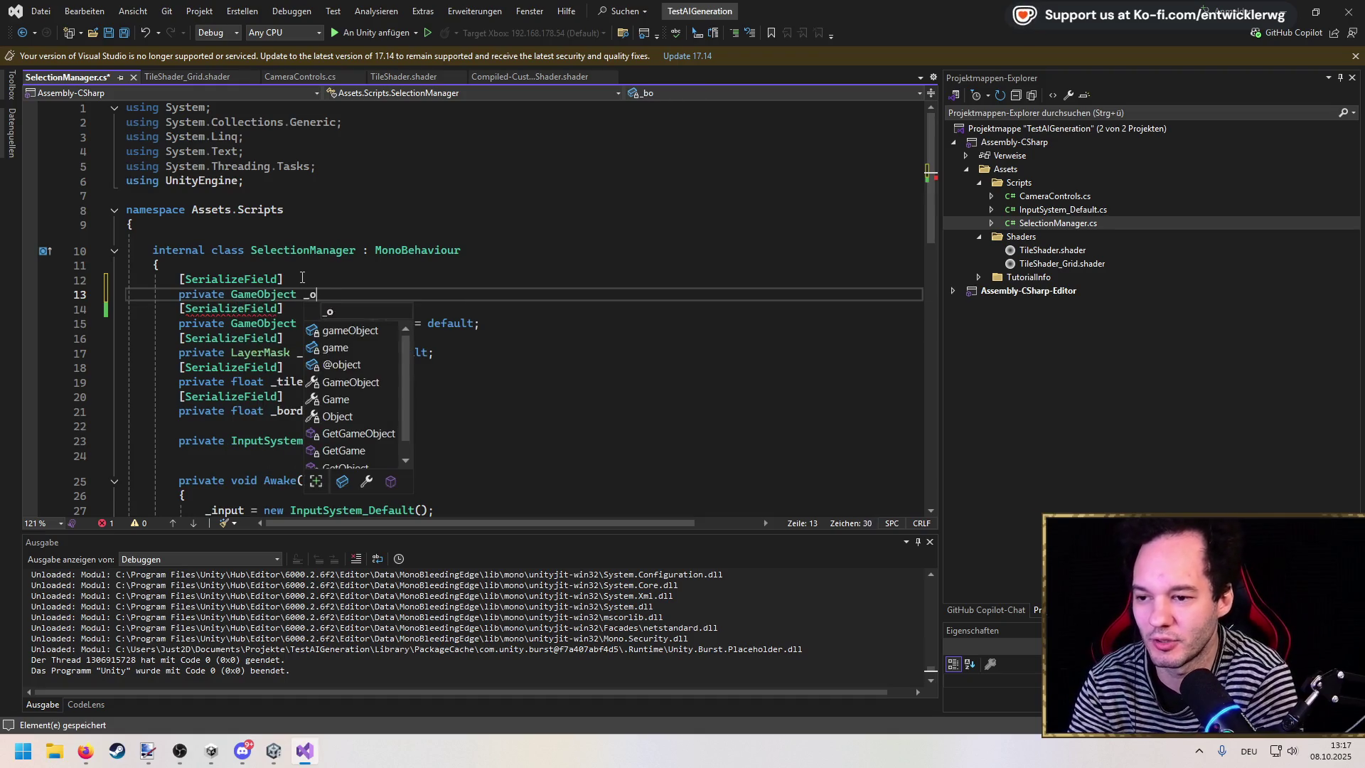
{"action": "type", "text": "ToPlace = def"}
{"action": "key", "text": "Tab"}
{"action": "type", "text": ";"}
{"action": "key", "text": "ctrl+s"}
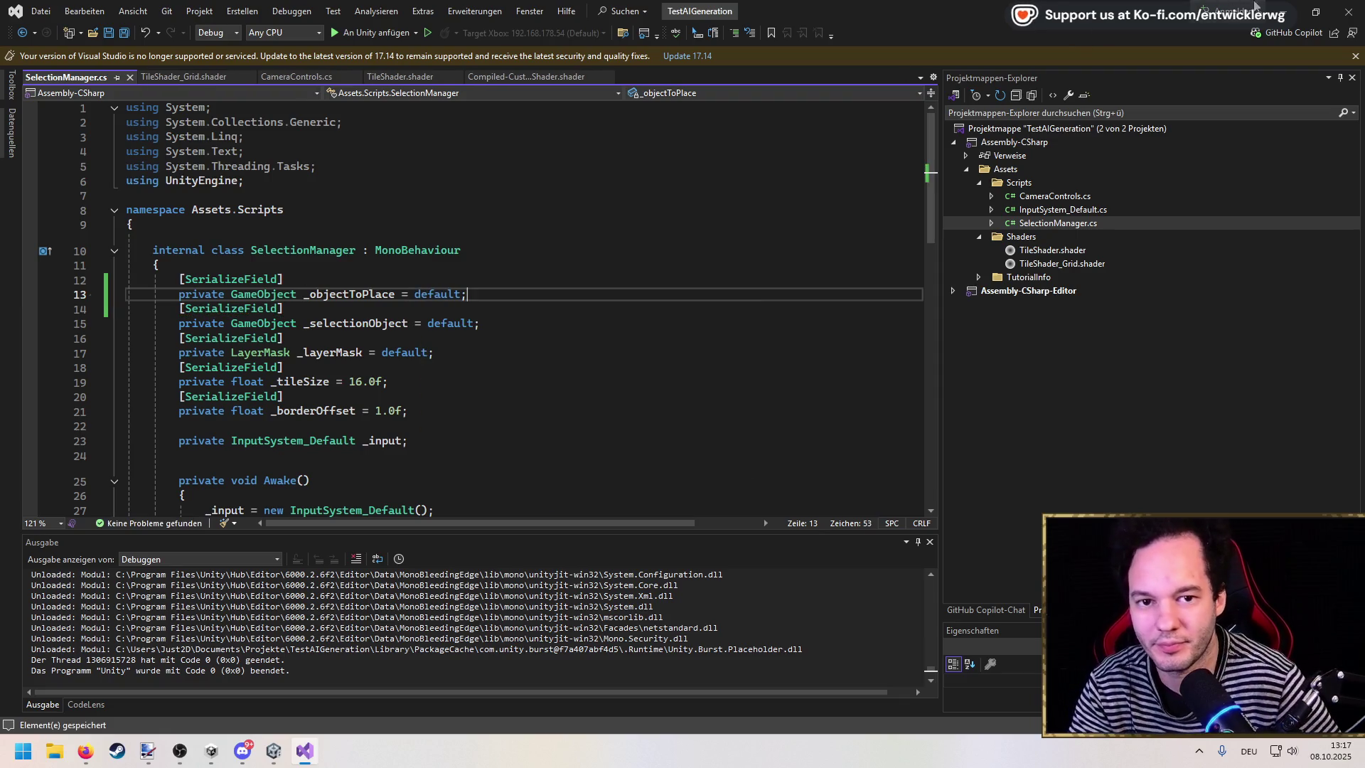
{"action": "left_click", "coordinate": [1283, 12]}
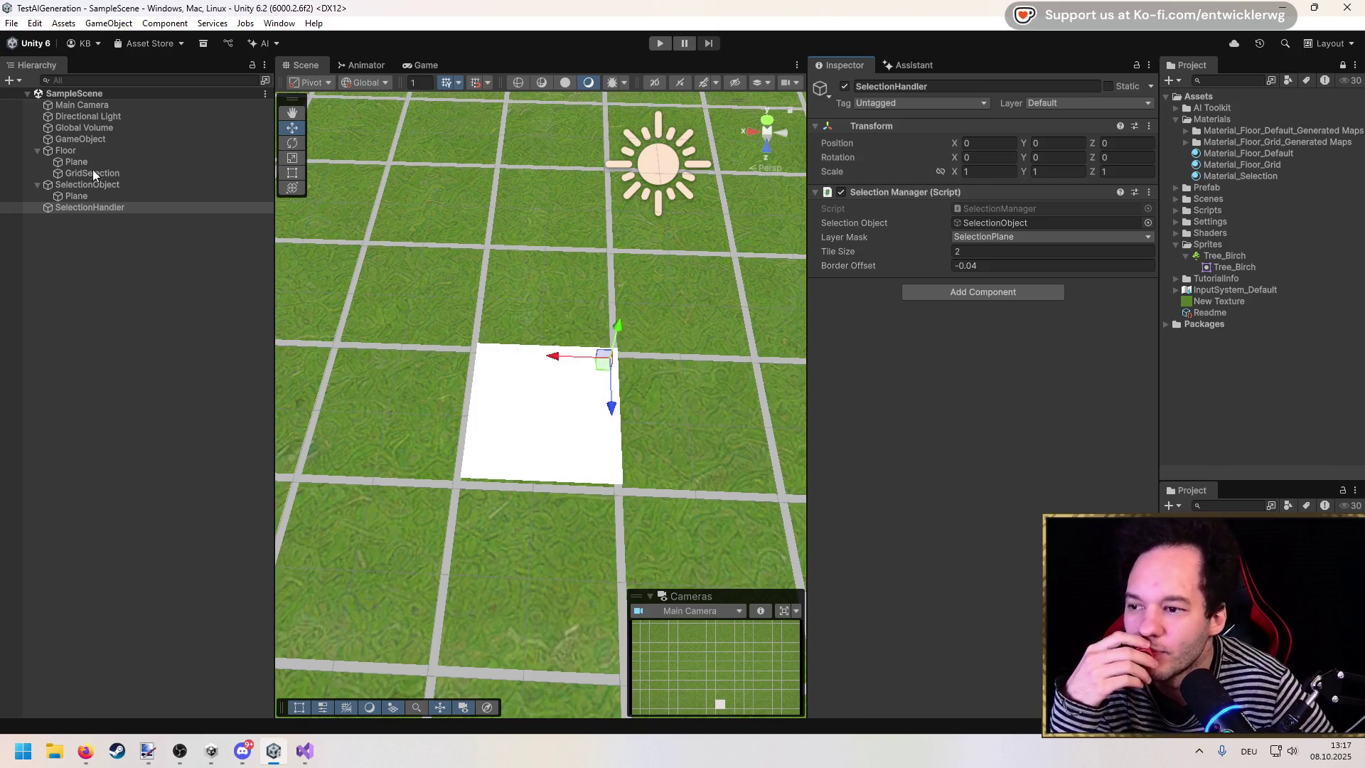
Step: Assign the Tree_Birch prefab to the SelectionHandler's Object To Place field
{"action": "left_click", "coordinate": [1176, 186]}
{"action": "left_click_drag", "start_coordinate": [1224, 199], "coordinate": [996, 221]}
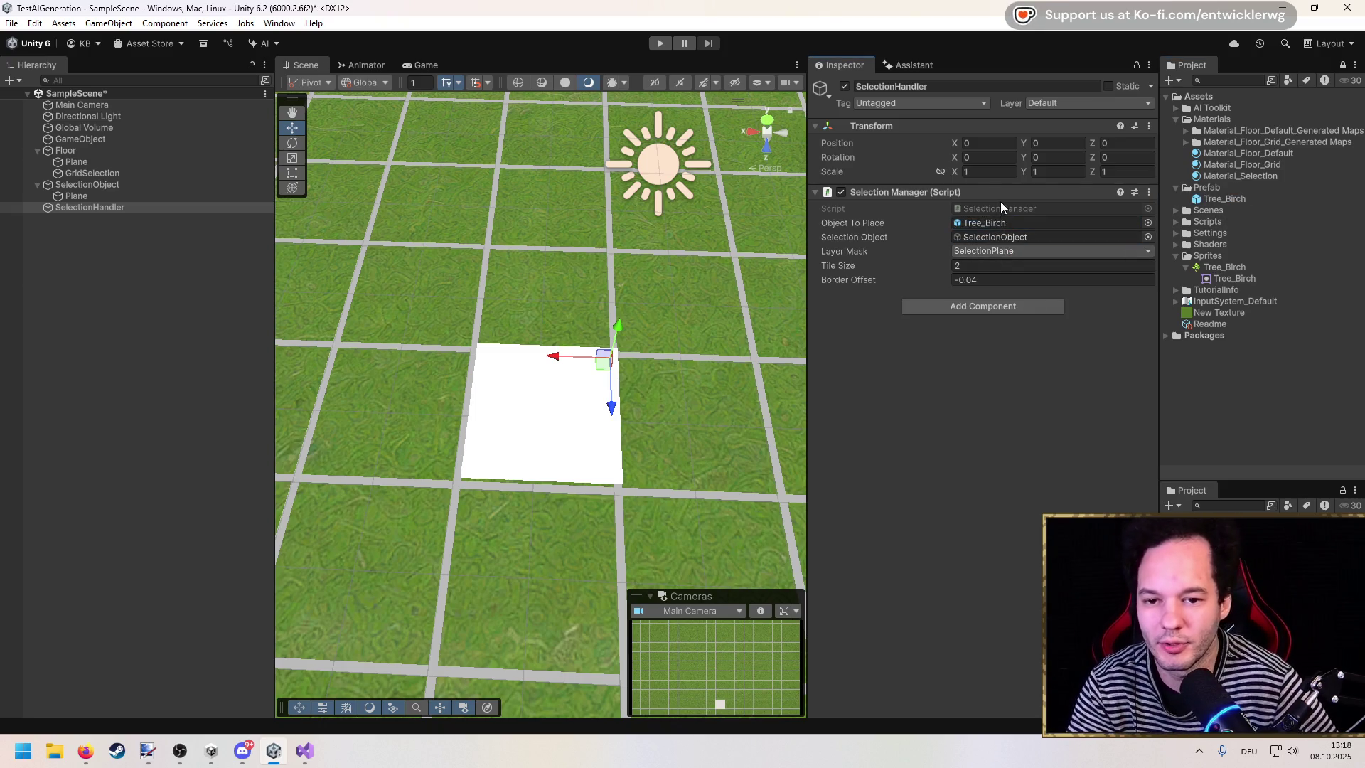
{"action": "double_click", "coordinate": [1002, 205]}
{"action": "scroll", "coordinate": [405, 395], "scroll_direction": "down", "scroll_amount": 8}
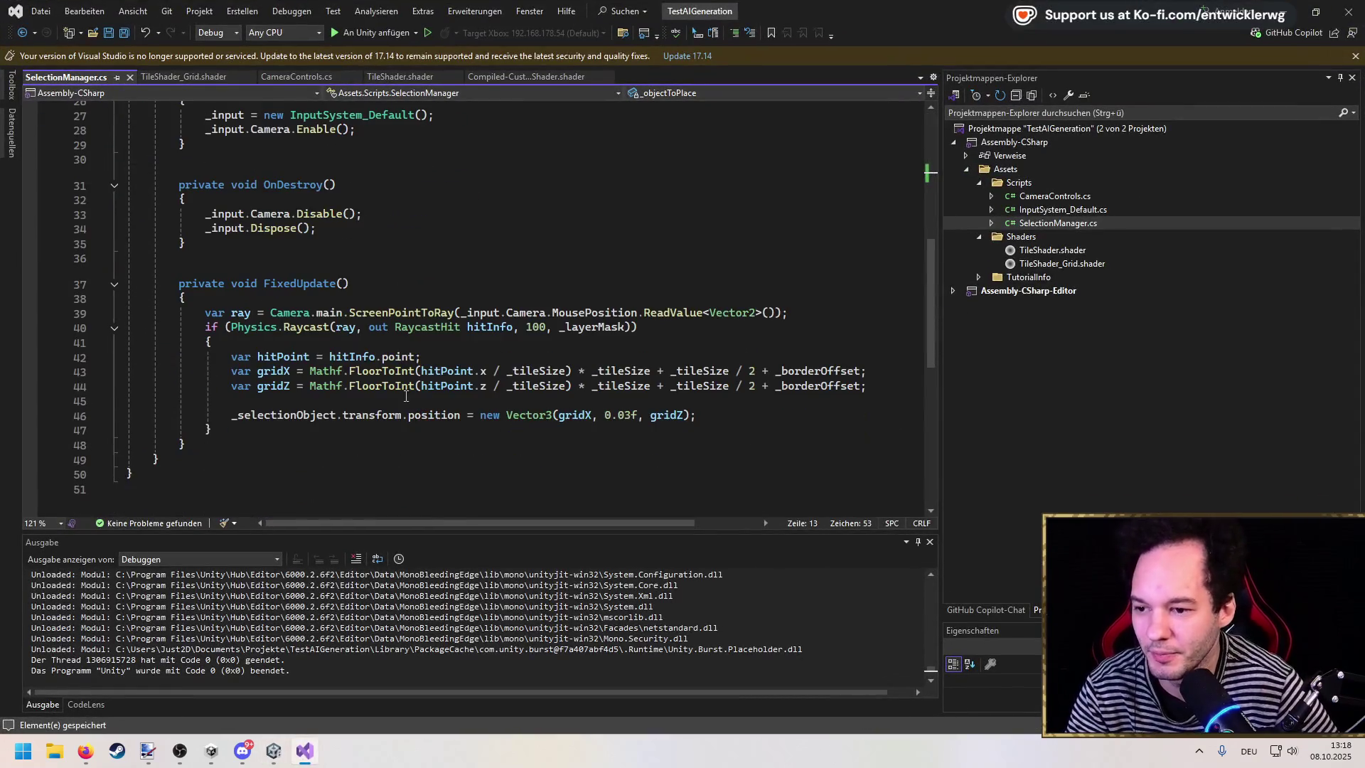
{"action": "key", "text": "alt+Tab"}
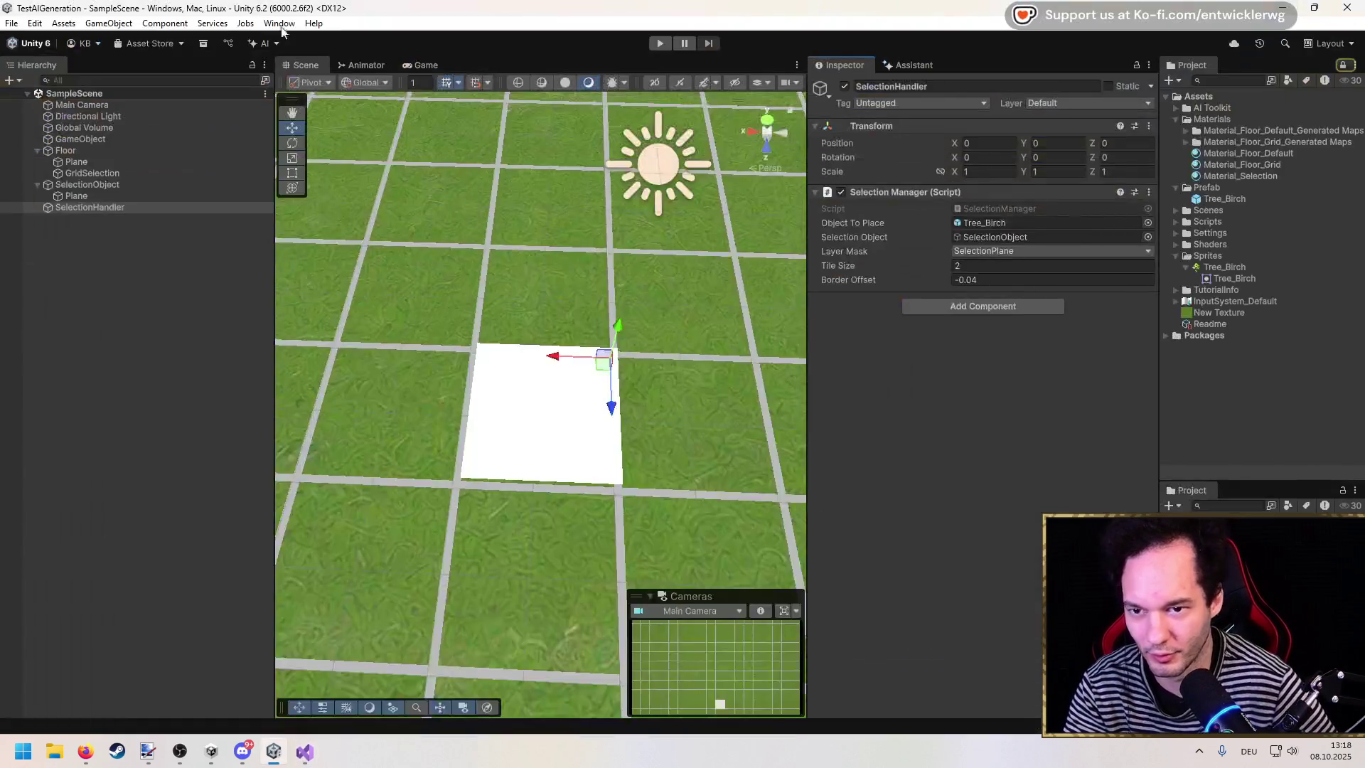
Step: Review the Player action map's Attack bindings in the Input System project settings
{"action": "left_click", "coordinate": [34, 22]}
{"action": "left_click", "coordinate": [143, 454]}
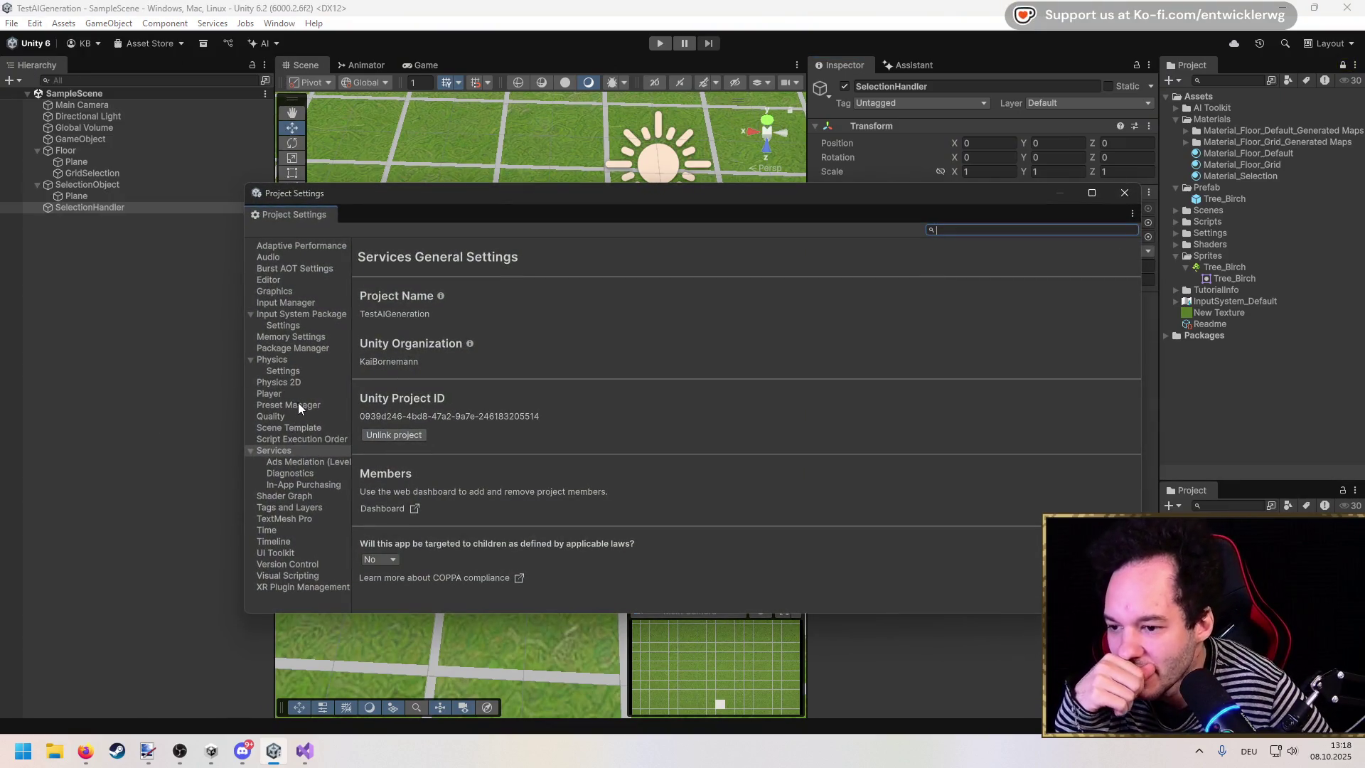
{"action": "left_click", "coordinate": [270, 394]}
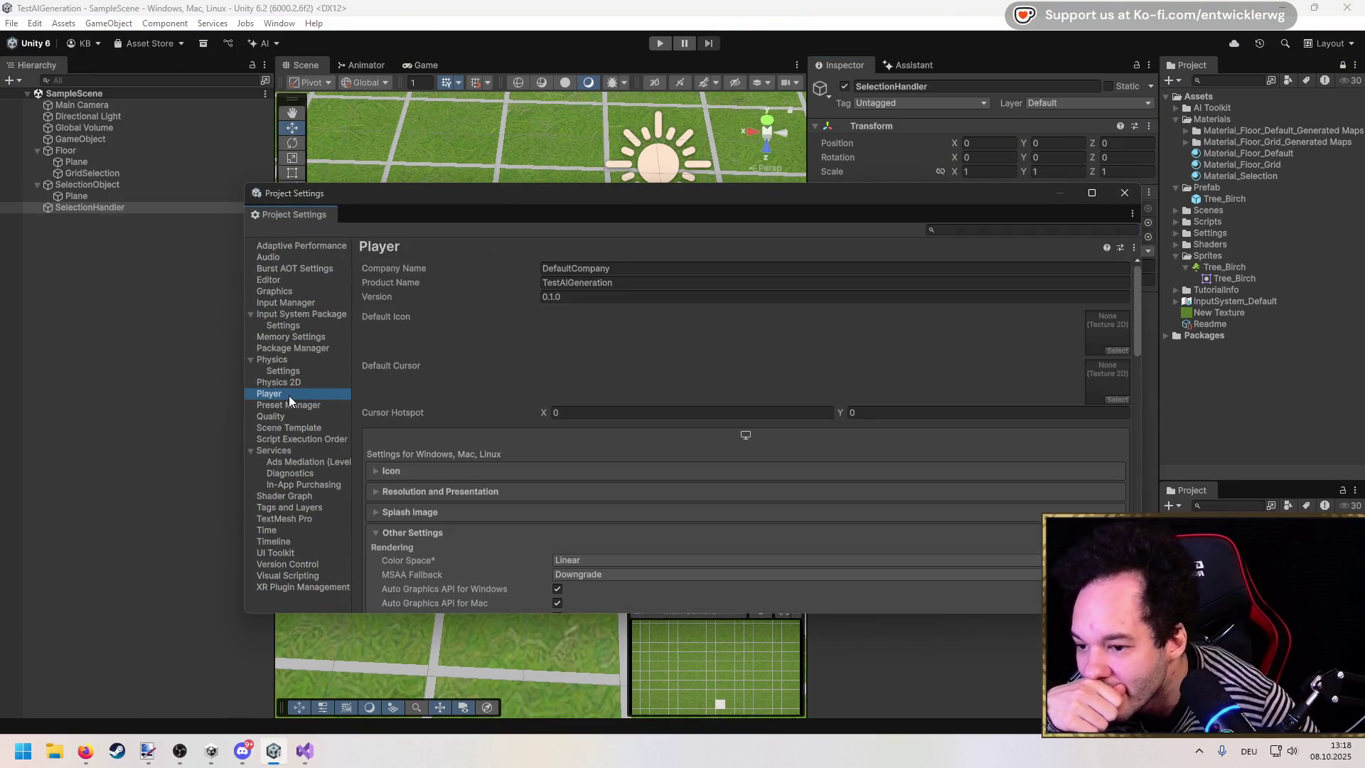
{"action": "left_click", "coordinate": [289, 317]}
{"action": "left_click", "coordinate": [398, 349]}
{"action": "right_click", "coordinate": [558, 375]}
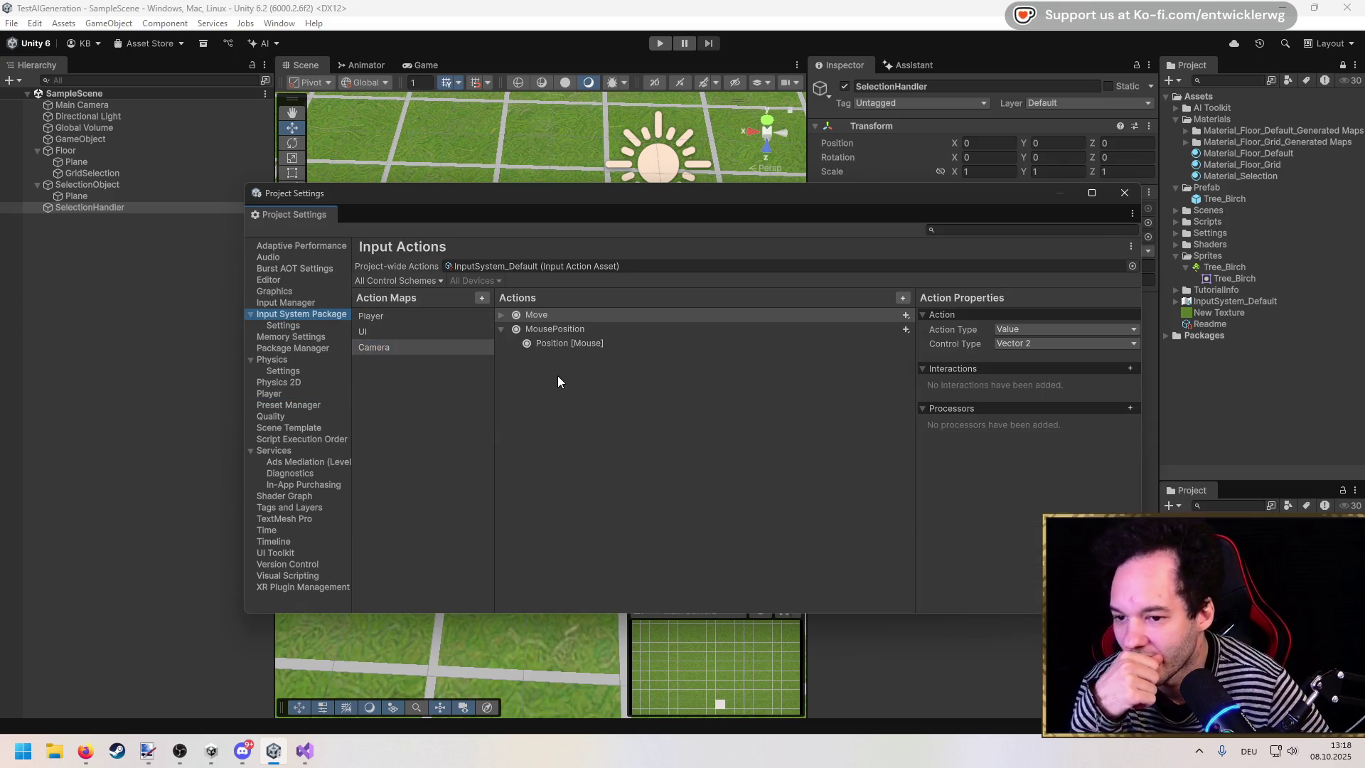
{"action": "left_click", "coordinate": [379, 320]}
{"action": "left_click", "coordinate": [500, 344]}
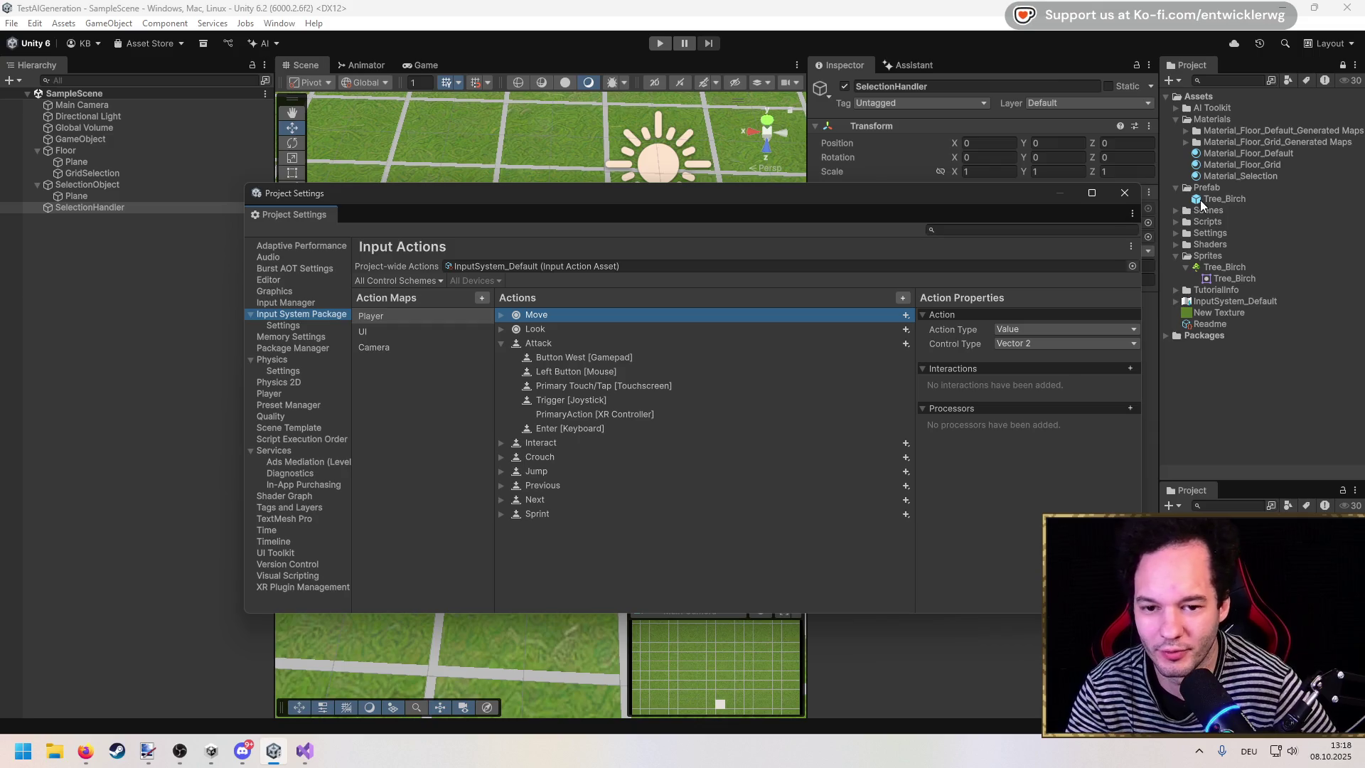
{"action": "left_click", "coordinate": [305, 750]}
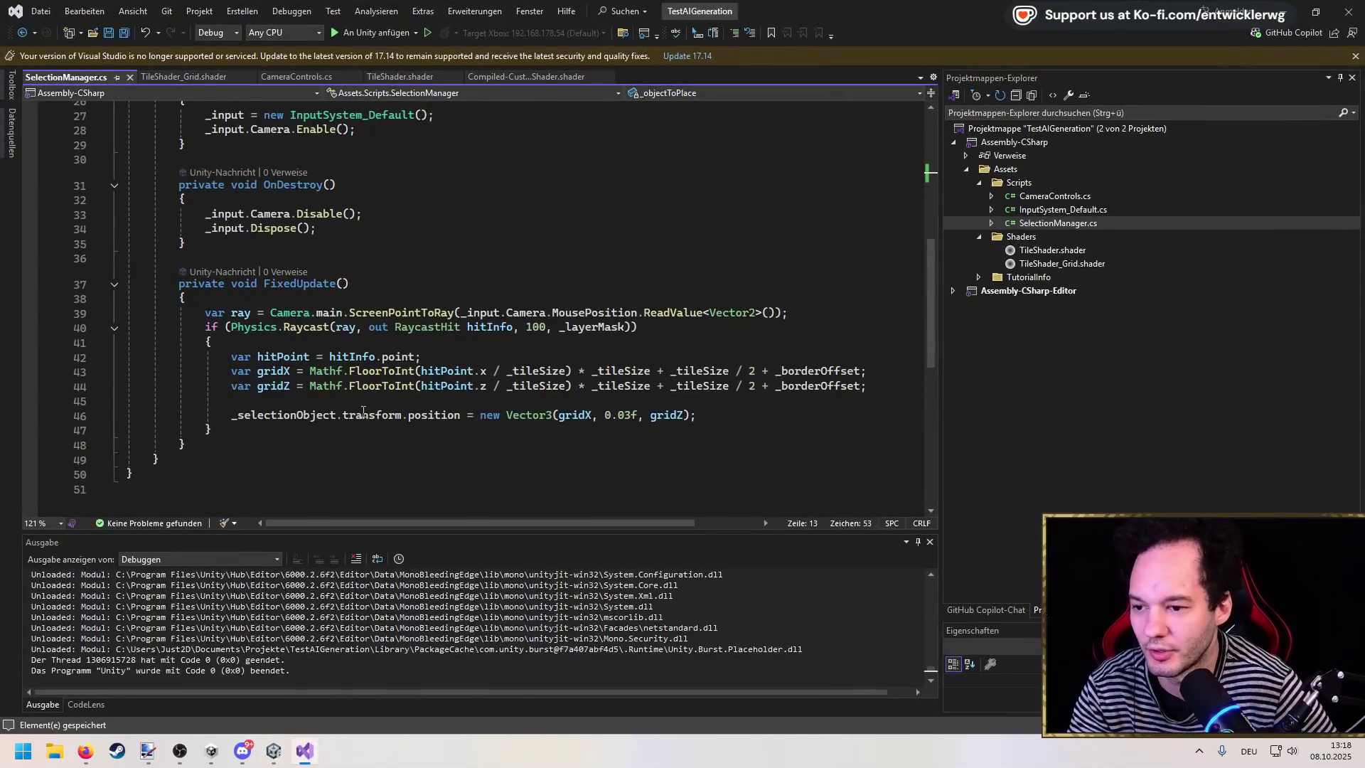
Step: In FixedUpdate, add if (_input.Player.Attack.ReadValue<bool>()) followed by an empty { } block
{"action": "key", "text": "Return"}
{"action": "key", "text": "Return"}
{"action": "type", "text": "if(_"}
{"action": "type", "text": "input."}
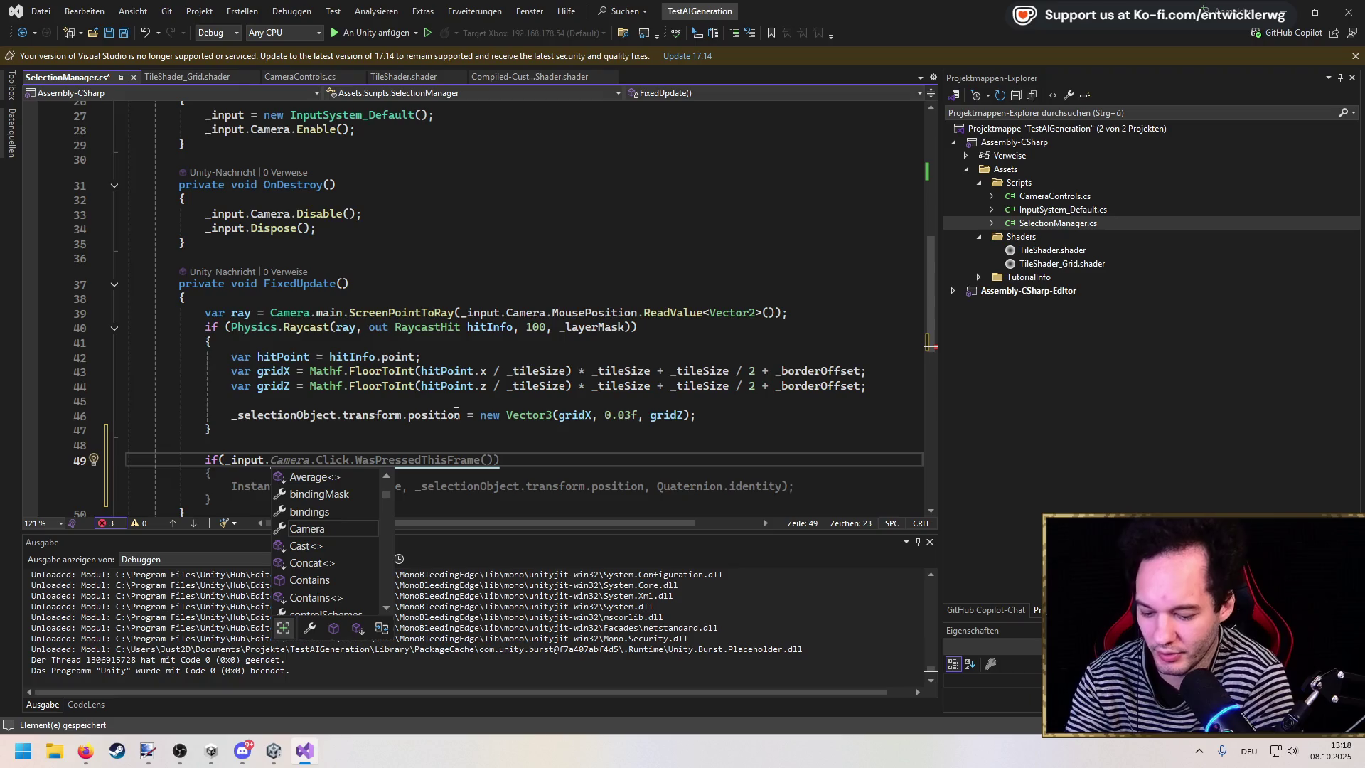
{"action": "type", "text": "Player."}
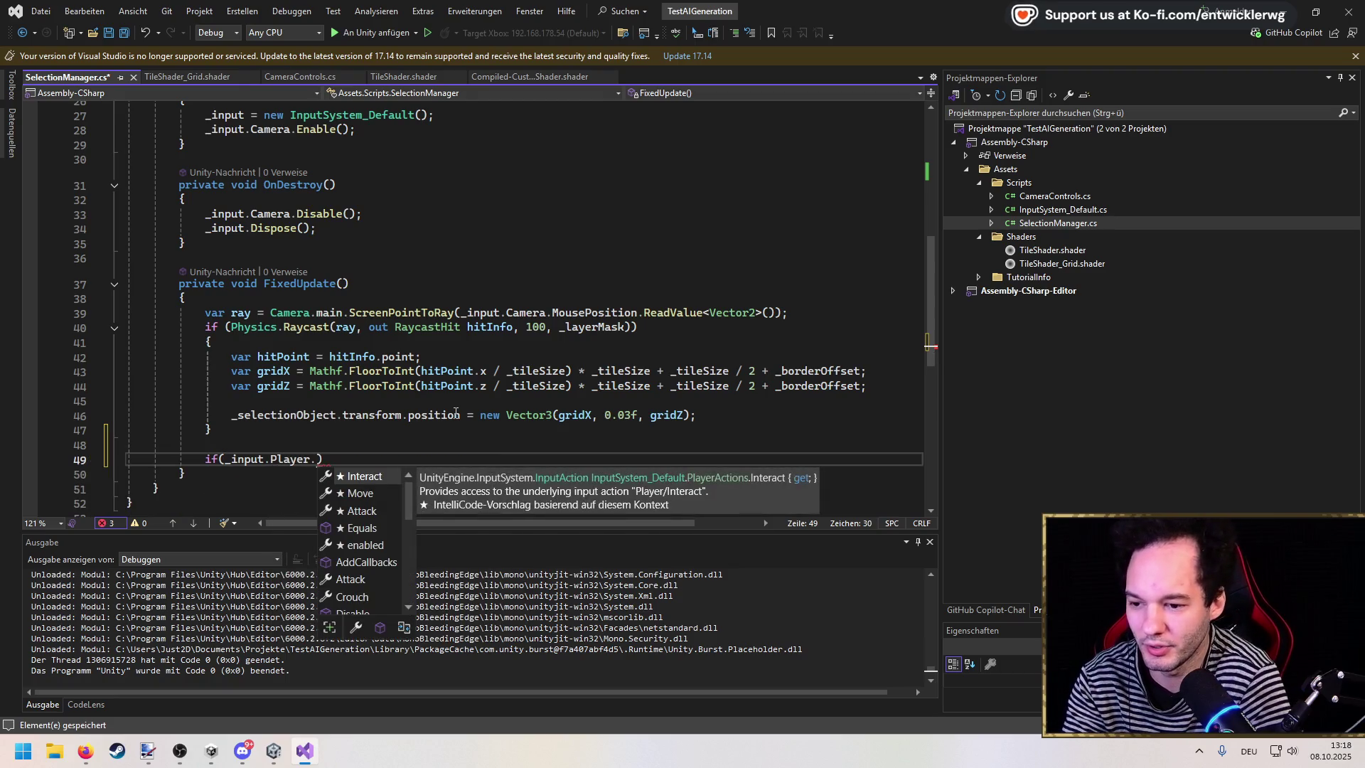
{"action": "key", "text": "Escape"}
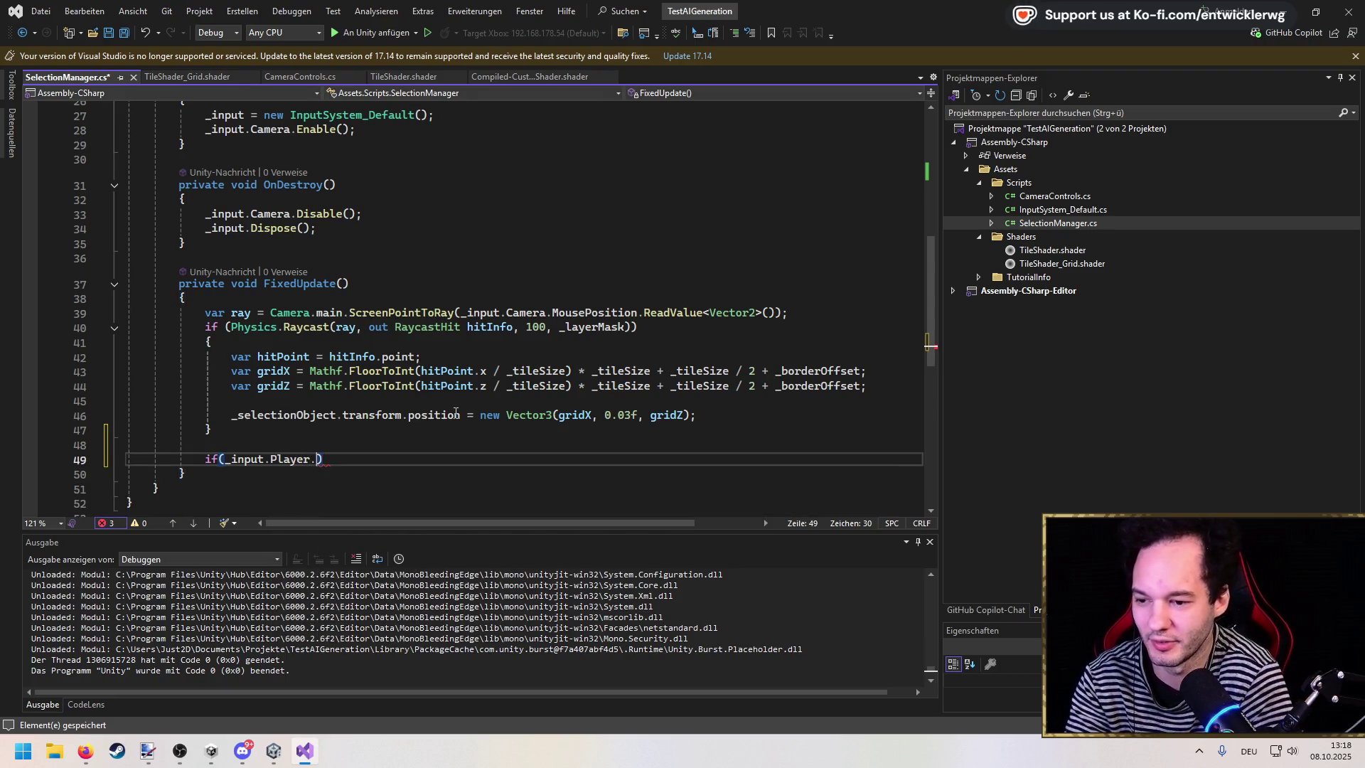
{"action": "type", "text": "At"}
{"action": "key", "text": "Tab"}
{"action": "type", "text": ".ReadValue<bool>()"}
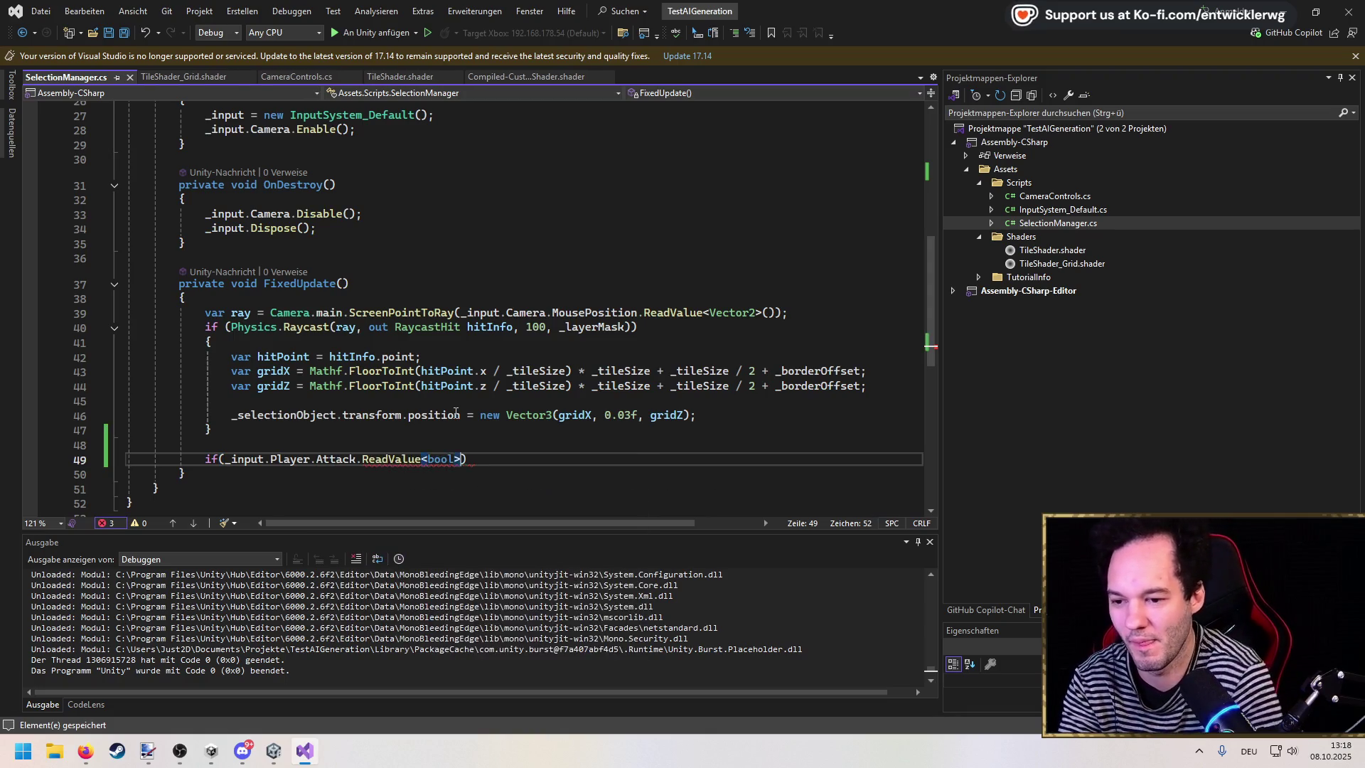
{"action": "type", "text": ")"}
{"action": "key", "text": "Return"}
{"action": "type", "text": "{"}
{"action": "key", "text": "Return"}
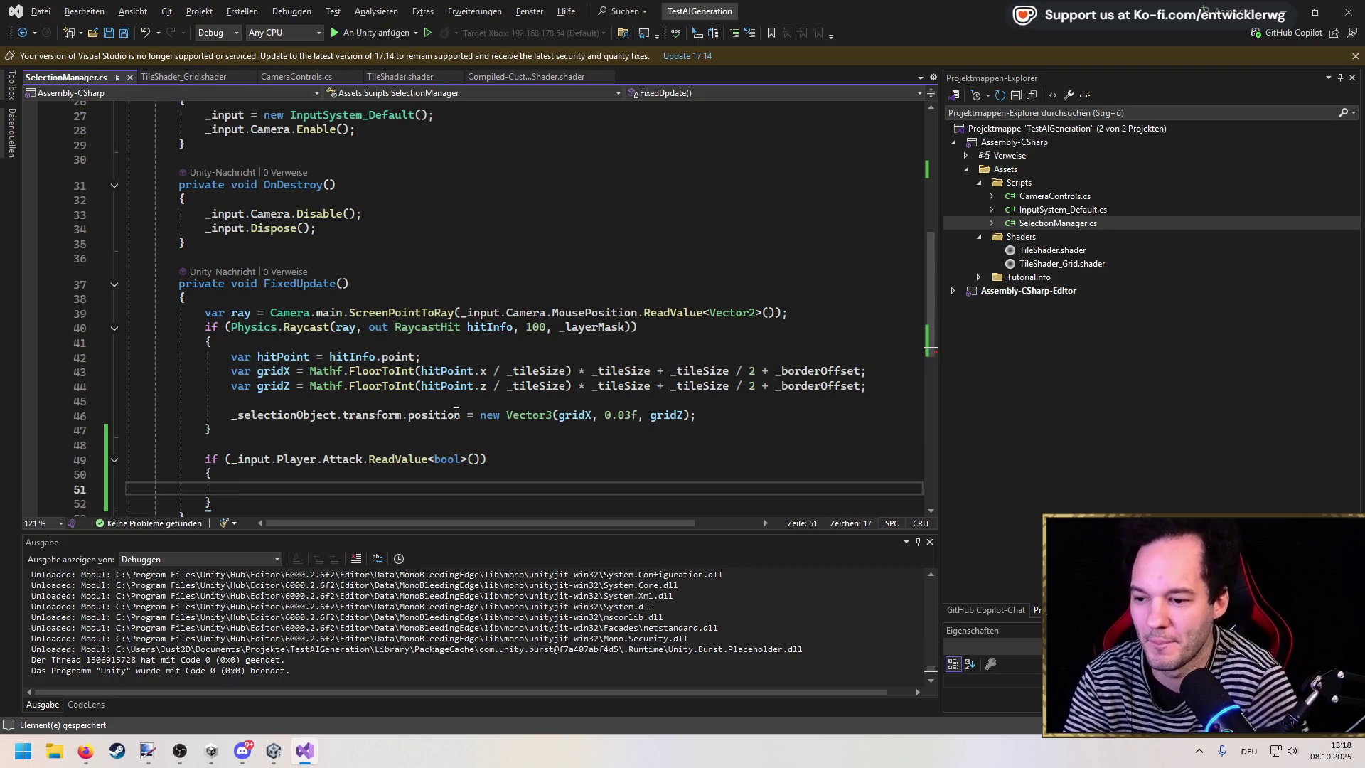
{"action": "scroll", "coordinate": [570, 330], "scroll_direction": "down", "scroll_amount": 1}
{"action": "scroll", "coordinate": [570, 331], "scroll_direction": "down", "scroll_amount": 2}
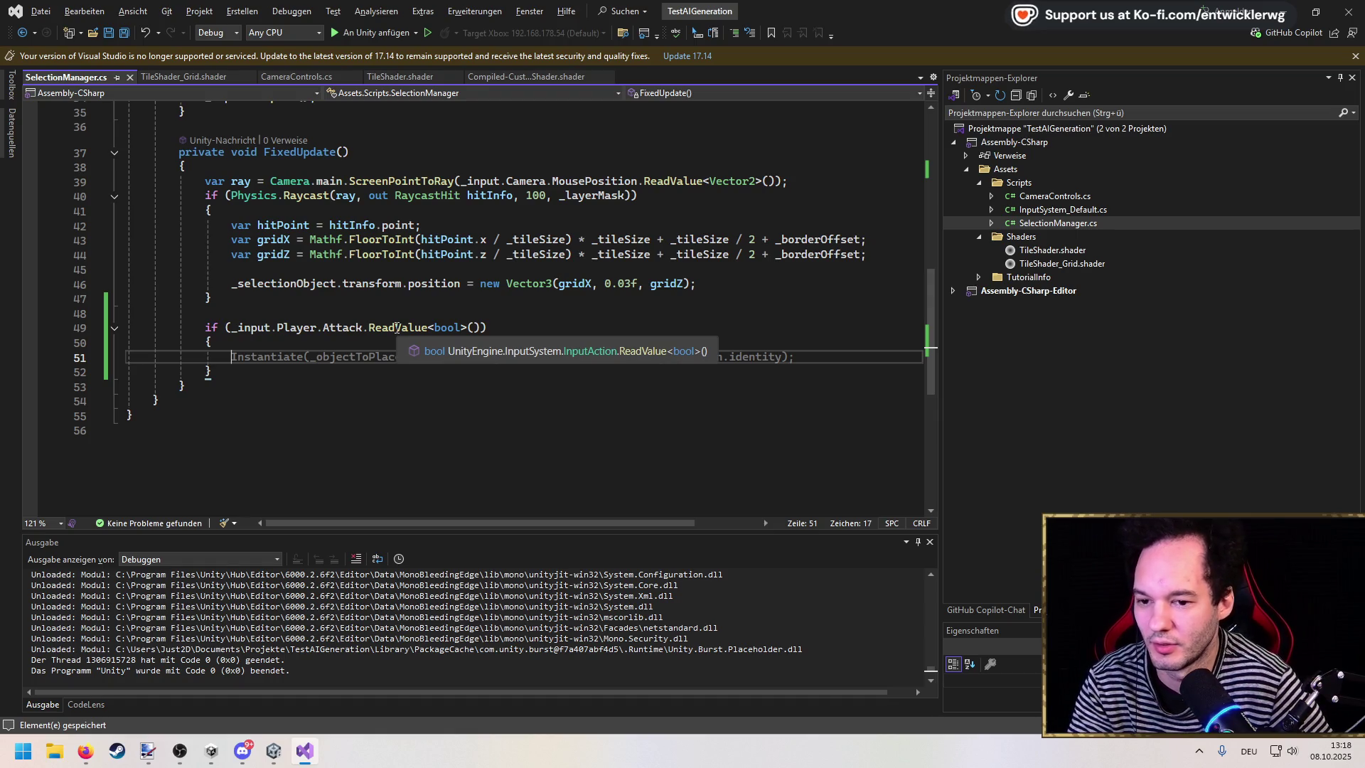
{"action": "key", "text": "alt+Tab"}
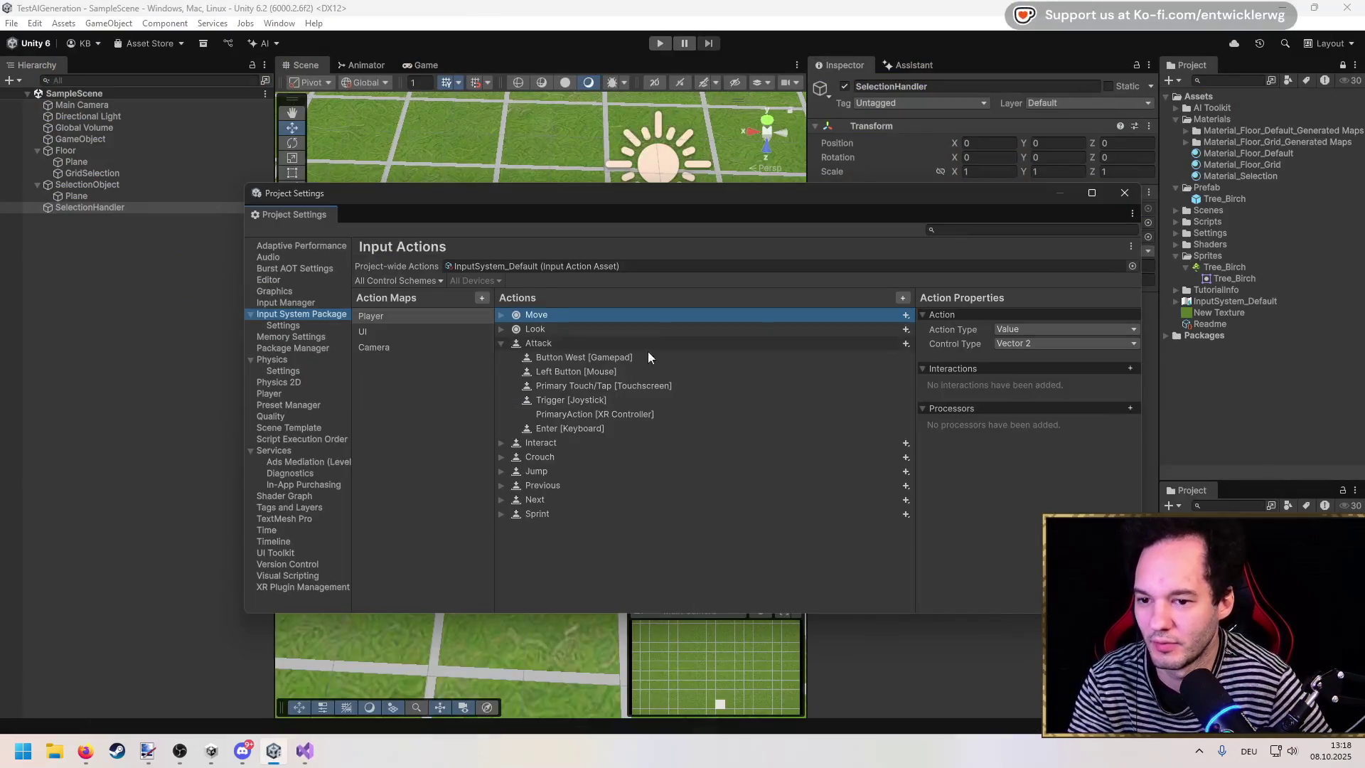
Step: Check the Attack action's Button type and Left Button [Mouse] binding, then return to Visual Studio
{"action": "left_click", "coordinate": [543, 347]}
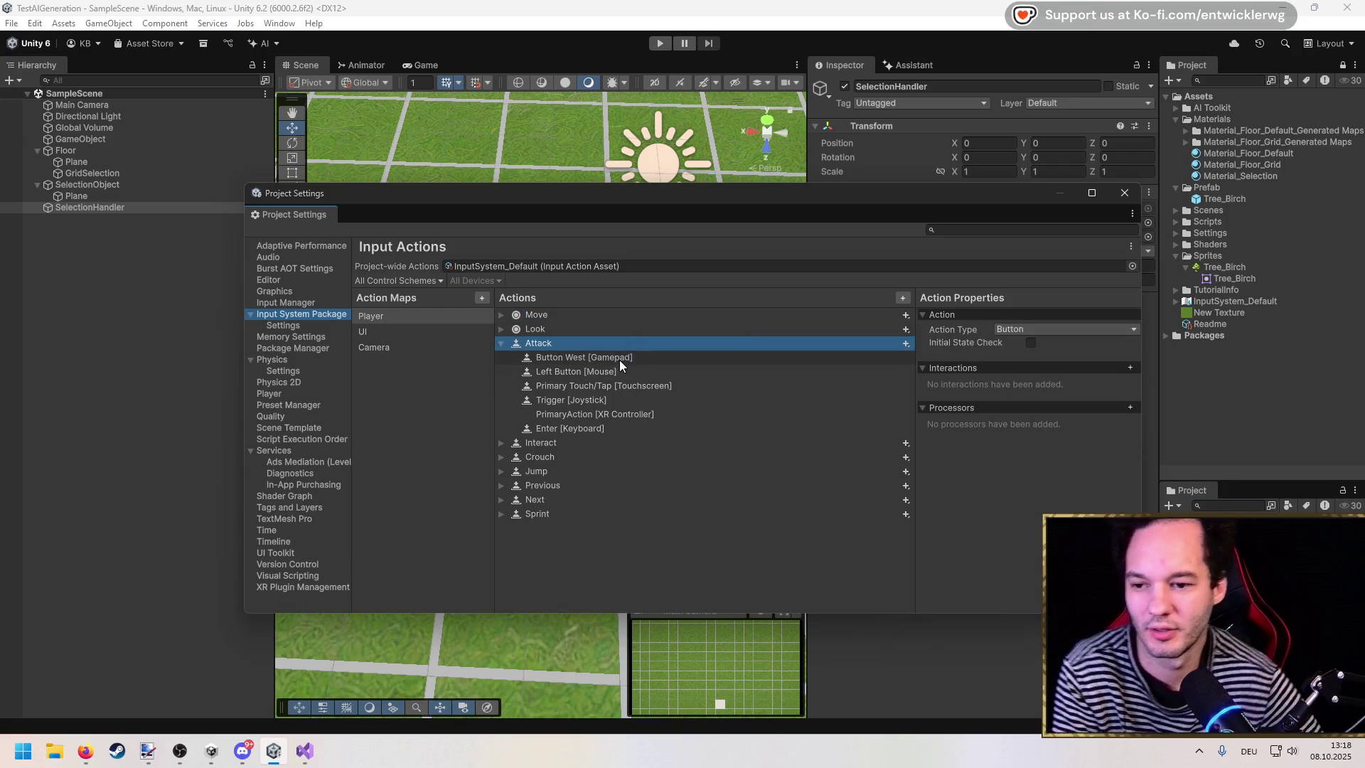
{"action": "left_click", "coordinate": [605, 373]}
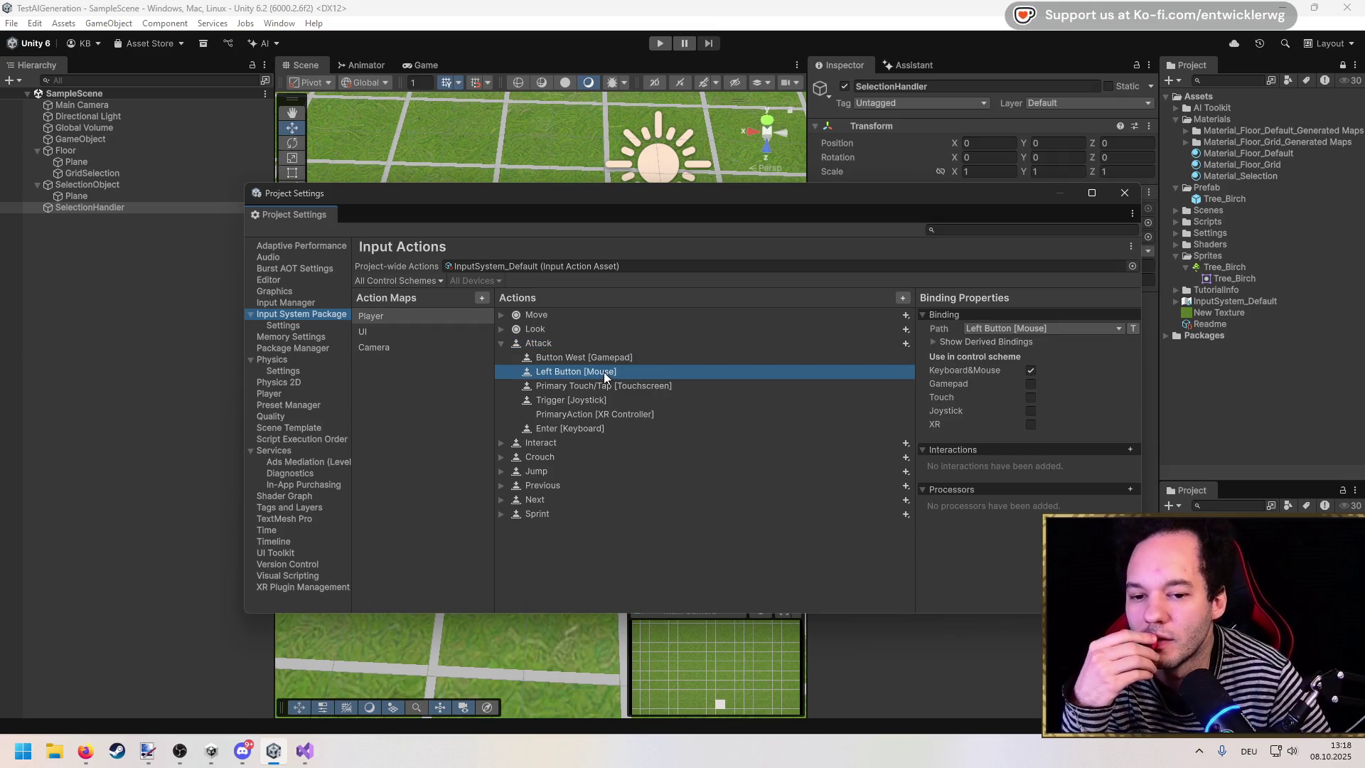
{"action": "left_click", "coordinate": [553, 343]}
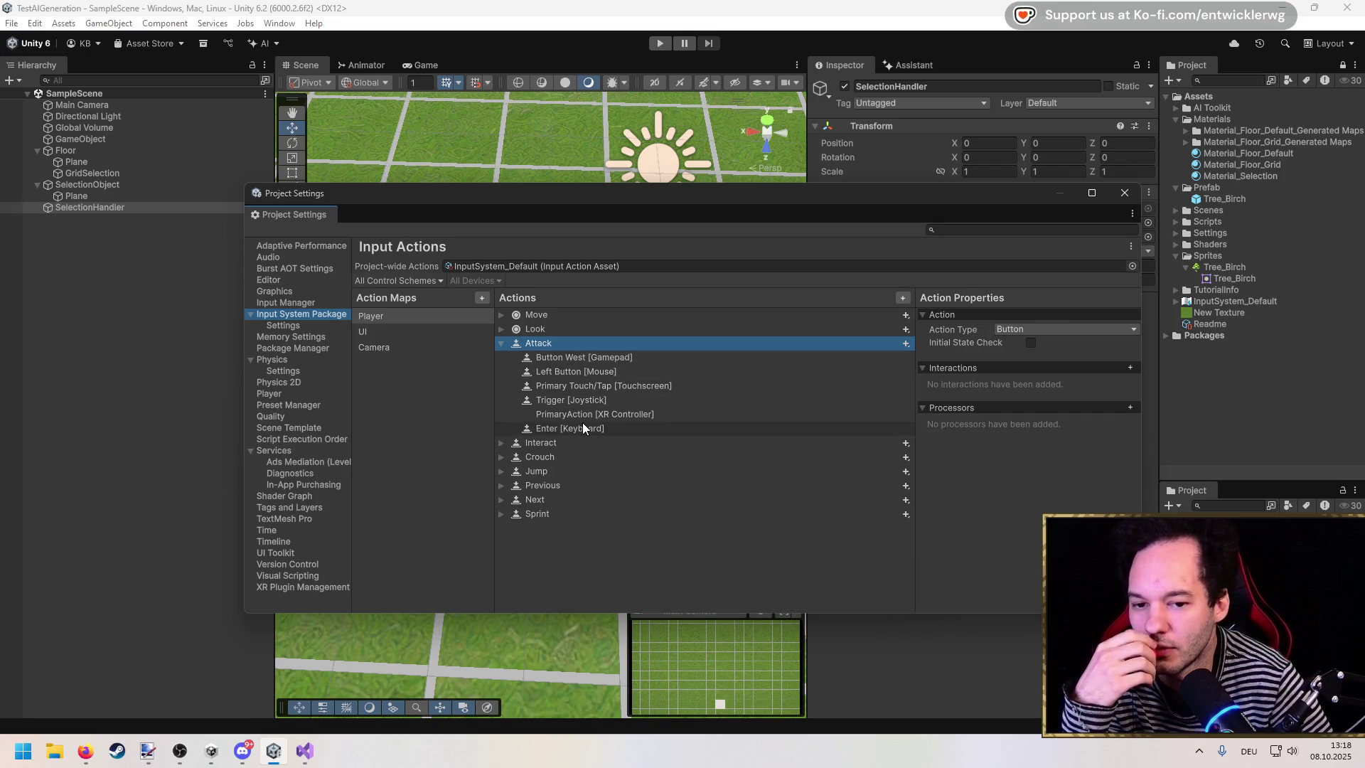
{"action": "left_click", "coordinate": [305, 751]}
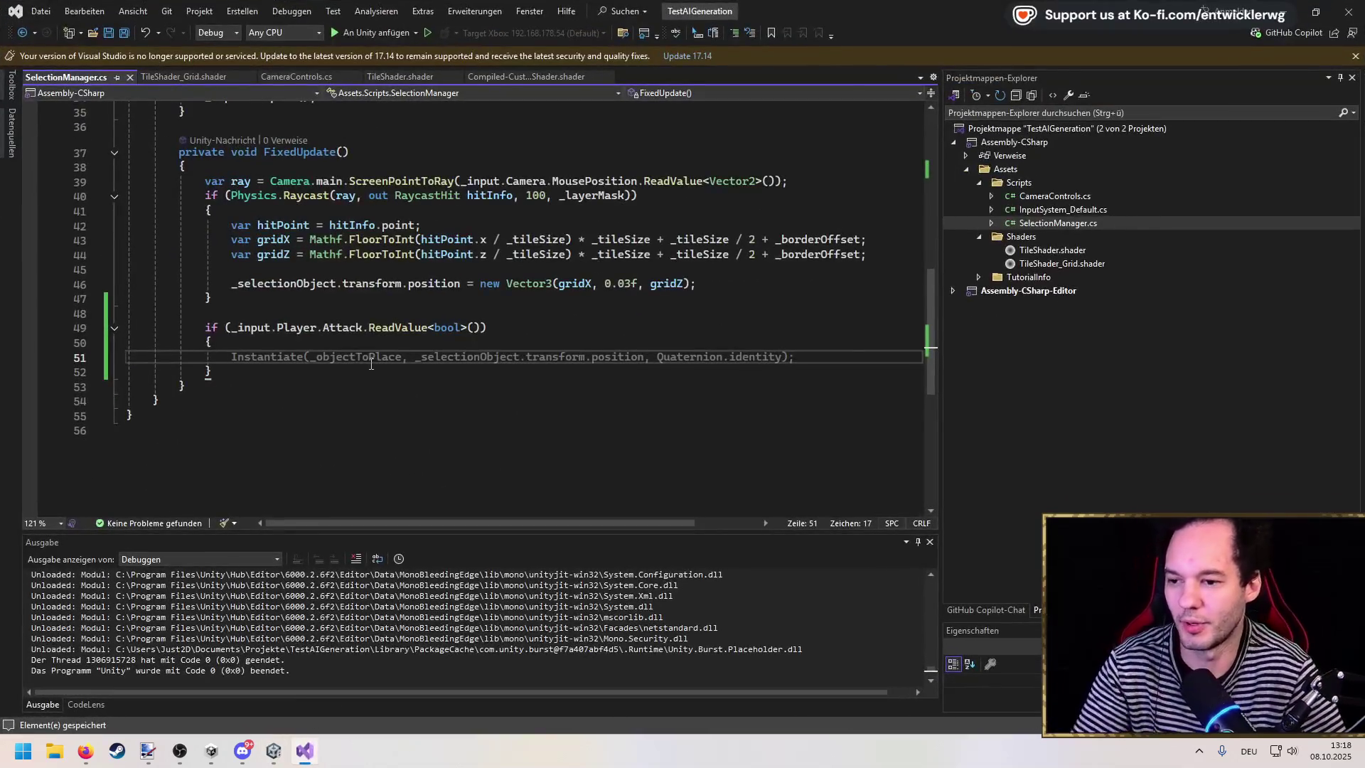
Step: Accept the suggested Instantiate(_objectToPlace, _selectionObject.transform.position, Quaternion.identity) line in the Attack block
{"action": "key", "text": "Tab"}
{"action": "key", "text": "Up"}
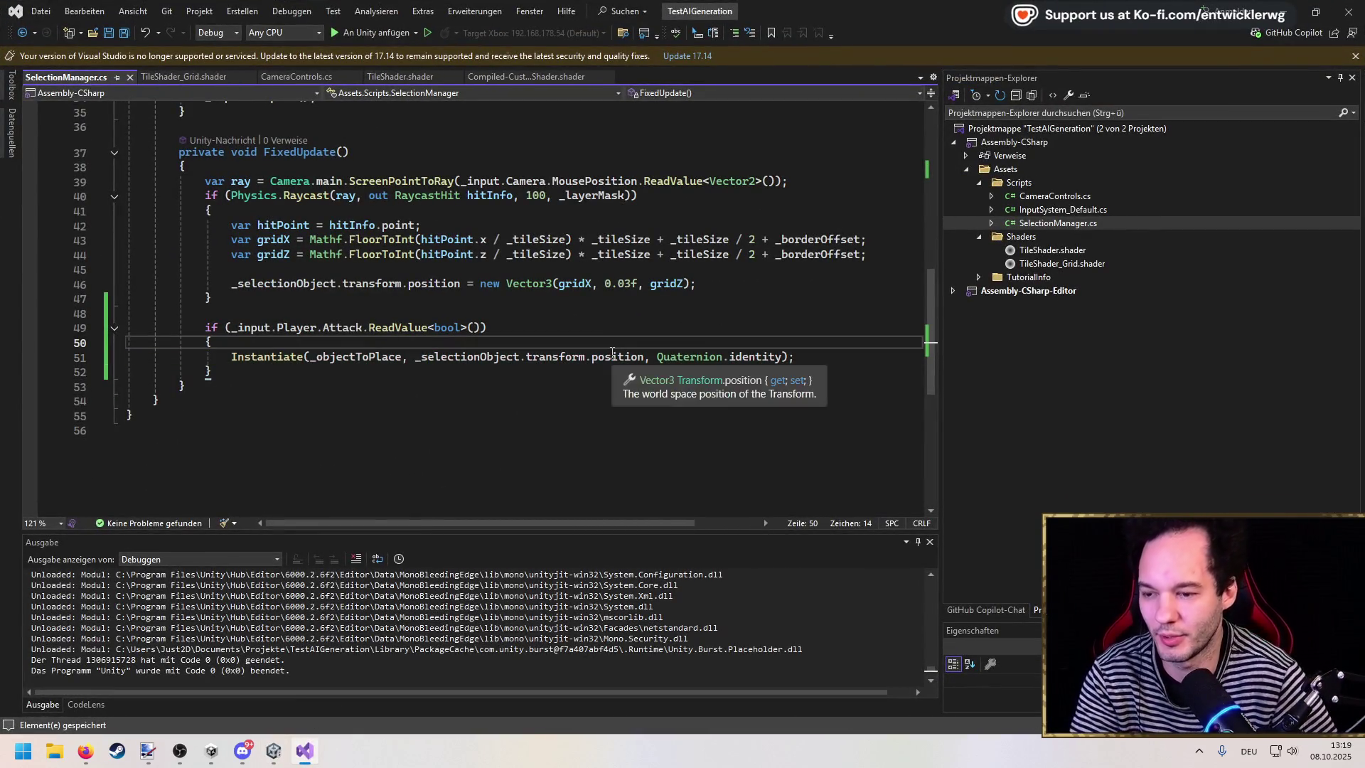
{"action": "key", "text": "alt+Tab"}
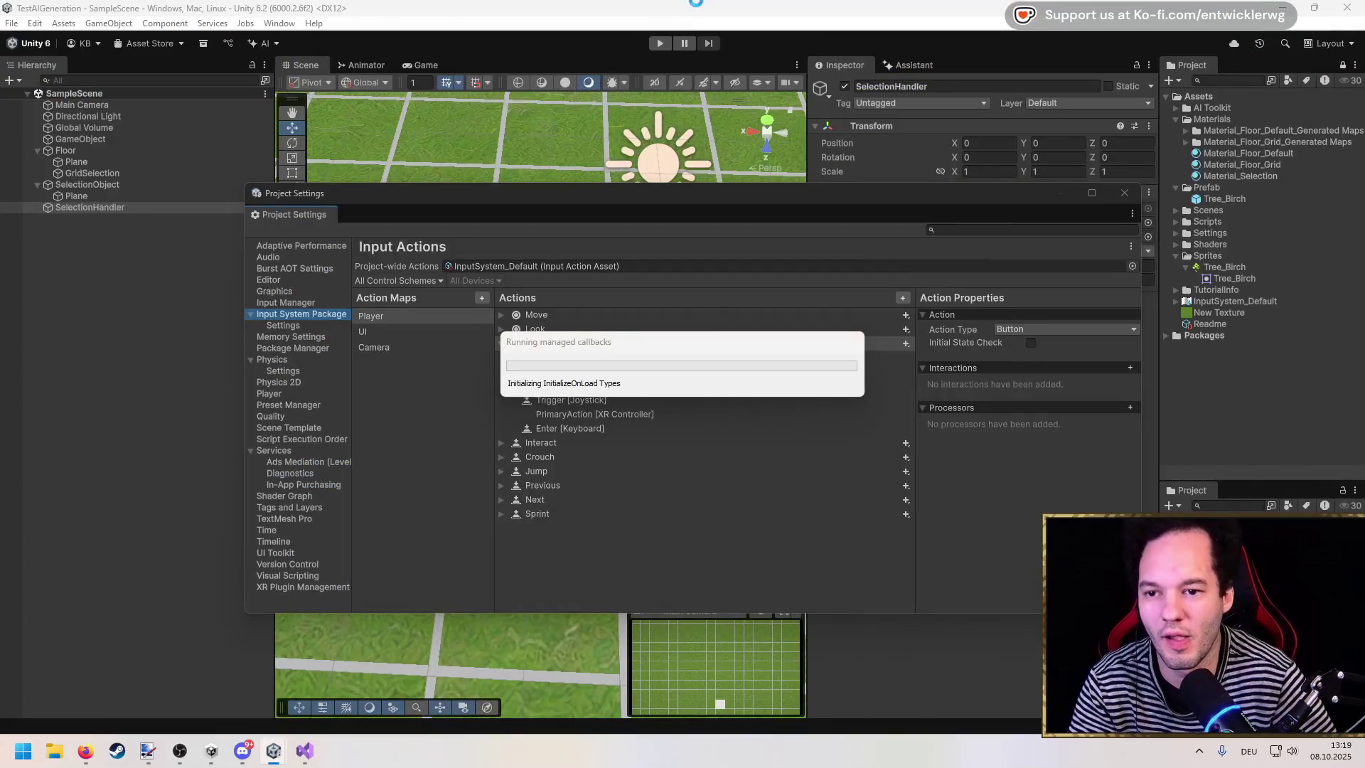
{"action": "key", "text": "alt+Tab"}
{"action": "scroll", "coordinate": [442, 370], "scroll_direction": "up", "scroll_amount": 5}
{"action": "scroll", "coordinate": [441, 371], "scroll_direction": "down", "scroll_amount": 2}
{"action": "scroll", "coordinate": [441, 370], "scroll_direction": "down", "scroll_amount": 2}
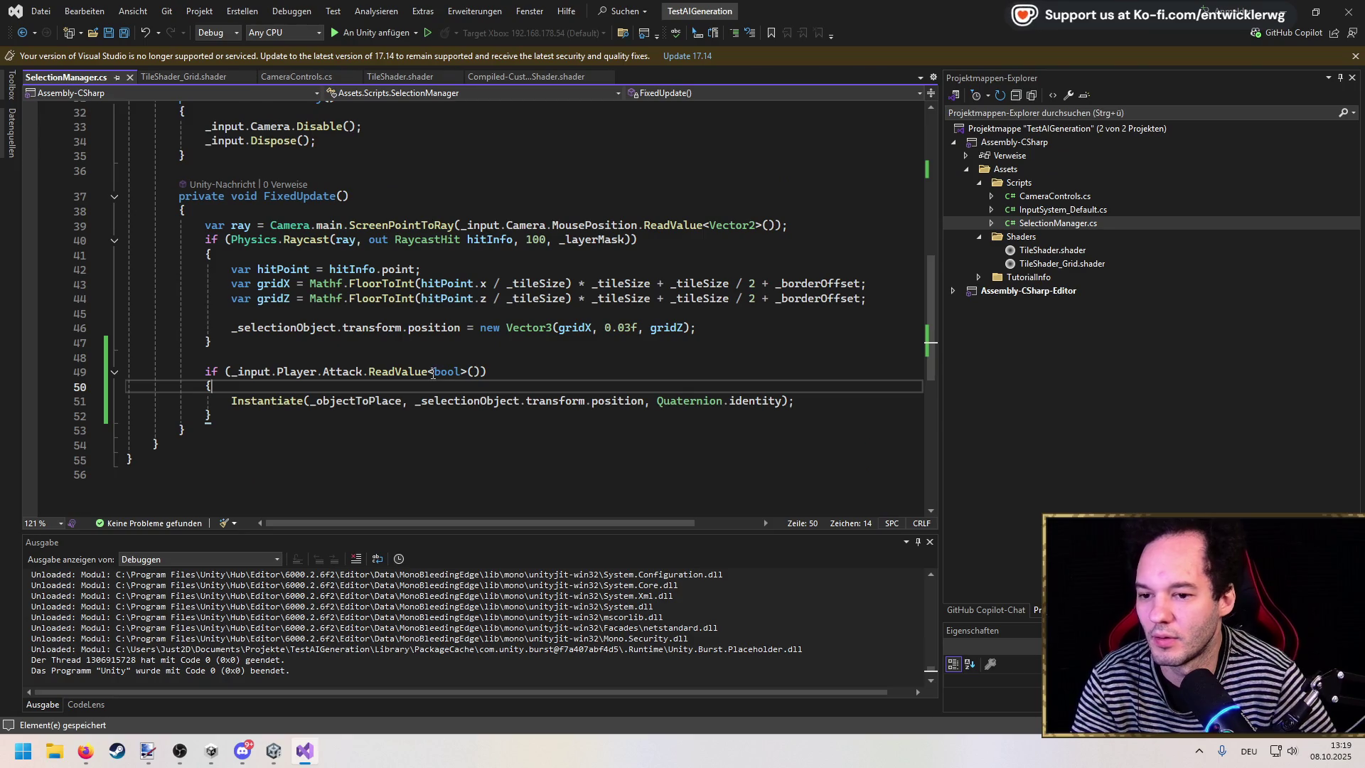
Step: Reposition the Attack placement block with Alt+Up/Down so it lines up with the raycast check
{"action": "left_click", "coordinate": [397, 309]}
{"action": "mouse_move", "coordinate": [213, 416]}
{"action": "left_mouse_down"}
{"action": "mouse_move", "coordinate": [128, 398]}
{"action": "mouse_move", "coordinate": [126, 371]}
{"action": "left_mouse_up"}
{"action": "key", "text": "Delete"}
{"action": "key", "text": "ctrl+z"}
{"action": "key", "text": "ctrl+z"}
{"action": "key", "text": "ctrl+z"}
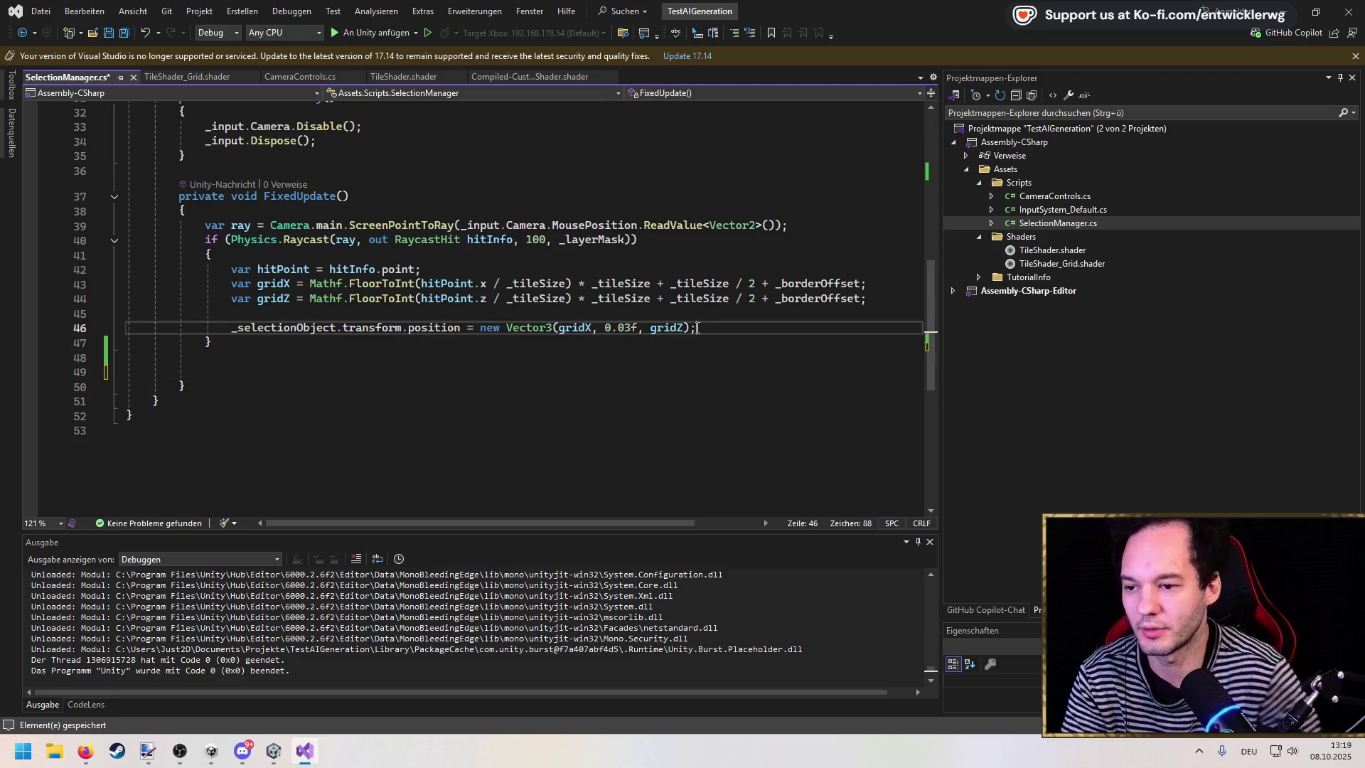
{"action": "key", "text": "Return"}
{"action": "key", "text": "Down"}
{"action": "key", "text": "Down"}
{"action": "key", "text": "Down"}
{"action": "key", "text": "ctrl+Right"}
{"action": "key", "text": "ctrl+Right"}
{"action": "key", "text": "ctrl+Right"}
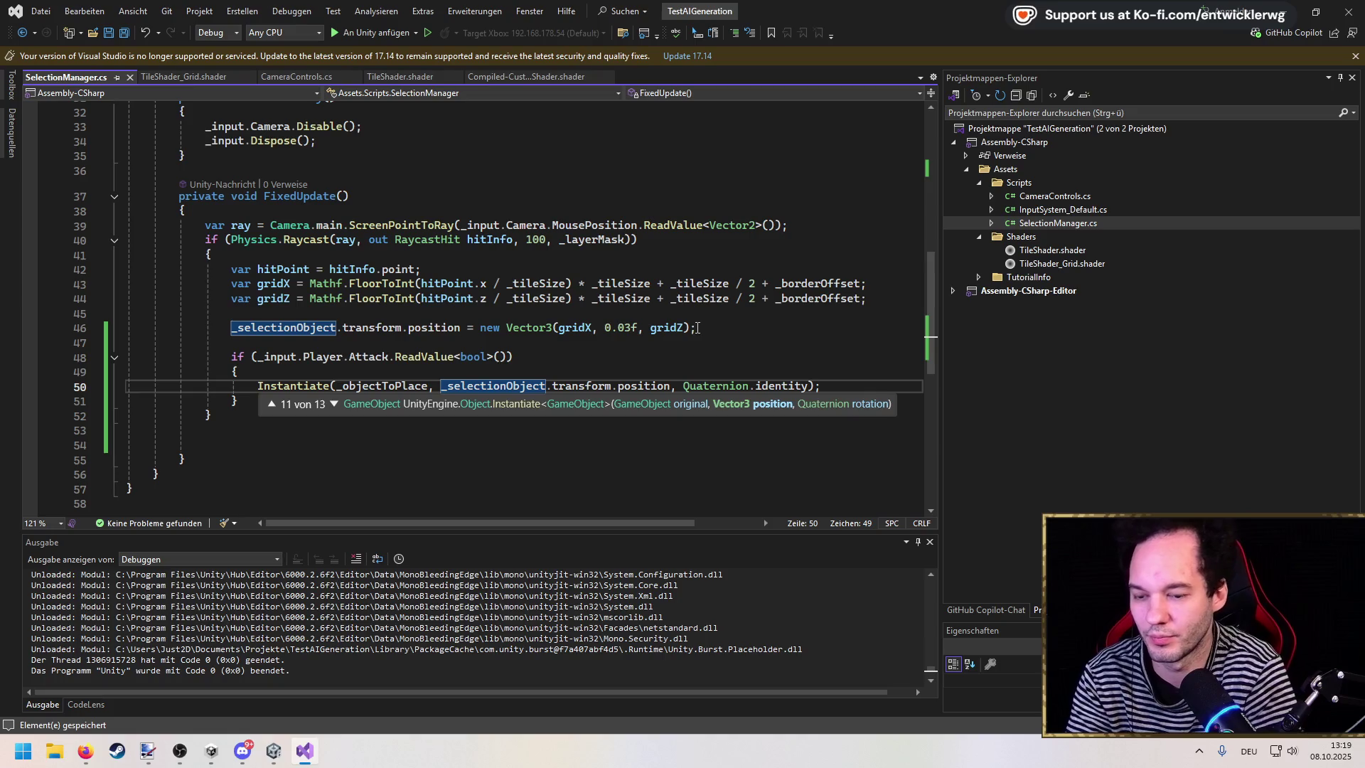
{"action": "key", "text": "shift+Up"}
{"action": "key", "text": "shift+Up"}
{"action": "key", "text": "shift+Up"}
{"action": "key", "text": "alt+Down"}
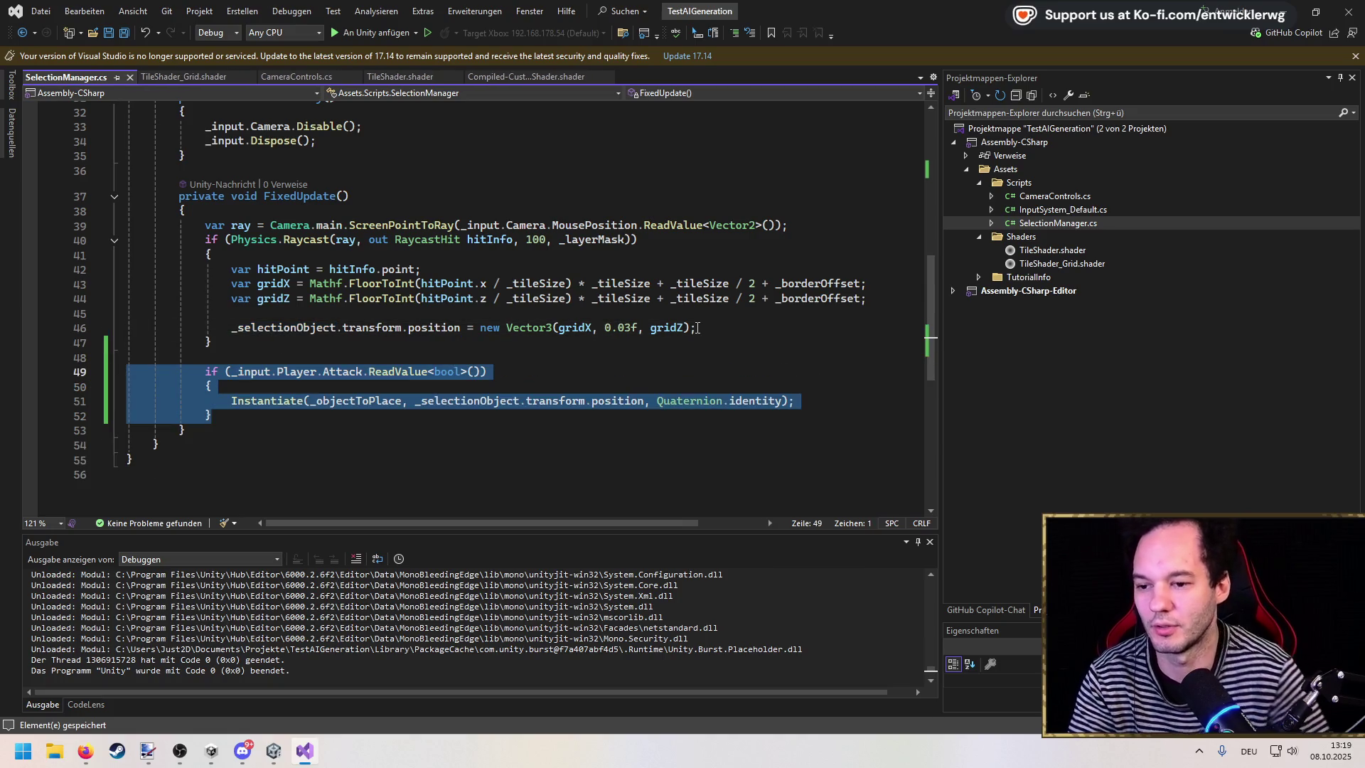
{"action": "left_click", "coordinate": [1283, 7]}
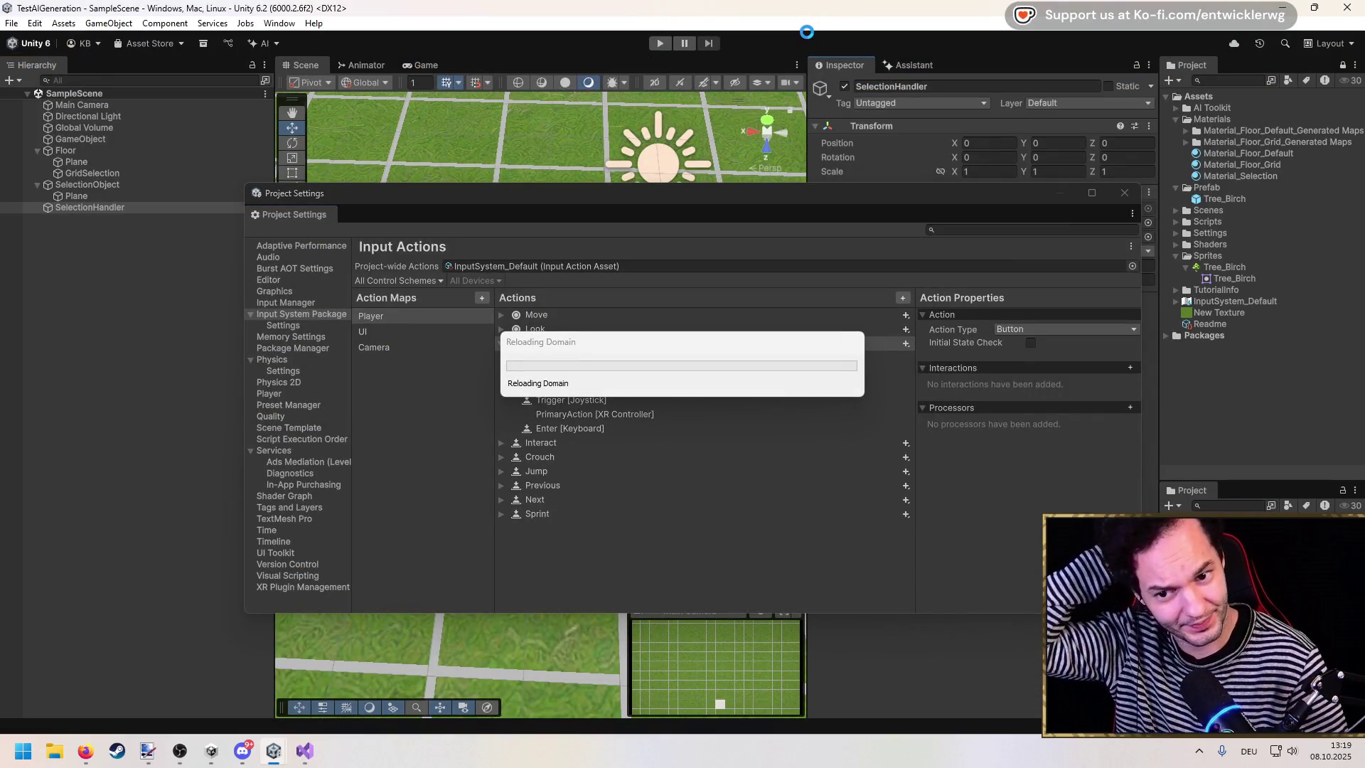
Step: Close Project Settings and run a quick Play-mode test of grid placement
{"action": "left_click", "coordinate": [1123, 192]}
{"action": "left_click", "coordinate": [659, 43]}
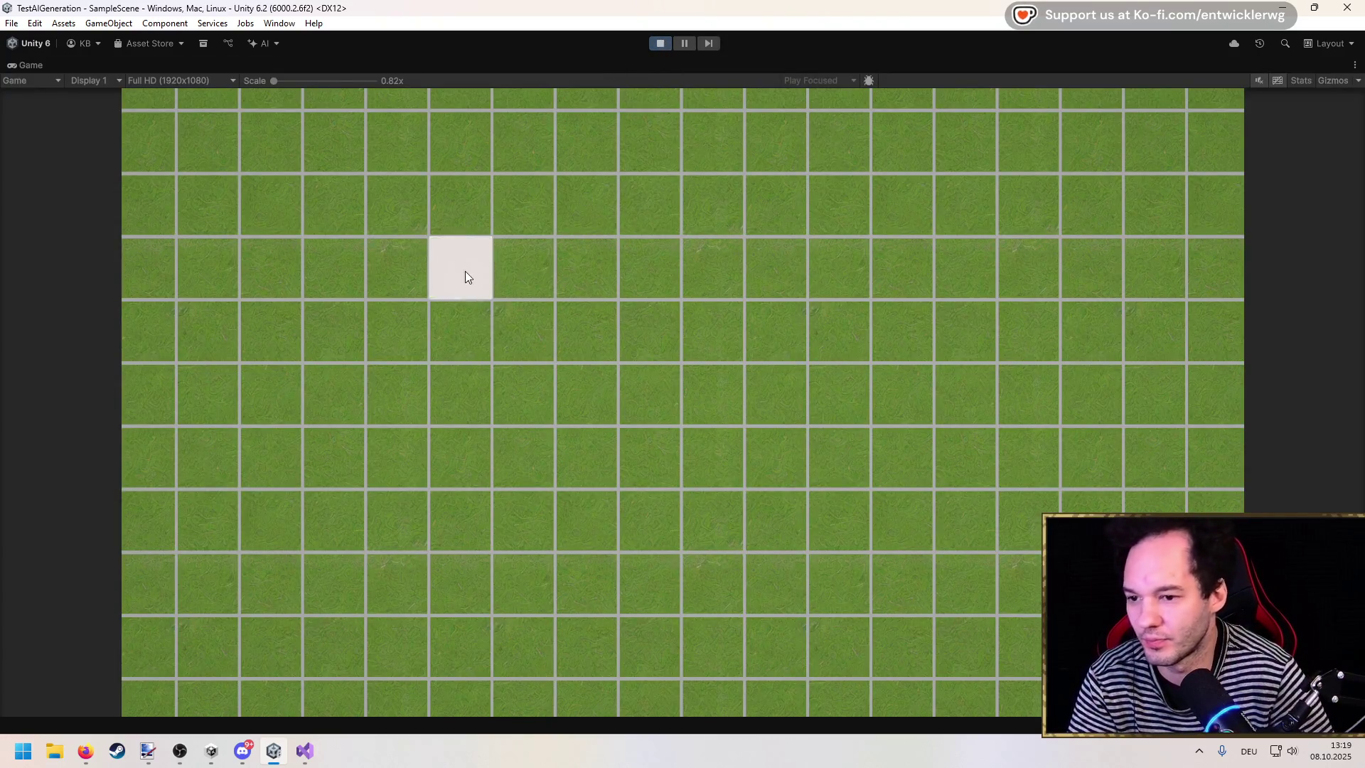
{"action": "left_click", "coordinate": [659, 43]}
{"action": "key", "text": "alt+Tab"}
Step: Start a new line in Awake below the camera-enable line, selecting the suggested SetActive line to replace it
{"action": "left_click", "coordinate": [398, 351]}
{"action": "key", "text": "Return"}
{"action": "key", "text": "Return"}
{"action": "key", "text": "Up"}
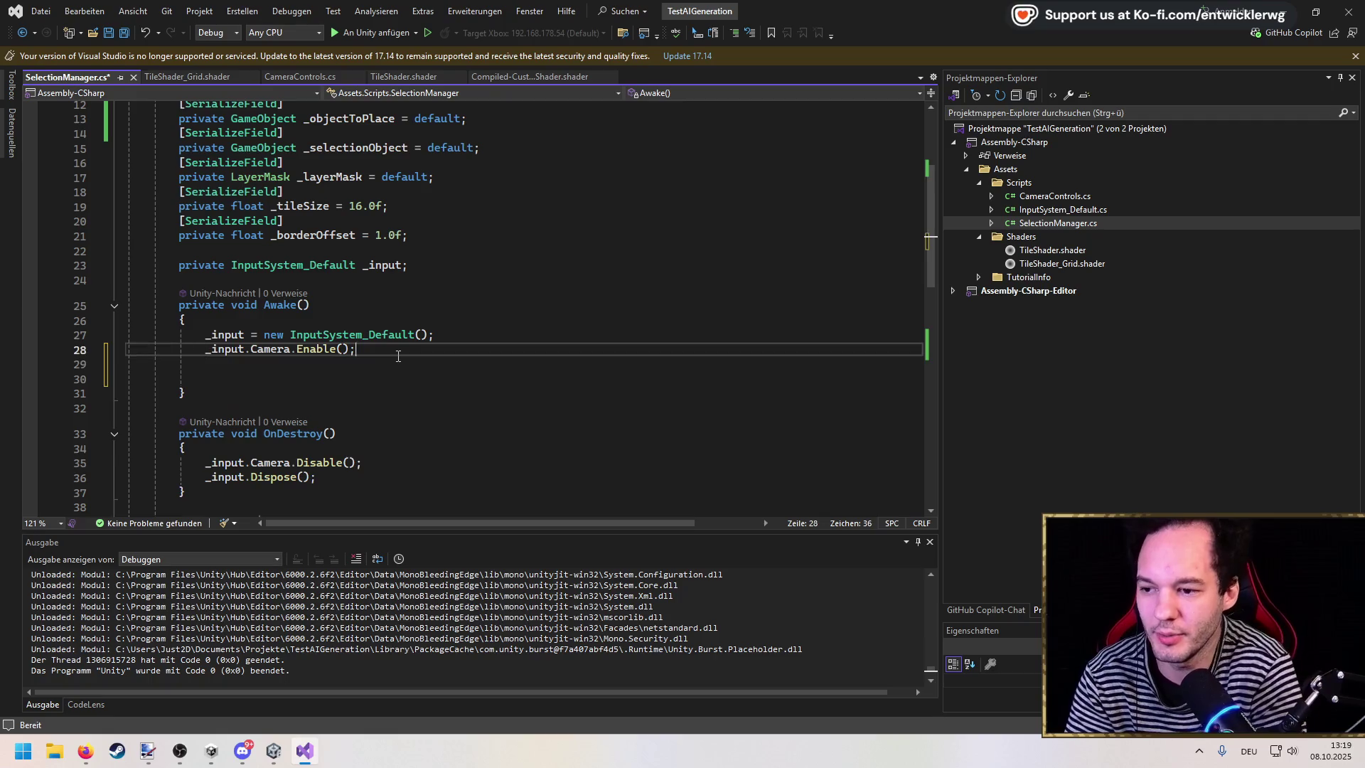
{"action": "key", "text": "Tab"}
{"action": "key", "text": "ctrl+shift+Left"}
{"action": "key", "text": "ctrl+shift+Left"}
{"action": "key", "text": "ctrl+shift+Left"}
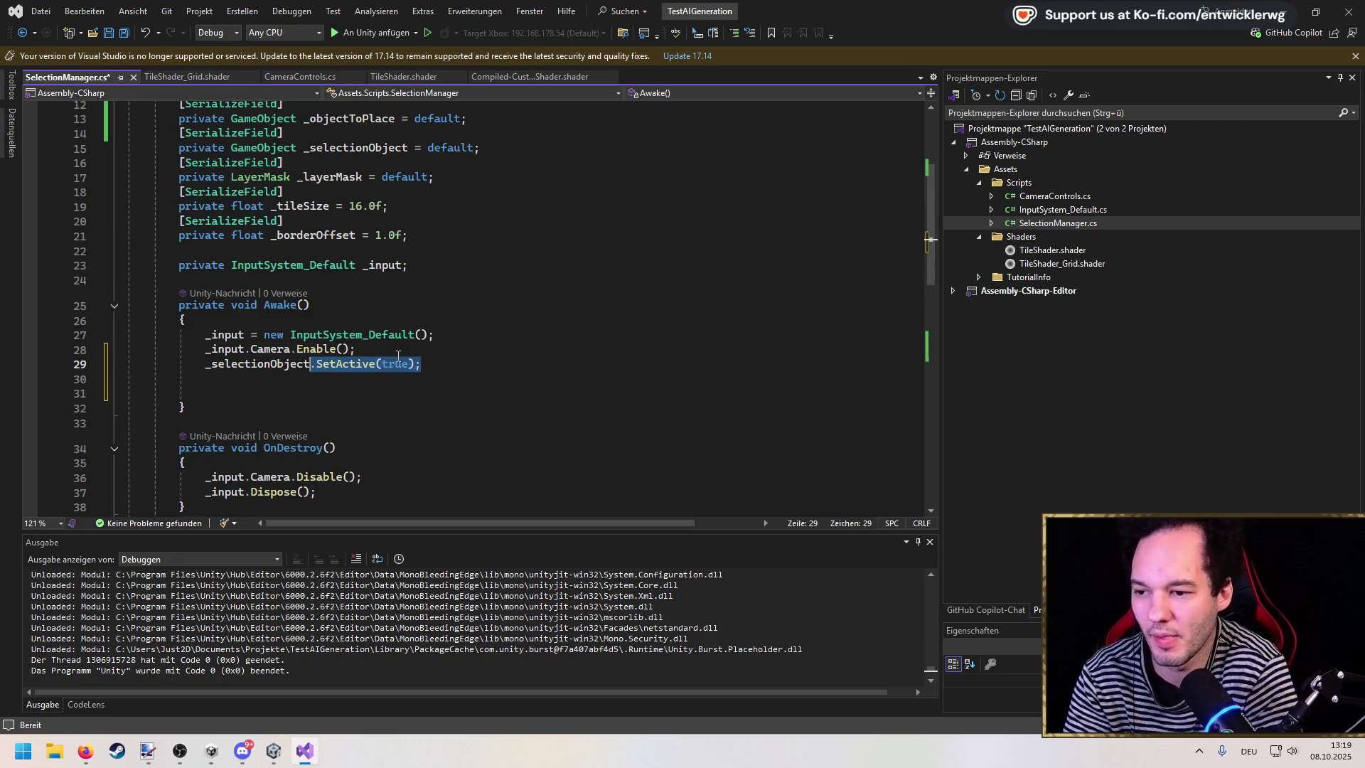
Step: Add _input.Player.Enable(); to Awake and save the script
{"action": "type", "text": "_input.Player.enabled("}
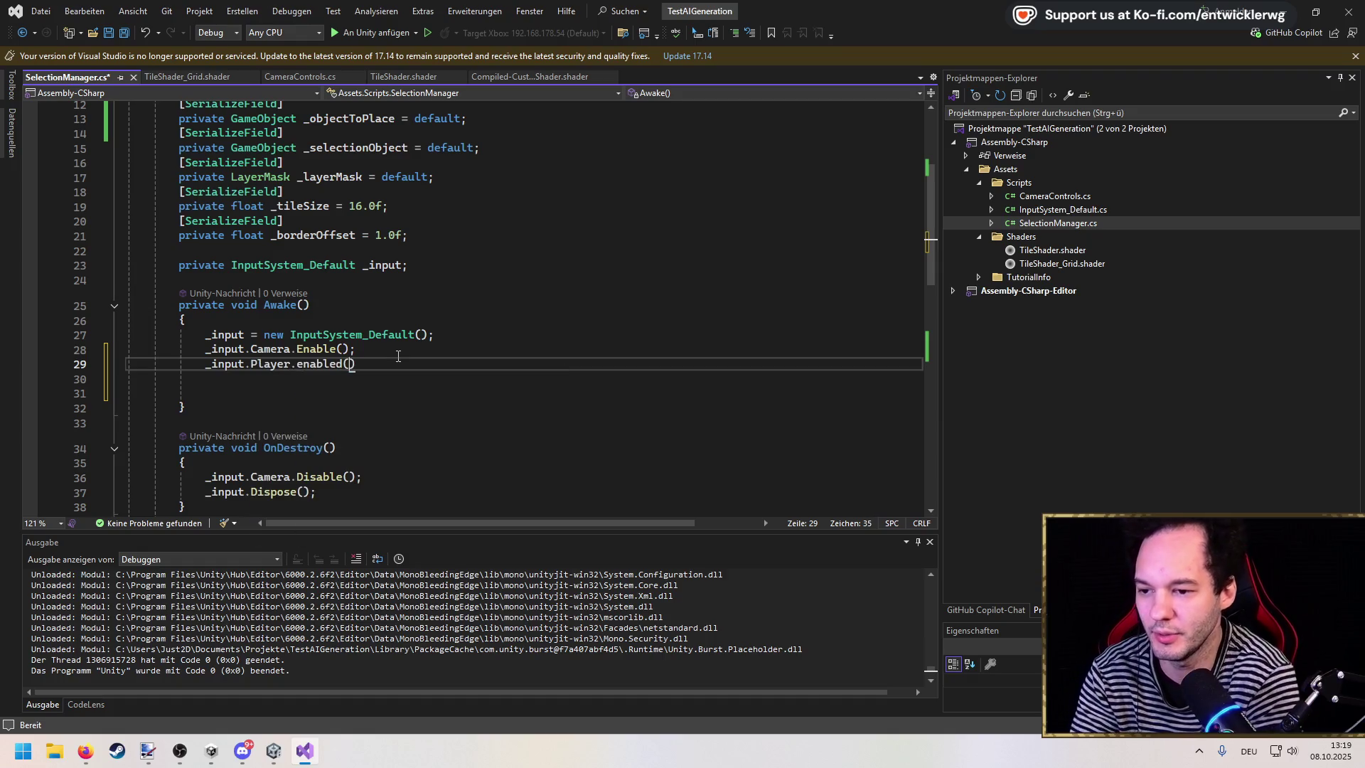
{"action": "key", "text": "ctrl+shift+Left"}
{"action": "key", "text": "BackSpace"}
{"action": "type", "text": "Enable();"}
{"action": "key", "text": "ctrl+s"}
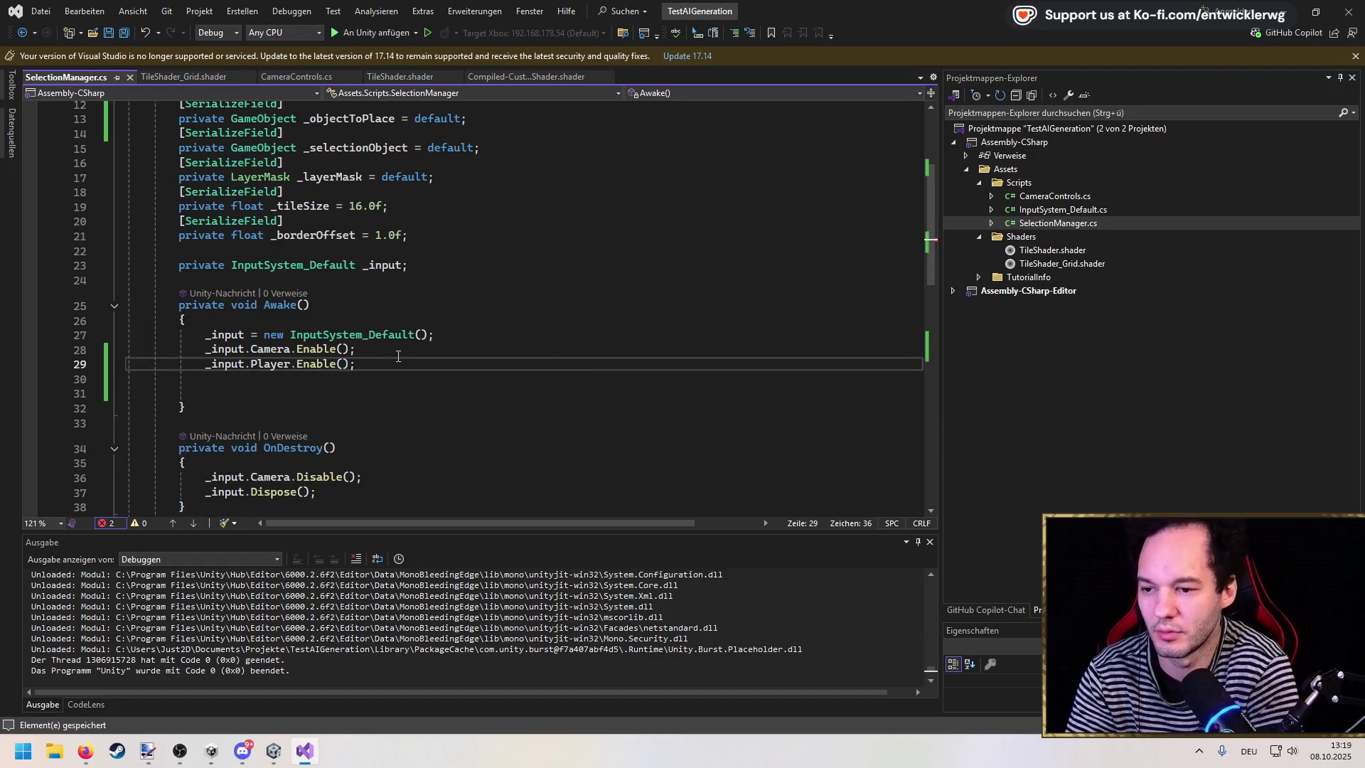
{"action": "key", "text": "Delete"}
{"action": "key", "text": "Delete"}
Step: Add the suggested _input.Player.Disable(); line in OnDestroy
{"action": "key", "text": "ctrl+s"}
{"action": "key", "text": "Down"}
{"action": "key", "text": "Down"}
{"action": "key", "text": "Down"}
{"action": "key", "text": "Down"}
{"action": "key", "text": "Down"}
{"action": "key", "text": "End"}
{"action": "key", "text": "Return"}
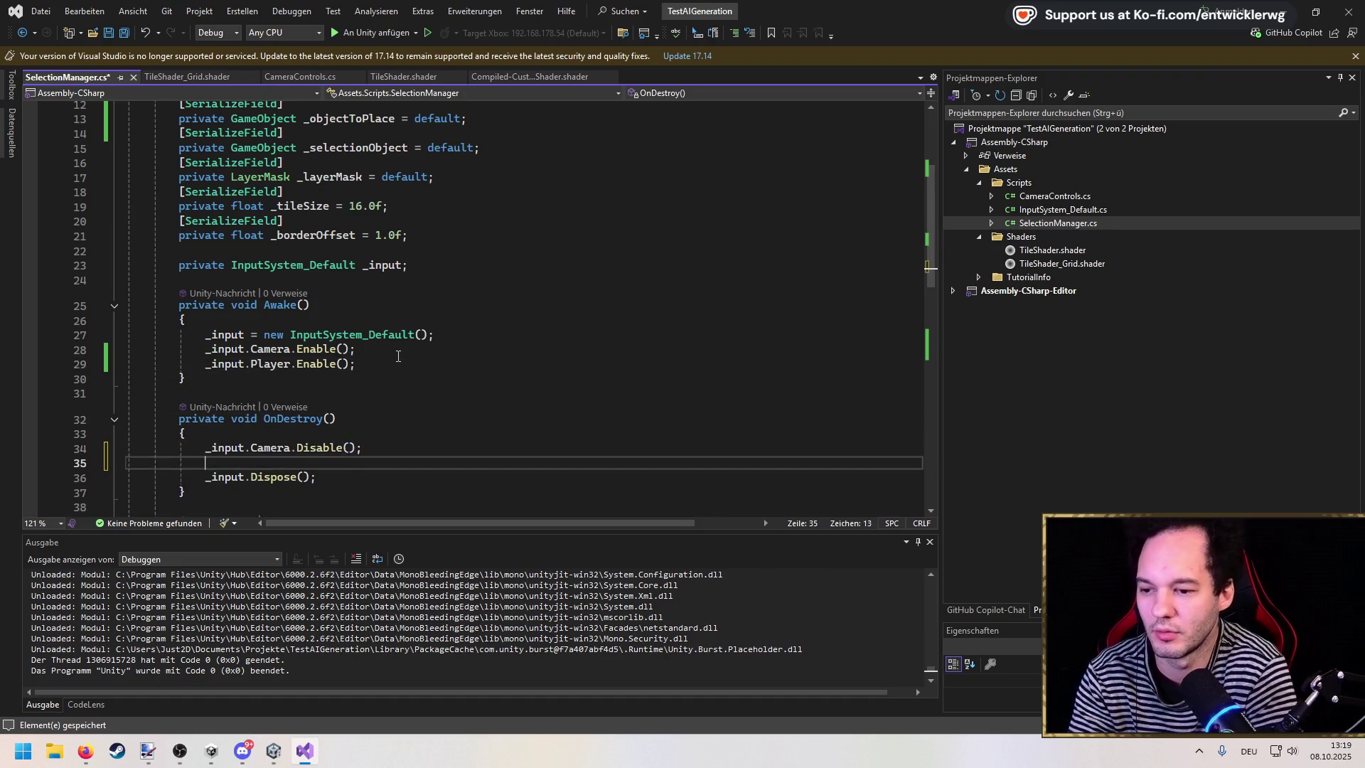
{"action": "key", "text": "Tab"}
{"action": "key", "text": "alt+Tab"}
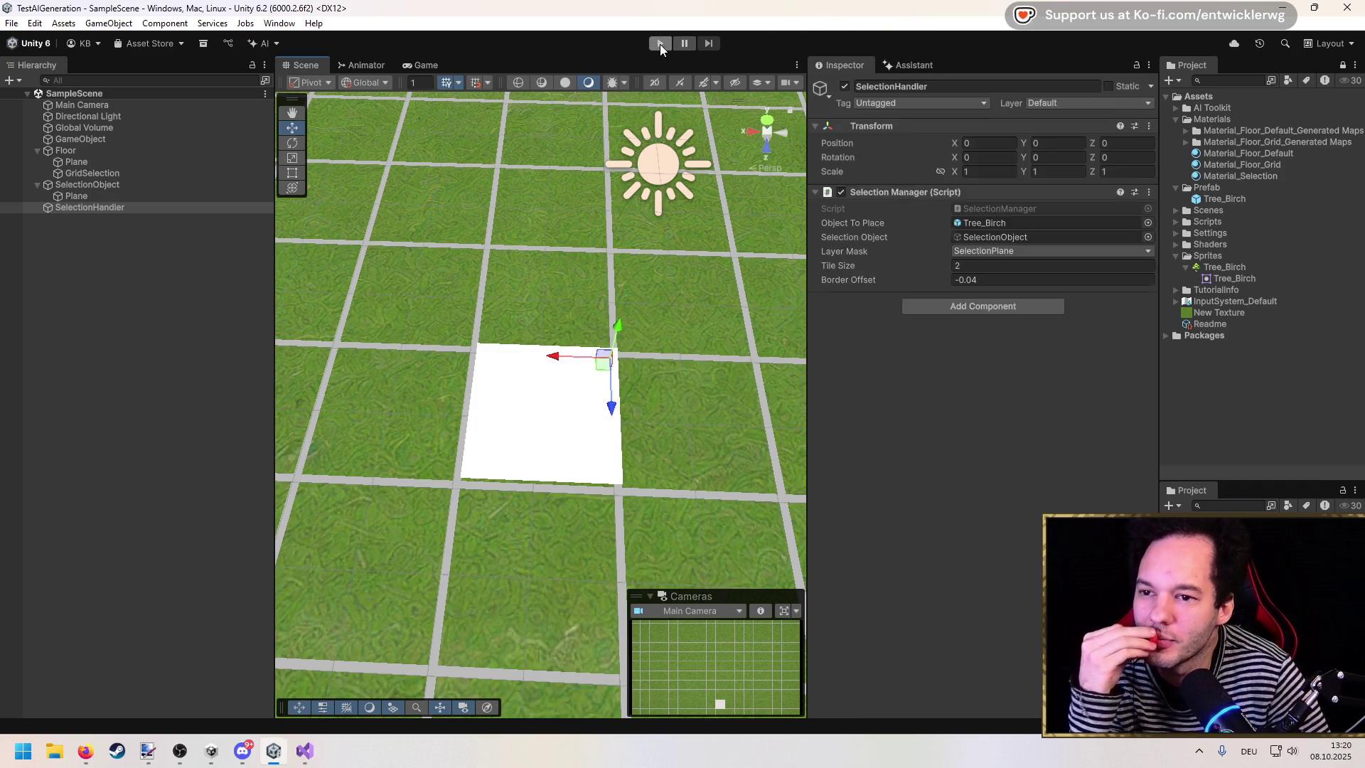
Step: Play-test placement, hitting an InvalidOperationException reading Boolean from the Attack button, then return to the script
{"action": "left_click", "coordinate": [660, 44]}
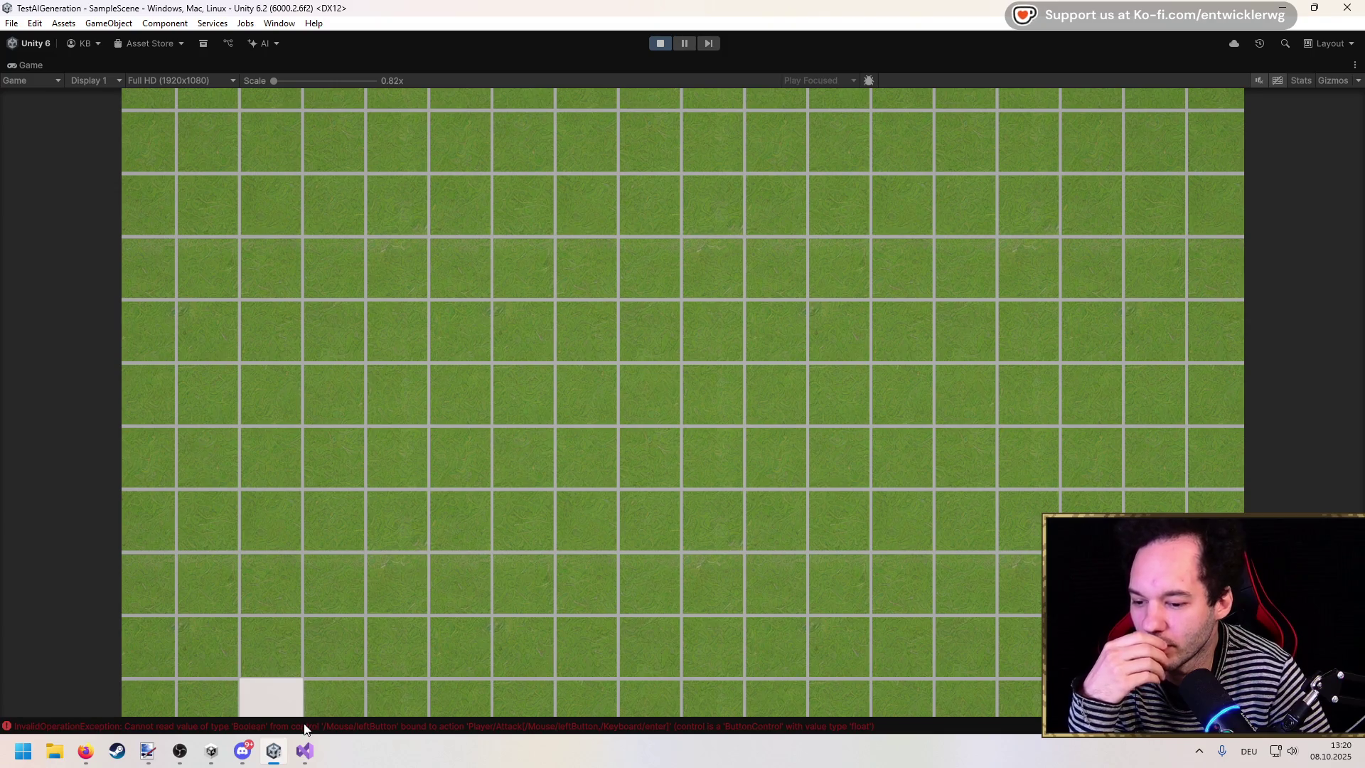
{"action": "left_click", "coordinate": [655, 47]}
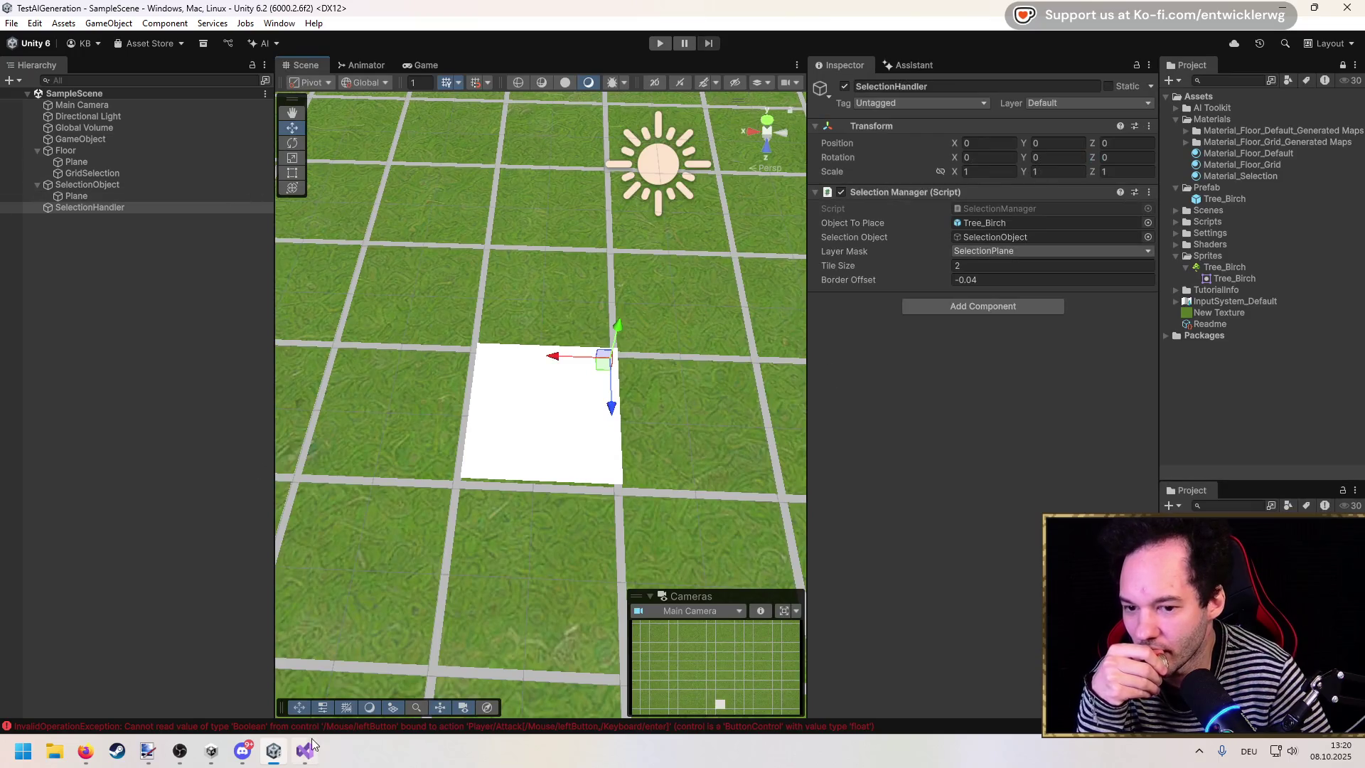
{"action": "left_click", "coordinate": [313, 744]}
{"action": "scroll", "coordinate": [388, 325], "scroll_direction": "down", "scroll_amount": 8}
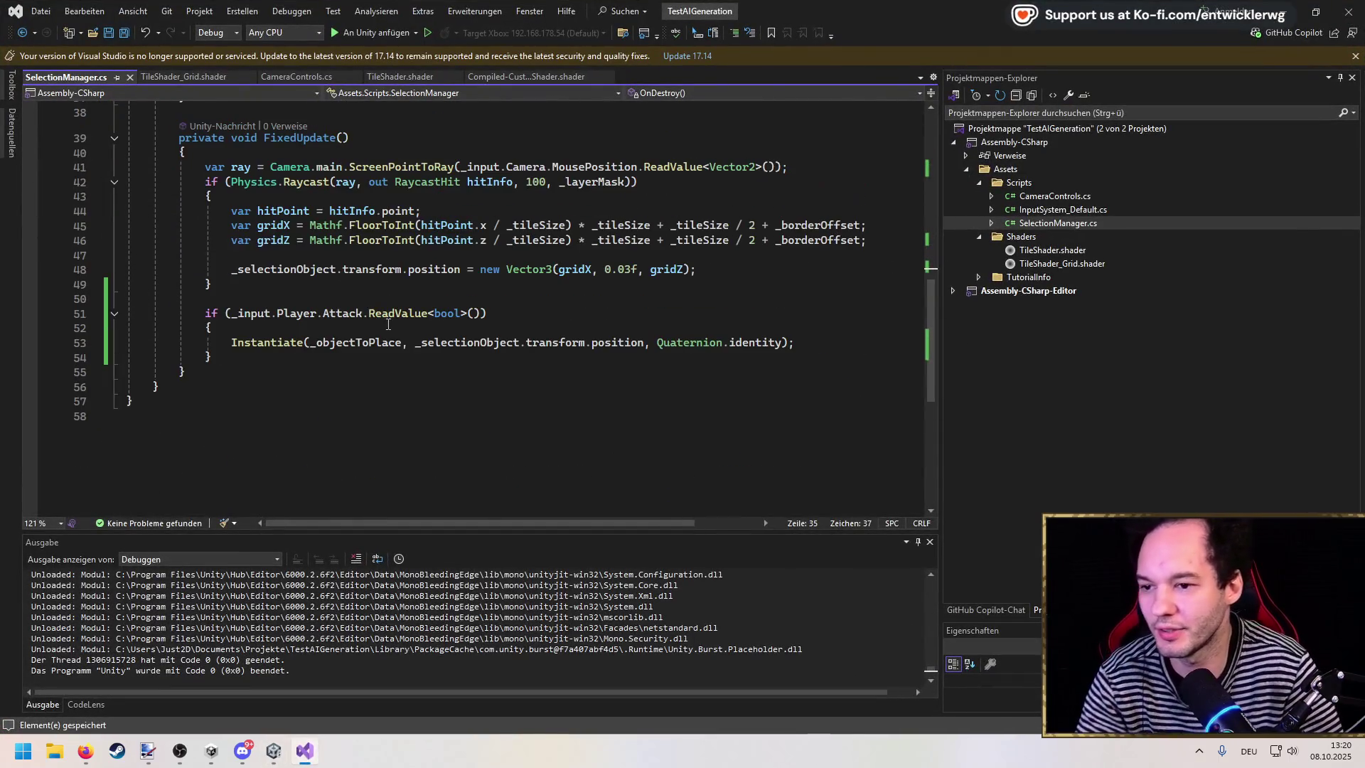
Step: Replace .ReadValue<bool>() with .triggered on the Attack action in line 51's condition and save
{"action": "left_click", "coordinate": [364, 314]}
{"action": "type", "text": "."}
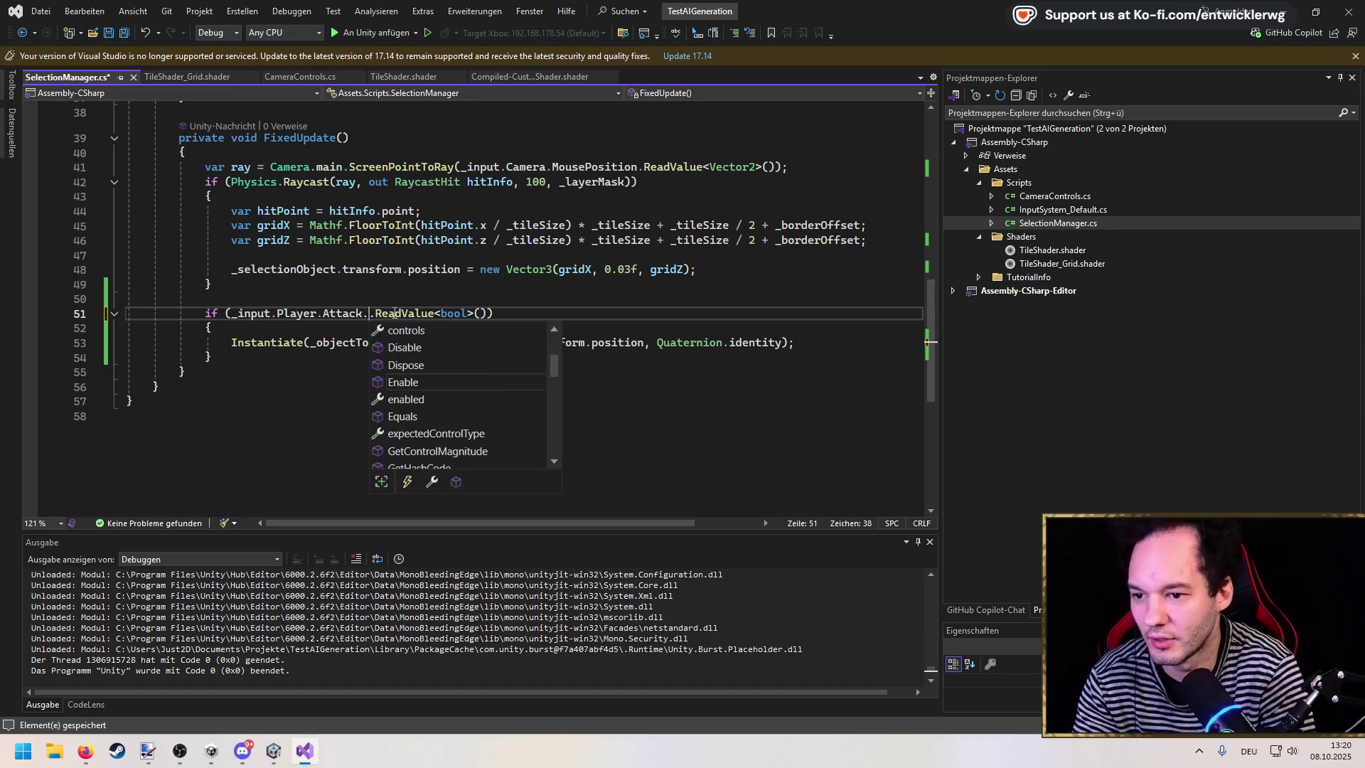
{"action": "key", "text": "Down"}
{"action": "key", "text": "Down"}
{"action": "key", "text": "Down"}
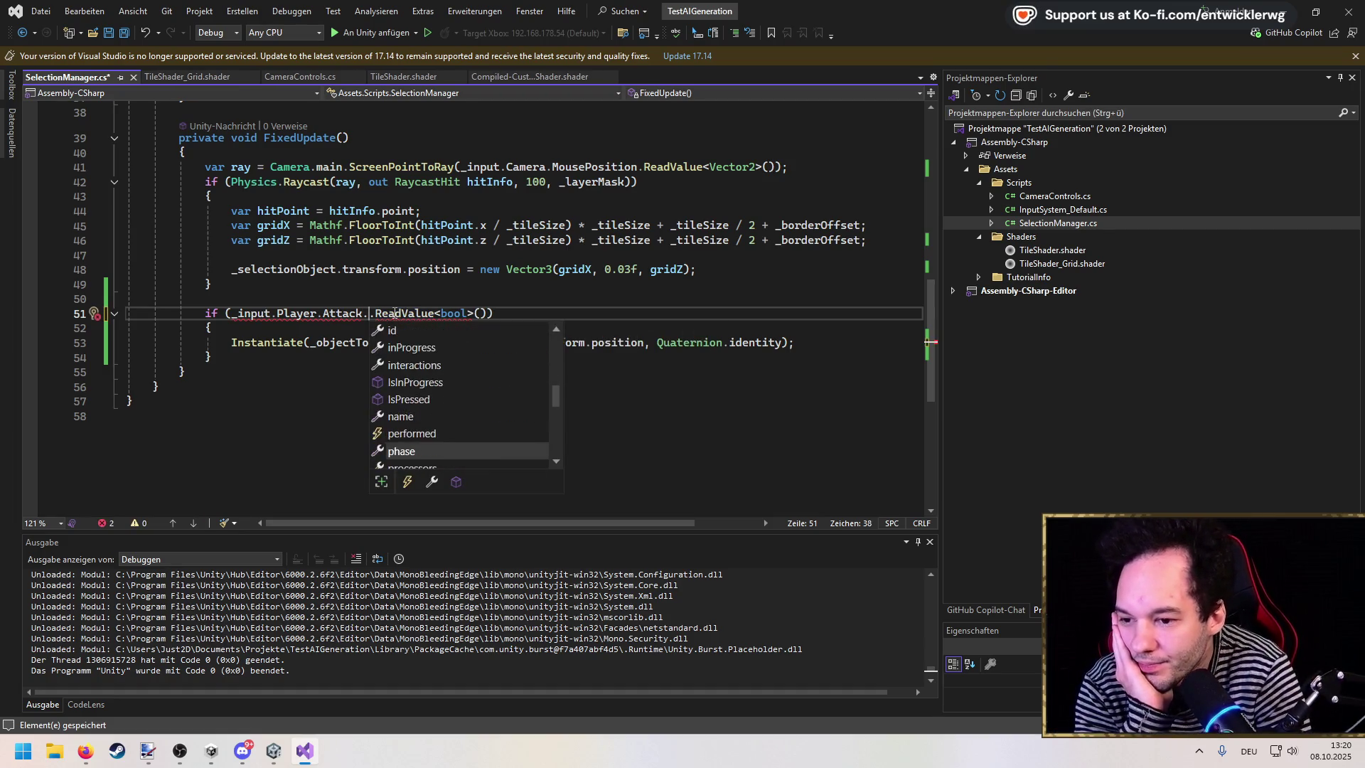
{"action": "key", "text": "Down"}
{"action": "key", "text": "Down"}
{"action": "key", "text": "Down"}
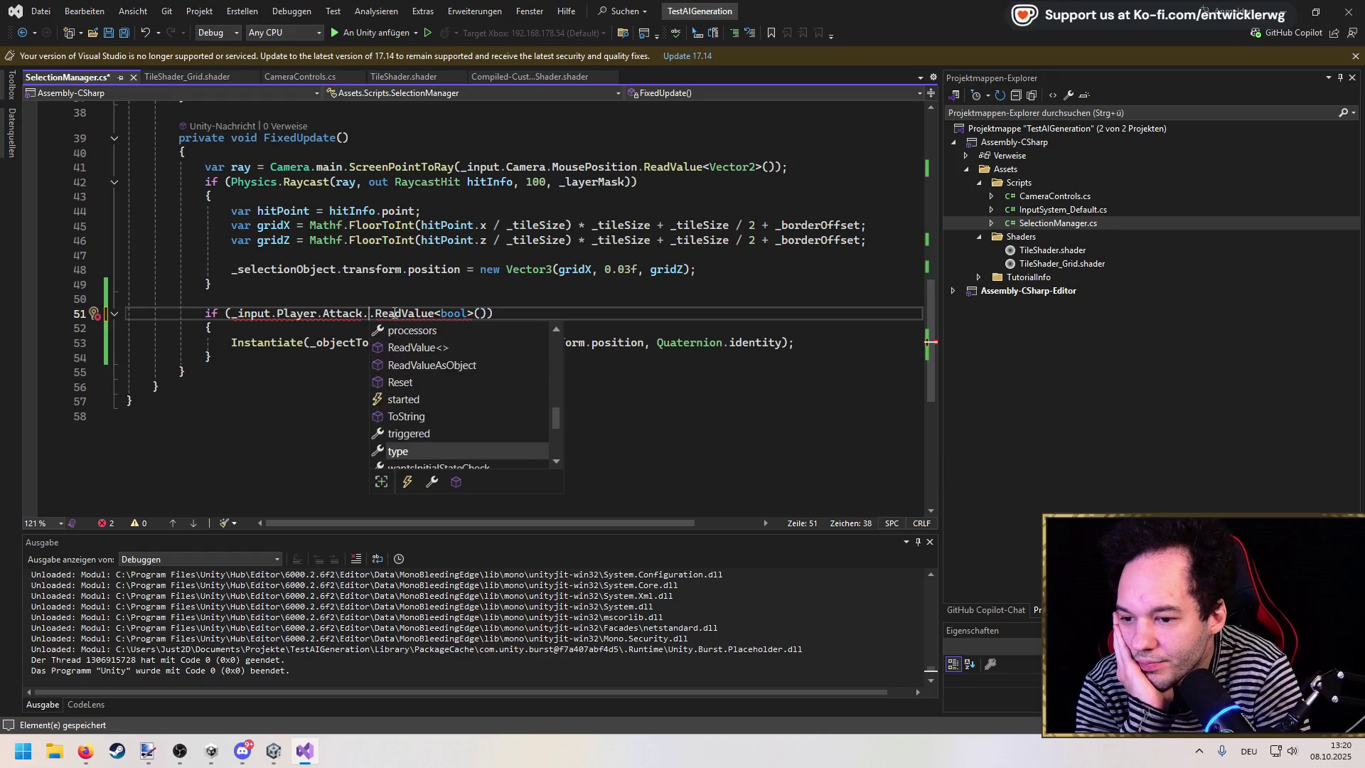
{"action": "key", "text": "Up"}
{"action": "key", "text": "Up"}
{"action": "key", "text": "Up"}
{"action": "key", "text": "Down"}
{"action": "key", "text": "Down"}
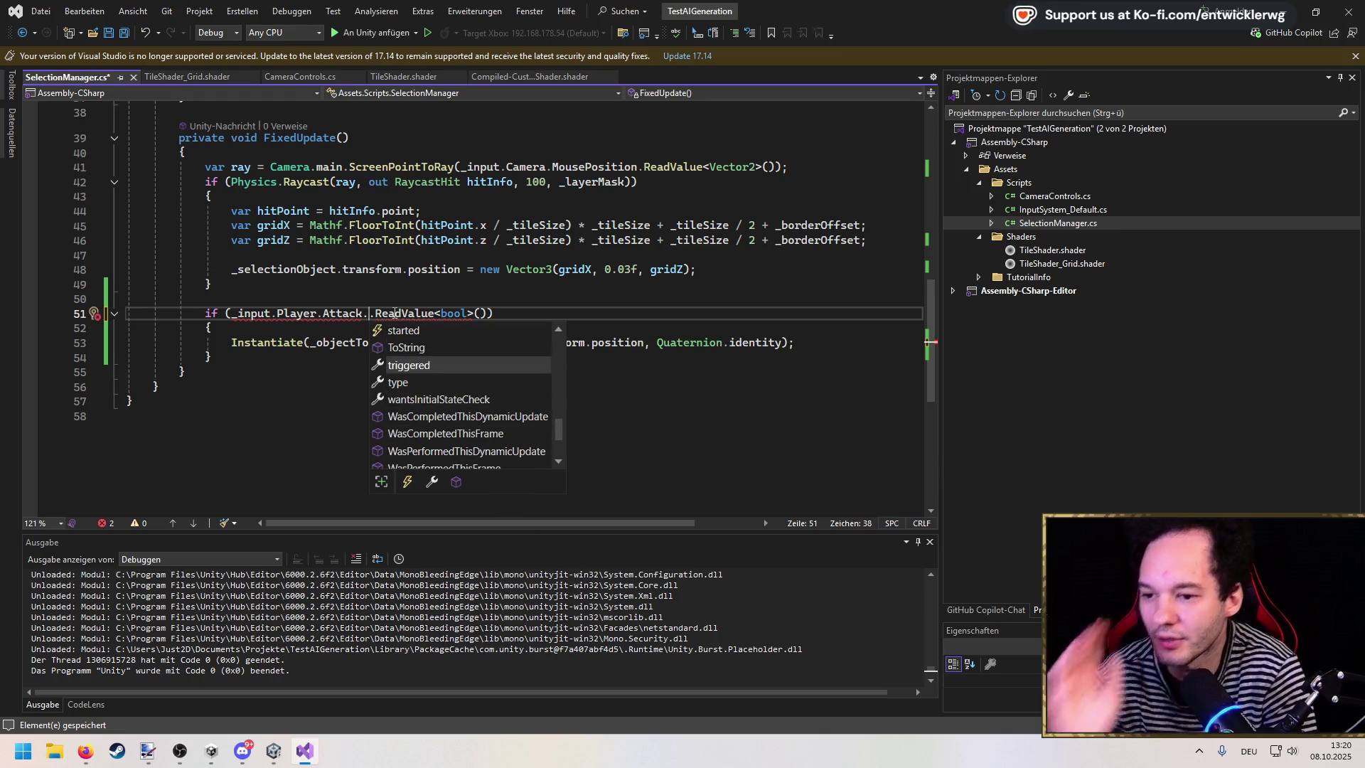
{"action": "key", "text": "Tab"}
{"action": "key", "text": "ctrl+shift+Right"}
{"action": "key", "text": "ctrl+shift+Right"}
{"action": "key", "text": "ctrl+shift+Right"}
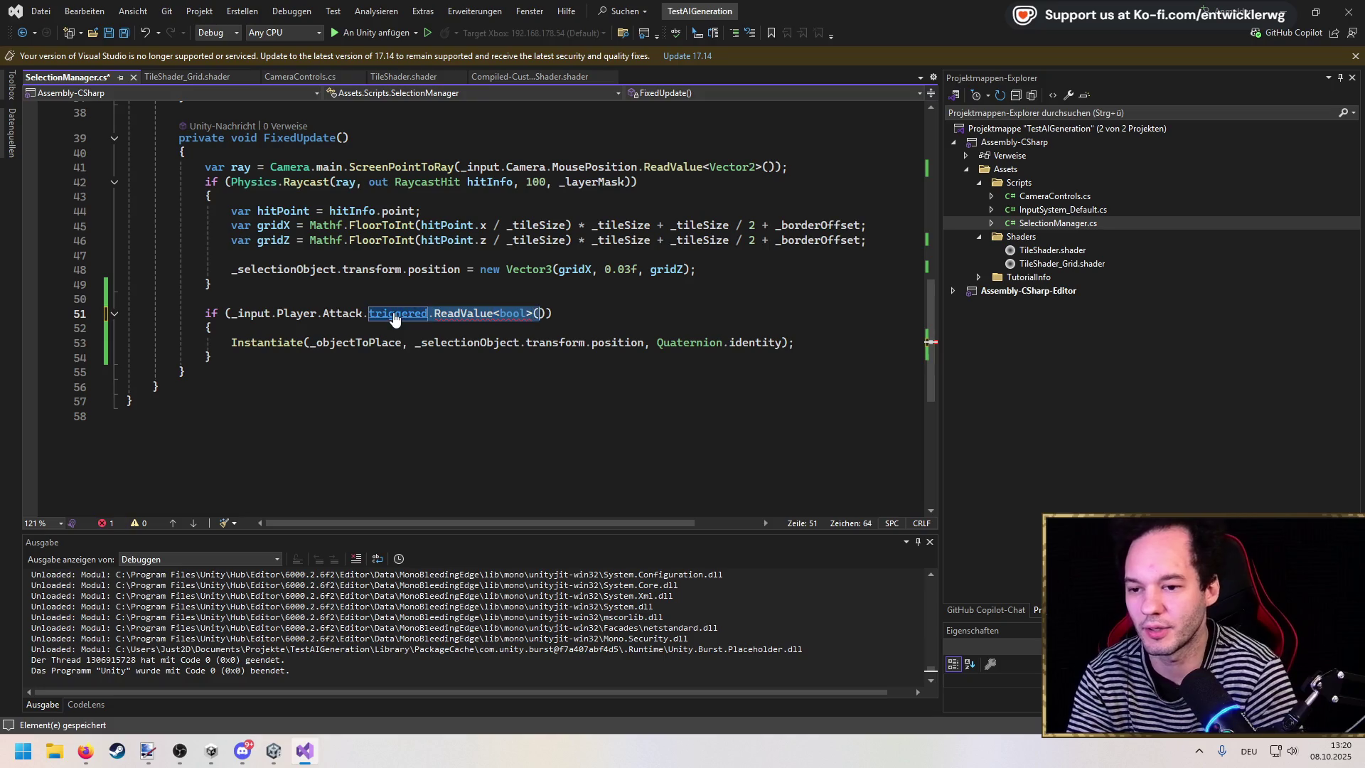
{"action": "key", "text": "Delete"}
{"action": "key", "text": "ctrl+s"}
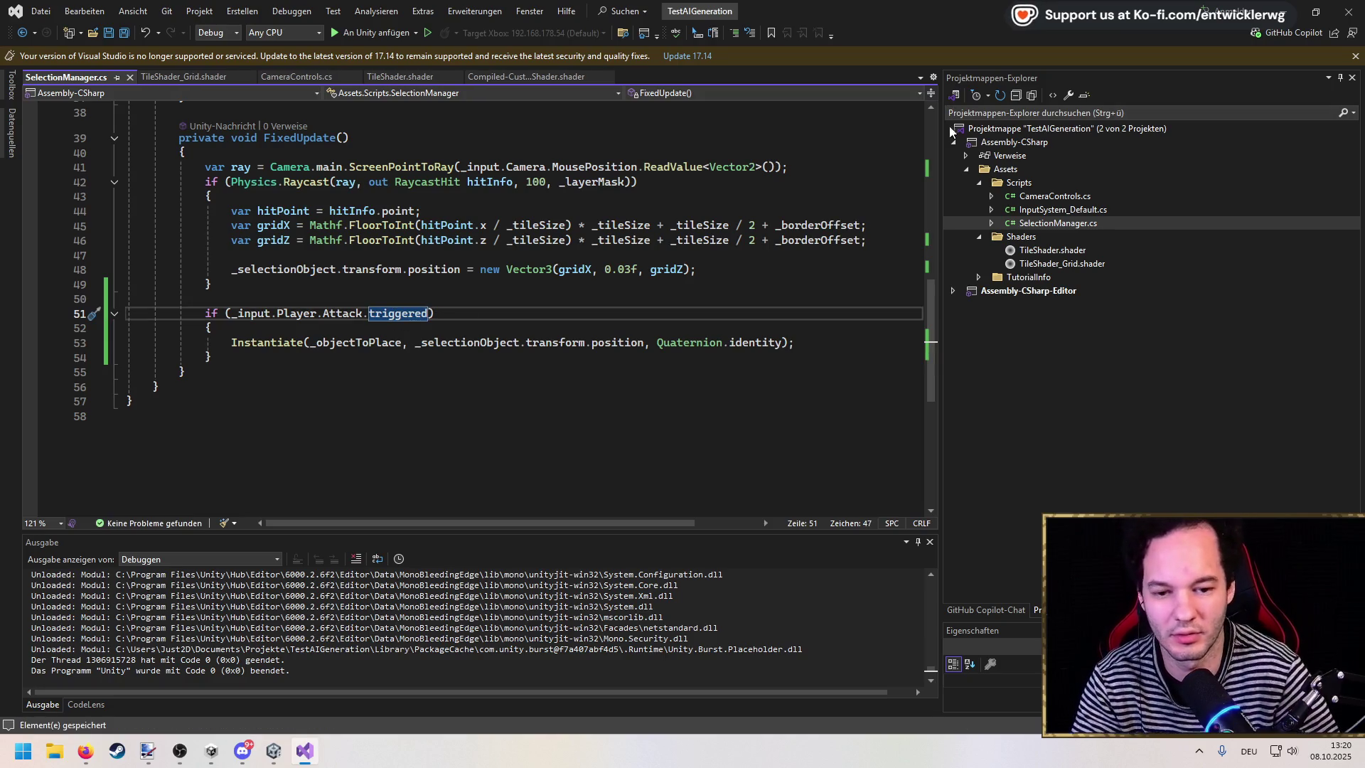
{"action": "key", "text": "alt+Tab"}
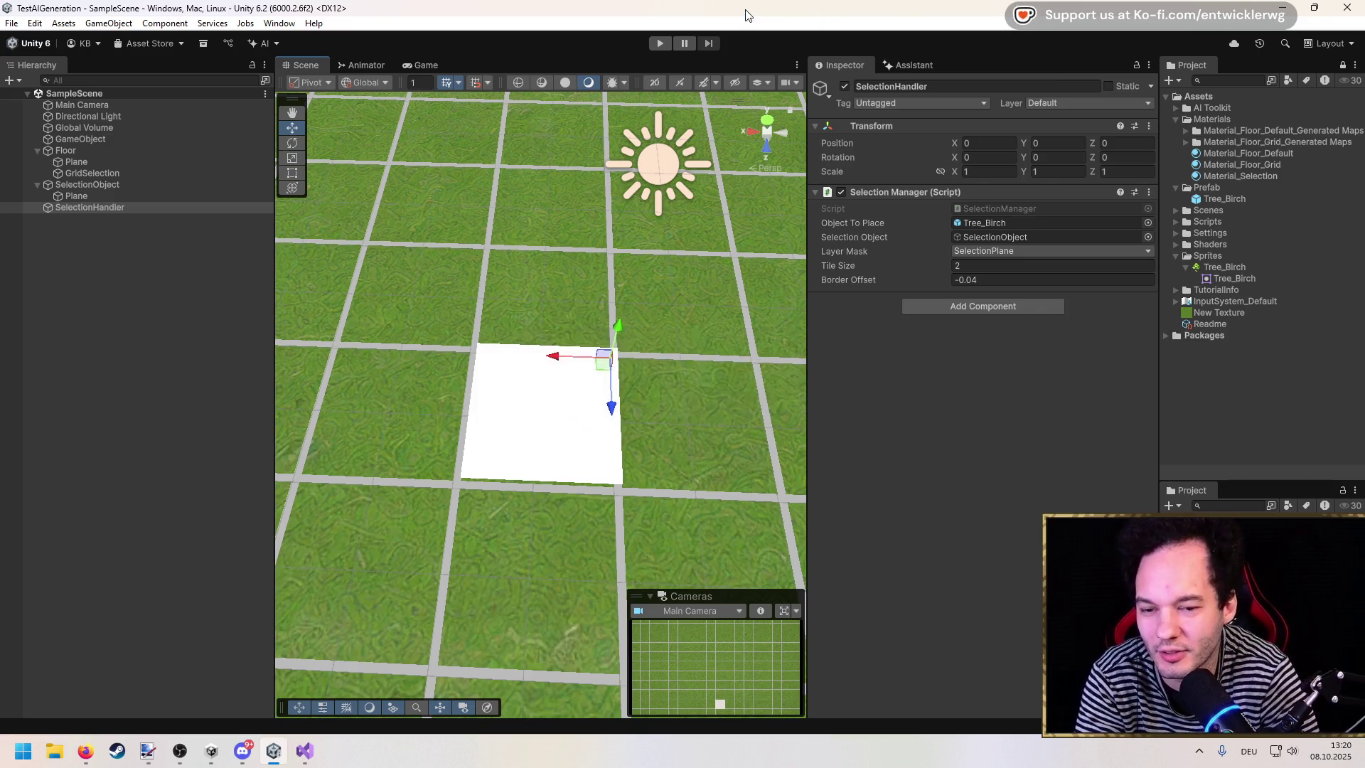
Step: Start Play mode and place three Tree_Birch trees on grid tiles
{"action": "left_click", "coordinate": [664, 45]}
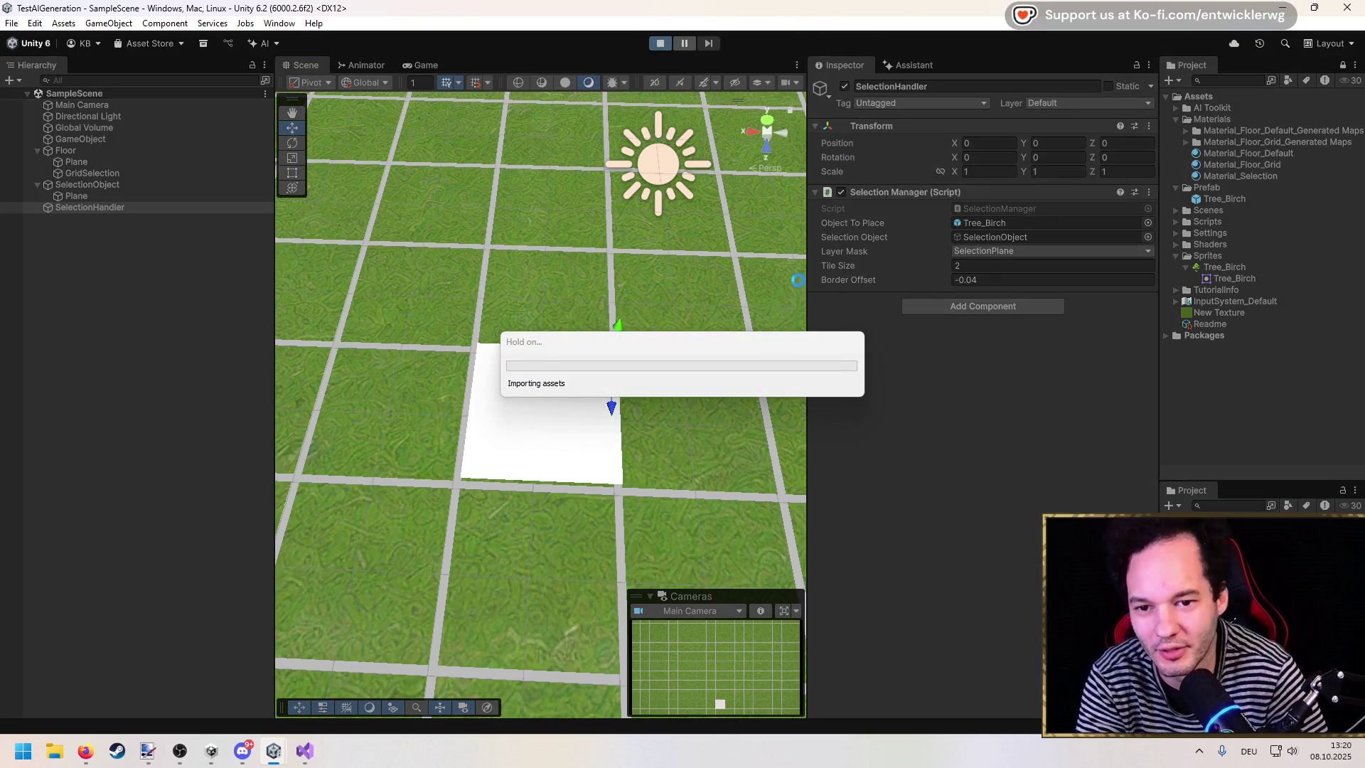
{"action": "left_click", "coordinate": [308, 759]}
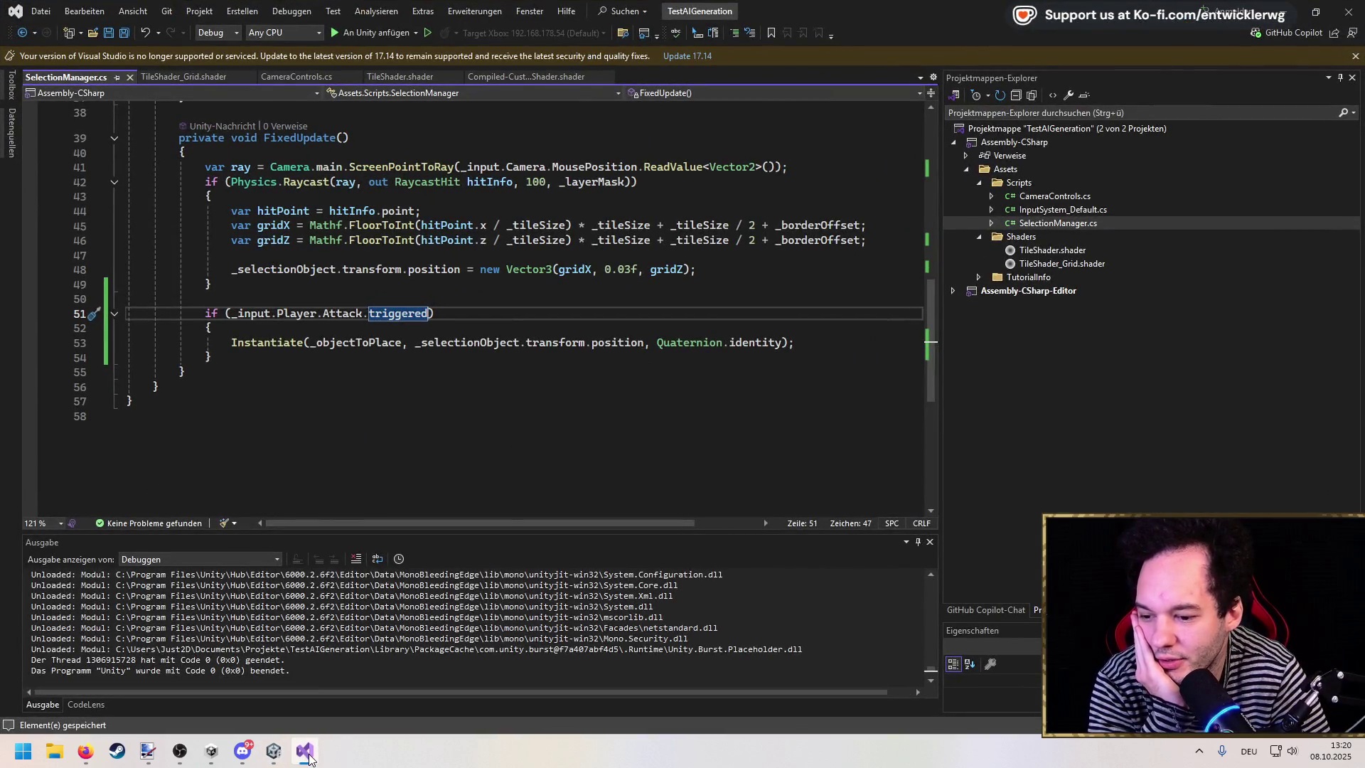
{"action": "left_click", "coordinate": [307, 753]}
{"action": "left_click", "coordinate": [524, 398]}
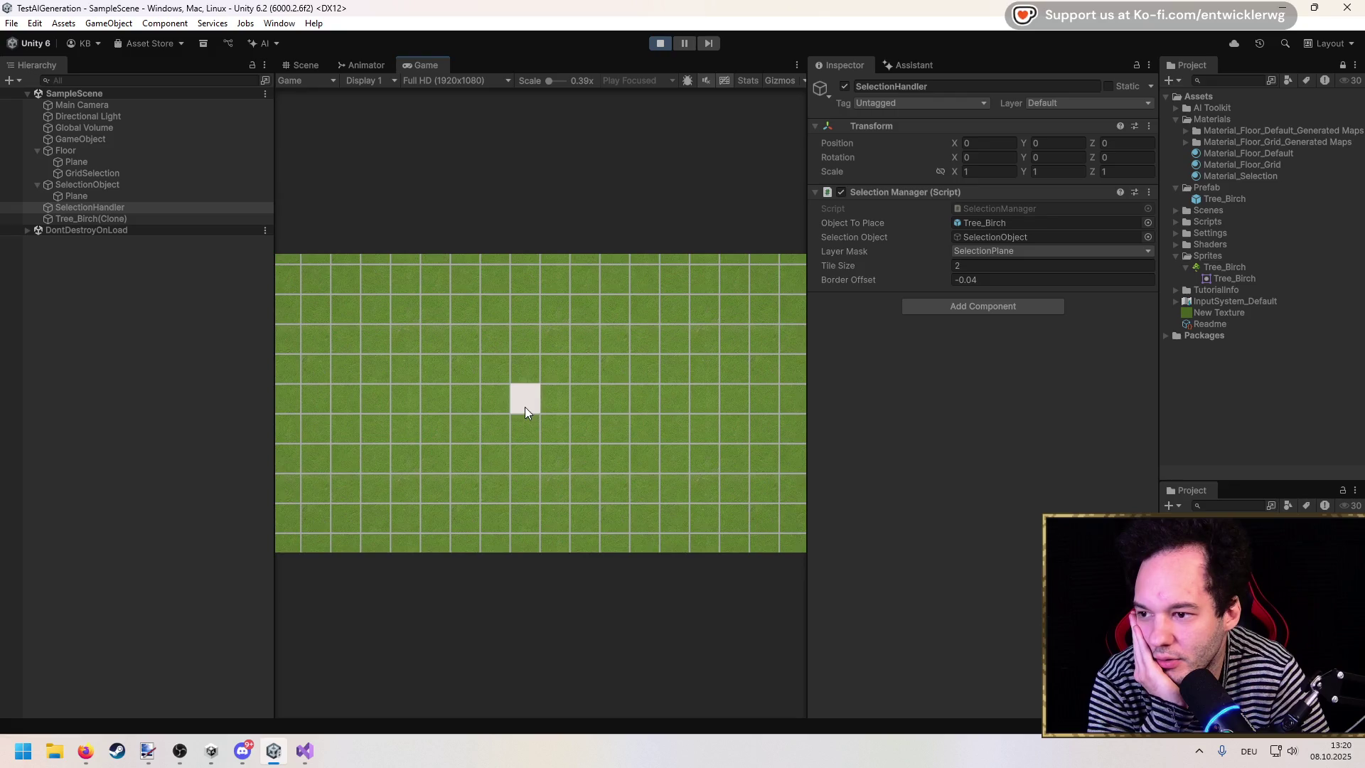
{"action": "left_click", "coordinate": [574, 406]}
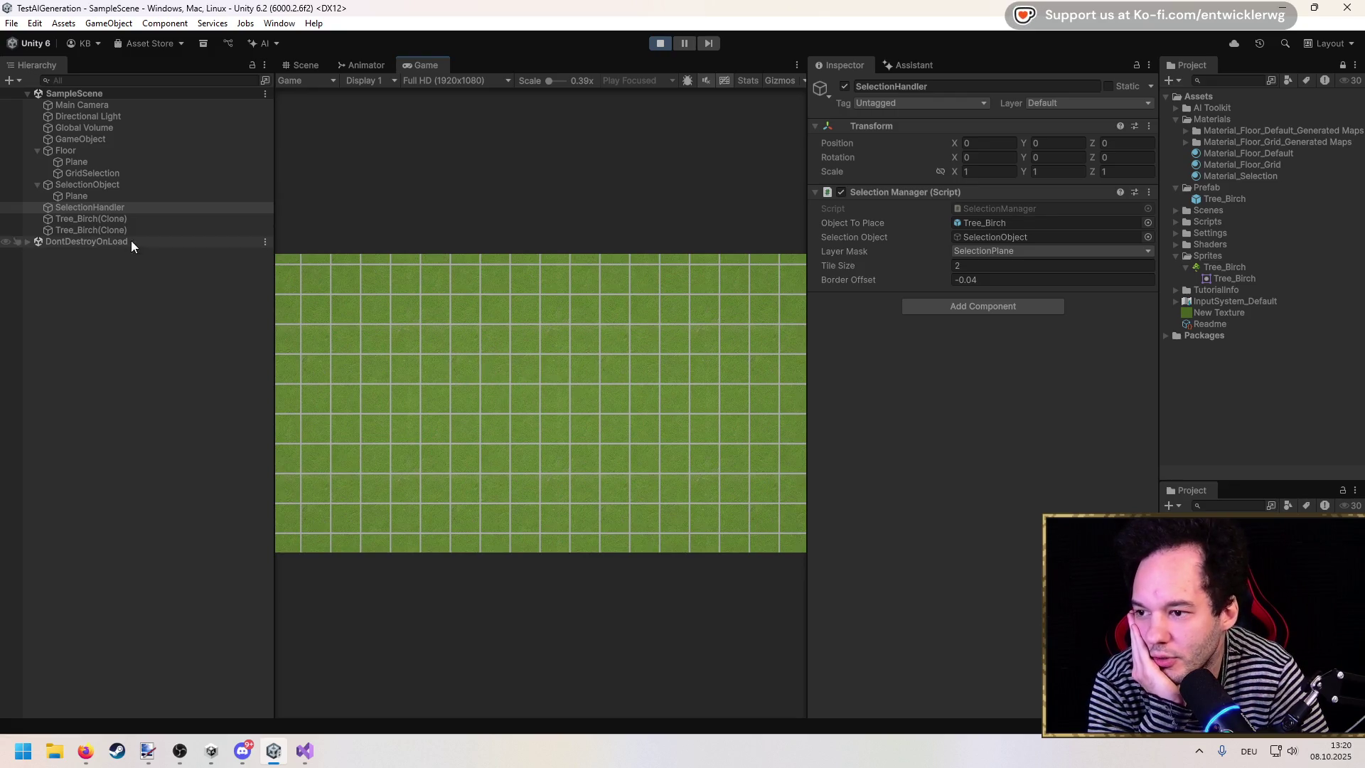
{"action": "left_click", "coordinate": [143, 218]}
{"action": "left_click", "coordinate": [469, 379]}
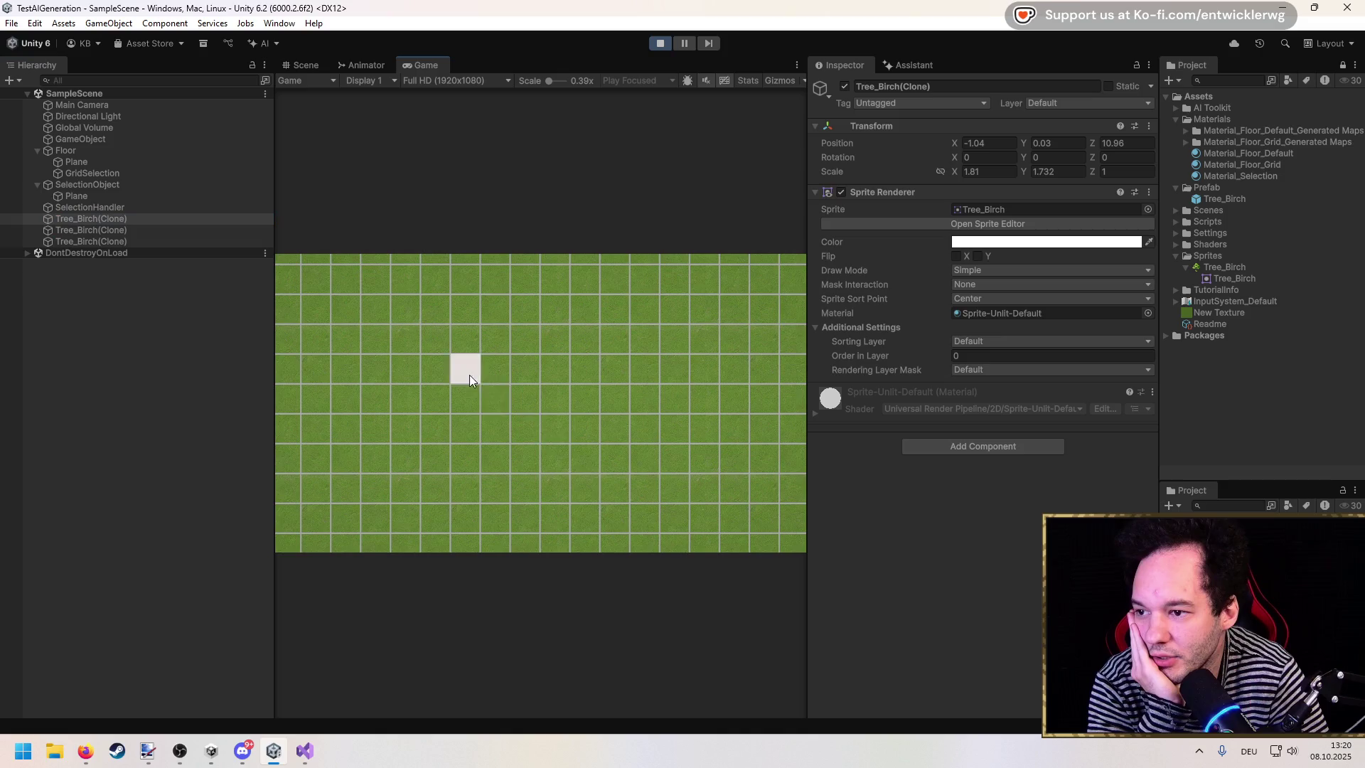
Step: Set a placed birch's X rotation to 90 to lay it flat, then stop Play and inspect the Tree_Birch prefab
{"action": "left_click", "coordinate": [305, 65]}
{"action": "double_click", "coordinate": [91, 230]}
{"action": "mouse_move", "coordinate": [556, 441]}
{"action": "left_mouse_down"}
{"action": "mouse_move", "coordinate": [573, 488]}
{"action": "mouse_move", "coordinate": [598, 171]}
{"action": "mouse_move", "coordinate": [591, 304]}
{"action": "left_mouse_up"}
{"action": "left_click", "coordinate": [981, 159]}
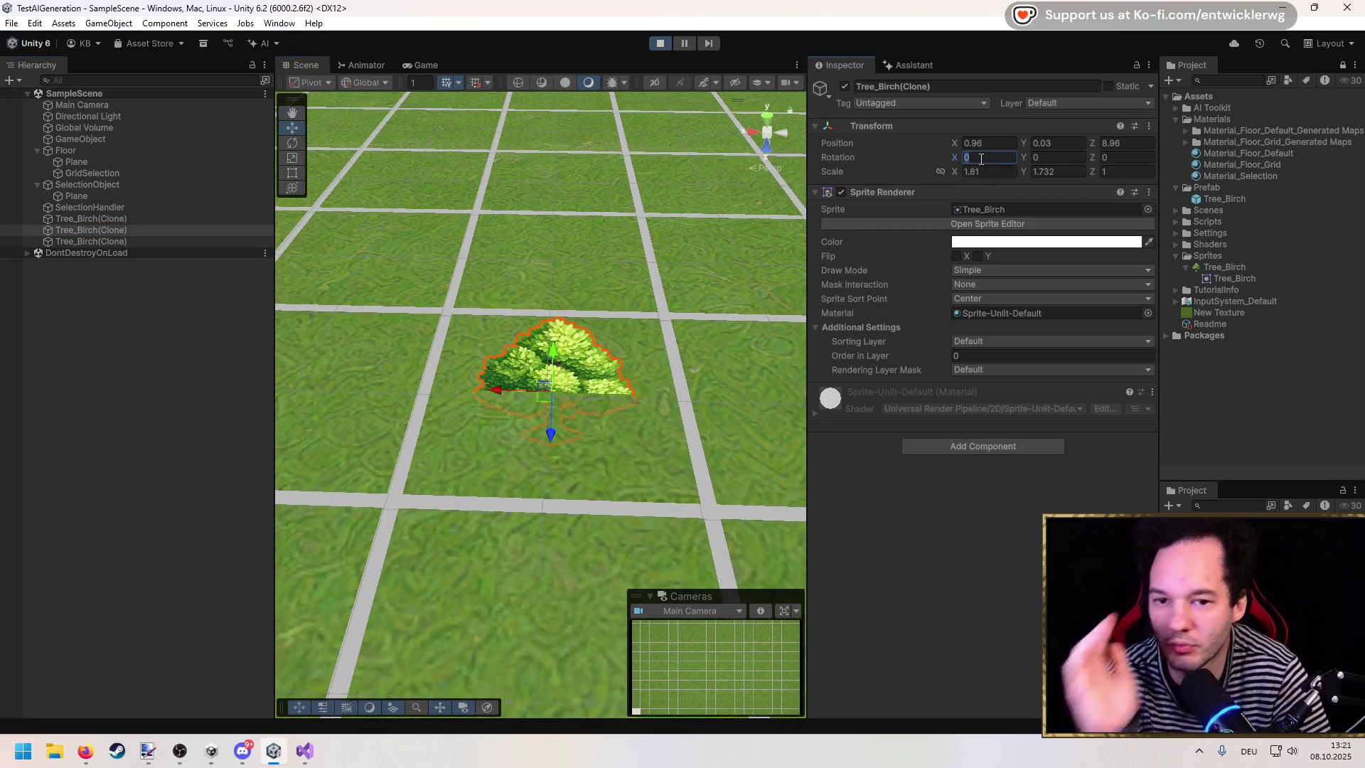
{"action": "type", "text": "90"}
{"action": "left_click", "coordinate": [422, 65]}
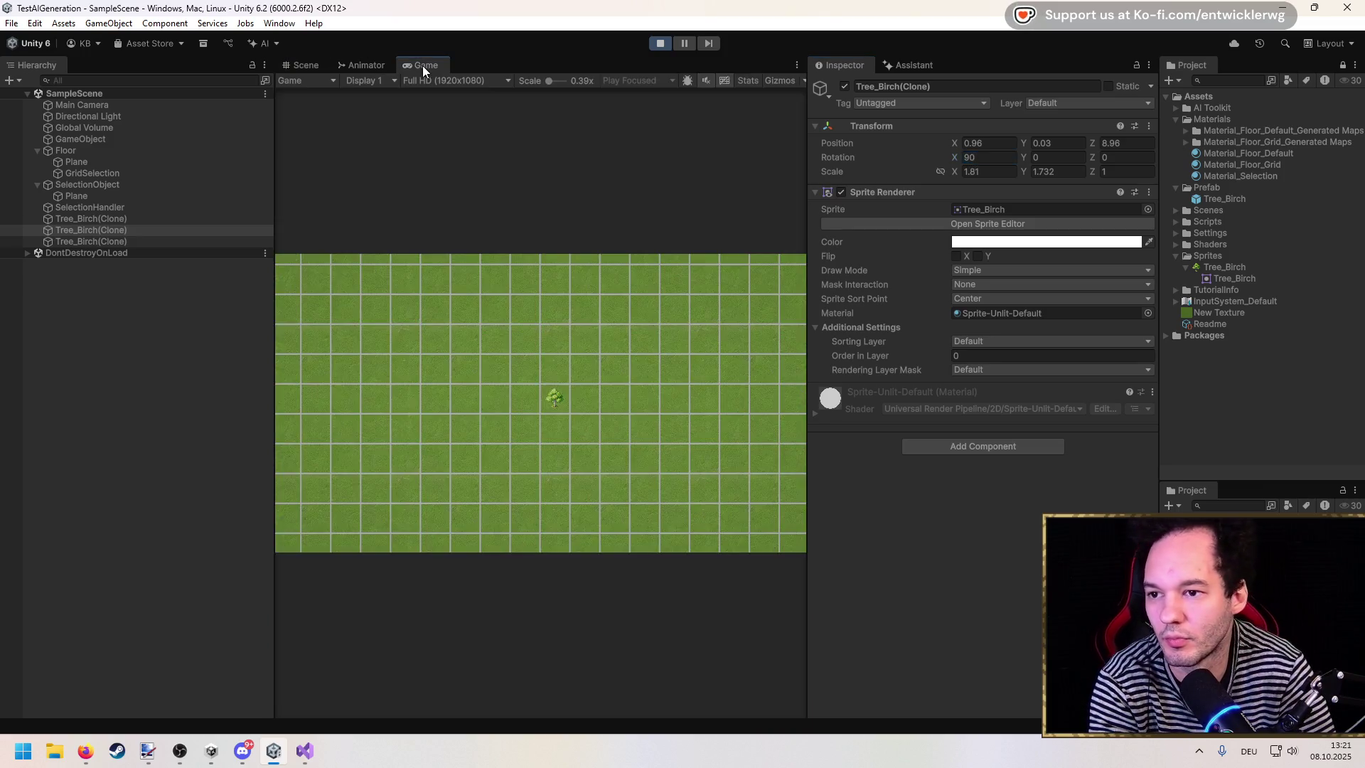
{"action": "left_click", "coordinate": [661, 43]}
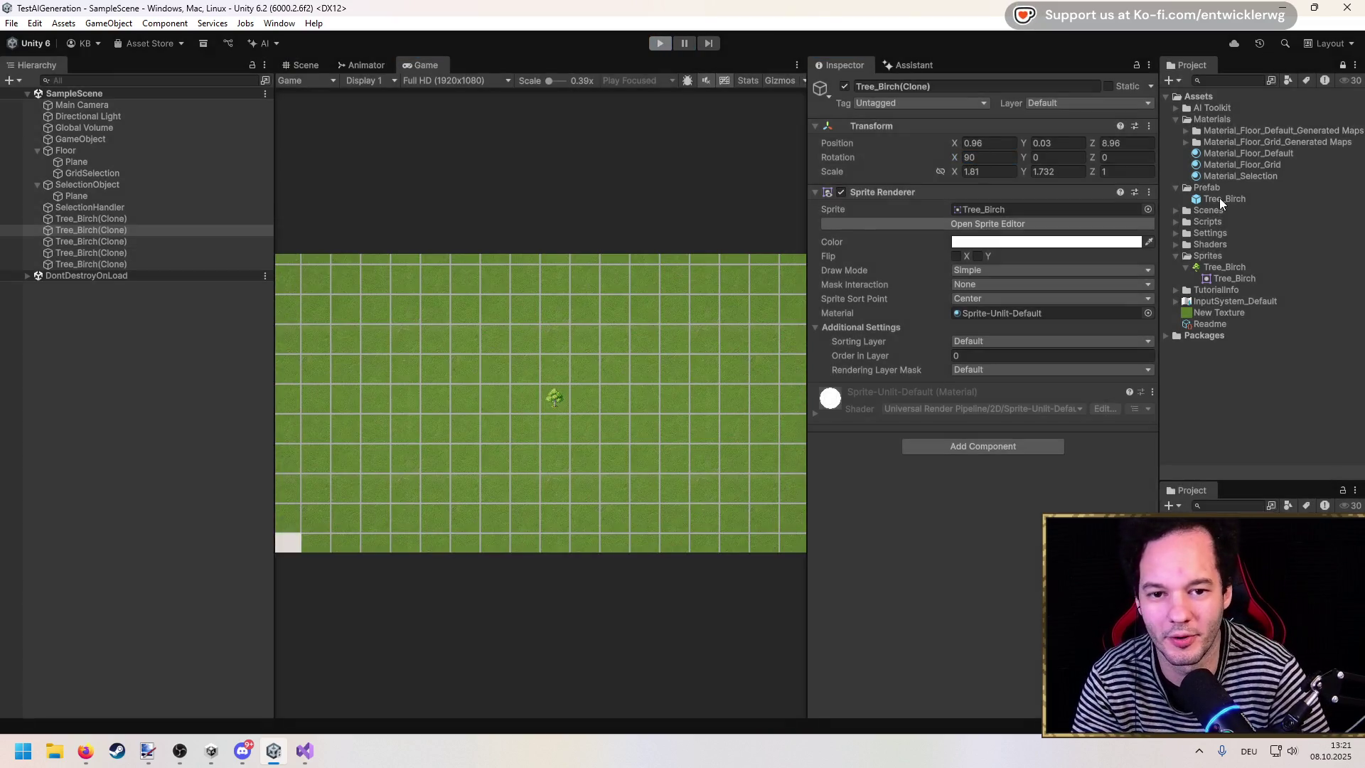
{"action": "left_click", "coordinate": [1218, 199]}
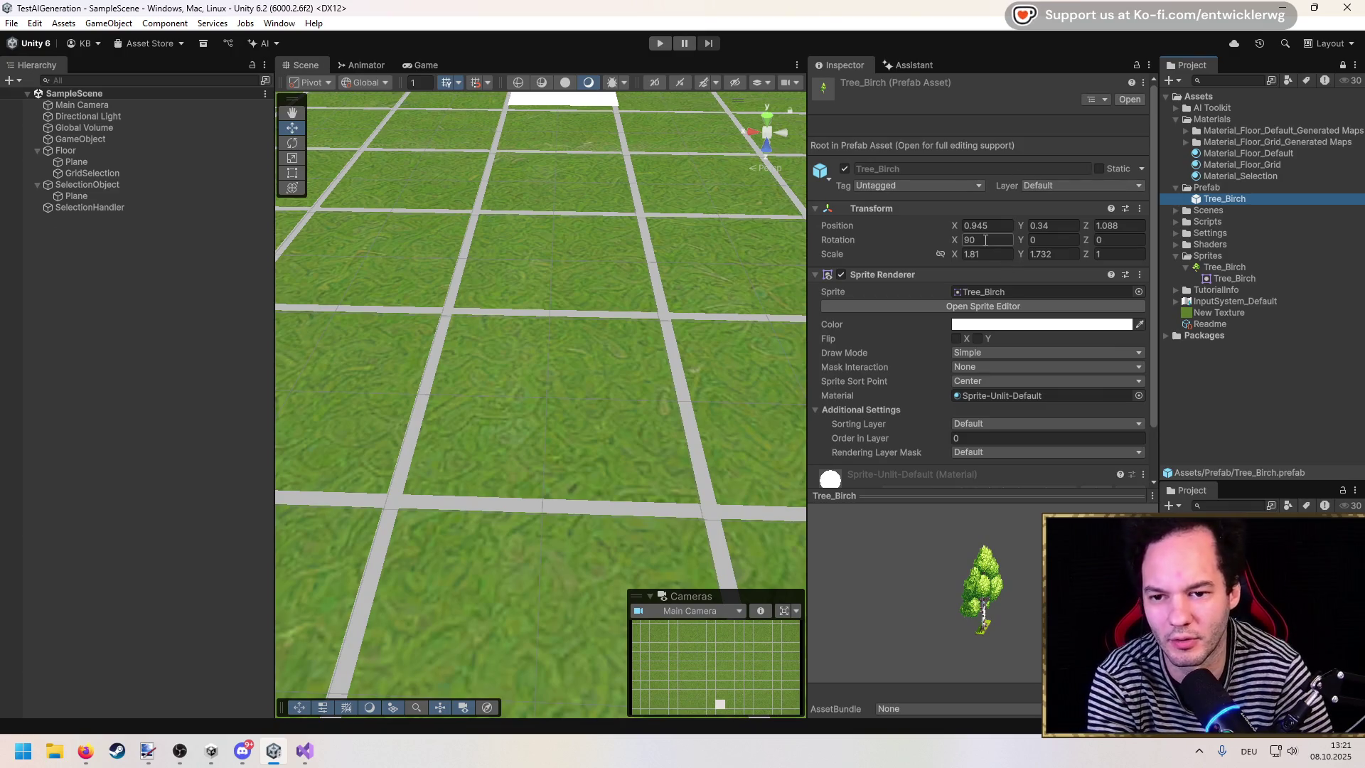
{"action": "left_click", "coordinate": [310, 745]}
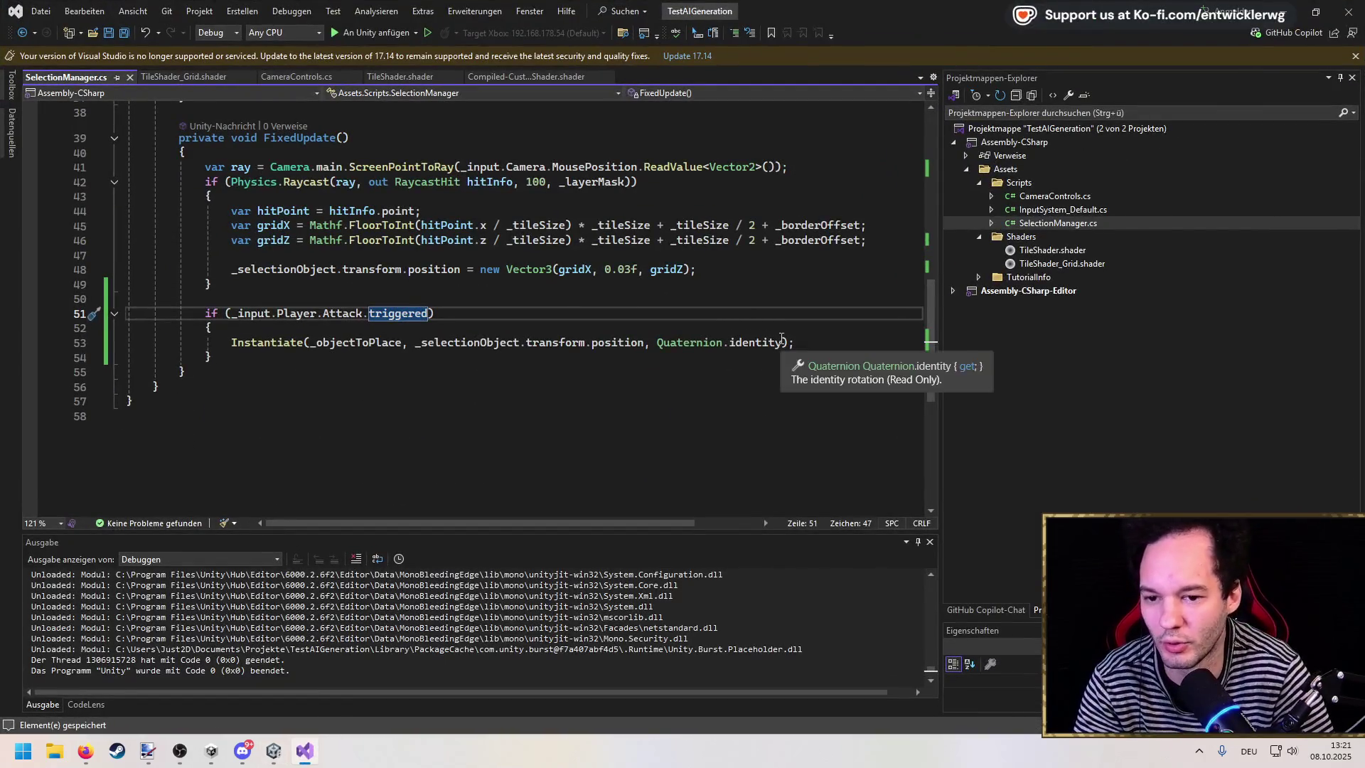
Step: Replace Quaternion.identity in the Instantiate call with a Quaternion Euler-angle rotation ending in 0, 0
{"action": "left_click_drag", "start_coordinate": [782, 344], "coordinate": [638, 348]}
{"action": "key", "text": "BackSpace"}
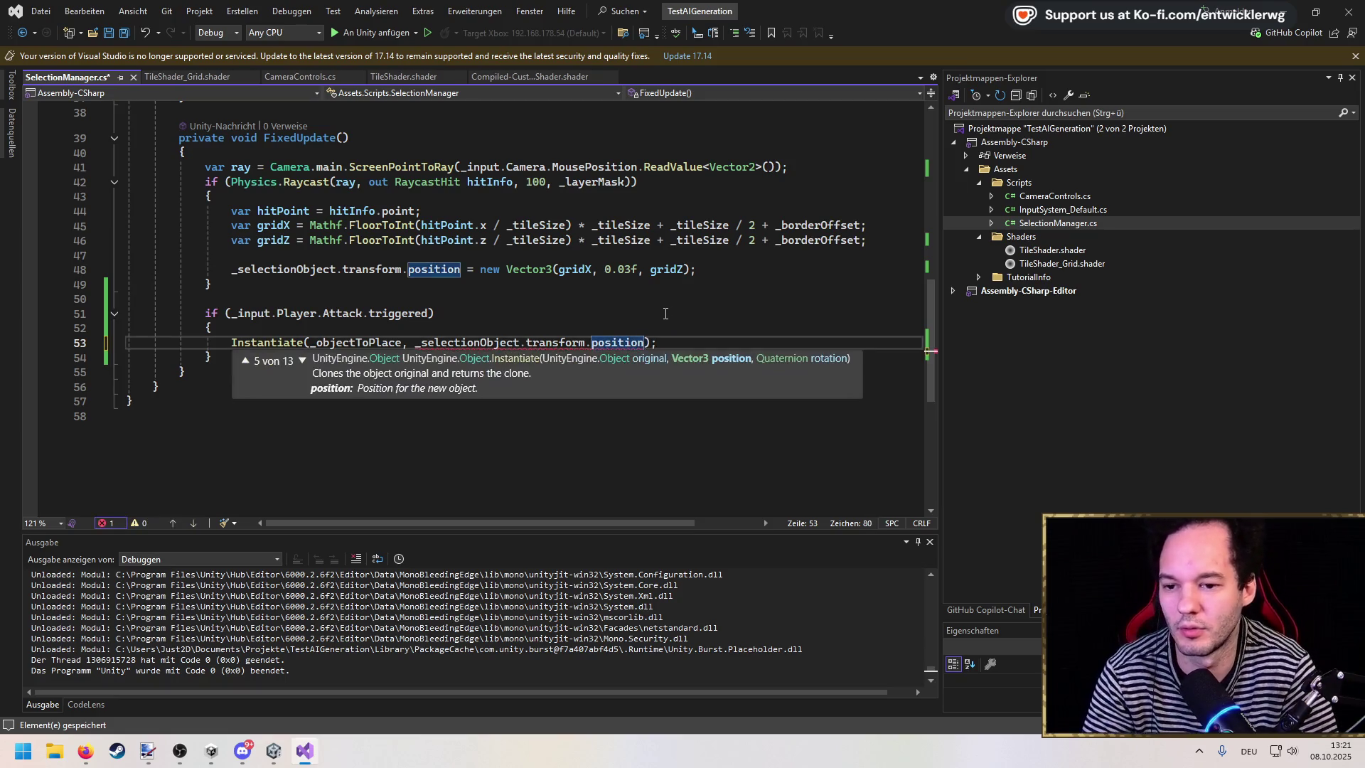
{"action": "type", "text": ", "}
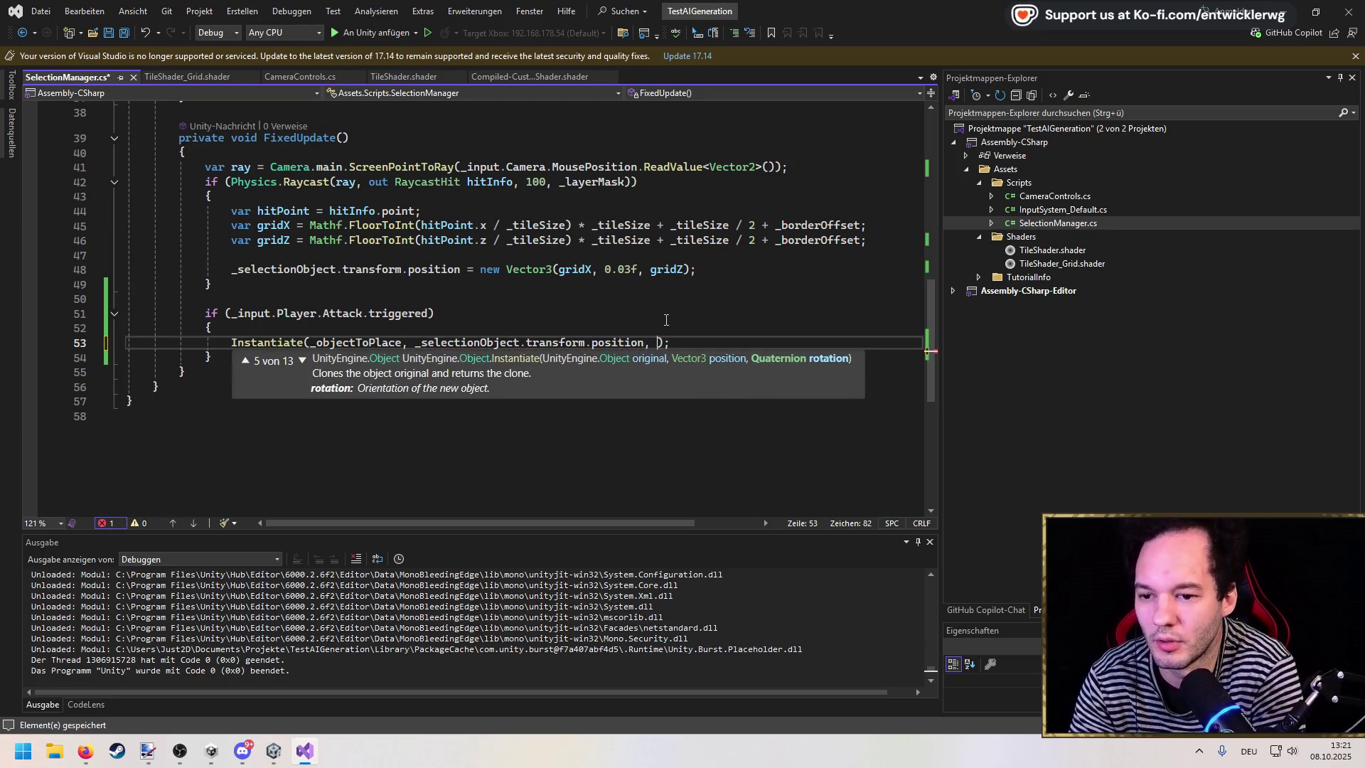
{"action": "type", "text": "Quaternion.from"}
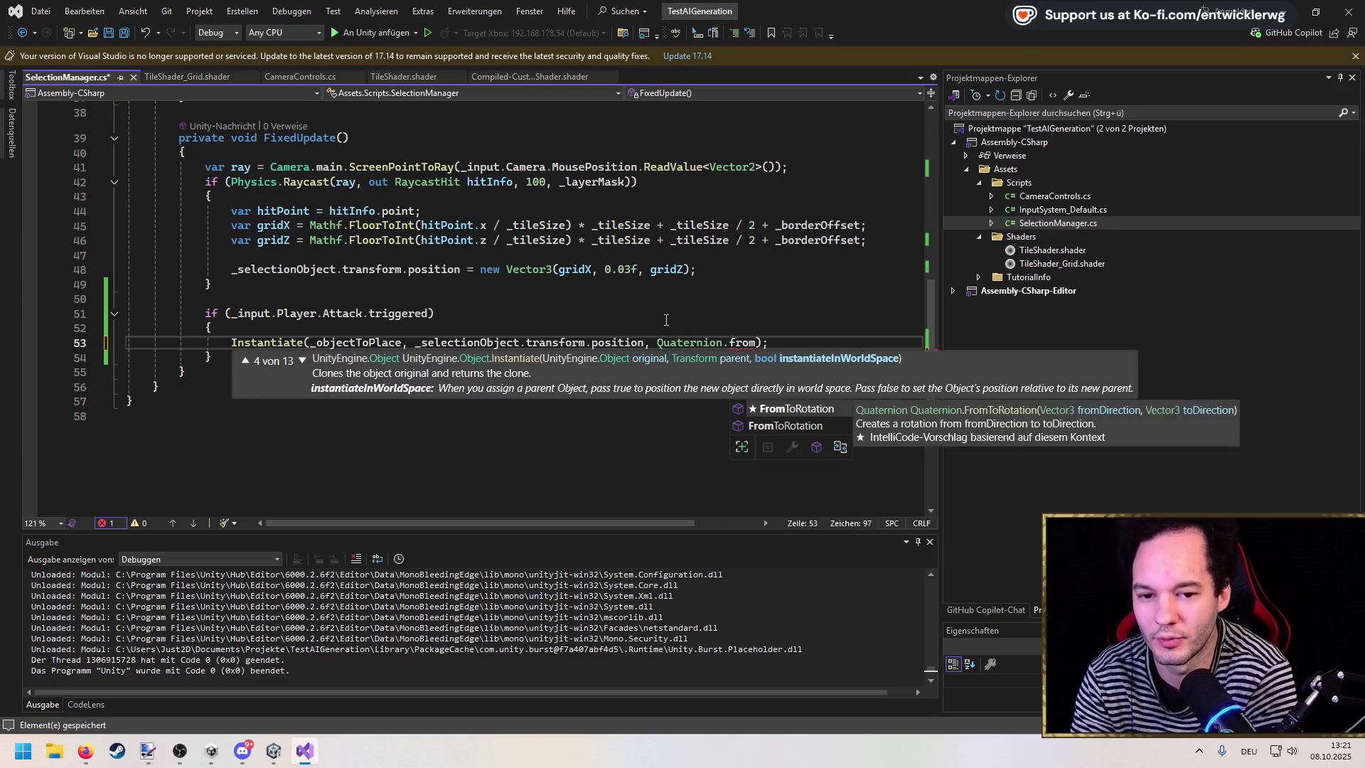
{"action": "key", "text": "BackSpace"}
{"action": "key", "text": "BackSpace"}
{"action": "key", "text": "BackSpace"}
{"action": "type", "text": "eu"}
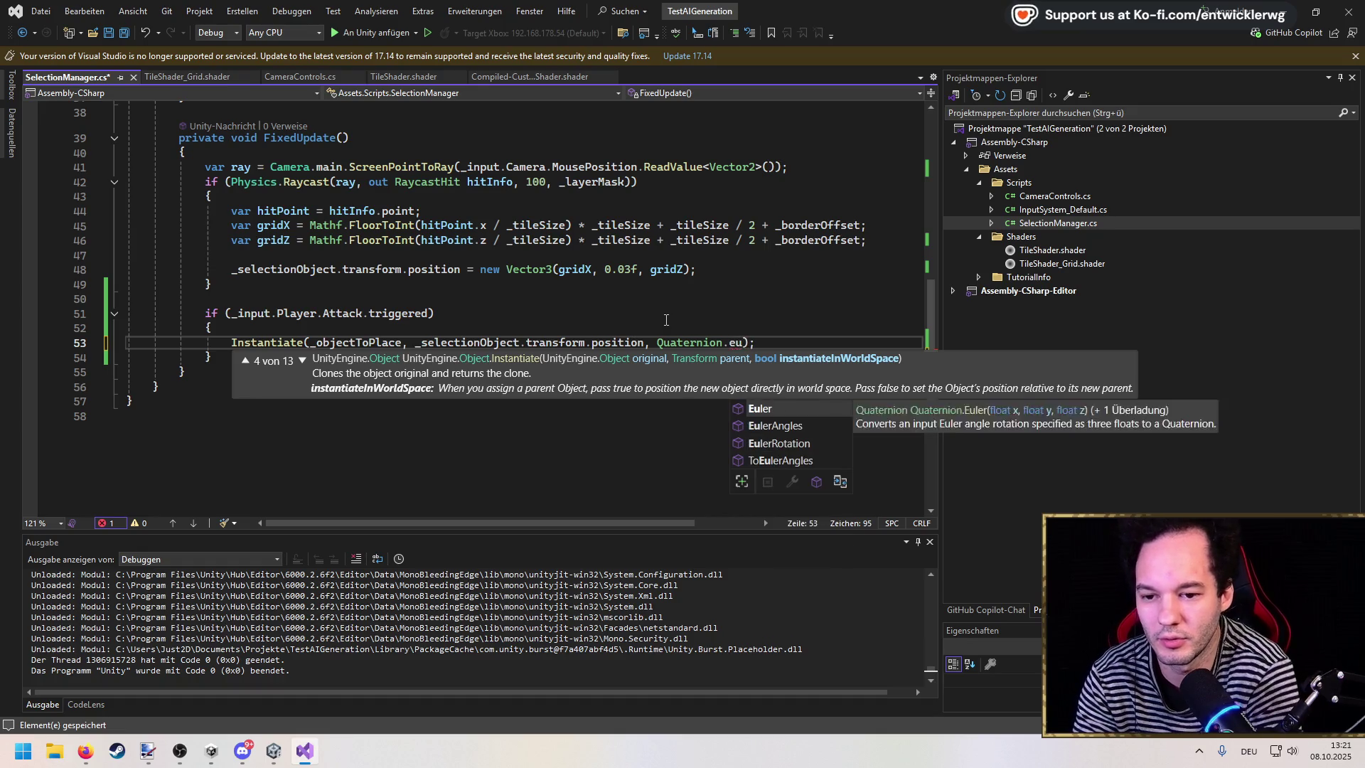
{"action": "type", "text": "(new"}
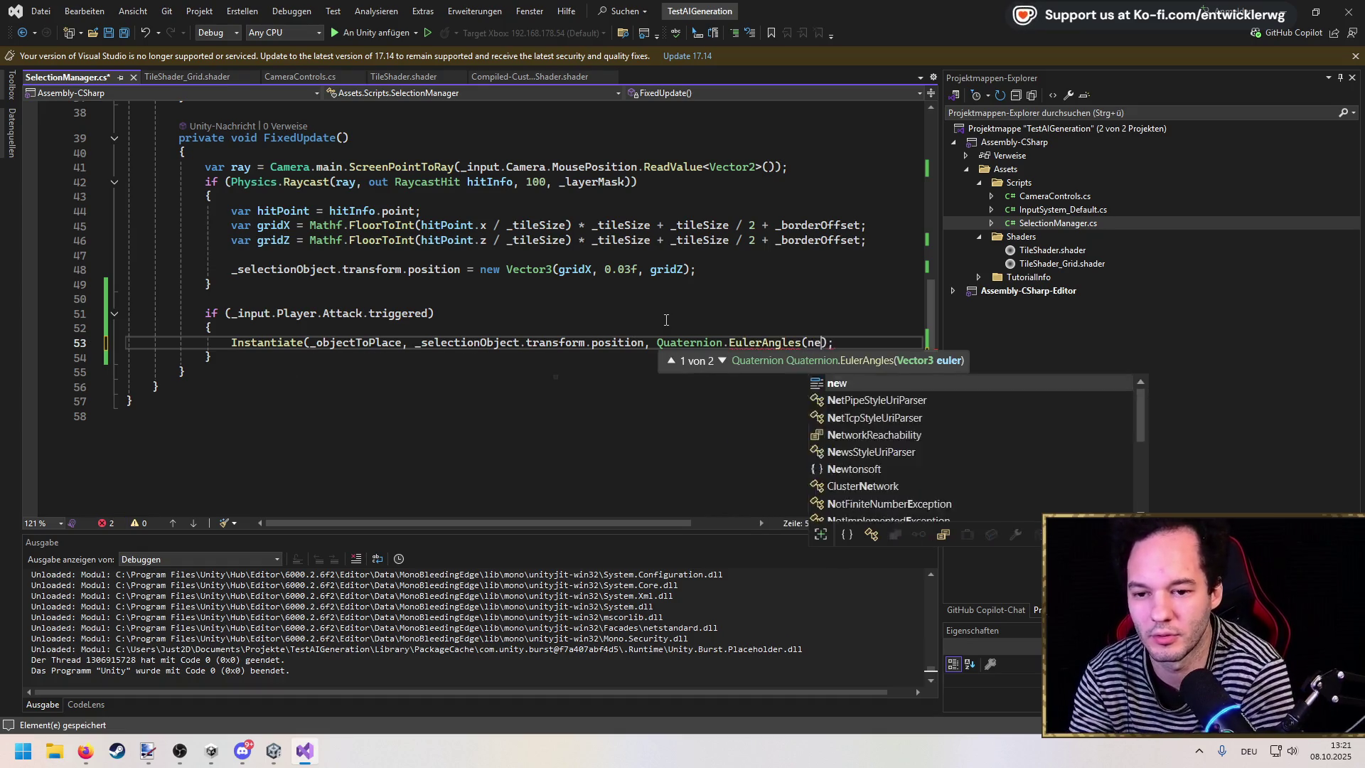
{"action": "key", "text": "BackSpace"}
{"action": "key", "text": "BackSpace"}
{"action": "key", "text": "BackSpace"}
{"action": "key", "text": "Down"}
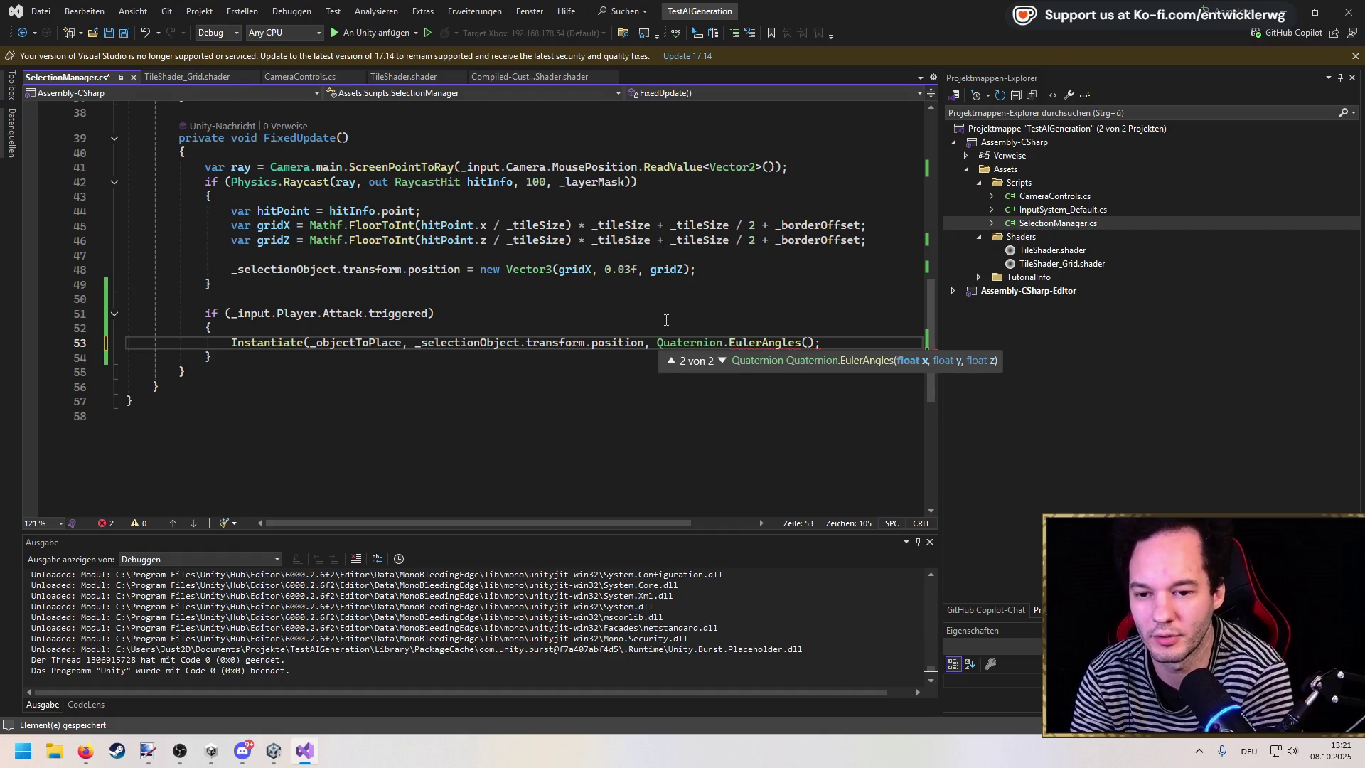
{"action": "type", "text": ", 0, 0"}
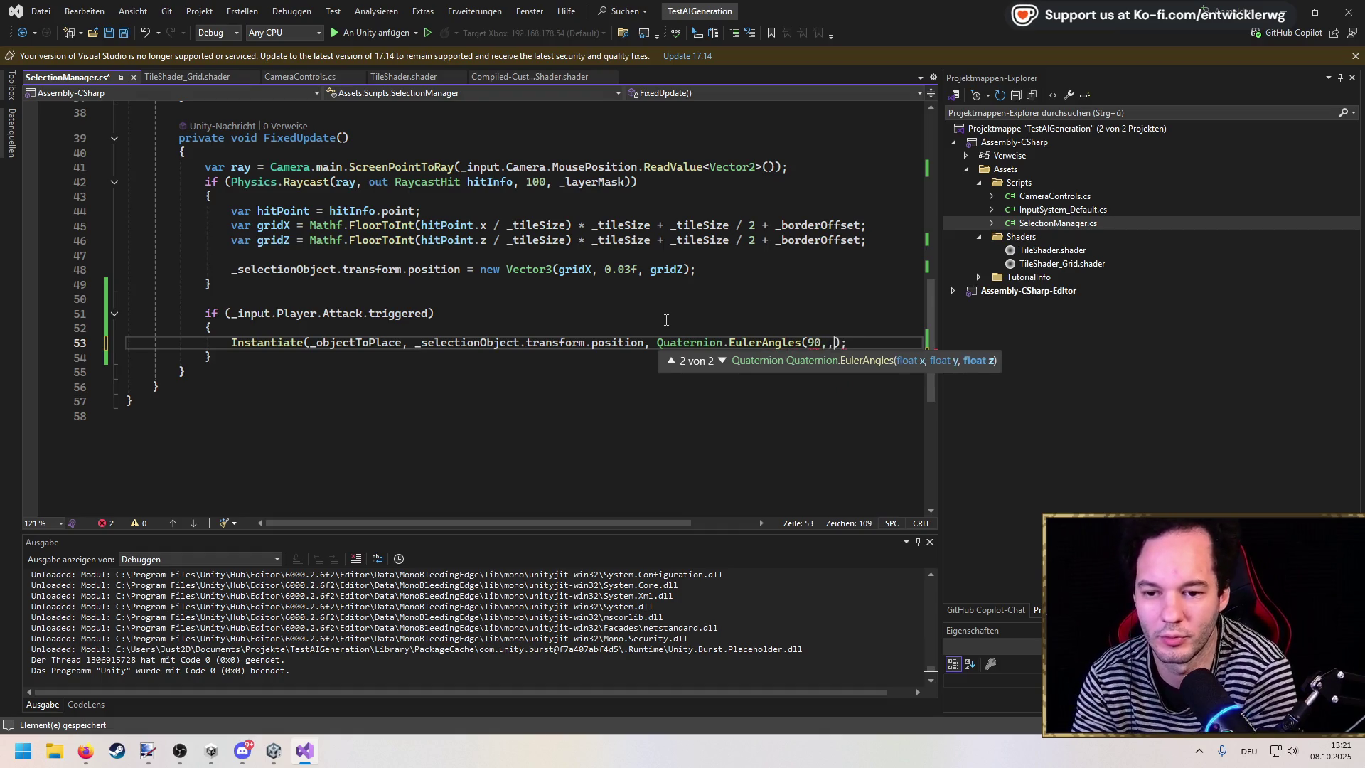
{"action": "type", "text": ")"}
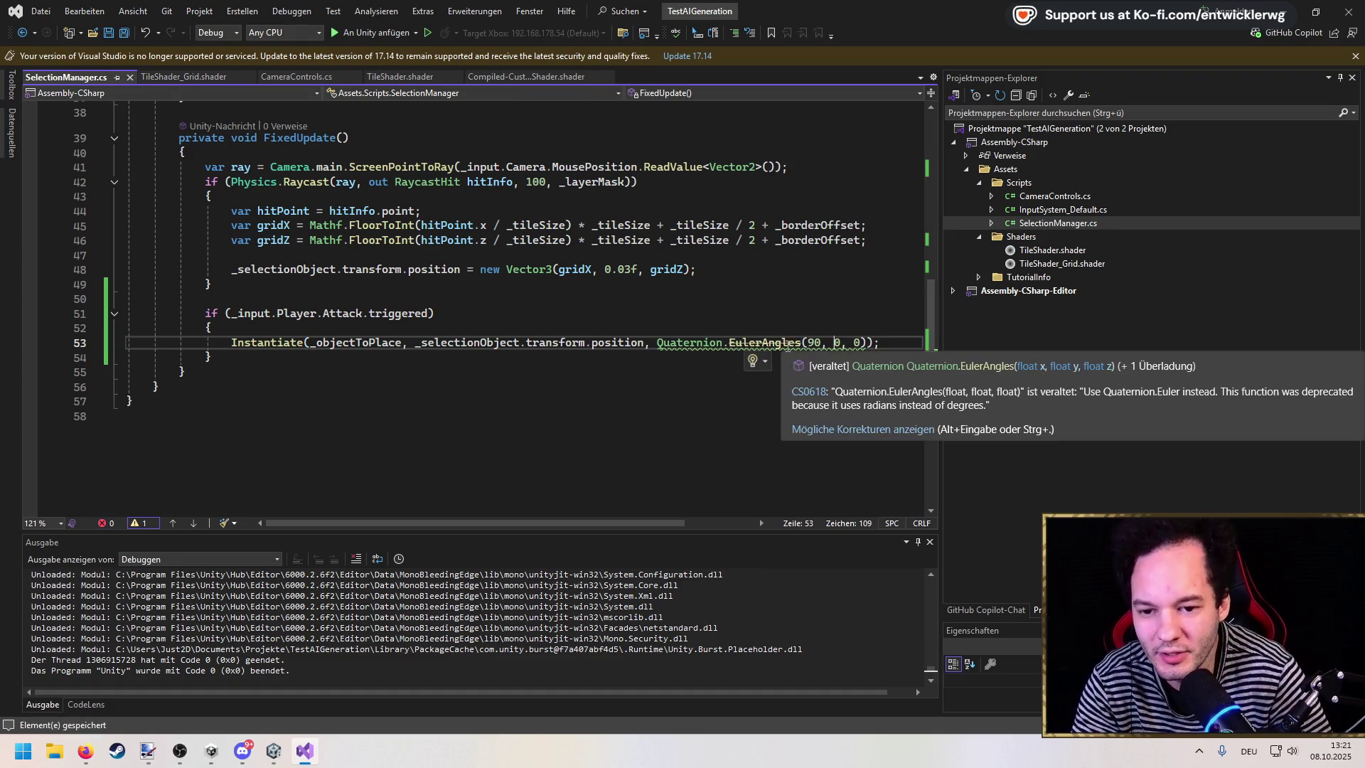
Step: Swap the deprecated EulerAngles name for Quaternion.Euler, giving Quaternion.Euler(90, 0, 0)
{"action": "left_click", "coordinate": [789, 346]}
{"action": "key", "text": "ctrl+period"}
{"action": "key", "text": "Escape"}
{"action": "key", "text": "ctrl+w"}
{"action": "key", "text": "BackSpace"}
{"action": "type", "text": "Euler"}
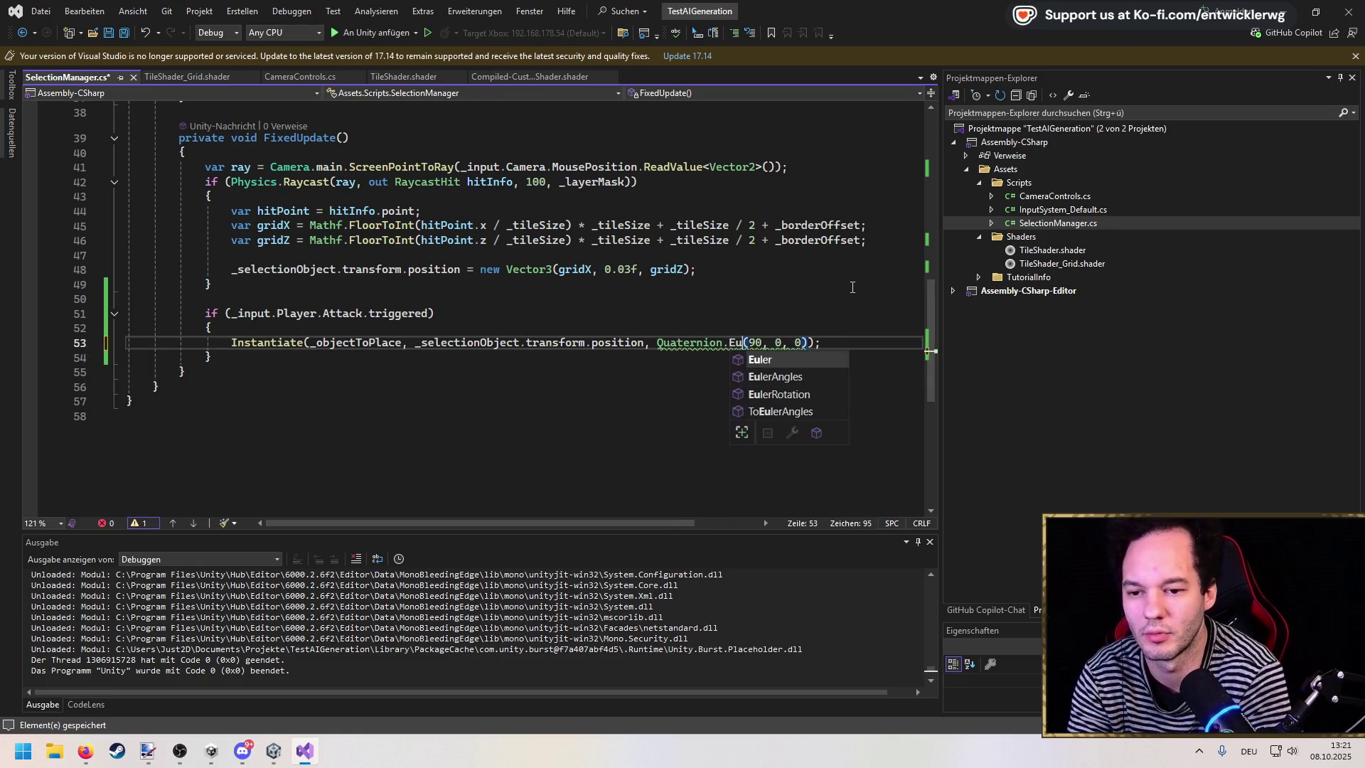
{"action": "key", "text": "Right"}
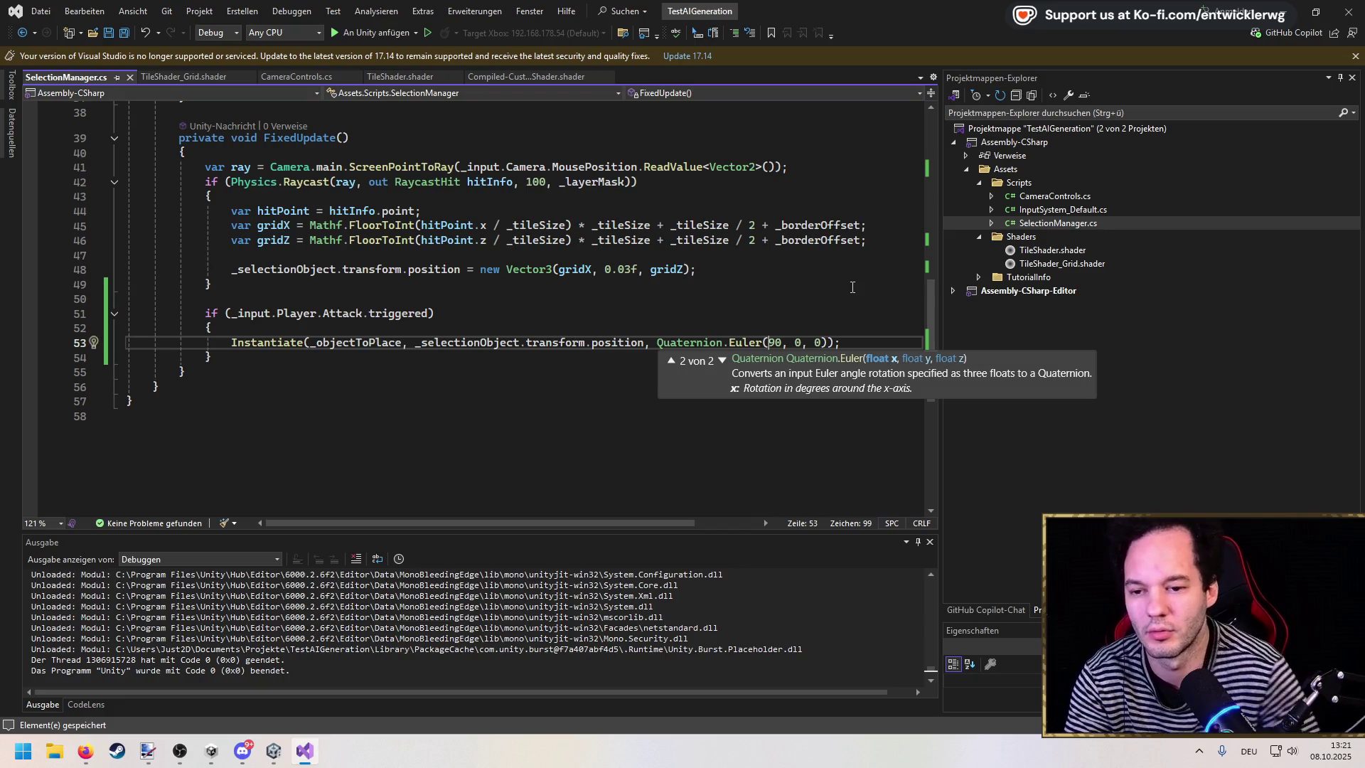
{"action": "left_click", "coordinate": [1288, 12]}
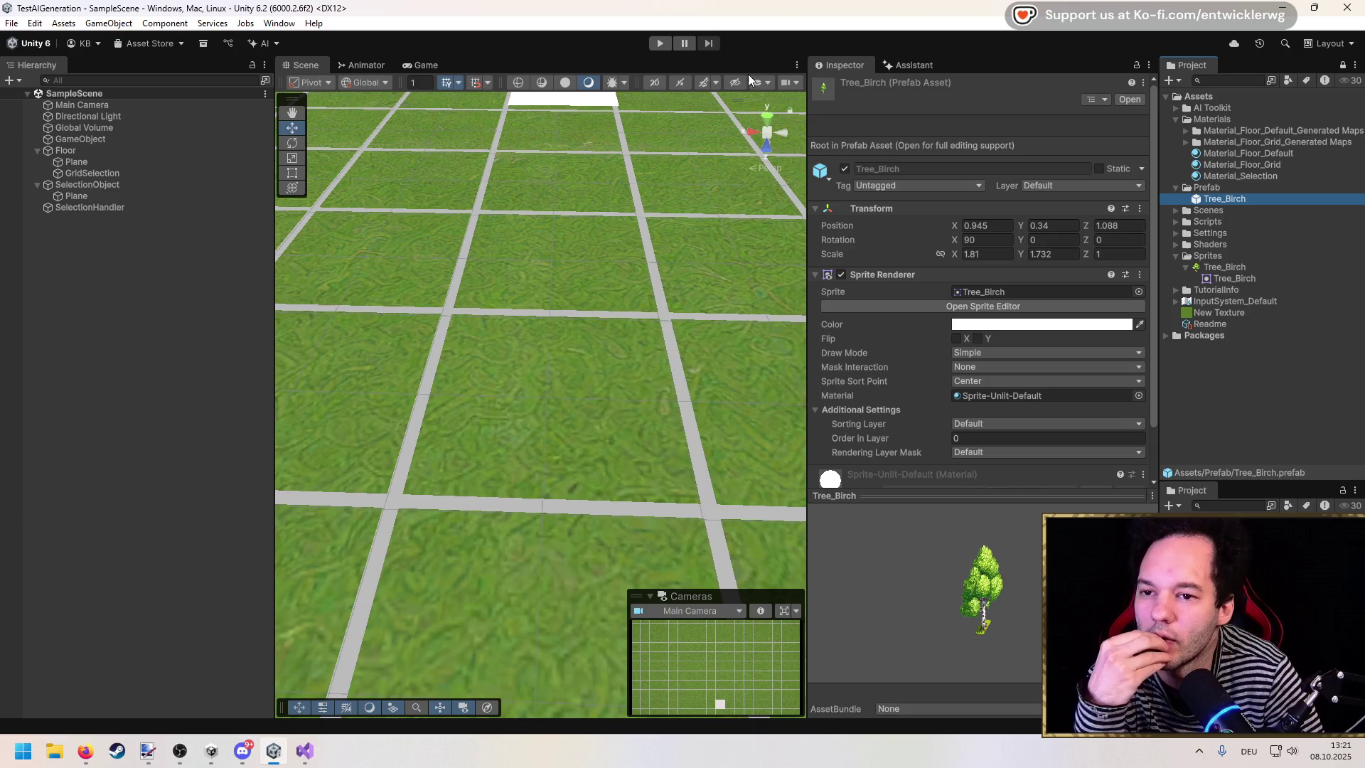
Step: Run the game in a maximized Game view and place three flat birch trees on grid tiles
{"action": "left_click", "coordinate": [660, 41]}
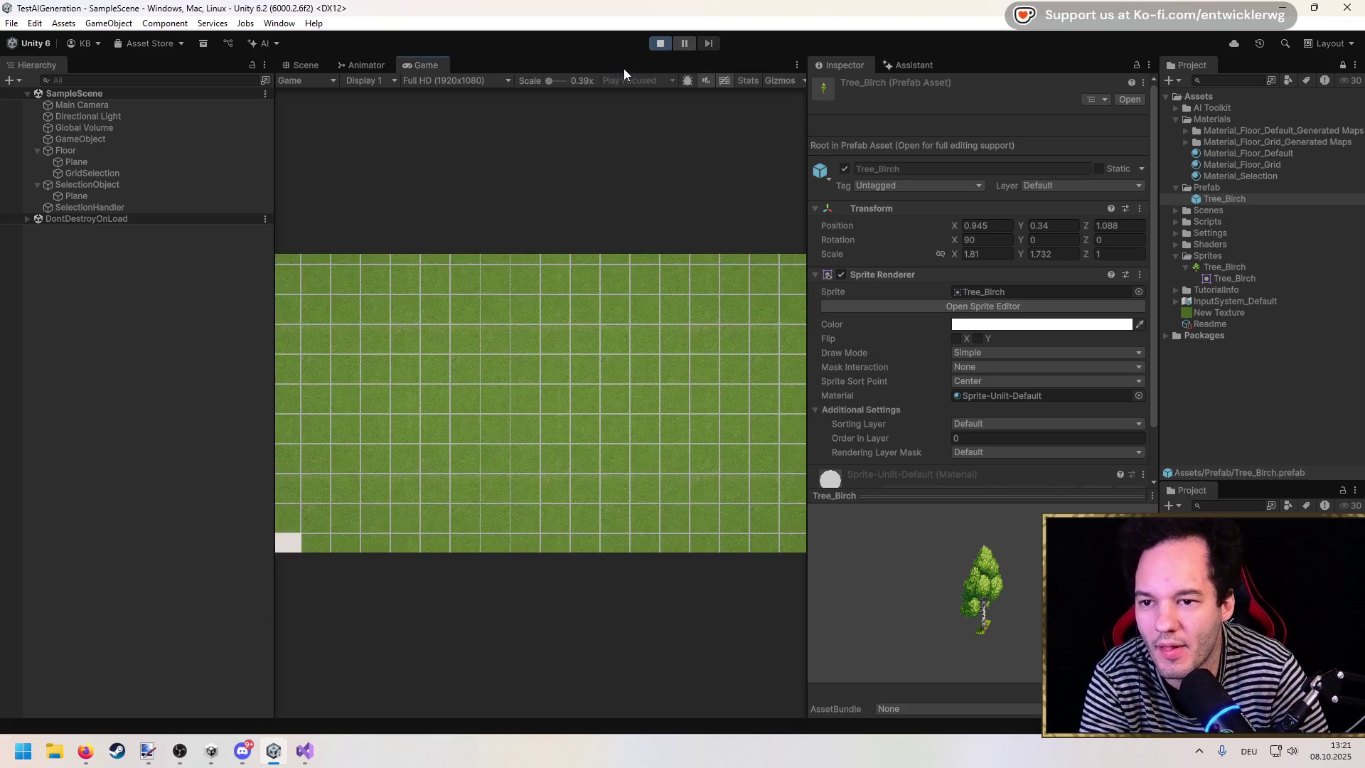
{"action": "key", "text": "shift+space"}
{"action": "left_click", "coordinate": [516, 392]}
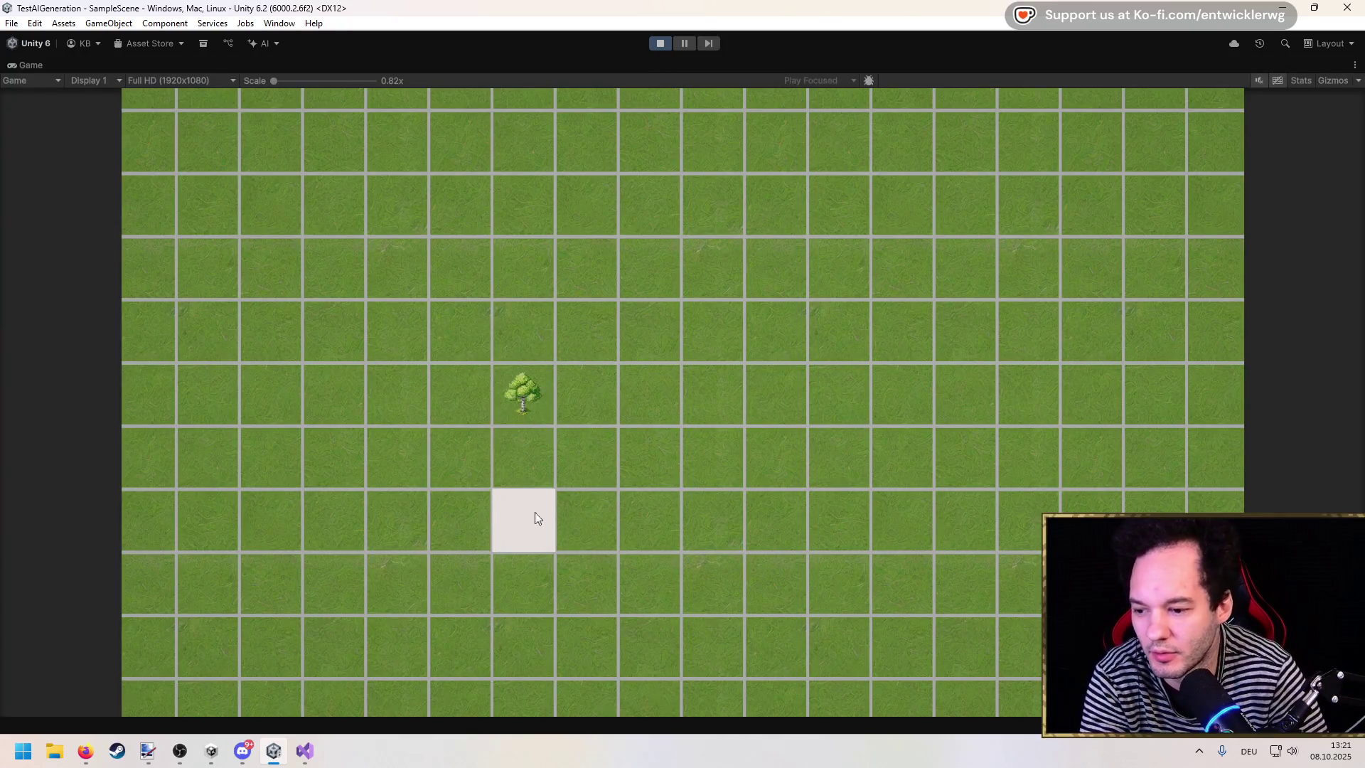
{"action": "left_click", "coordinate": [704, 393]}
{"action": "left_click", "coordinate": [437, 268]}
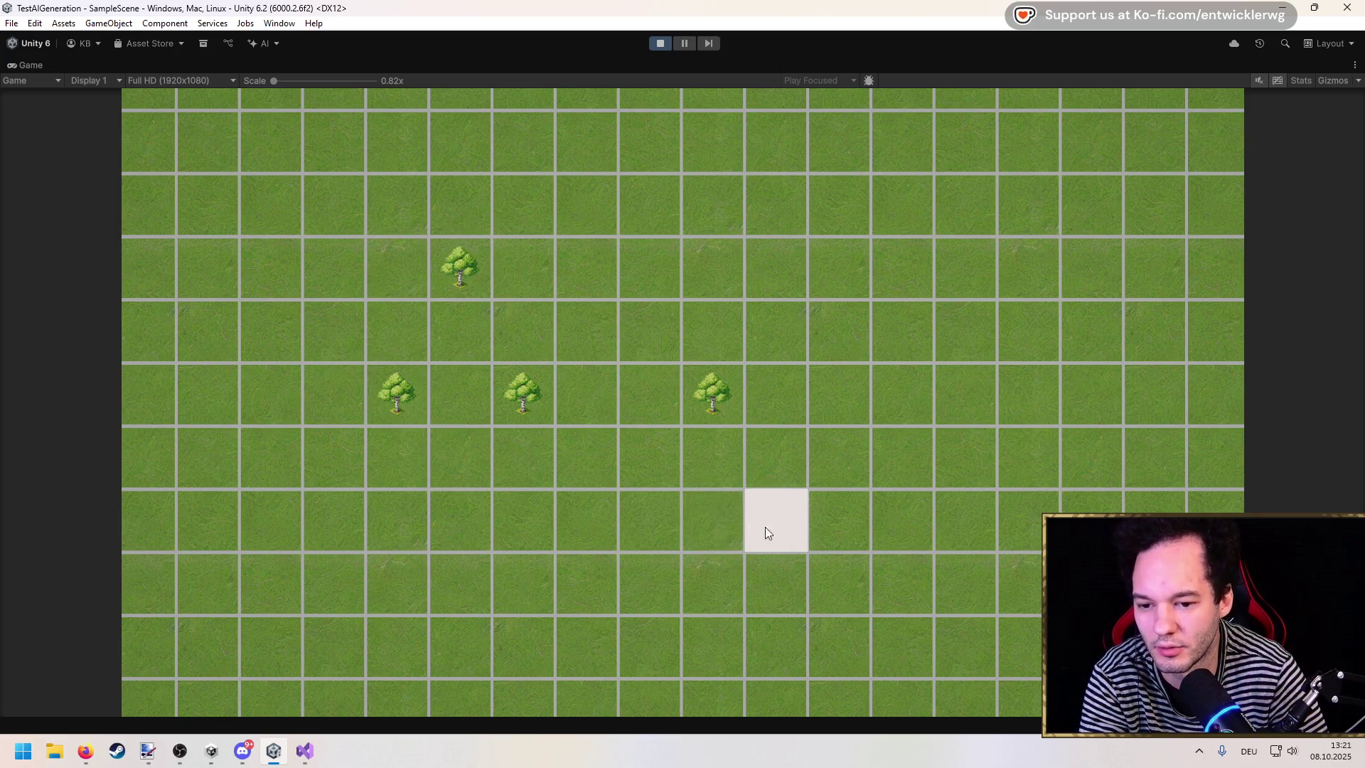
{"action": "left_click", "coordinate": [671, 44]}
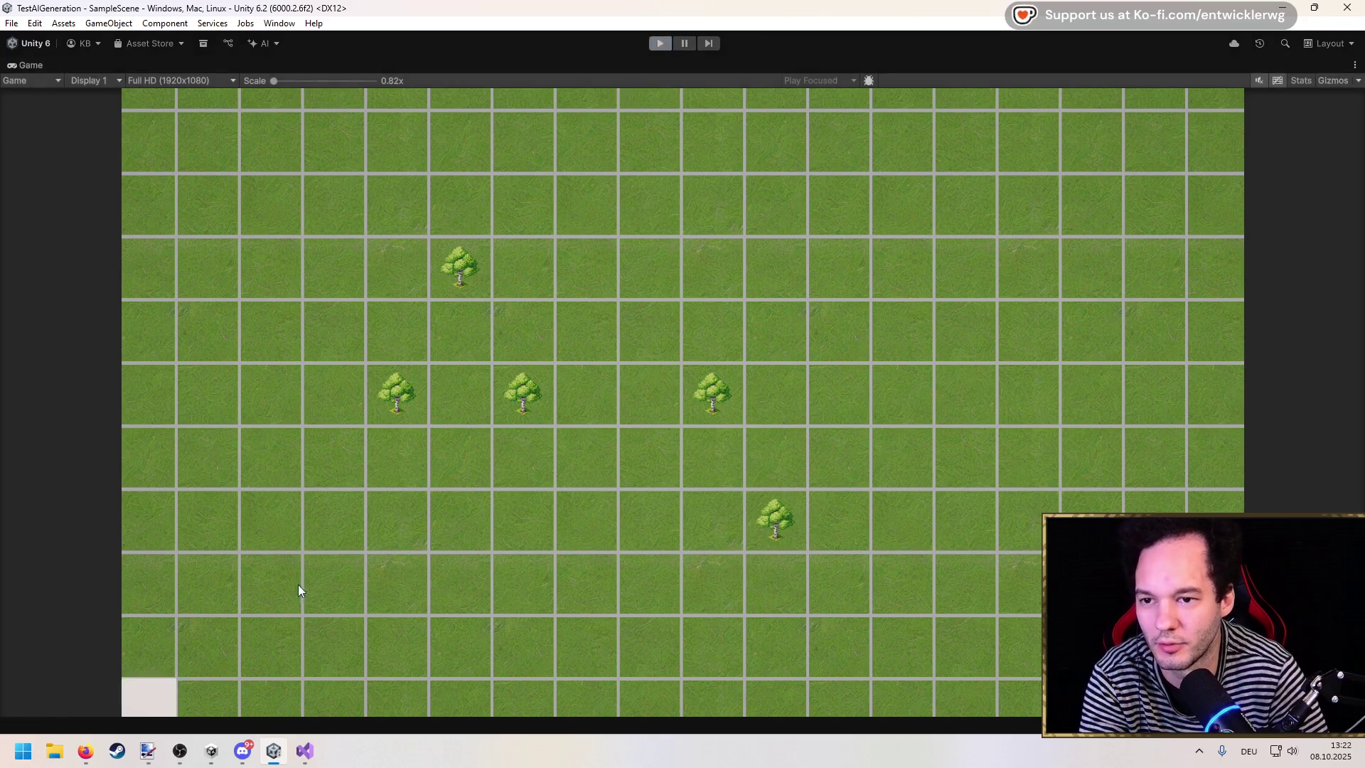
Step: Cut the tree-placing if block out of FixedUpdate and open a line for a new method
{"action": "left_click", "coordinate": [305, 750]}
{"action": "left_click_drag", "start_coordinate": [222, 445], "coordinate": [60, 395]}
{"action": "key", "text": "Delete"}
{"action": "key", "text": "BackSpace"}
{"action": "key", "text": "Return"}
{"action": "key", "text": "Return"}
Step: Create private void Update() containing the pasted Attack.triggered placement block, then switch to Unity
{"action": "type", "text": "Upd"}
{"action": "key", "text": "Tab"}
{"action": "type", "text": "if (_input.Player.Attack.triggered)             {                 Instantiate(_objectToPlace, _selectionObject.transform.position, Quaternion.Euler(90, 0, 0));             }"}
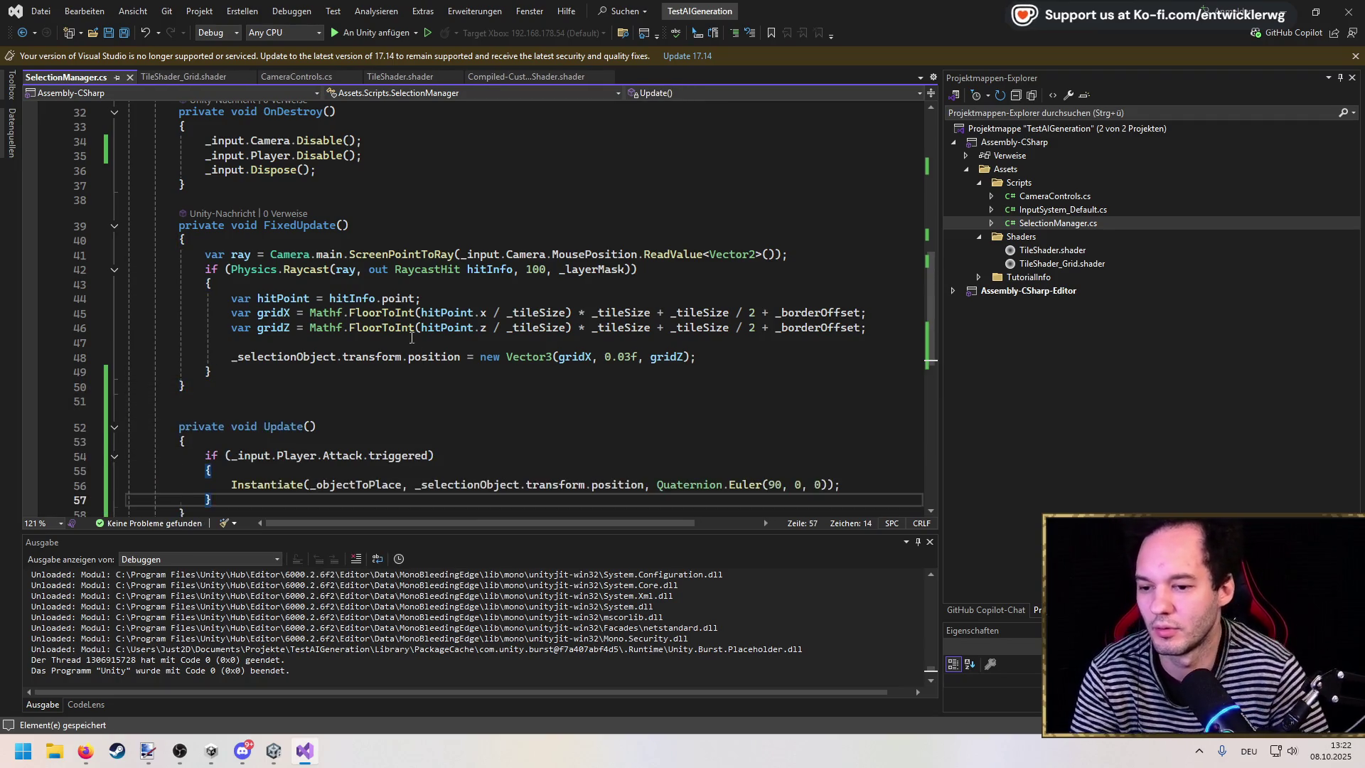
{"action": "key", "text": "alt+Tab"}
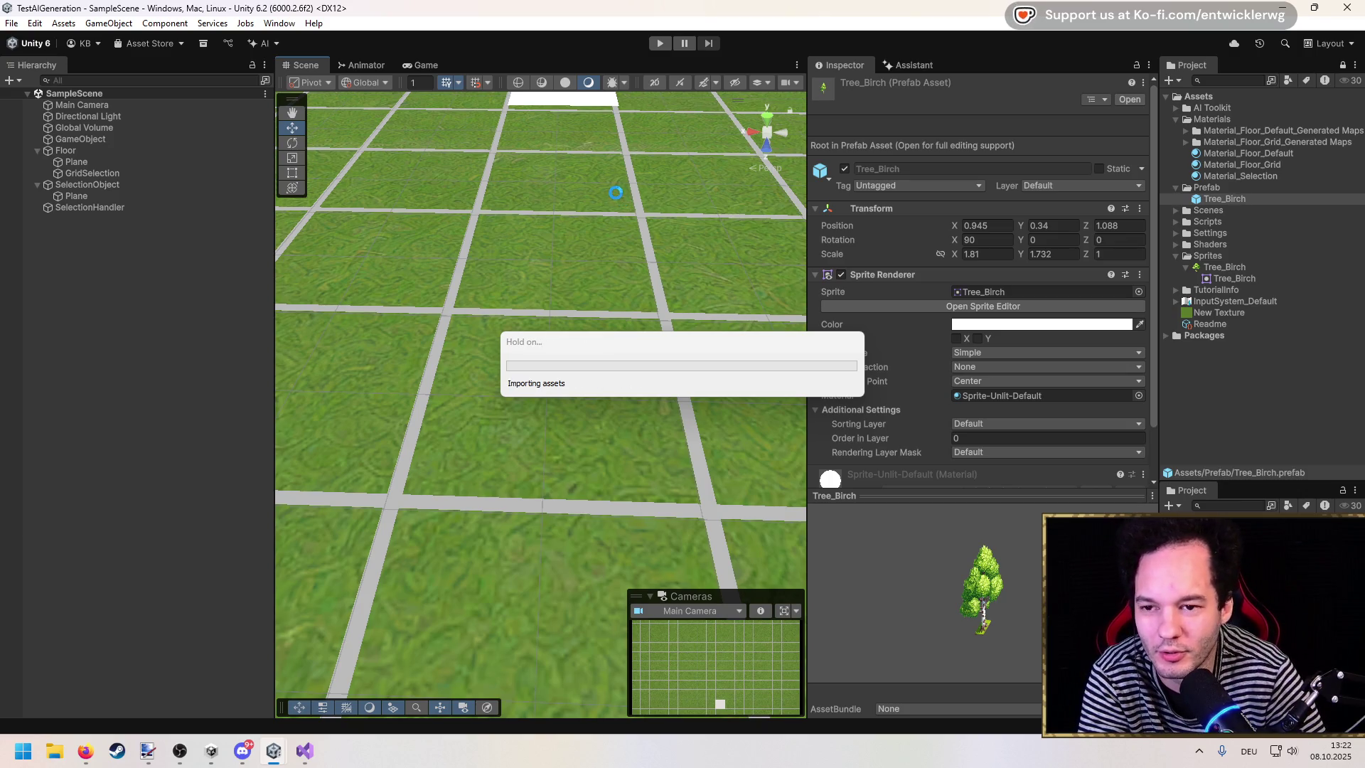
Step: Enter Play mode with a maximized Game view and plant trees on central and top-middle grid tiles
{"action": "left_click", "coordinate": [655, 43]}
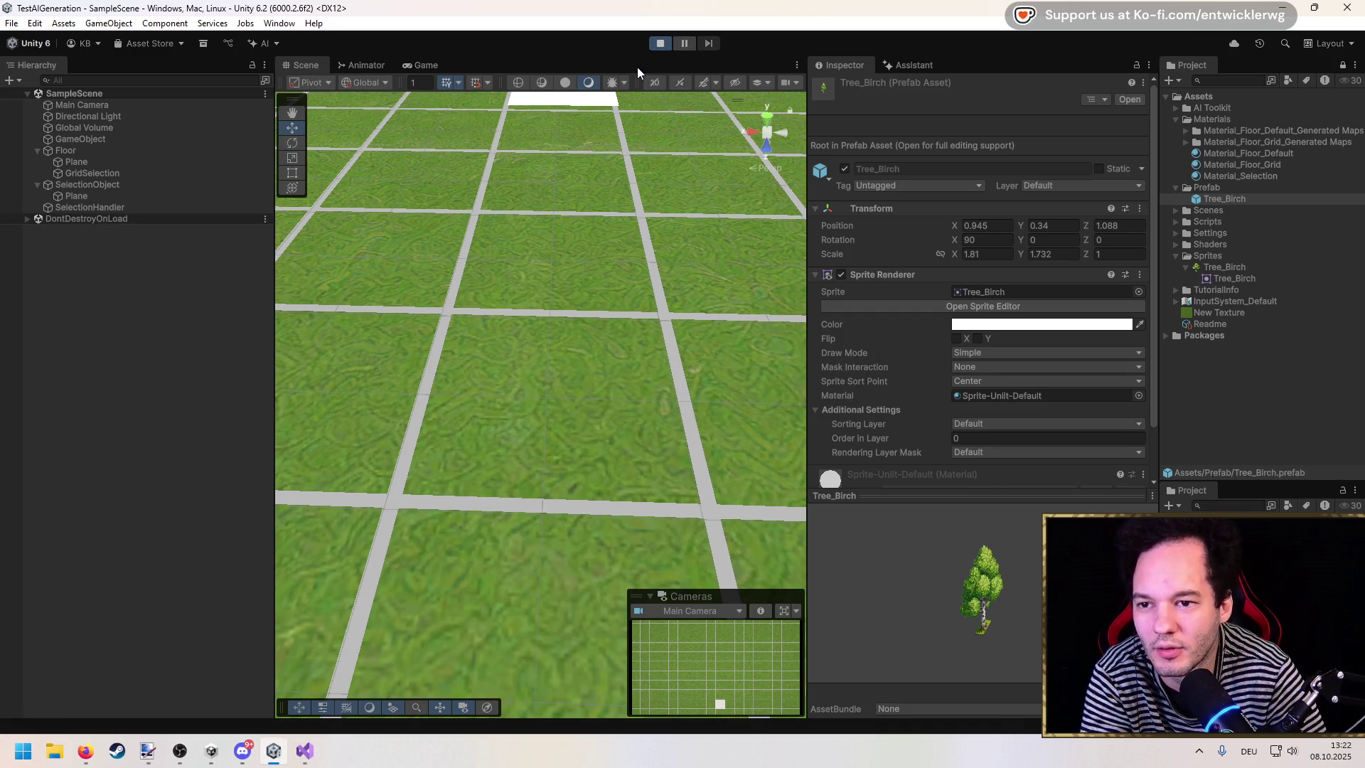
{"action": "double_click", "coordinate": [635, 64]}
{"action": "left_click", "coordinate": [569, 398]}
{"action": "left_click", "coordinate": [774, 405]}
{"action": "left_click", "coordinate": [842, 476]}
{"action": "left_click", "coordinate": [838, 334]}
{"action": "left_click", "coordinate": [643, 263]}
{"action": "left_click", "coordinate": [523, 142]}
{"action": "left_click", "coordinate": [523, 270]}
{"action": "left_click", "coordinate": [590, 281]}
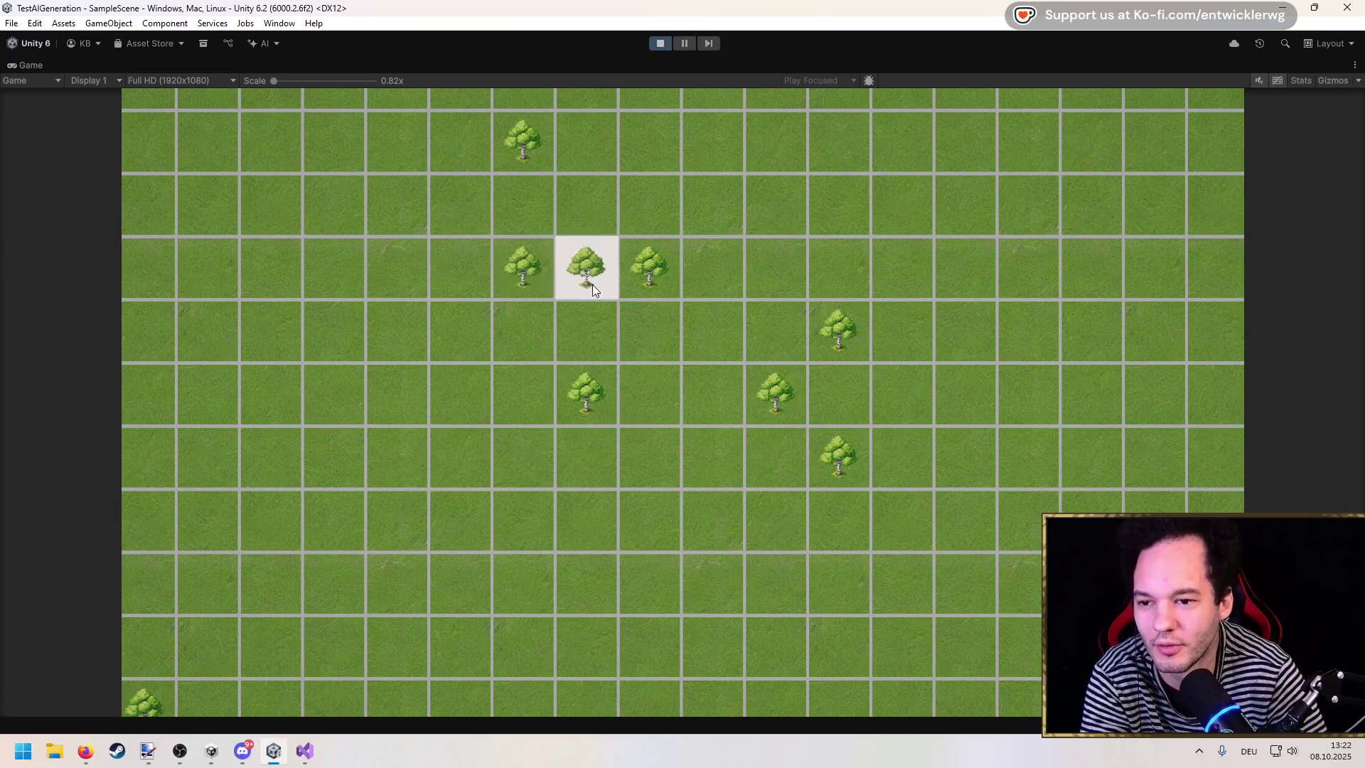
{"action": "left_click", "coordinate": [585, 213]}
{"action": "left_click", "coordinate": [526, 213]}
{"action": "left_click", "coordinate": [586, 146]}
{"action": "left_click", "coordinate": [644, 146]}
Step: Extend the tree rows below and fill the lower-left 3x3 block and upper-left block with trees
{"action": "left_click", "coordinate": [552, 534]}
{"action": "left_click", "coordinate": [586, 522]}
{"action": "left_click", "coordinate": [643, 519]}
{"action": "left_click", "coordinate": [643, 458]}
{"action": "left_click", "coordinate": [586, 458]}
{"action": "left_click", "coordinate": [525, 455]}
{"action": "left_click", "coordinate": [523, 398]}
{"action": "left_click", "coordinate": [641, 408]}
{"action": "left_click", "coordinate": [396, 519]}
{"action": "left_click", "coordinate": [396, 454]}
{"action": "left_click", "coordinate": [396, 392]}
{"action": "left_click", "coordinate": [333, 392]}
{"action": "left_click", "coordinate": [334, 455]}
{"action": "left_click", "coordinate": [333, 520]}
{"action": "left_click", "coordinate": [270, 519]}
{"action": "left_click", "coordinate": [271, 455]}
{"action": "left_click", "coordinate": [395, 267]}
{"action": "left_click", "coordinate": [396, 205]}
{"action": "left_click", "coordinate": [347, 213]}
{"action": "left_click", "coordinate": [331, 135]}
{"action": "left_click", "coordinate": [396, 139]}
Step: Plant trees on the right-hand and top-right tiles, then stop Play mode
{"action": "left_click", "coordinate": [838, 416]}
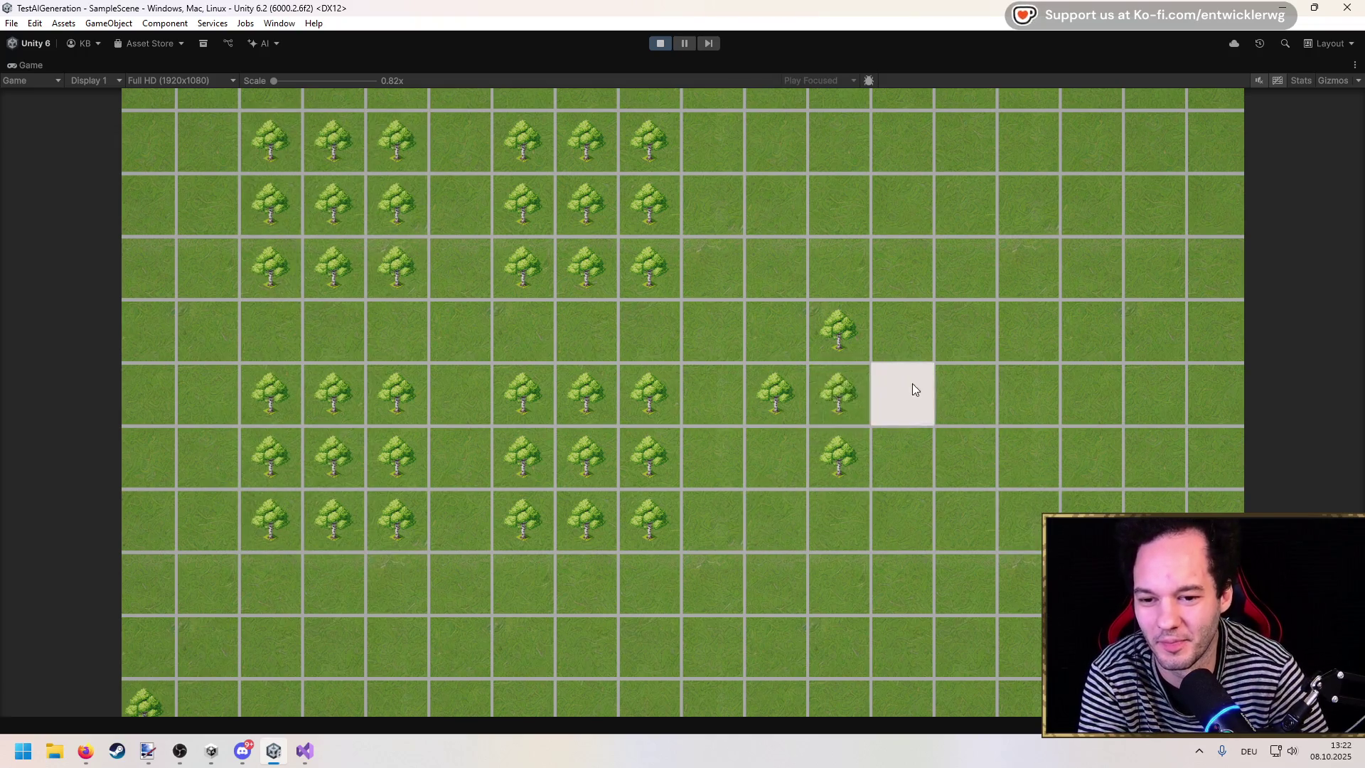
{"action": "left_click", "coordinate": [915, 389]}
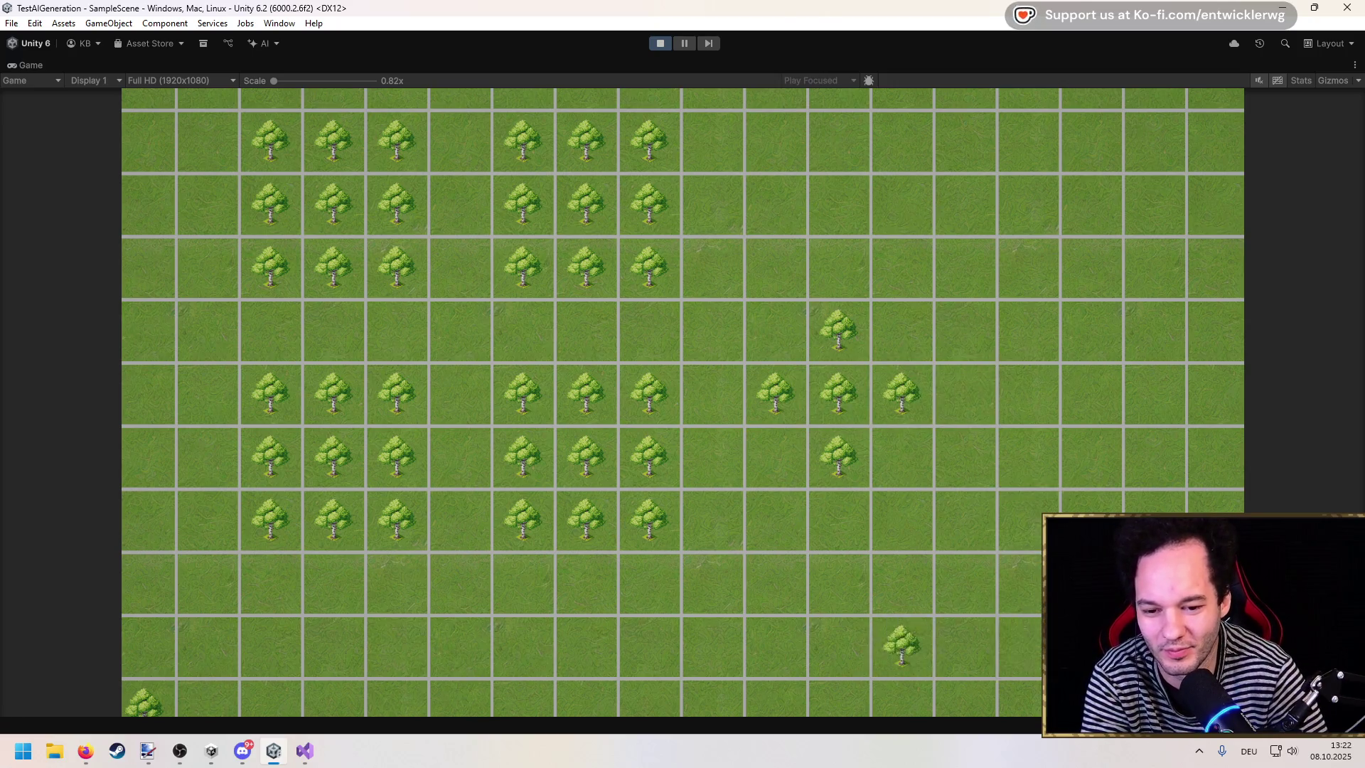
{"action": "left_click", "coordinate": [1030, 587]}
{"action": "left_click", "coordinate": [1024, 519]}
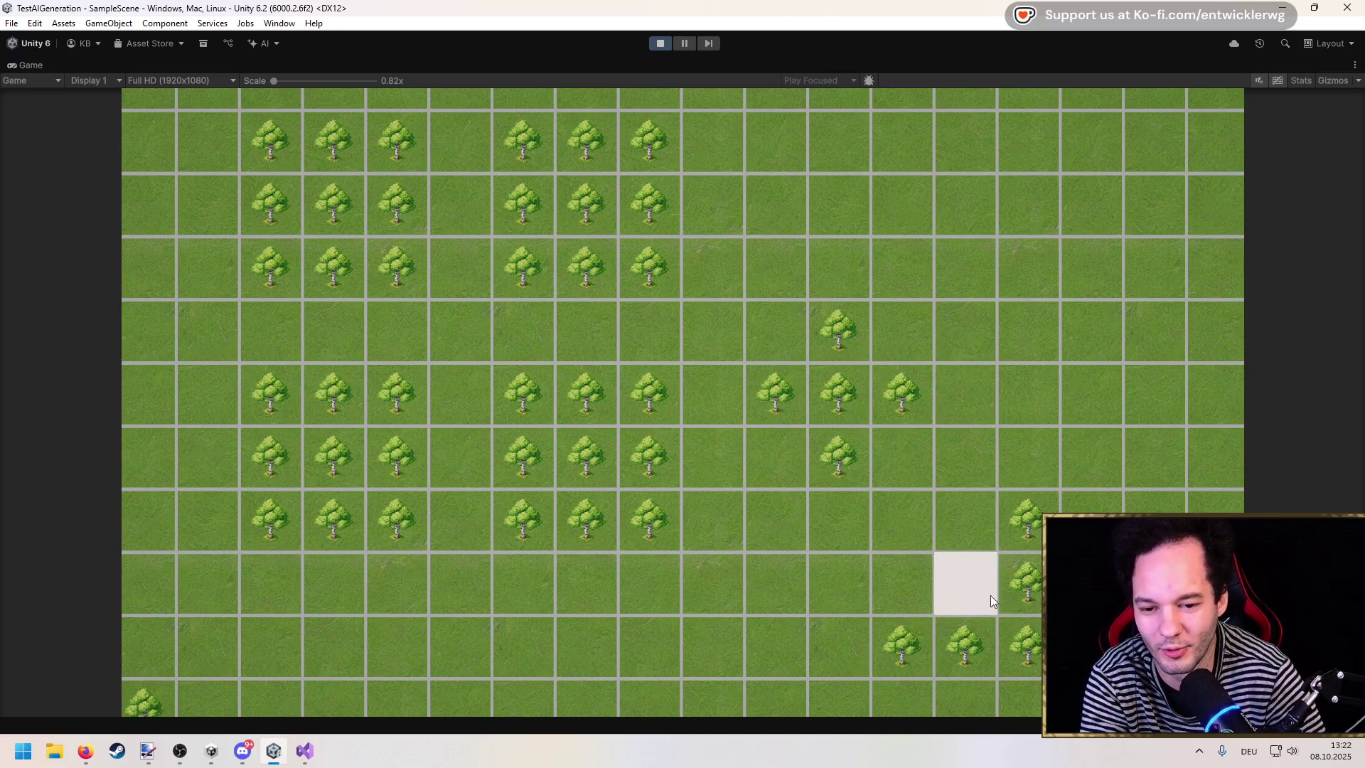
{"action": "left_click", "coordinate": [1094, 501]}
{"action": "left_click", "coordinate": [1109, 469]}
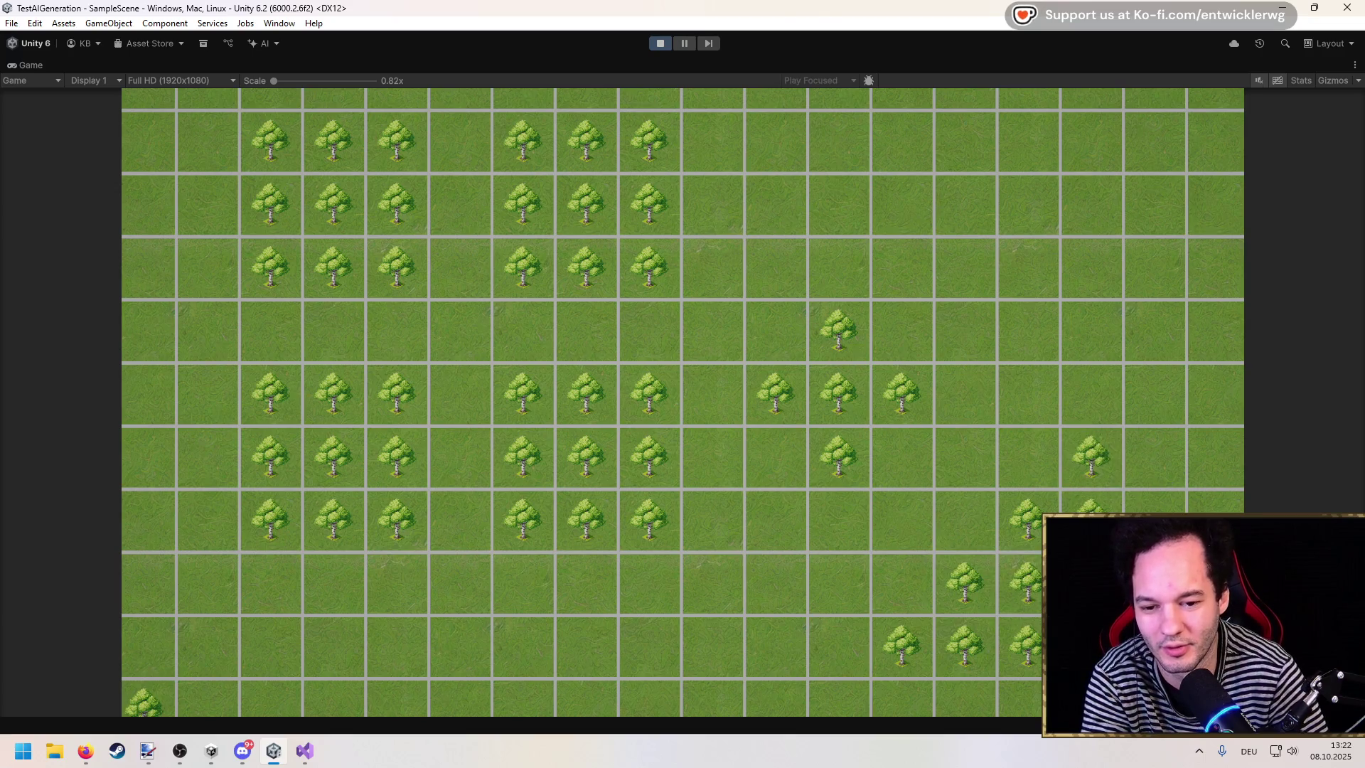
{"action": "left_click", "coordinate": [1091, 206]}
{"action": "left_click", "coordinate": [1087, 145]}
{"action": "left_click", "coordinate": [1013, 177]}
{"action": "left_click", "coordinate": [1014, 181]}
{"action": "left_click", "coordinate": [1069, 248]}
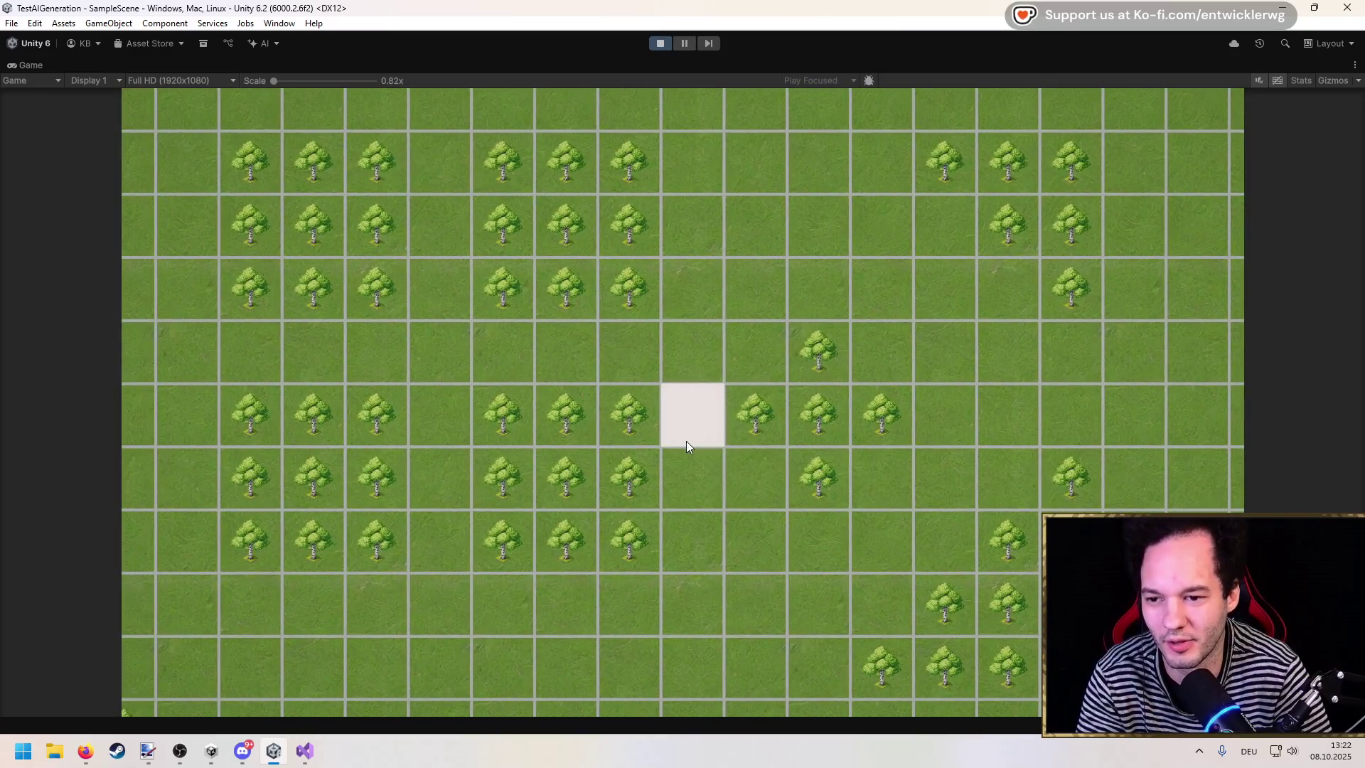
{"action": "left_click", "coordinate": [664, 45]}
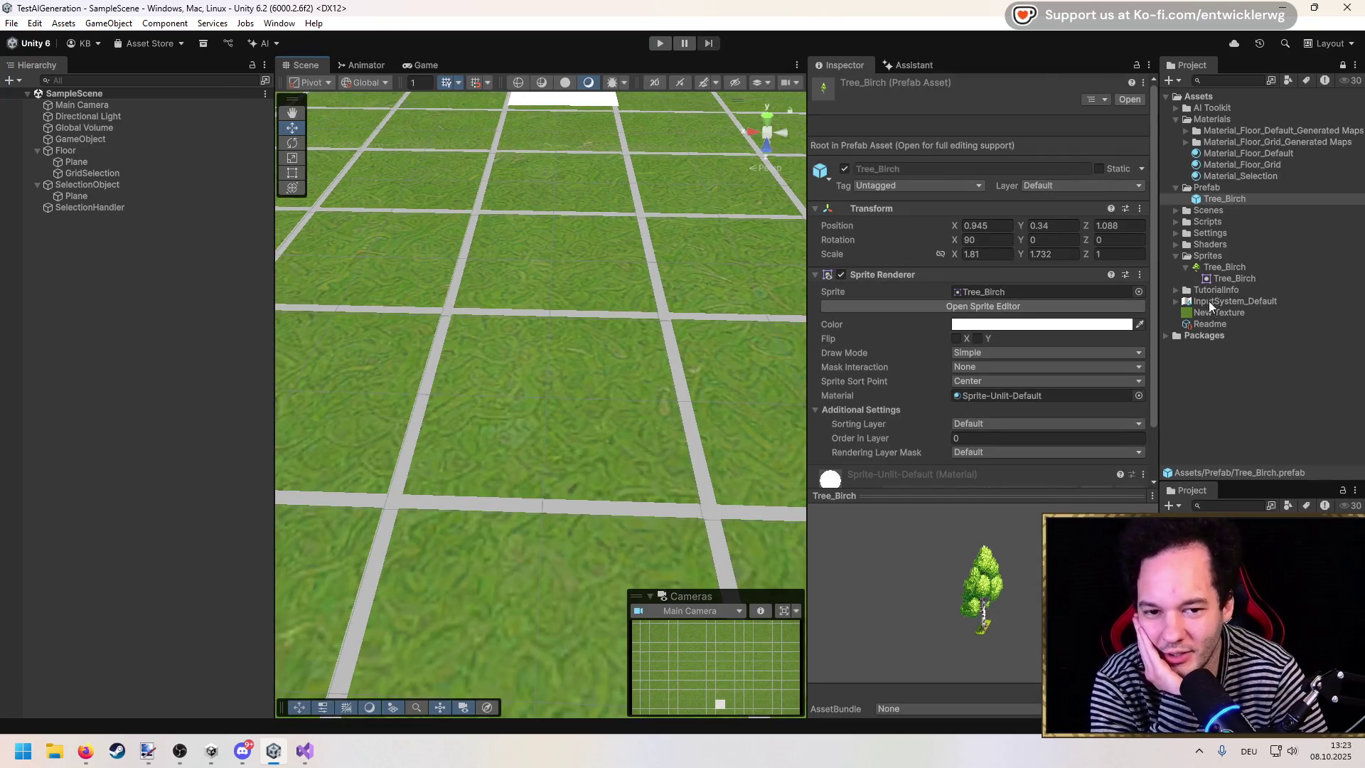
Step: Open the AI generator for the Tree_Birch sprite and reposition and widen its window
{"action": "left_click", "coordinate": [1214, 268]}
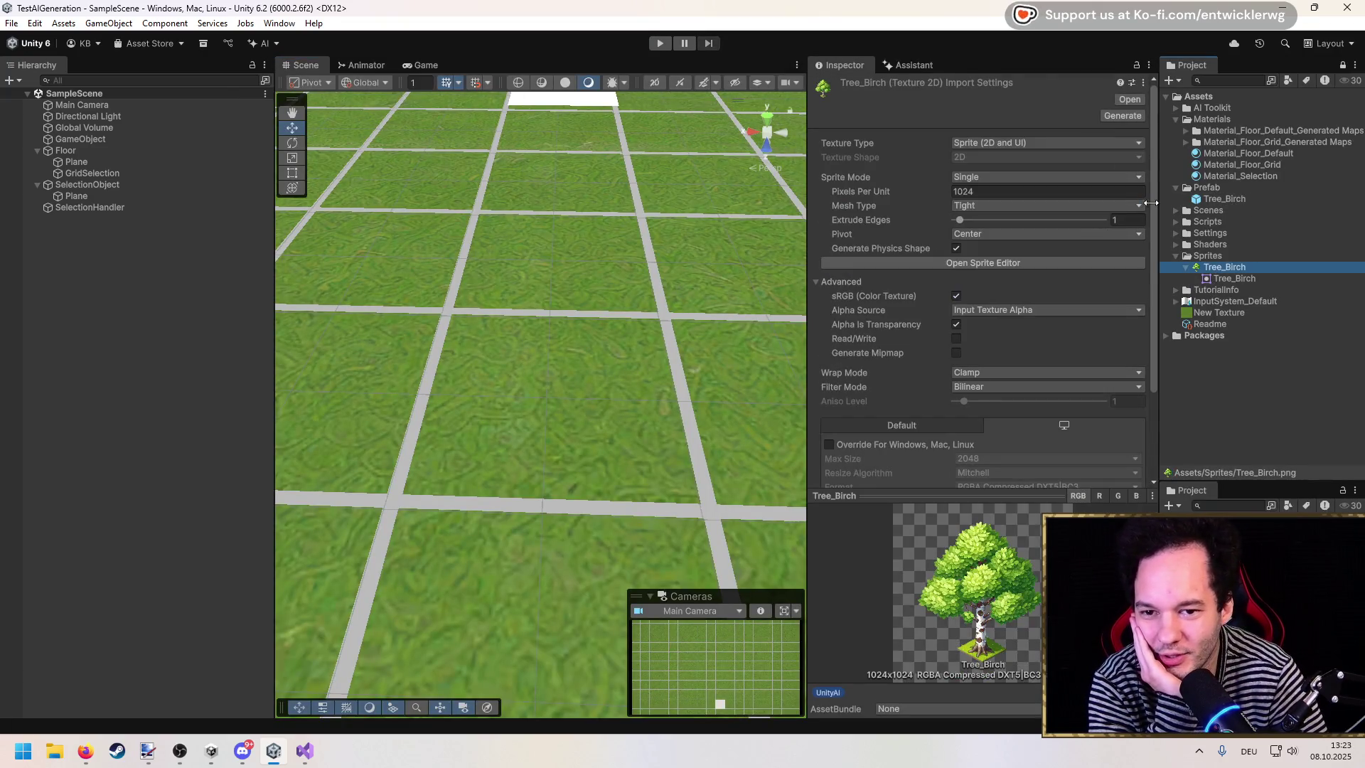
{"action": "left_click", "coordinate": [1108, 116]}
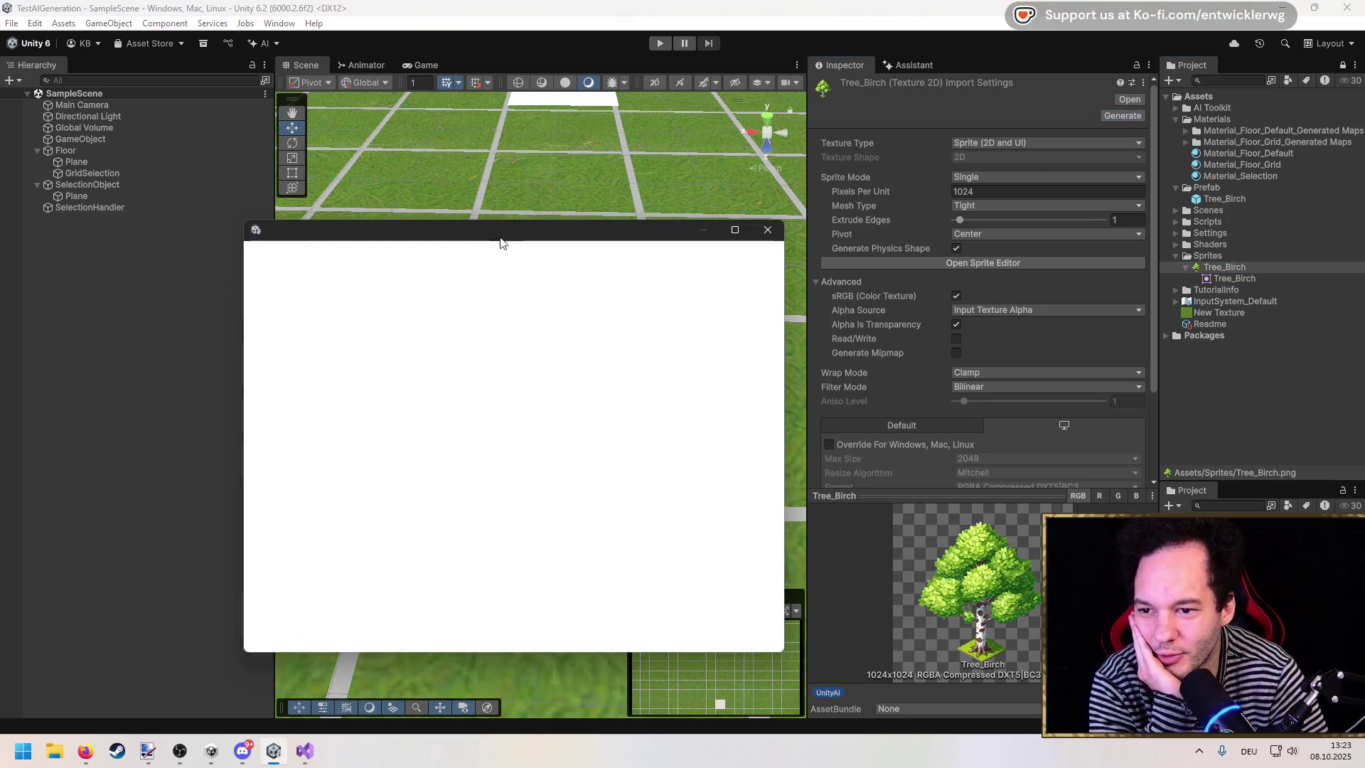
{"action": "left_click_drag", "start_coordinate": [472, 230], "coordinate": [250, 215]}
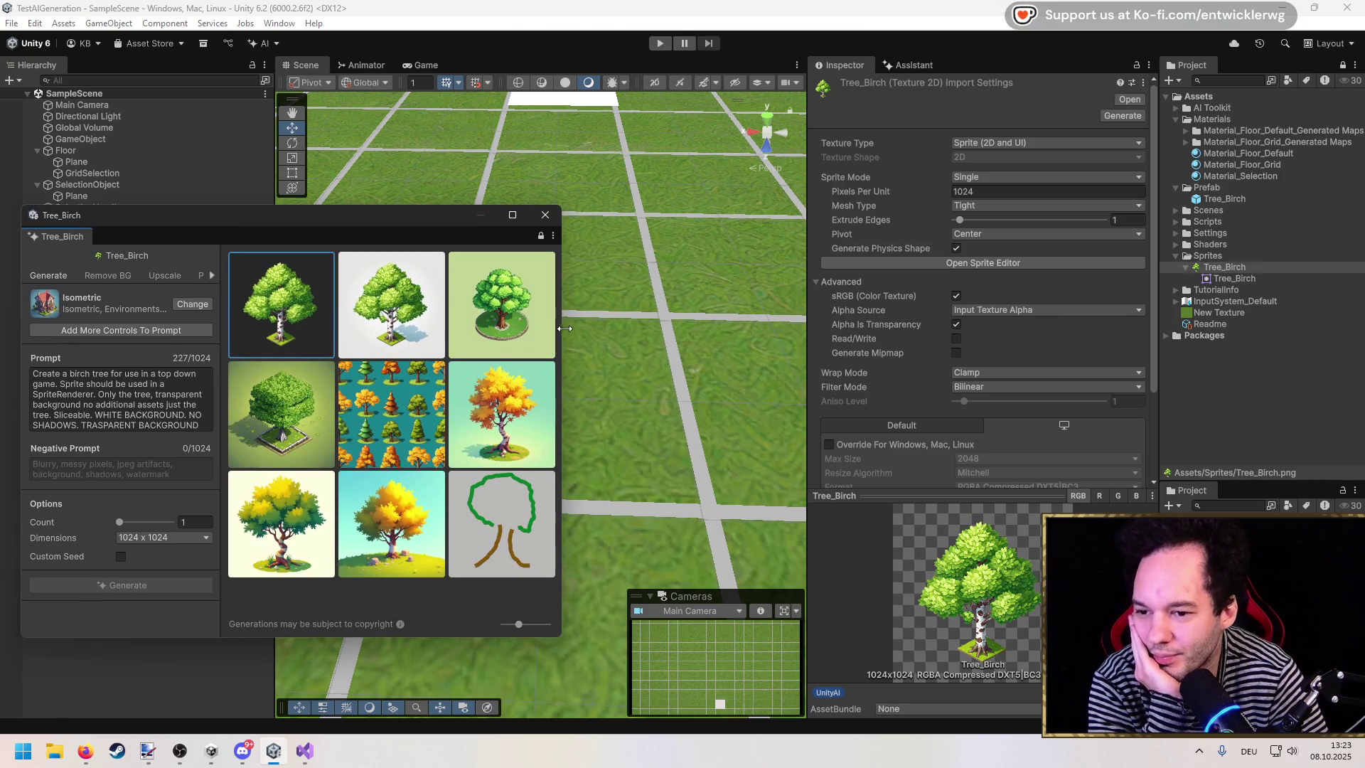
{"action": "left_click_drag", "start_coordinate": [591, 326], "coordinate": [700, 326]}
{"action": "mouse_move", "coordinate": [509, 220]}
{"action": "left_mouse_down"}
{"action": "mouse_move", "coordinate": [587, 228]}
{"action": "mouse_move", "coordinate": [578, 212]}
{"action": "left_mouse_up"}
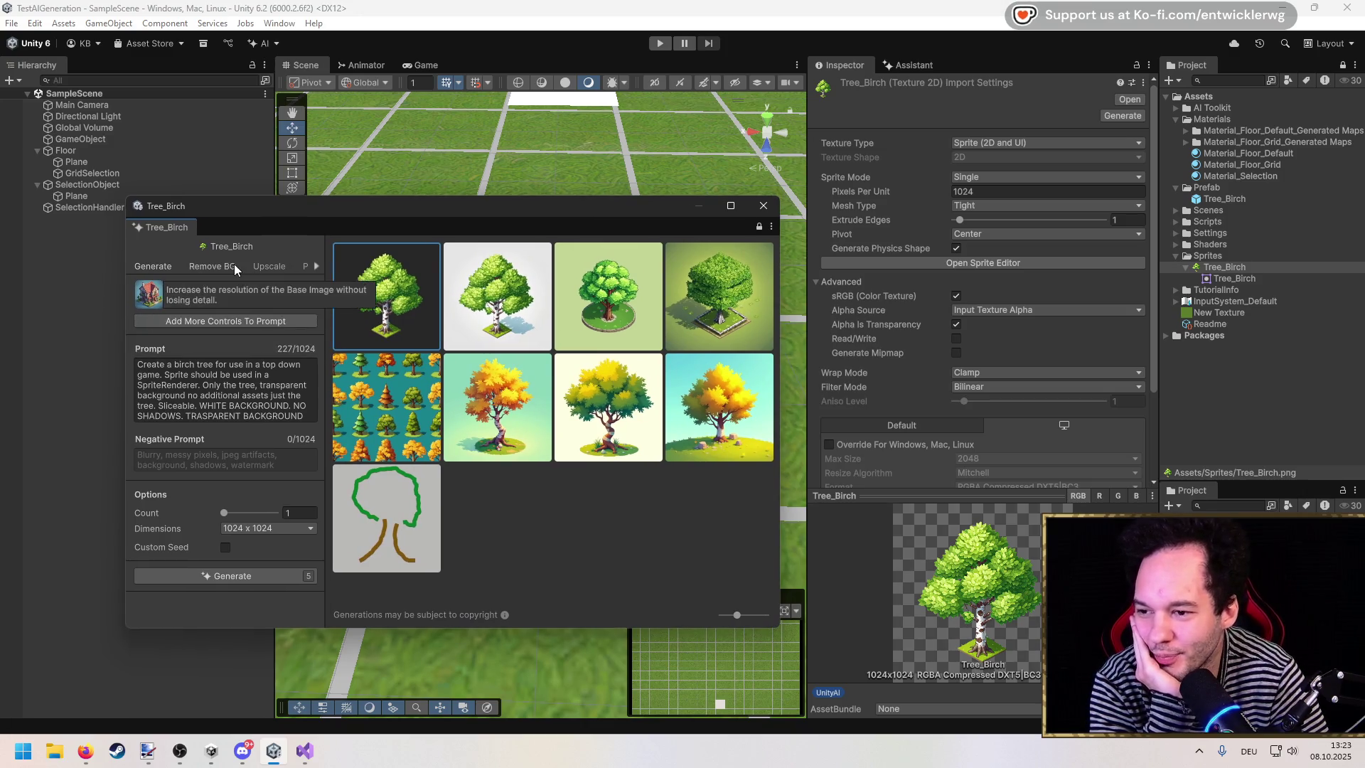
Step: Check the upscaling options, return to generation settings and open the reference-type picker
{"action": "left_click", "coordinate": [272, 268]}
{"action": "left_click", "coordinate": [155, 265]}
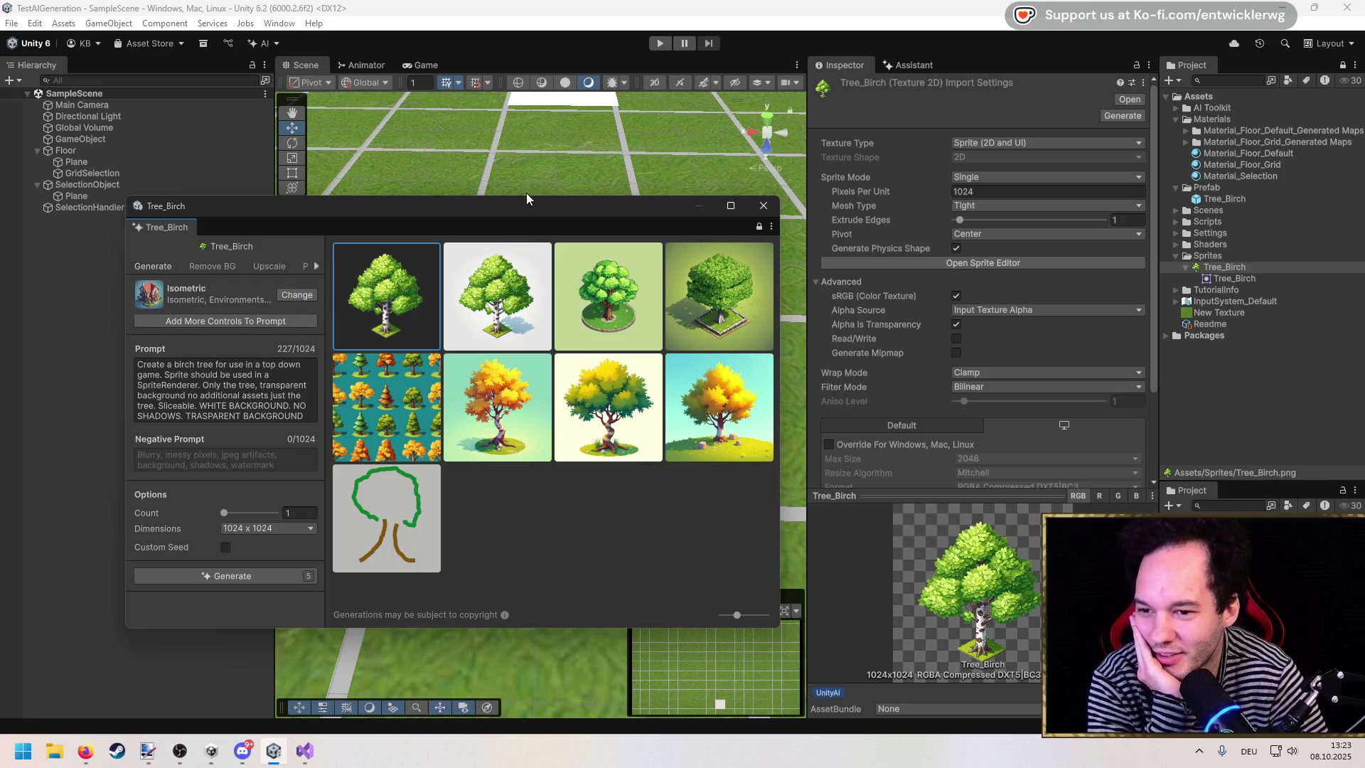
{"action": "left_click_drag", "start_coordinate": [517, 208], "coordinate": [510, 182]}
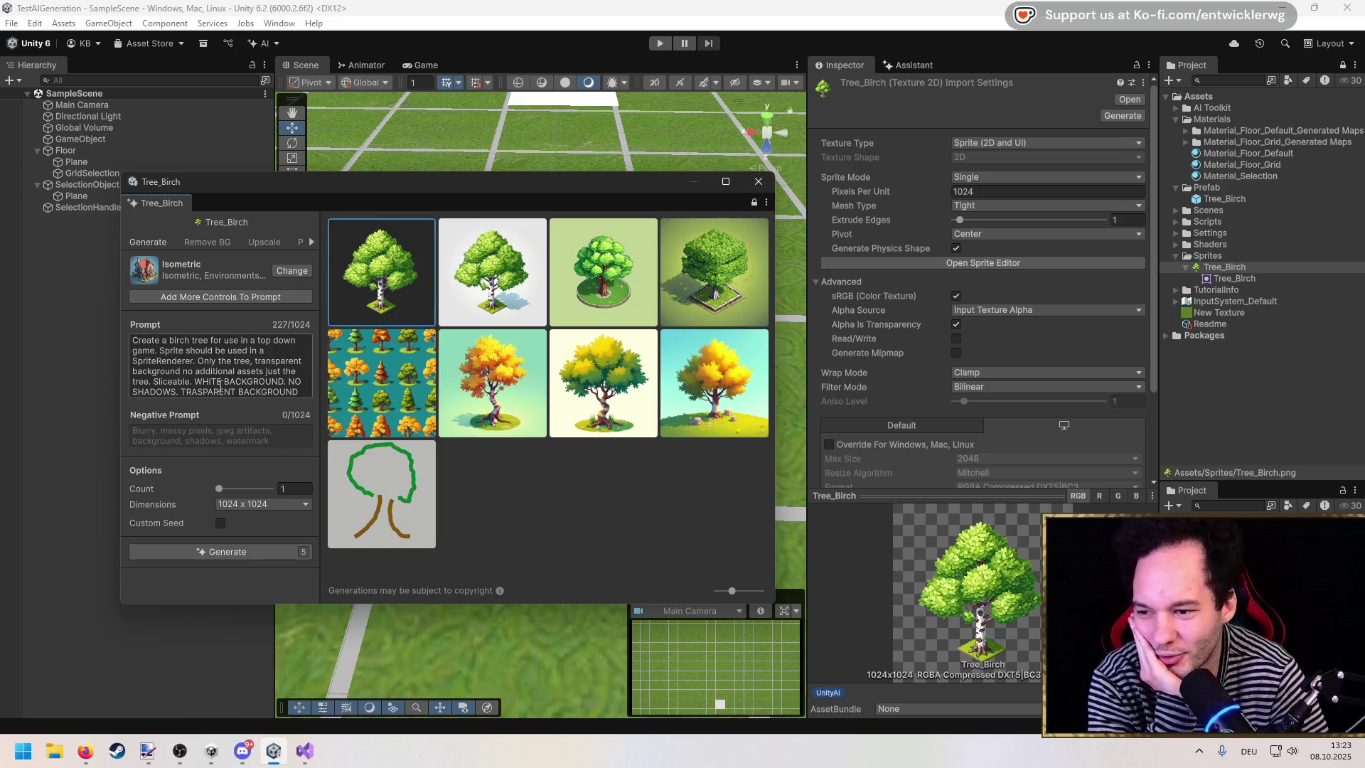
{"action": "double_click", "coordinate": [255, 388]}
{"action": "left_click", "coordinate": [220, 297]}
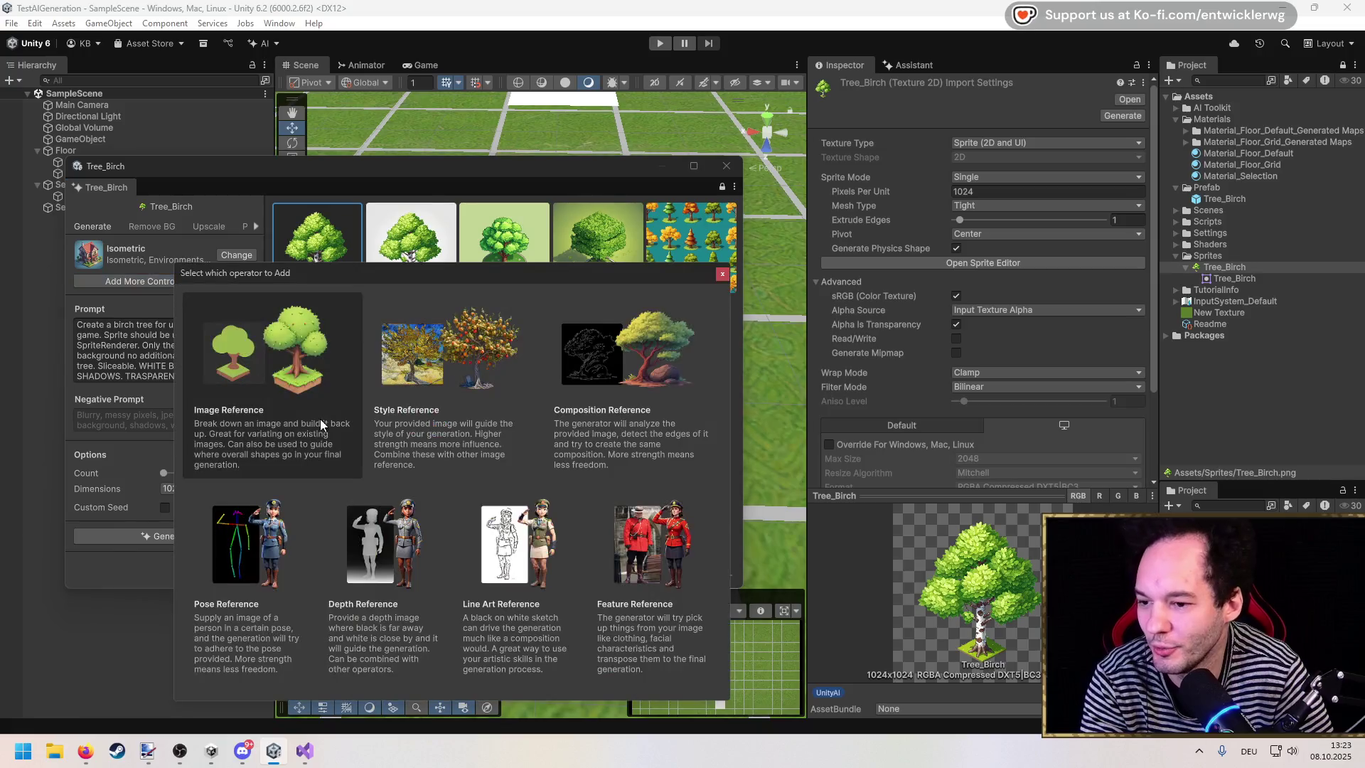
Step: Add an Image Reference control using the Tree_Birch texture
{"action": "left_click", "coordinate": [261, 404]}
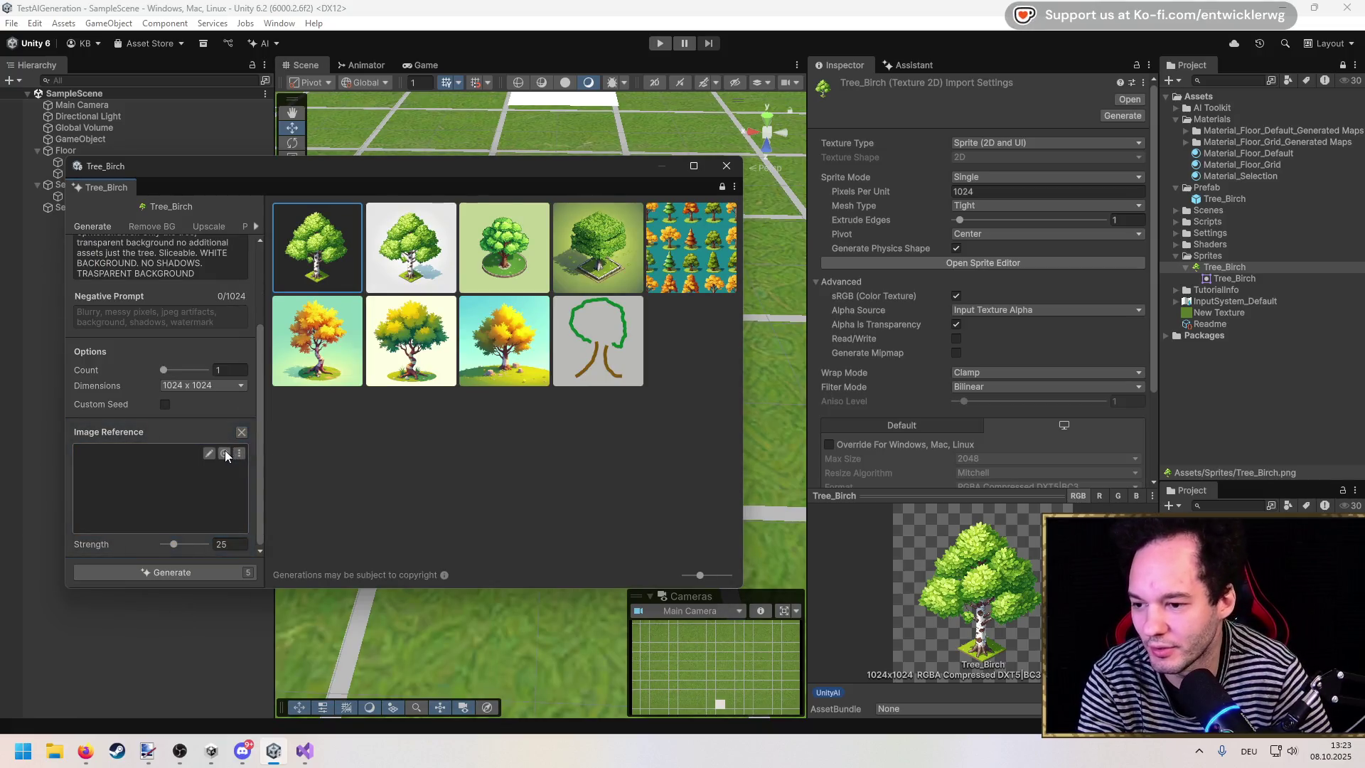
{"action": "left_click", "coordinate": [225, 453]}
{"action": "double_click", "coordinate": [275, 489]}
{"action": "scroll", "coordinate": [235, 398], "scroll_direction": "up", "scroll_amount": 5}
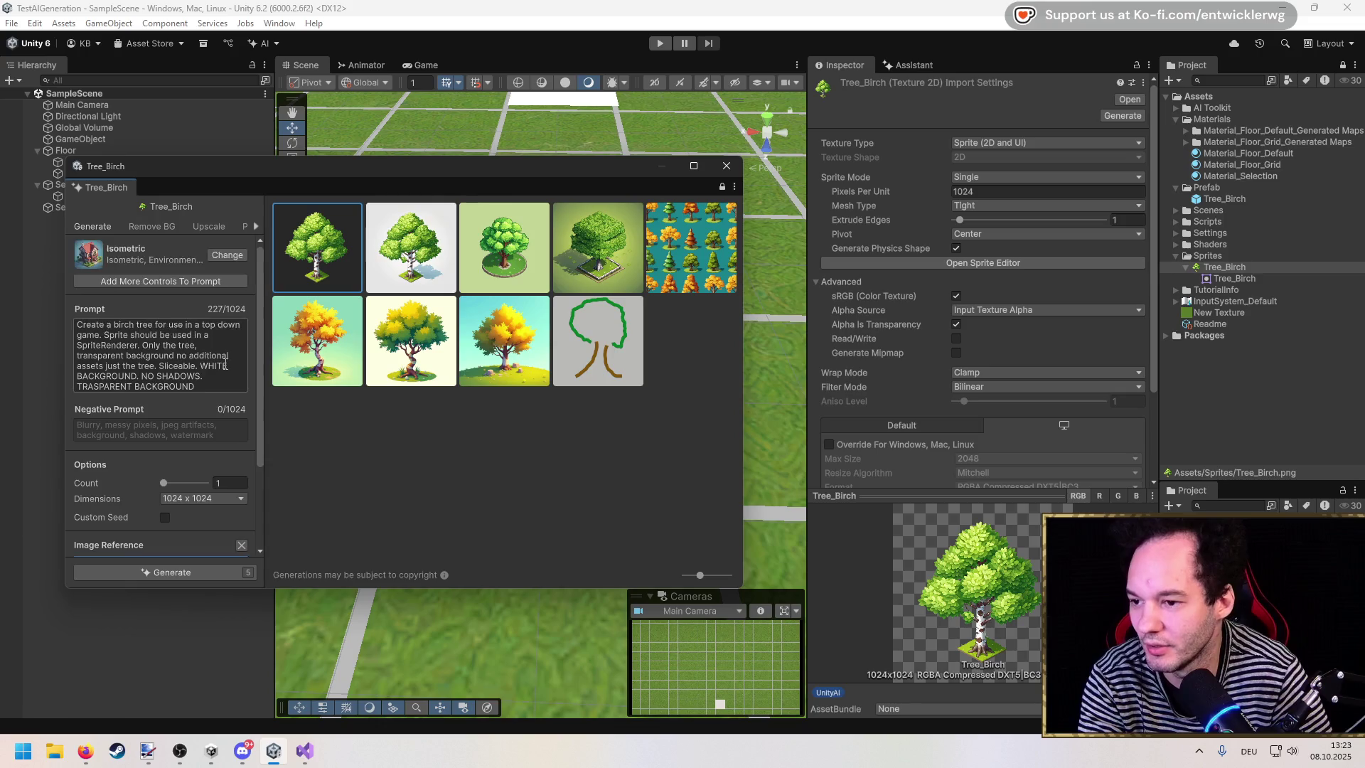
{"action": "scroll", "coordinate": [225, 365], "scroll_direction": "down", "scroll_amount": 1}
Step: Set the prompt to 'Generate a similar variant of this tree.', count 9, strength 20, and generate
{"action": "key", "text": "ctrl+a"}
{"action": "key", "text": "BackSpace"}
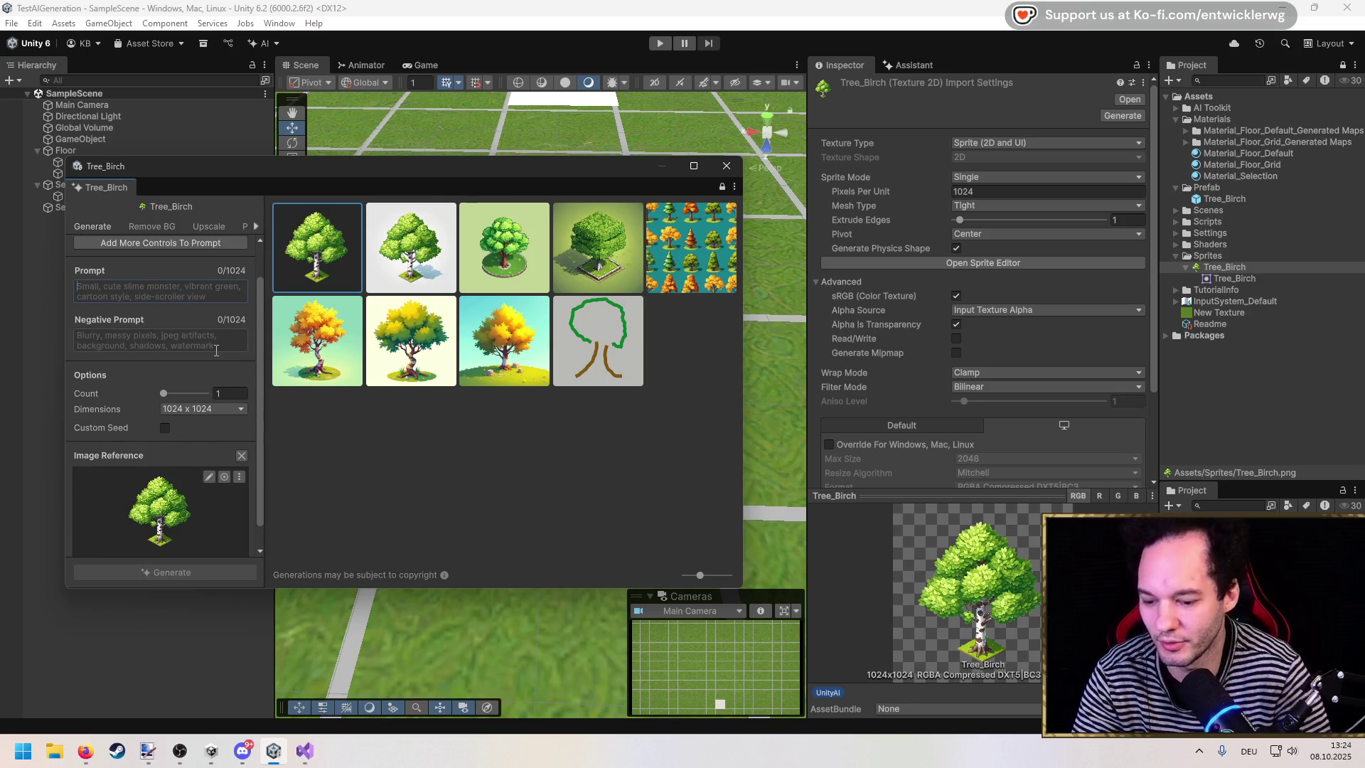
{"action": "type", "text": "Generate a similiar variant of this "}
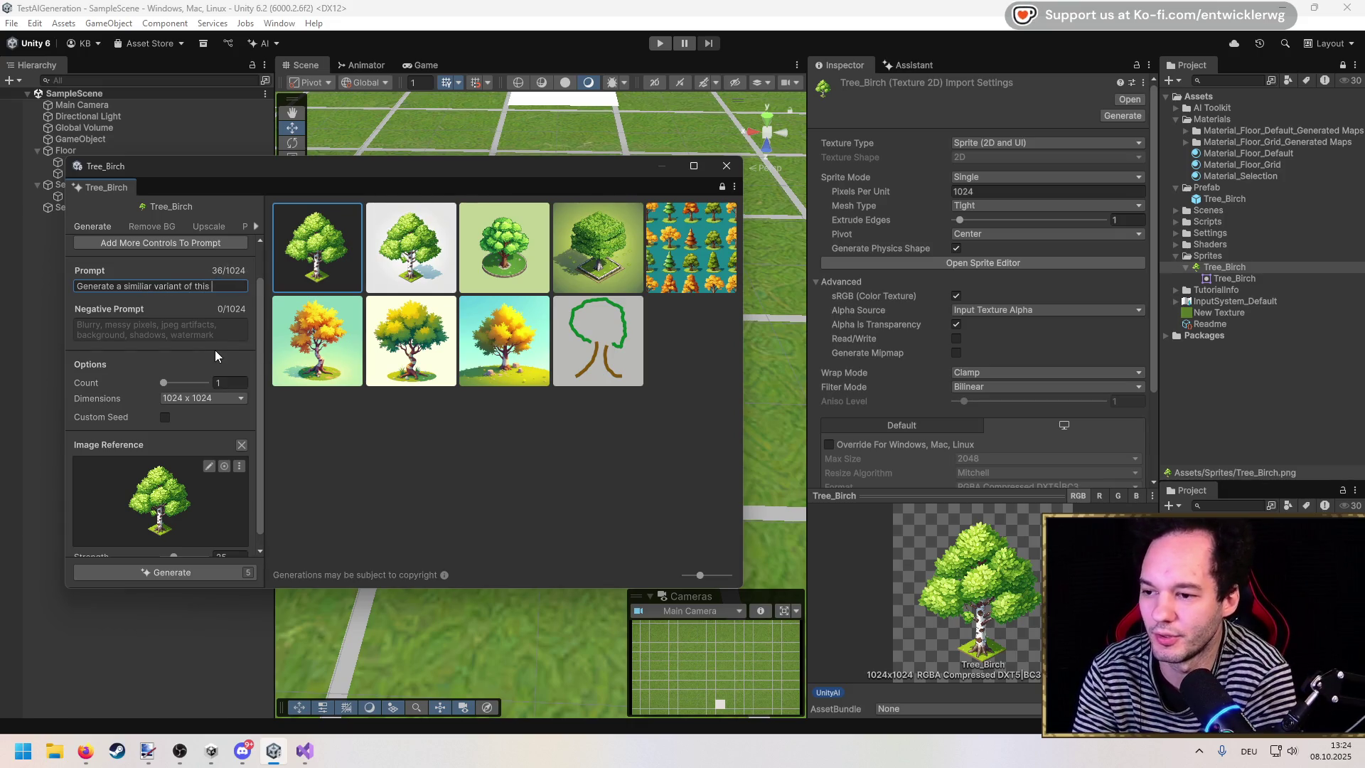
{"action": "type", "text": "tree."}
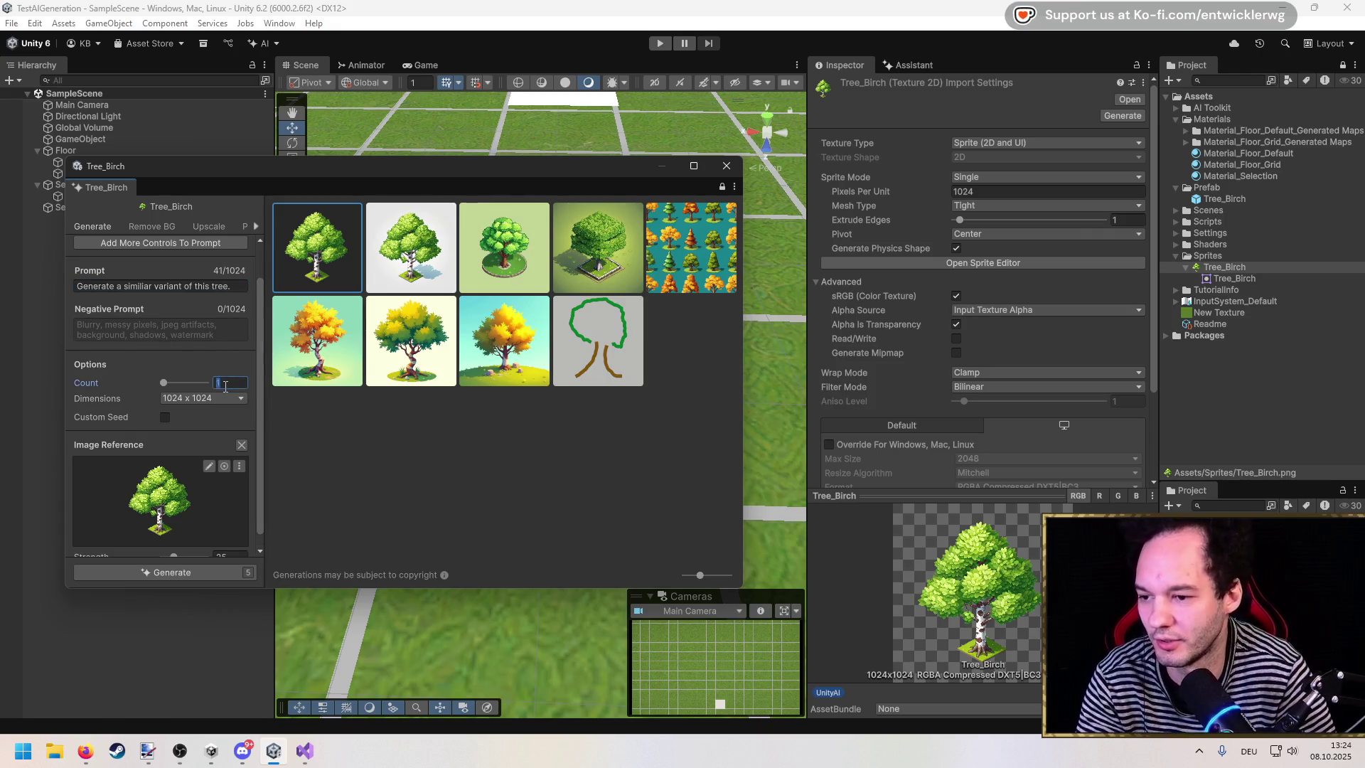
{"action": "type", "text": "9"}
{"action": "key", "text": "Return"}
{"action": "scroll", "coordinate": [203, 433], "scroll_direction": "down", "scroll_amount": 1}
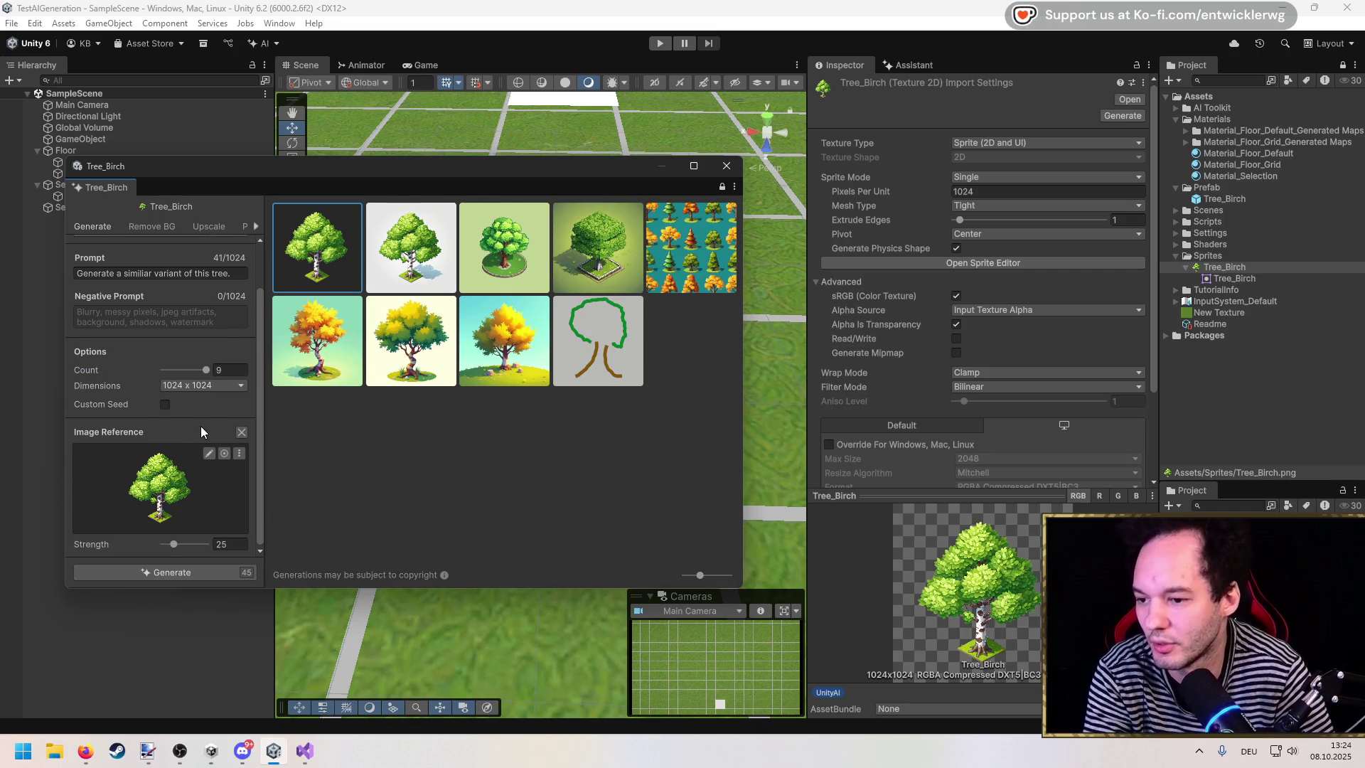
{"action": "left_click_drag", "start_coordinate": [173, 543], "coordinate": [171, 545]}
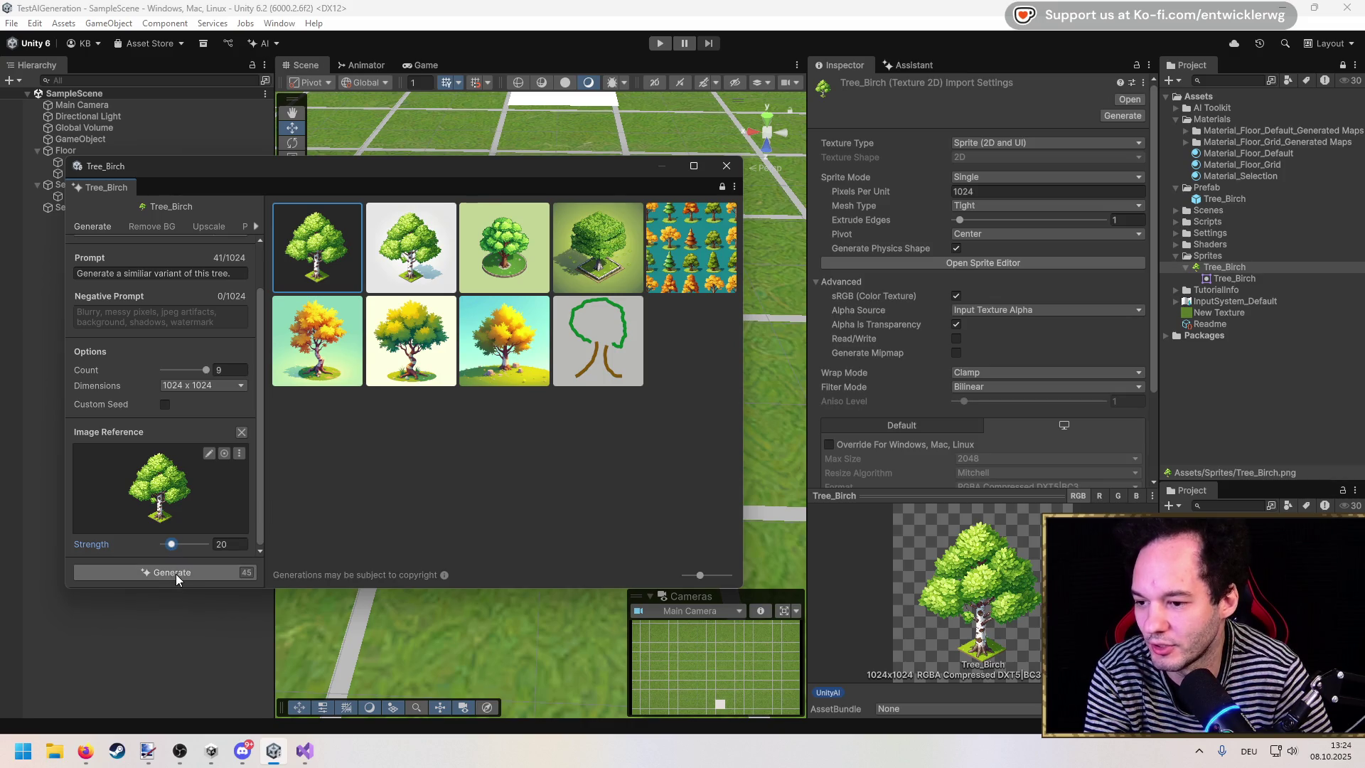
{"action": "left_click", "coordinate": [177, 573]}
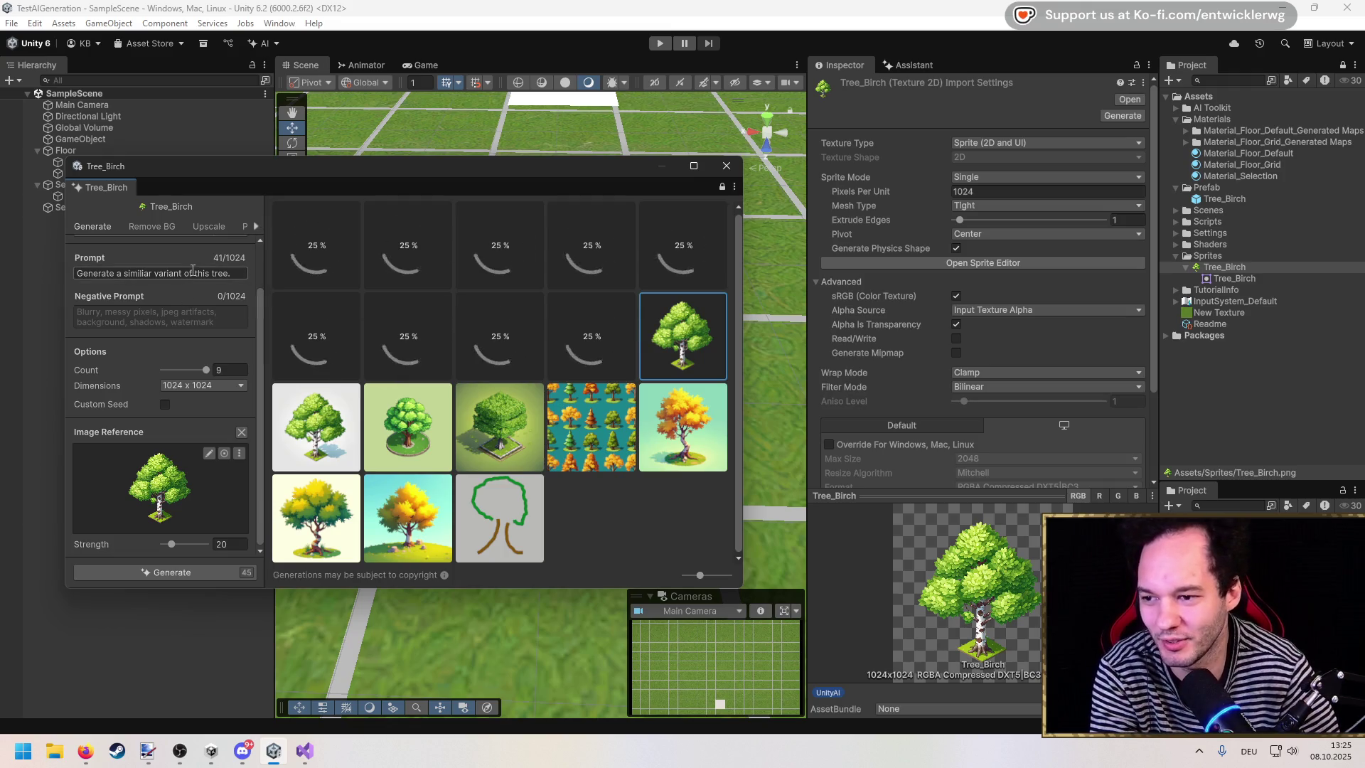
Step: Wait while the nine Tree_Birch variants generate from the reference image
{"action": "left_click", "coordinate": [247, 274]}
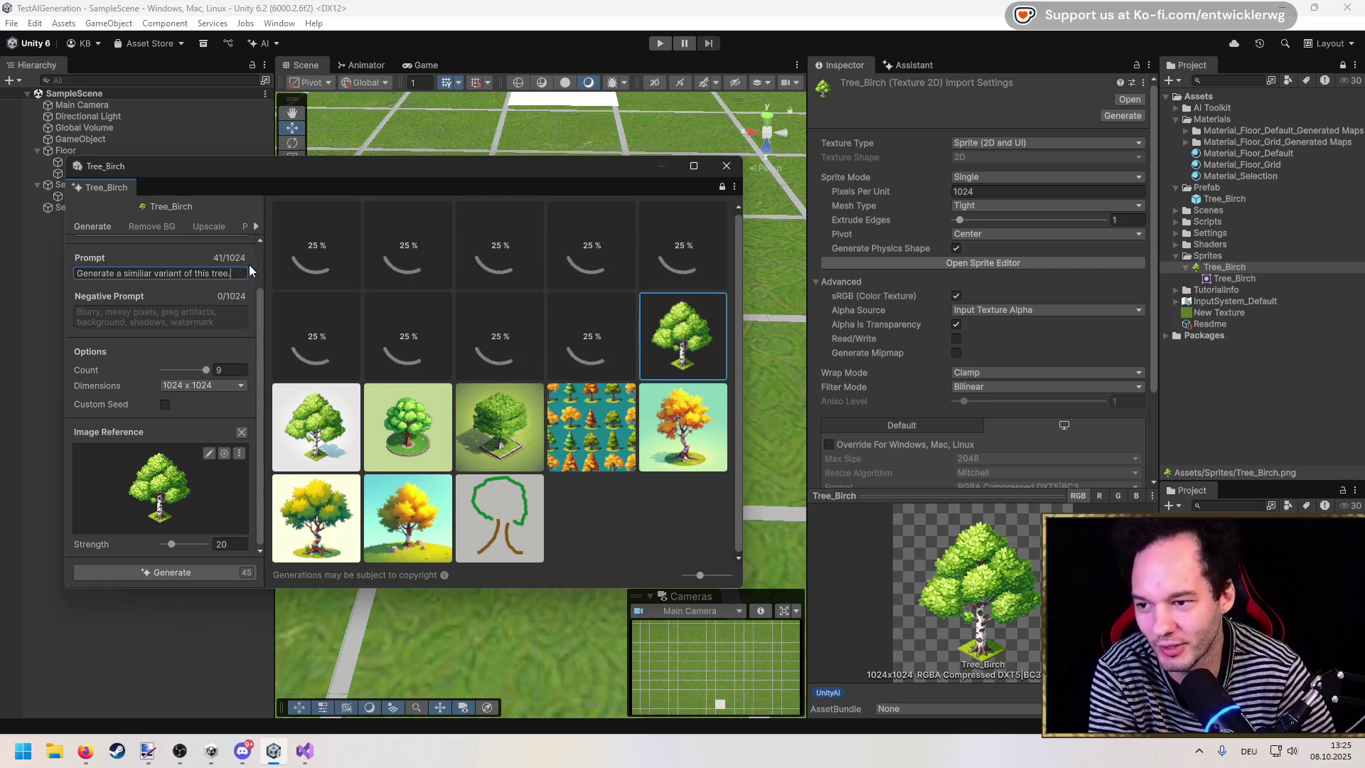
{"action": "scroll", "coordinate": [249, 270], "scroll_direction": "up", "scroll_amount": 2}
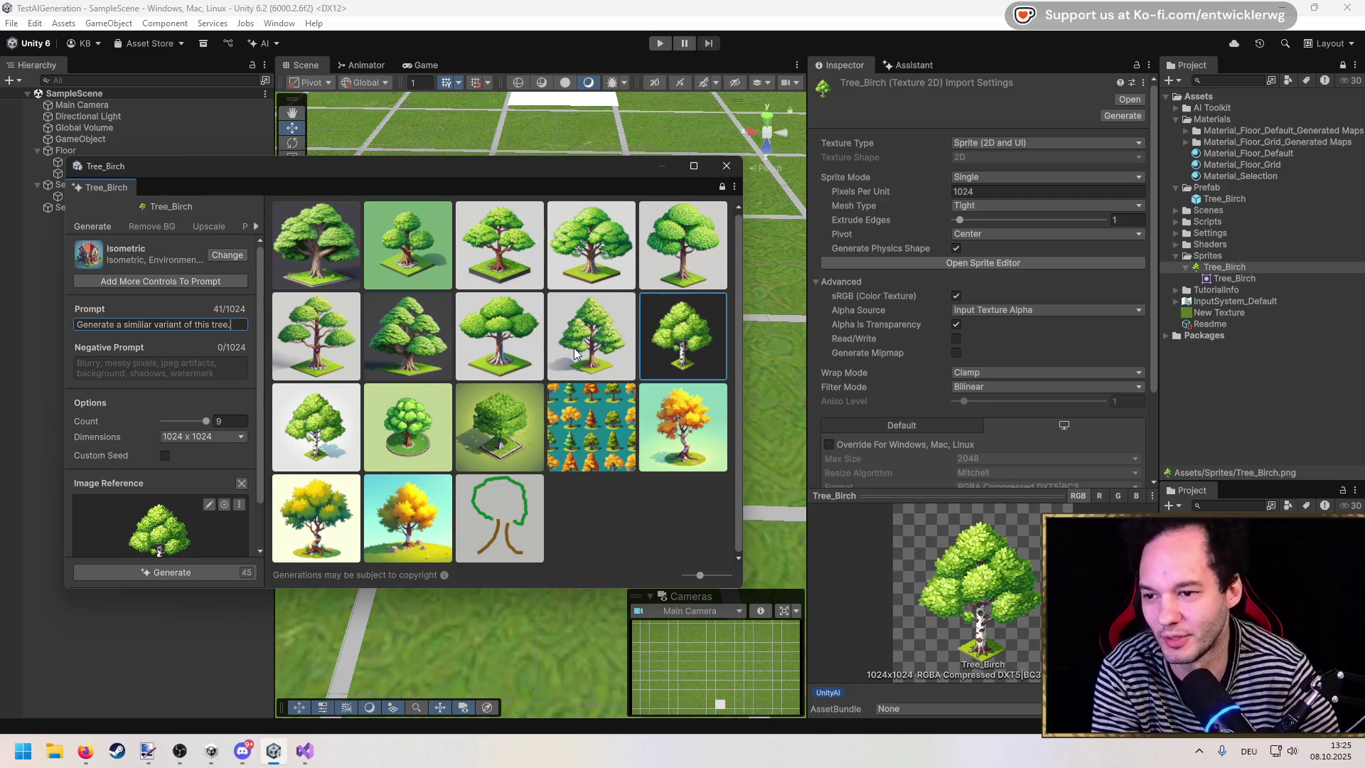
Step: Replace the Tree_Birch sprite with a chosen generated birch tree, declining the first pick
{"action": "left_click", "coordinate": [575, 353]}
{"action": "left_click", "coordinate": [700, 446]}
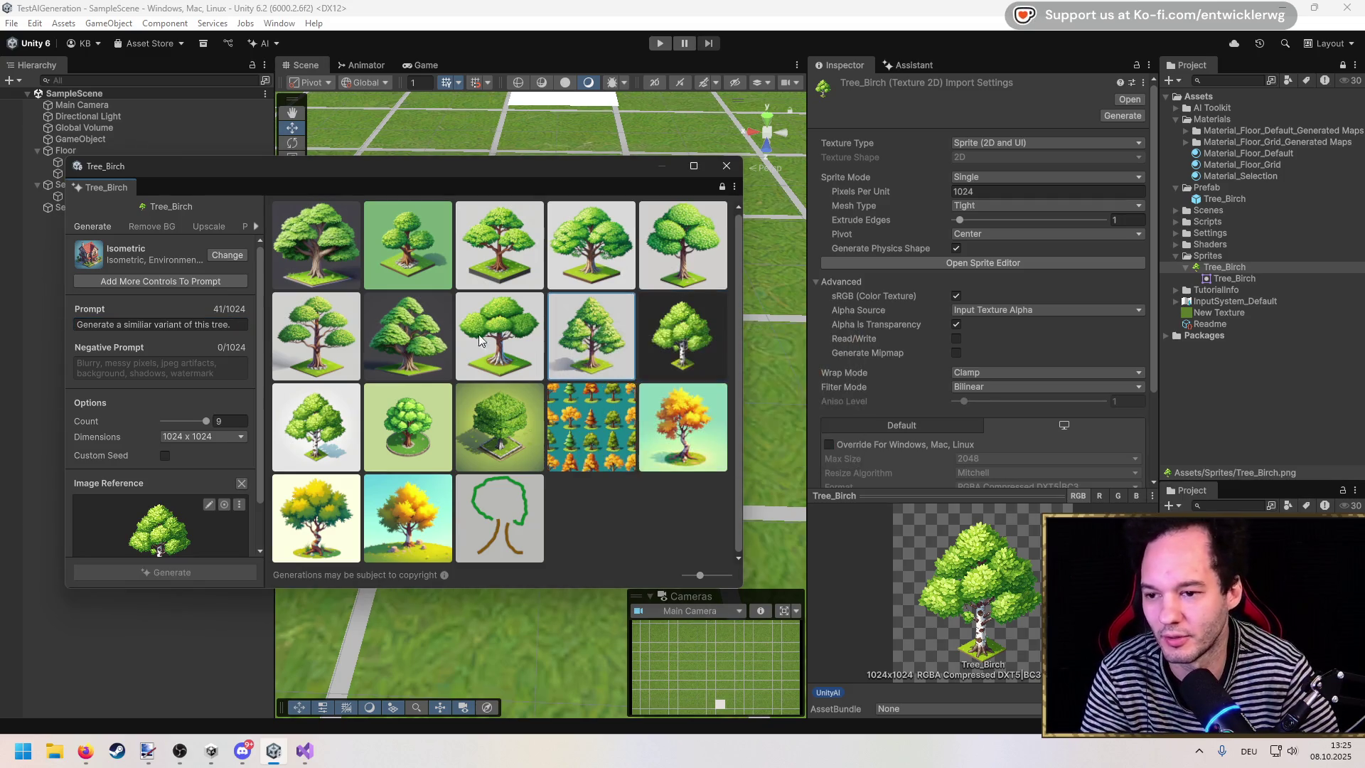
{"action": "left_click", "coordinate": [159, 225]}
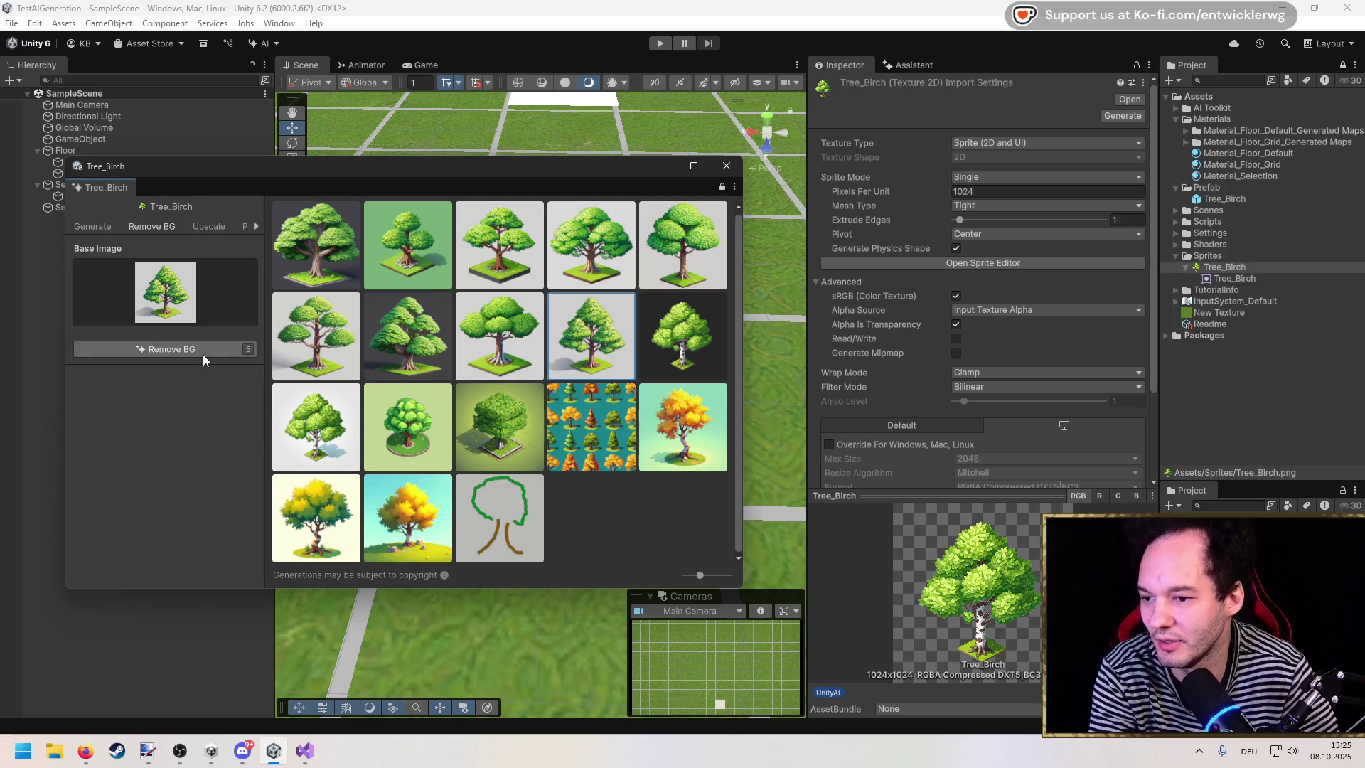
{"action": "left_click", "coordinate": [488, 329]}
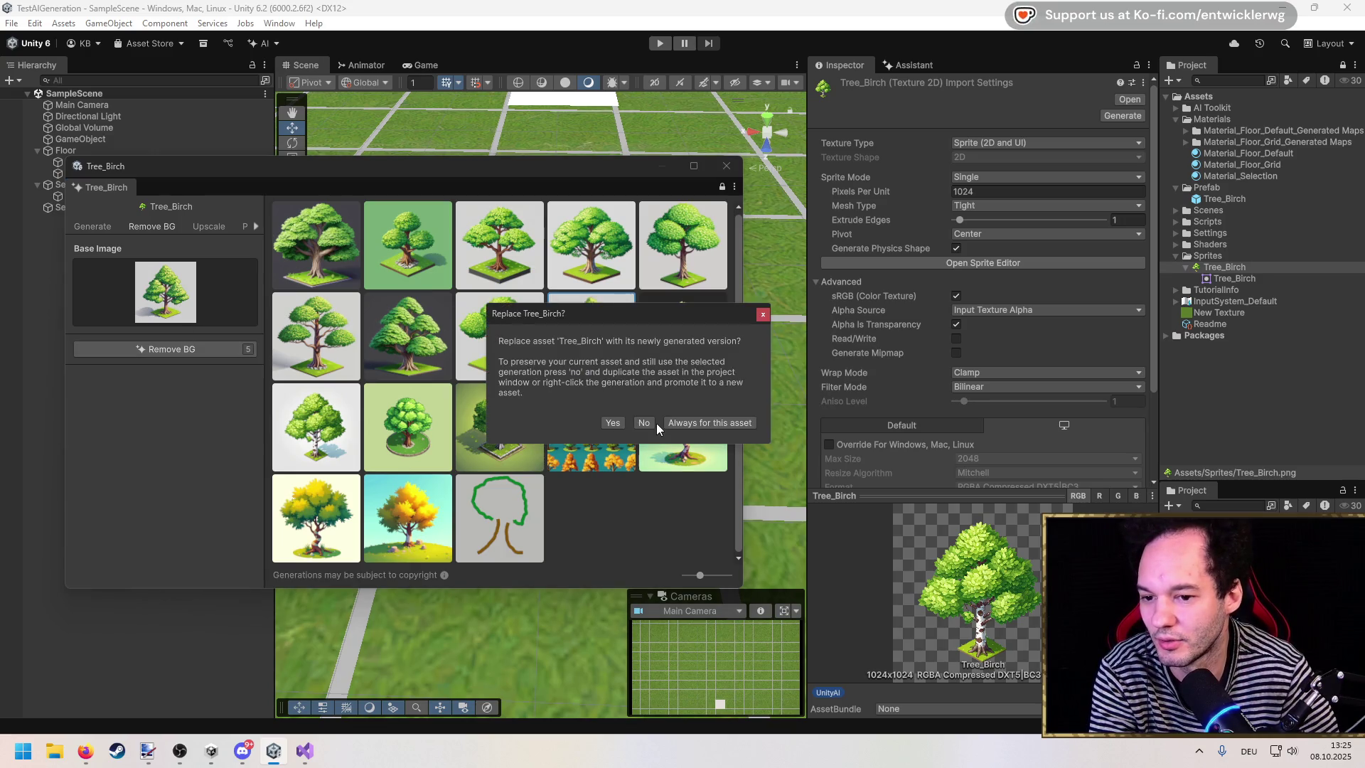
{"action": "left_click", "coordinate": [613, 422]}
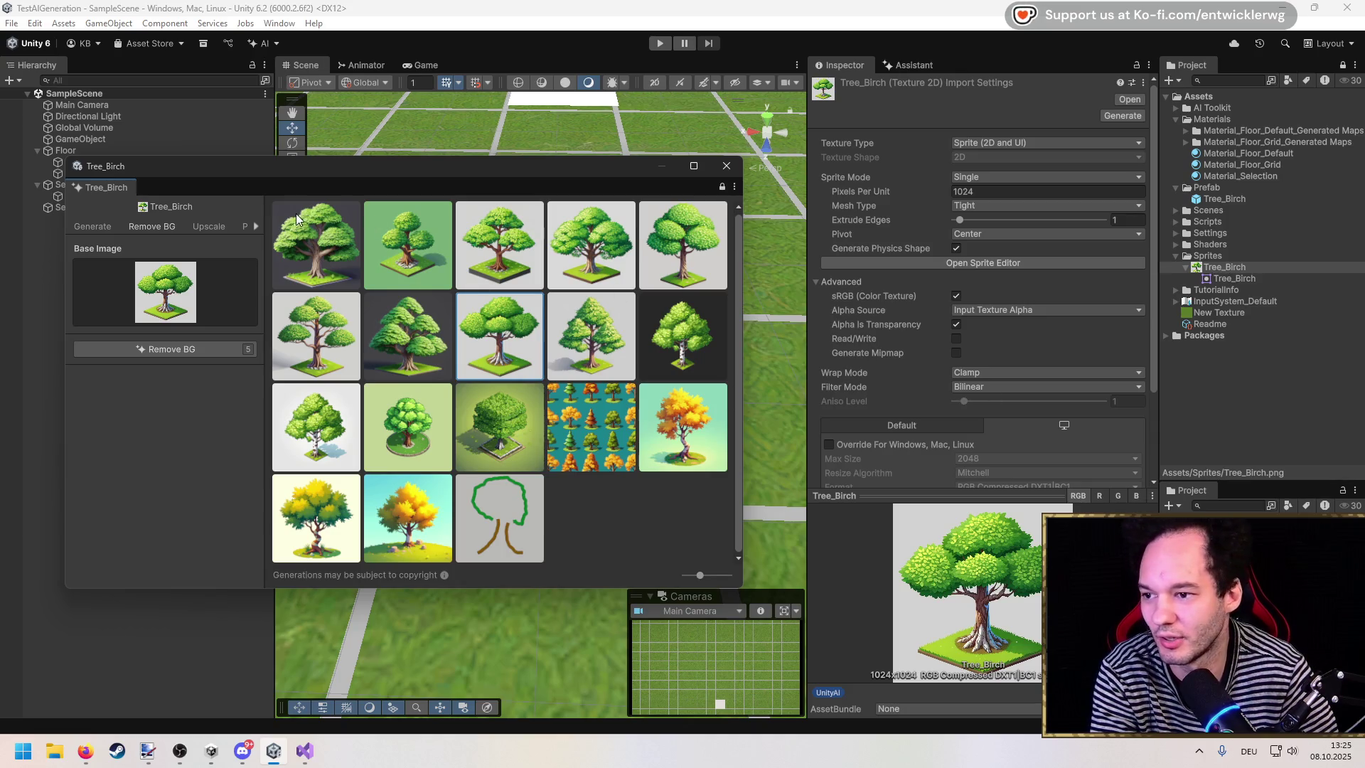
{"action": "left_click", "coordinate": [92, 226]}
Step: Duplicate Tree_Birch three times to create Tree_Birch 1, 2 and 3 in Sprites
{"action": "mouse_move", "coordinate": [262, 430]}
{"action": "left_mouse_down"}
{"action": "mouse_move", "coordinate": [436, 419]}
{"action": "mouse_move", "coordinate": [217, 406]}
{"action": "left_mouse_up"}
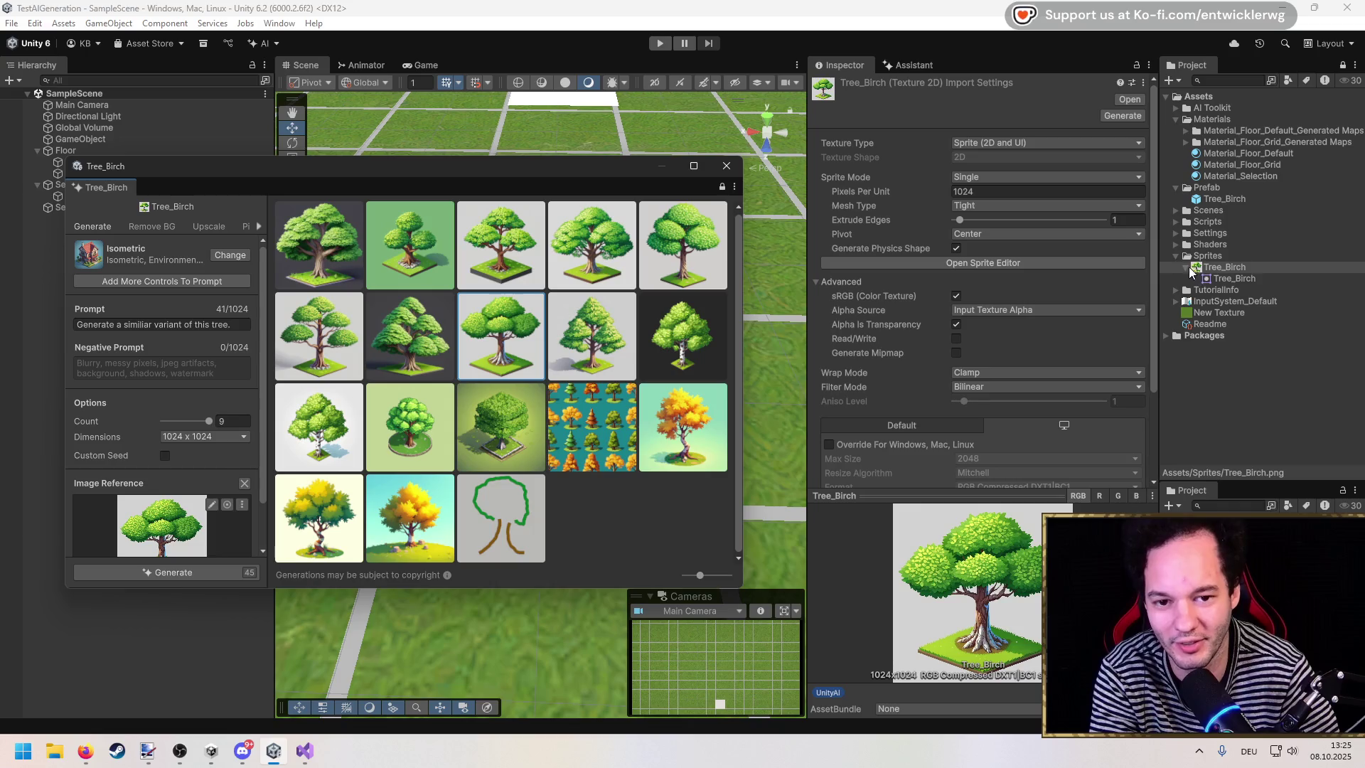
{"action": "left_click", "coordinate": [1186, 267]}
{"action": "key", "text": "ctrl+d"}
{"action": "key", "text": "ctrl+d"}
{"action": "key", "text": "ctrl+d"}
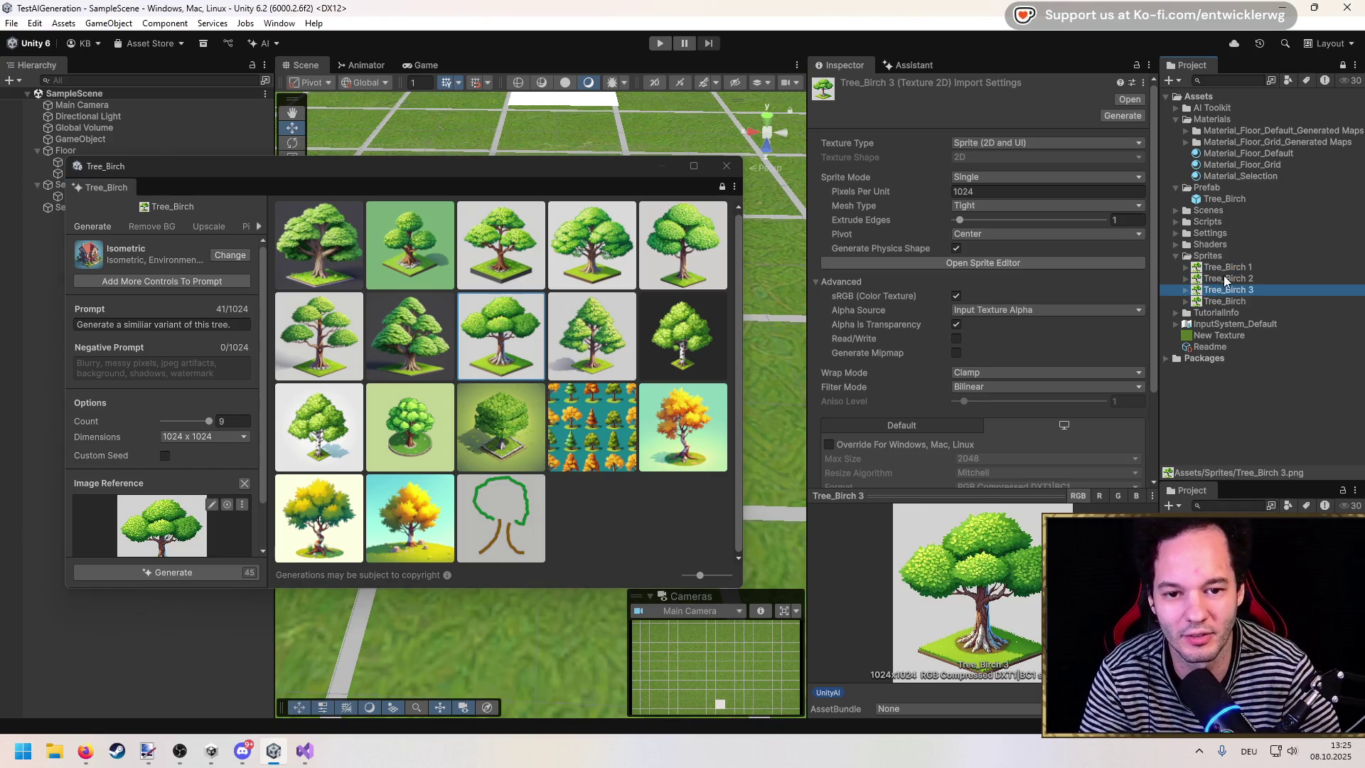
Step: Open AI generator windows for all four Tree_Birch sprites at once
{"action": "left_click", "coordinate": [1231, 302], "text": "shift"}
{"action": "left_click", "coordinate": [1122, 115]}
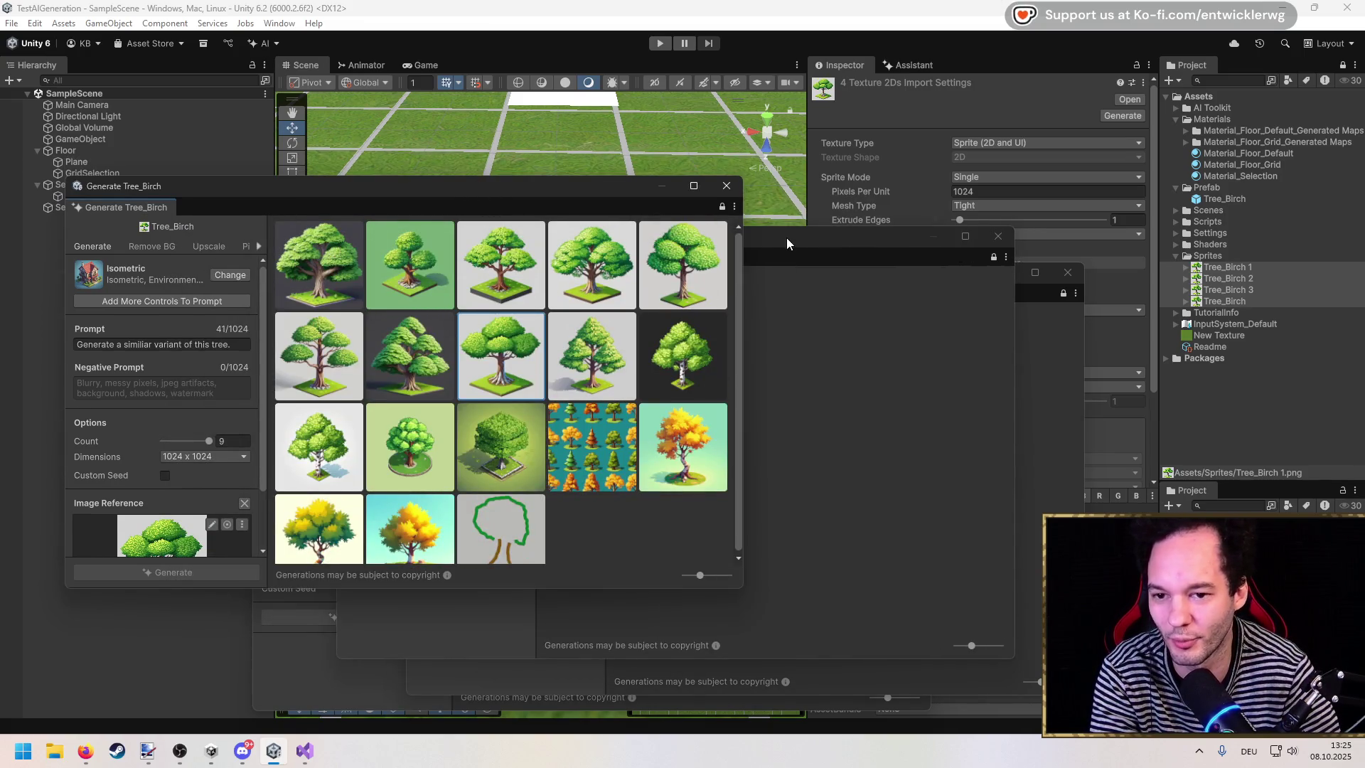
{"action": "mouse_move", "coordinate": [522, 186]}
{"action": "left_mouse_down"}
{"action": "mouse_move", "coordinate": [496, 186]}
{"action": "mouse_move", "coordinate": [567, 382]}
{"action": "mouse_move", "coordinate": [638, 390]}
{"action": "mouse_move", "coordinate": [523, 356]}
{"action": "mouse_move", "coordinate": [489, 258]}
{"action": "left_mouse_up"}
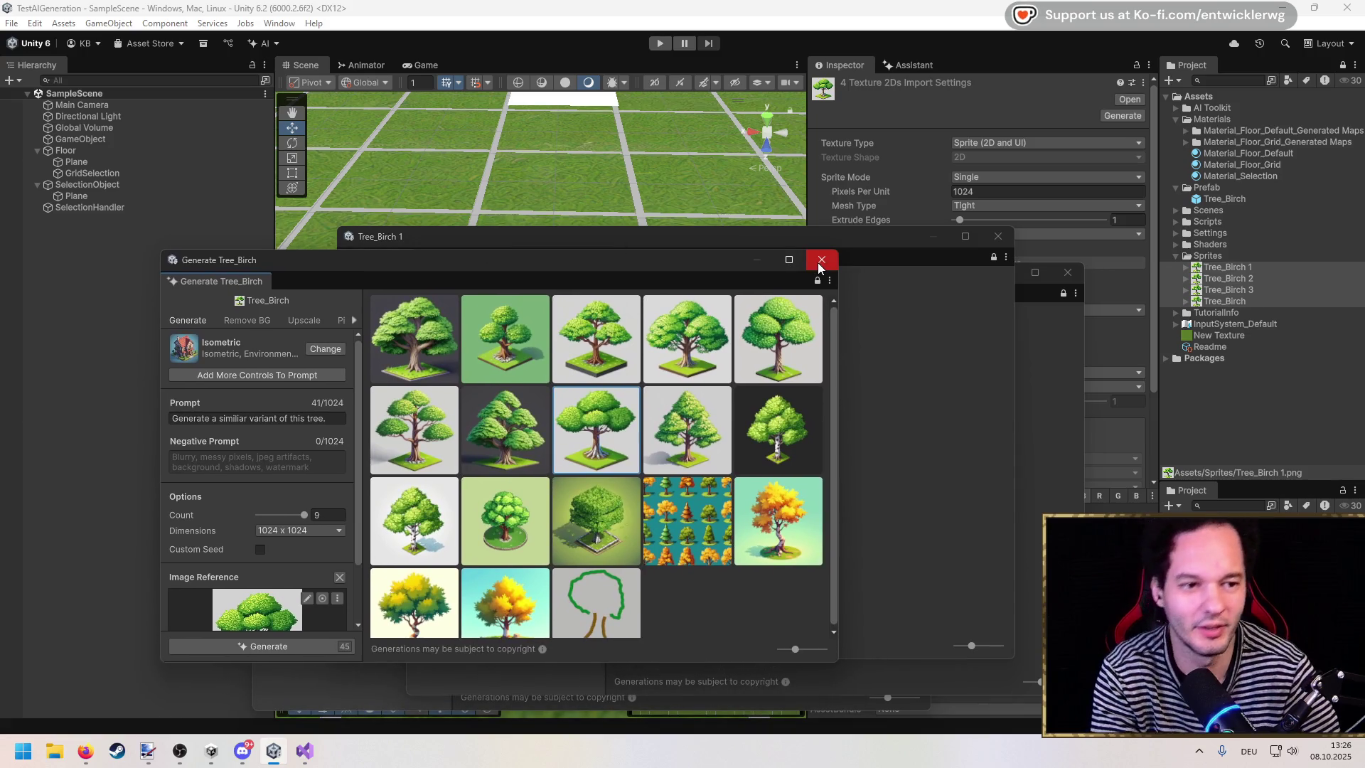
Step: Close the Tree_Birch, Tree_Birch 1, 2 and 3 generator windows and switch to the web browser
{"action": "left_click", "coordinate": [821, 260]}
{"action": "left_click", "coordinate": [997, 236]}
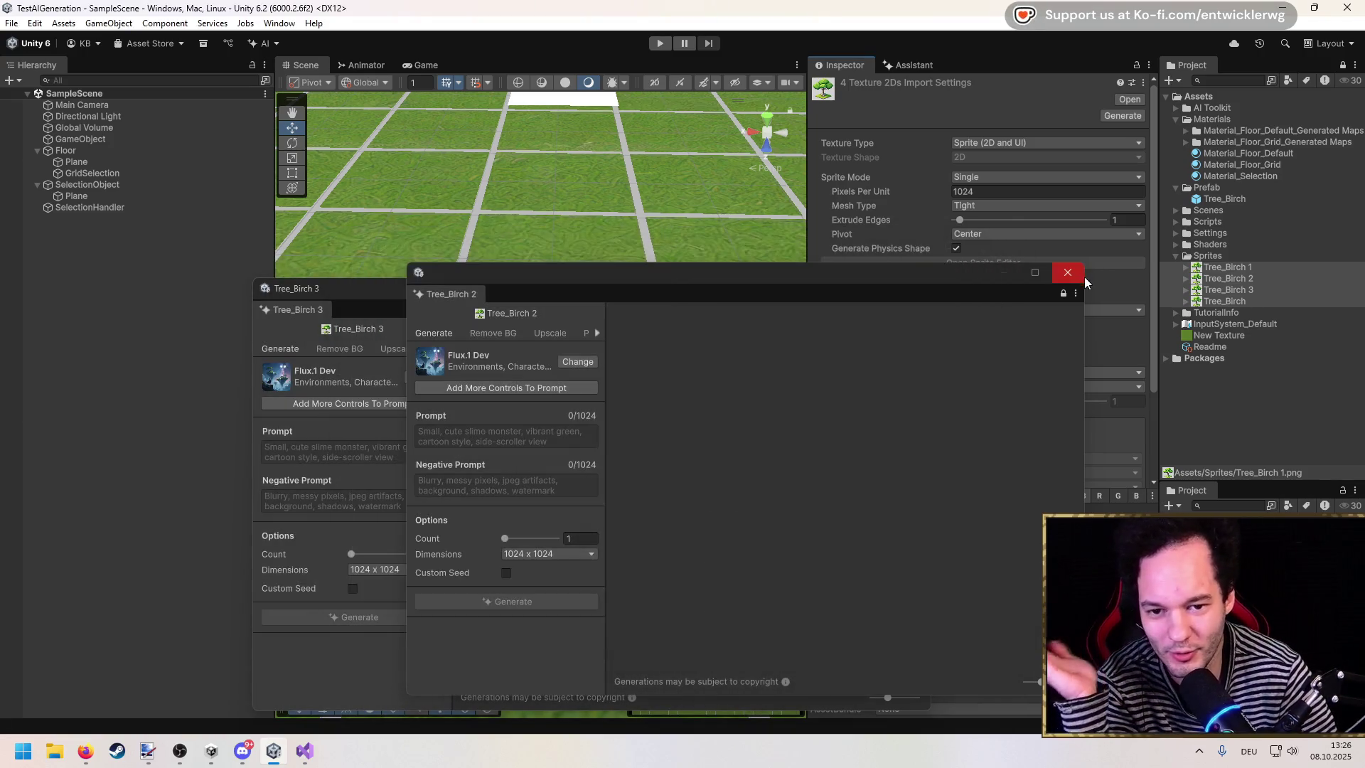
{"action": "left_click", "coordinate": [1068, 273]}
{"action": "left_click", "coordinate": [817, 292]}
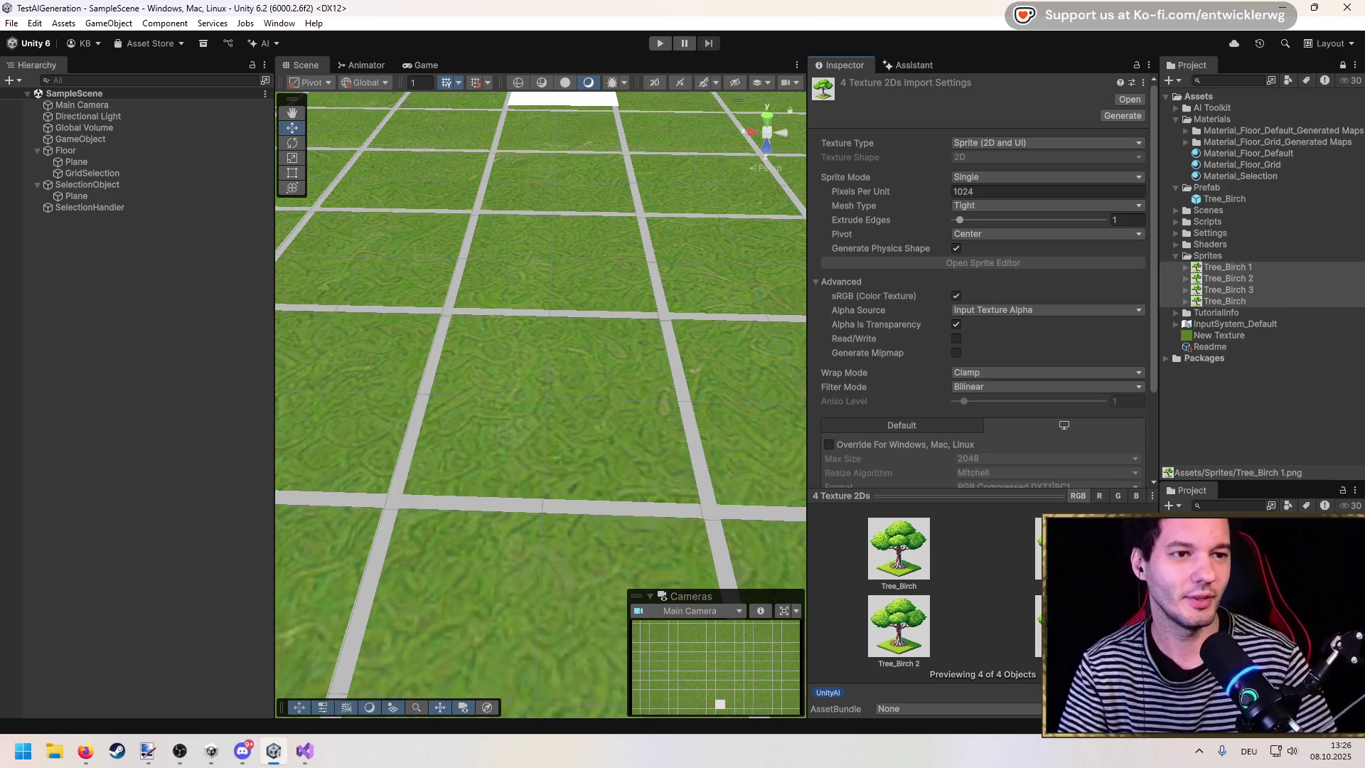
{"action": "key", "text": "alt+Tab"}
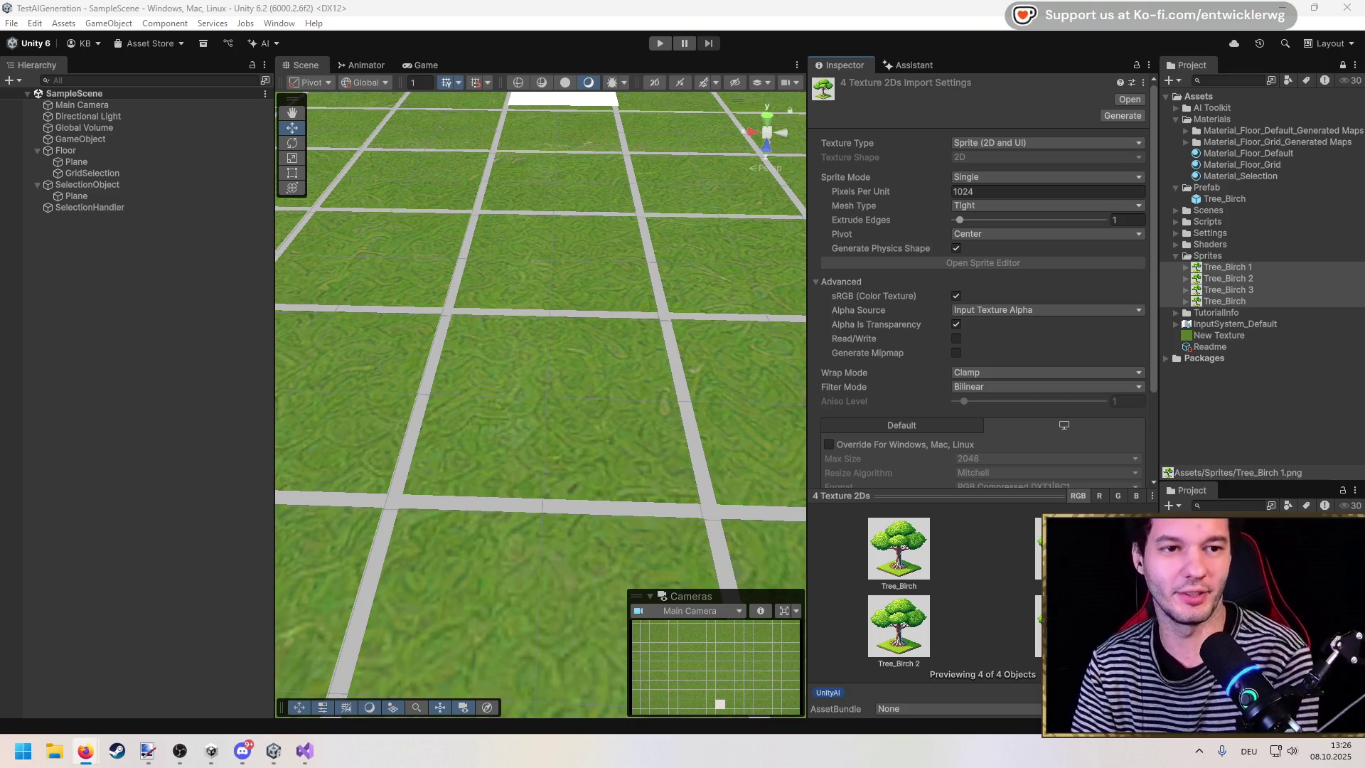